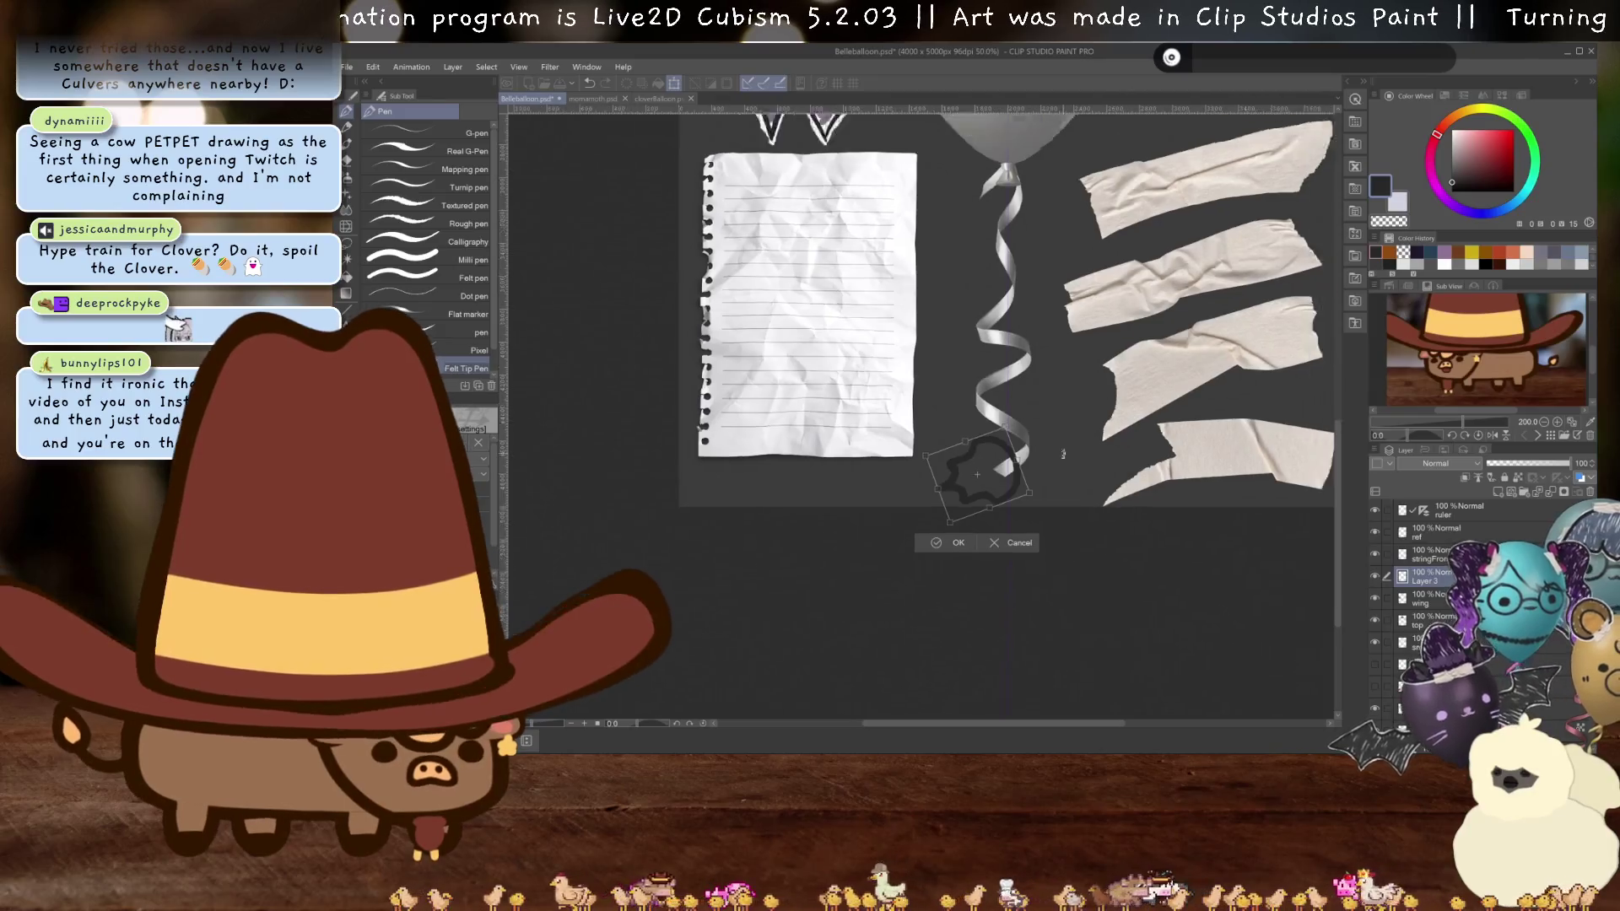
- Place the dark charm outline upright at the ribbon string's bottom end, stretched slightly taller
scroll(1049, 530, up, 3)
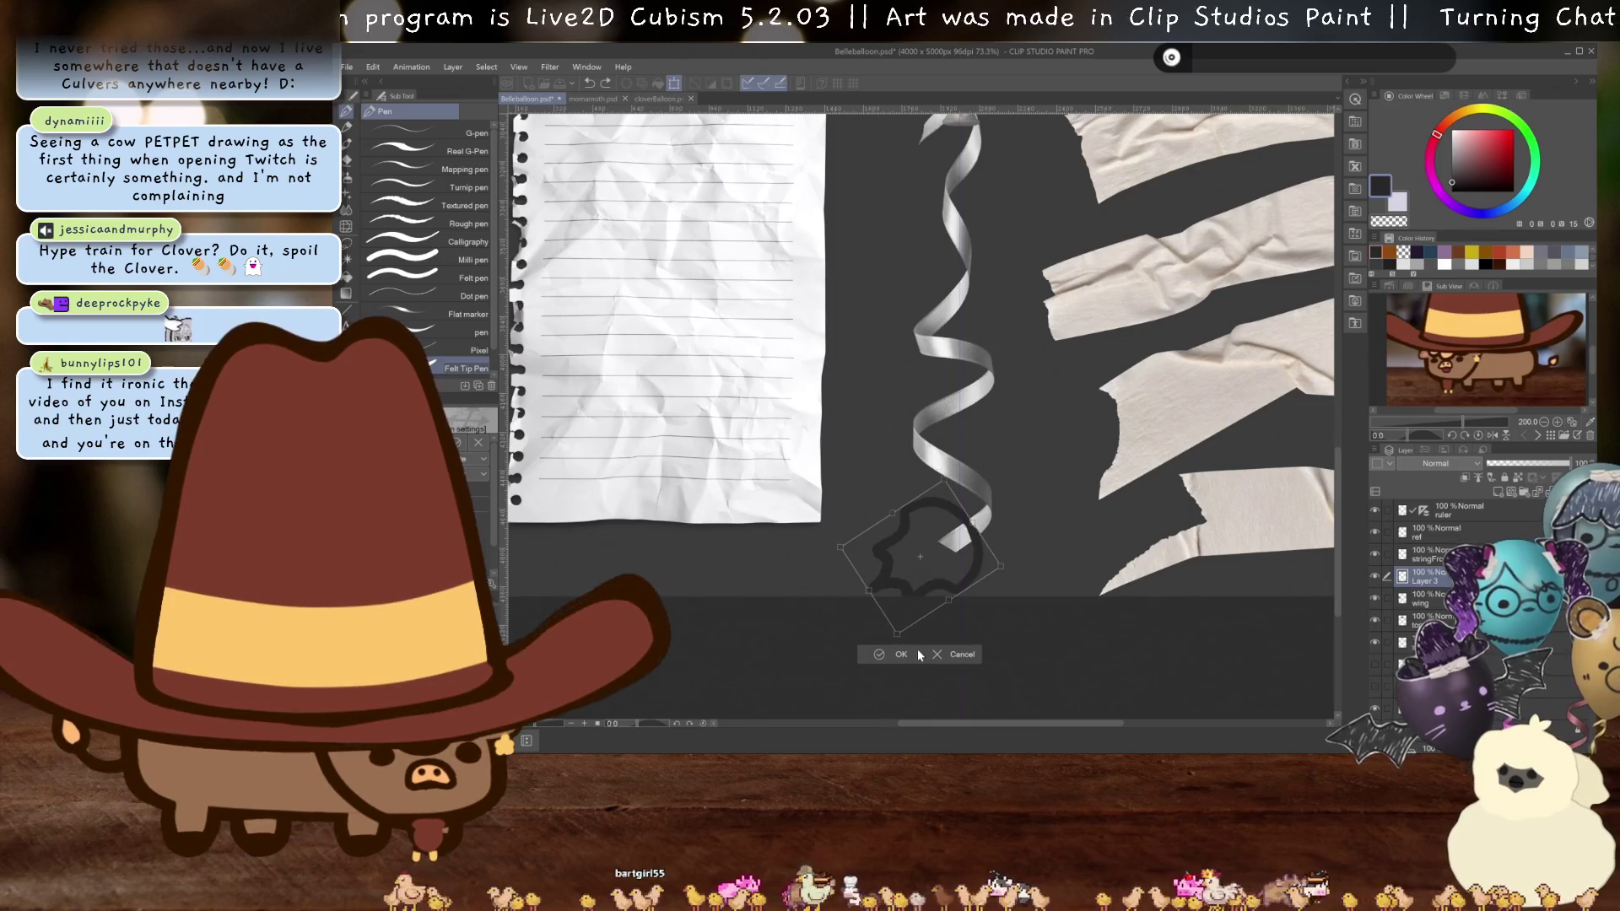
mouse_move(918, 582)
mouse_down()
mouse_move(937, 540)
mouse_move(992, 559)
mouse_up()
key(ctrl+z)
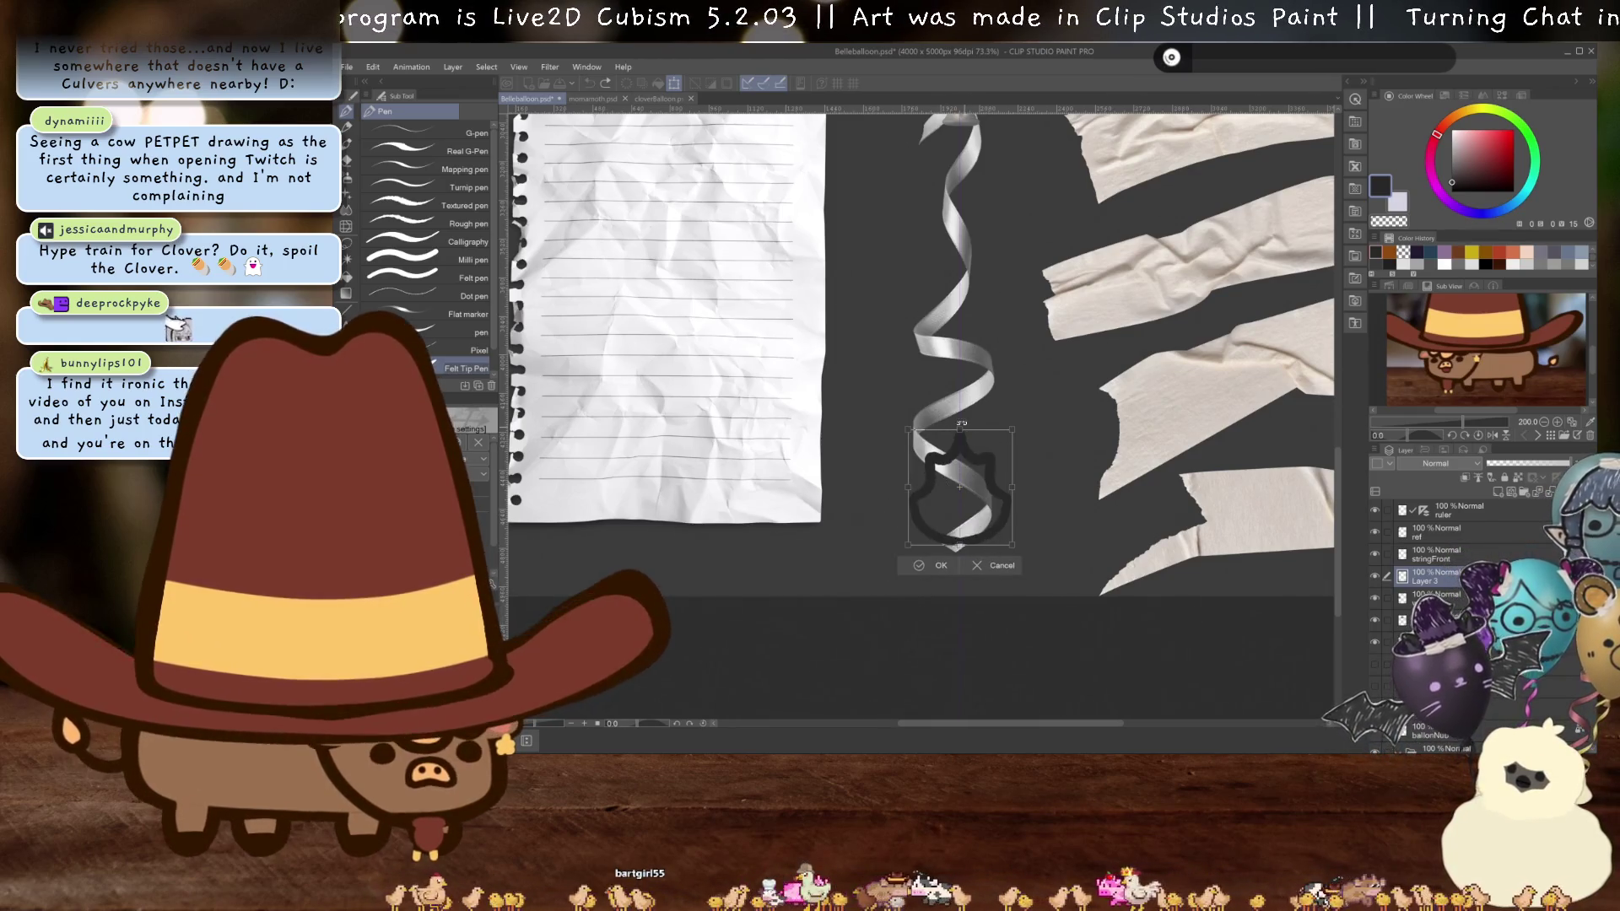
drag(958, 429, 956, 416)
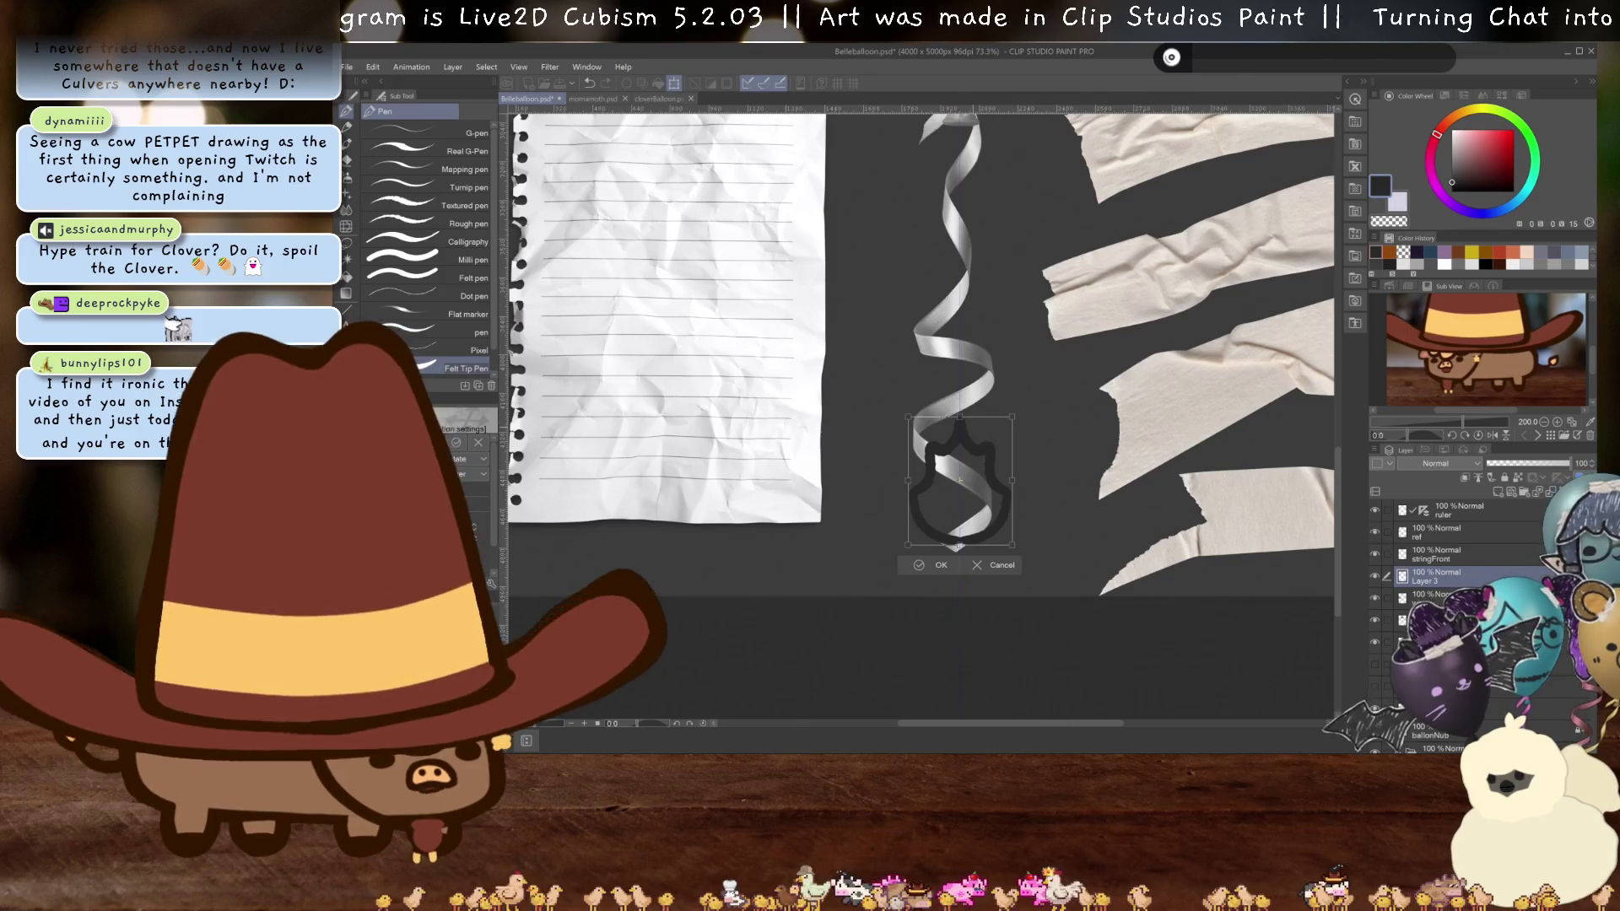
key(Return)
scroll(1276, 563, up, 2)
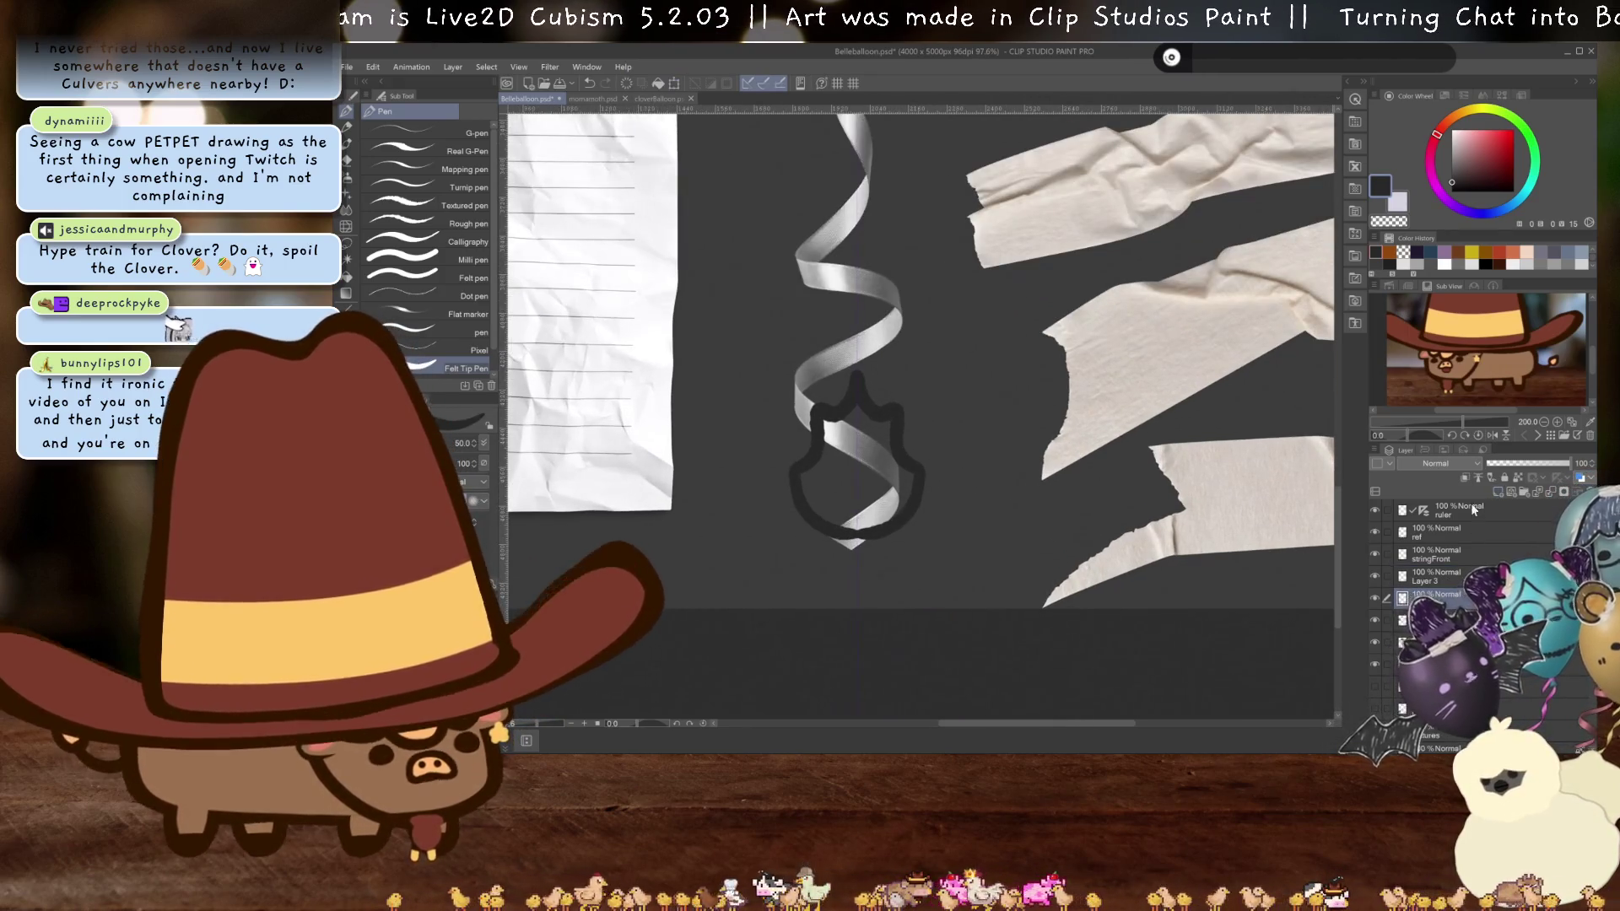
scroll(936, 656, up, 10)
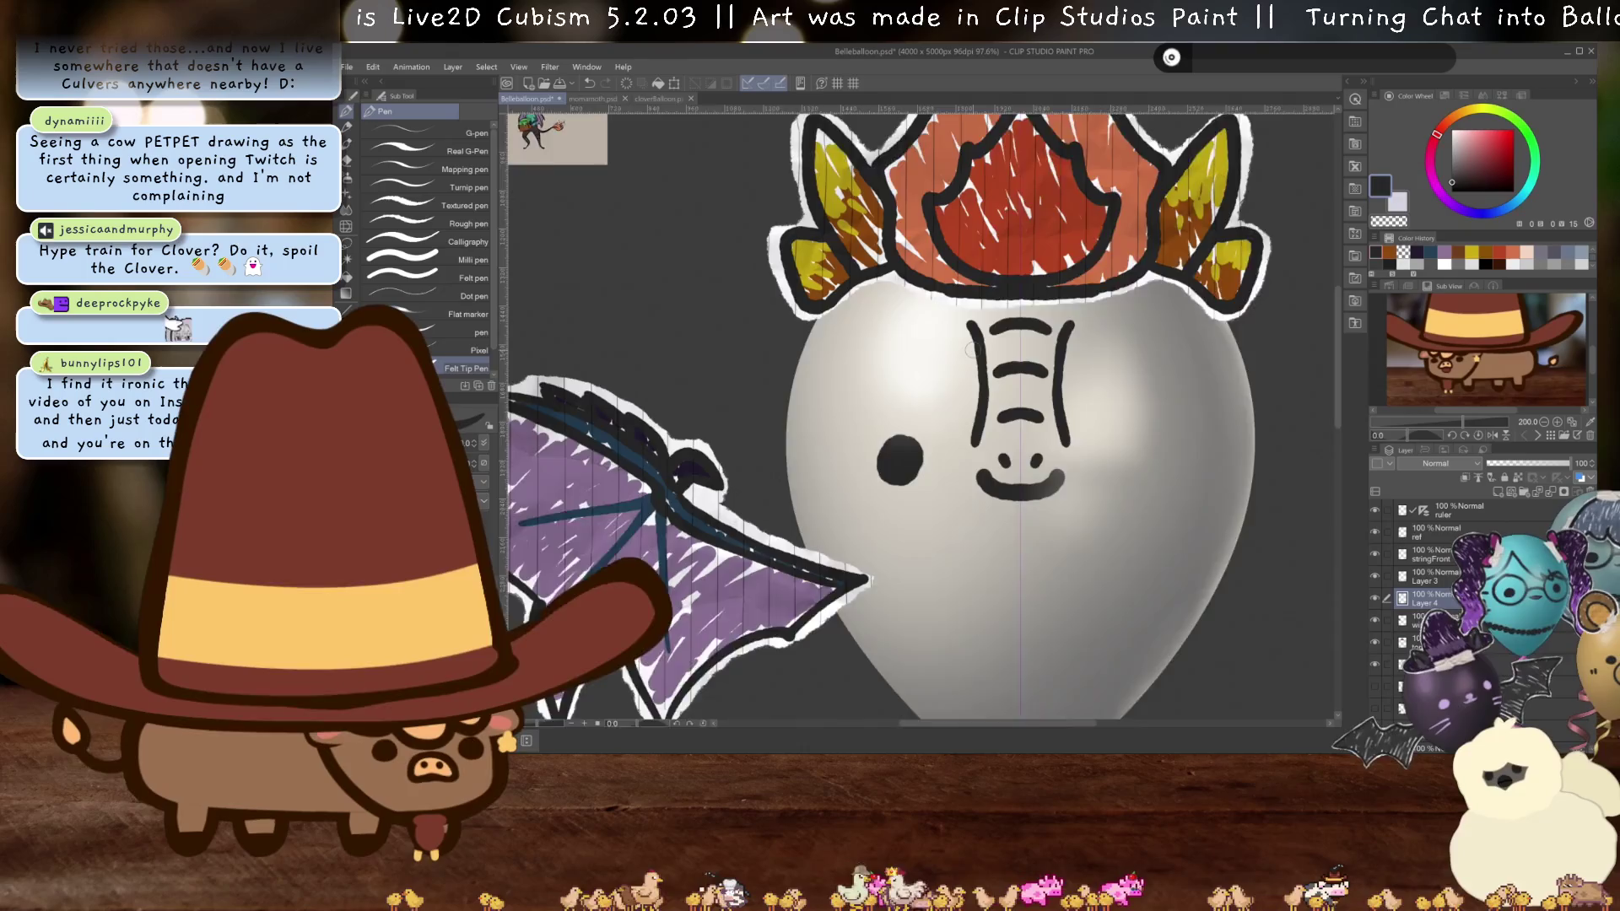
drag(972, 350, 1170, 580)
scroll(675, 253, up, 5)
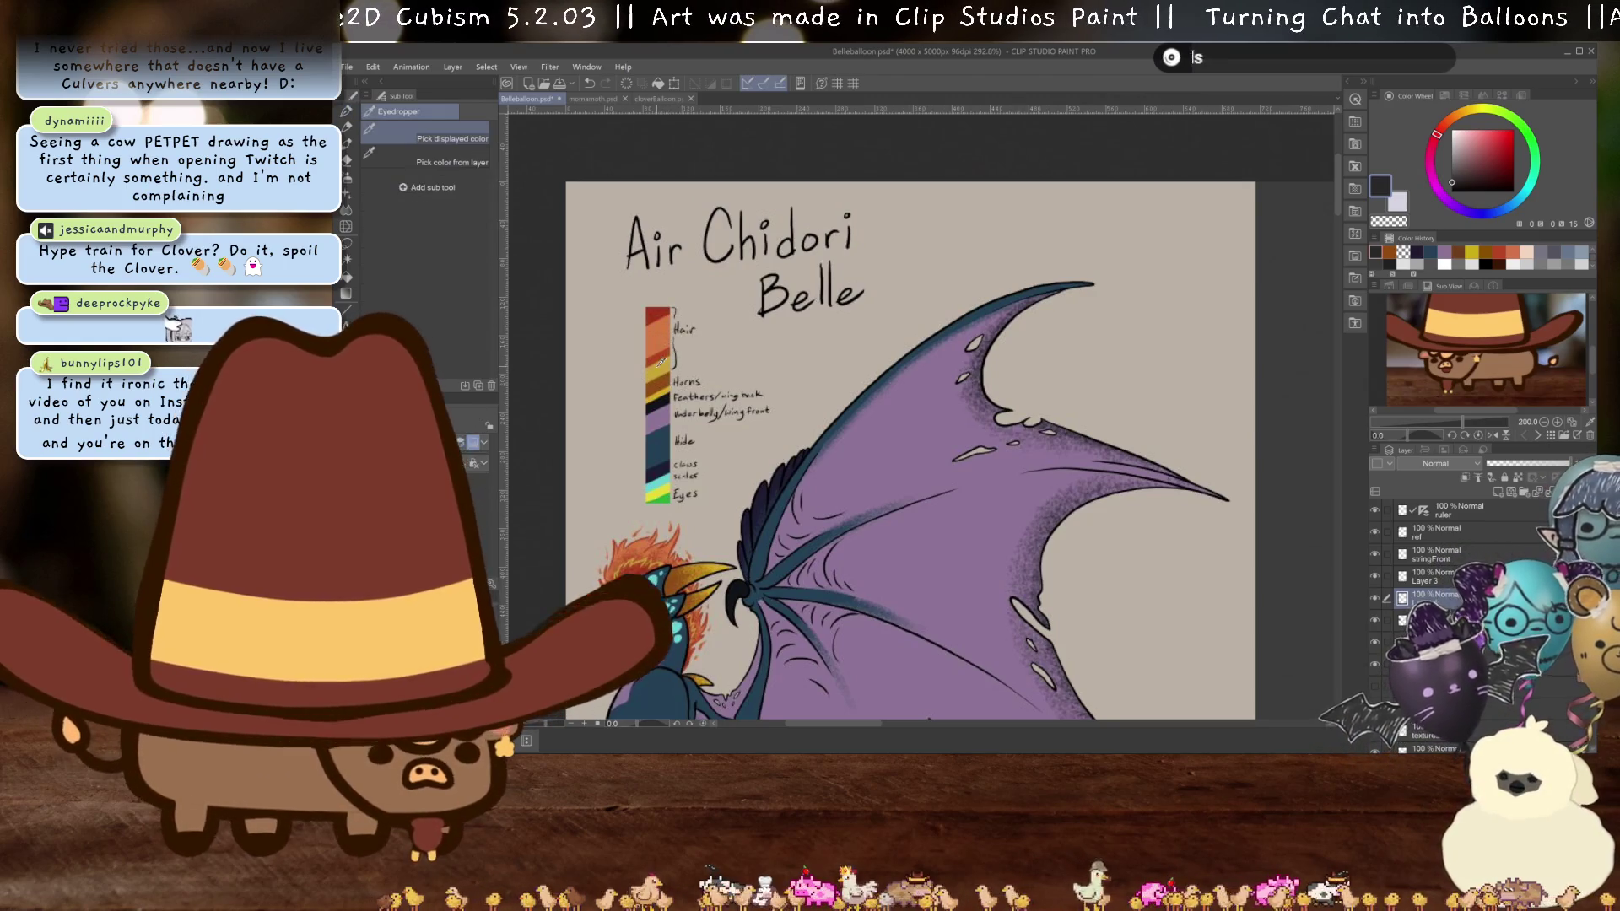
scroll(844, 456, down, 3)
scroll(1011, 514, down, 4)
scroll(1012, 514, down, 10)
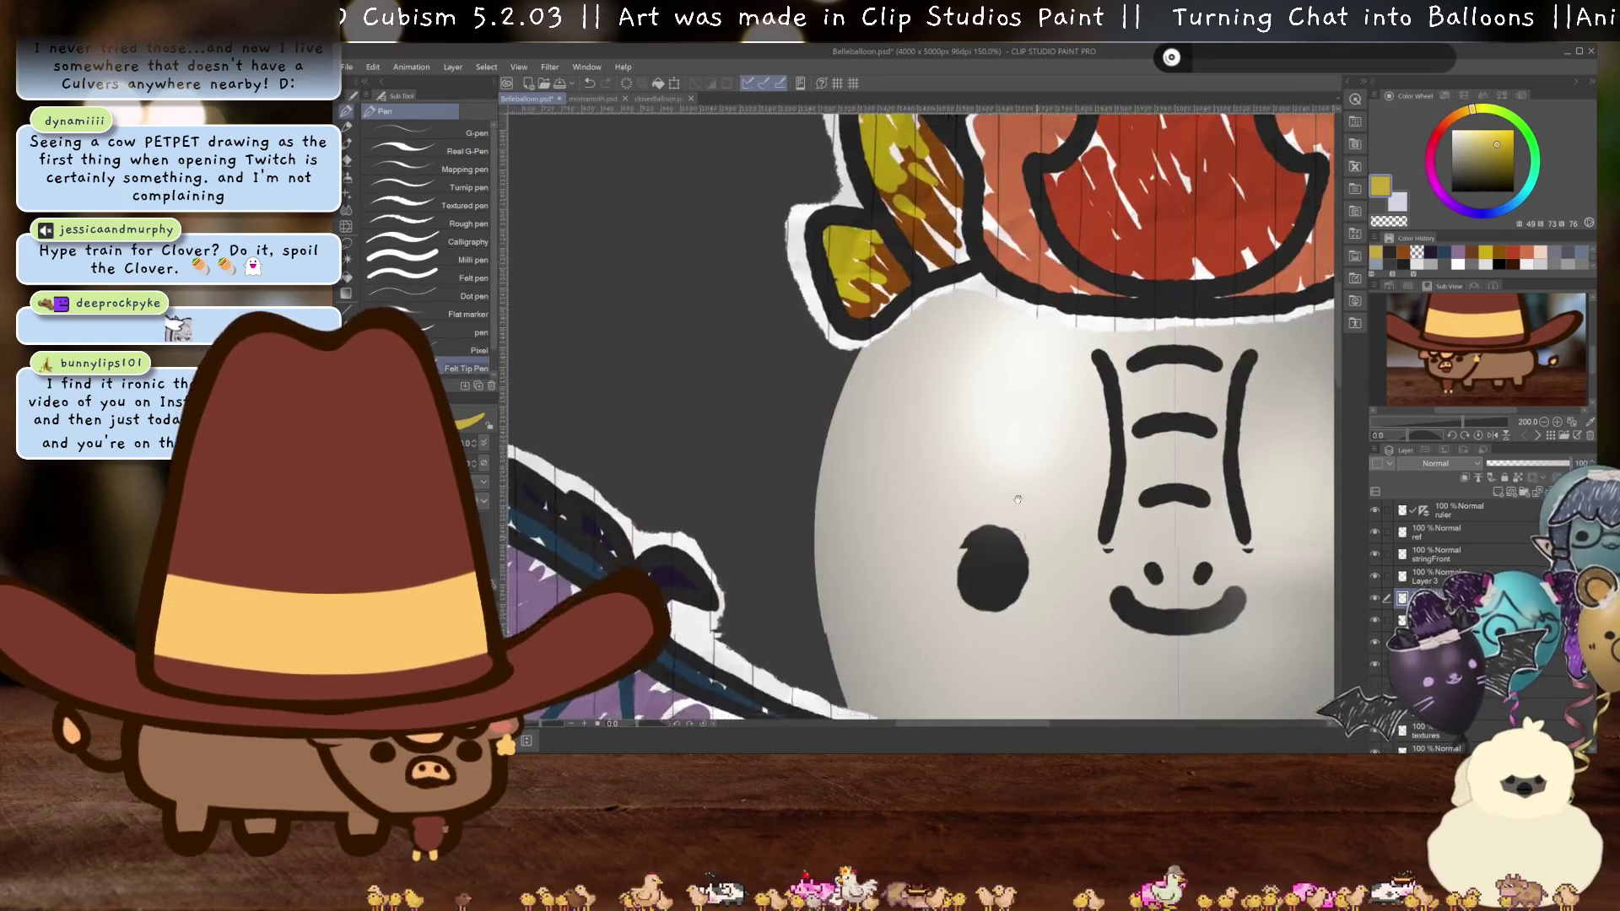
scroll(911, 462, up, 5)
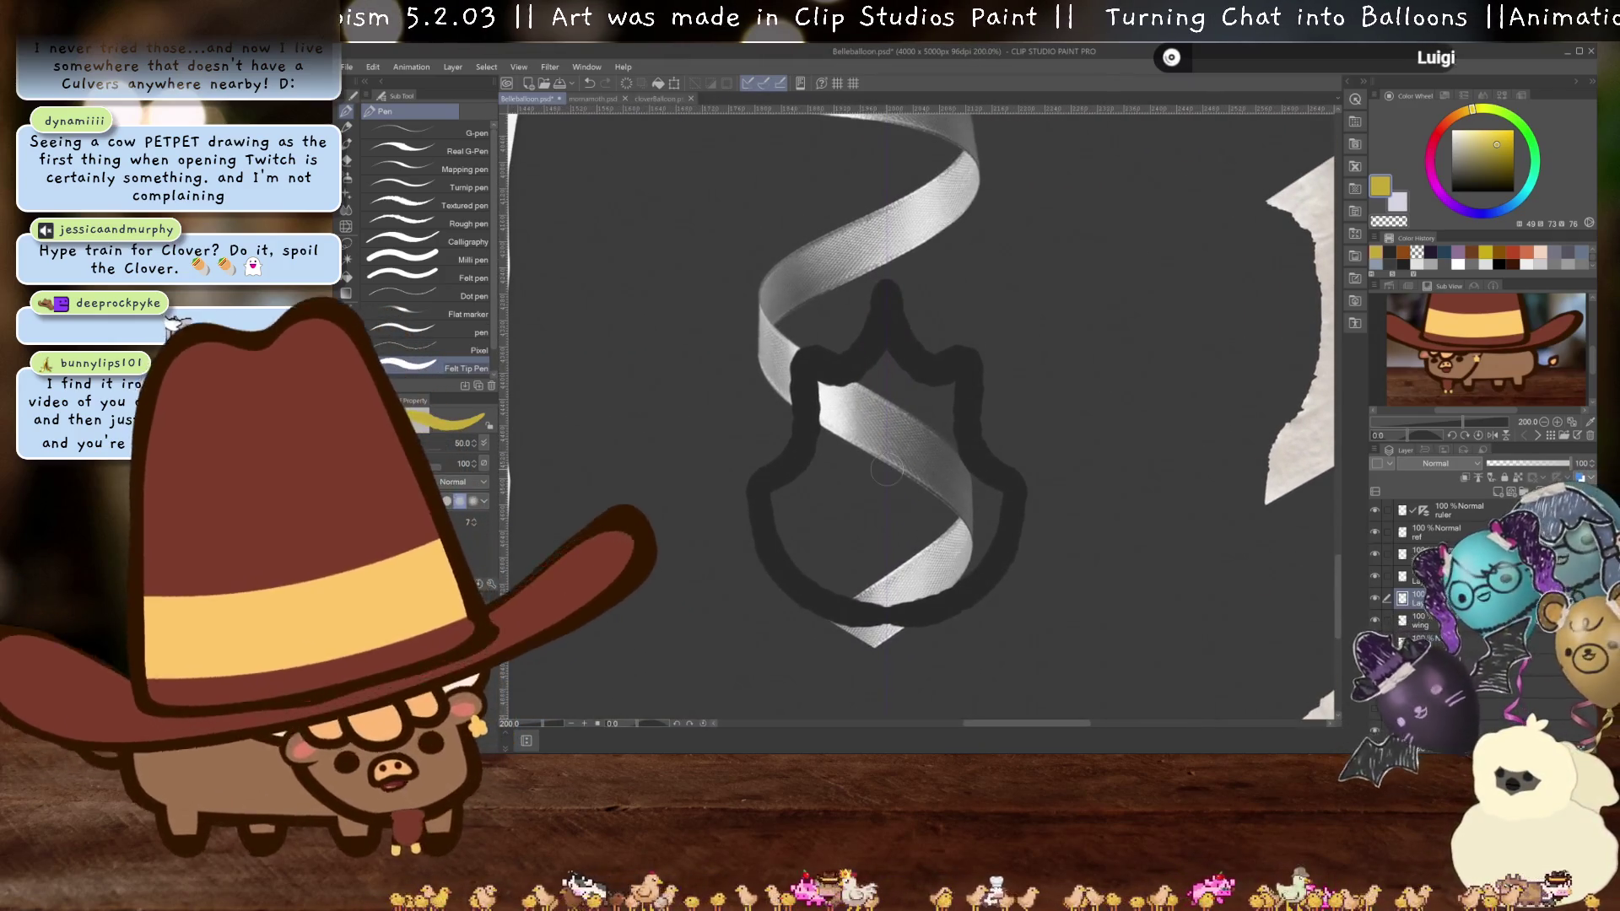
- Draw a yellow inner flame inside the dark charm outline
mouse_move(882, 578)
mouse_down()
mouse_move(848, 548)
mouse_move(916, 511)
mouse_up()
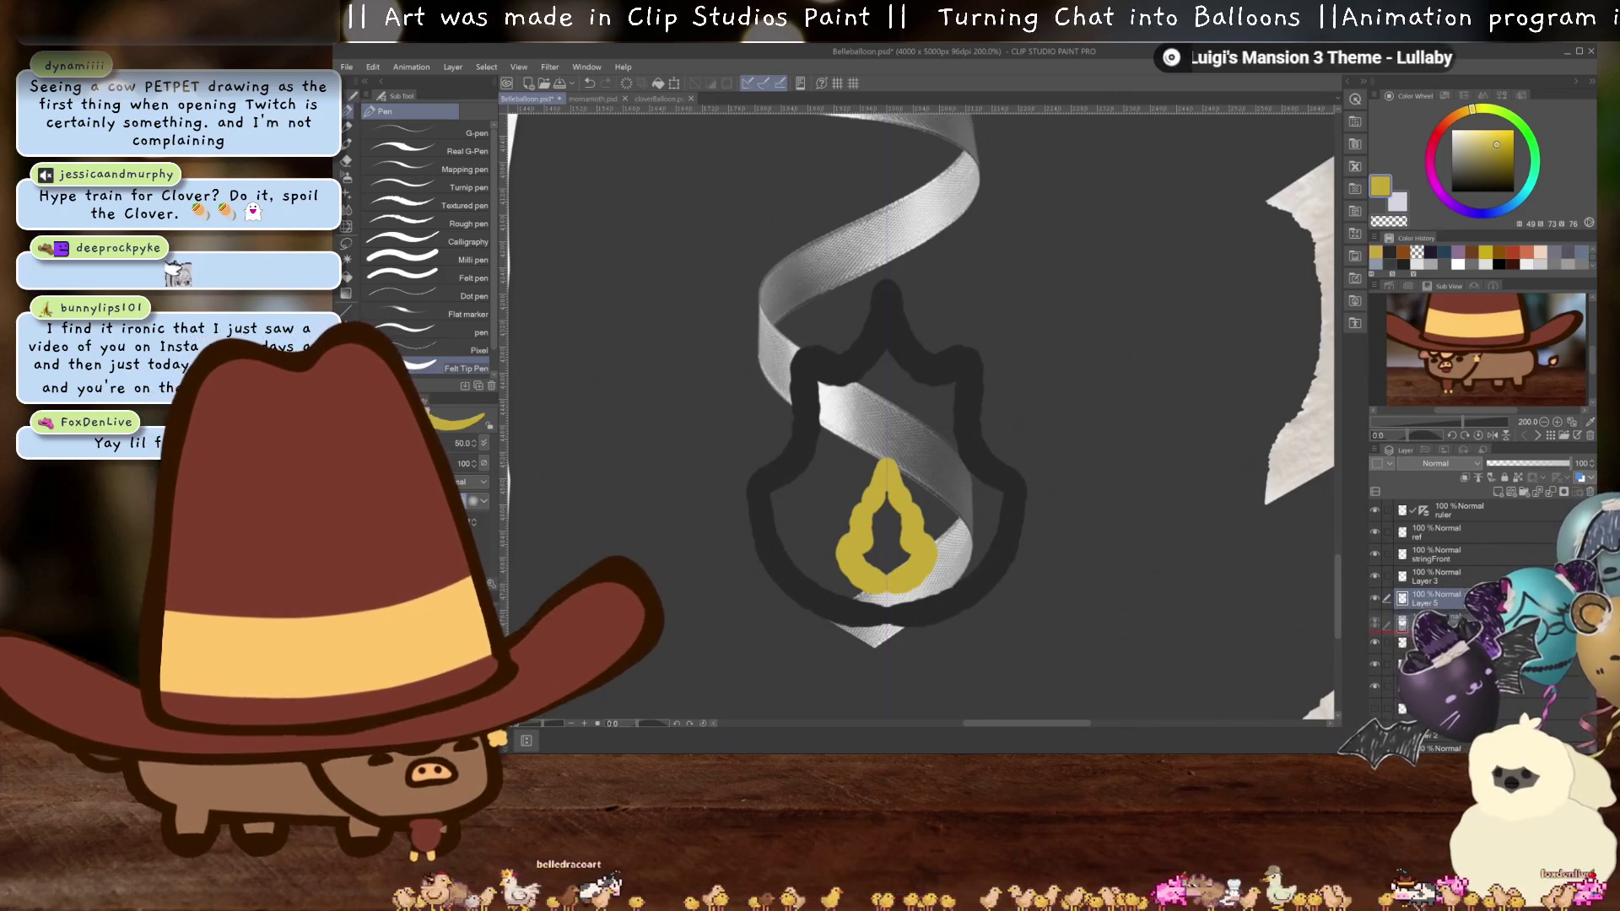
scroll(1275, 515, down, 3)
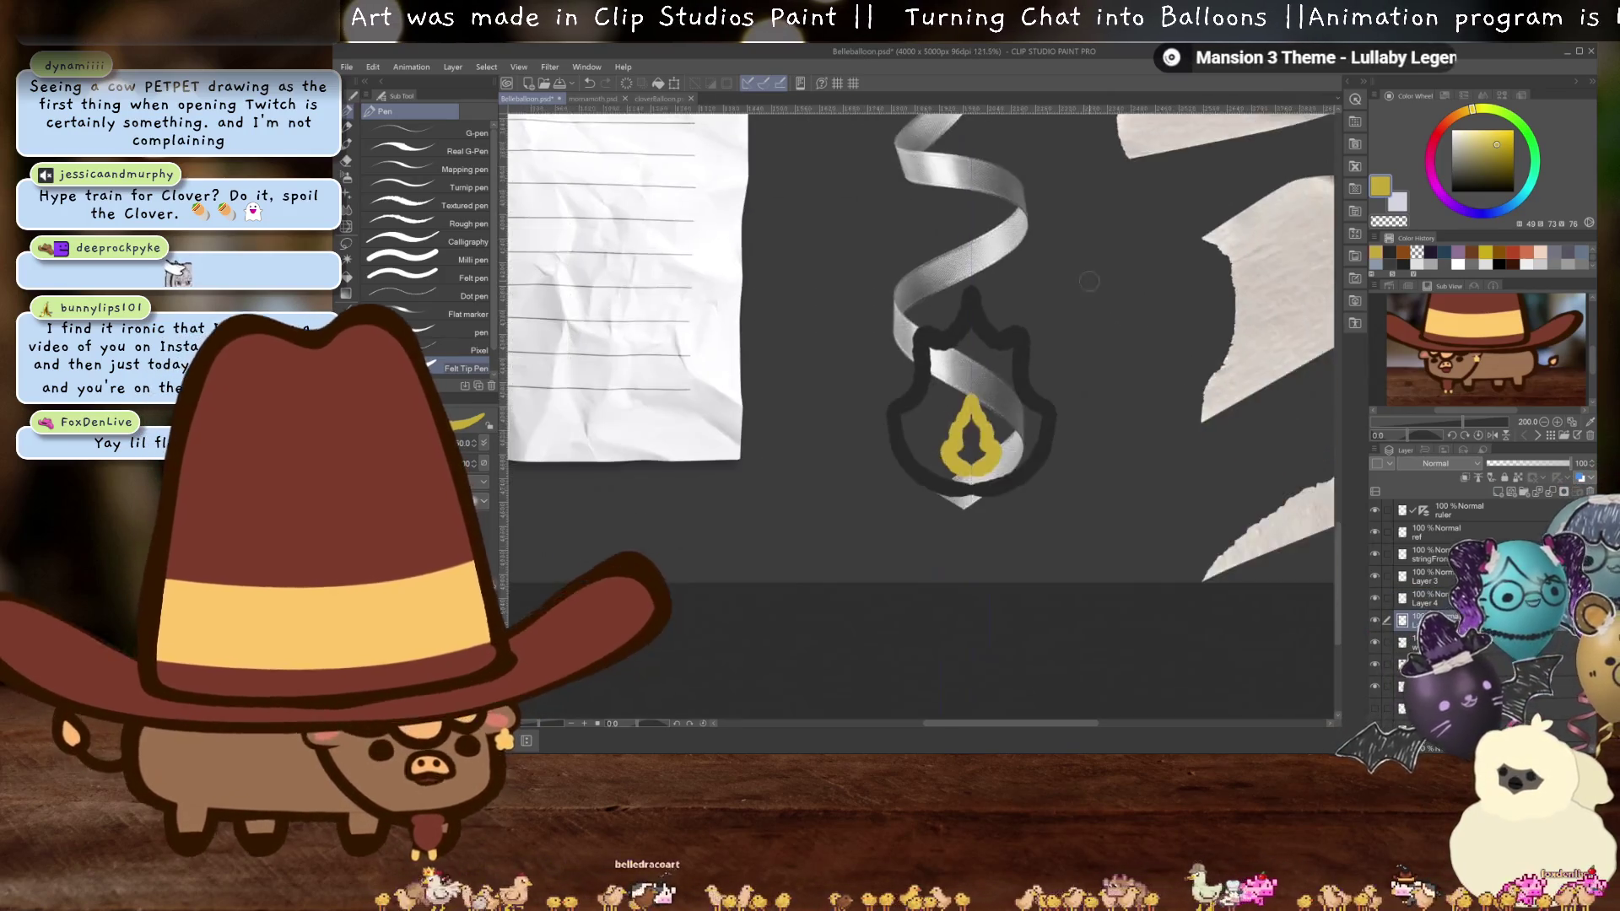
mouse_move(1275, 515)
mouse_down()
mouse_move(1182, 591)
mouse_move(1055, 422)
mouse_move(942, 587)
mouse_move(1008, 727)
mouse_up()
scroll(925, 491, up, 2)
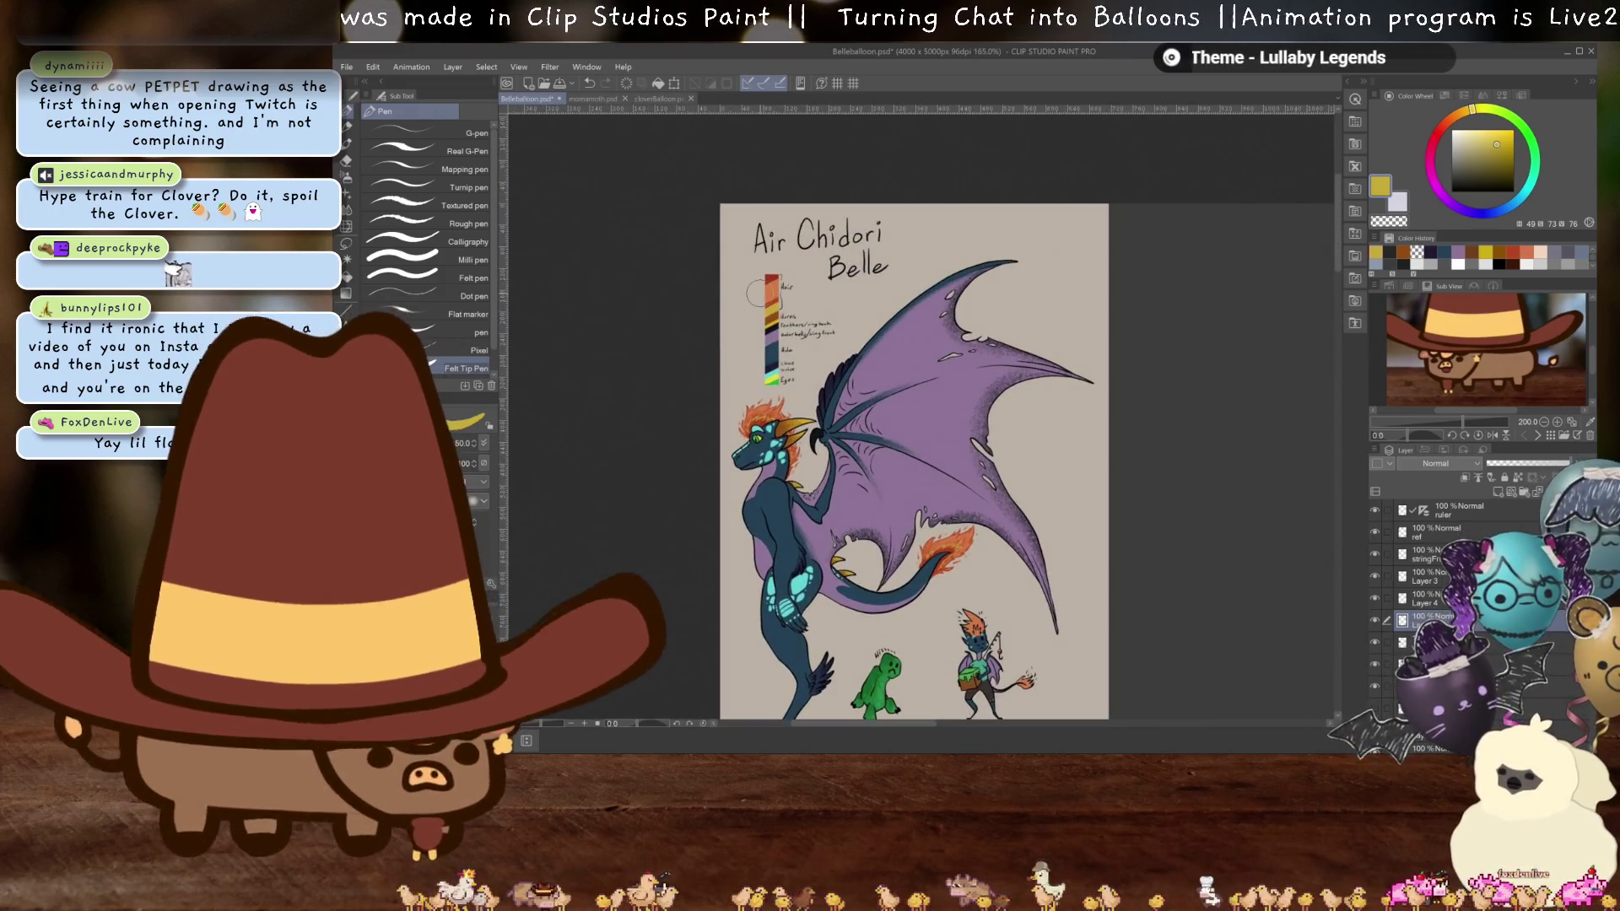
- Sample the dragon's orange hair as the pen colour, back at the balloon and ribbon
key(i)
click(772, 287)
key(p)
scroll(920, 439, down, 3)
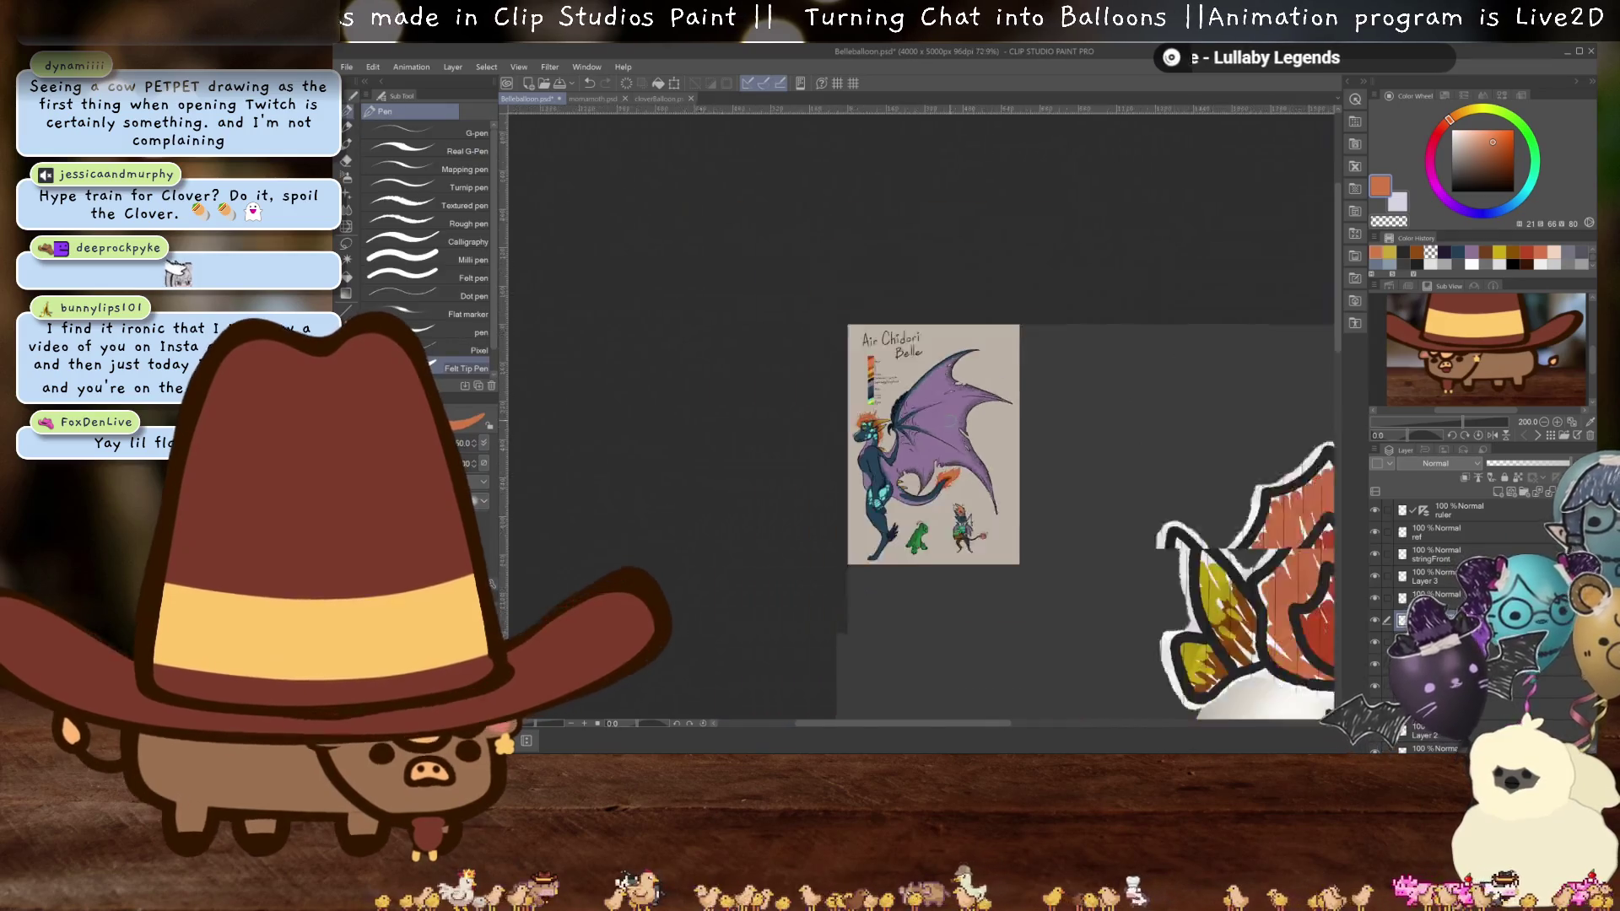
mouse_move(919, 438)
mouse_down()
mouse_move(772, 181)
mouse_move(873, 189)
mouse_up()
scroll(908, 470, up, 6)
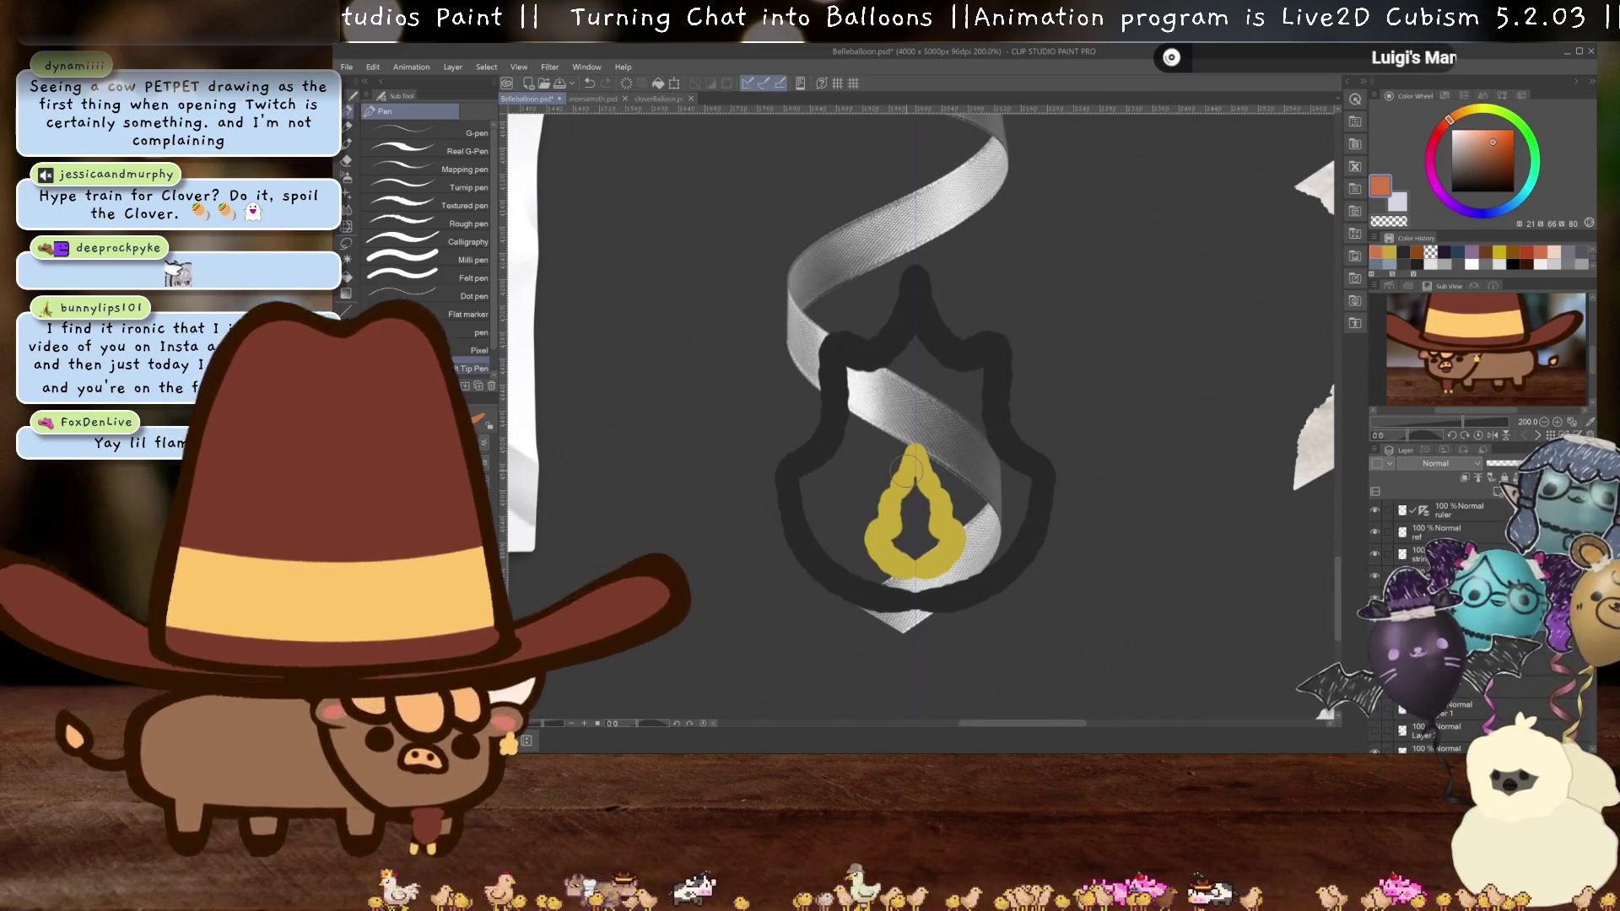
- Turn off the symmetry ruler and paint orange flames freehand around the yellow flame
mouse_move(857, 570)
mouse_down()
mouse_move(835, 506)
mouse_move(850, 443)
mouse_up()
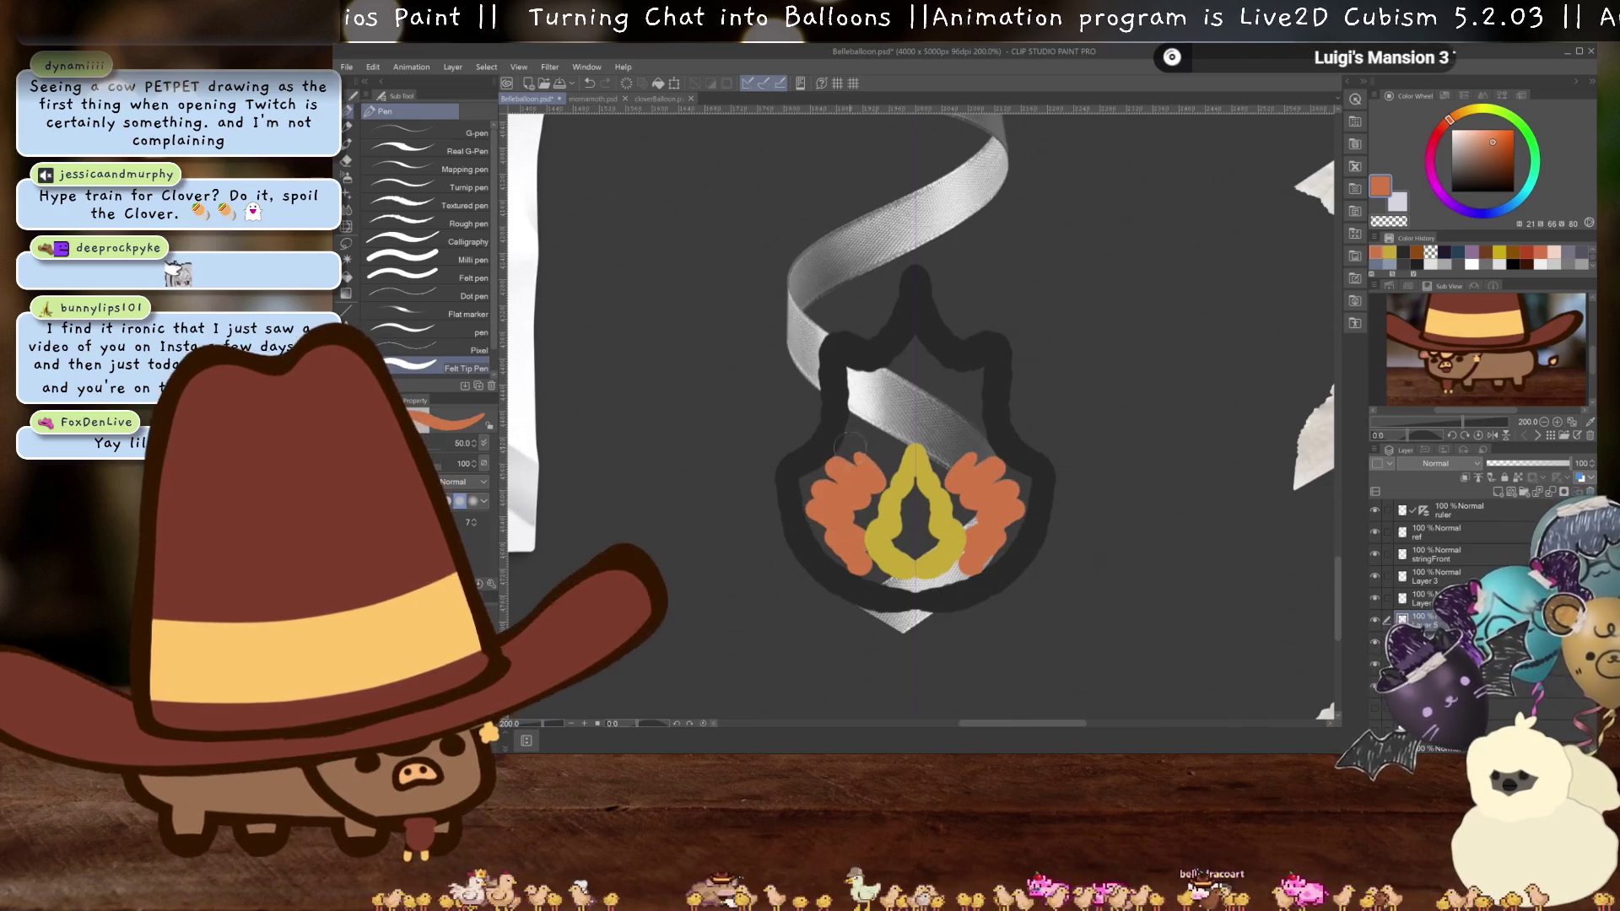
click(1374, 508)
key(Delete)
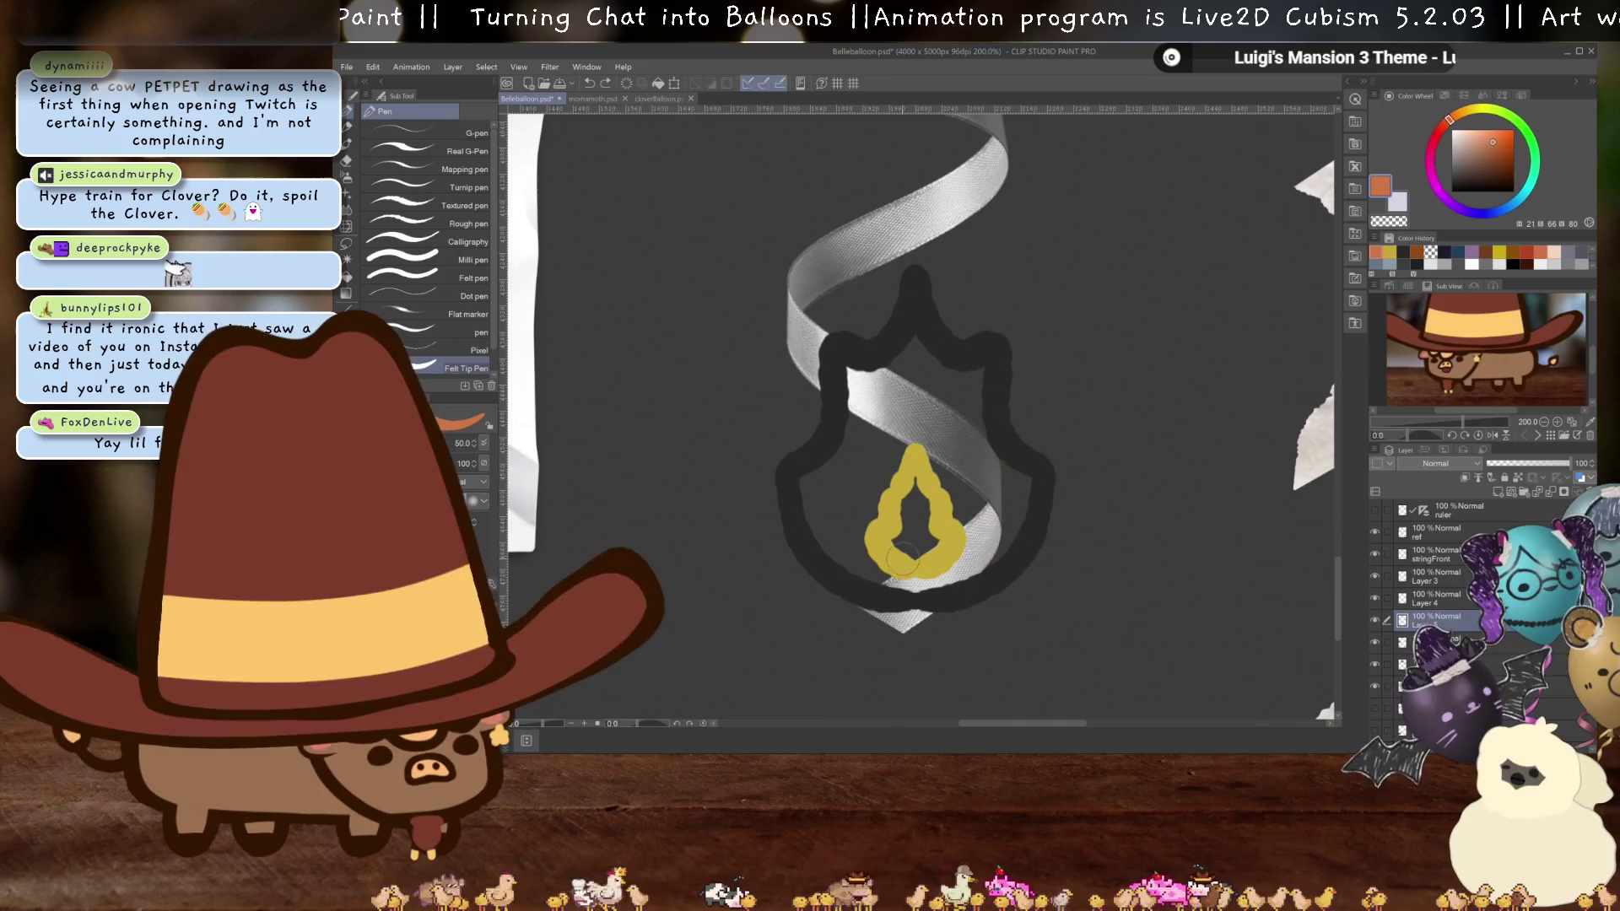
mouse_move(865, 571)
mouse_down()
mouse_move(814, 491)
mouse_move(877, 443)
mouse_move(895, 375)
mouse_move(920, 363)
mouse_move(958, 466)
mouse_move(979, 380)
mouse_move(971, 515)
mouse_move(1000, 472)
mouse_move(1030, 500)
mouse_move(971, 557)
mouse_move(1012, 515)
mouse_move(886, 584)
mouse_move(924, 582)
mouse_up()
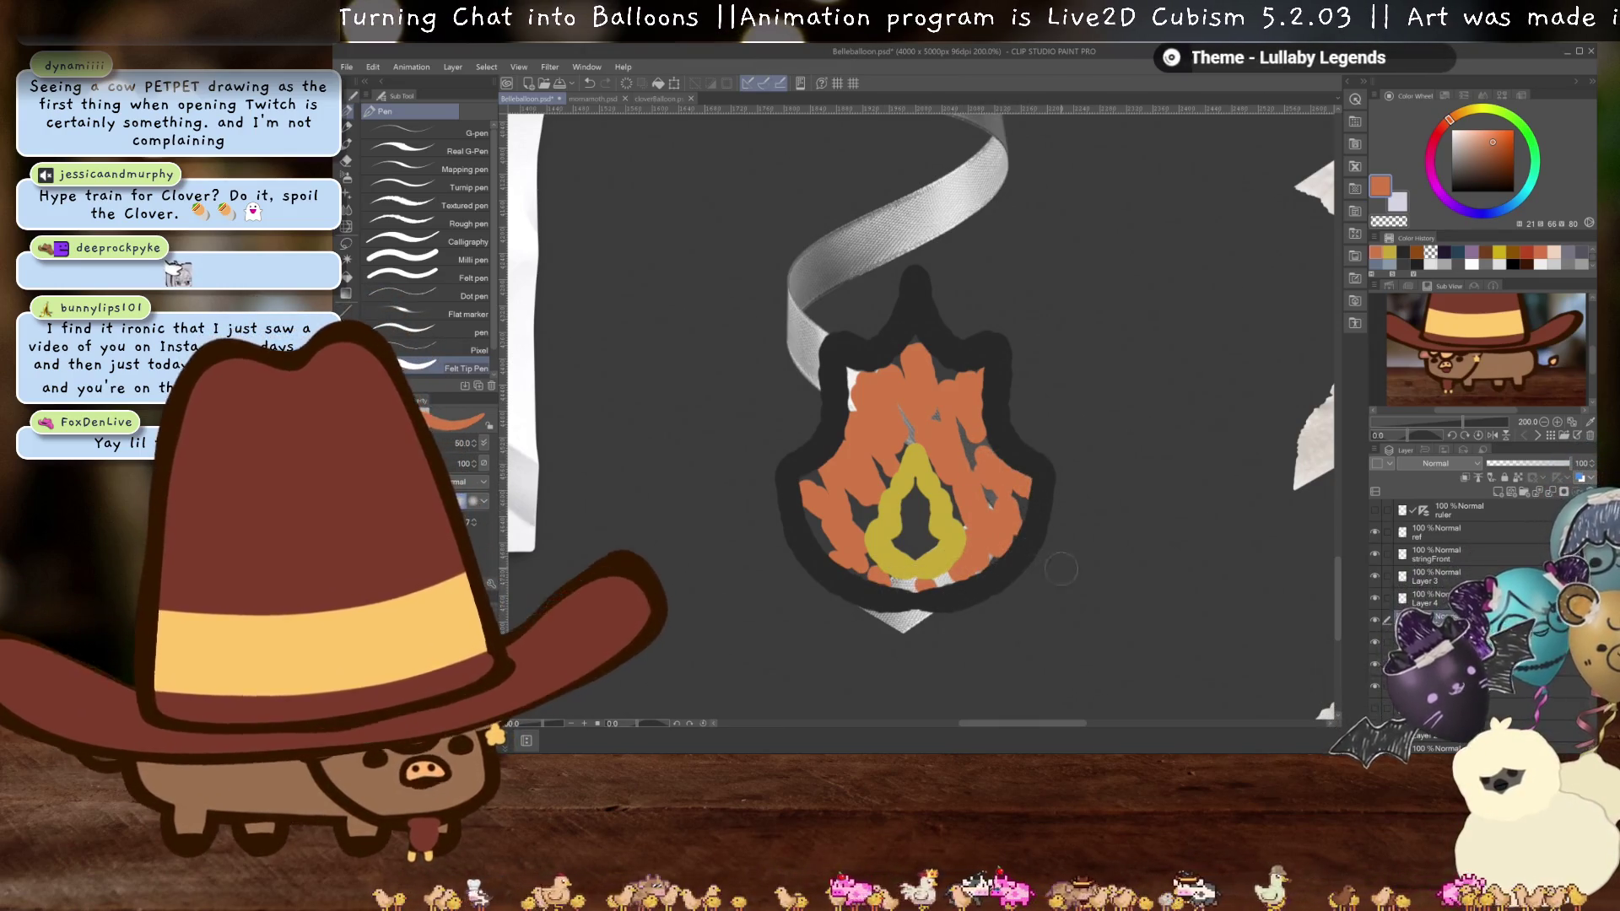
scroll(1091, 381, up, 10)
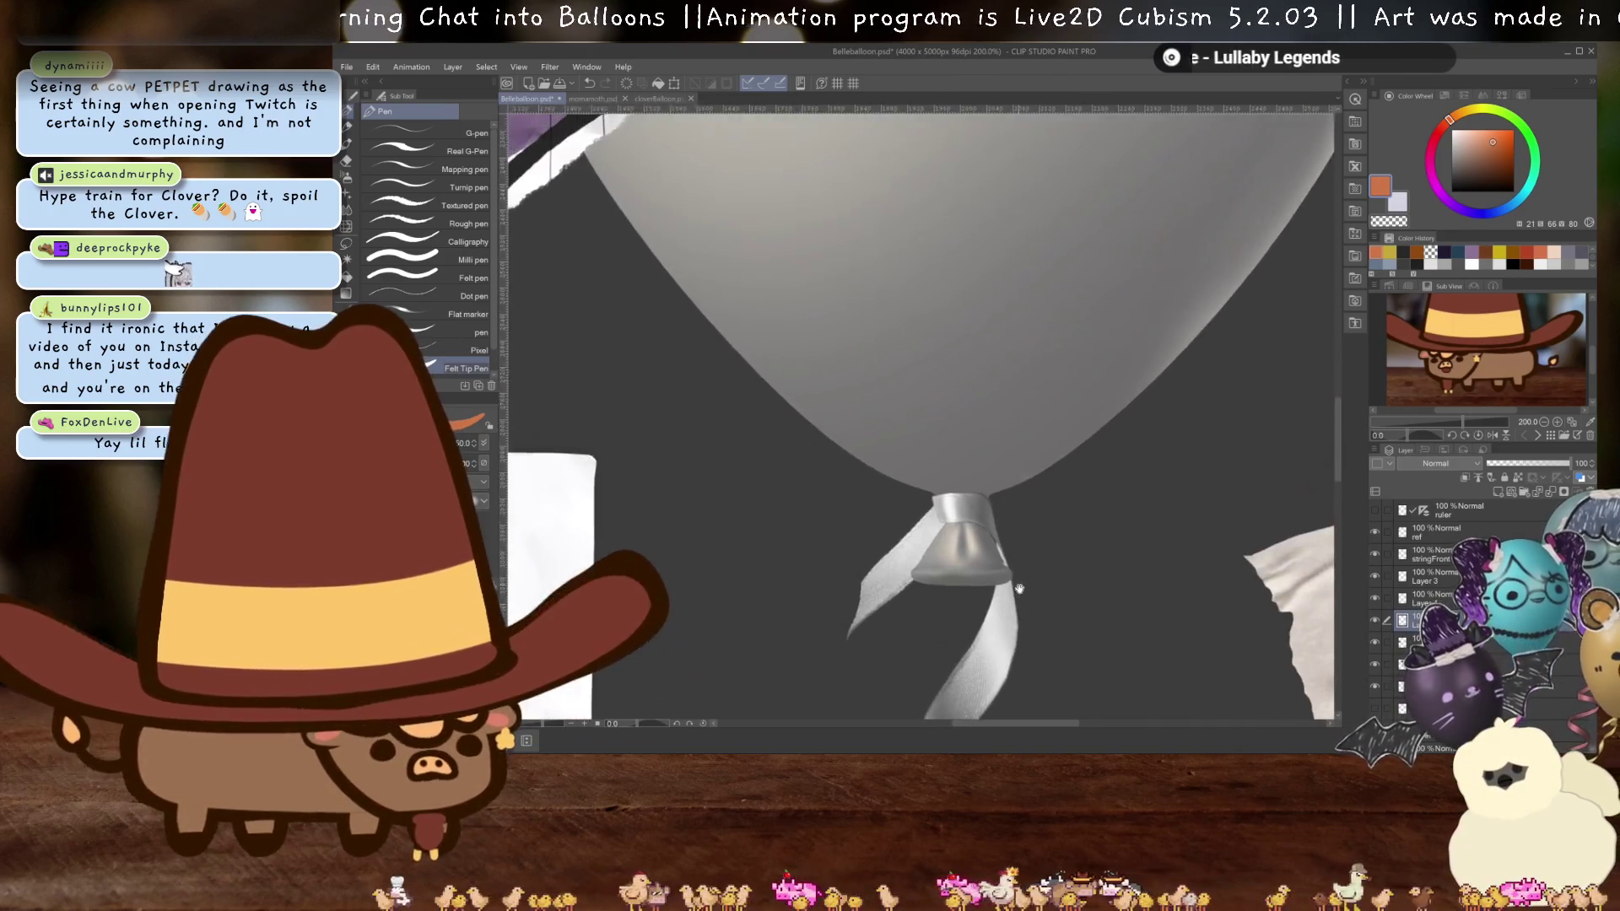
scroll(967, 316, down, 10)
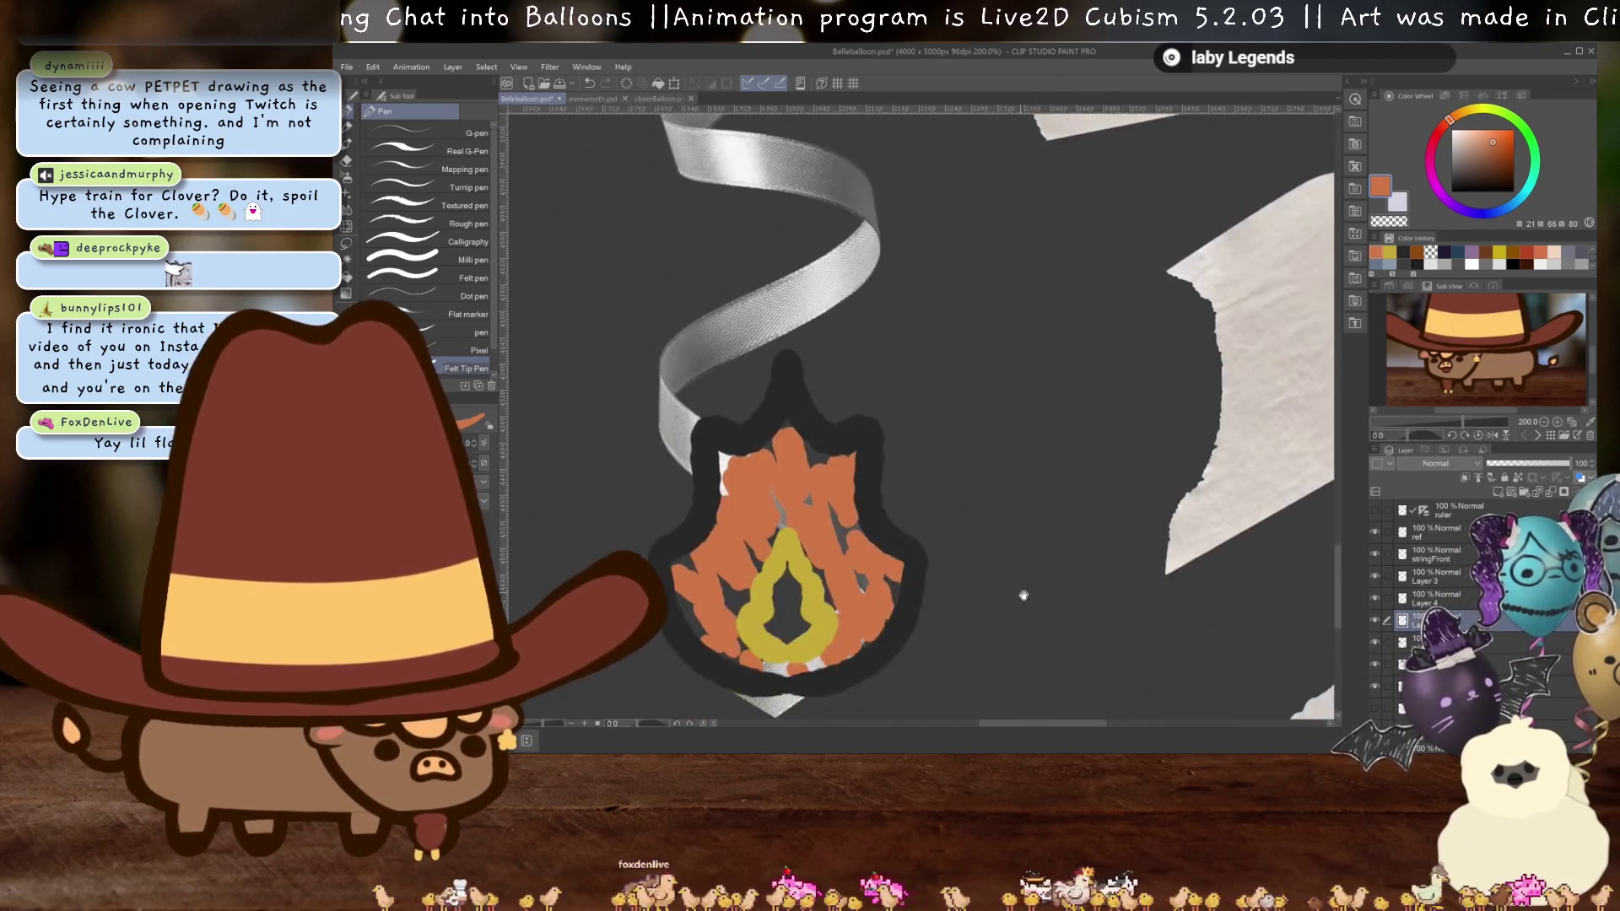
- Paint a red core in the centre of the yellow flame
click(1527, 253)
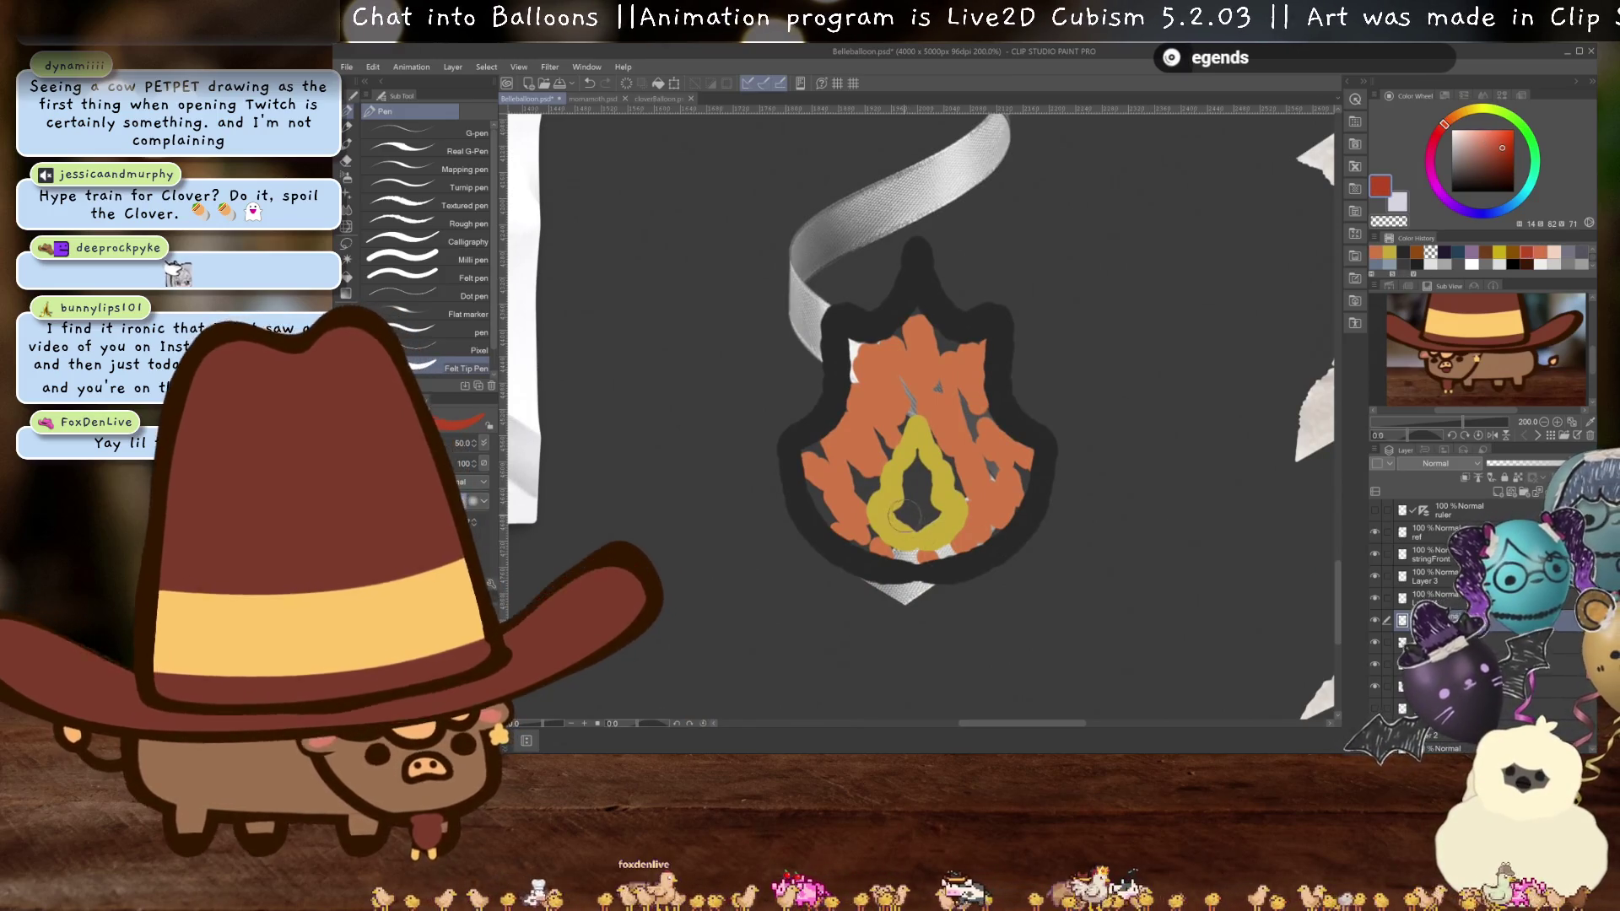
drag(916, 474, 921, 519)
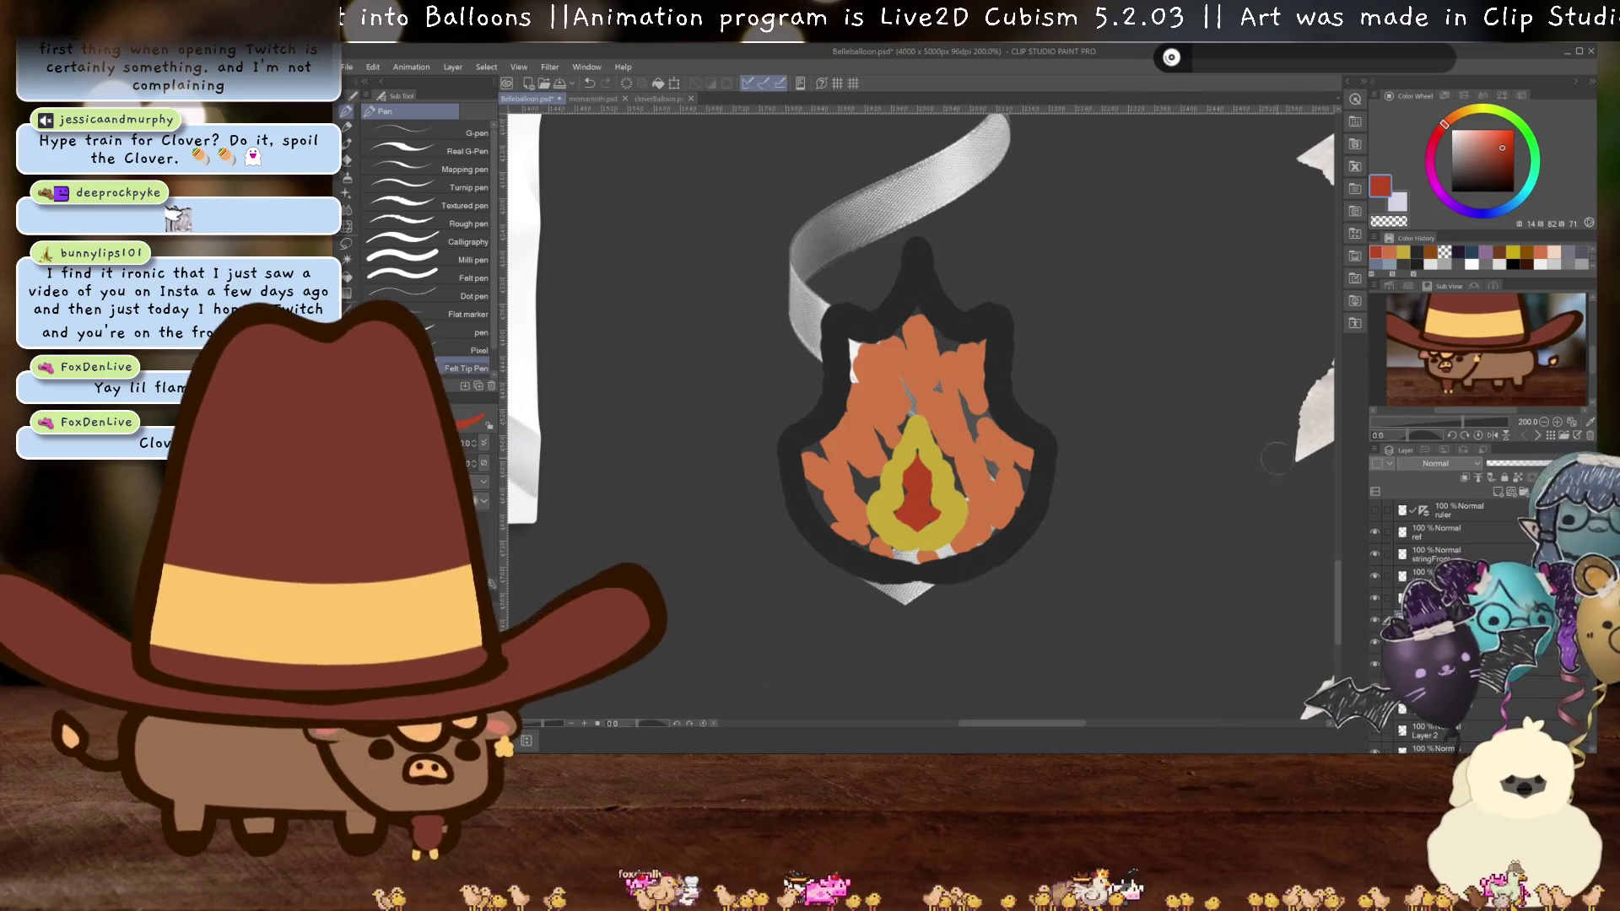
click(1455, 580)
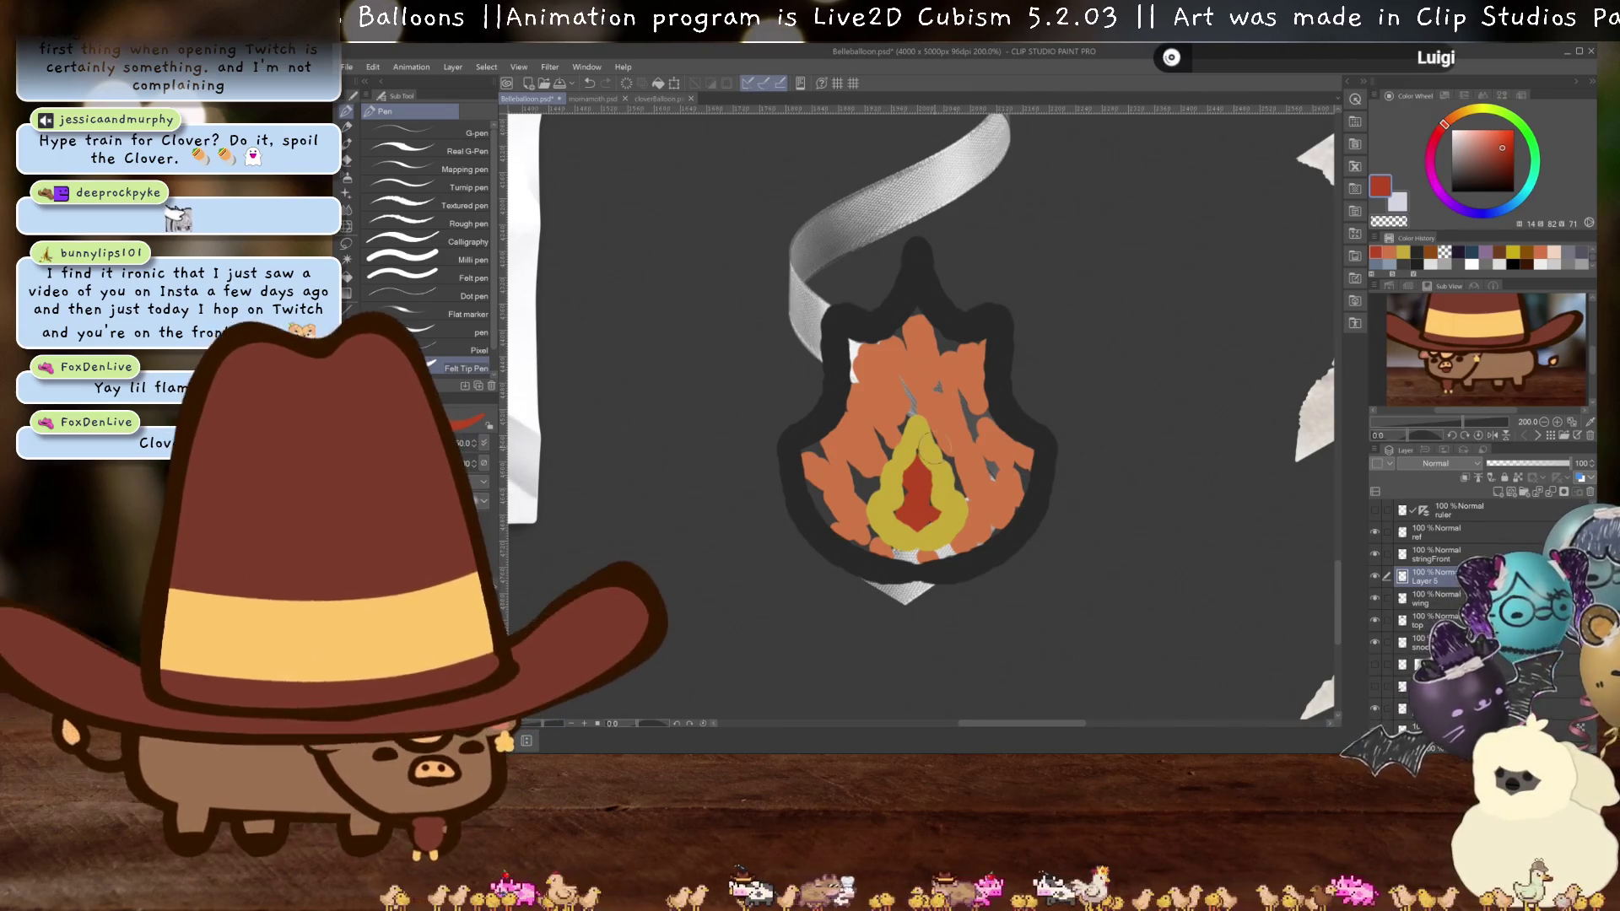
scroll(962, 515, down, 3)
scroll(962, 515, down, 3)
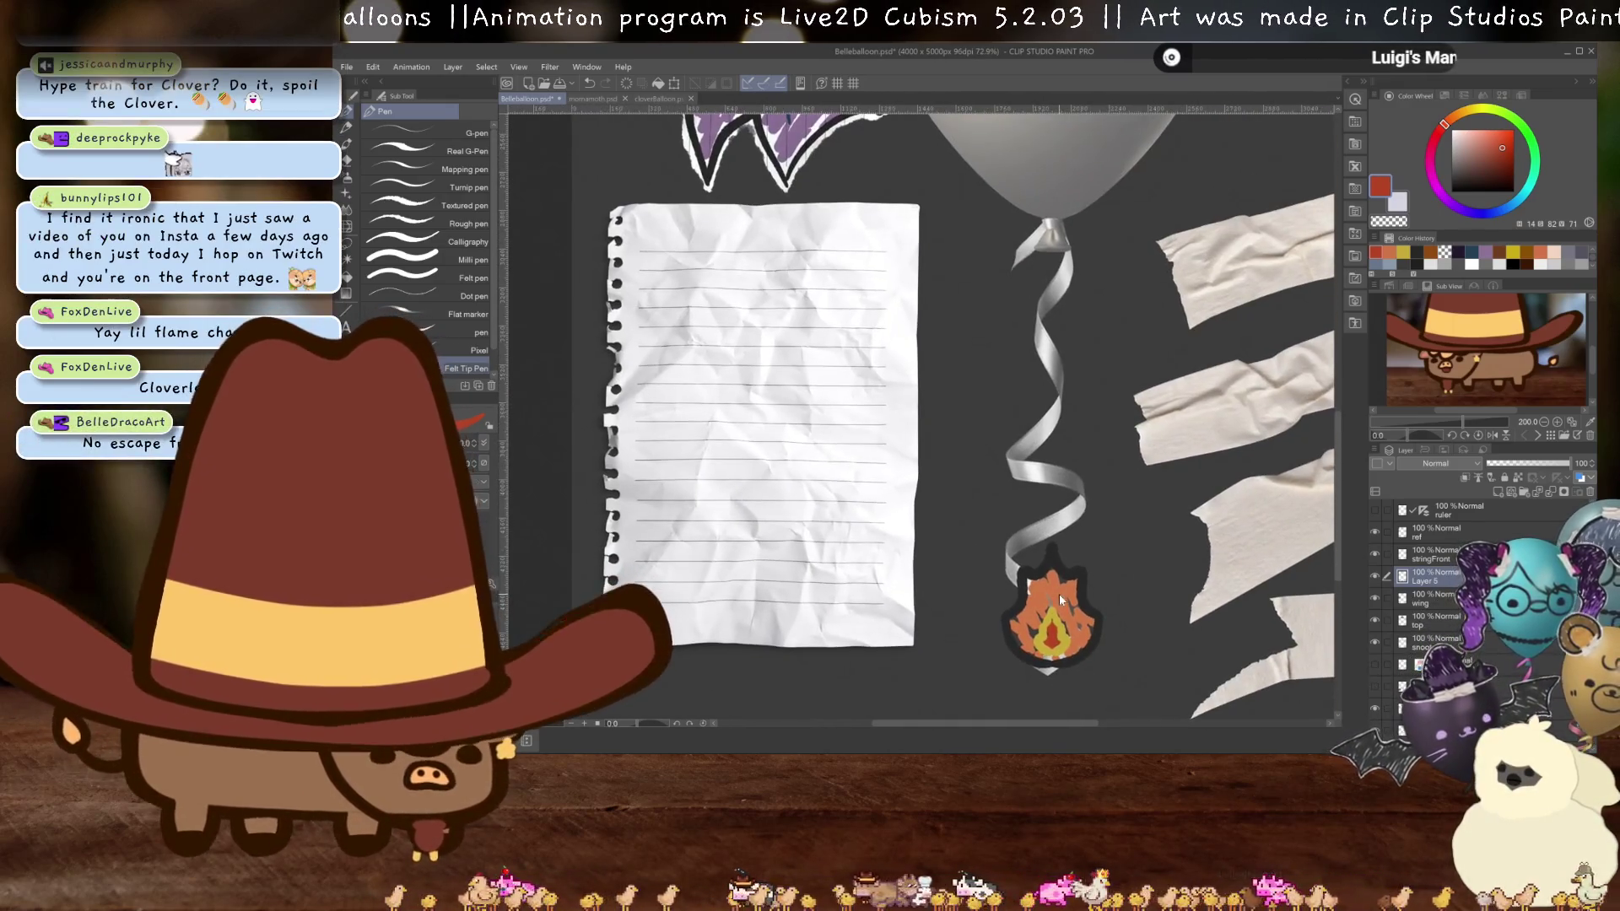
- Move the flame charm onto the lined paper
key(ctrl+t)
mouse_move(751, 494)
mouse_down()
mouse_move(731, 506)
mouse_move(784, 558)
mouse_up()
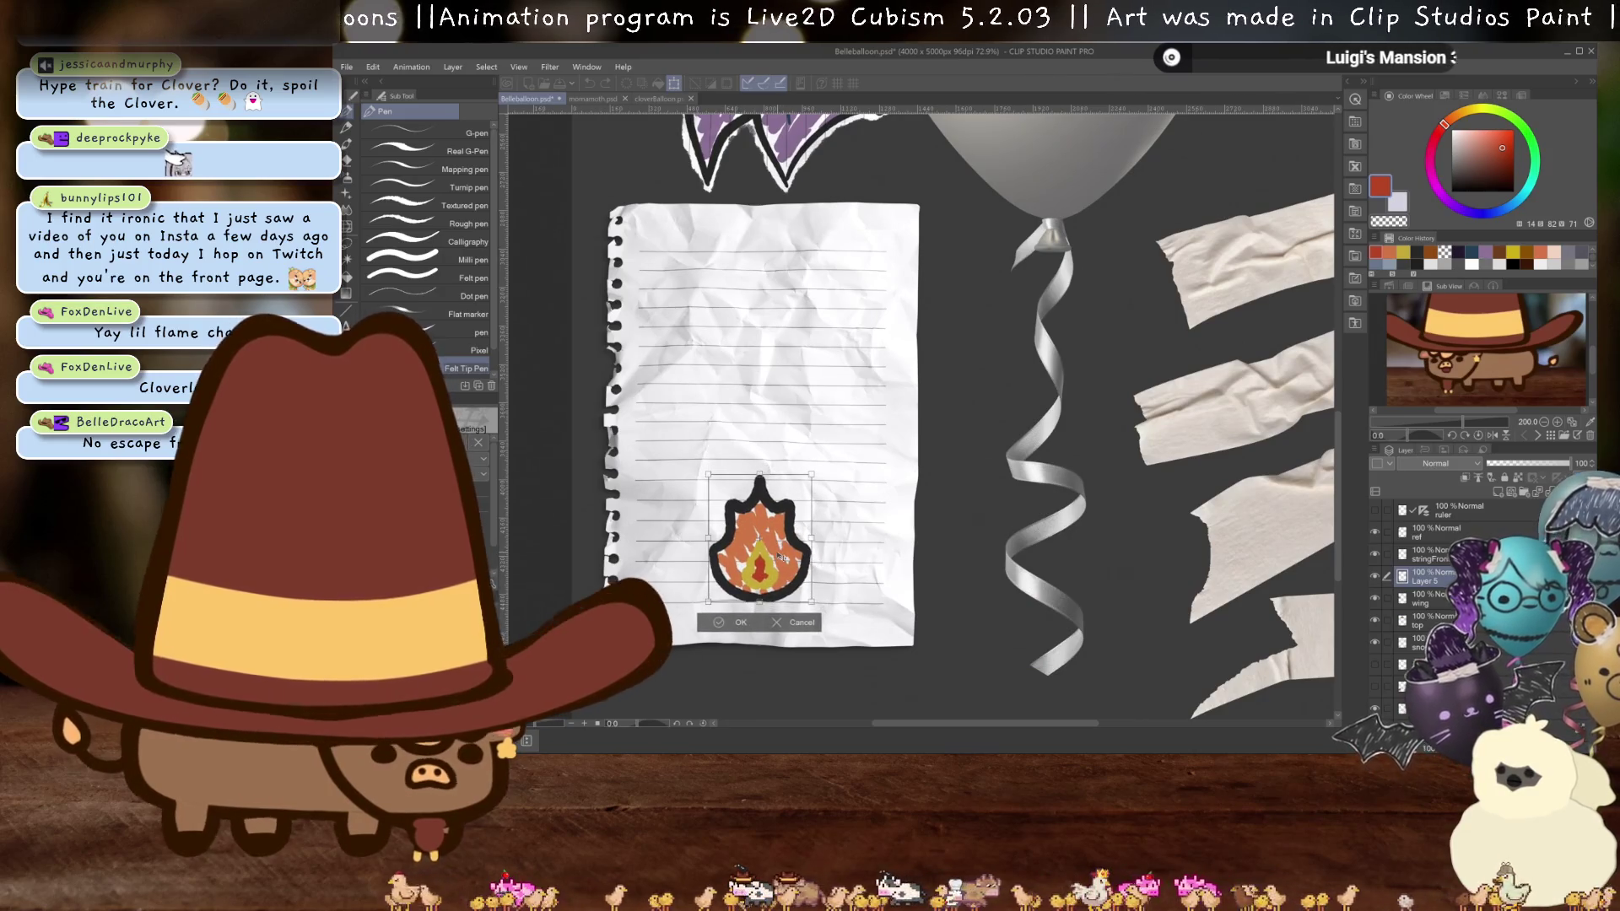
key(Return)
- Set the charm layer's blend mode to Multiply
click(1435, 464)
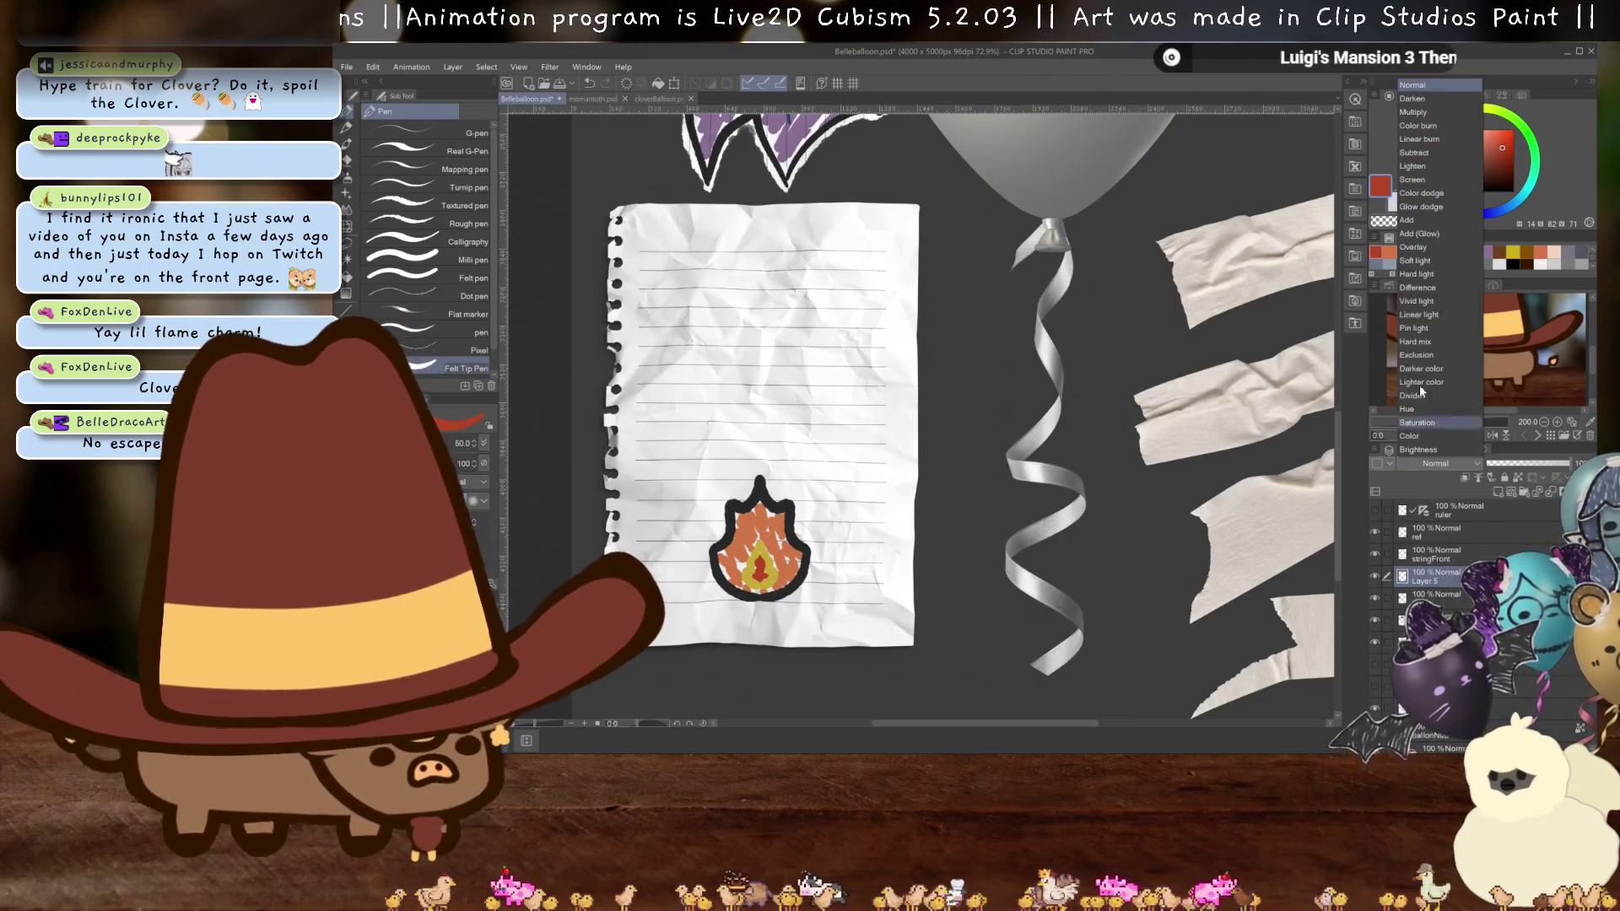
click(1433, 112)
scroll(735, 648, up, 3)
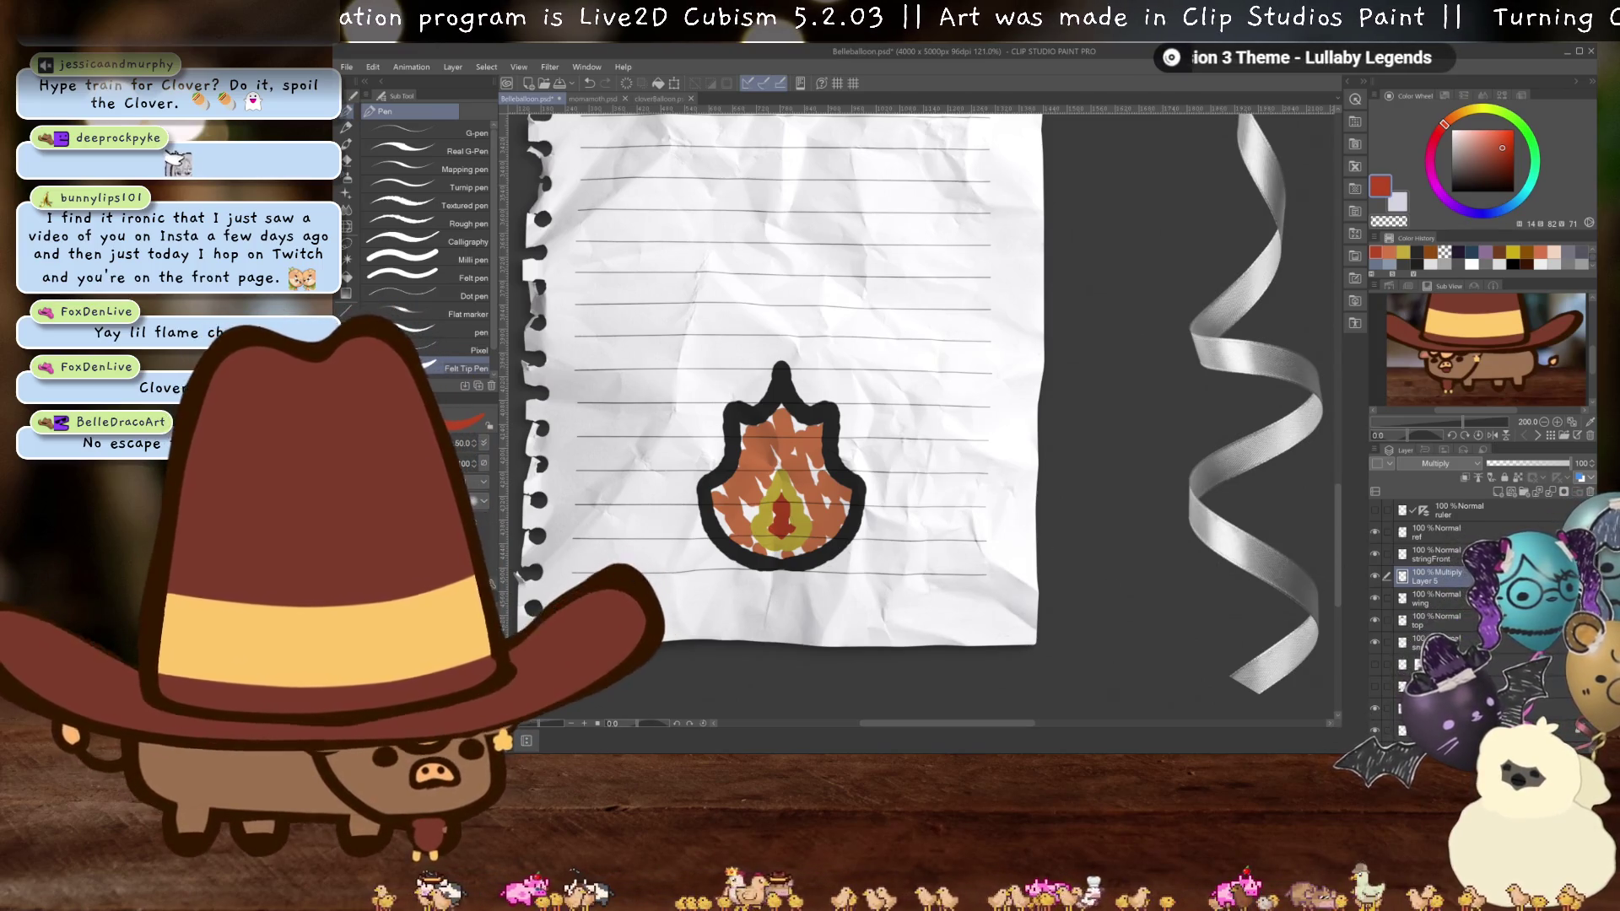
click(1439, 686)
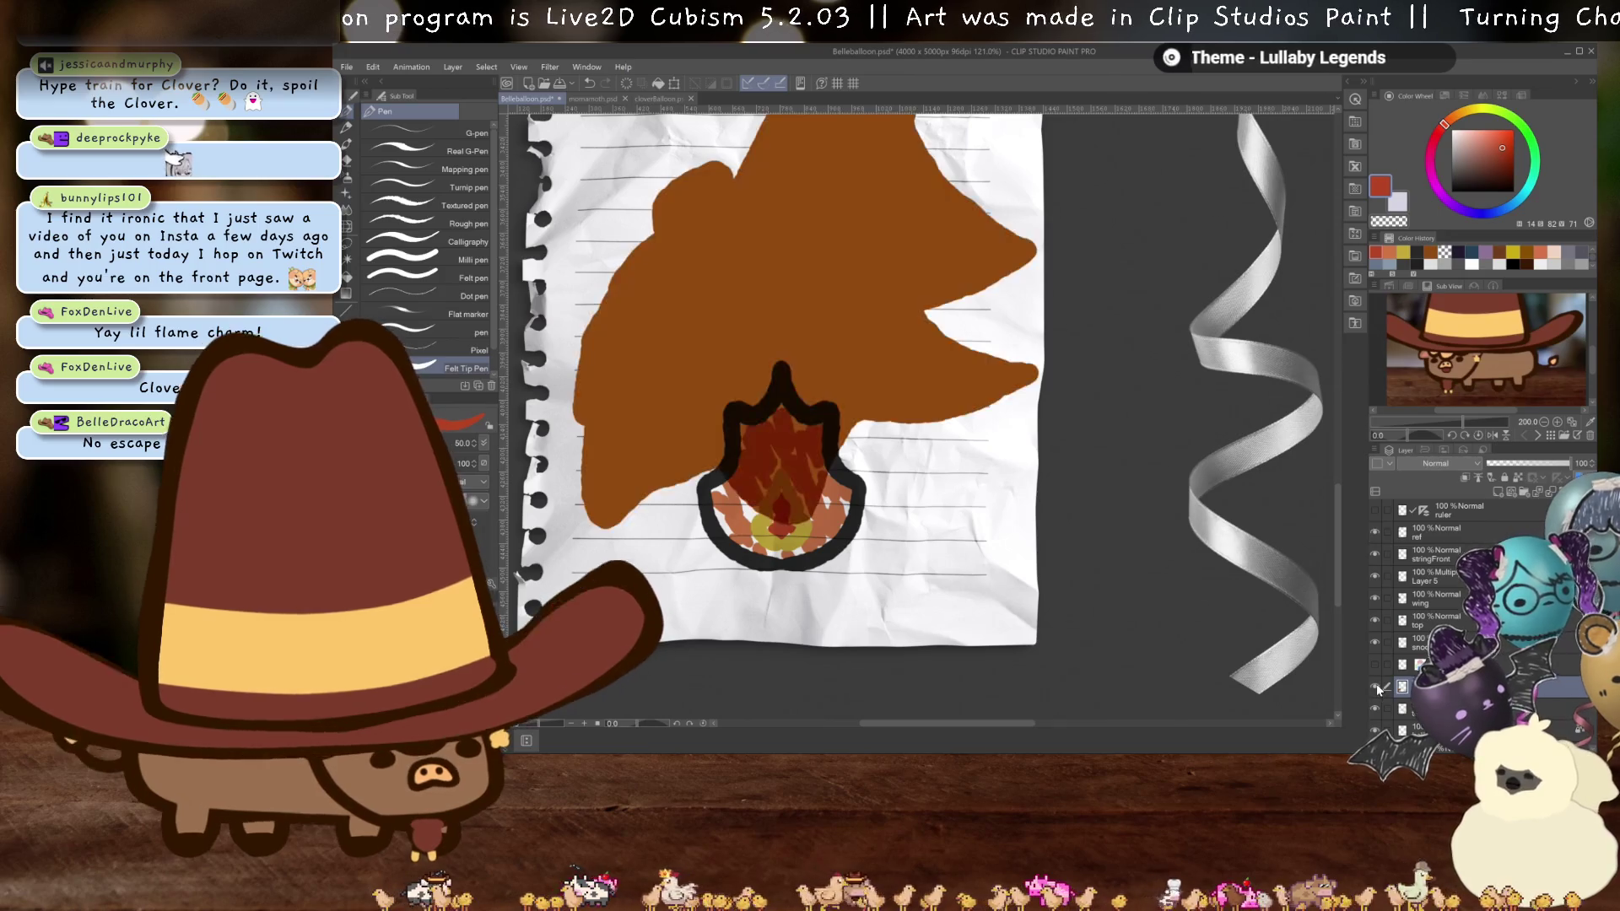
- Trace a brown outline up the flame charm's left edge
scroll(942, 557, up, 2)
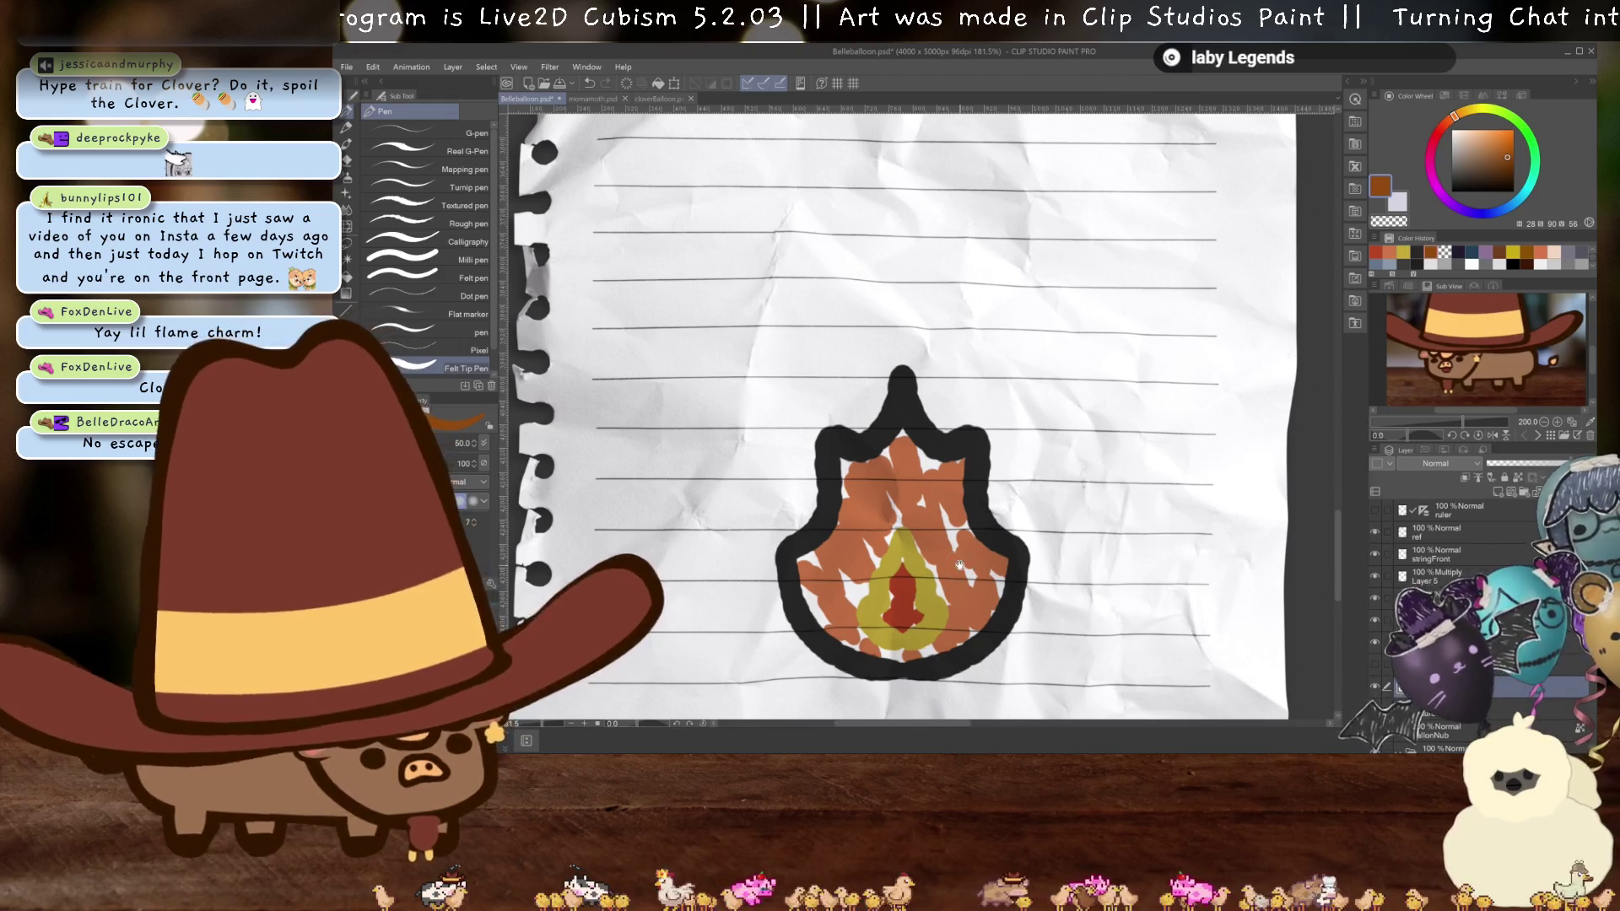
drag(943, 557, 970, 464)
mouse_move(756, 432)
mouse_down()
mouse_move(818, 308)
mouse_move(879, 264)
mouse_move(920, 260)
mouse_move(946, 299)
mouse_up()
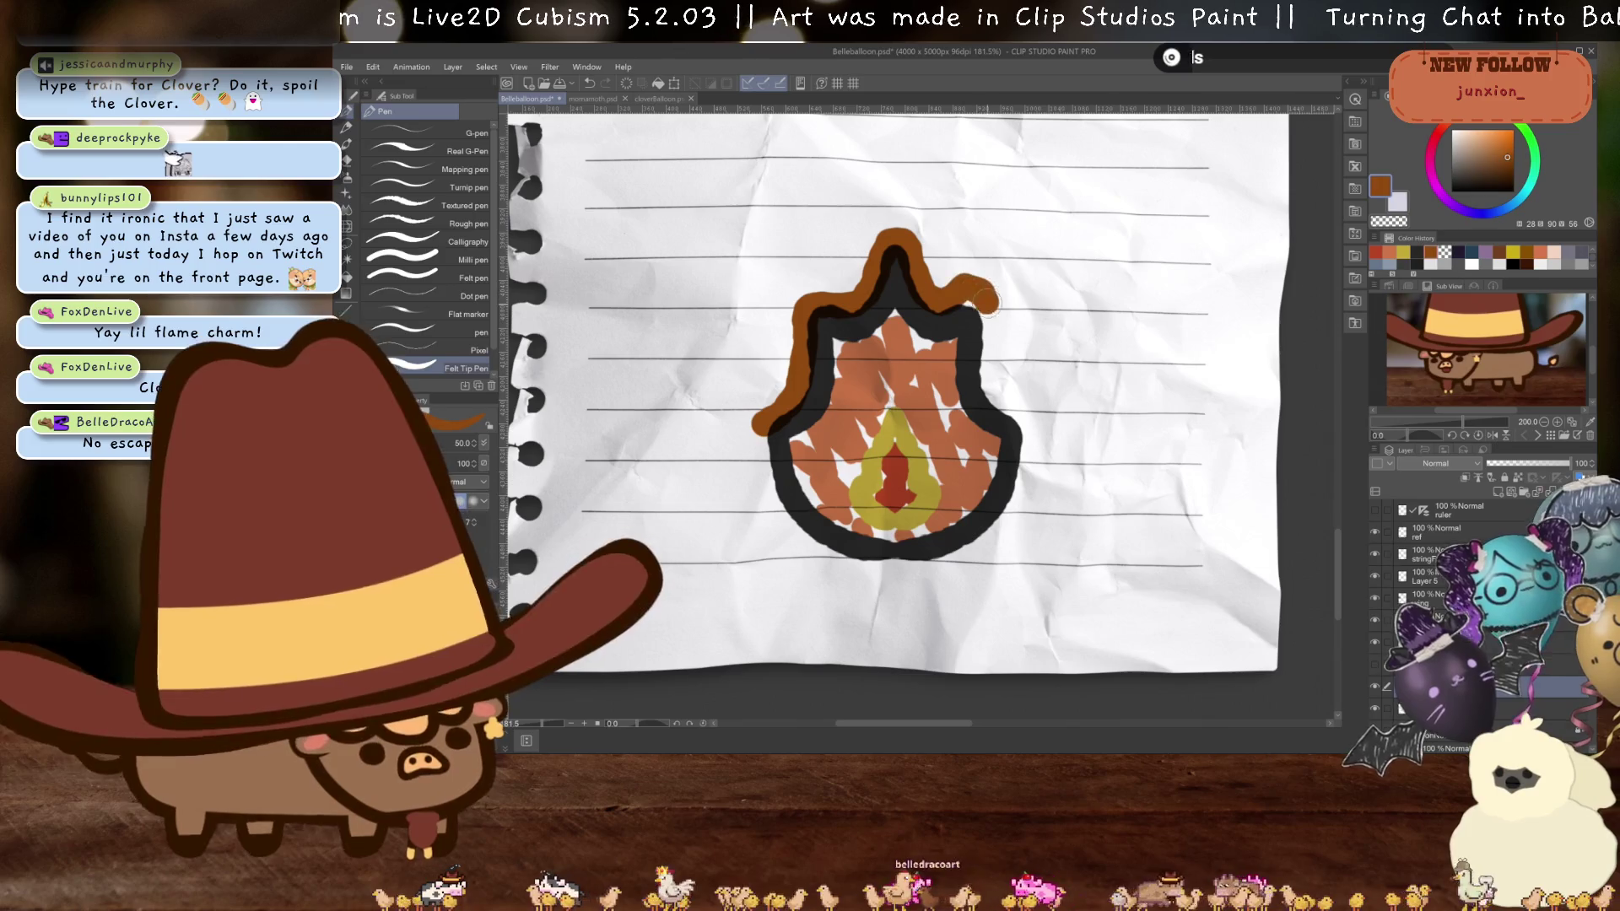
key(ctrl+z)
mouse_move(753, 432)
mouse_down()
mouse_move(825, 300)
mouse_move(882, 257)
mouse_move(970, 298)
mouse_move(1036, 498)
mouse_move(945, 578)
mouse_move(838, 560)
mouse_move(764, 472)
mouse_move(754, 422)
mouse_up()
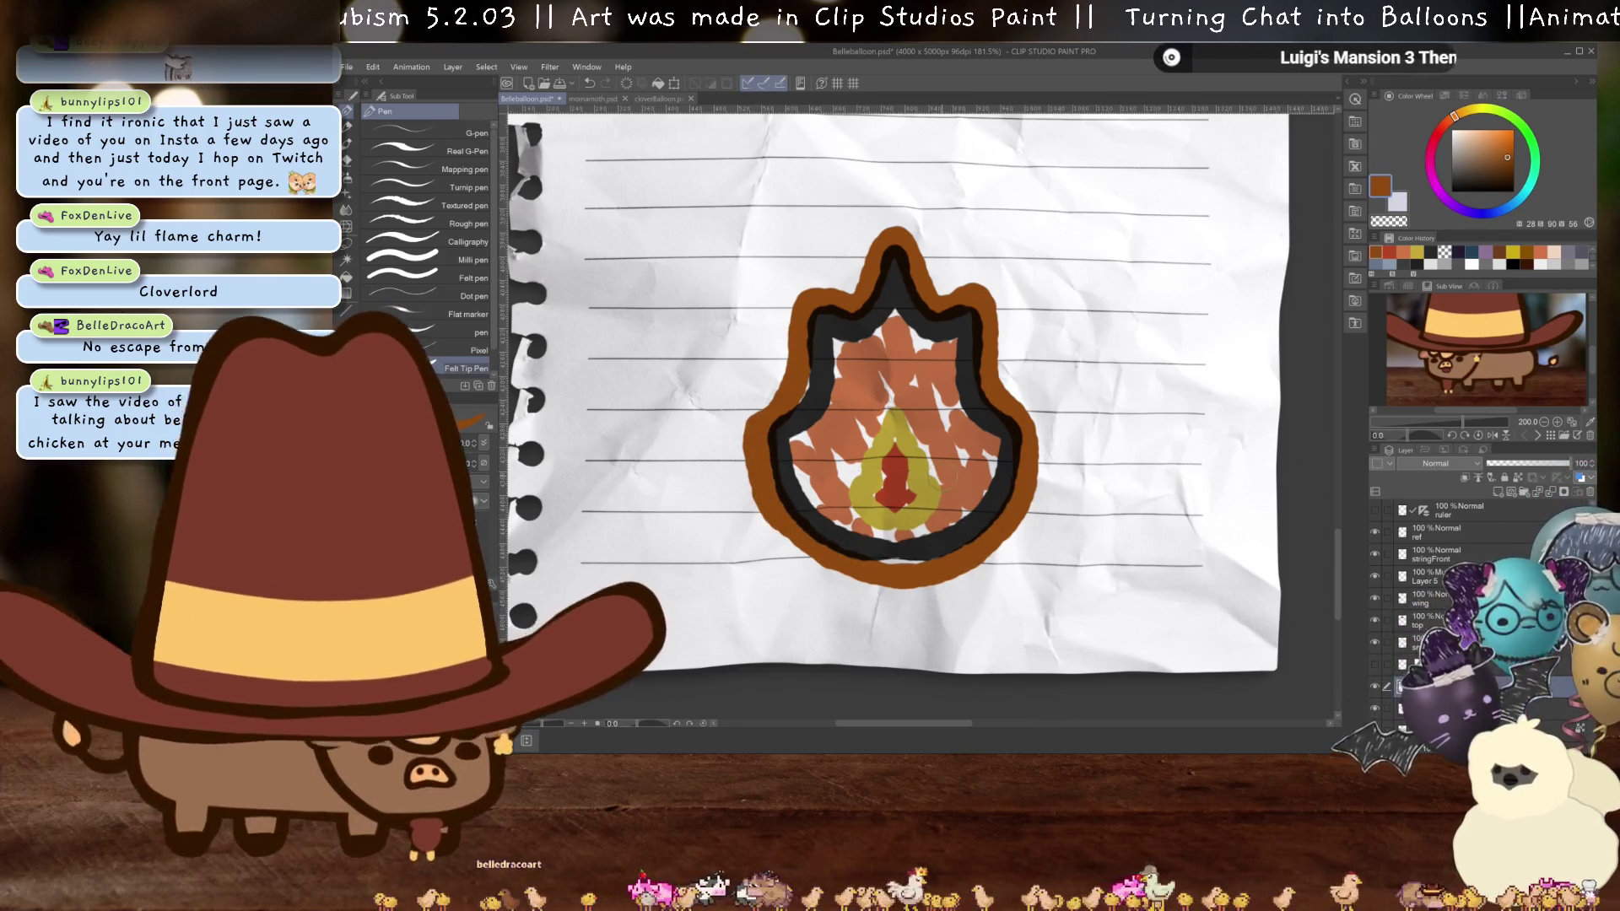
- Fill the brown border around the charm and auto-select the flame charm area
key(g)
click(955, 449)
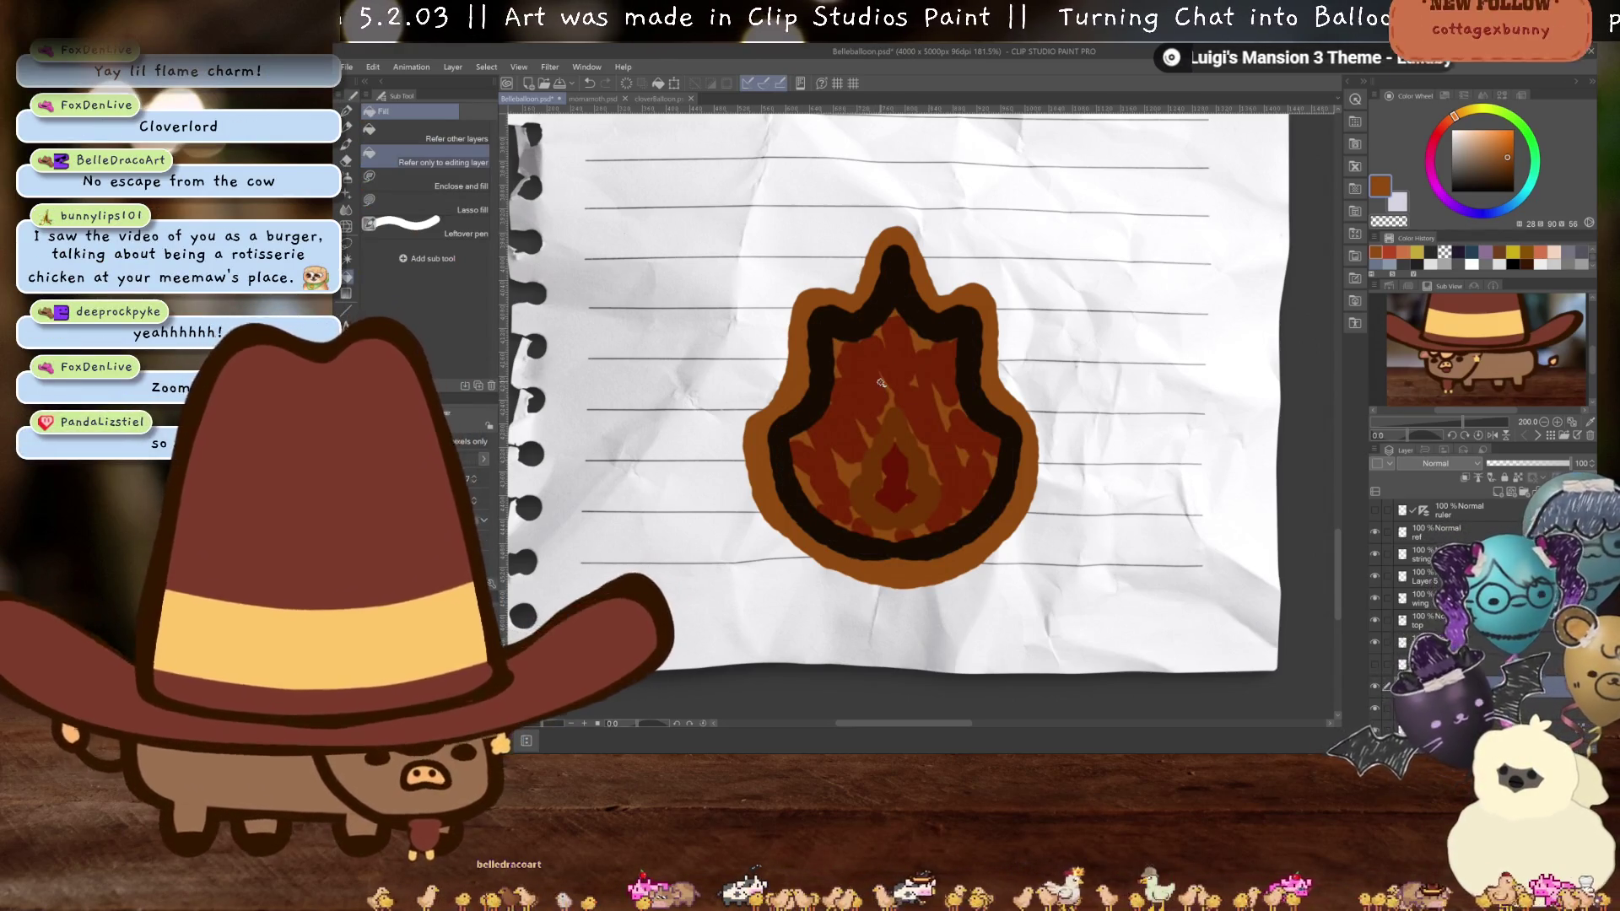
key(w)
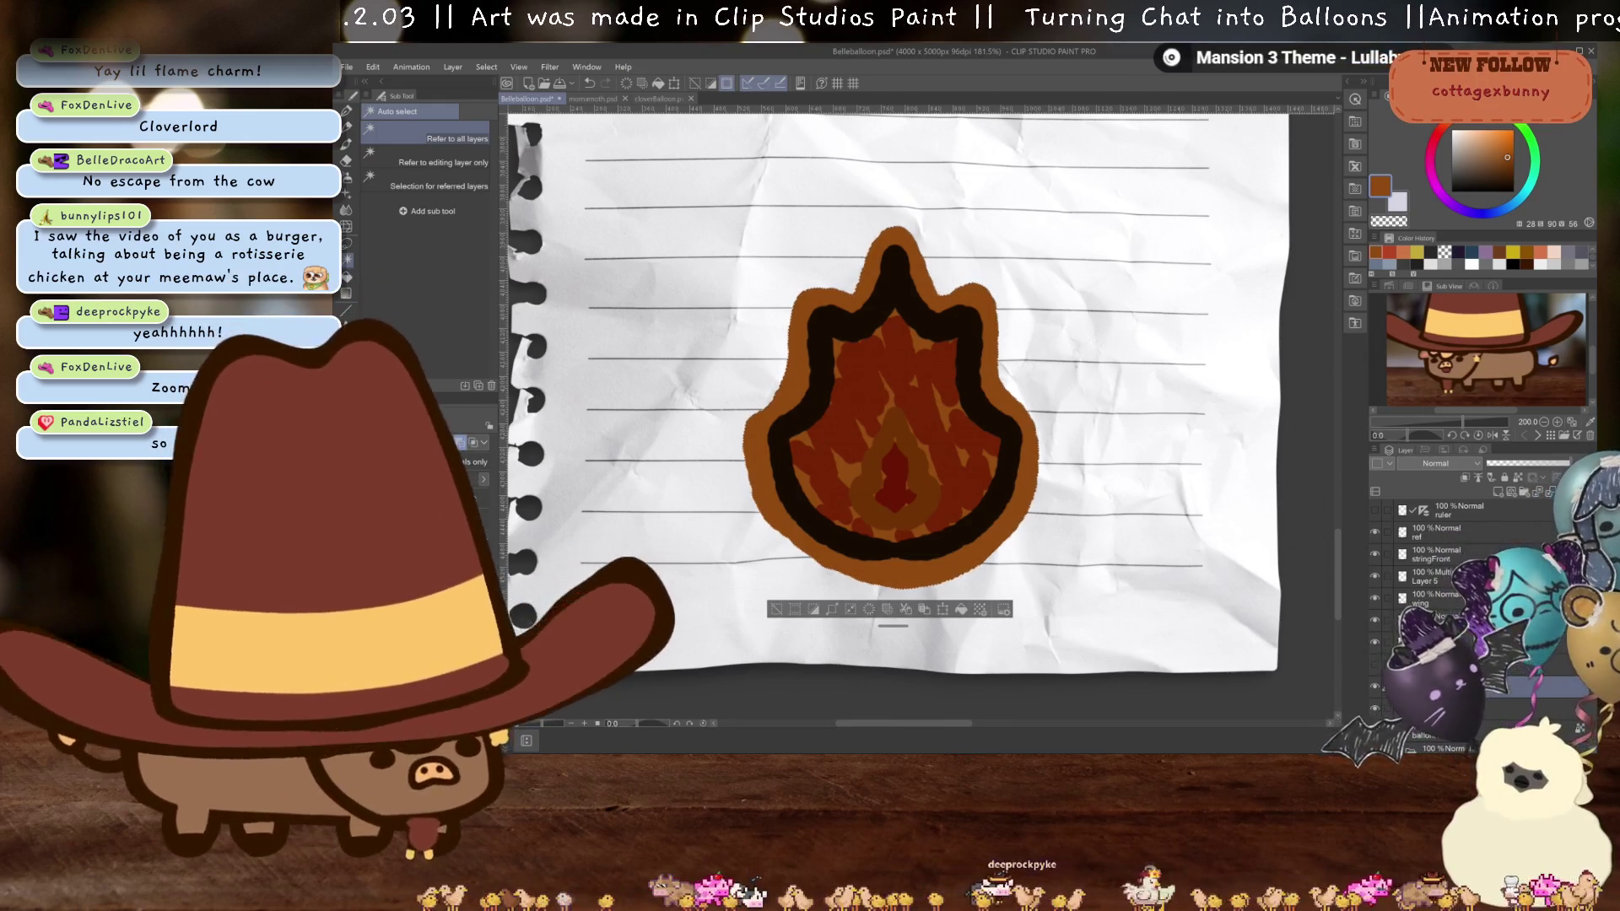
click(1374, 688)
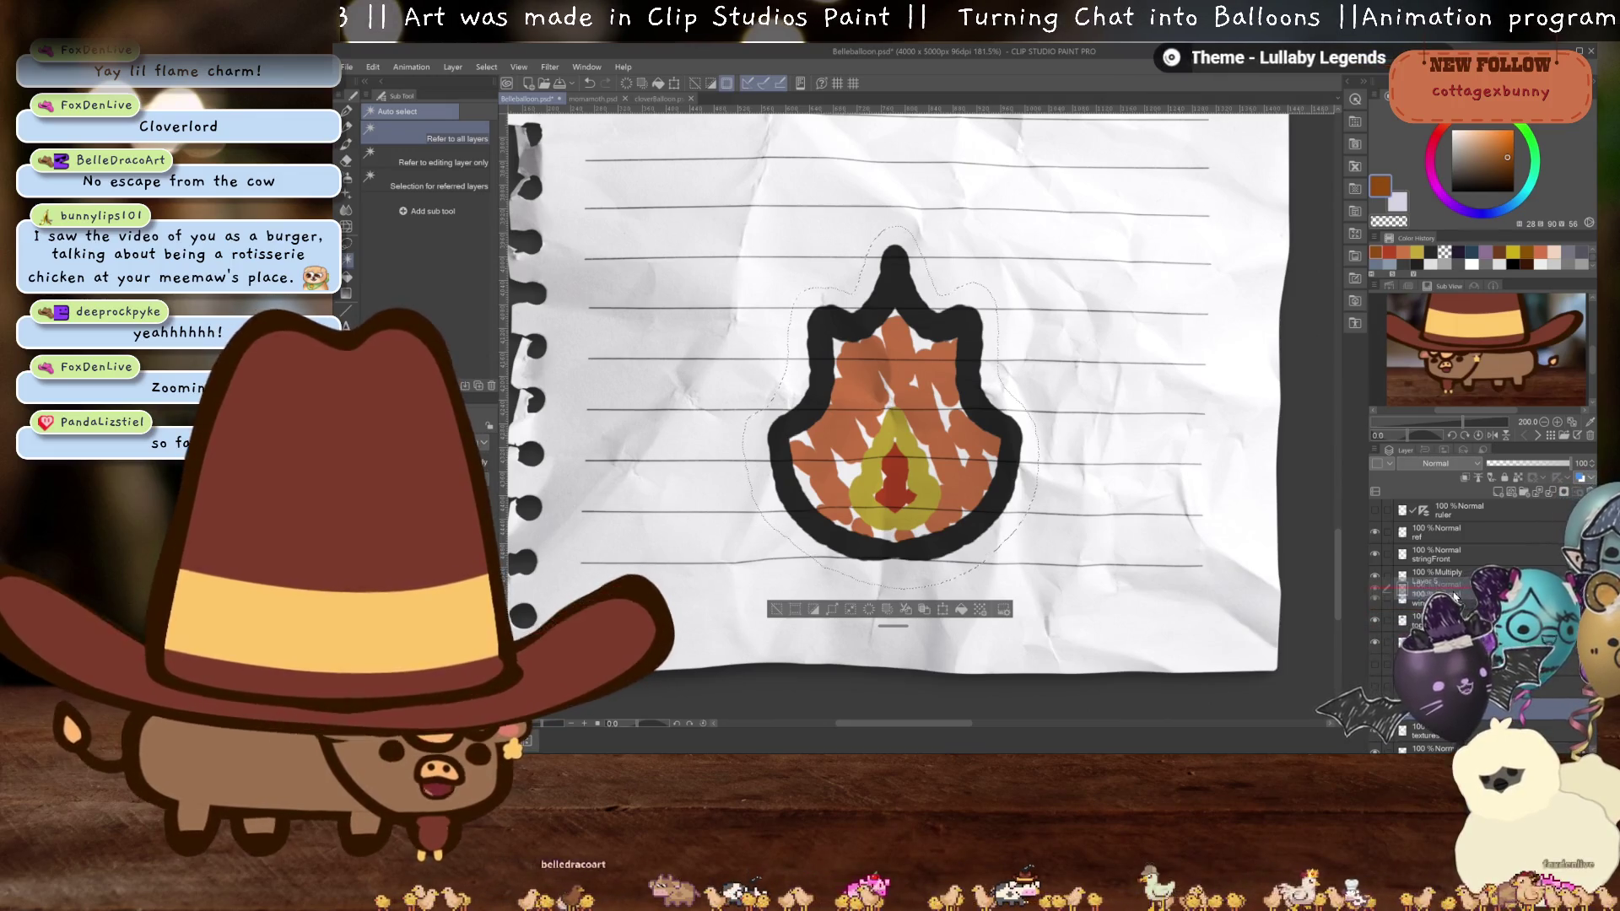
- Delete the paper outside the selection around the flame charm
key(Delete)
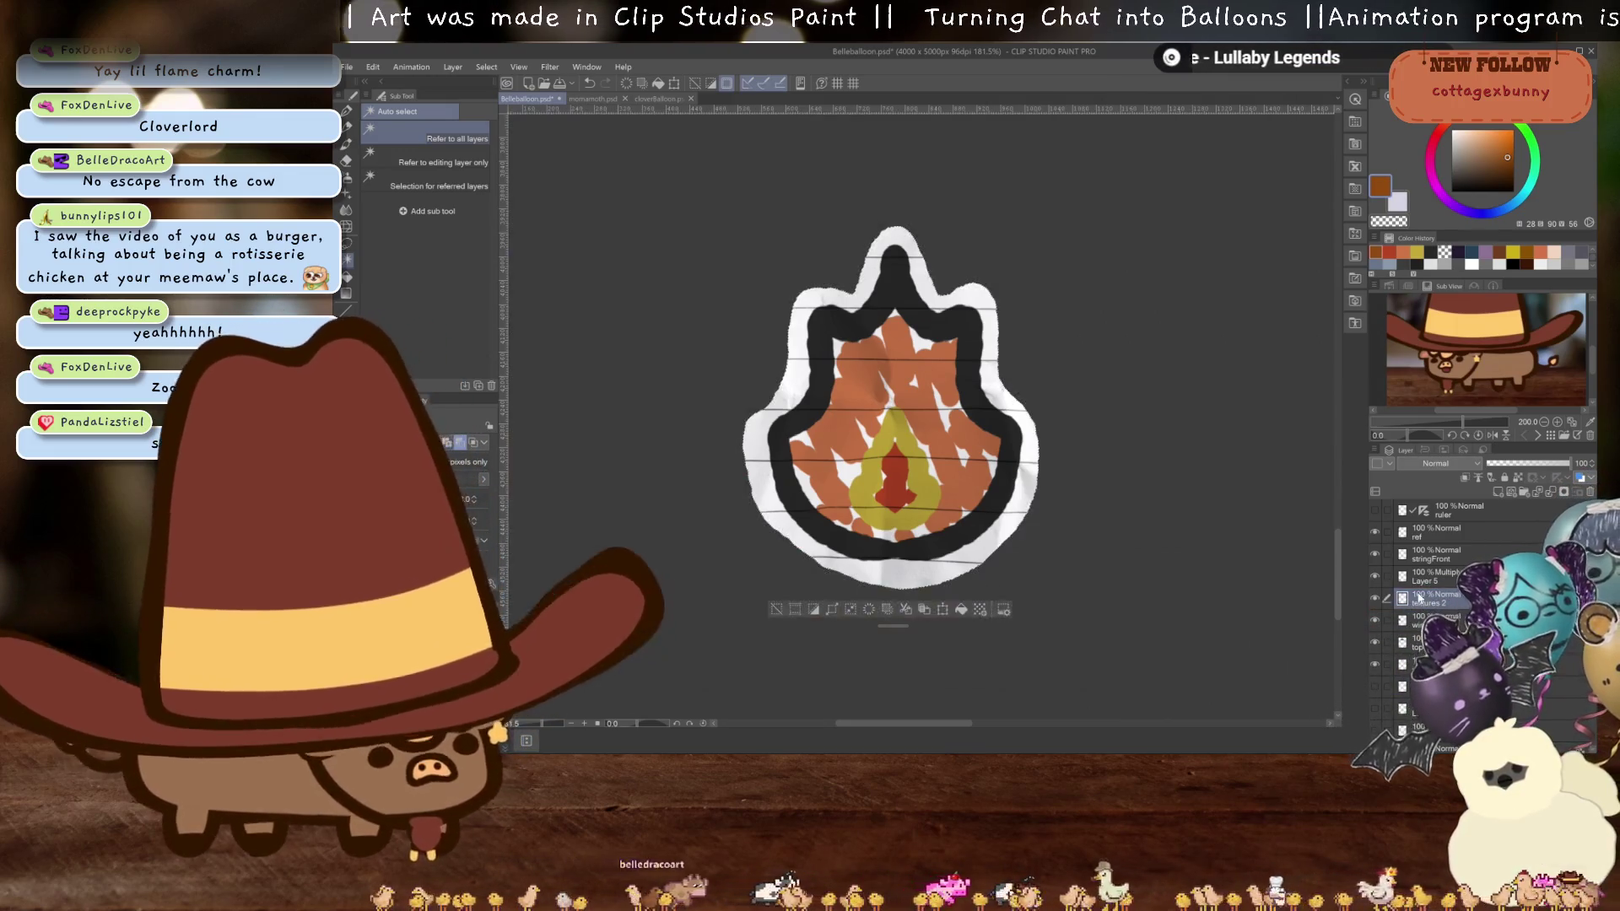
scroll(1086, 506, down, 1)
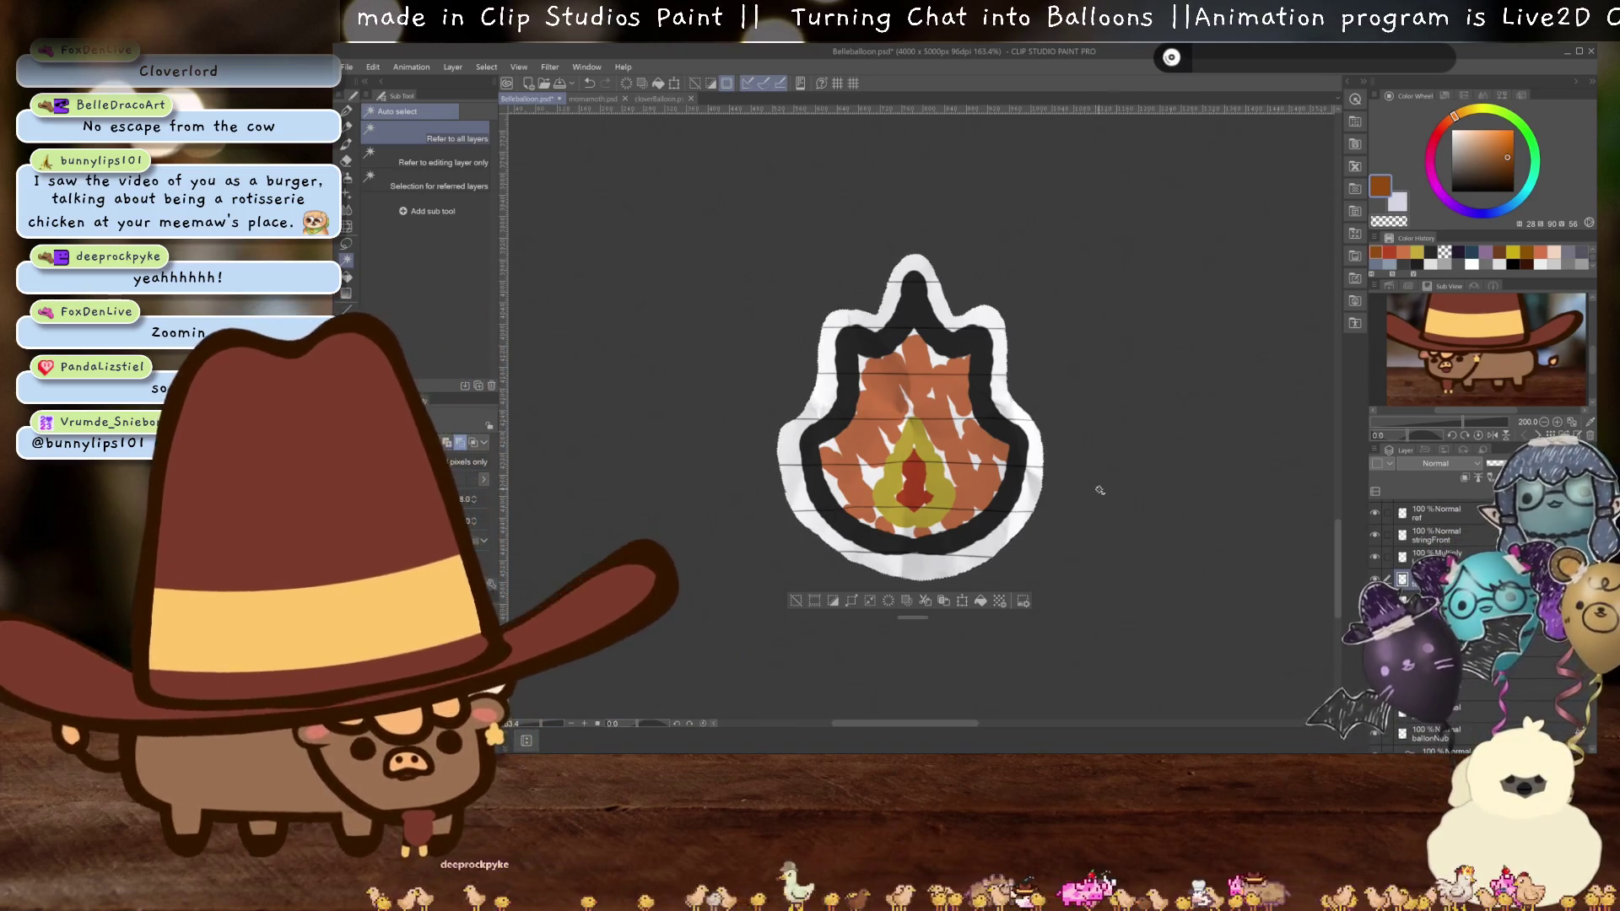
scroll(1100, 490, down, 1)
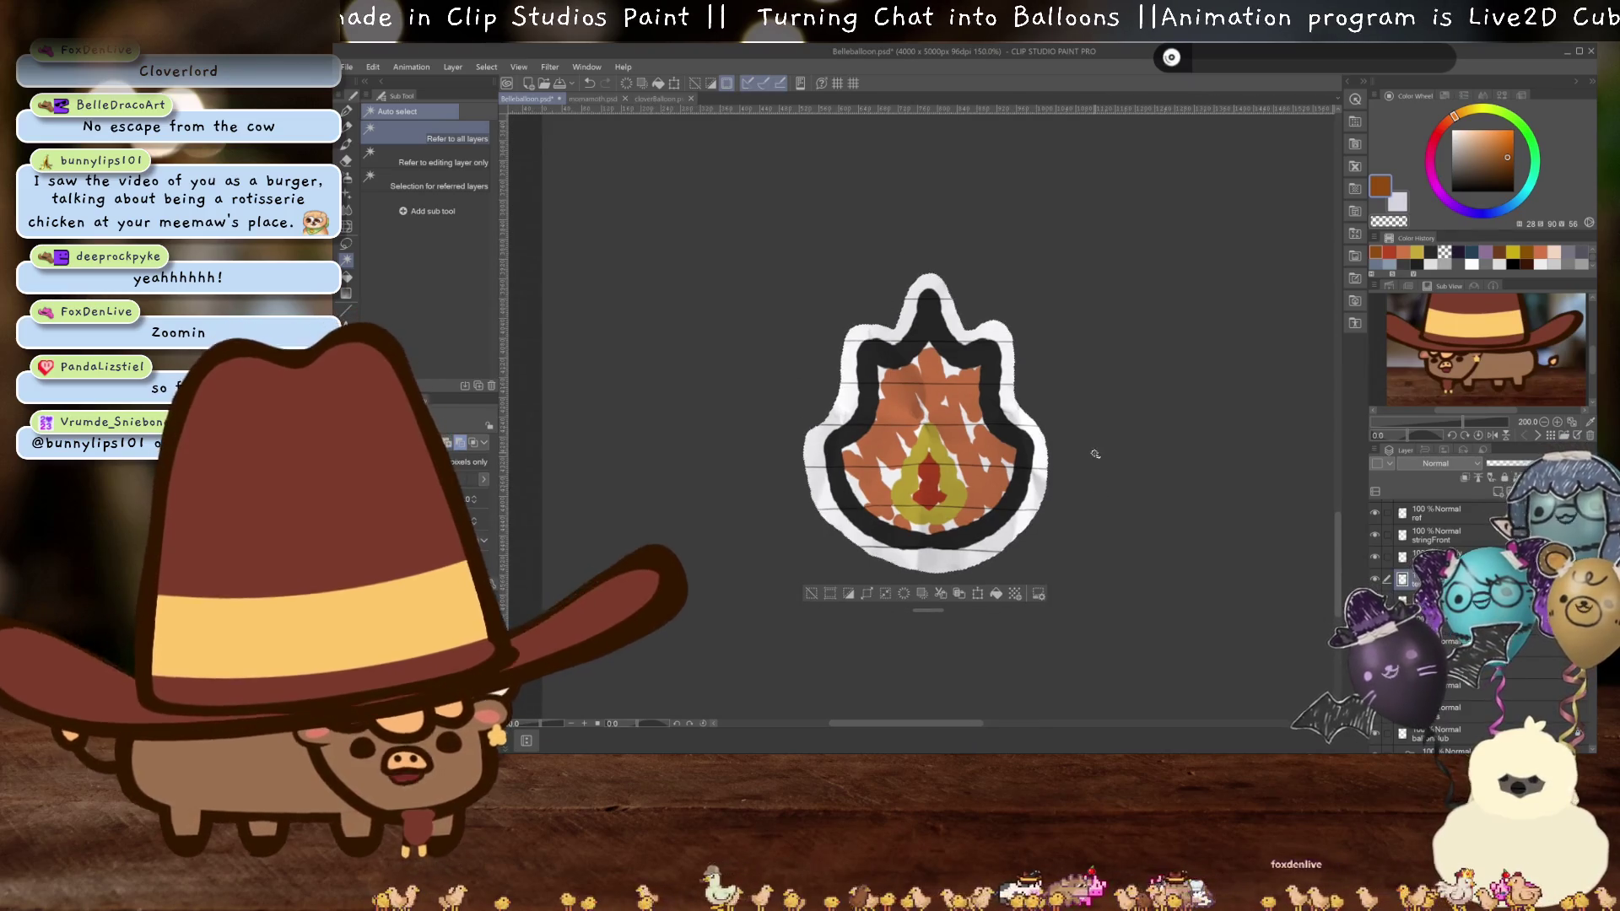
scroll(1103, 497, up, 2)
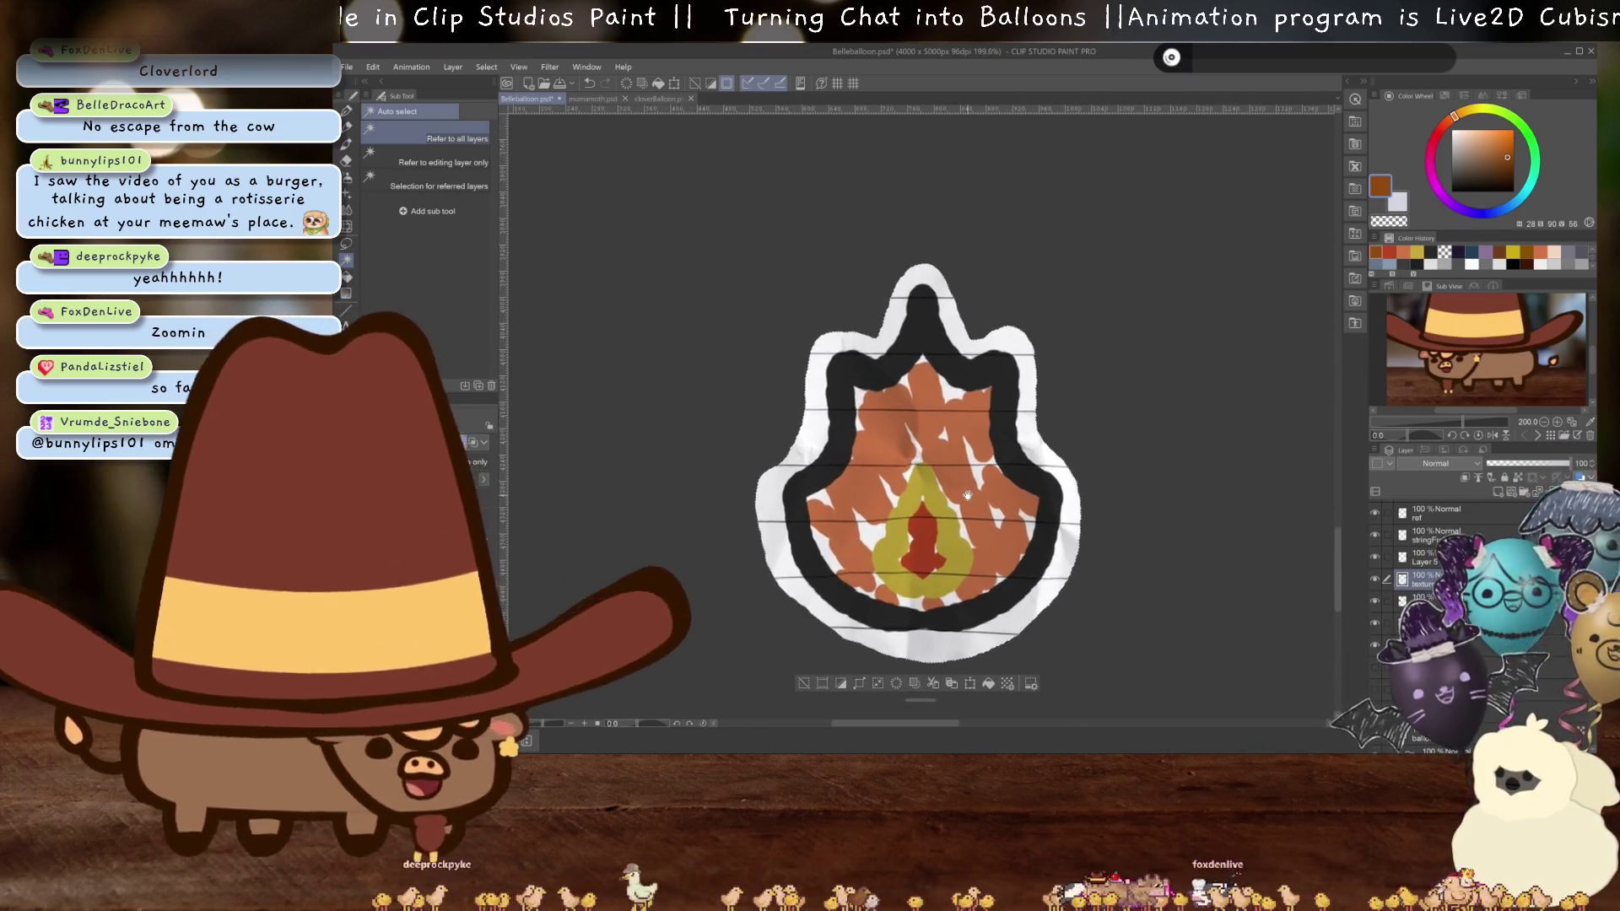
scroll(1074, 532, up, 1)
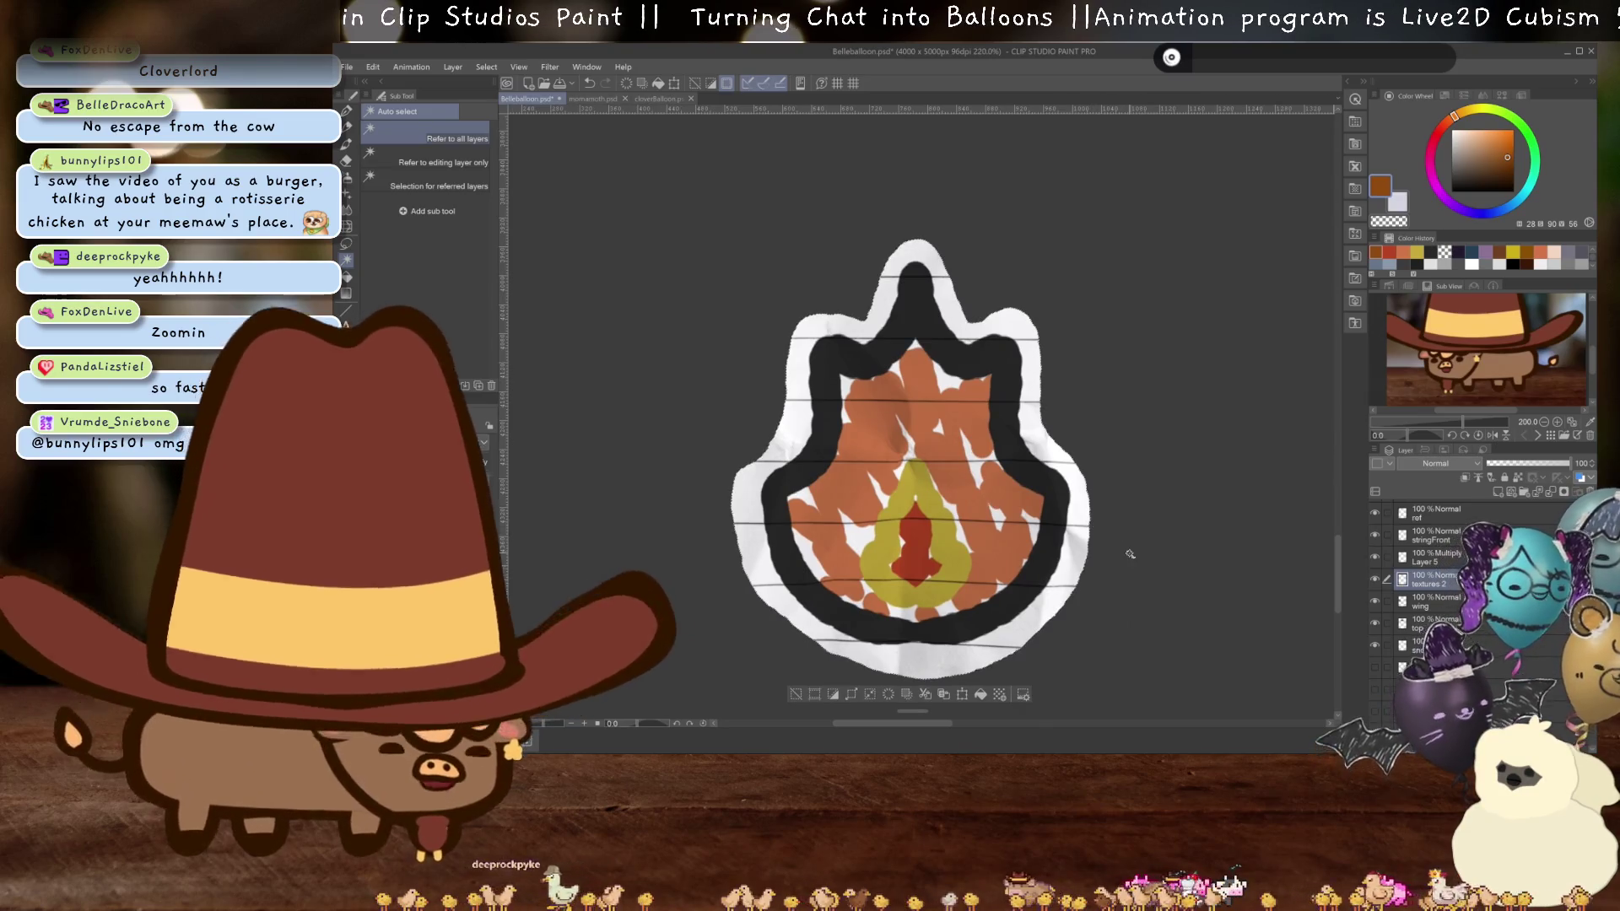
- Deselect, switch to the Eraser, and bring the balloon and ribbon string into view
key(ctrl+d)
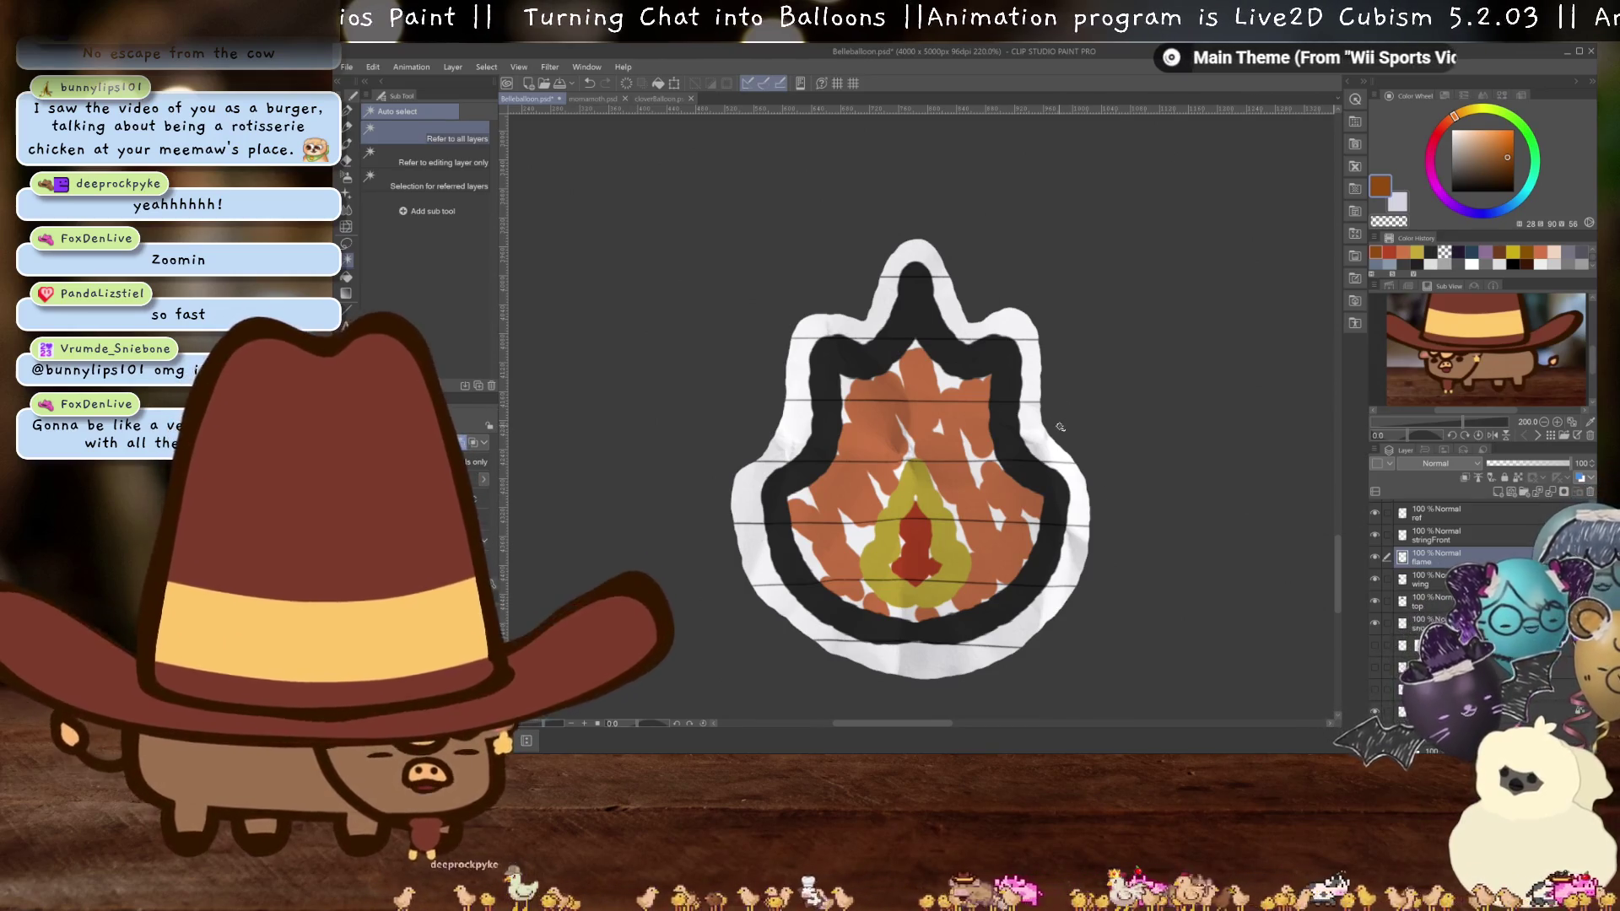
key(e)
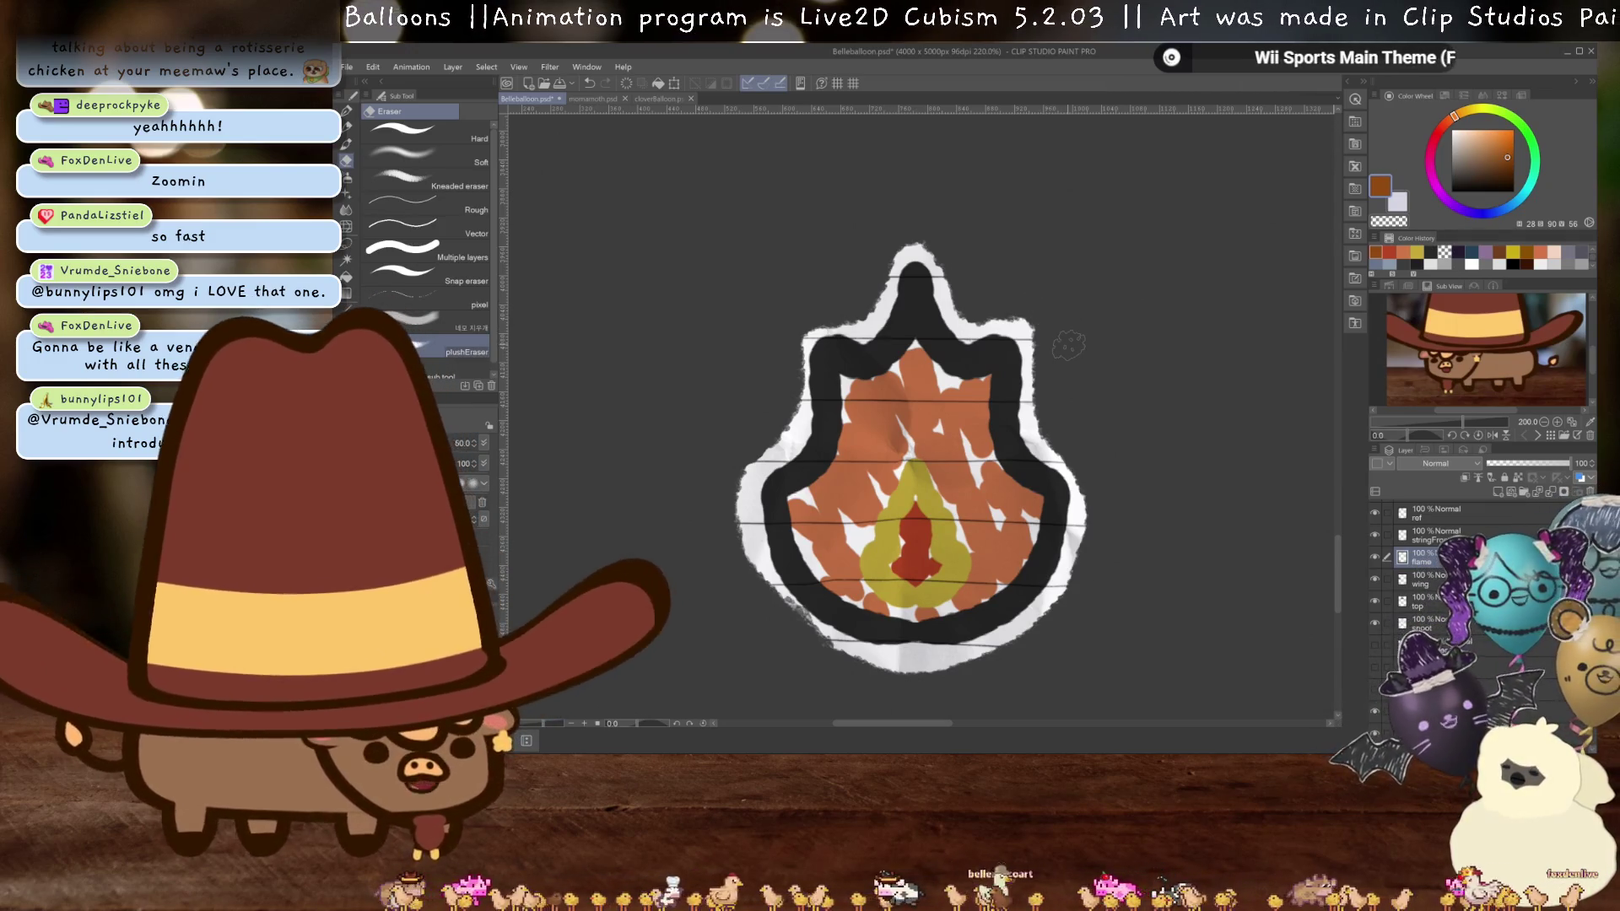
scroll(1006, 419, down, 5)
scroll(1010, 473, up, 5)
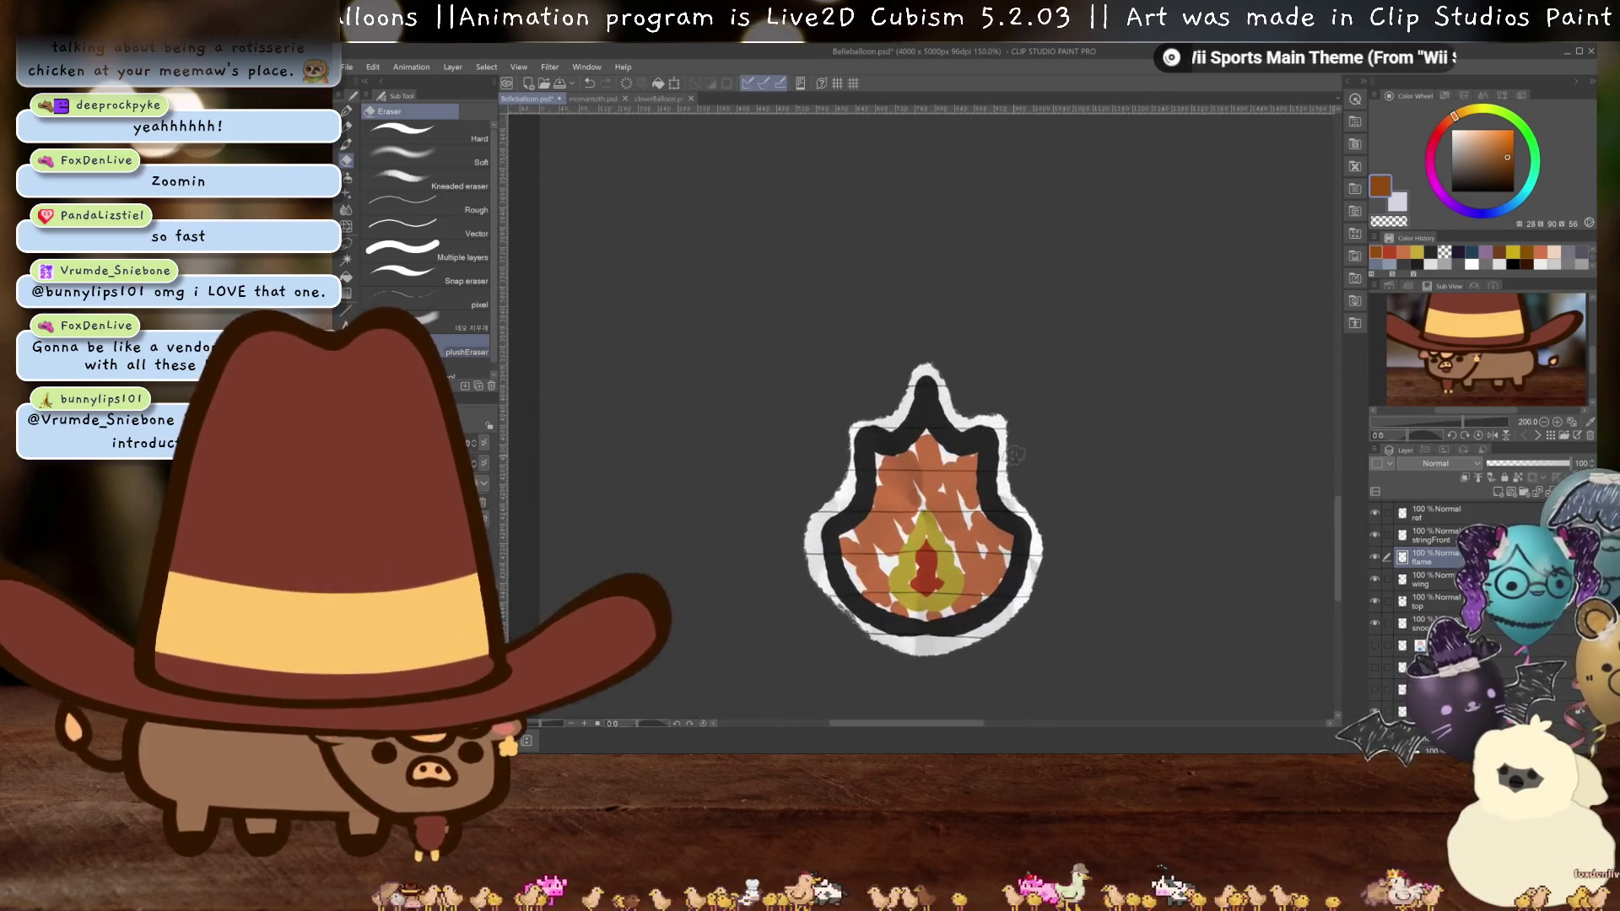
drag(1007, 515, 1040, 429)
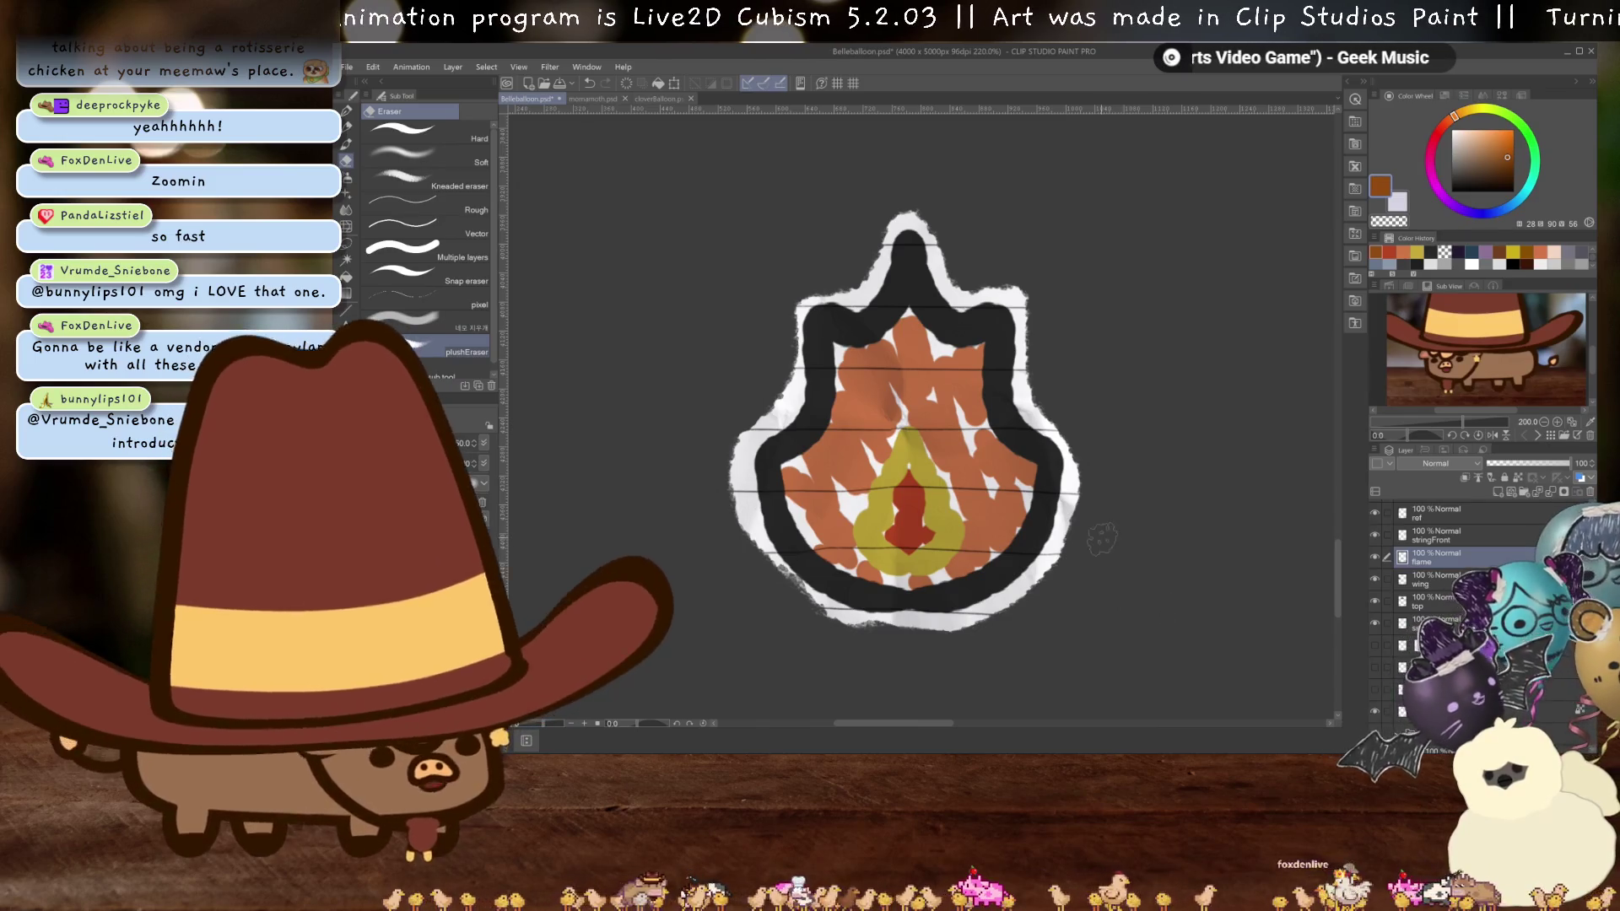
scroll(1101, 537, down, 6)
drag(1132, 528, 1031, 524)
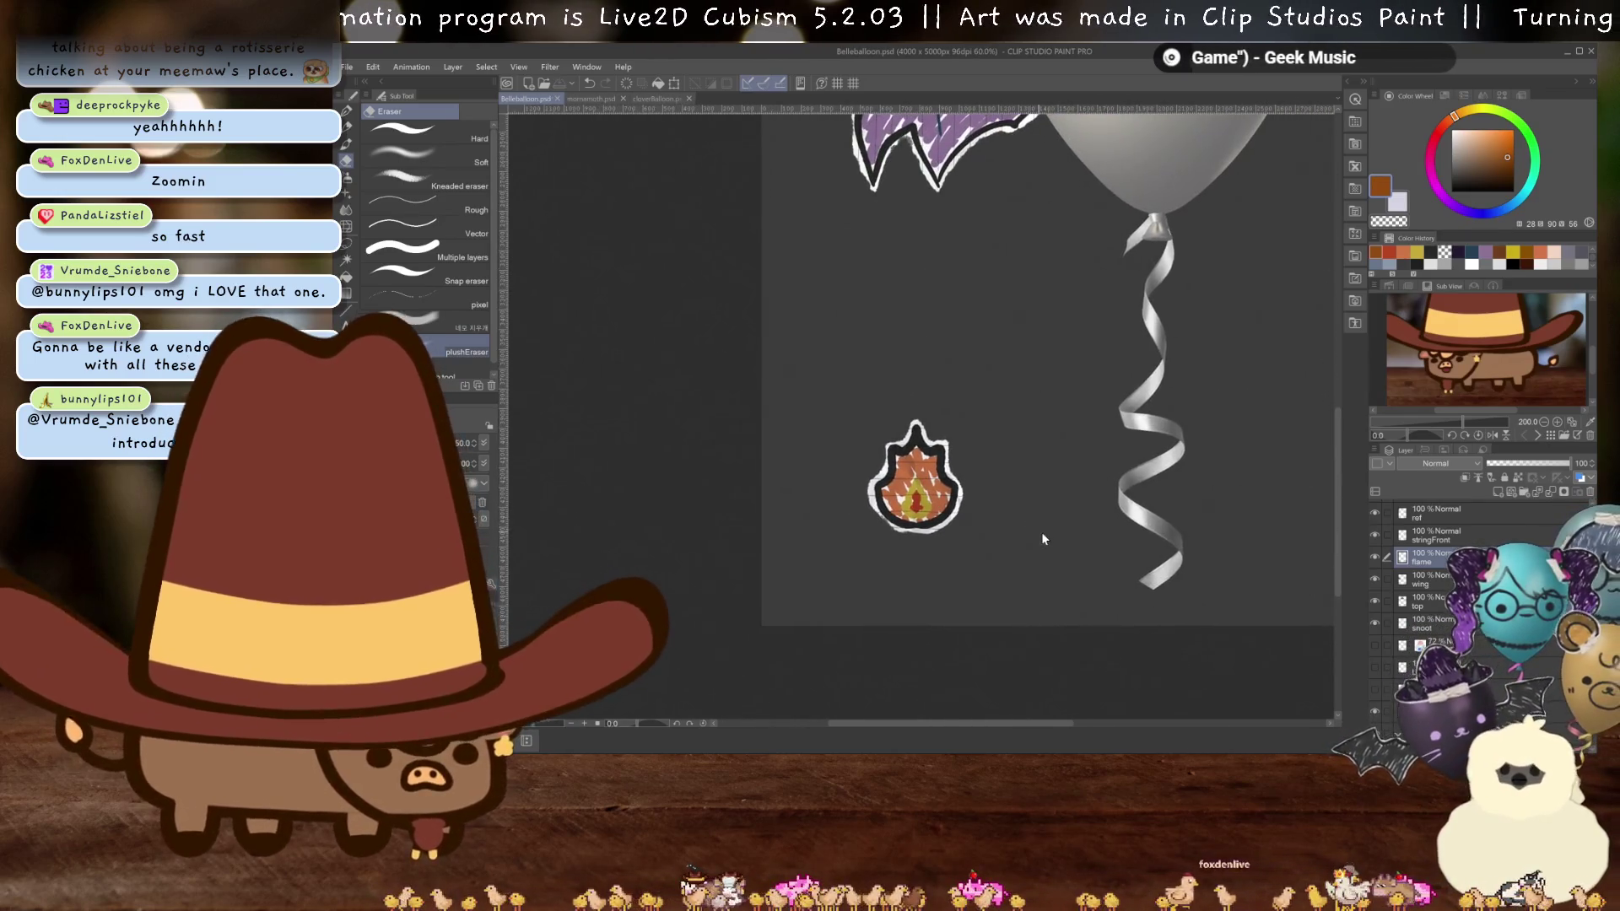
- Move the flame charm under the balloon's ribbon string, tilted to the left
key(ctrl+t)
mouse_move(915, 481)
mouse_down()
mouse_move(1055, 586)
mouse_move(1118, 557)
mouse_up()
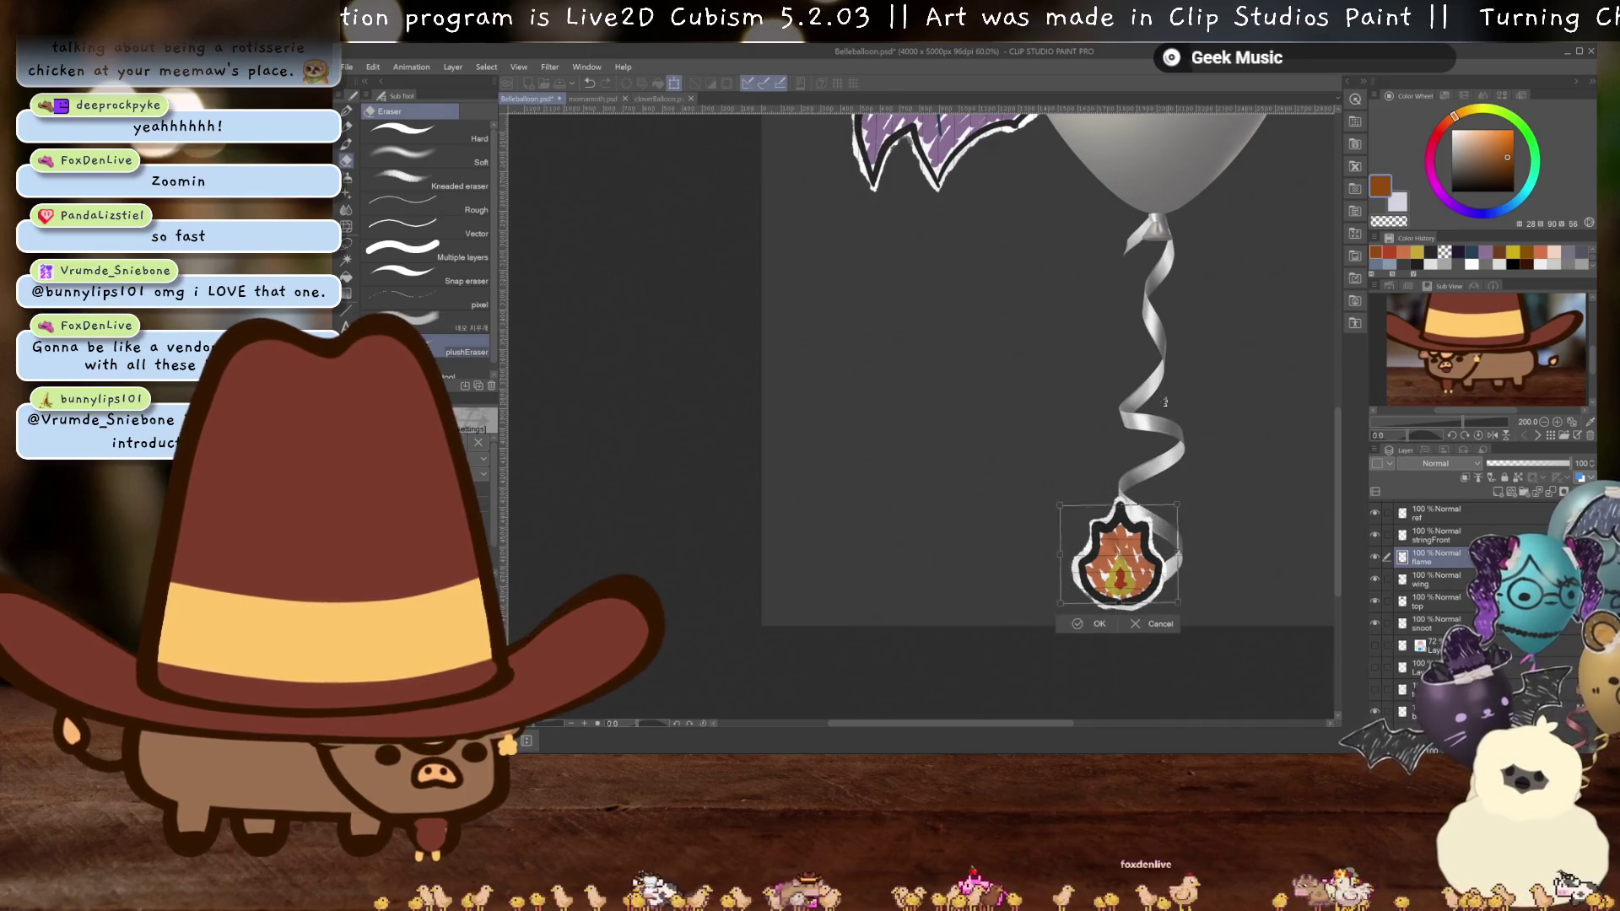
mouse_move(1165, 402)
mouse_down()
mouse_move(1063, 439)
mouse_move(1038, 481)
mouse_move(1141, 576)
mouse_up()
drag(1139, 574, 1152, 574)
key(Return)
scroll(1079, 562, up, 5)
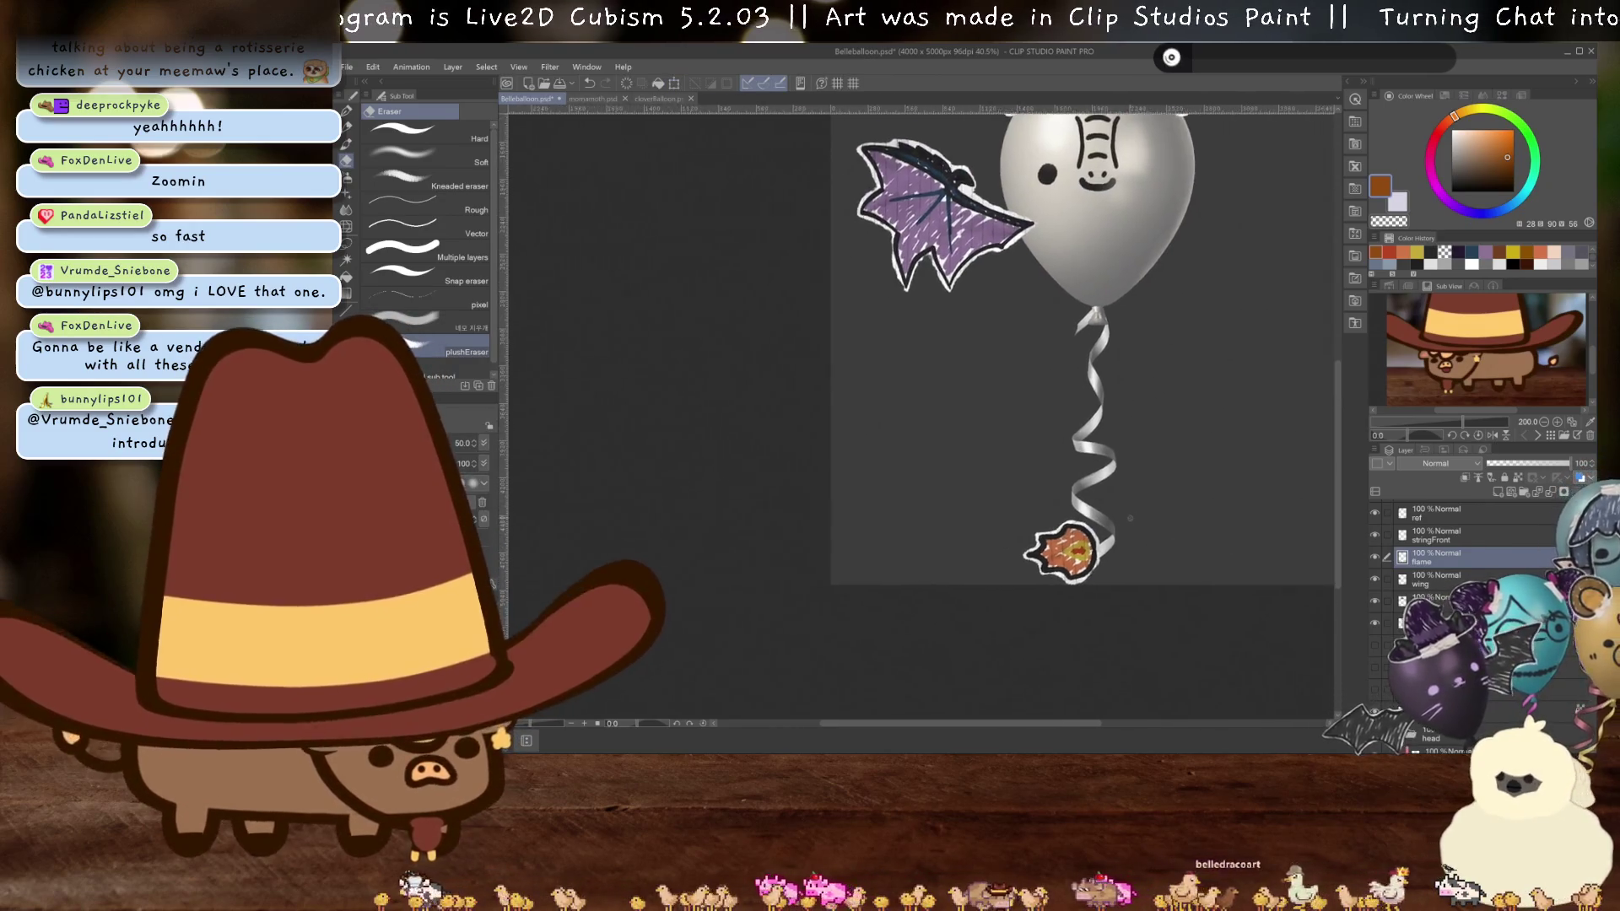
- Fine-tune the charm's position and tilt so it hangs at the ribbon's end
key(ctrl+t)
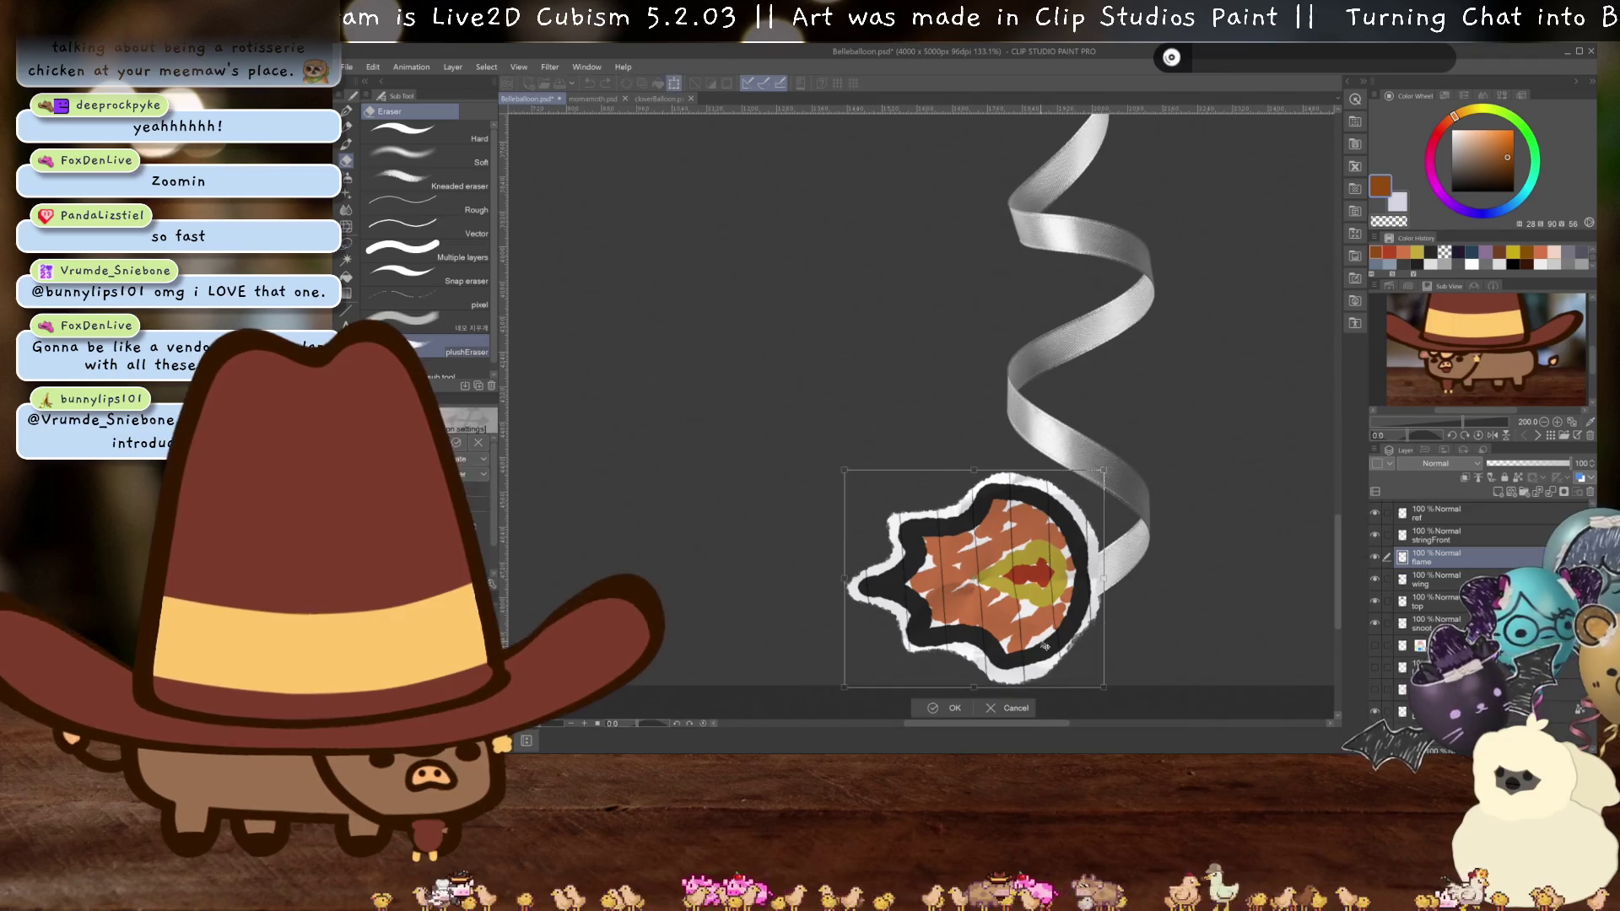
drag(1068, 590, 1053, 634)
key(Return)
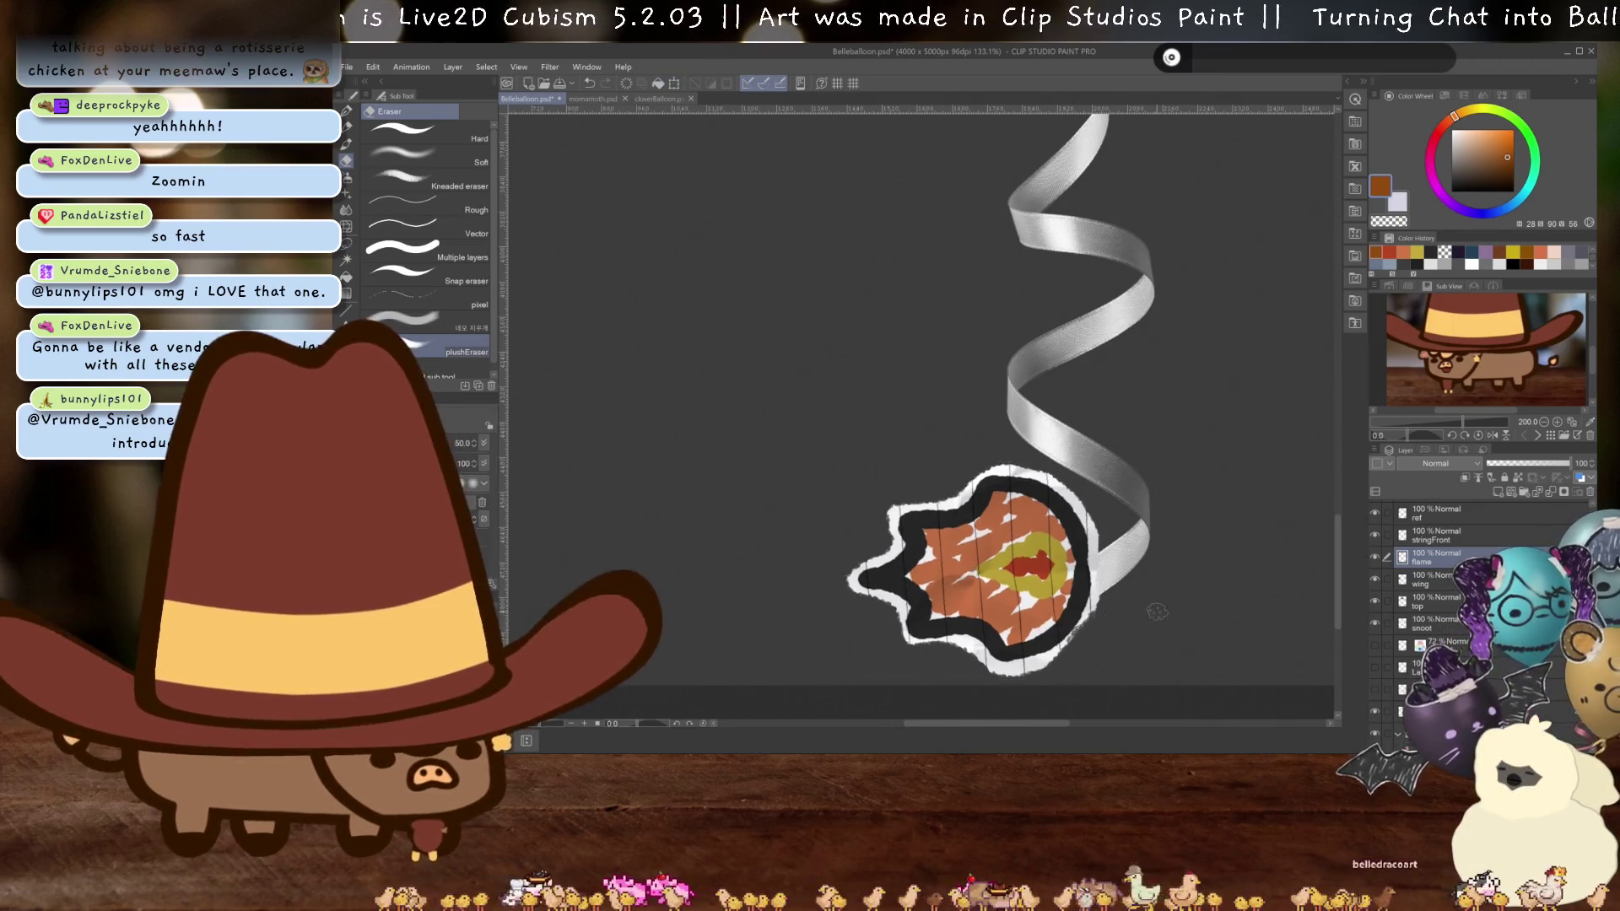
scroll(1050, 569, down, 5)
scroll(1050, 569, down, 2)
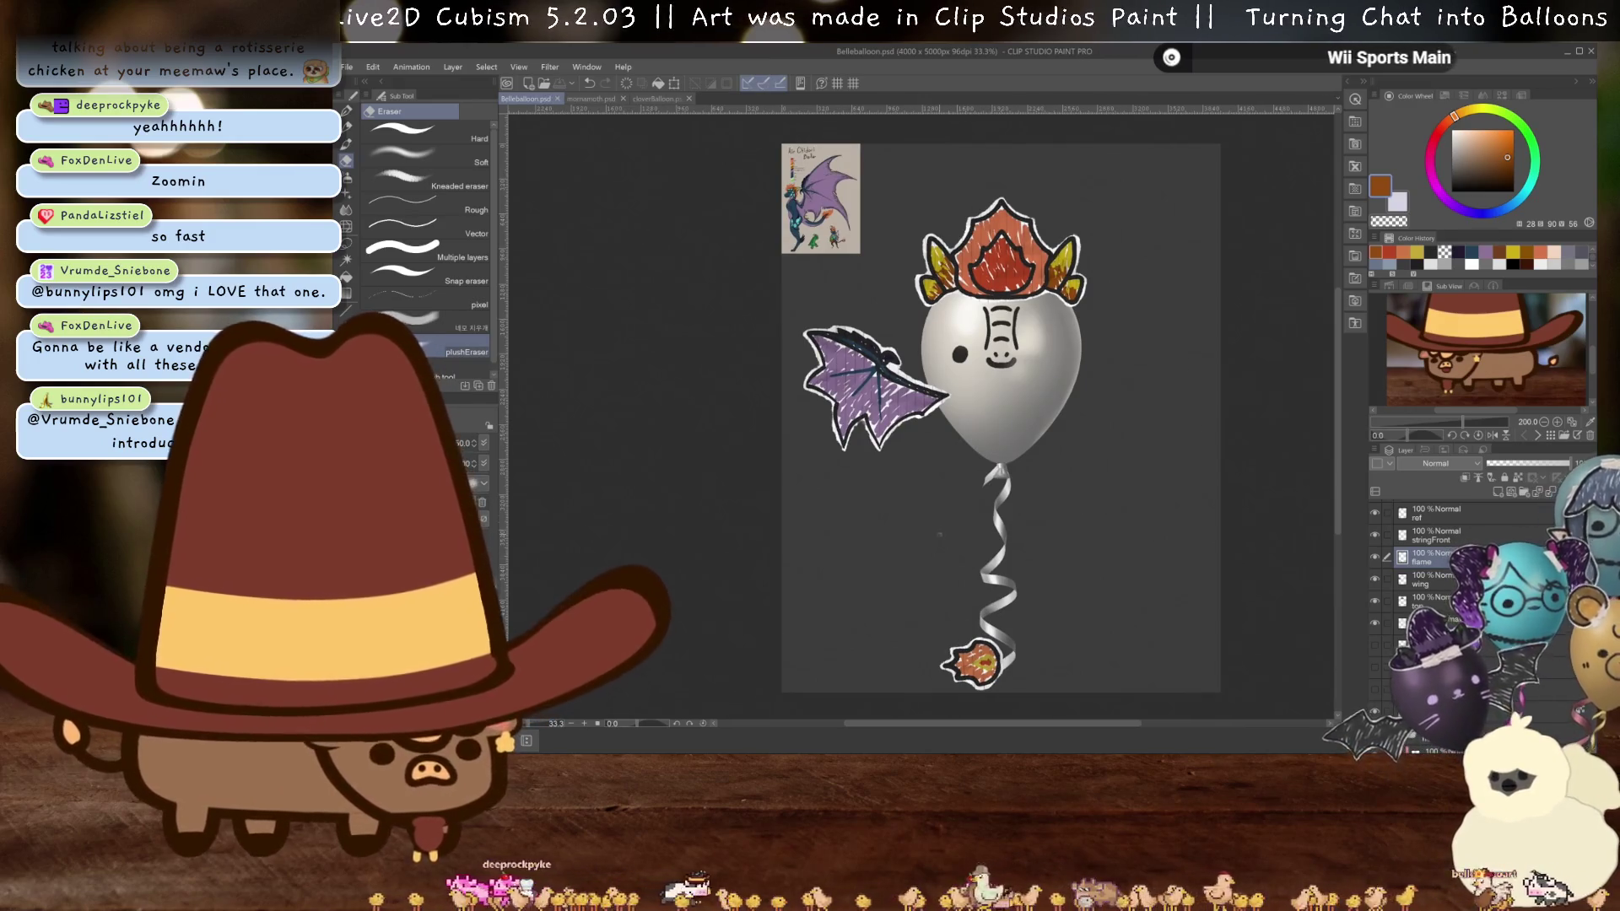
- Zoom in and out around the finished balloon to inspect it
scroll(999, 534, down, 1)
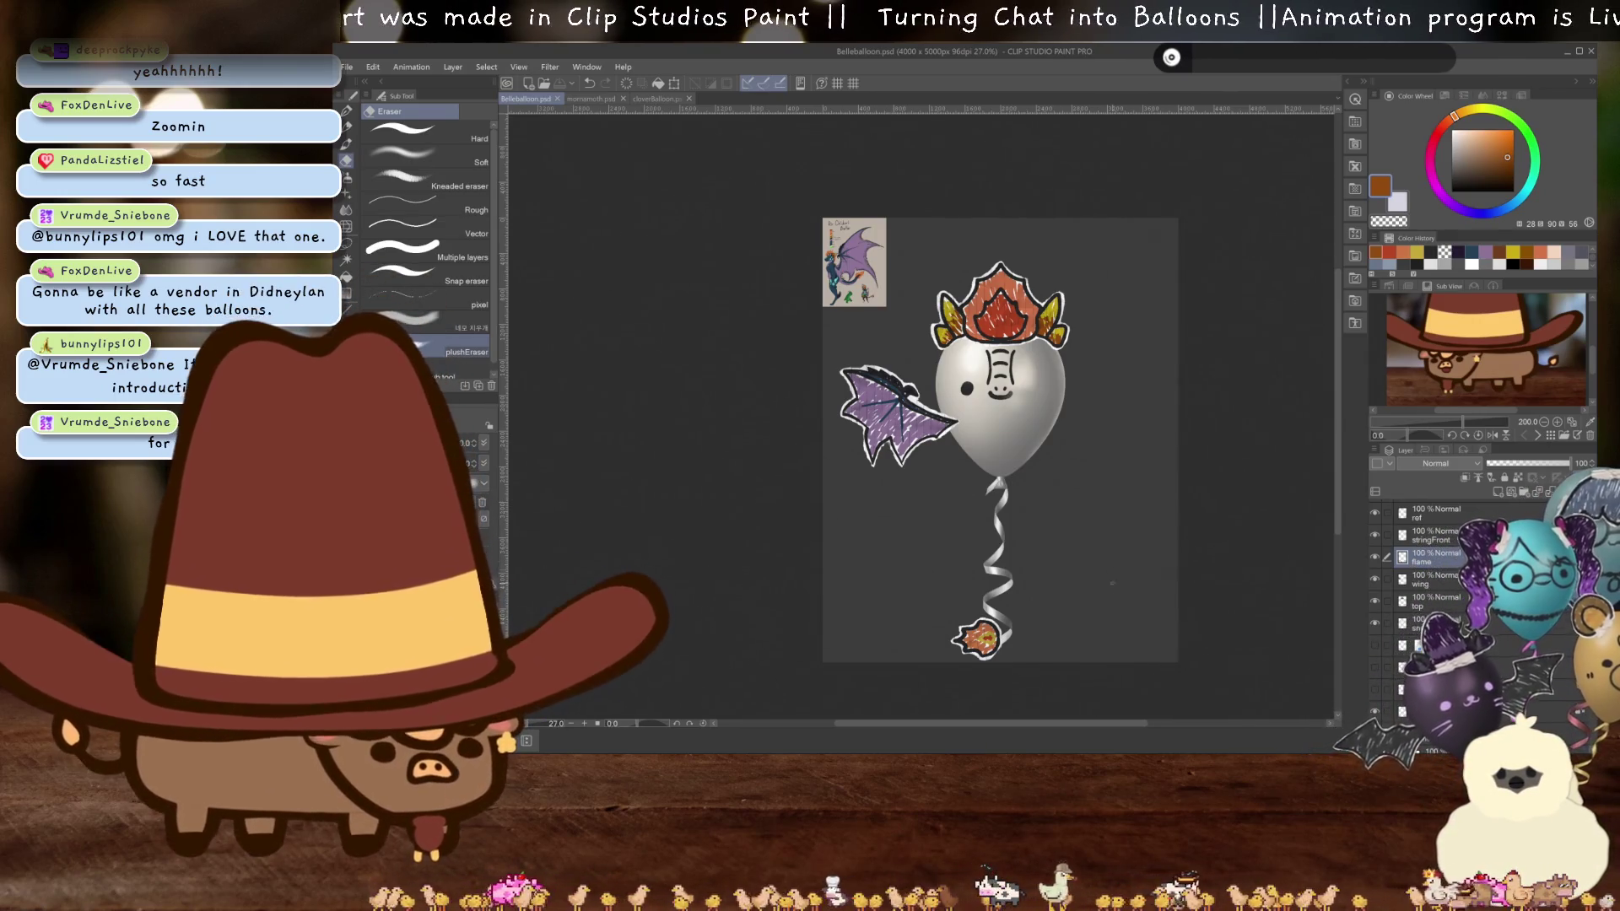
scroll(978, 483, up, 5)
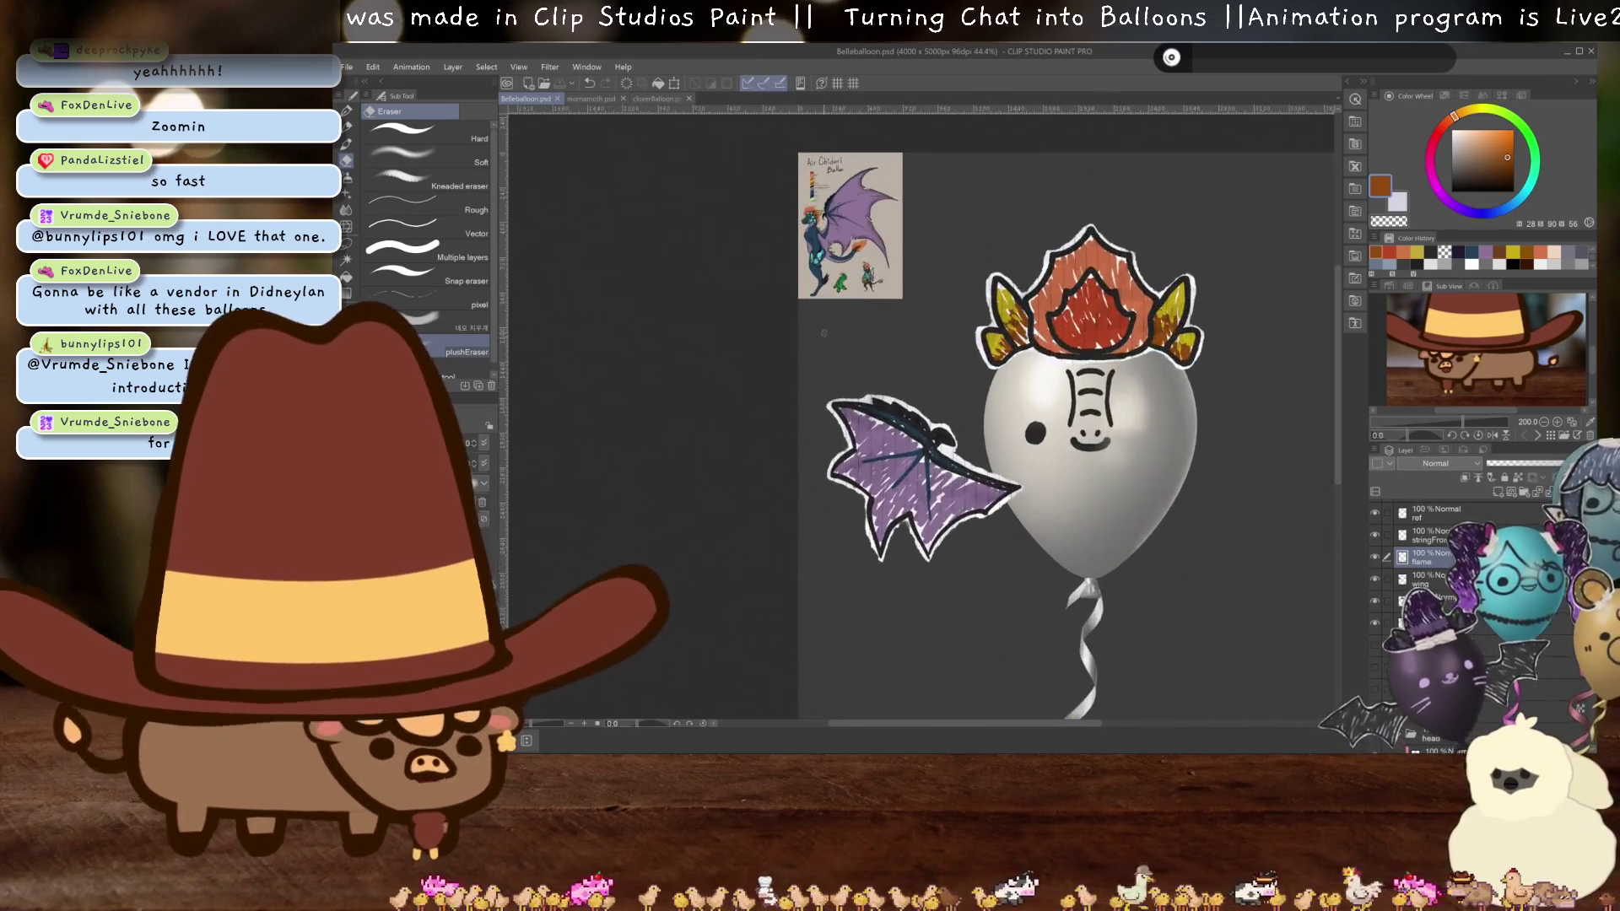
scroll(951, 329, up, 2)
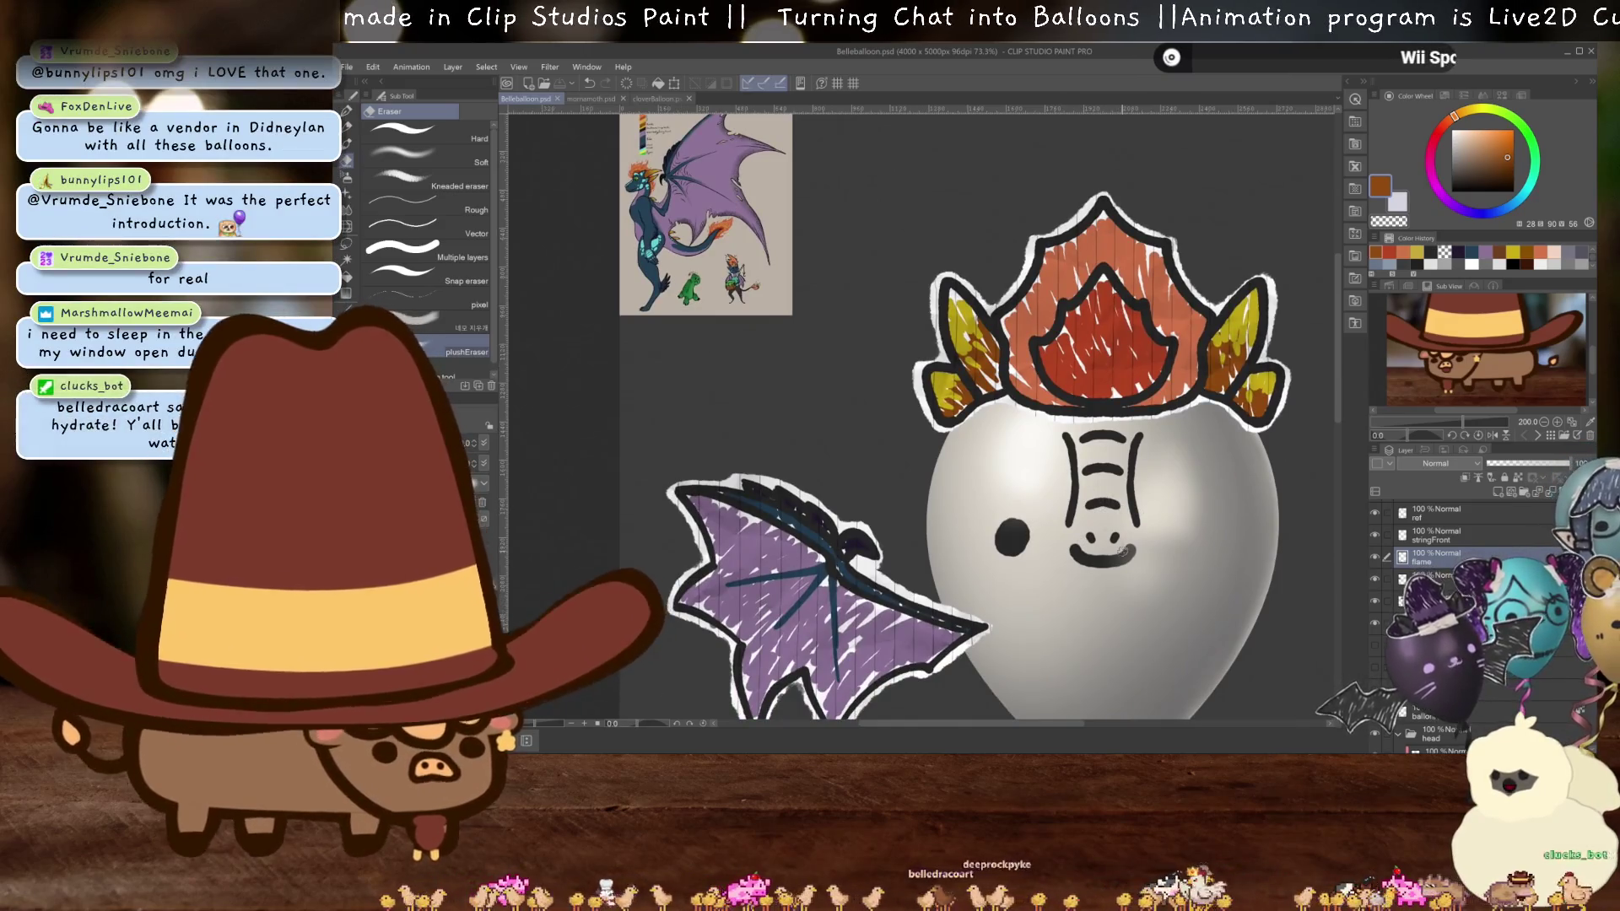
scroll(748, 261, up, 2)
scroll(837, 393, down, 4)
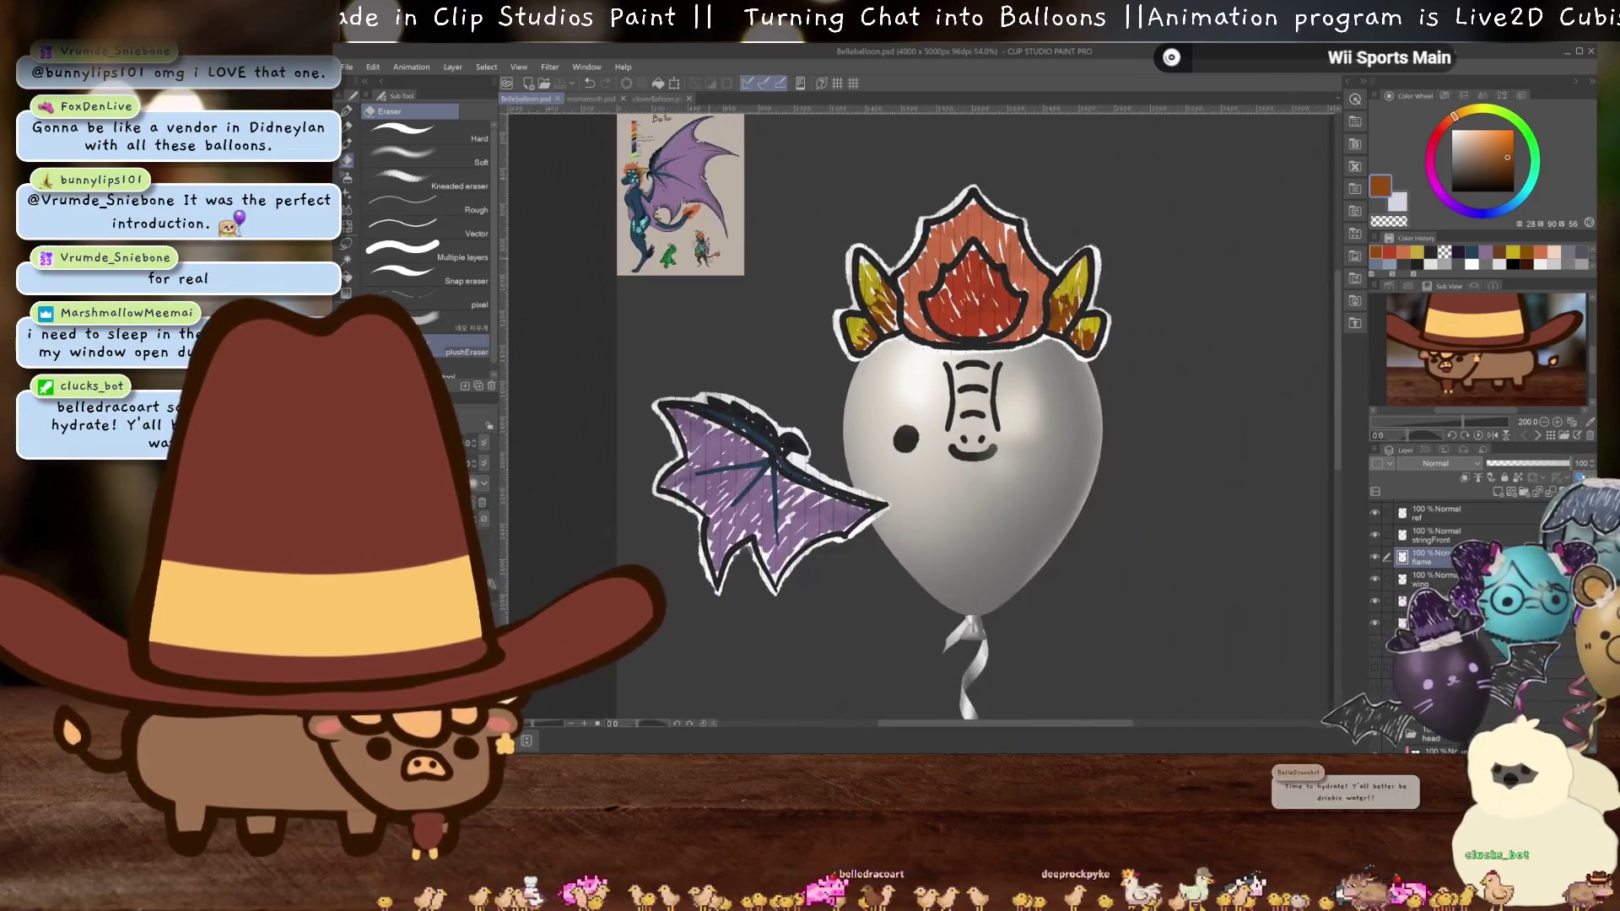
scroll(837, 393, up, 3)
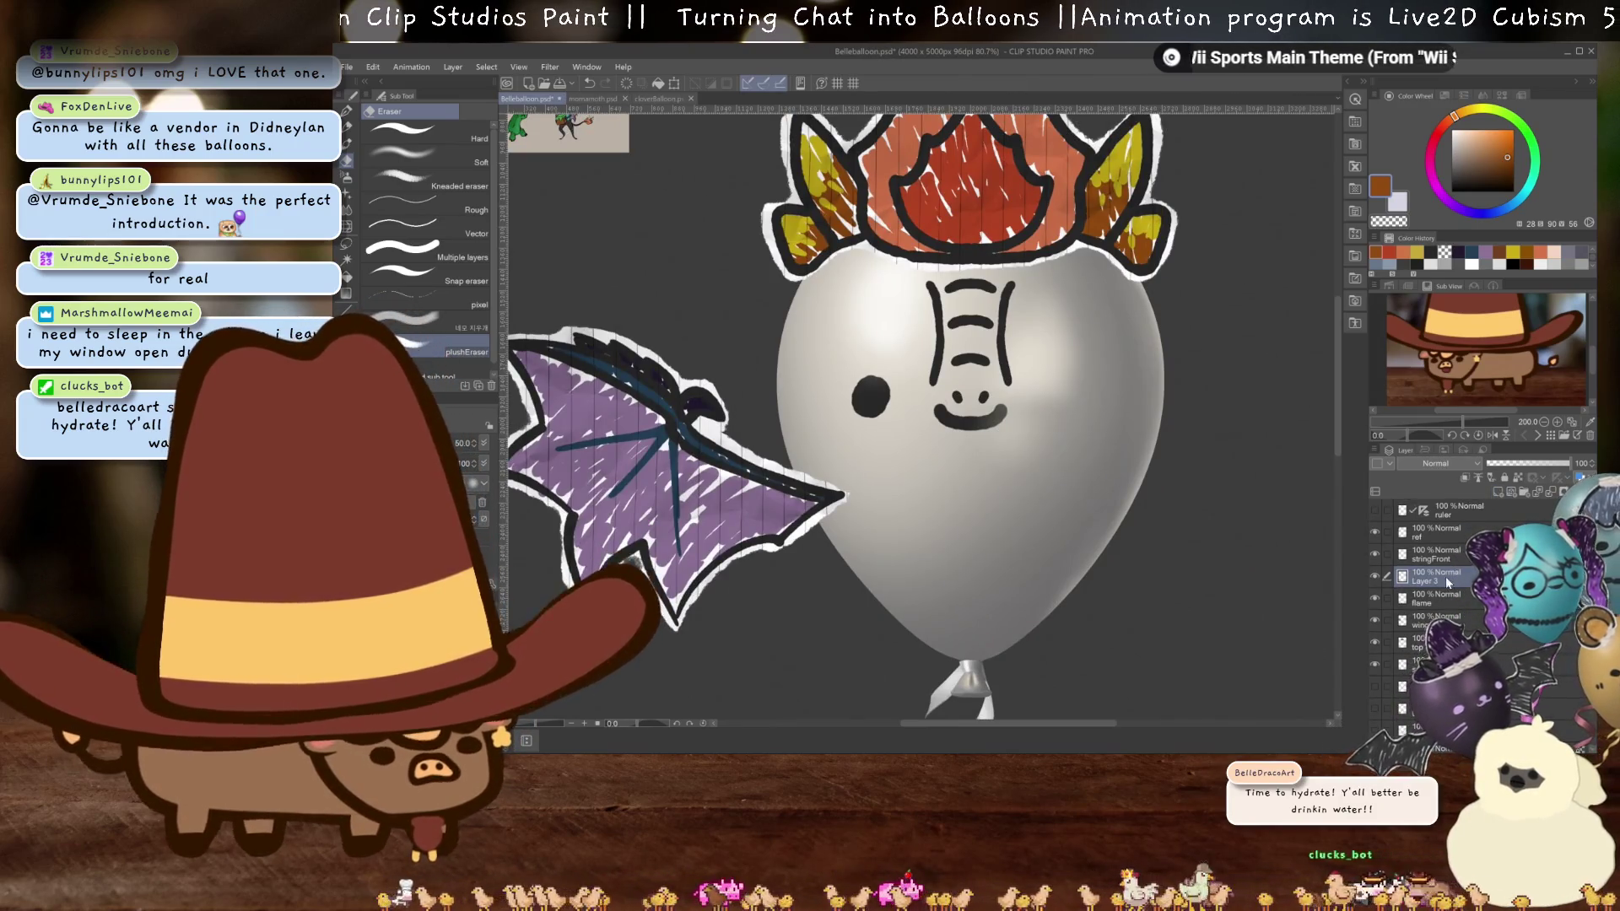
- Pick near-black with the pen tool and frame the balloon's face
click(1432, 253)
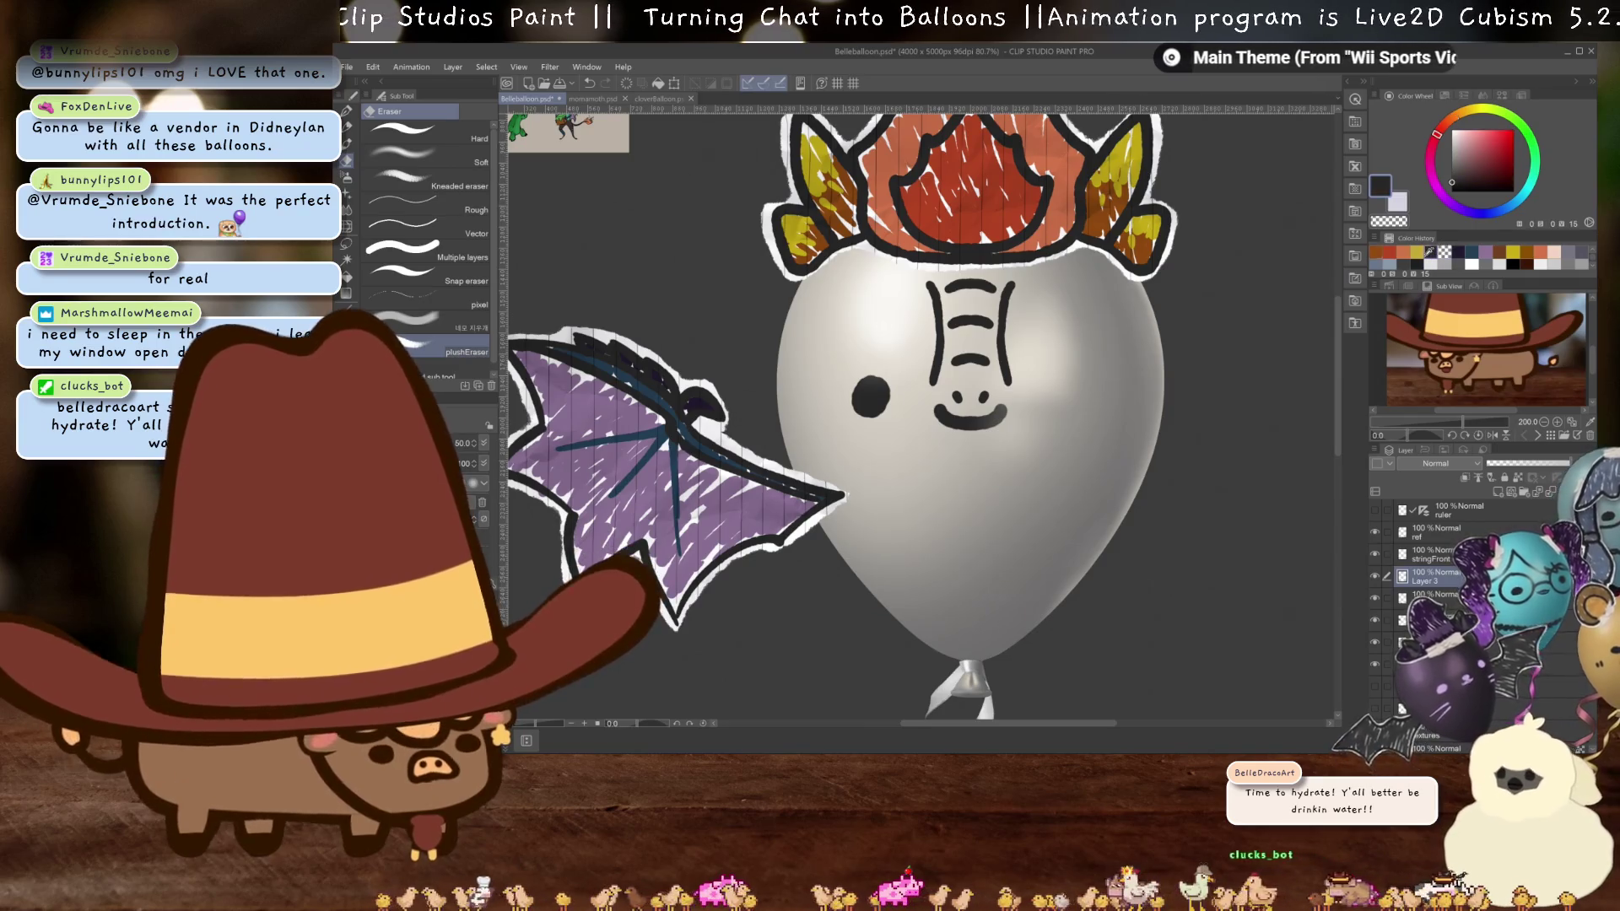
drag(995, 379, 1033, 477)
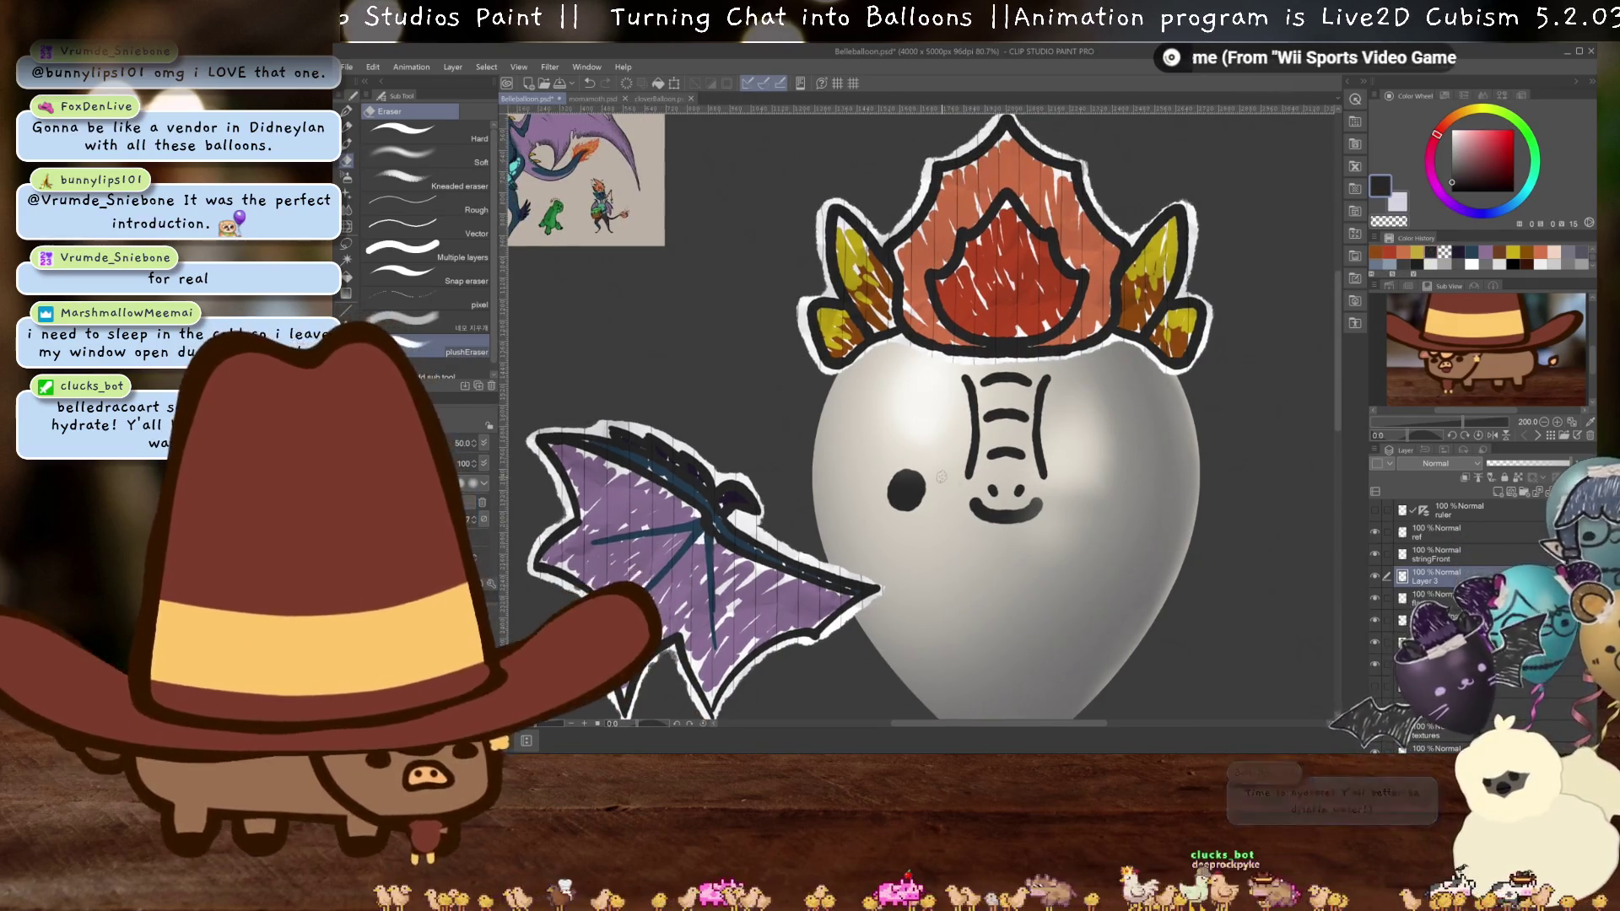
key(i)
key(e)
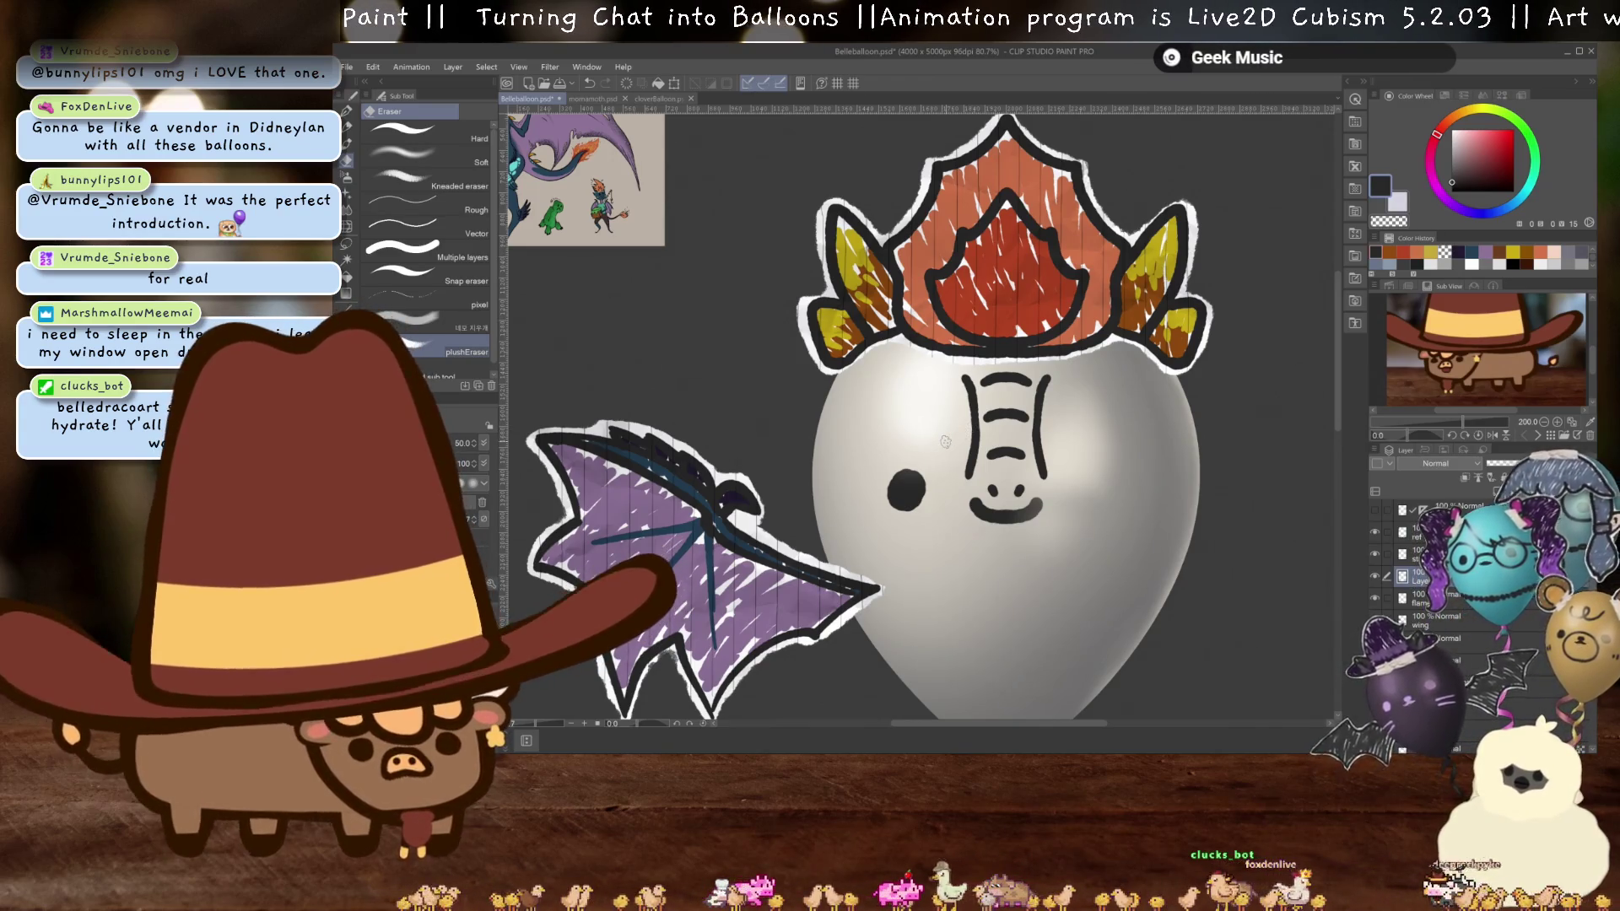
scroll(946, 442, up, 1)
key(p)
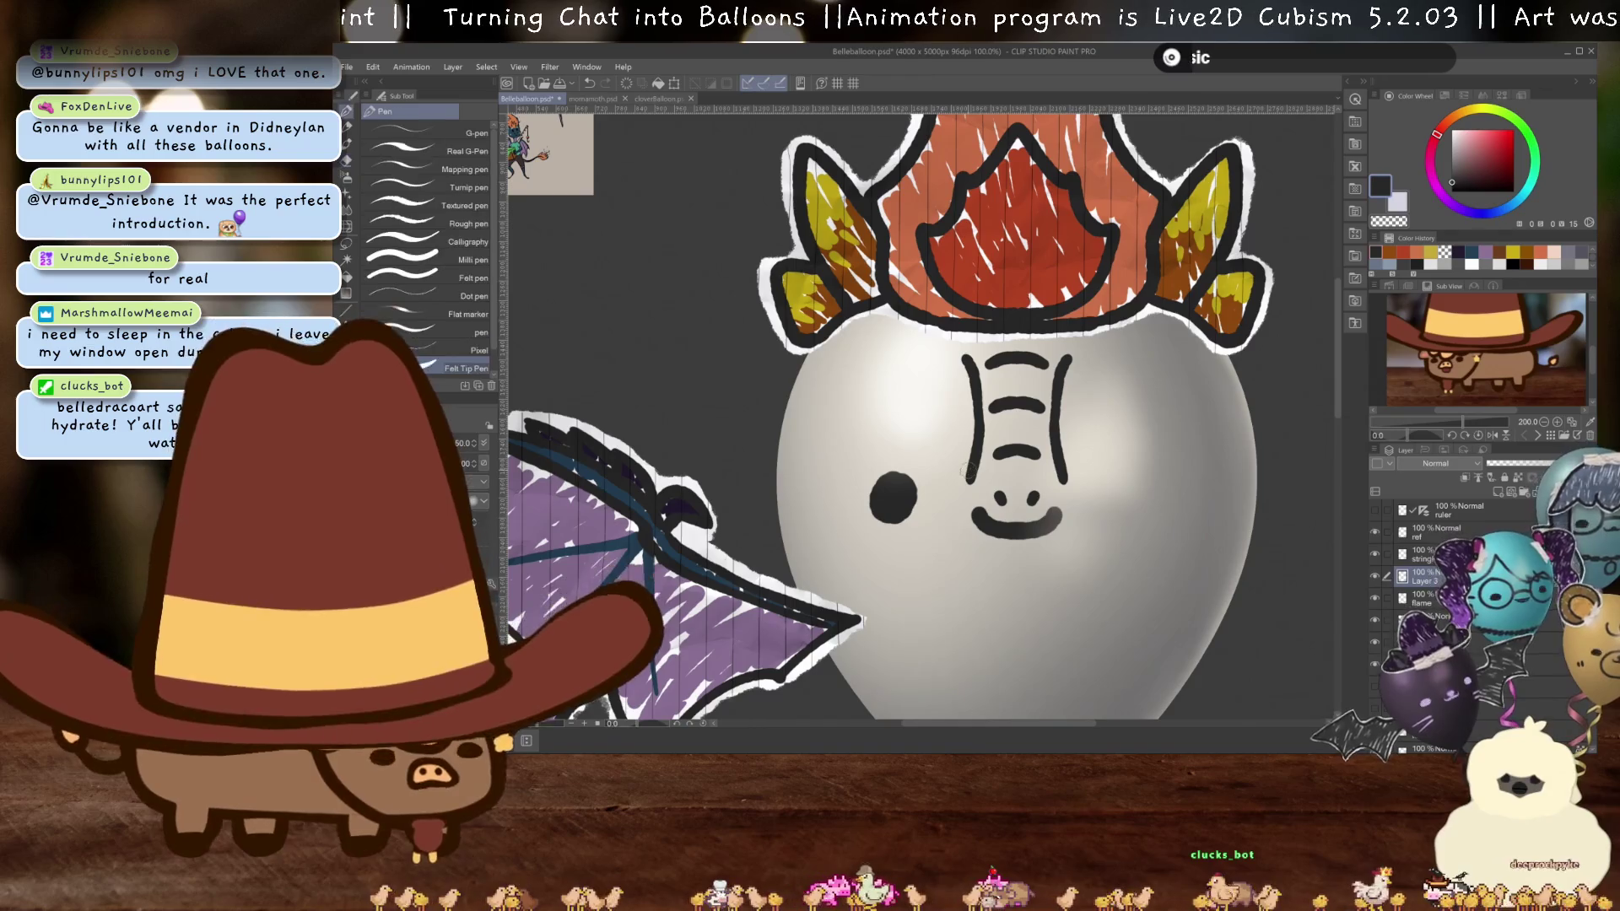
scroll(969, 469, right, 1)
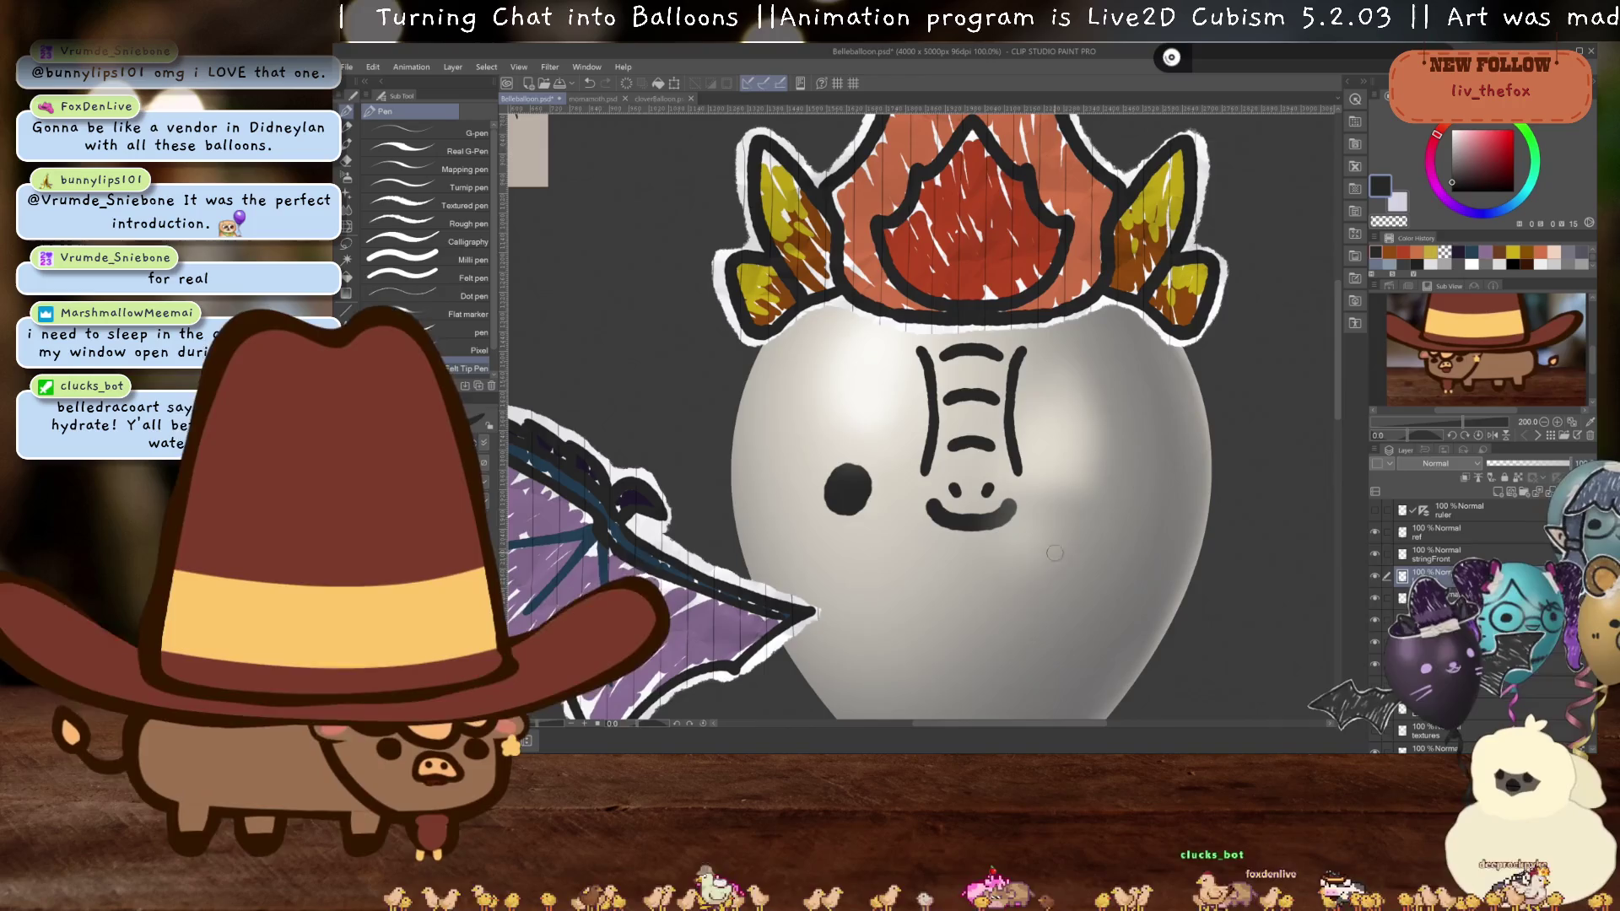
mouse_move(1067, 548)
mouse_down()
mouse_move(1003, 540)
mouse_move(1016, 532)
mouse_up()
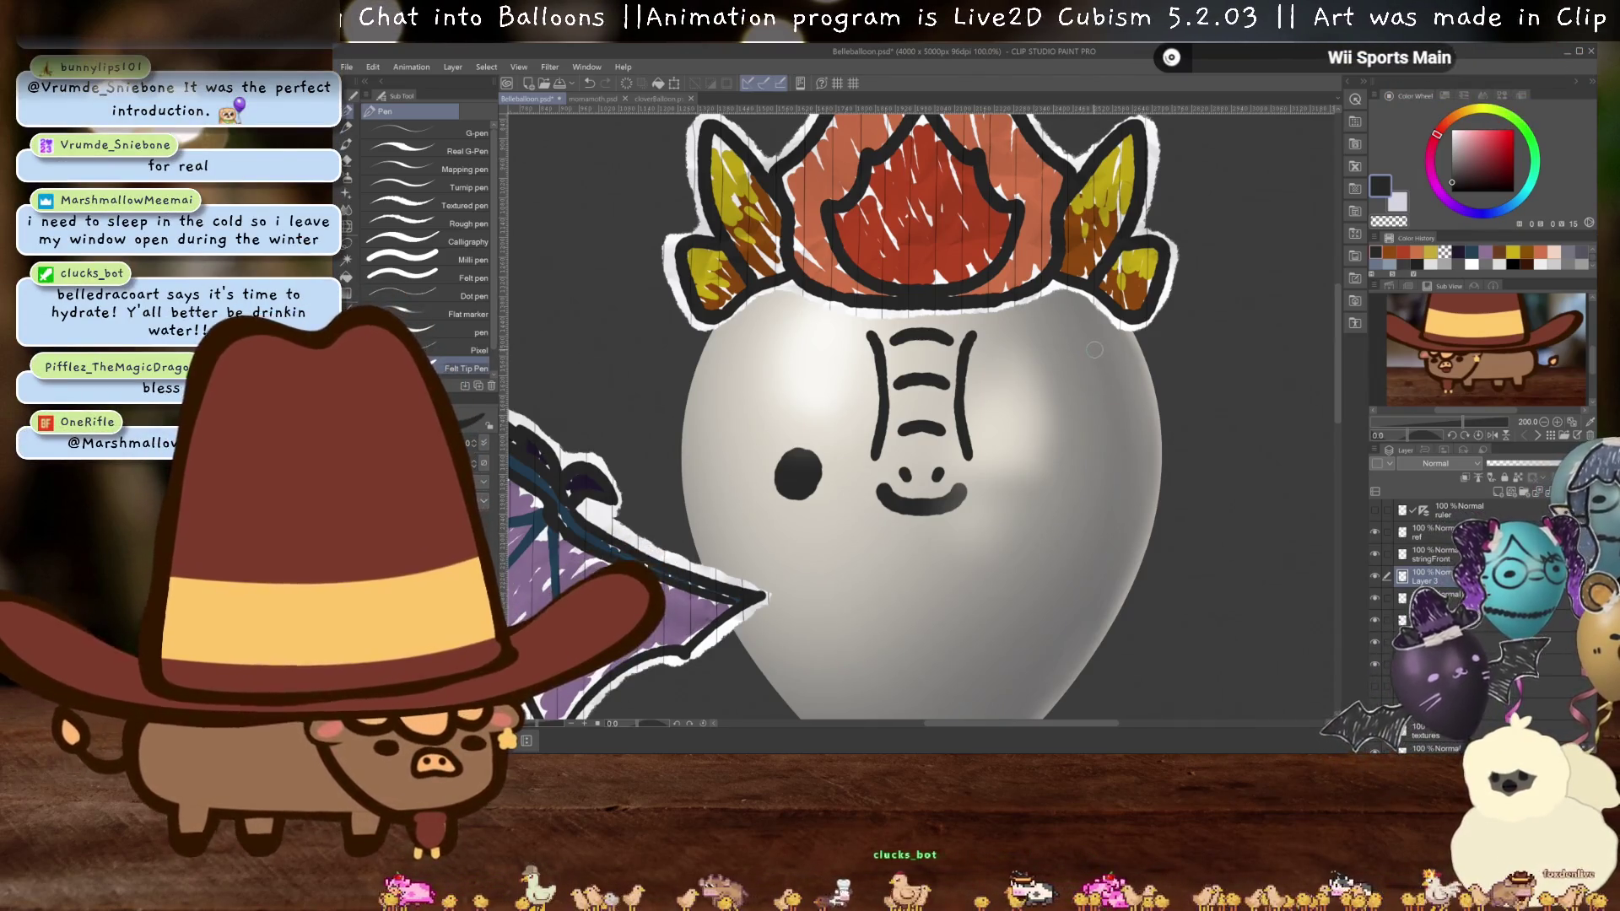
- Draw black ovals, a small circle and a dot on the balloon's right side
mouse_move(1095, 350)
mouse_down()
mouse_move(1097, 378)
mouse_move(1106, 339)
mouse_up()
mouse_move(1144, 390)
mouse_down()
mouse_move(1153, 363)
mouse_move(1169, 380)
mouse_up()
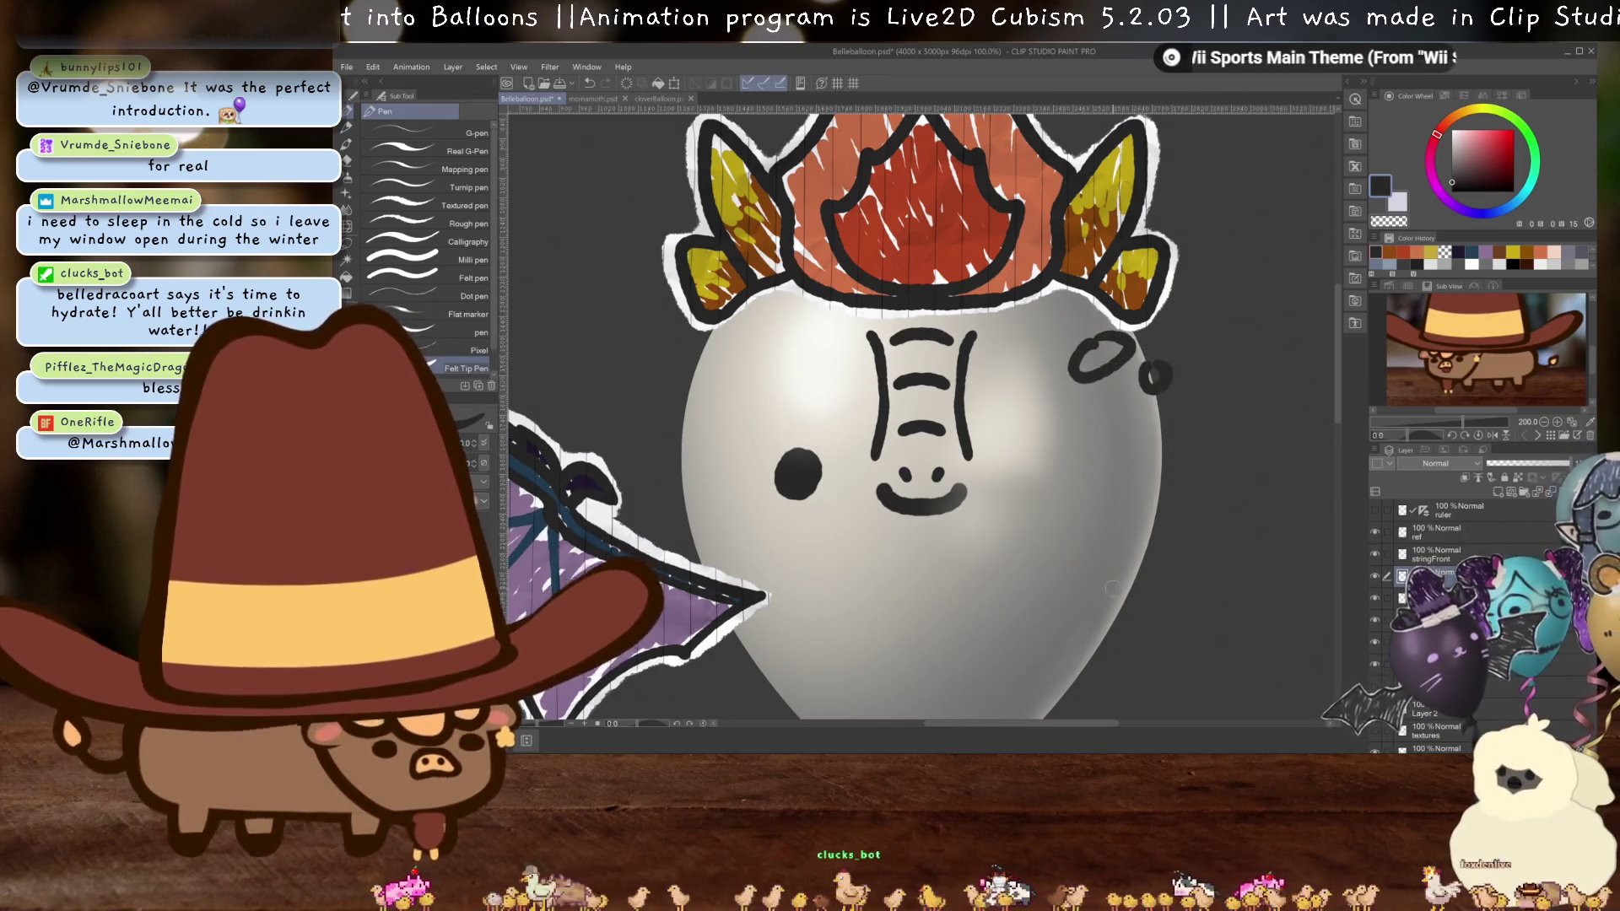
mouse_move(1113, 588)
mouse_down()
mouse_move(1133, 500)
mouse_move(1065, 527)
mouse_move(1109, 485)
mouse_up()
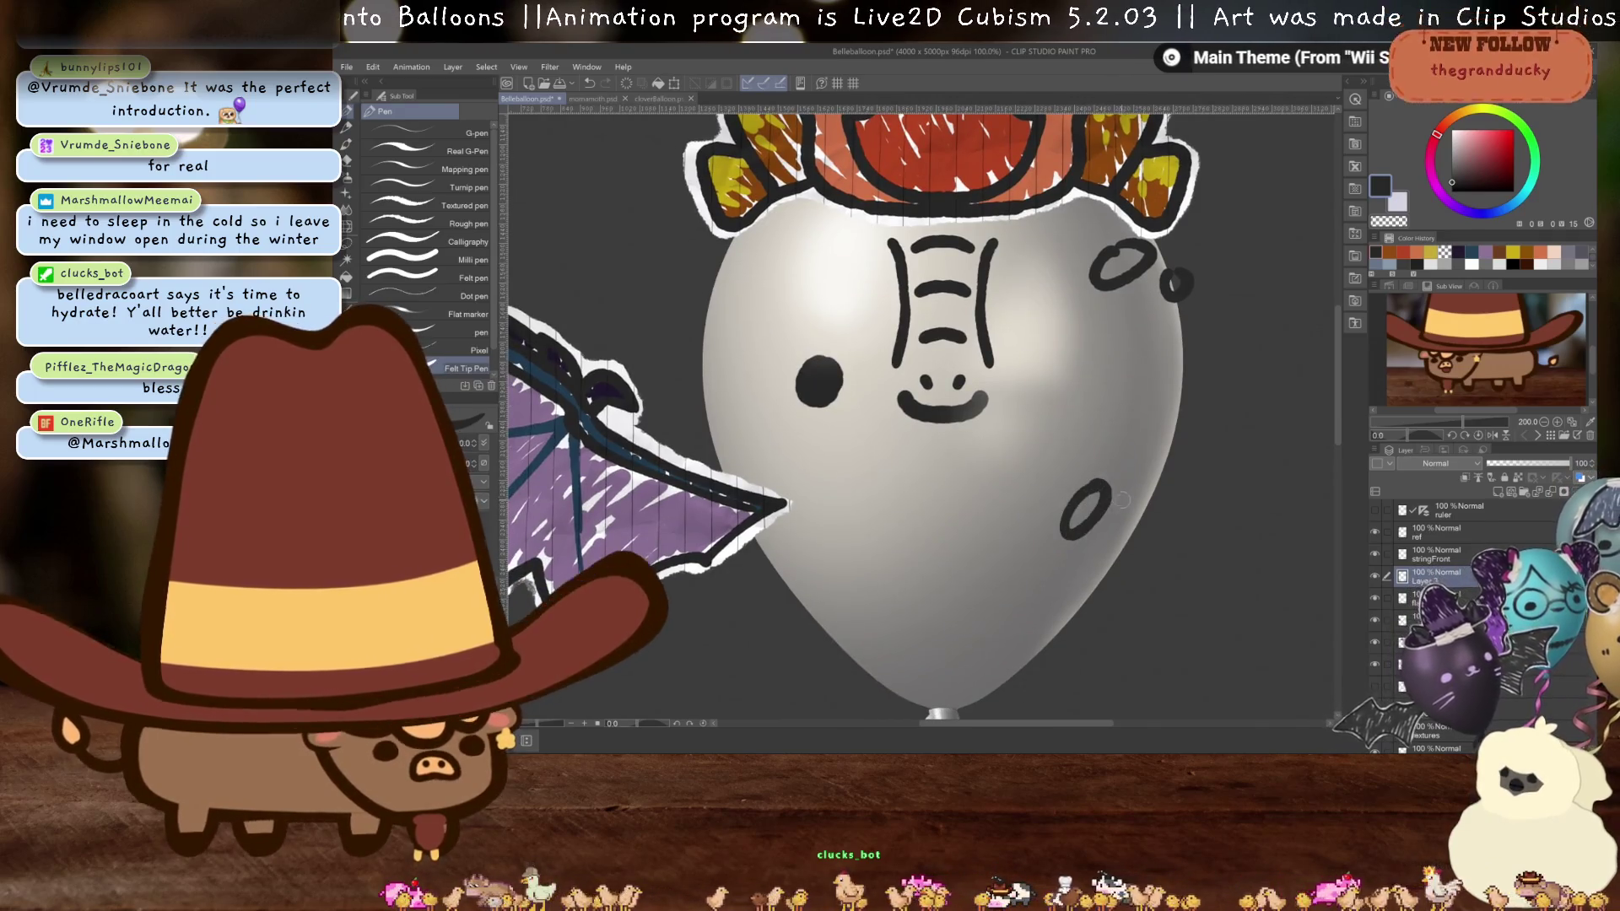
click(1055, 463)
drag(1119, 612, 1230, 497)
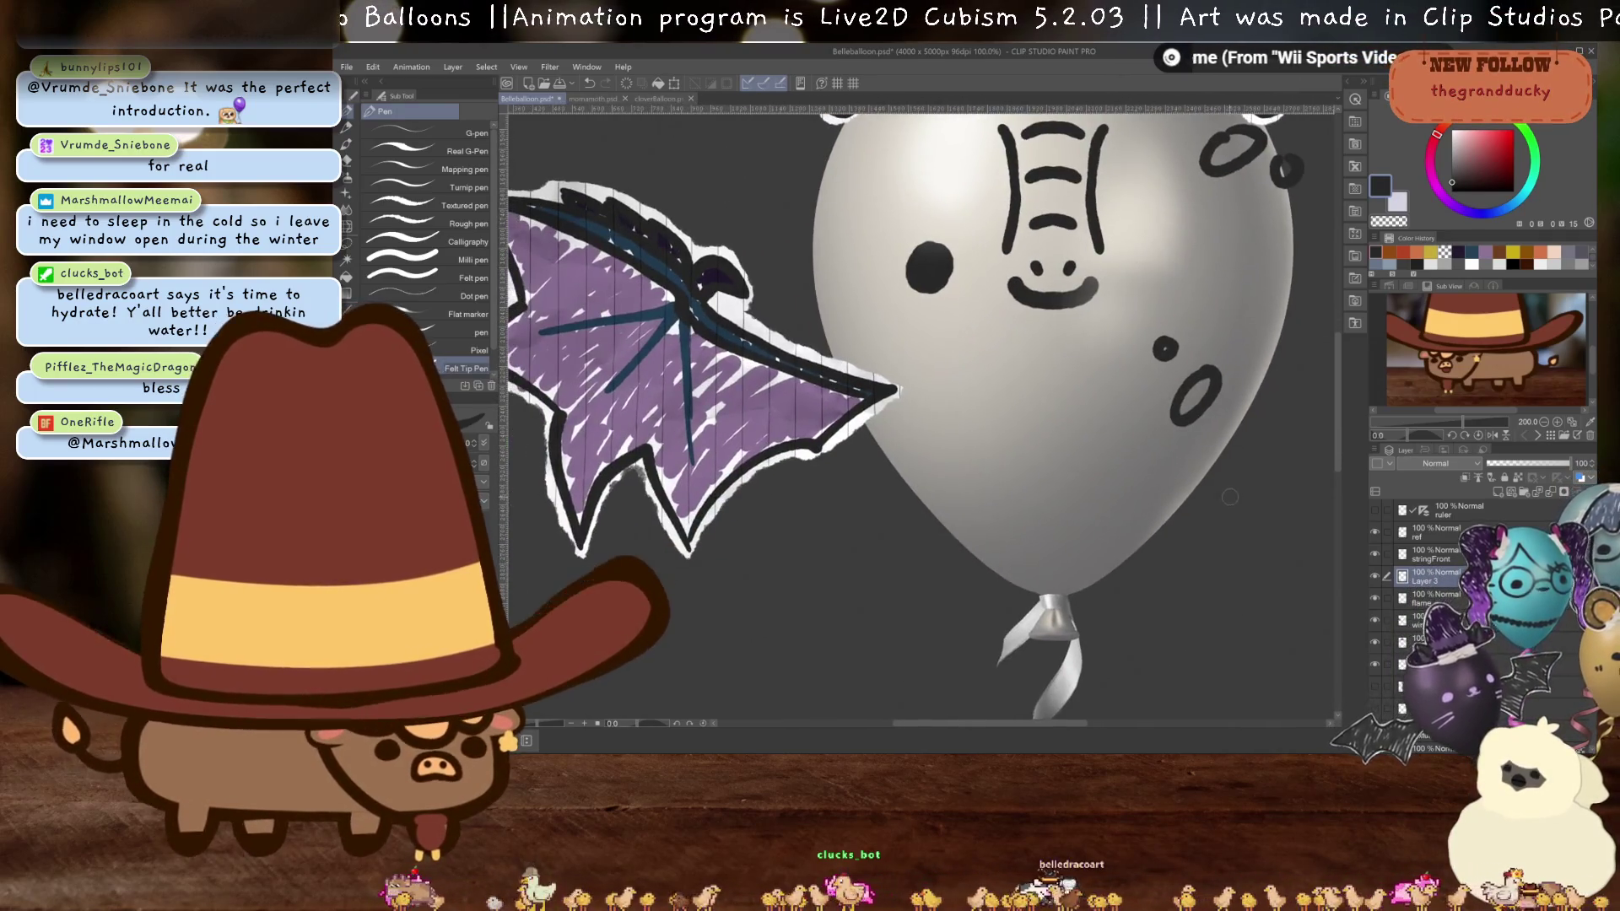
mouse_move(1300, 272)
mouse_down()
mouse_move(1174, 424)
mouse_move(1293, 431)
mouse_up()
- Draw small dark spots and loops near the wing, undoing stray marks until they sit right
mouse_move(981, 519)
mouse_down()
mouse_move(971, 565)
mouse_move(987, 513)
mouse_move(933, 518)
mouse_up()
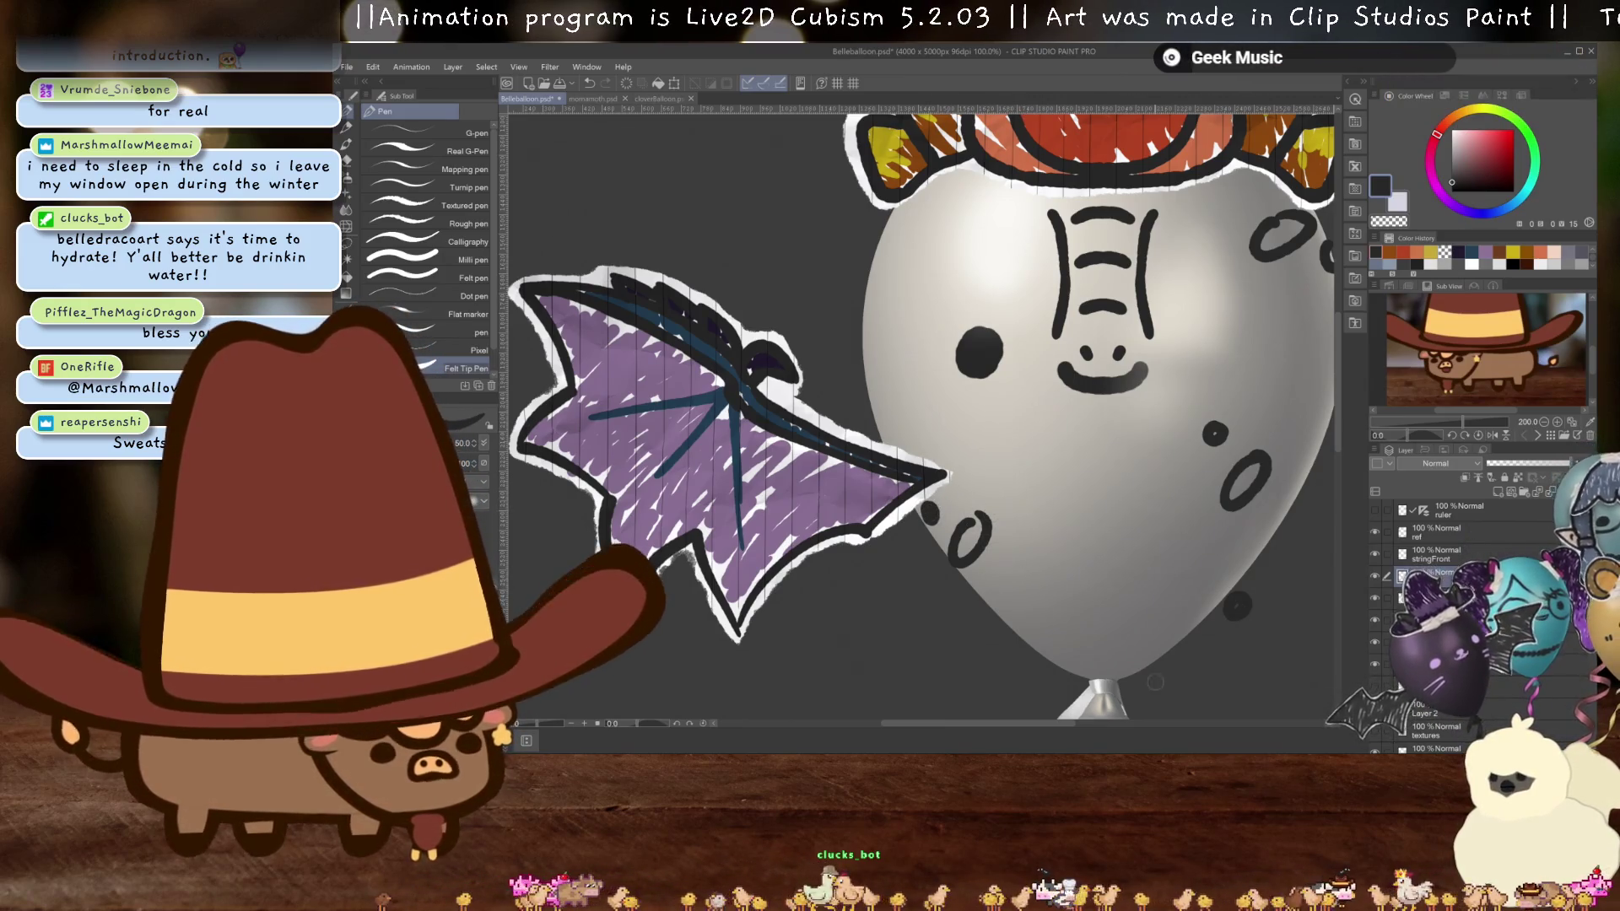
key(ctrl+z)
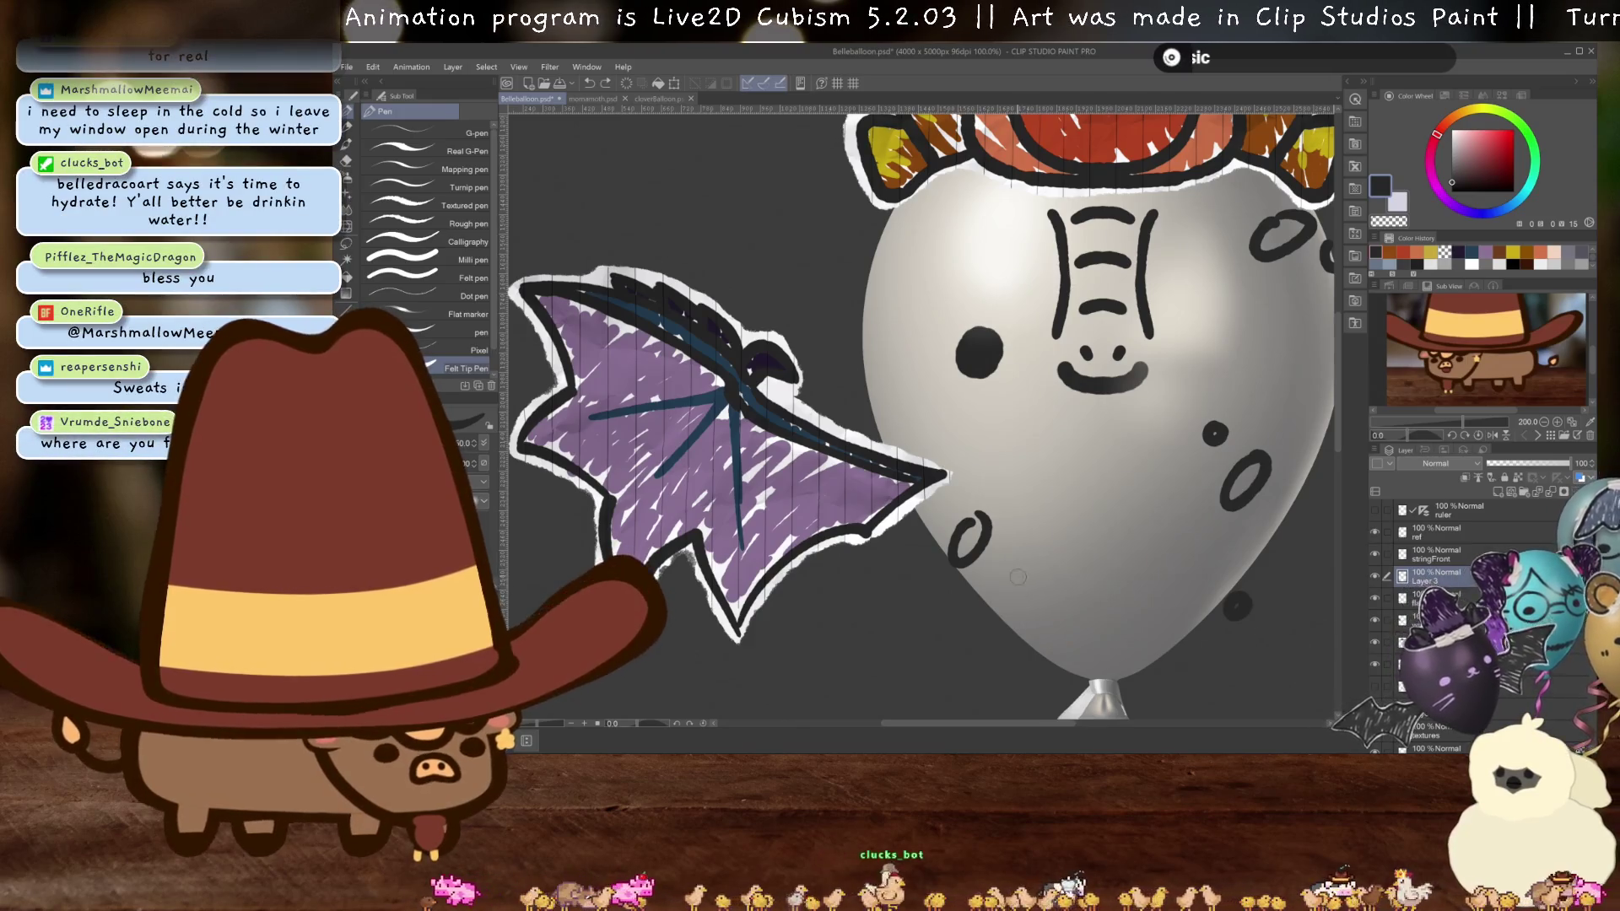
drag(1023, 521, 991, 587)
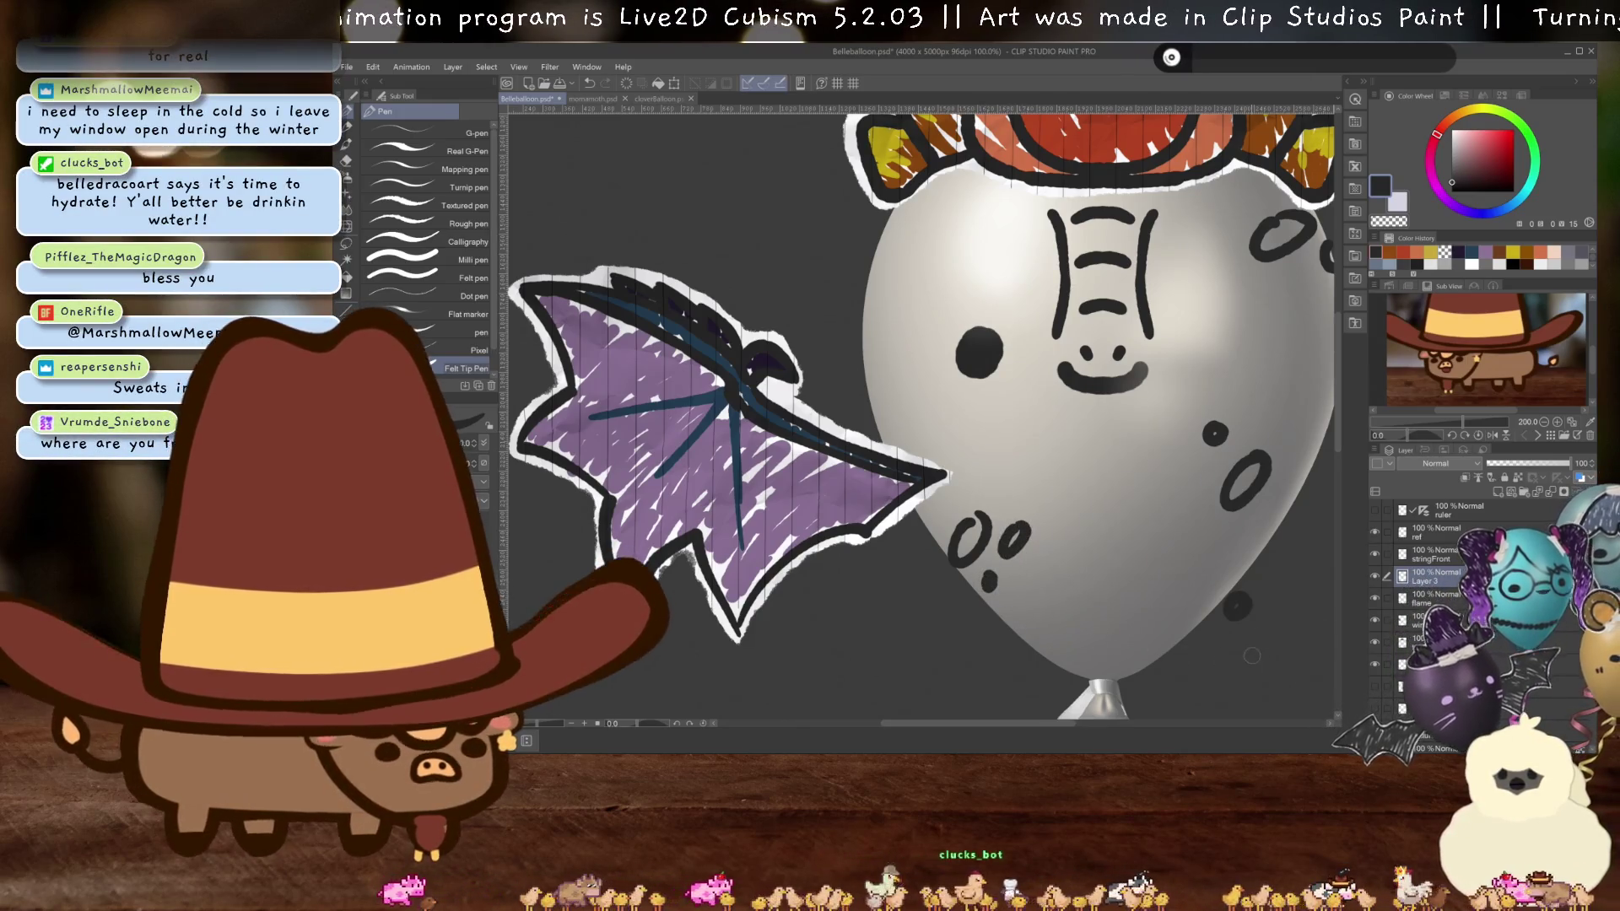
key(ctrl+z)
key(ctrl+z)
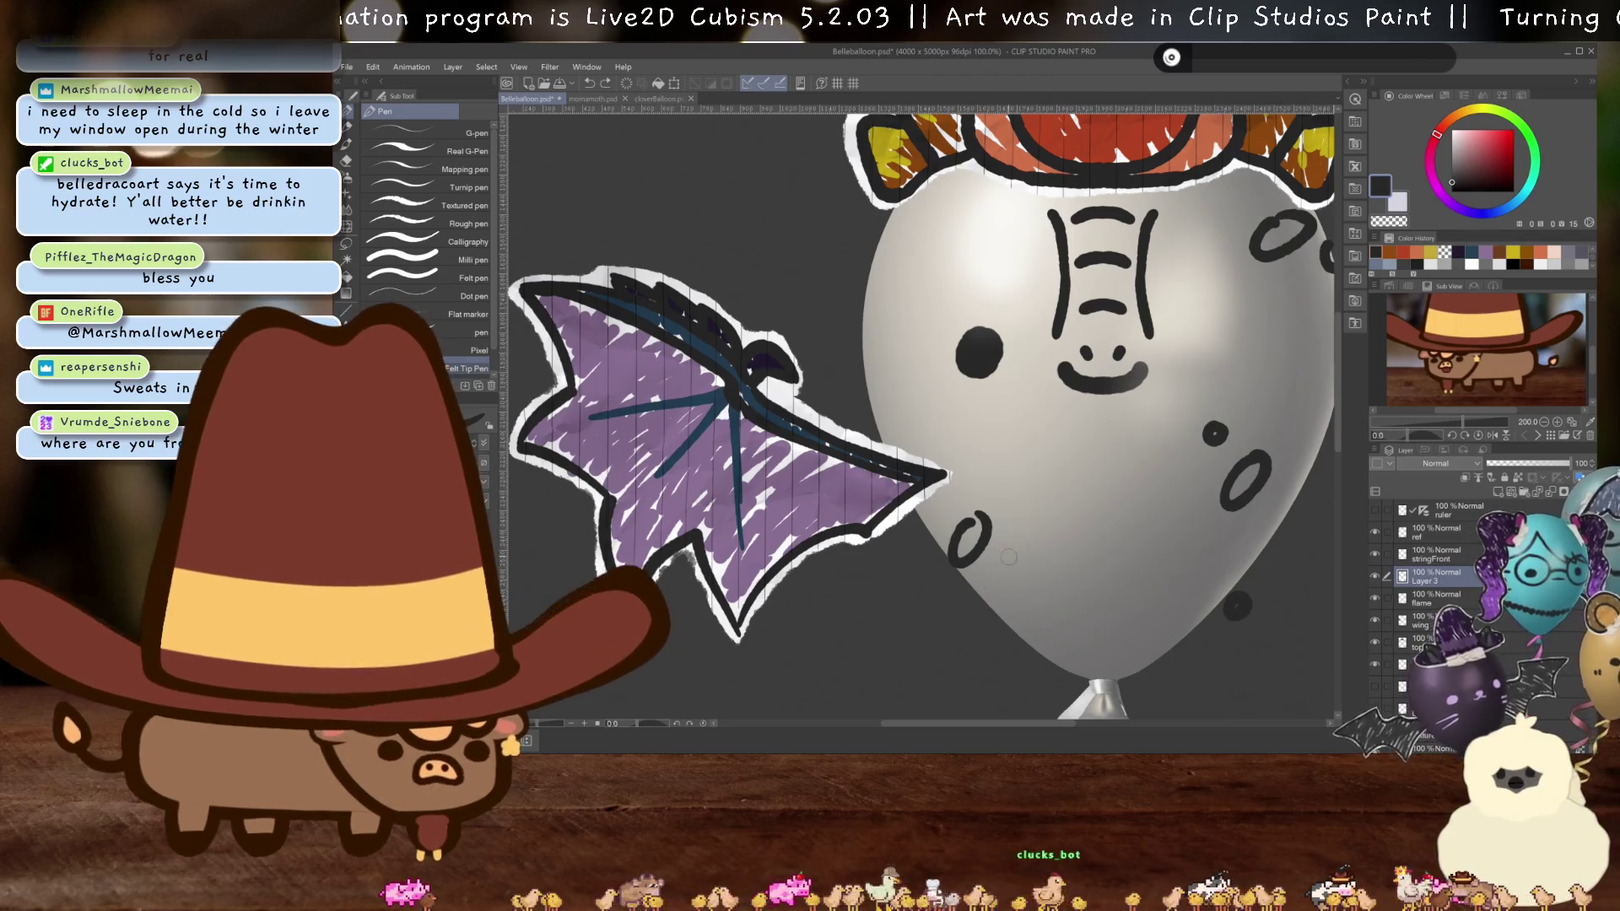
drag(1006, 534, 983, 587)
key(ctrl+z)
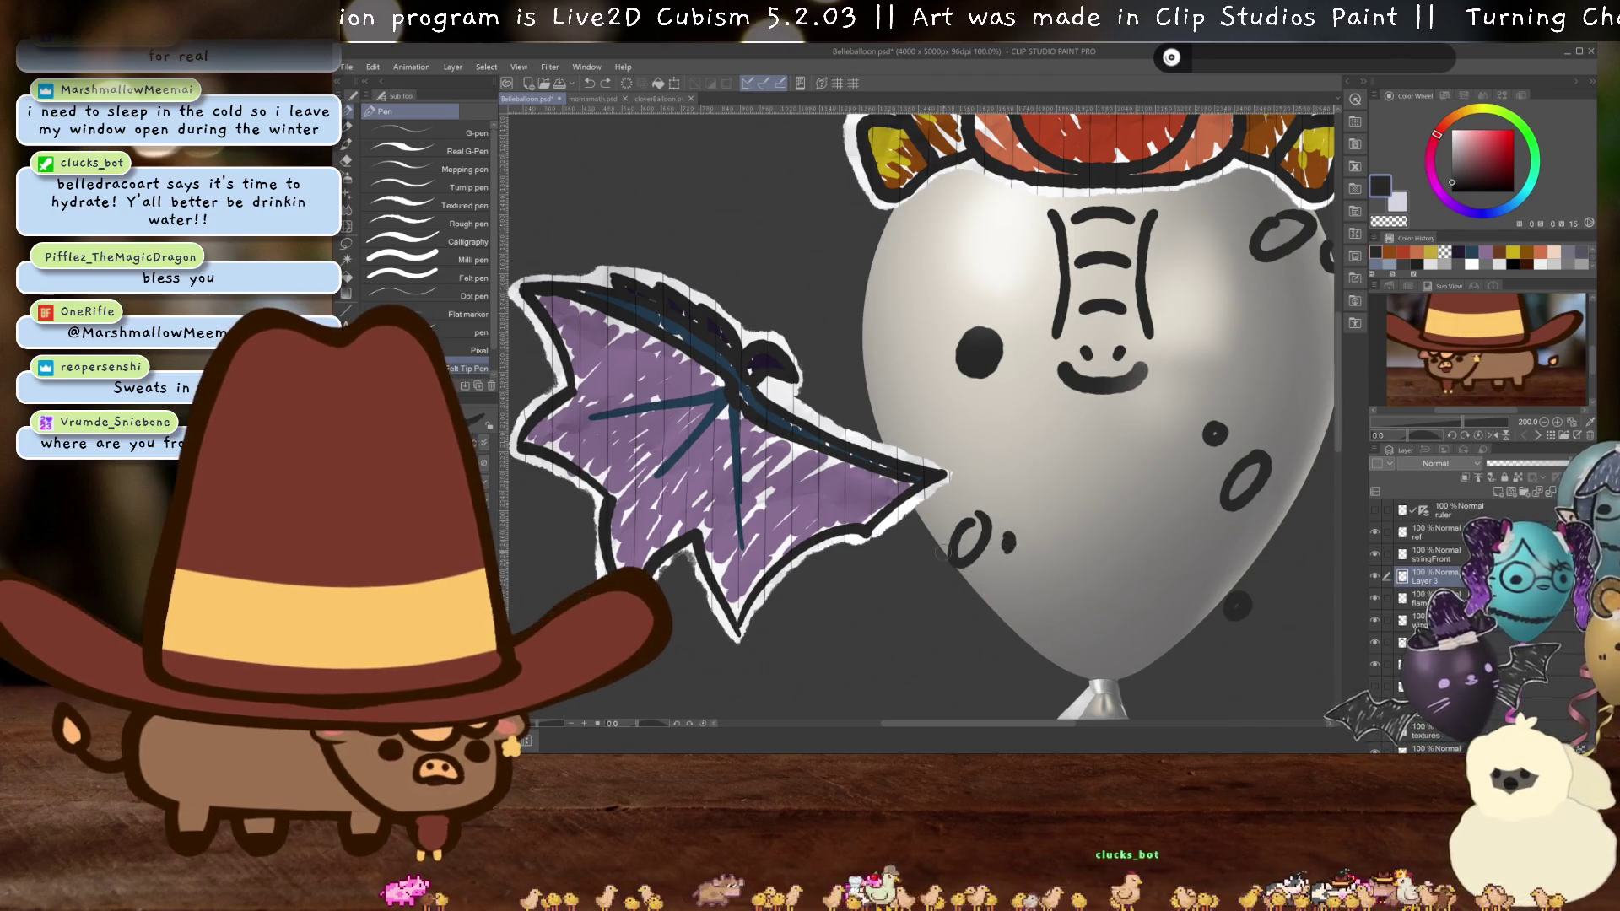
drag(941, 525, 938, 586)
key(ctrl+z)
key(ctrl+z)
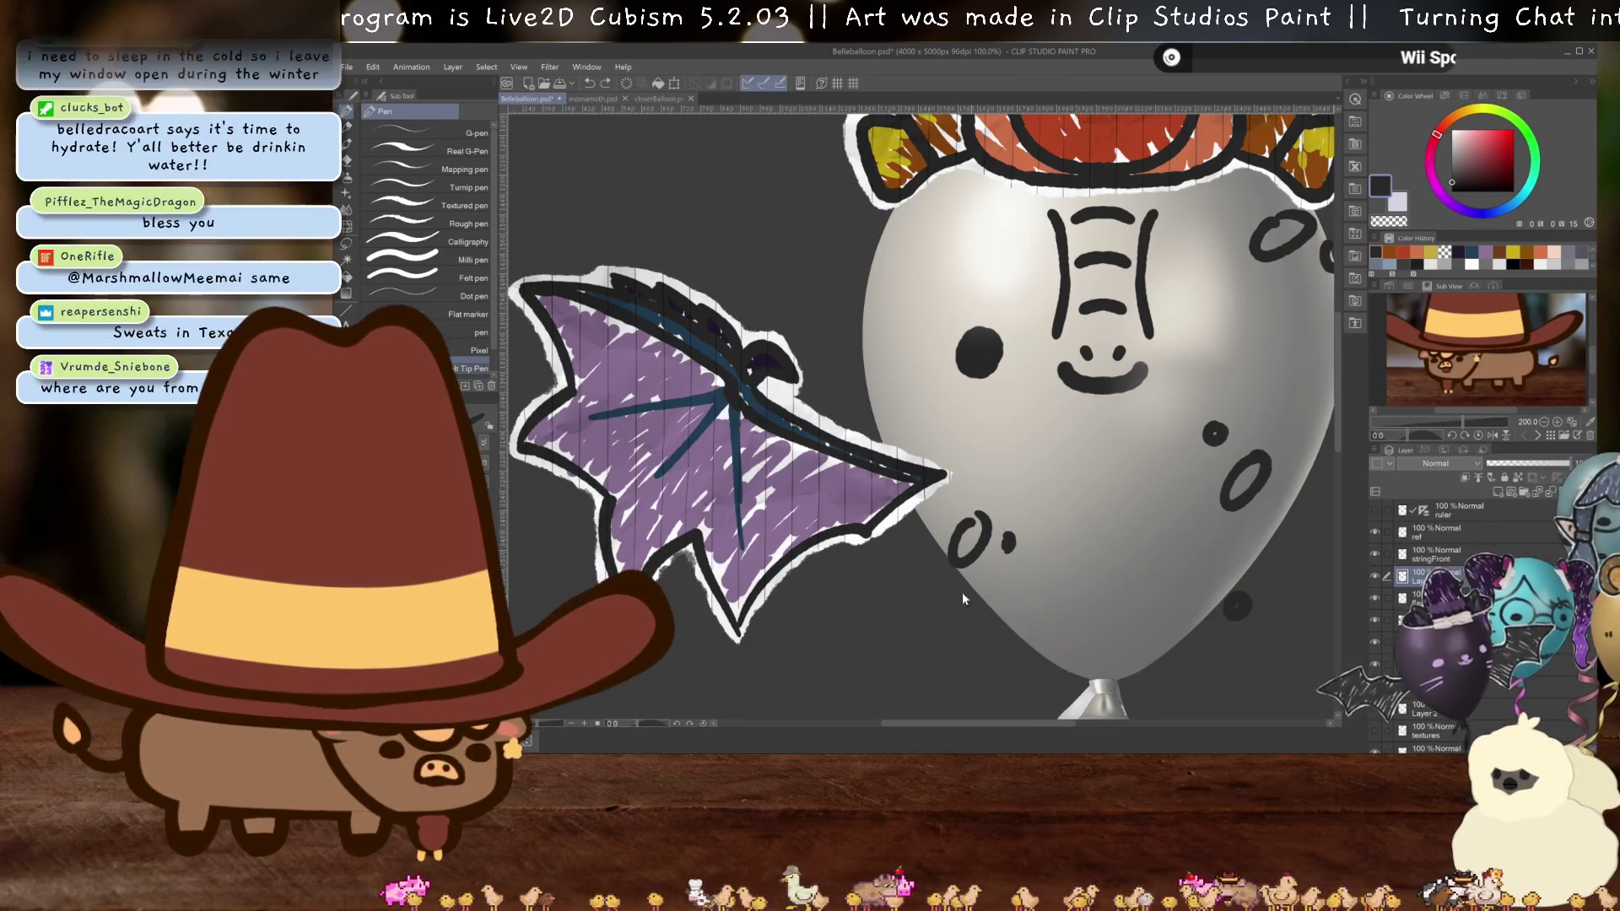
mouse_move(938, 527)
mouse_down()
mouse_move(935, 555)
mouse_move(979, 574)
mouse_up()
key(ctrl+z)
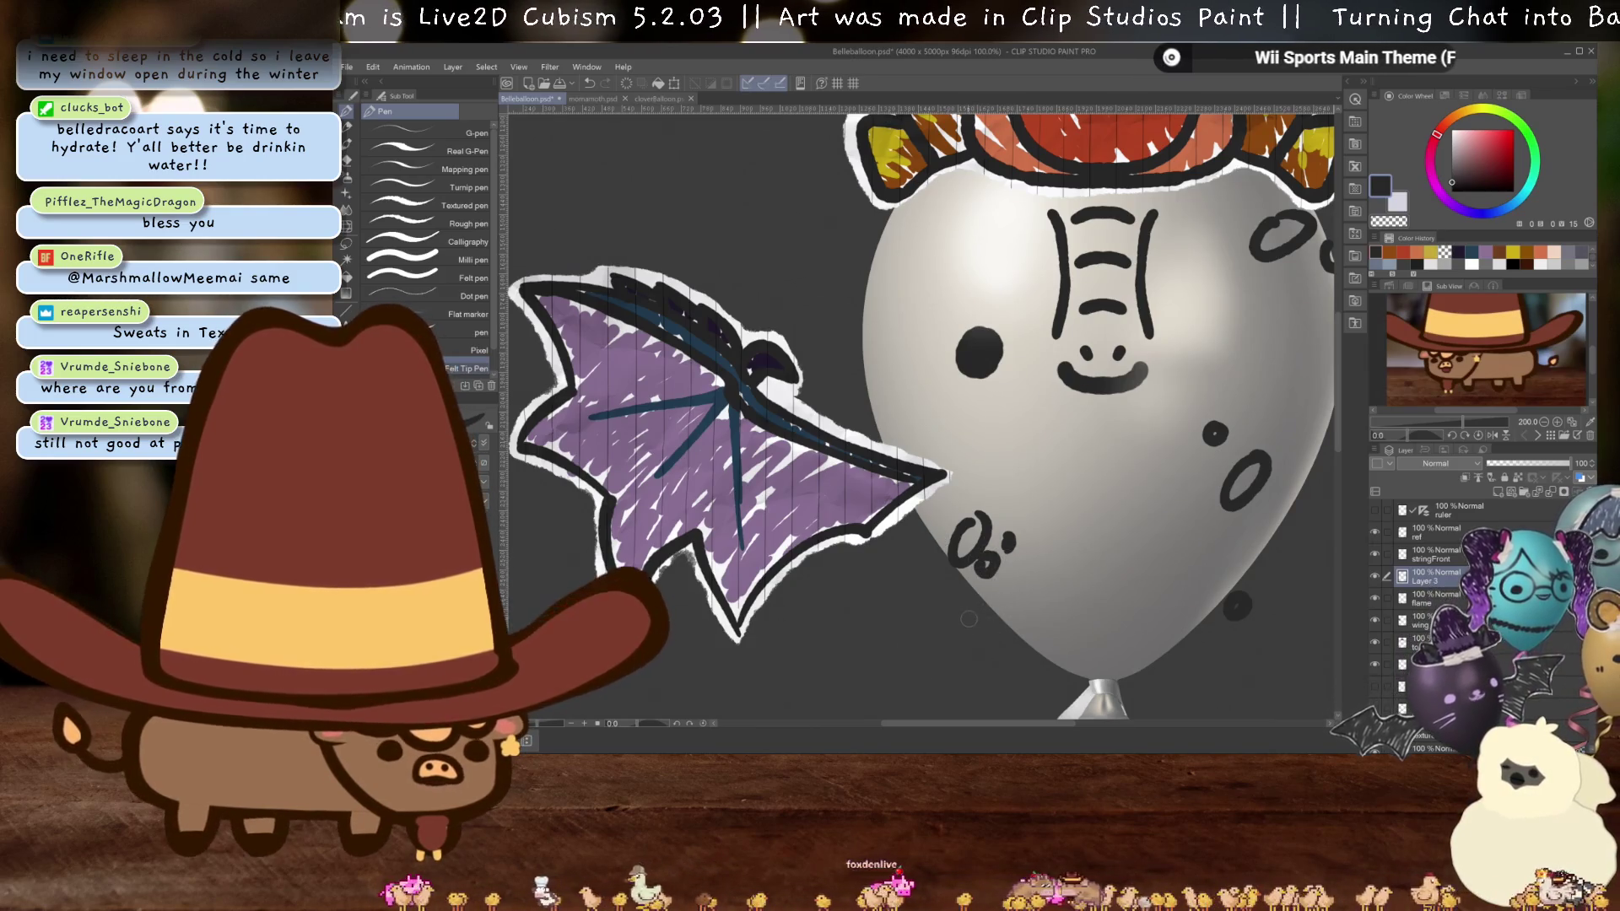
key(ctrl+z)
drag(997, 504, 1006, 516)
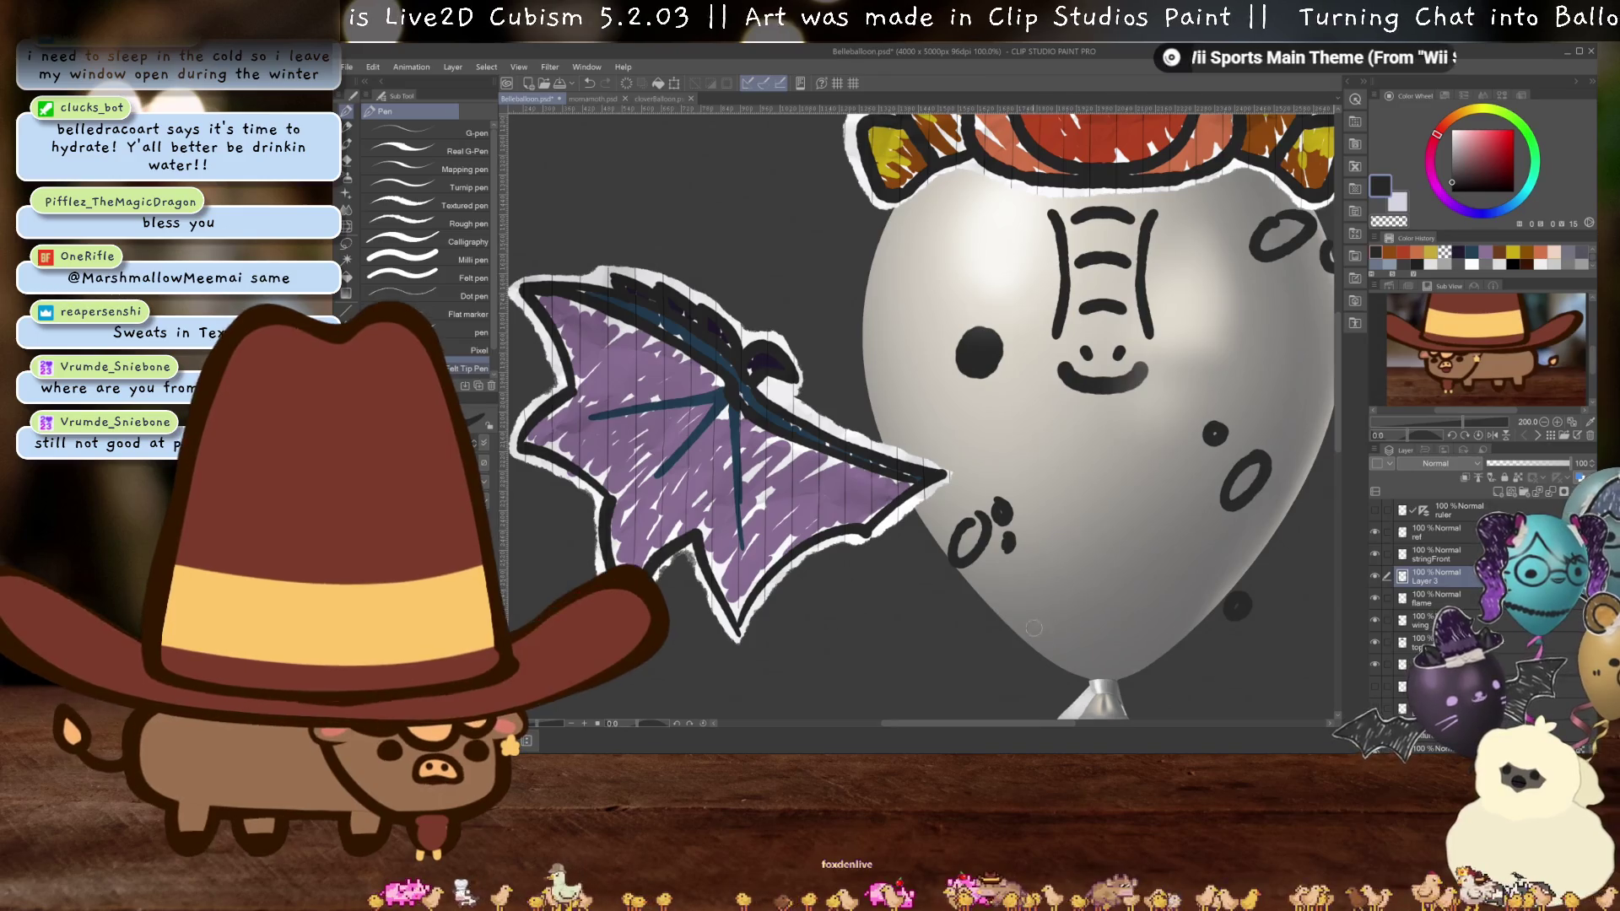
key(ctrl+z)
drag(954, 582, 959, 595)
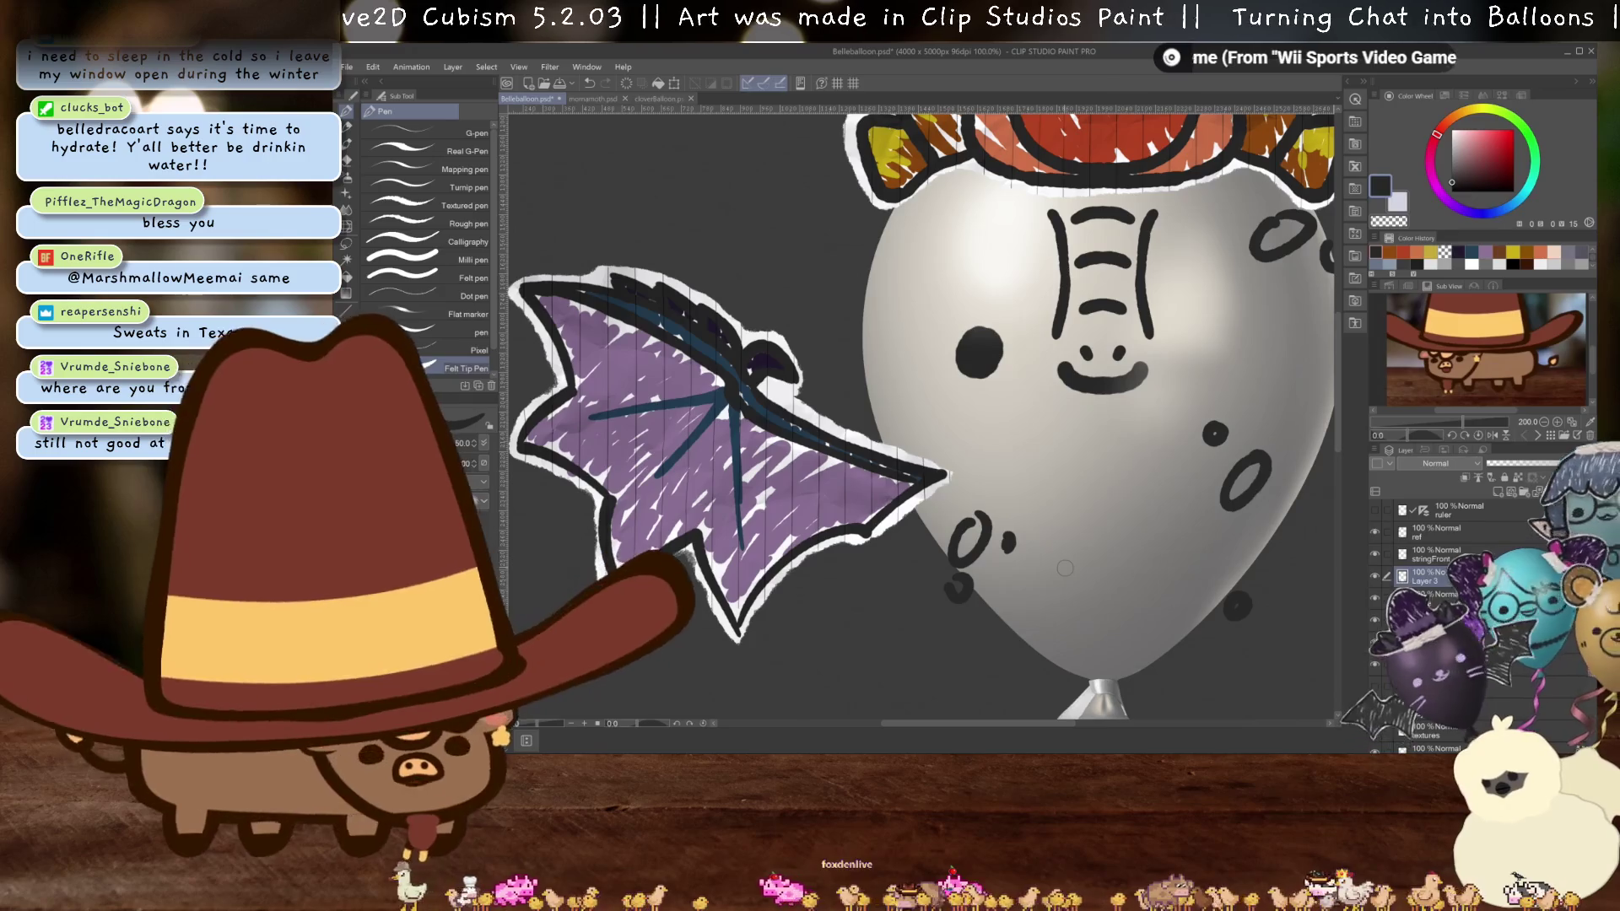
- Add a dark mark, small dots and a loop on the balloon's upper left beside the wing
mouse_move(879, 396)
mouse_down()
mouse_move(923, 511)
mouse_move(911, 489)
mouse_move(905, 501)
mouse_up()
click(922, 498)
click(890, 497)
mouse_move(1172, 573)
mouse_down()
mouse_move(928, 548)
mouse_move(1154, 609)
mouse_up()
mouse_move(891, 391)
mouse_down()
mouse_move(881, 419)
mouse_move(903, 390)
mouse_up()
click(945, 418)
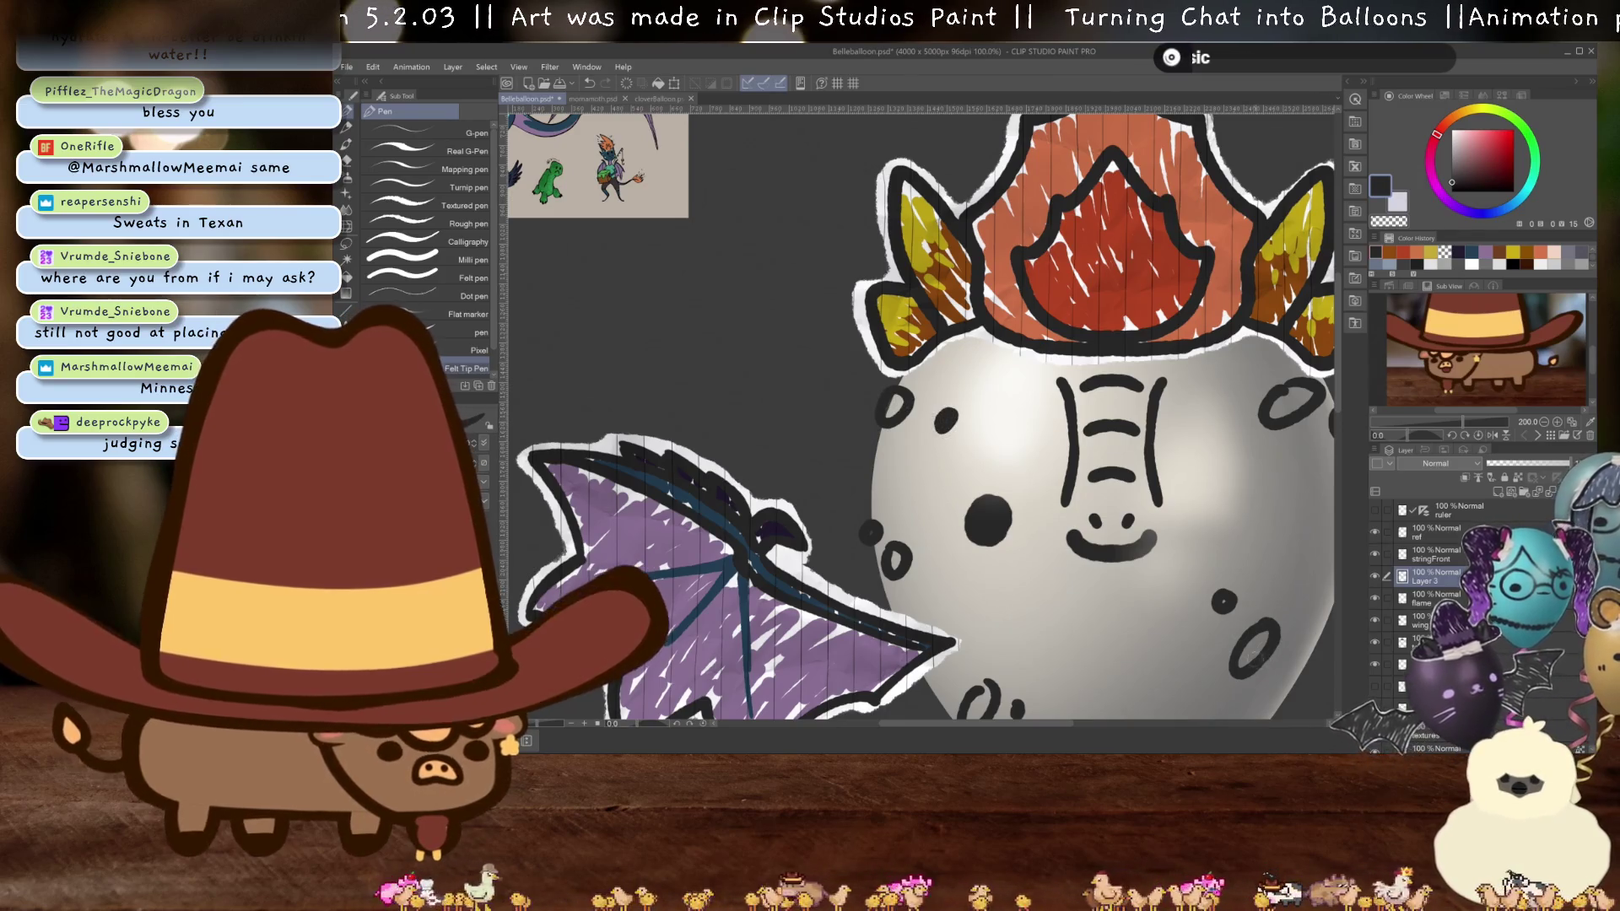
mouse_move(1181, 591)
mouse_down()
mouse_move(1047, 540)
mouse_move(998, 439)
mouse_up()
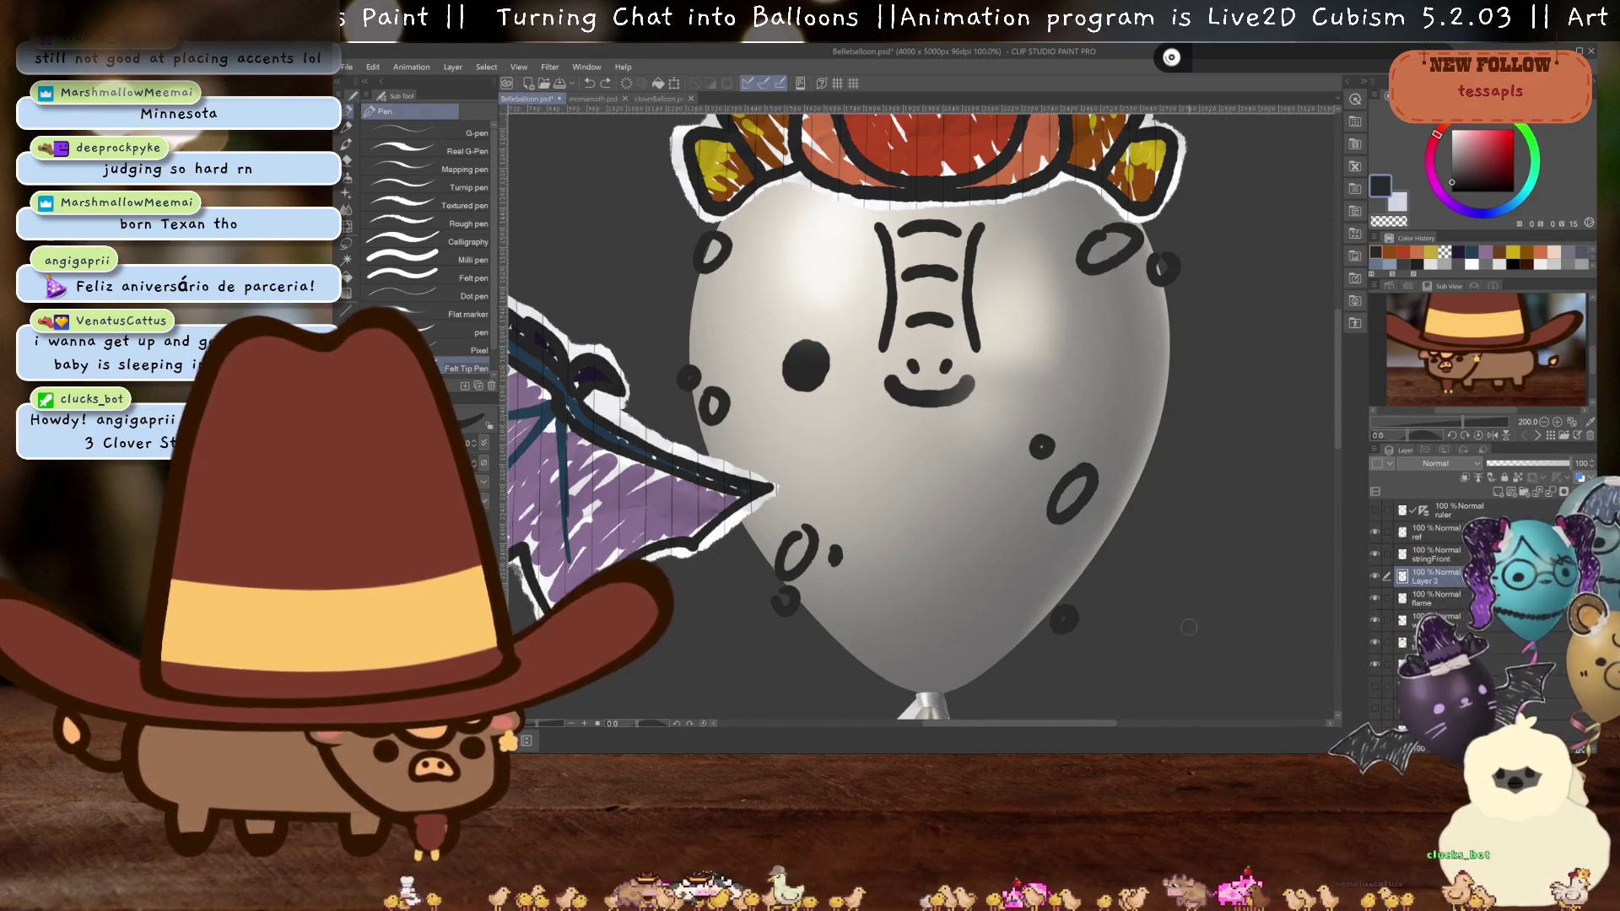
- Zoom out to look over the whole dragon balloon drawing
scroll(1149, 595, down, 5)
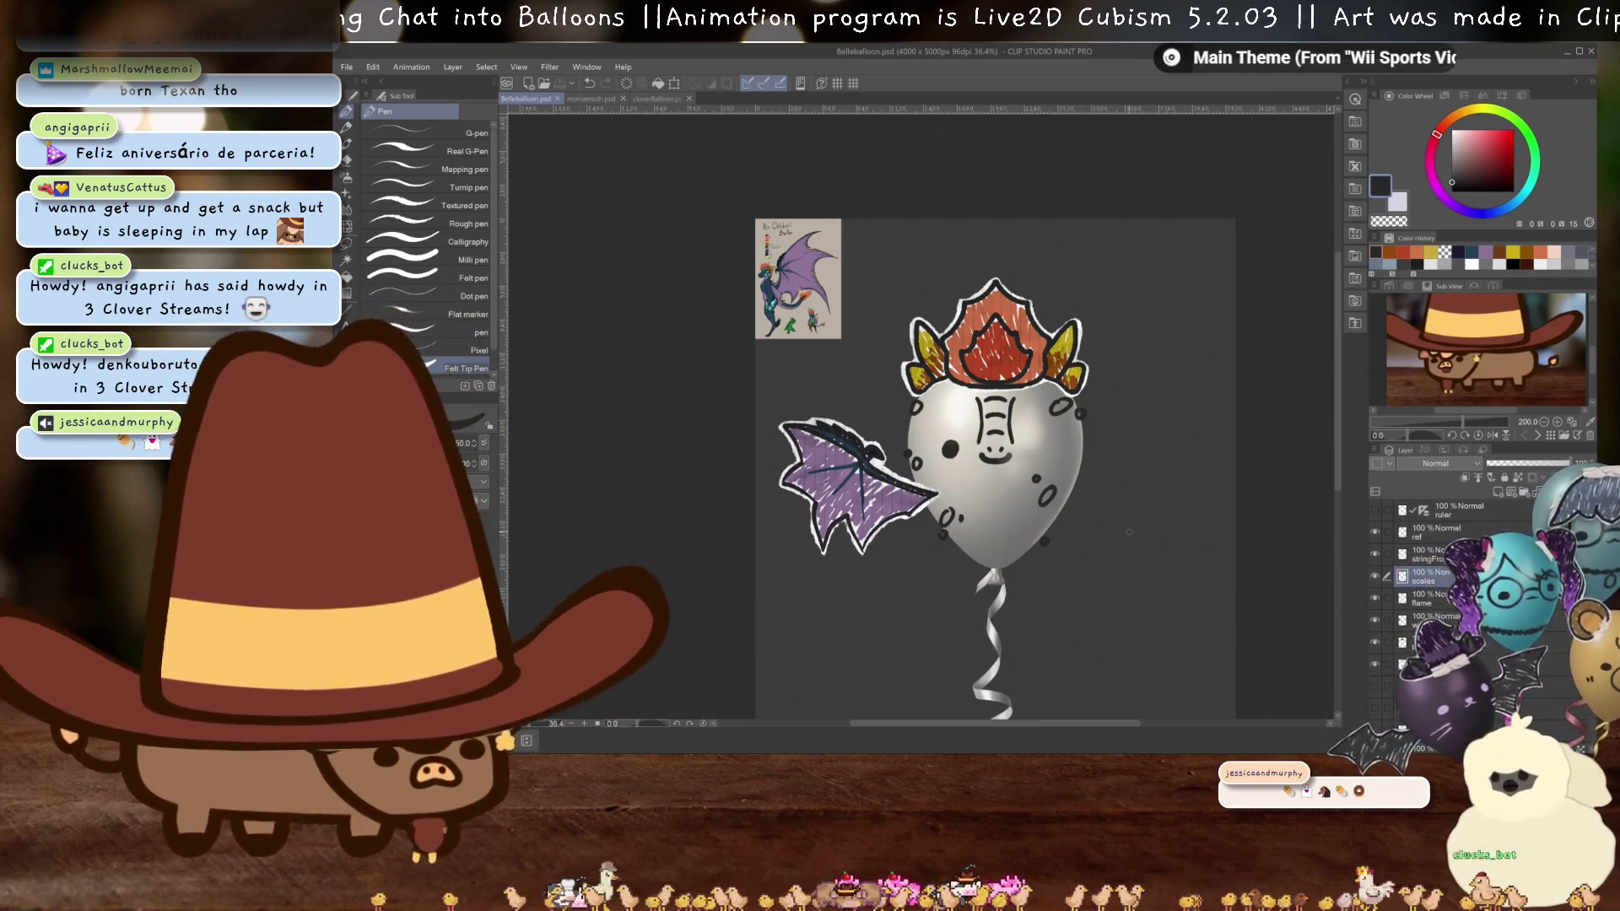
scroll(1153, 541, up, 2)
scroll(1153, 540, down, 3)
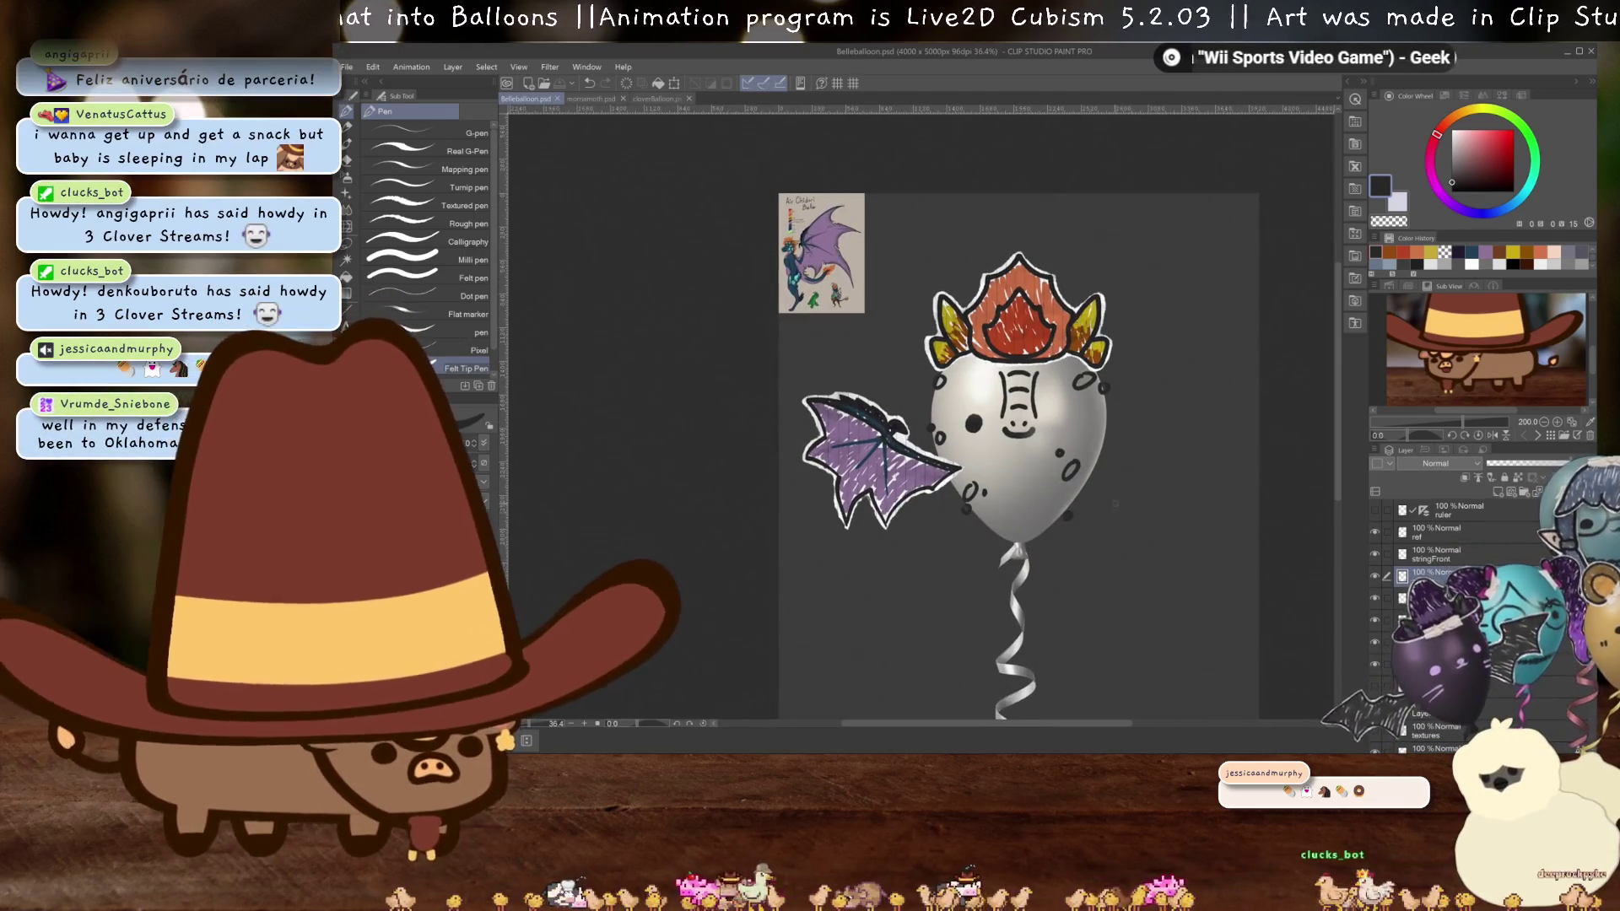
- Minimize Clip Studio Paint and bring back Cubism Editor with the bat-winged mornamothBallon model
click(1566, 51)
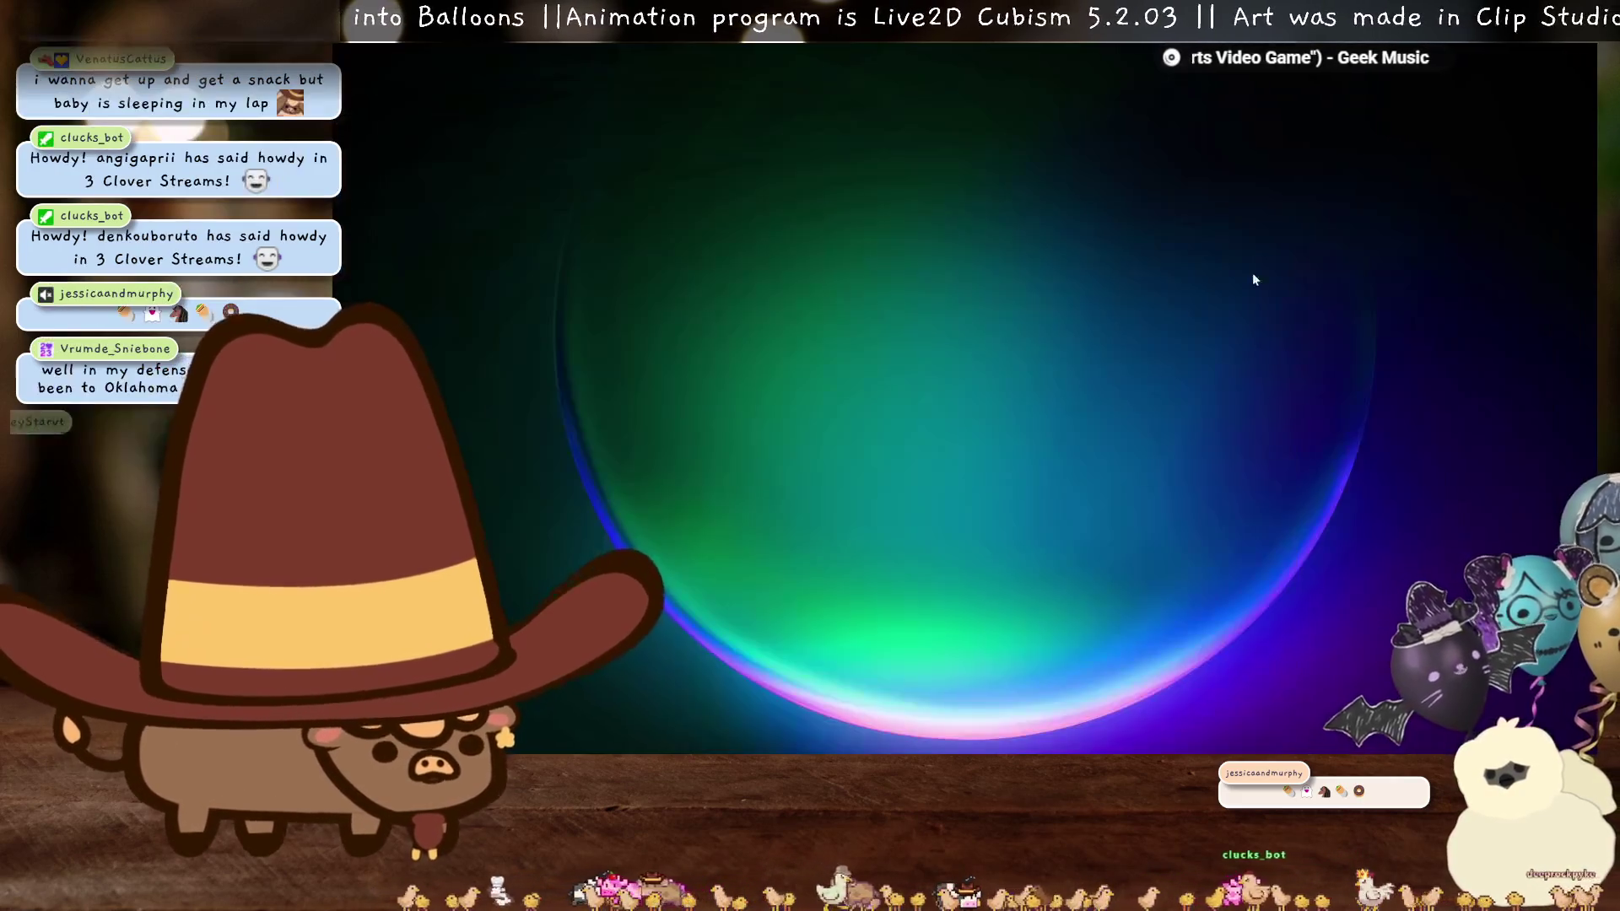
click(1226, 739)
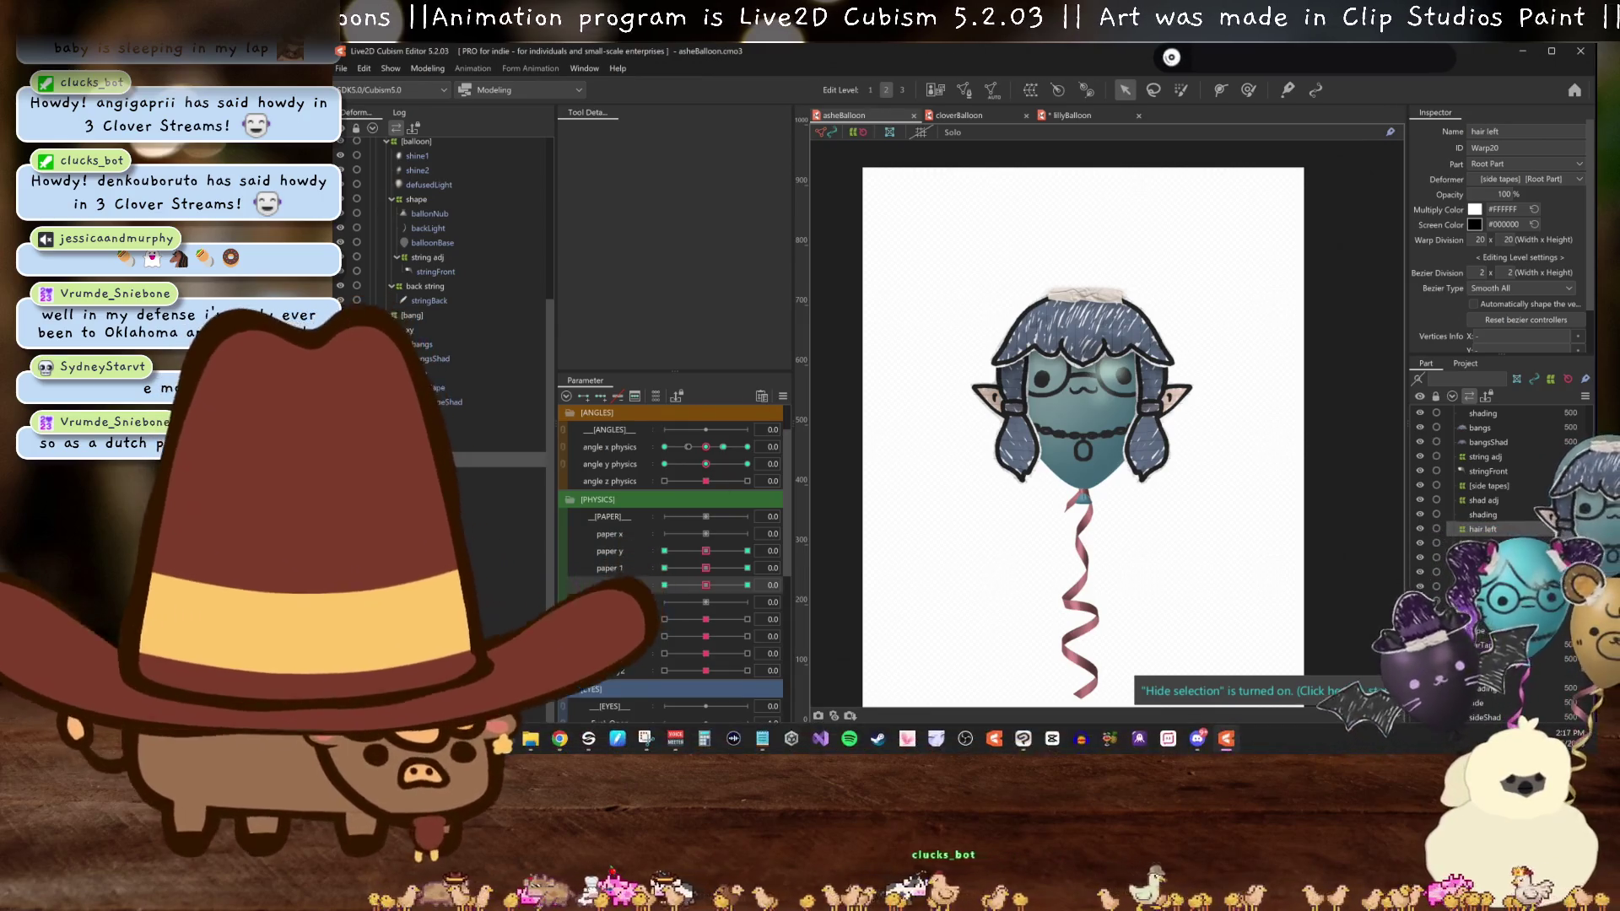
mouse_move(530, 739)
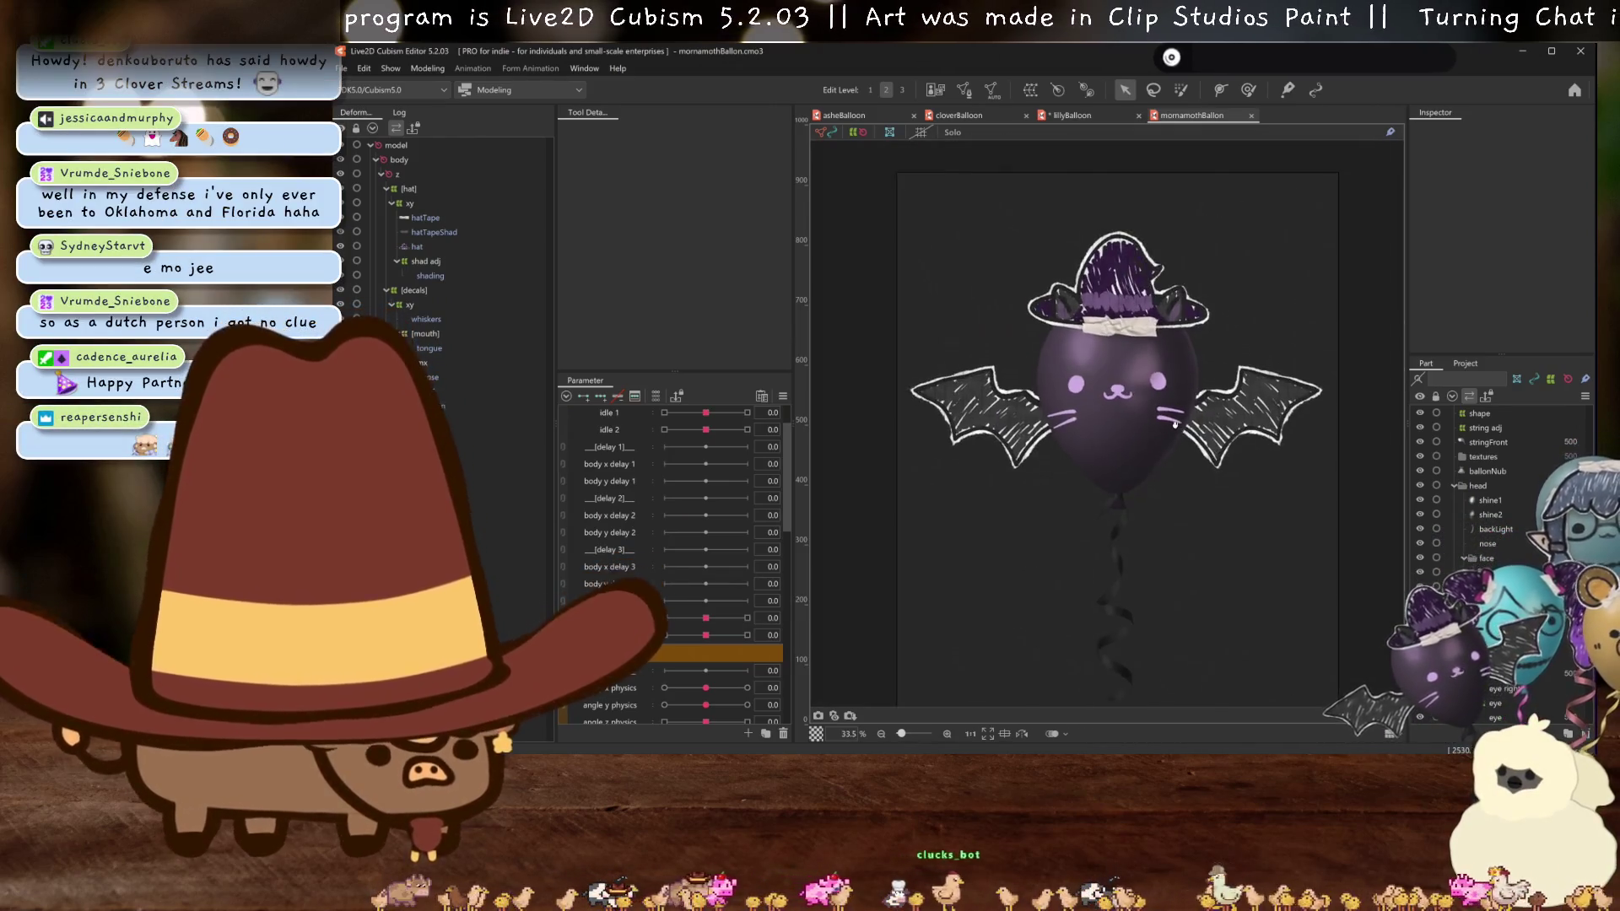
- Save the model as belleBallon.cmo3 inside the Balloon > BelleDraco folder
key(ctrl+shift+s)
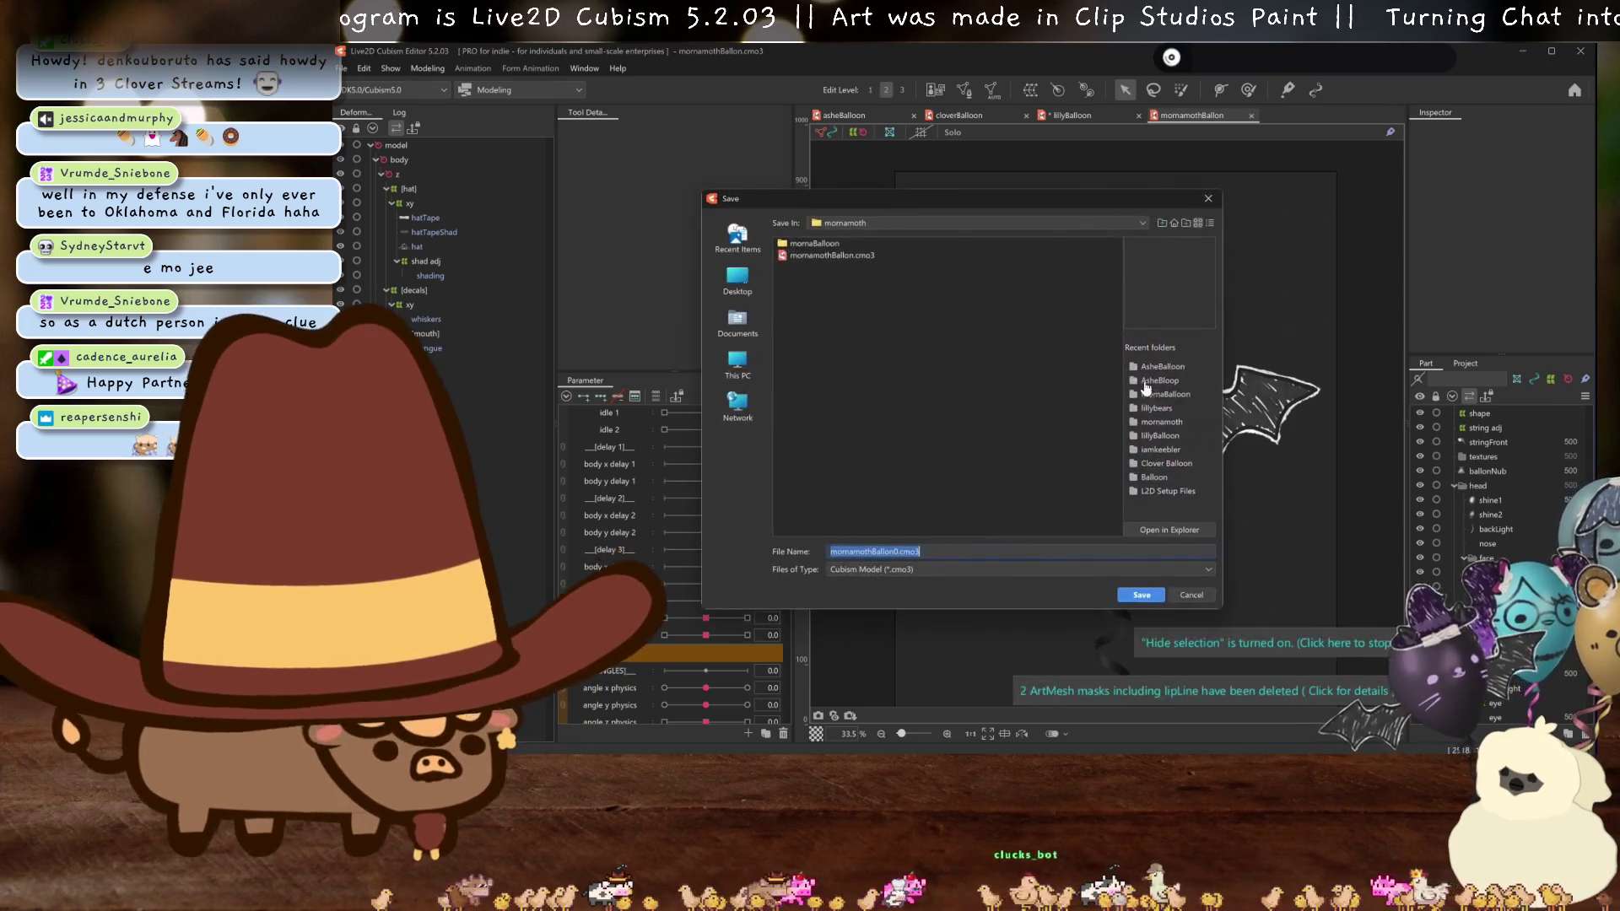
click(853, 223)
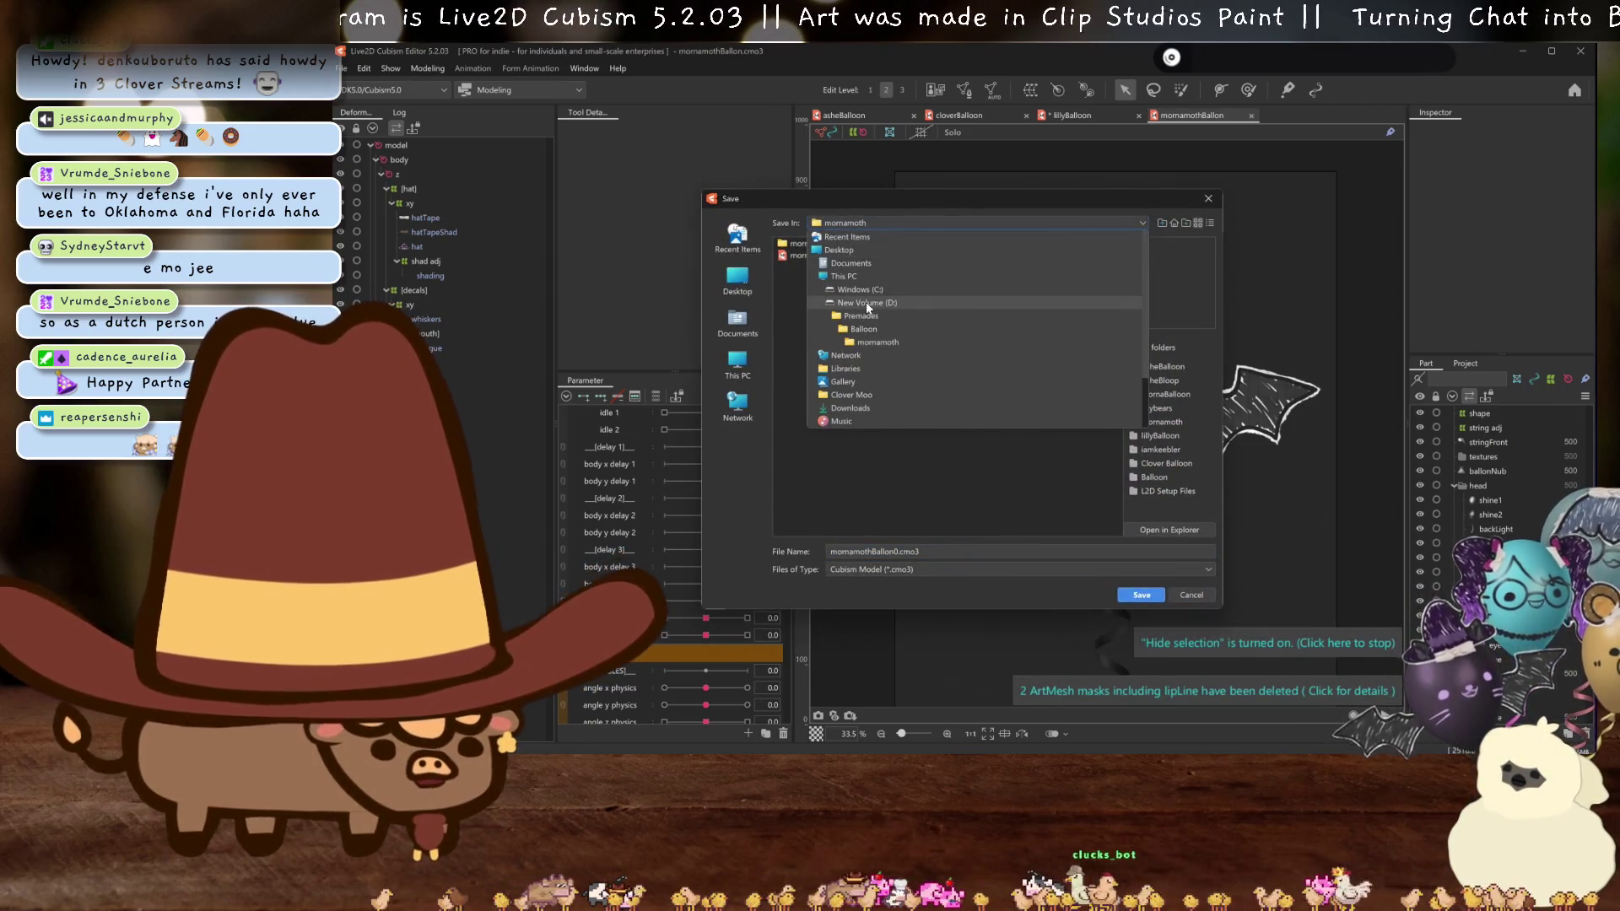
click(865, 329)
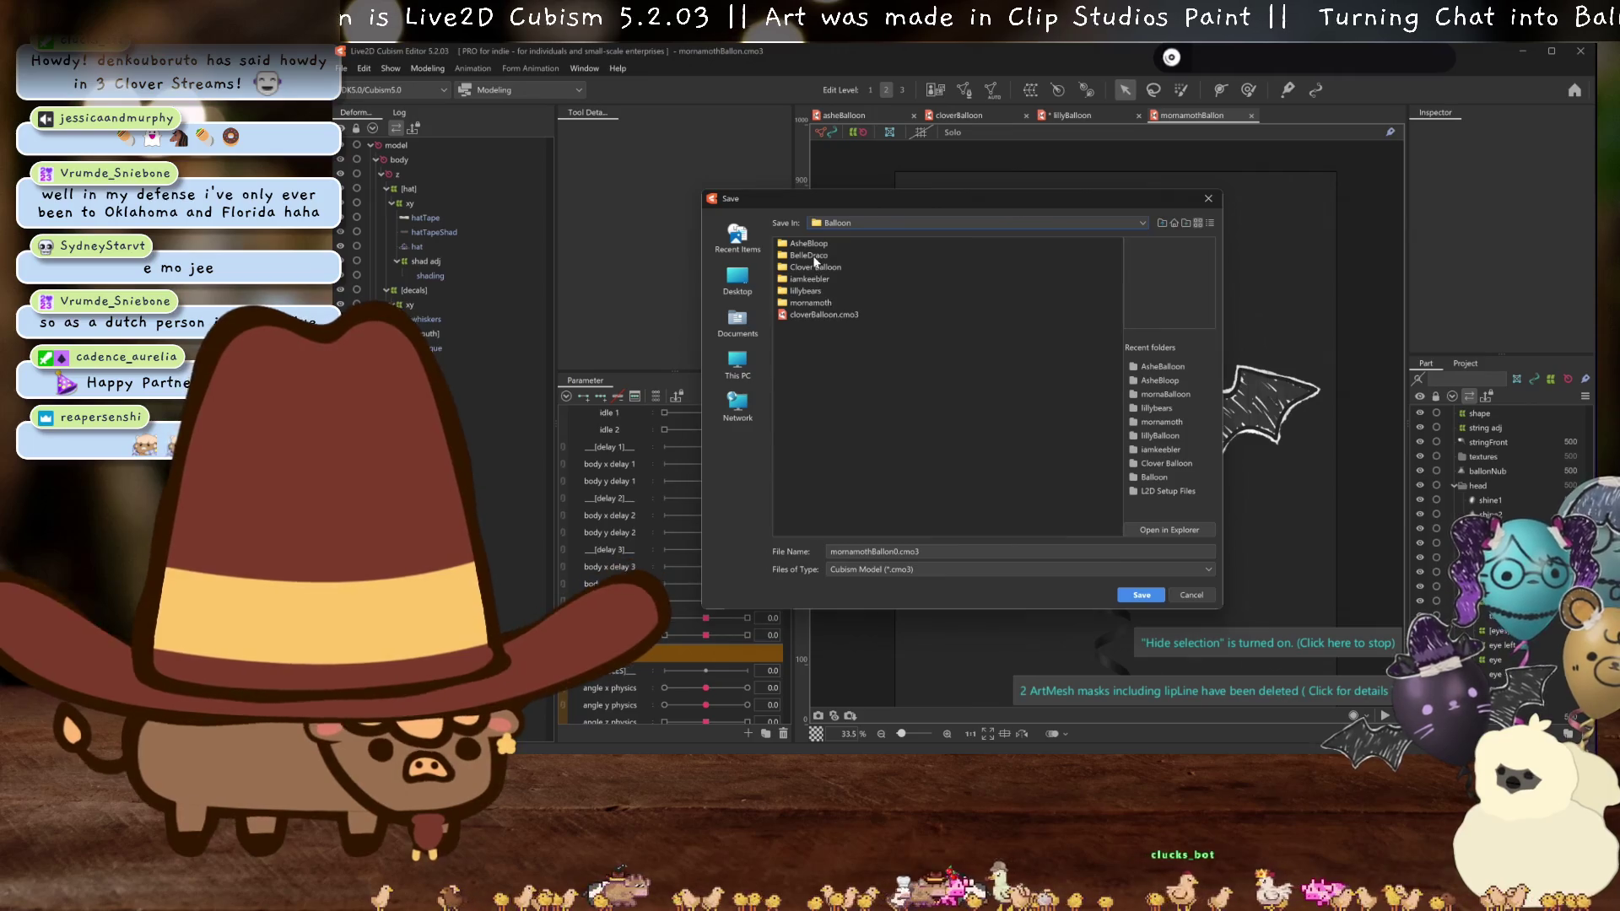
double_click(812, 256)
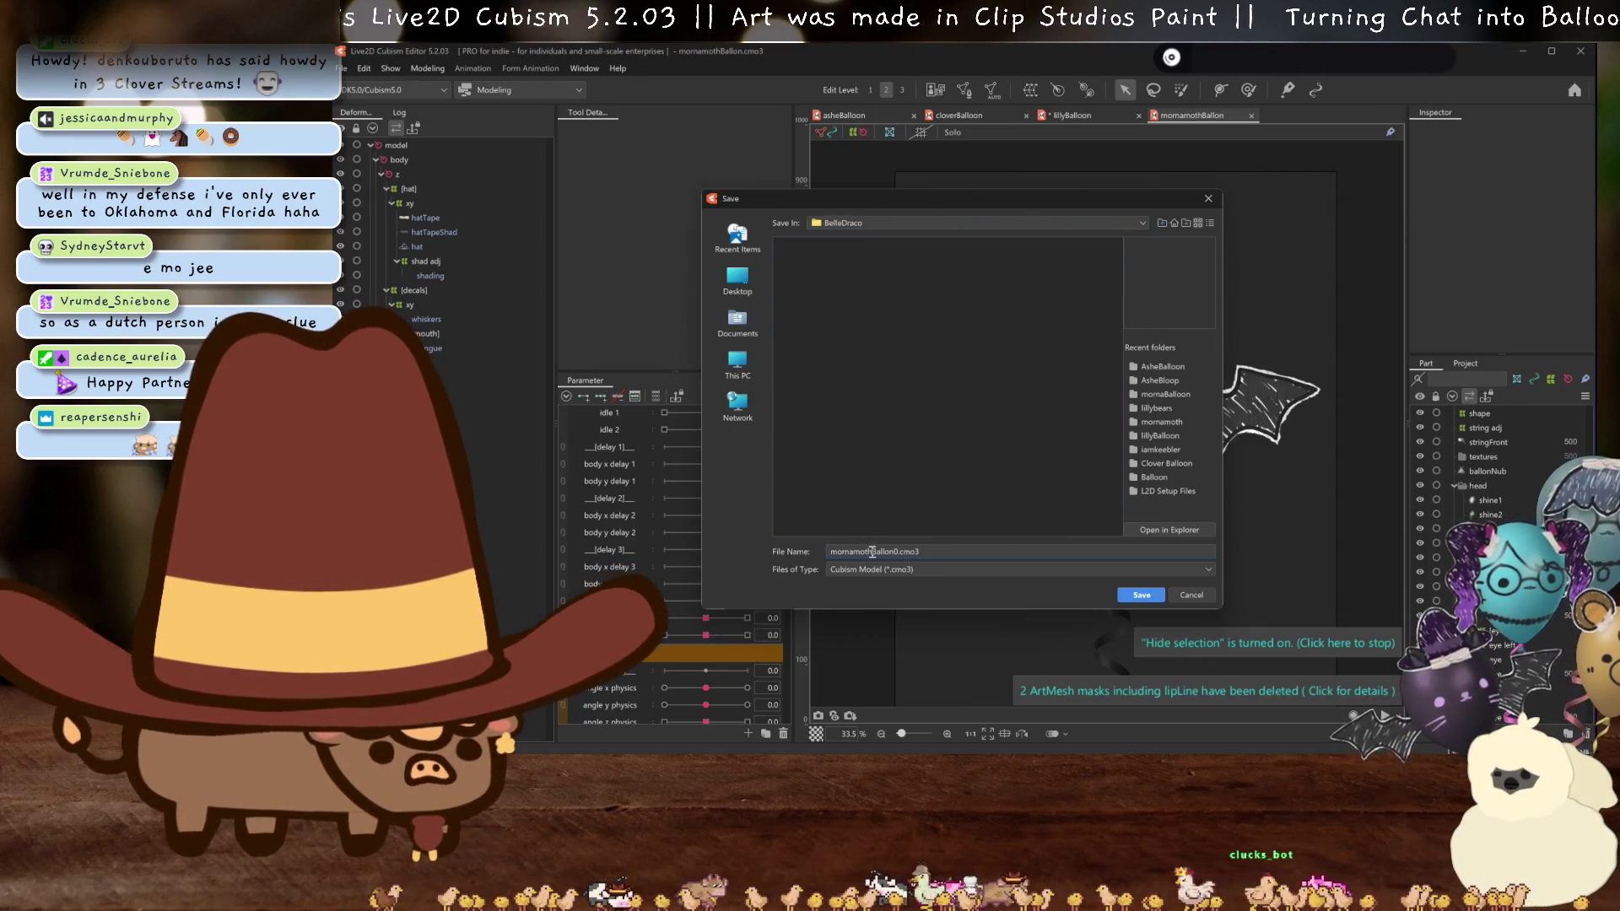
text(bell)
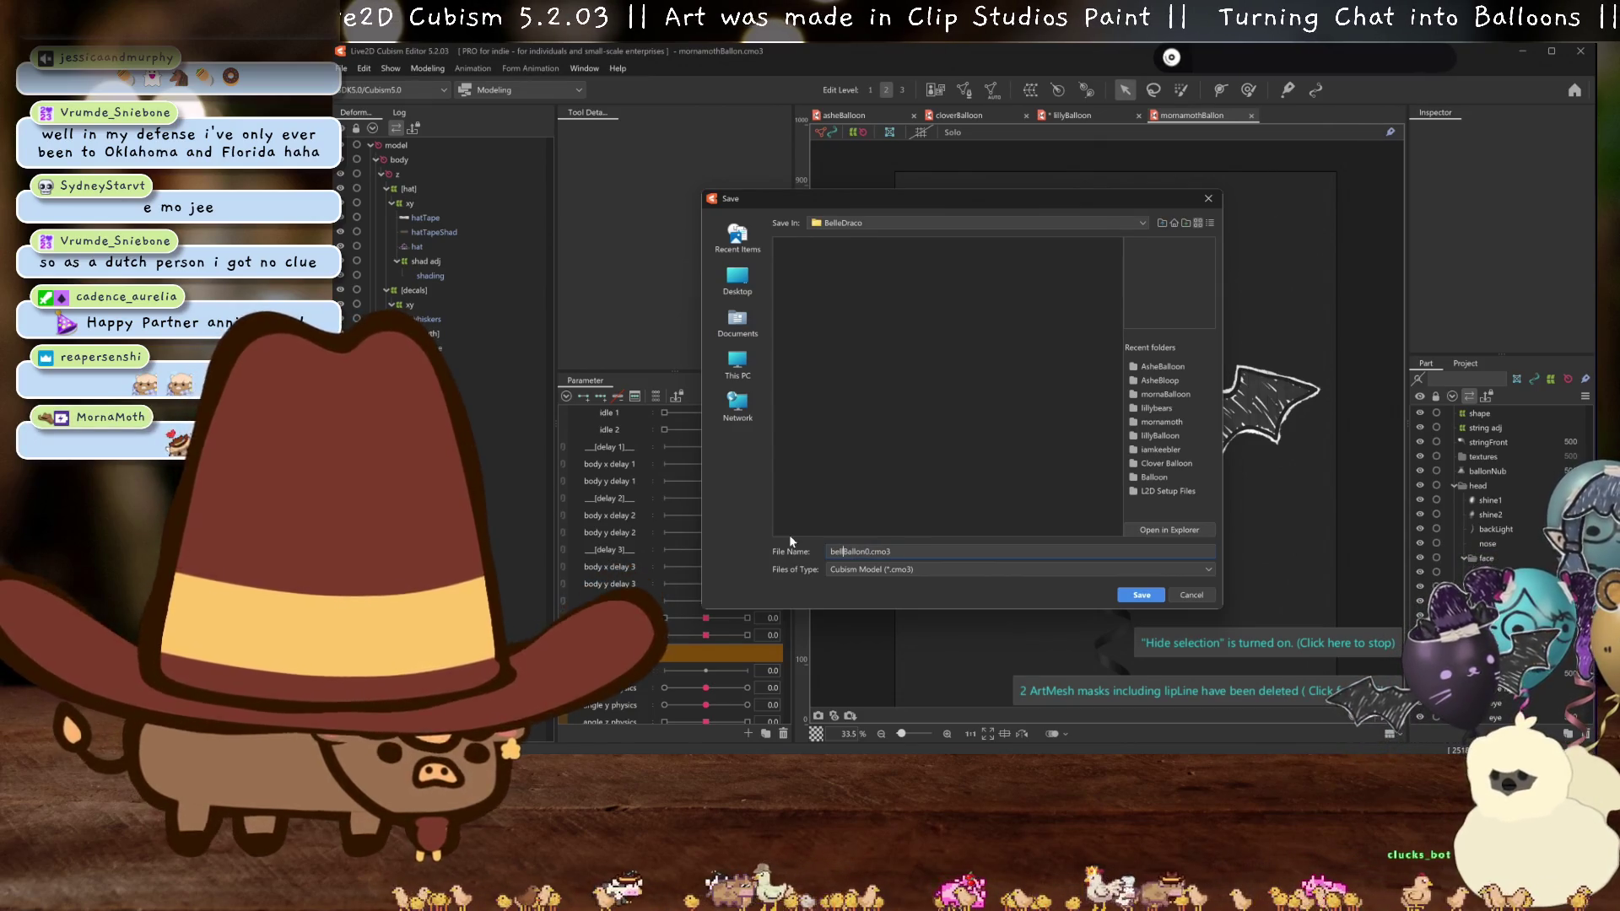
text(e)
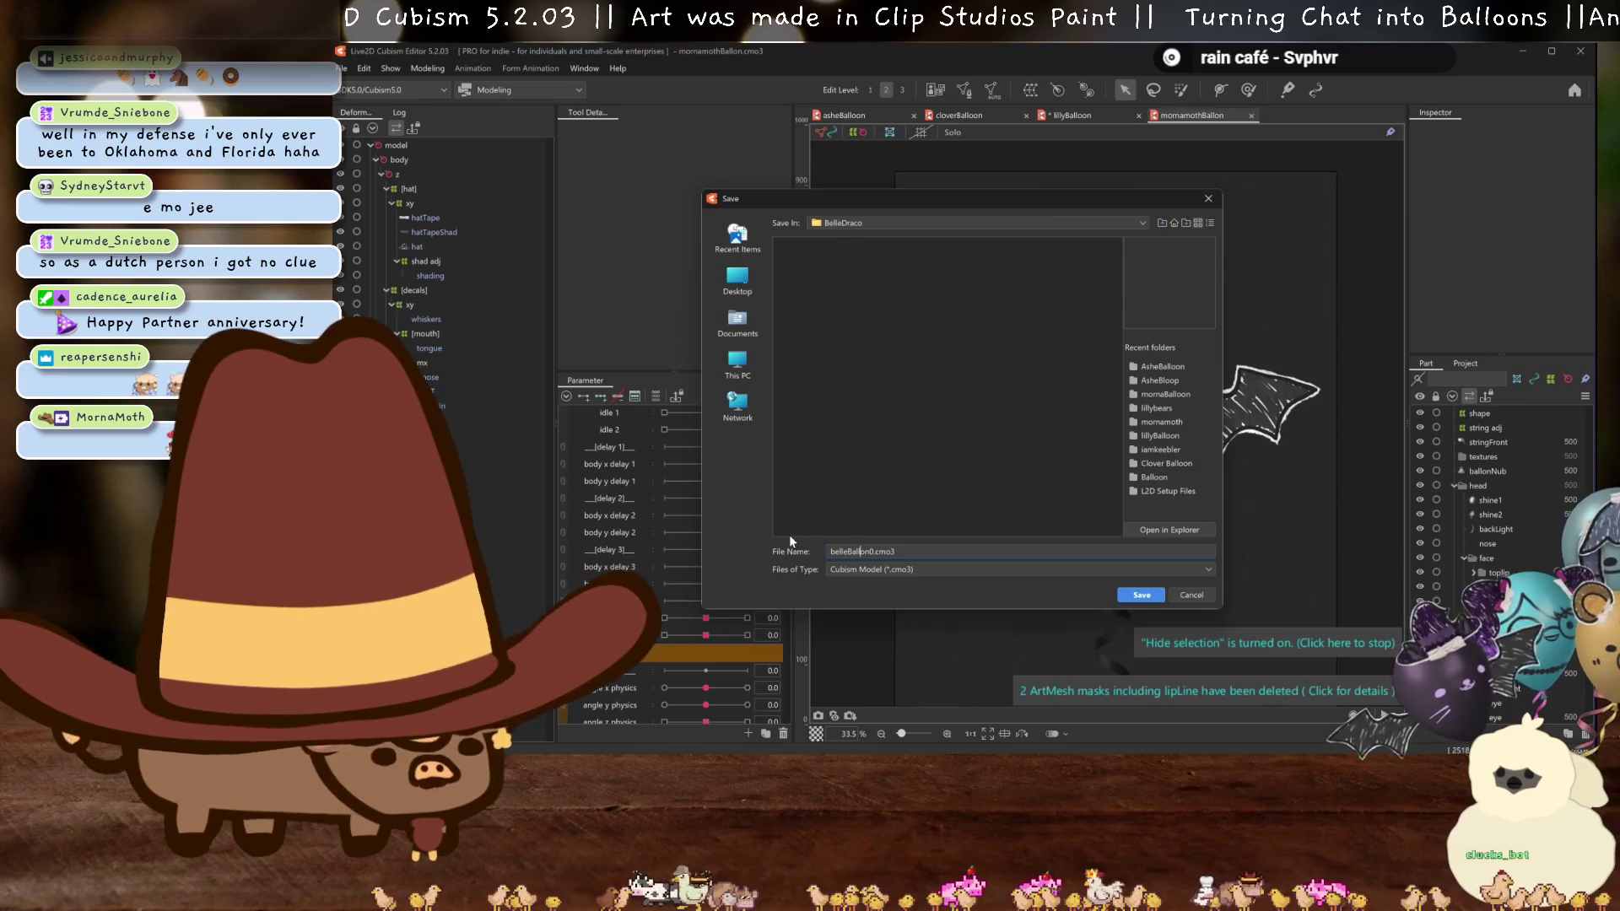
key(Right)
key(Right)
key(Right)
key(BackSpace)
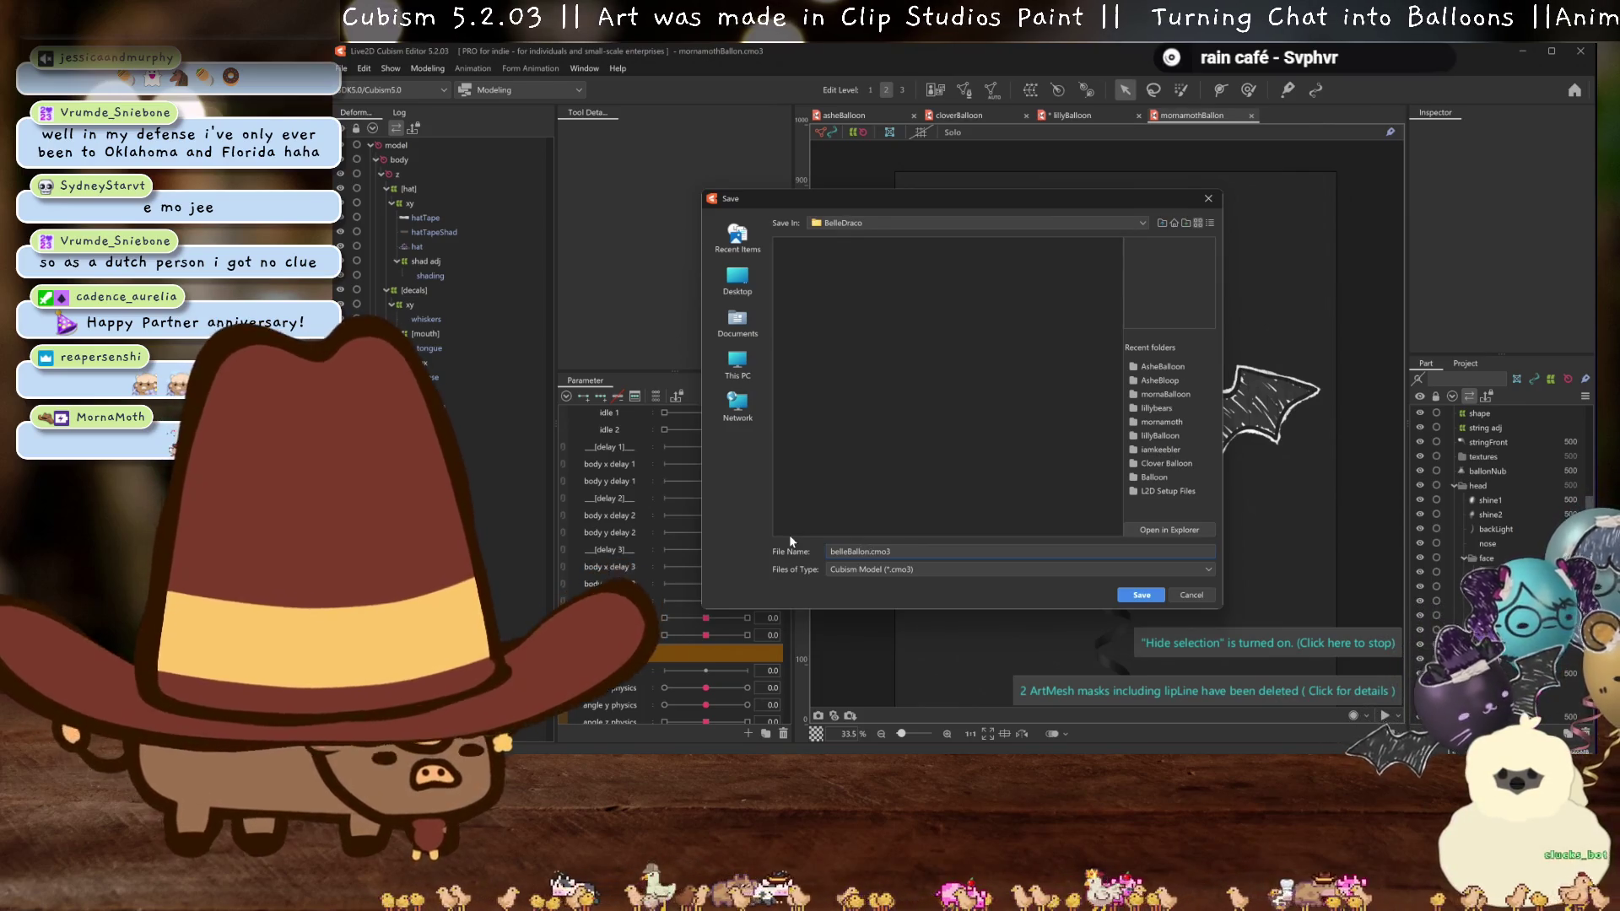
key(Return)
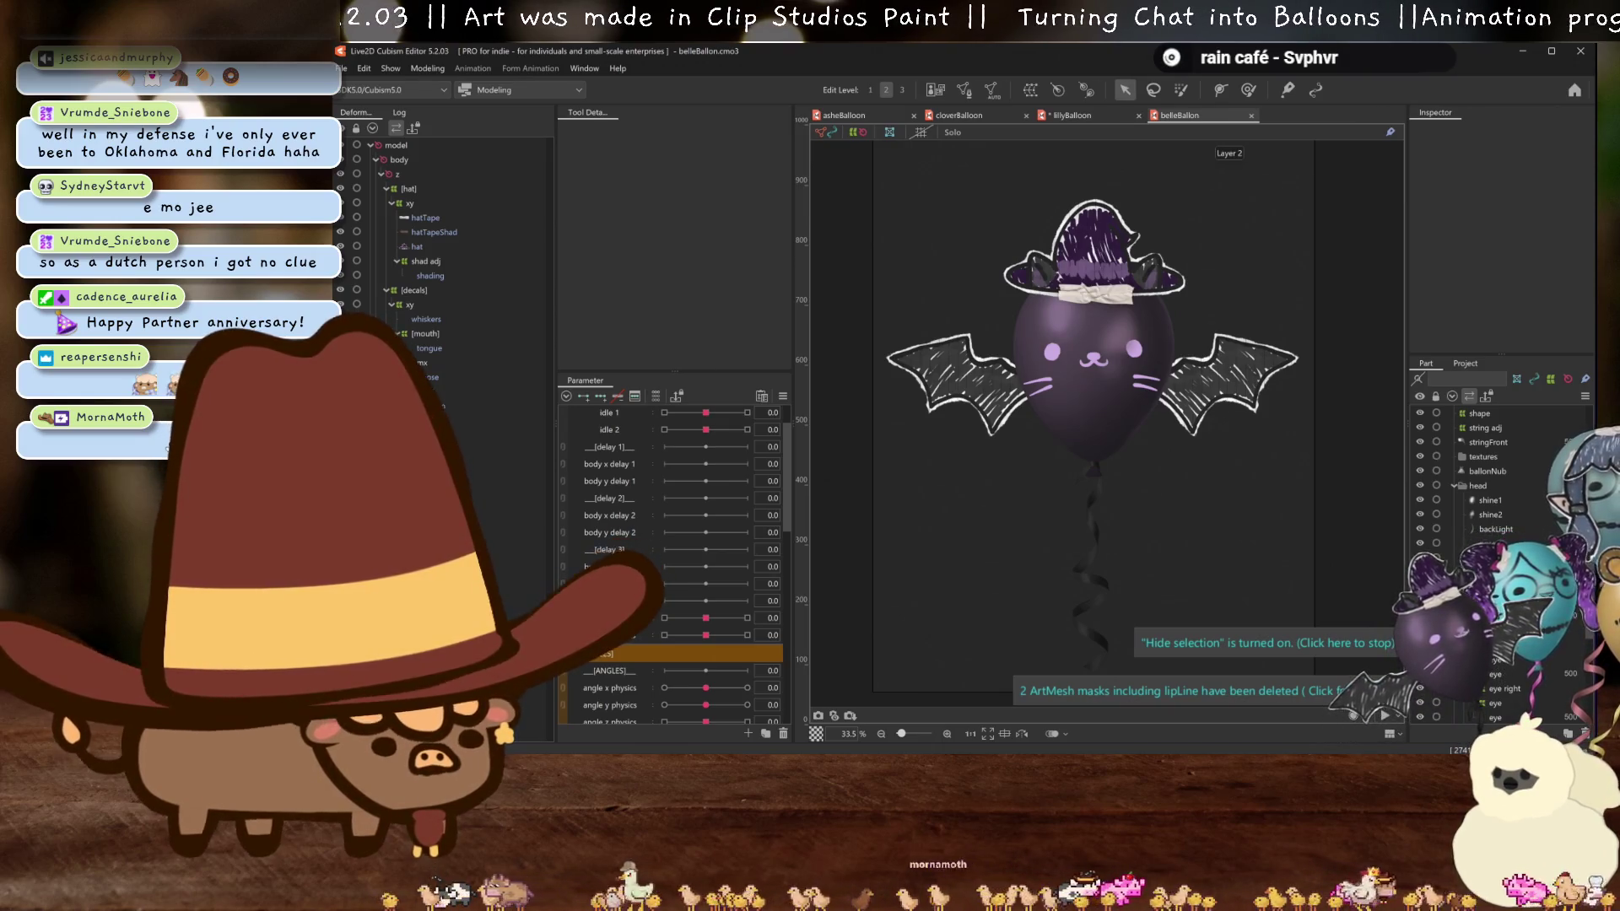
- Drop the updated PSD artwork into the editor and assign it to the belleBallon model
mouse_move(552, 749)
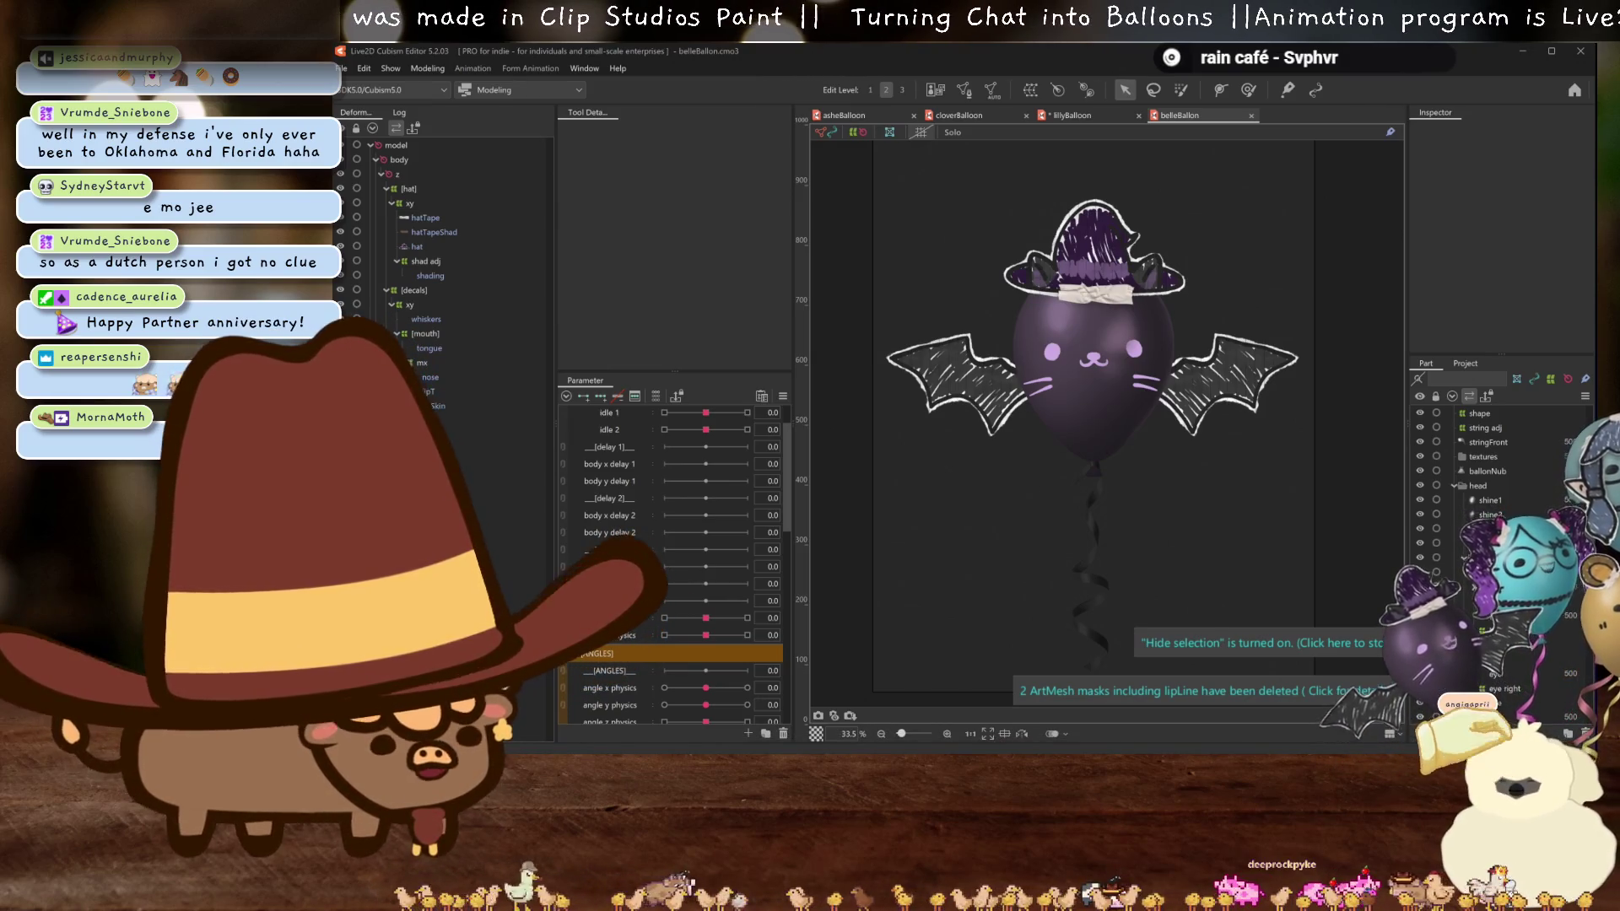
drag(989, 409, 990, 409)
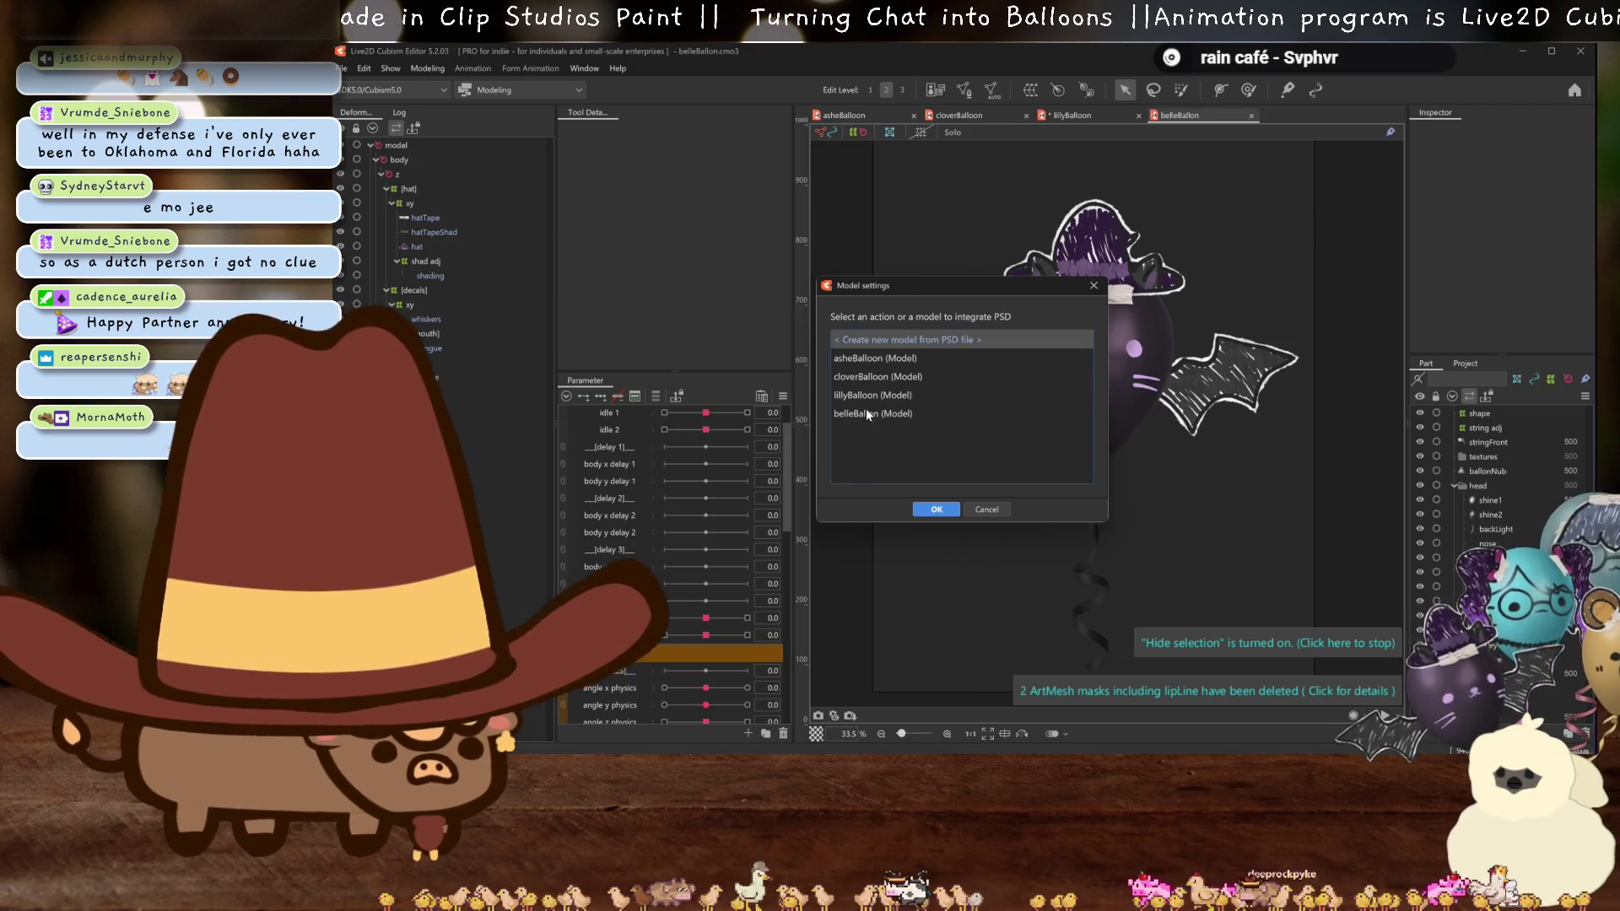
click(866, 413)
click(935, 509)
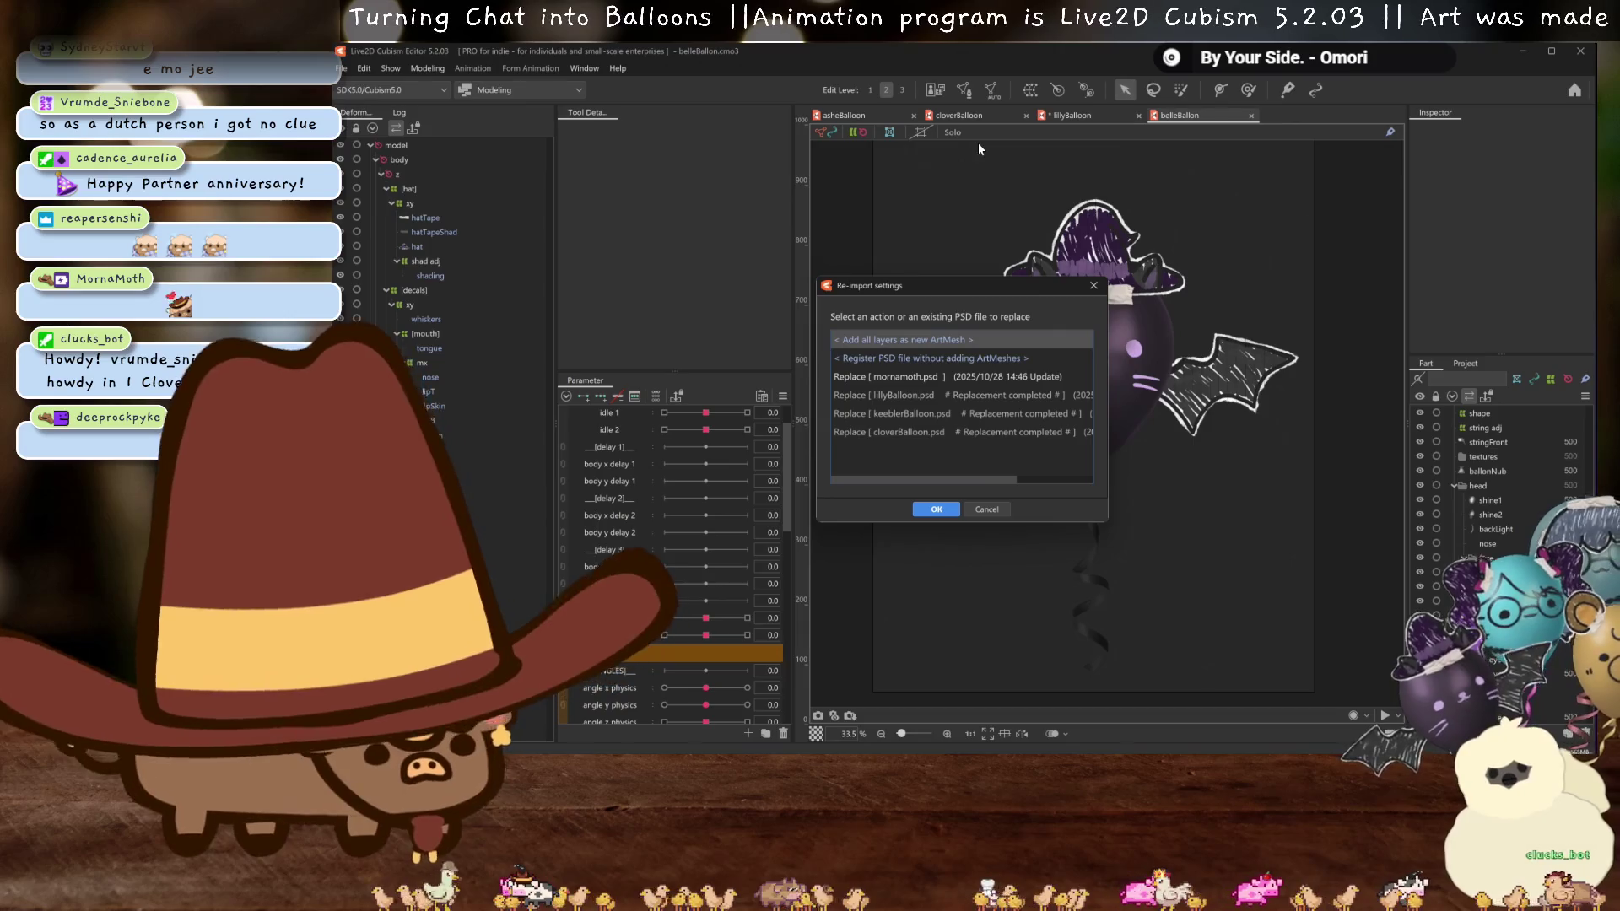
- In the re-import settings, choose to replace the earlier source PSD and confirm
drag(959, 284, 819, 262)
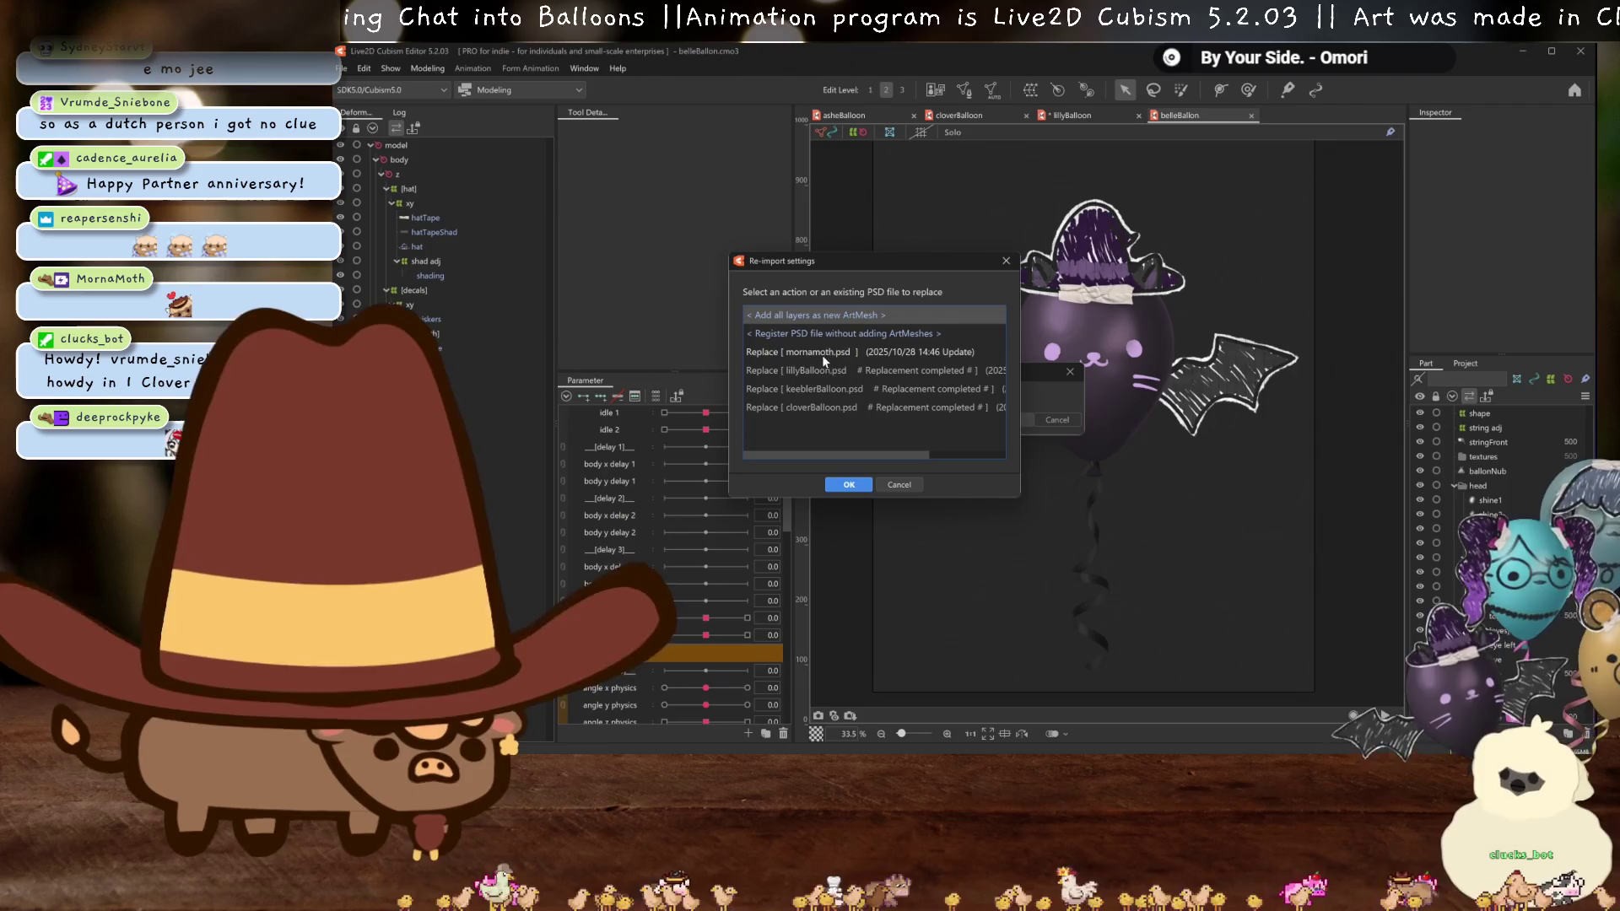
mouse_move(847, 277)
mouse_down()
mouse_move(526, 181)
mouse_move(651, 212)
mouse_up()
click(632, 290)
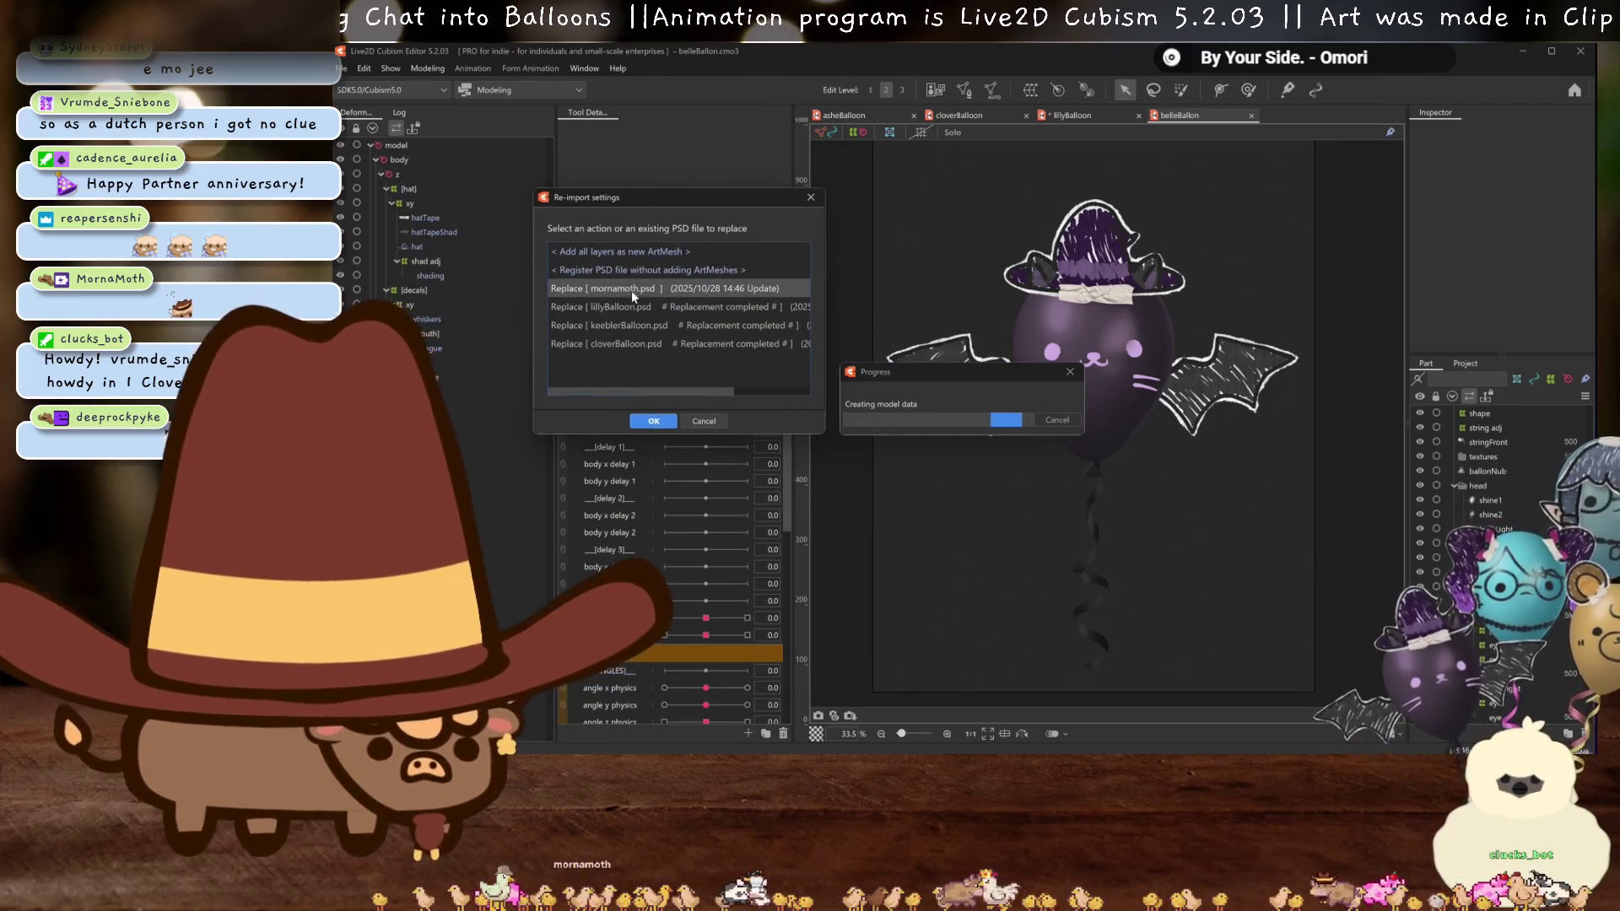
click(651, 421)
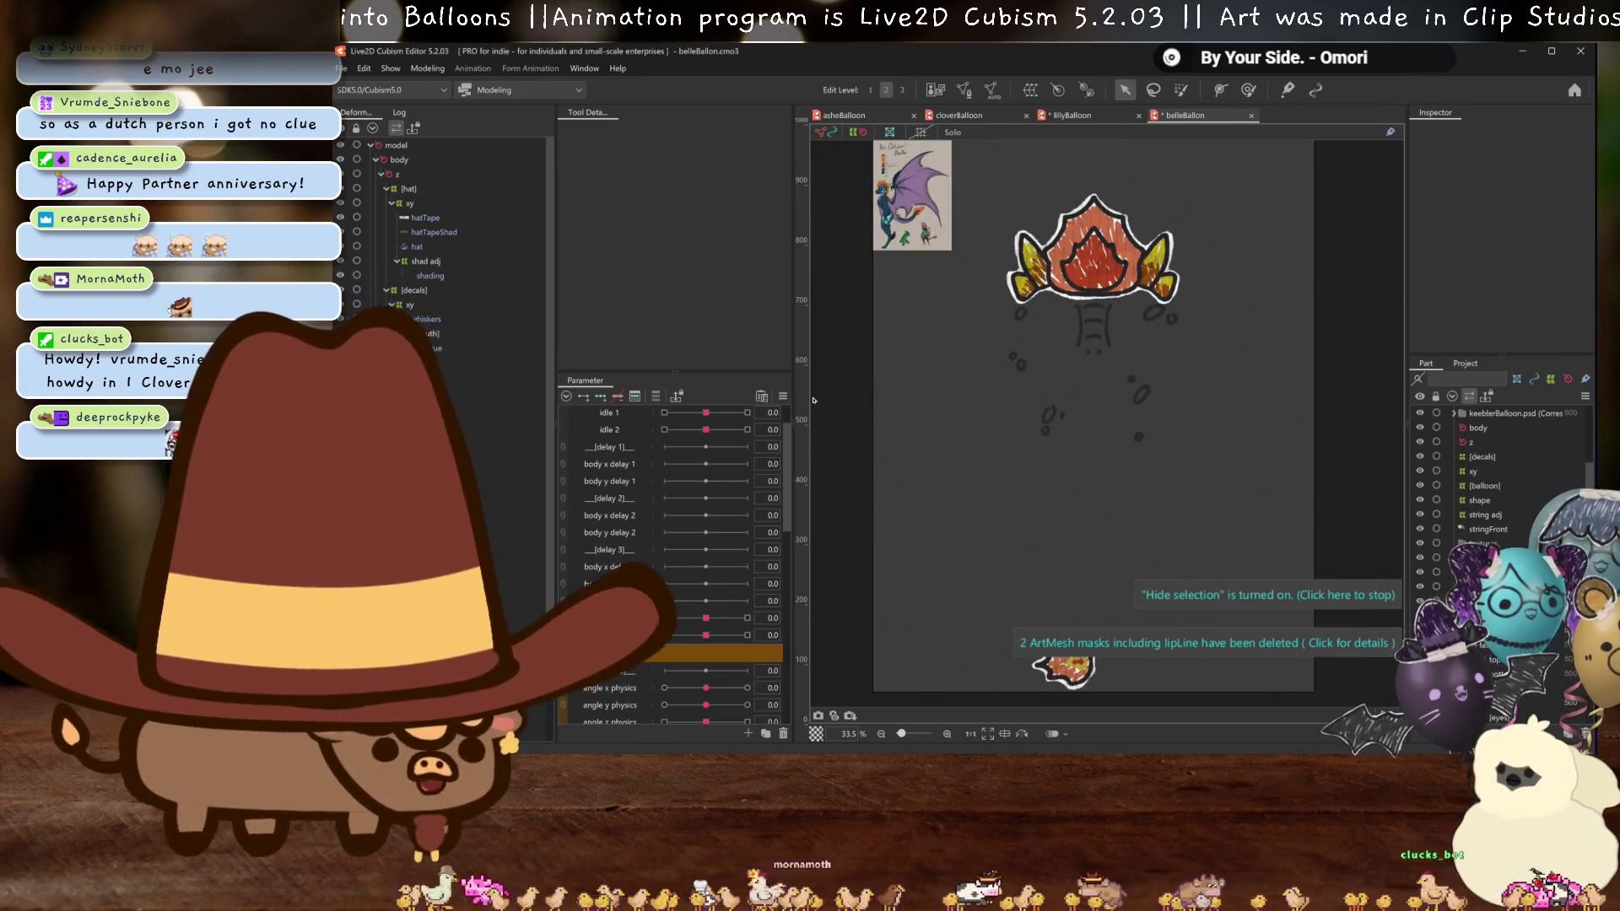
- Zoom the canvas in and out to check the flame crown, bat wings and flame charm
scroll(439, 220, down, 2)
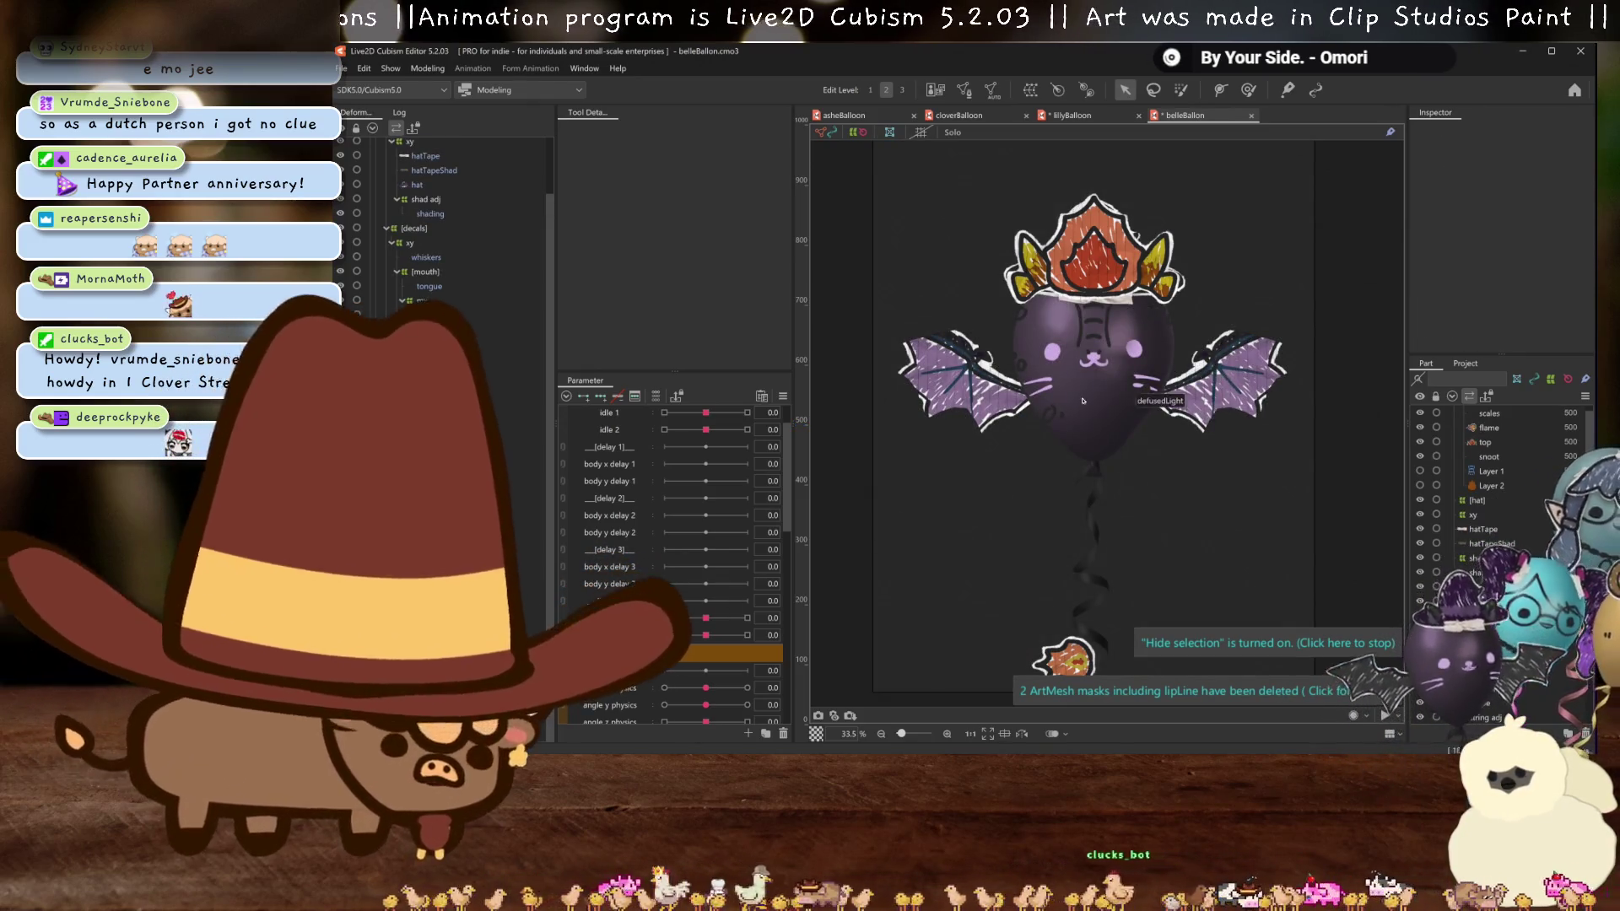
scroll(1102, 526, up, 2)
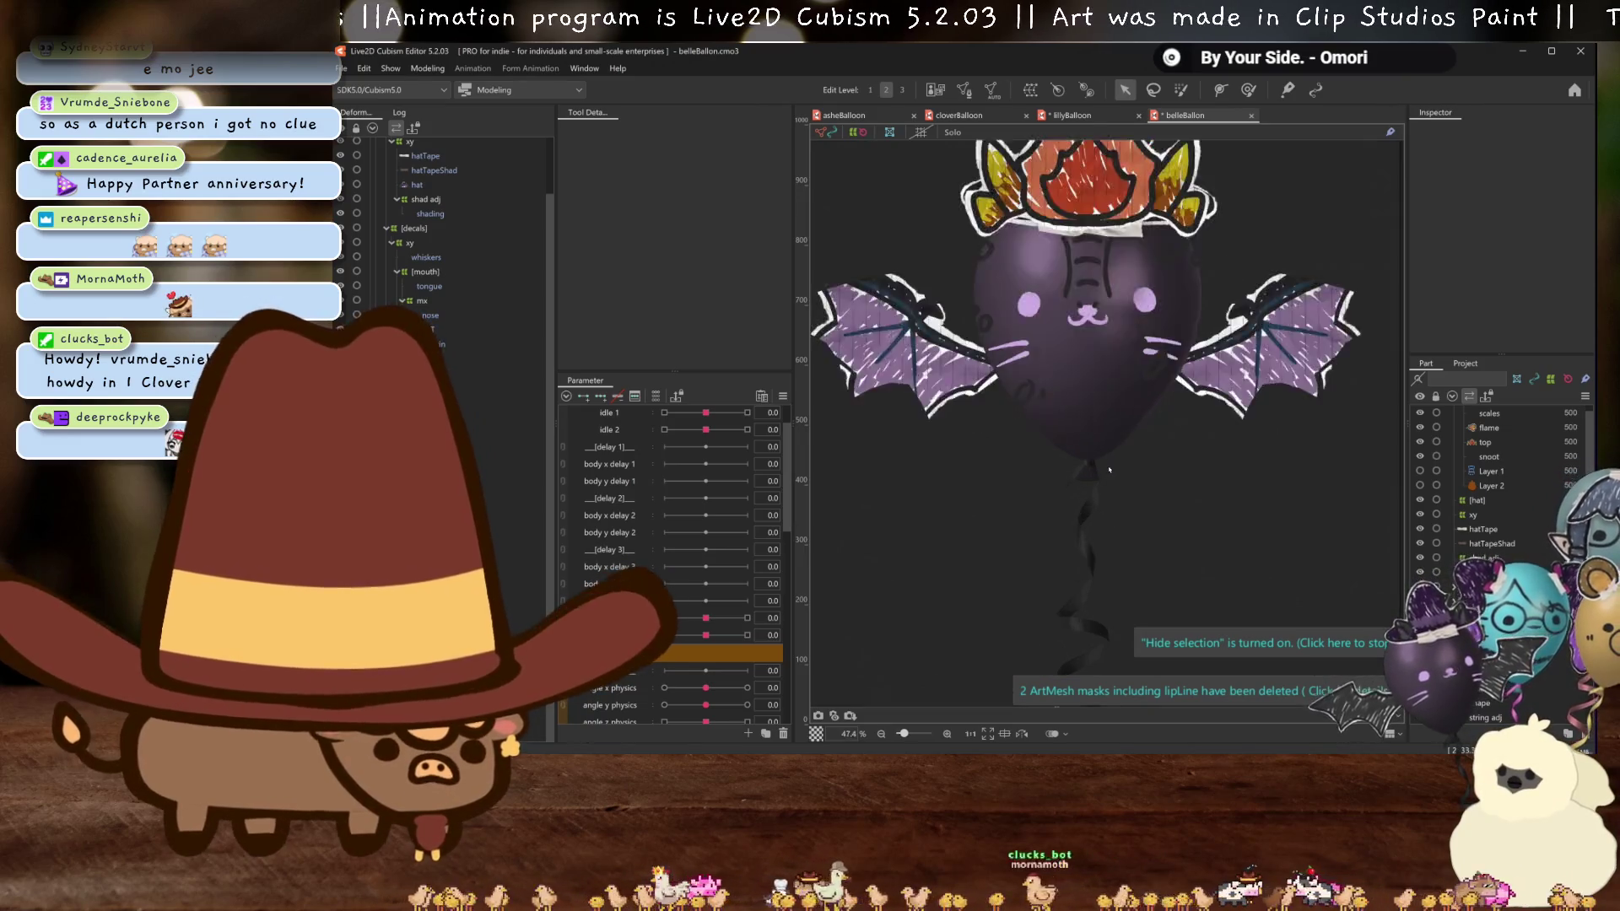
scroll(1103, 506, down, 3)
scroll(1107, 402, up, 3)
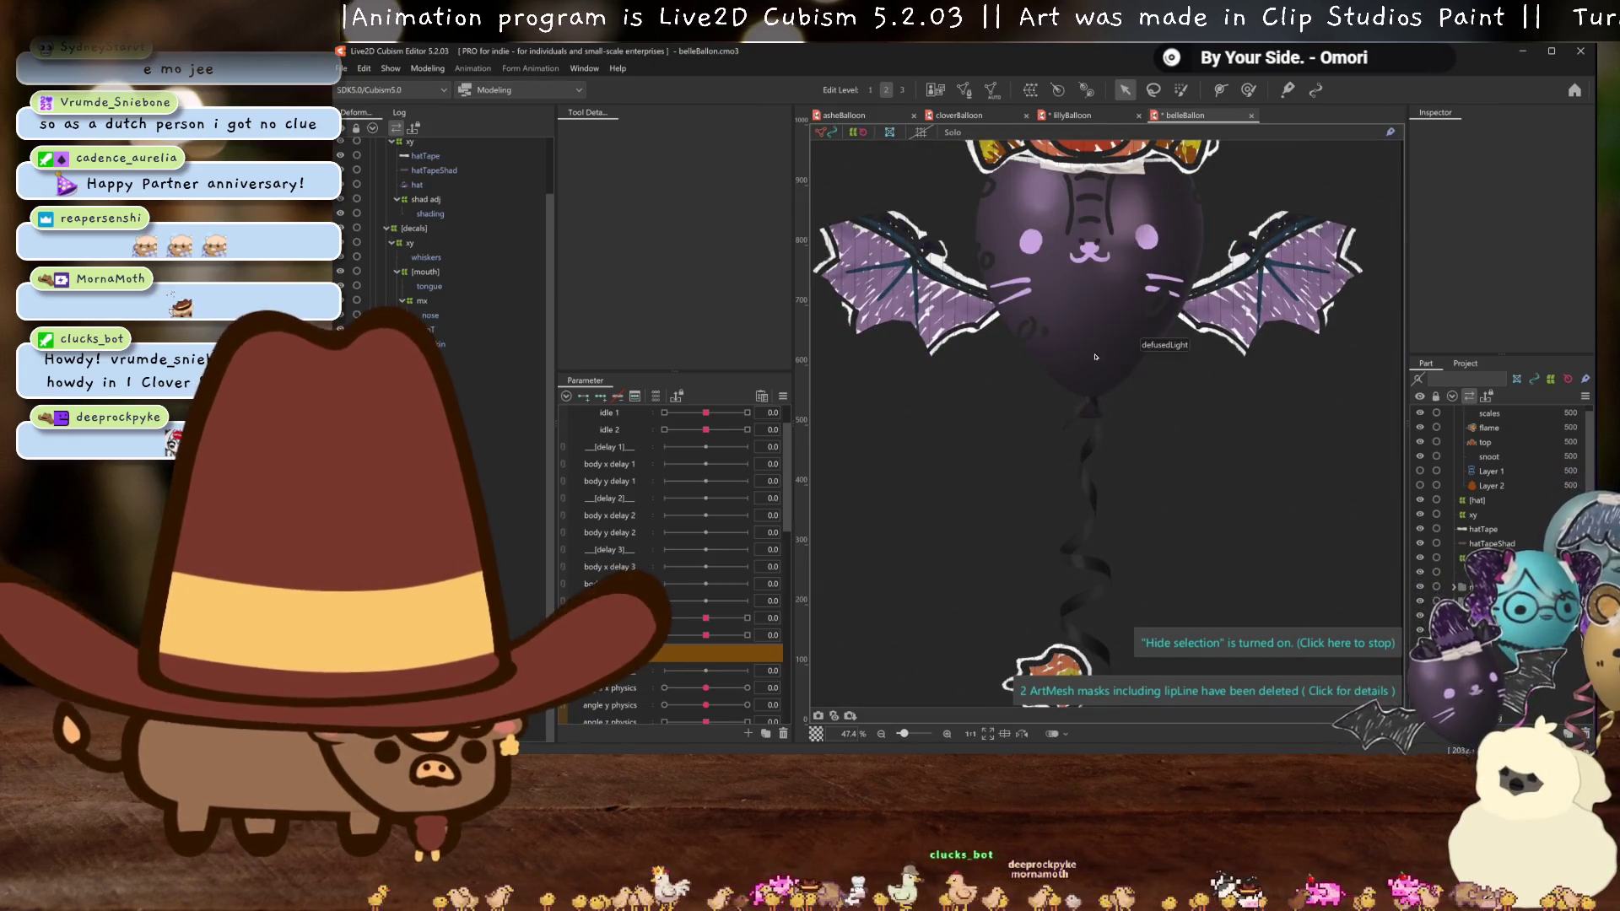
scroll(1076, 506, down, 2)
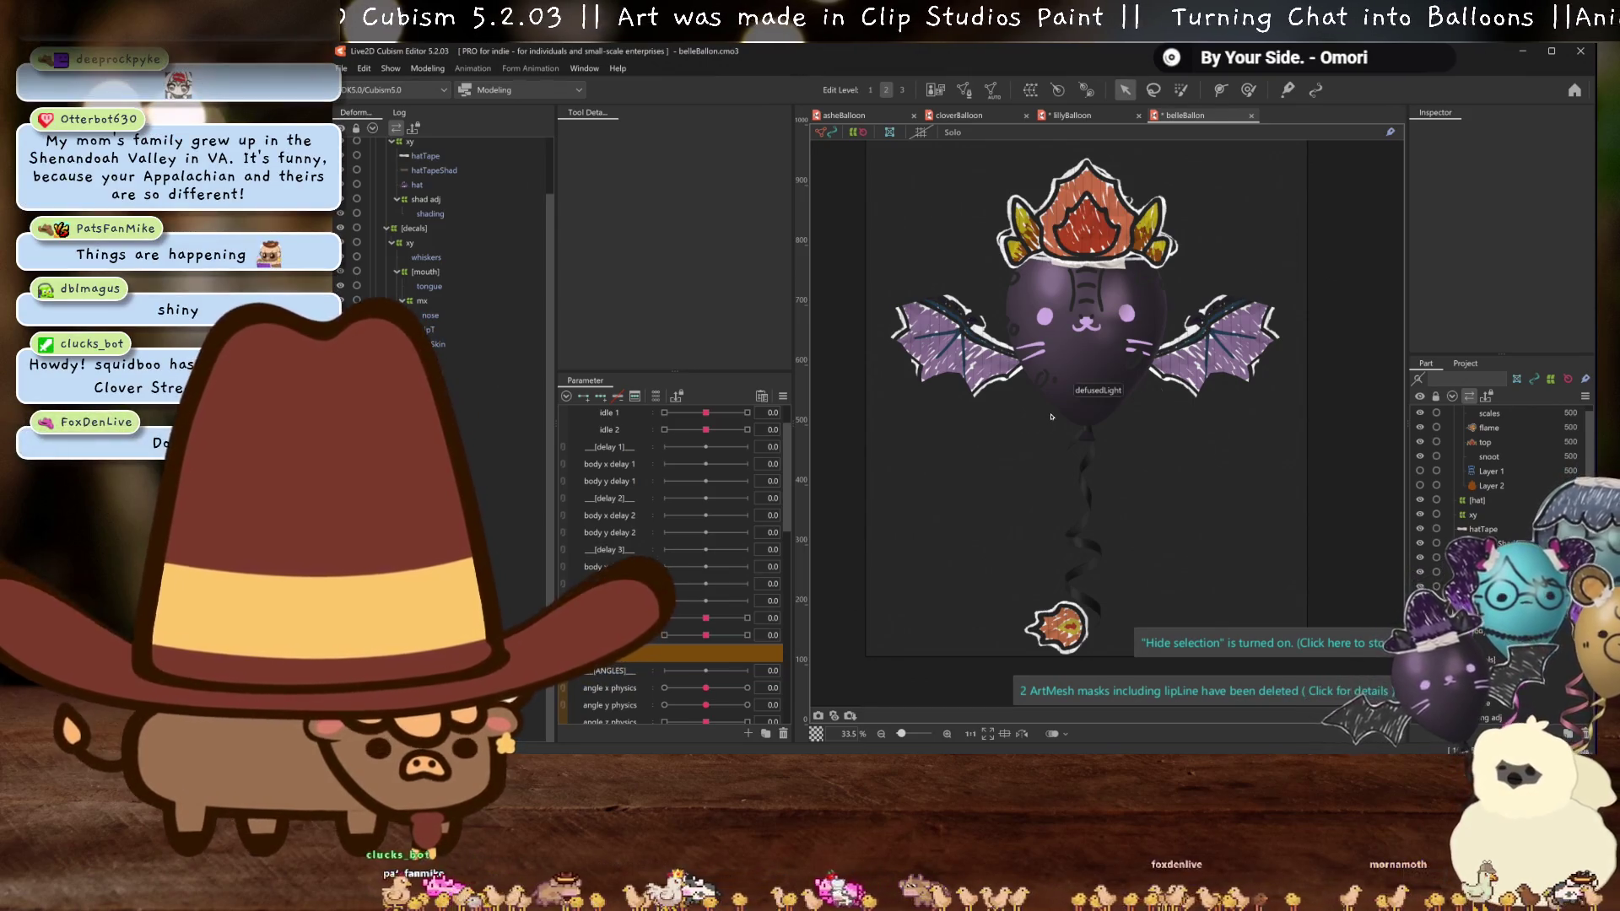
scroll(1111, 439, up, 2)
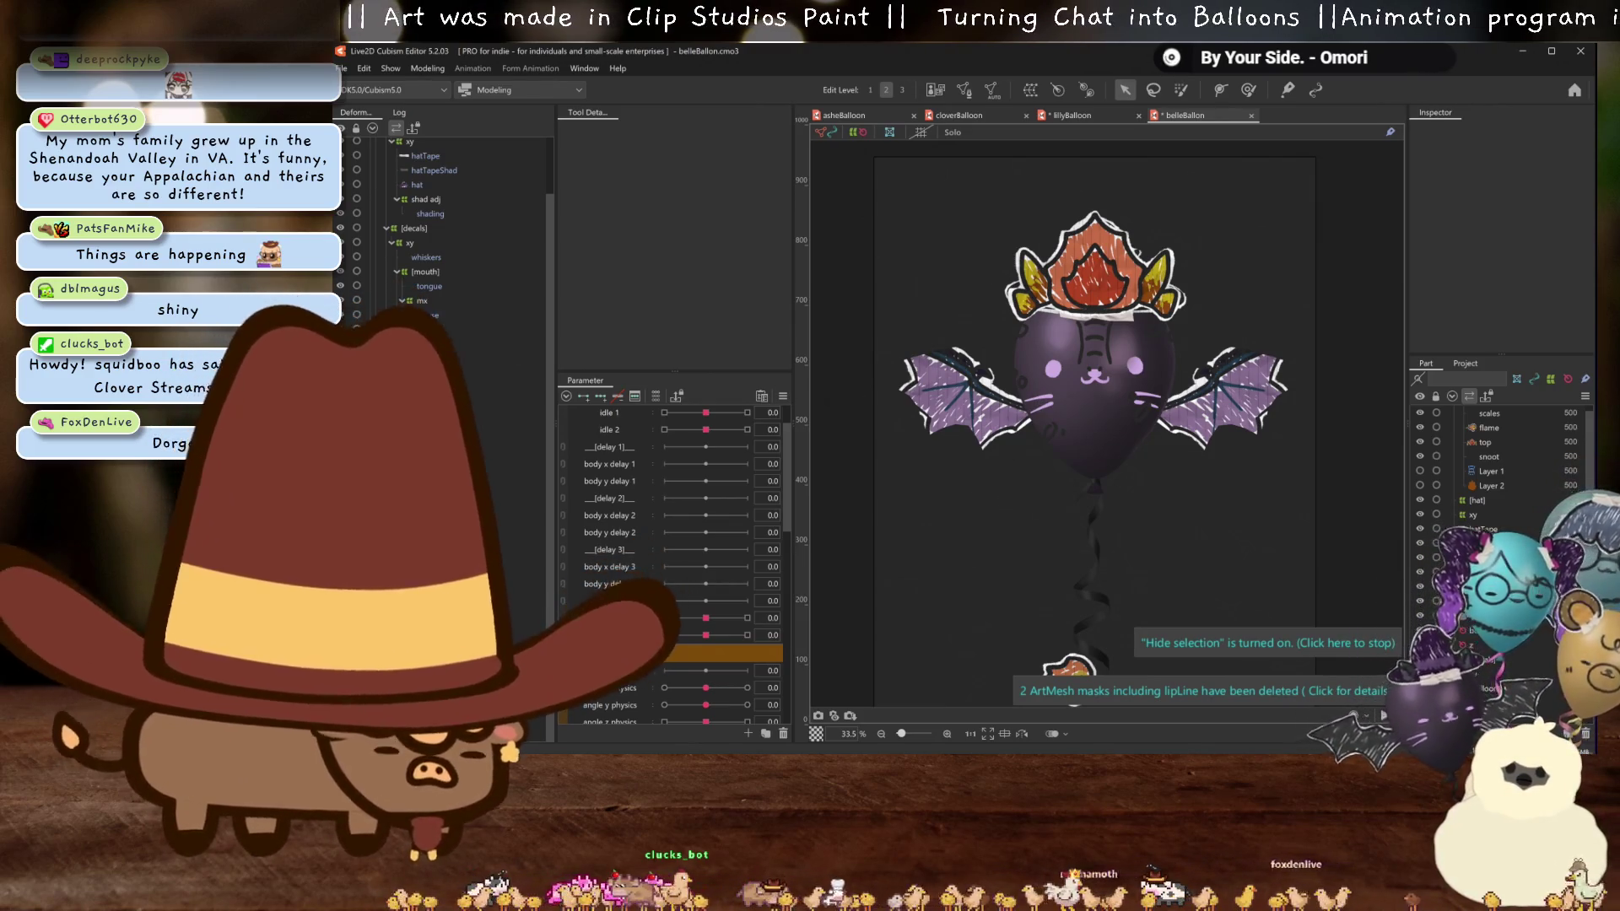
- Select Layer 1 together with Layer 2 in the Part panel and delete both
click(1095, 270)
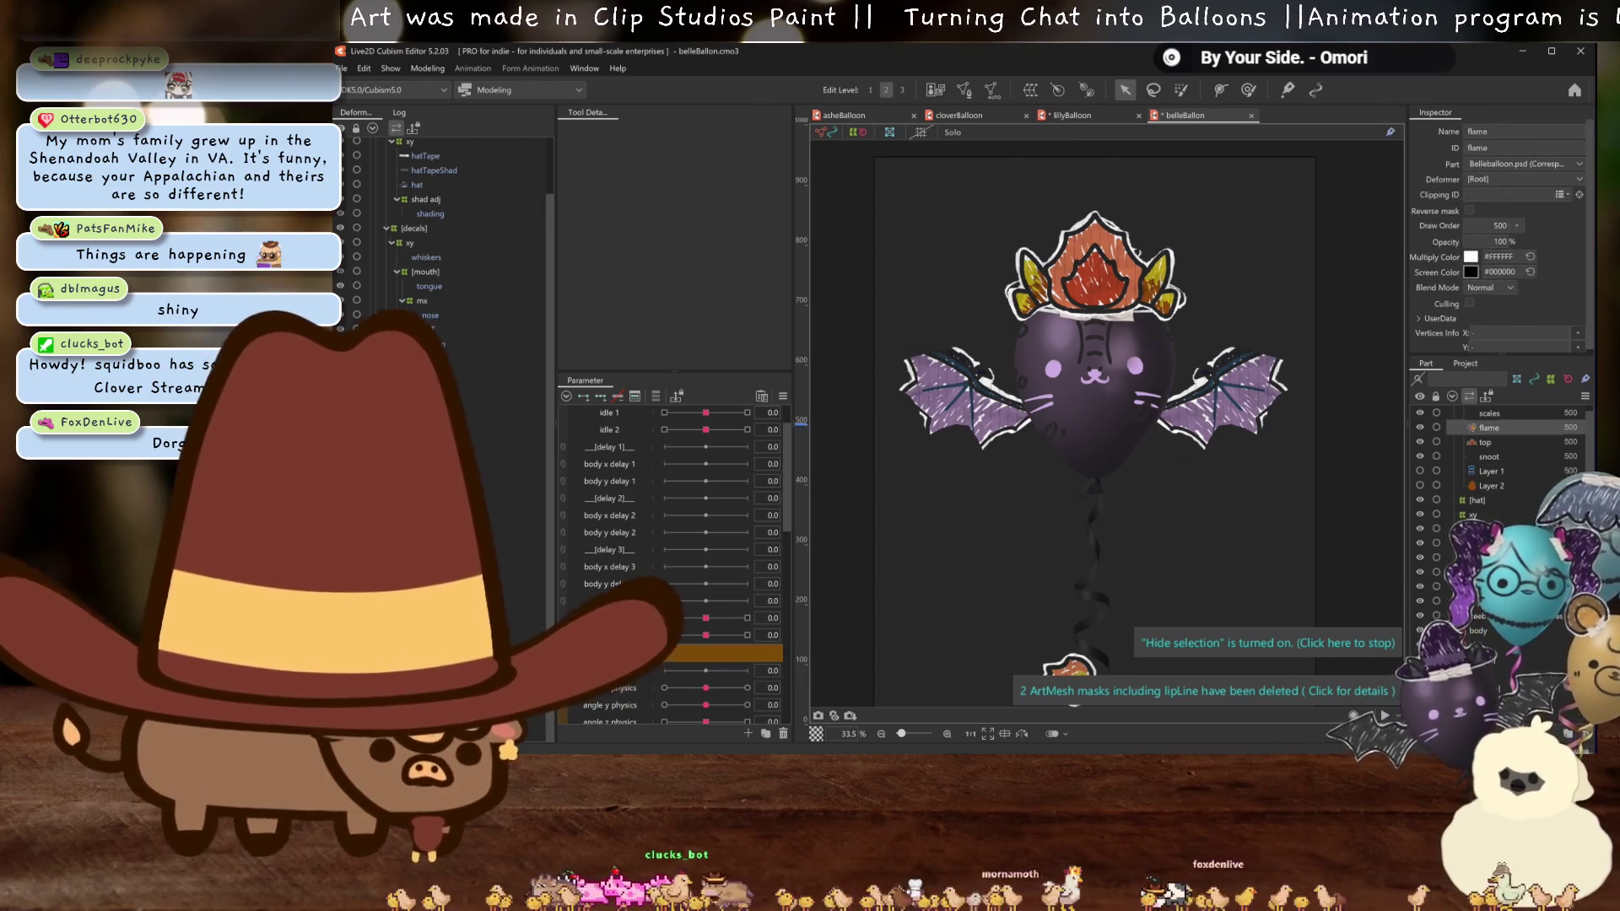
drag(1161, 520, 1156, 481)
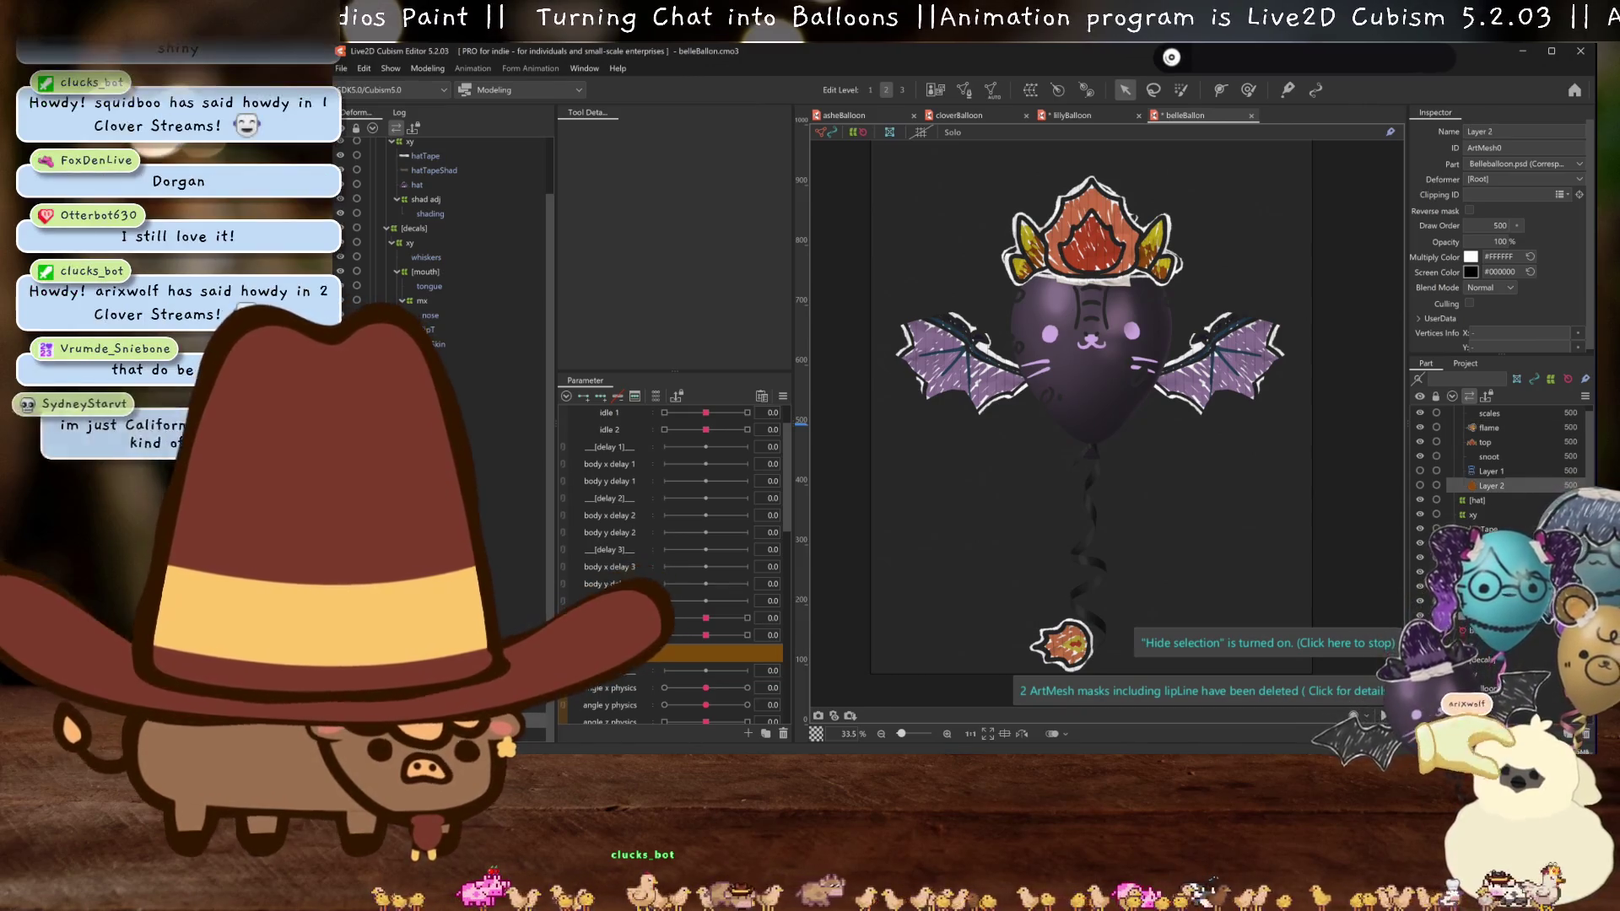
ctrl+click(1491, 471)
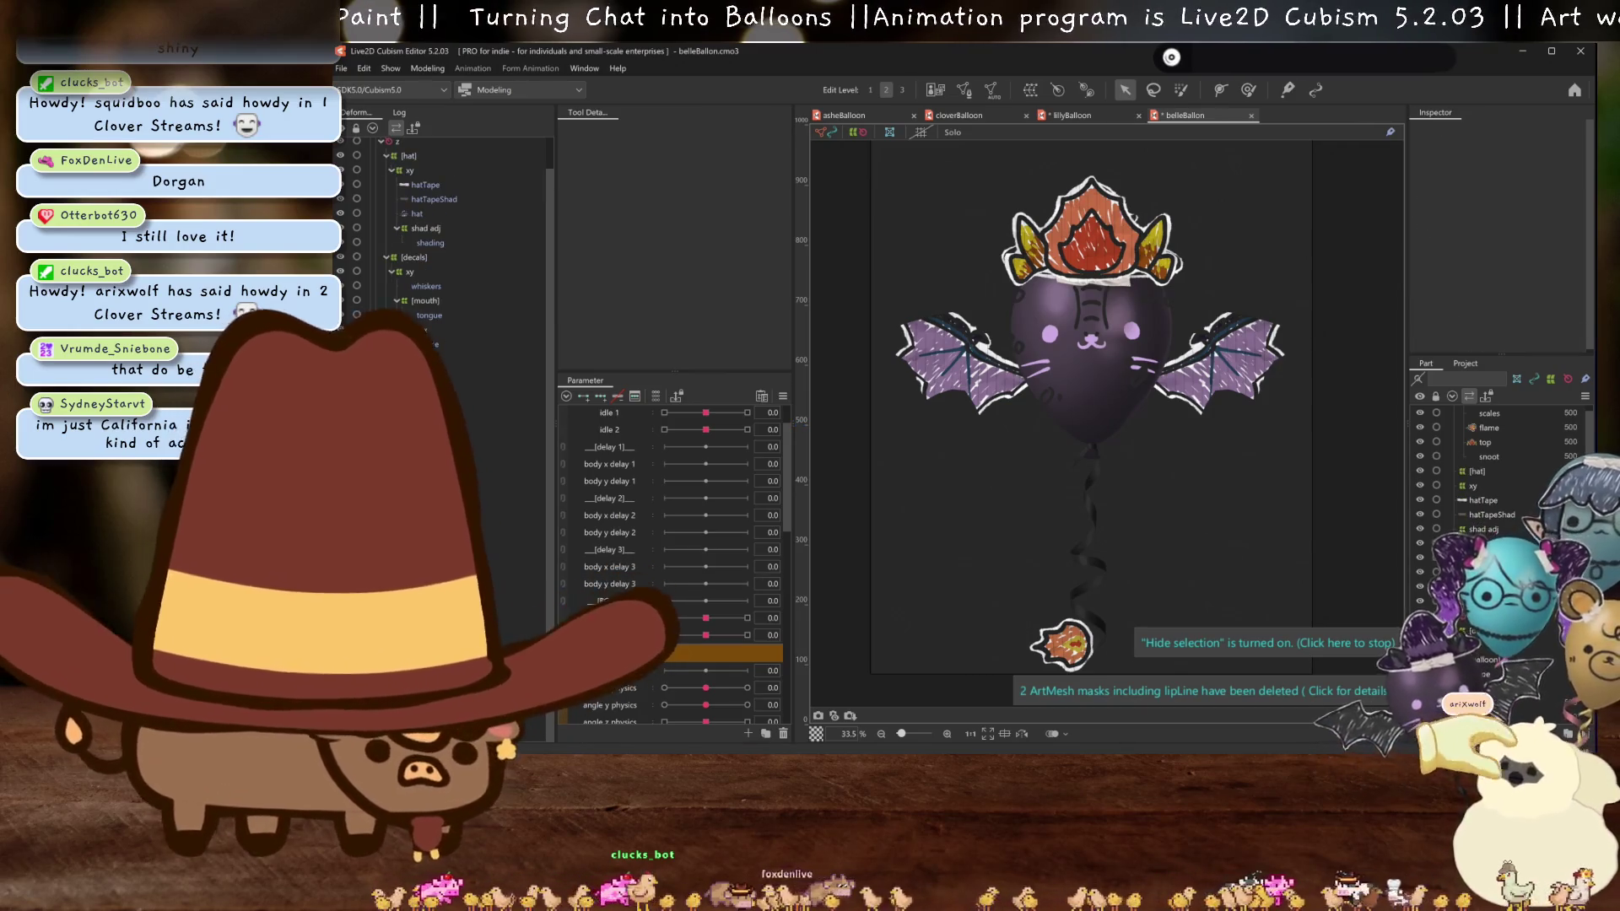
key(Delete)
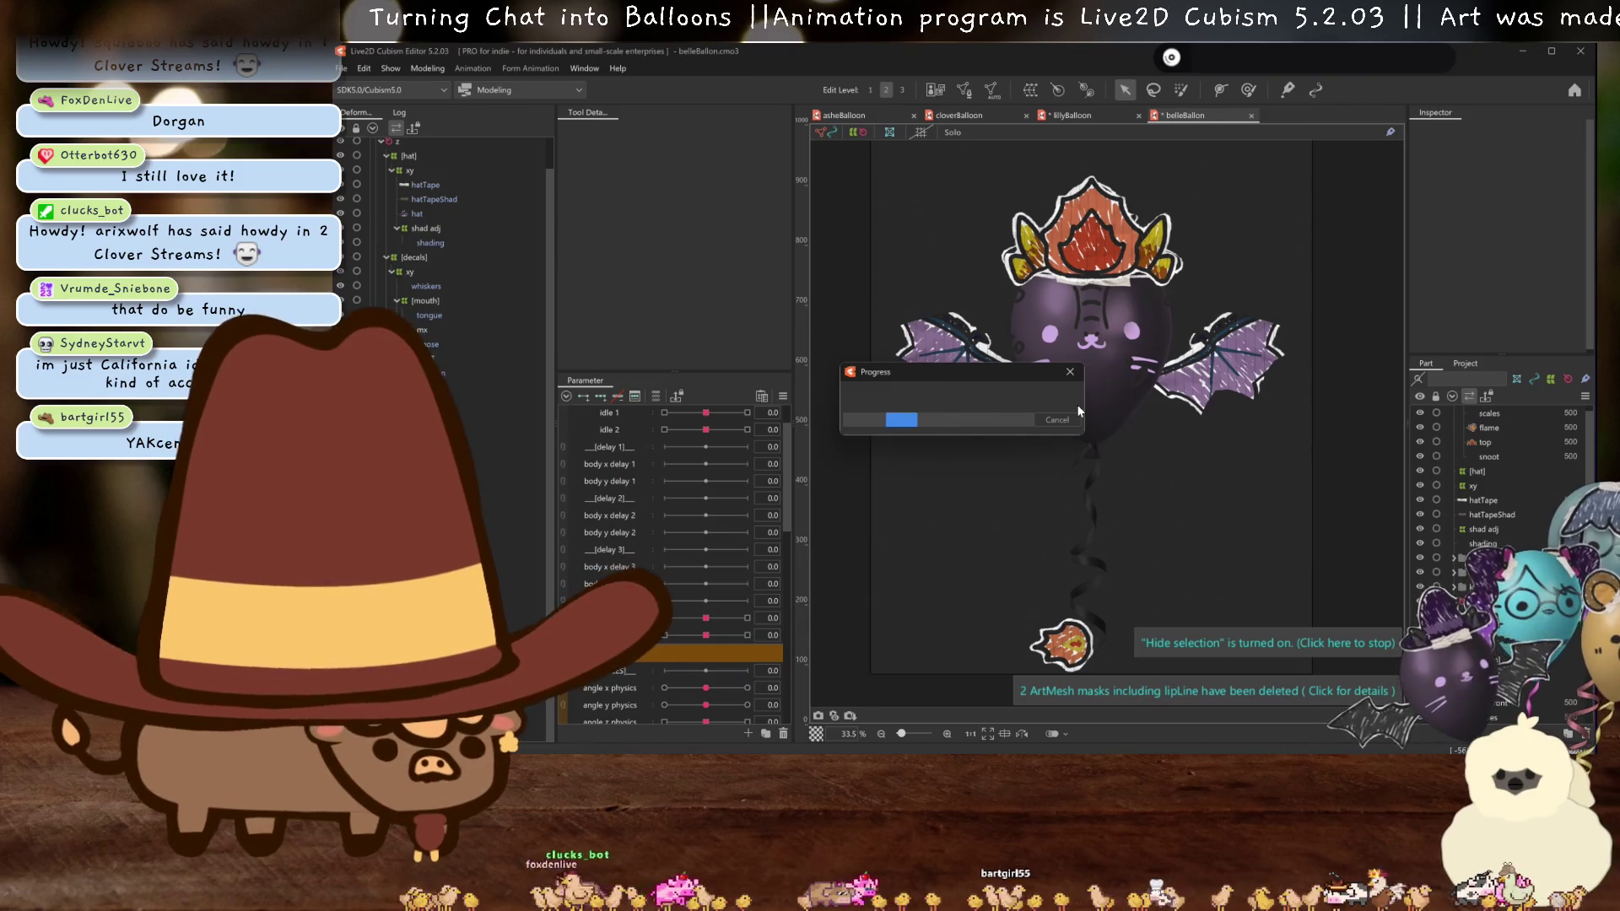
- Create a model image from the ref layer under Source Image > Belleballoon.psd
click(1466, 364)
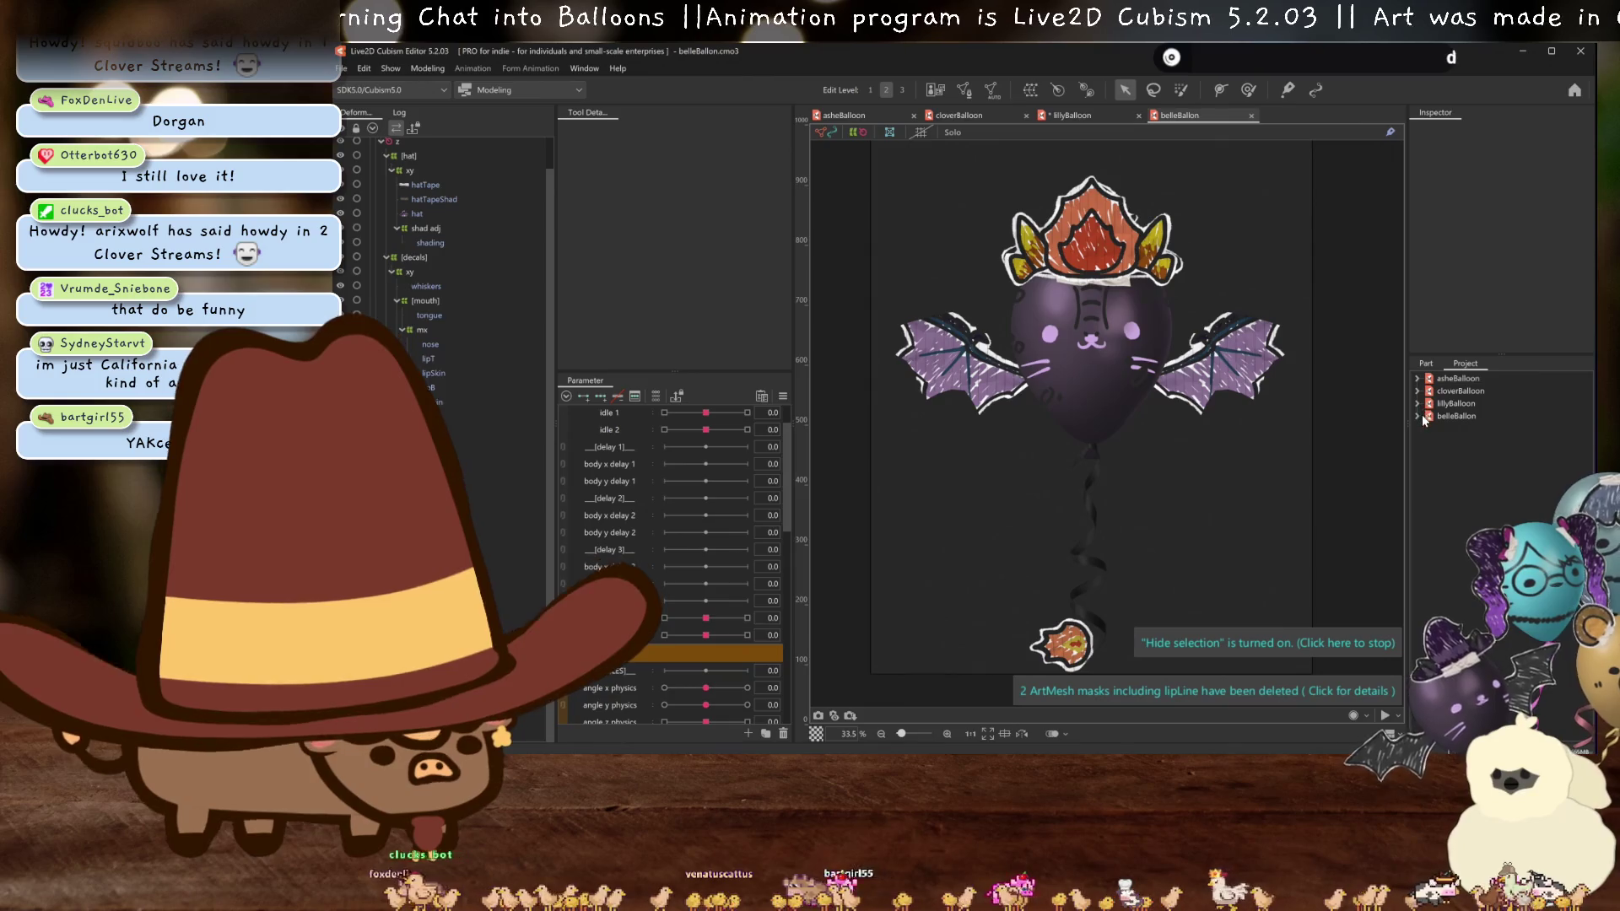
click(1418, 416)
click(1428, 440)
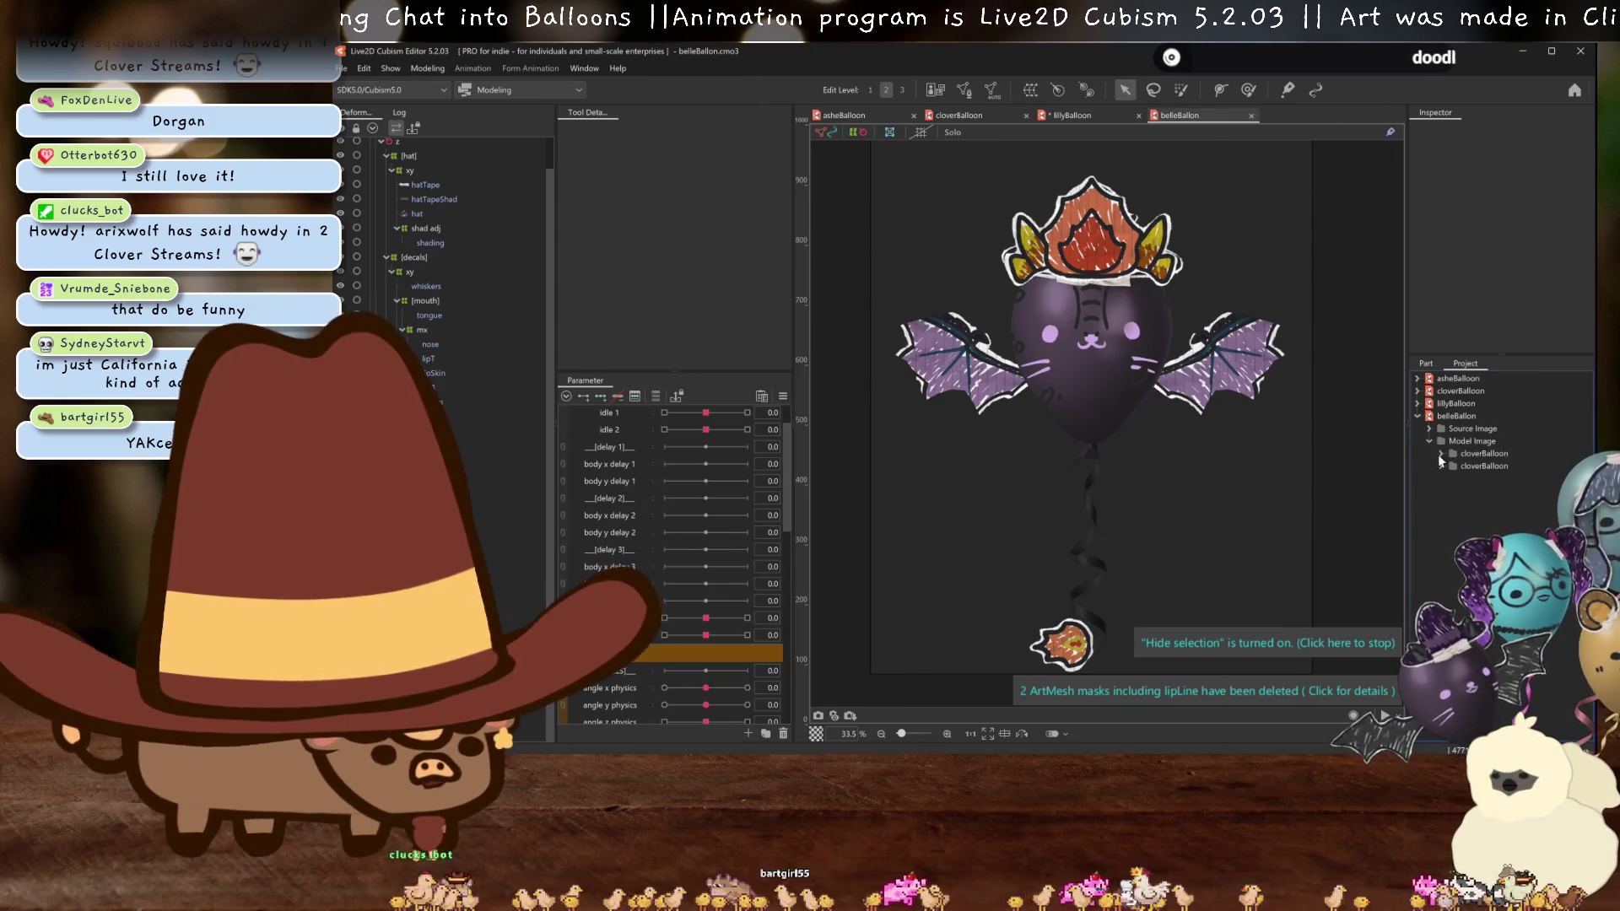
click(1438, 454)
scroll(1441, 456, down, 2)
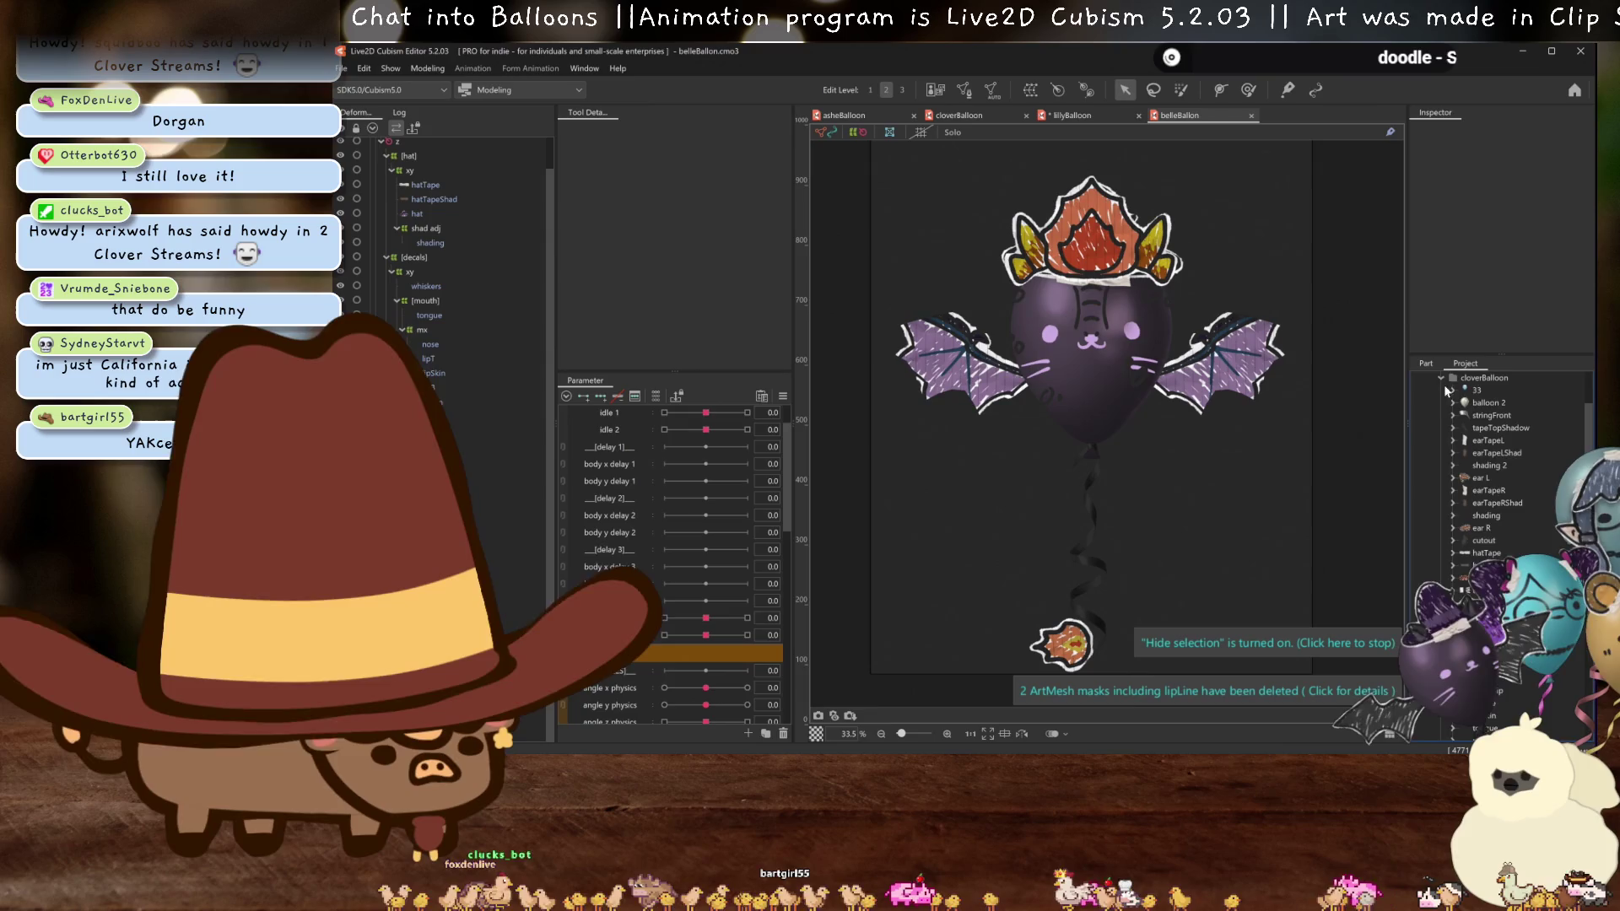
click(1441, 378)
click(1428, 429)
click(1442, 491)
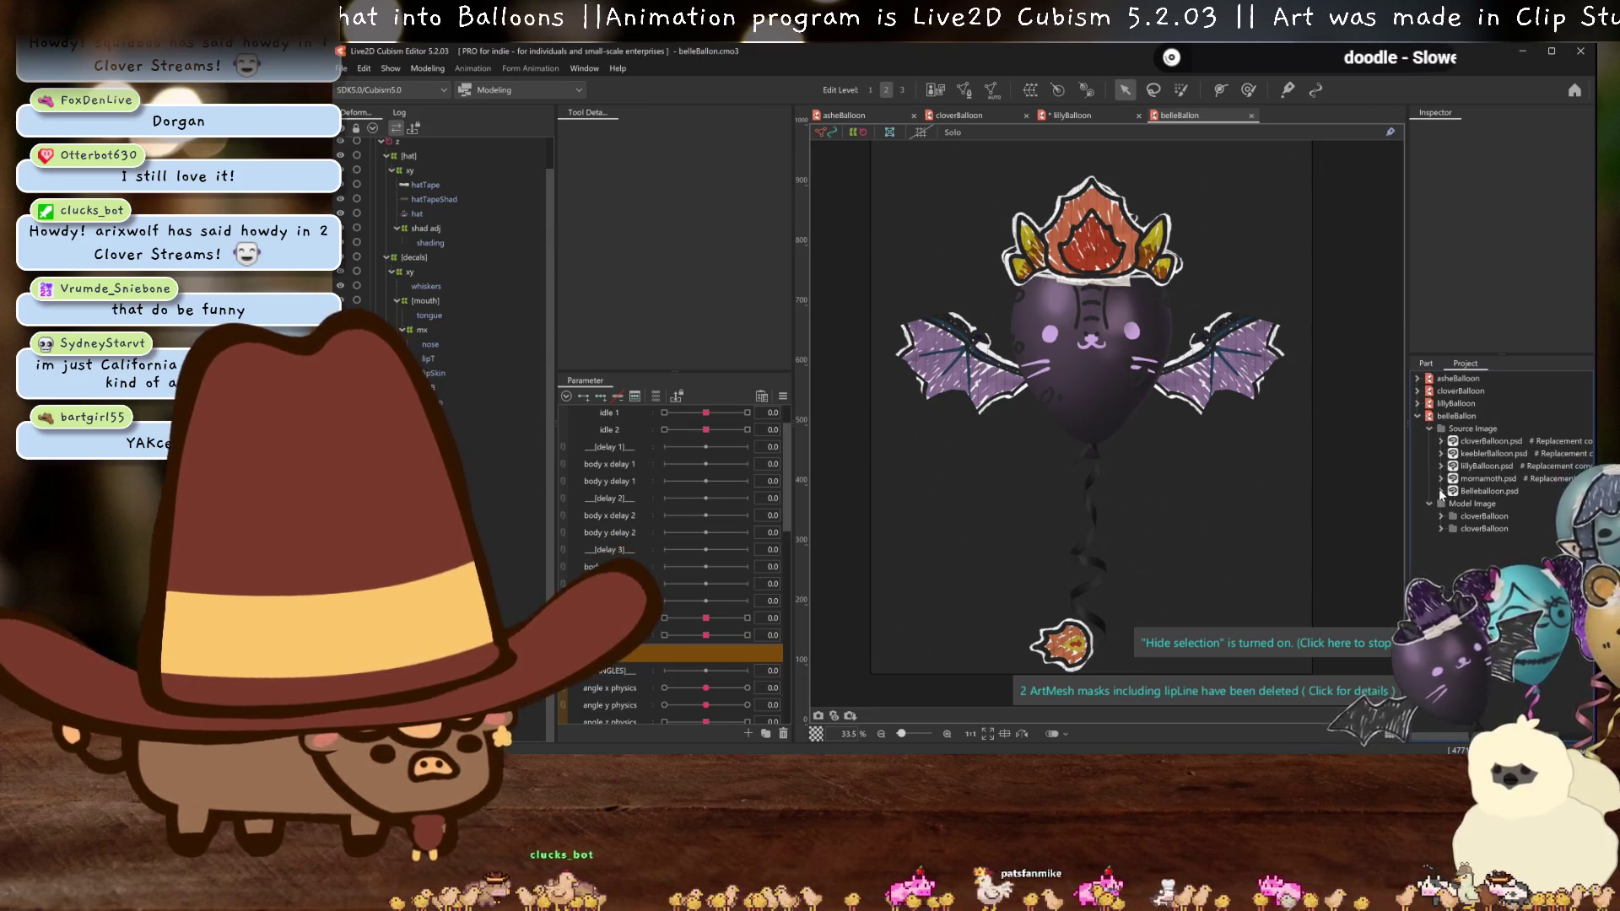
click(1476, 504)
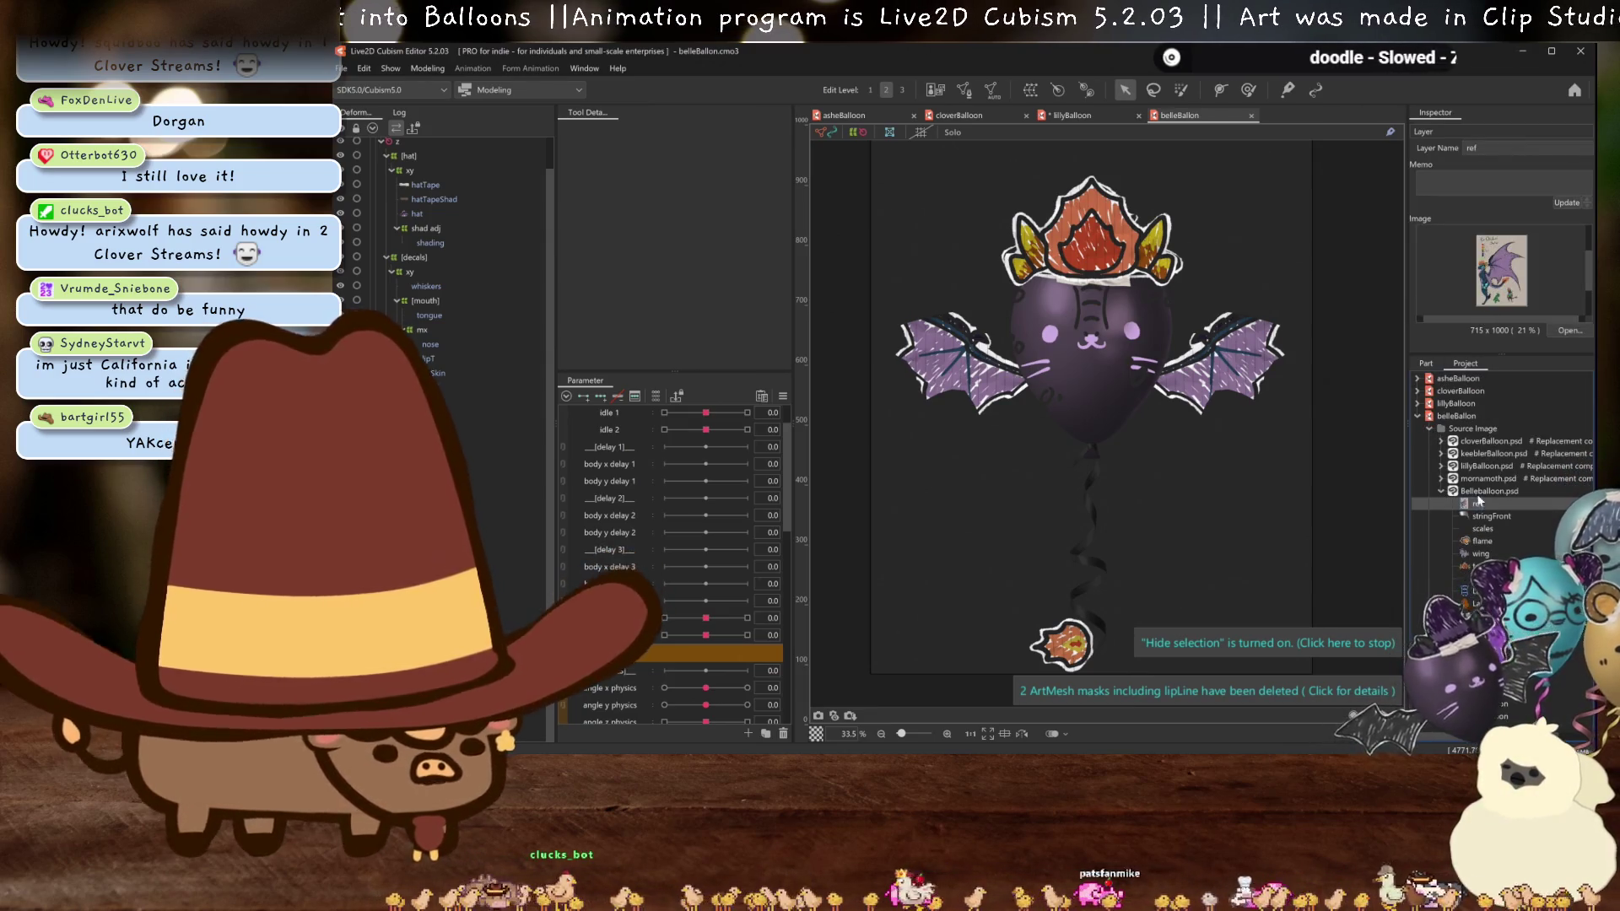
right_click(1478, 507)
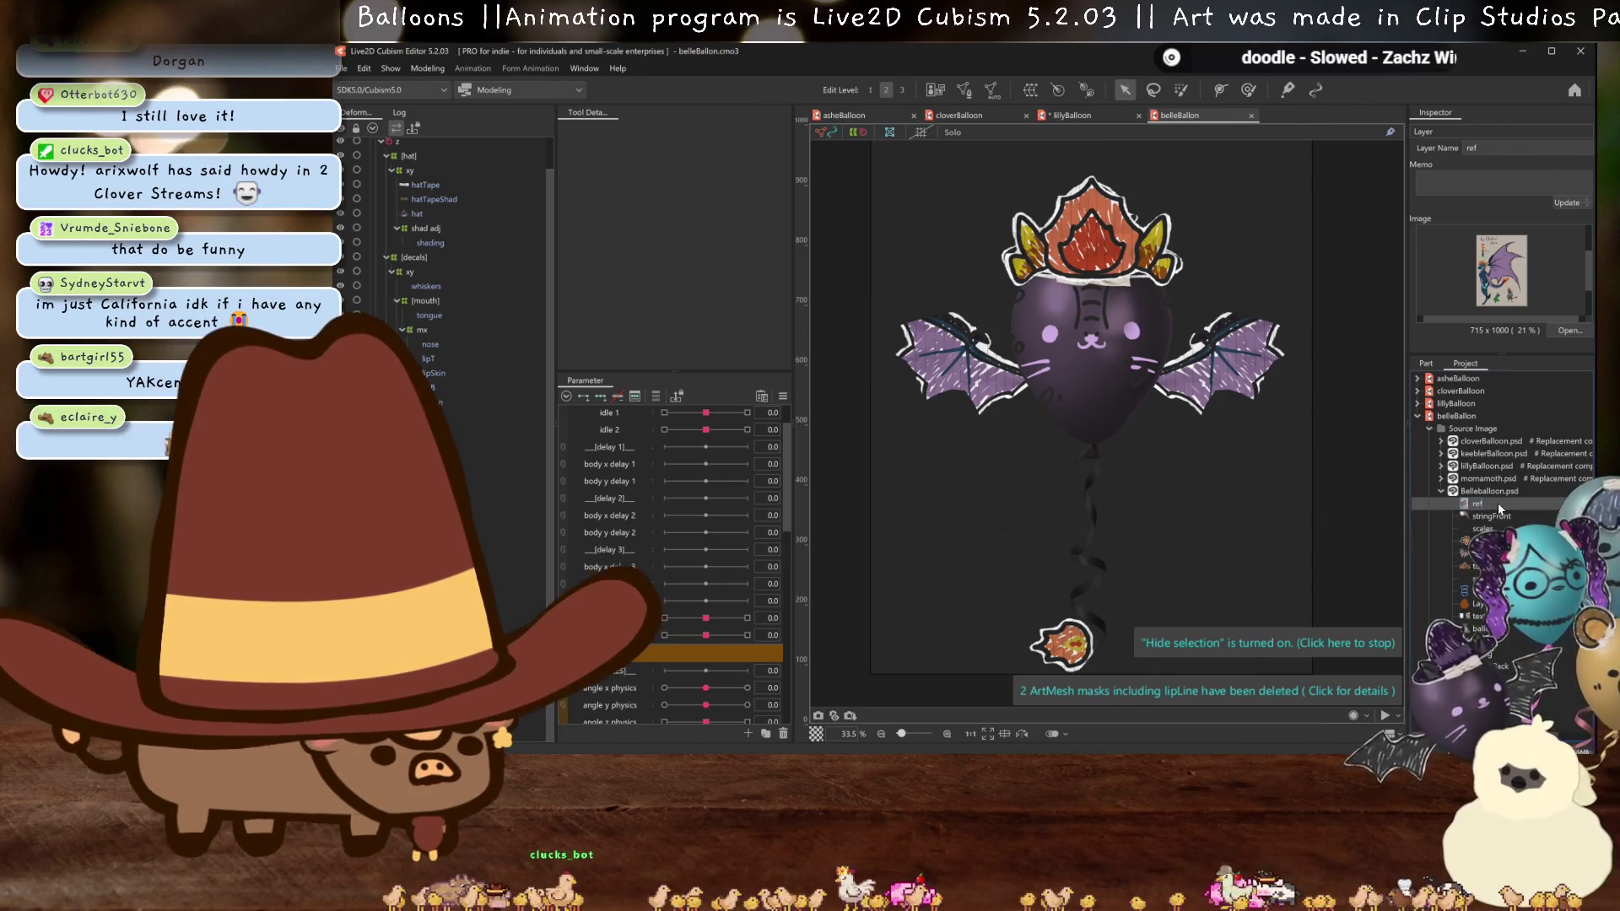
click(1434, 549)
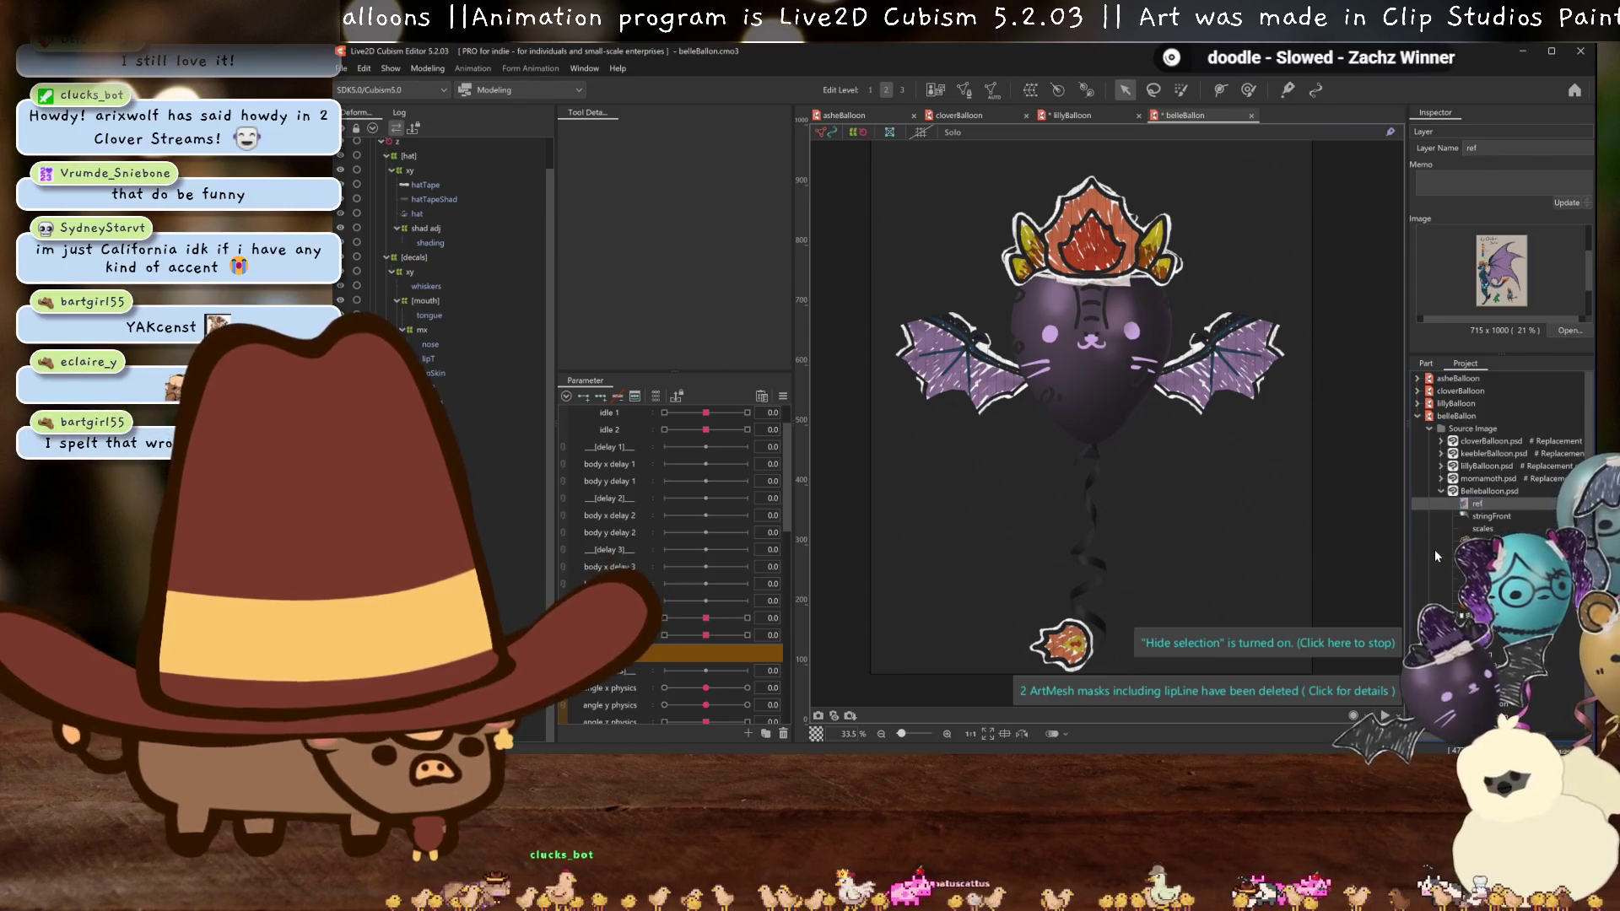
- Show the new ref model image and pan so the reference sits beside the balloon
click(1430, 429)
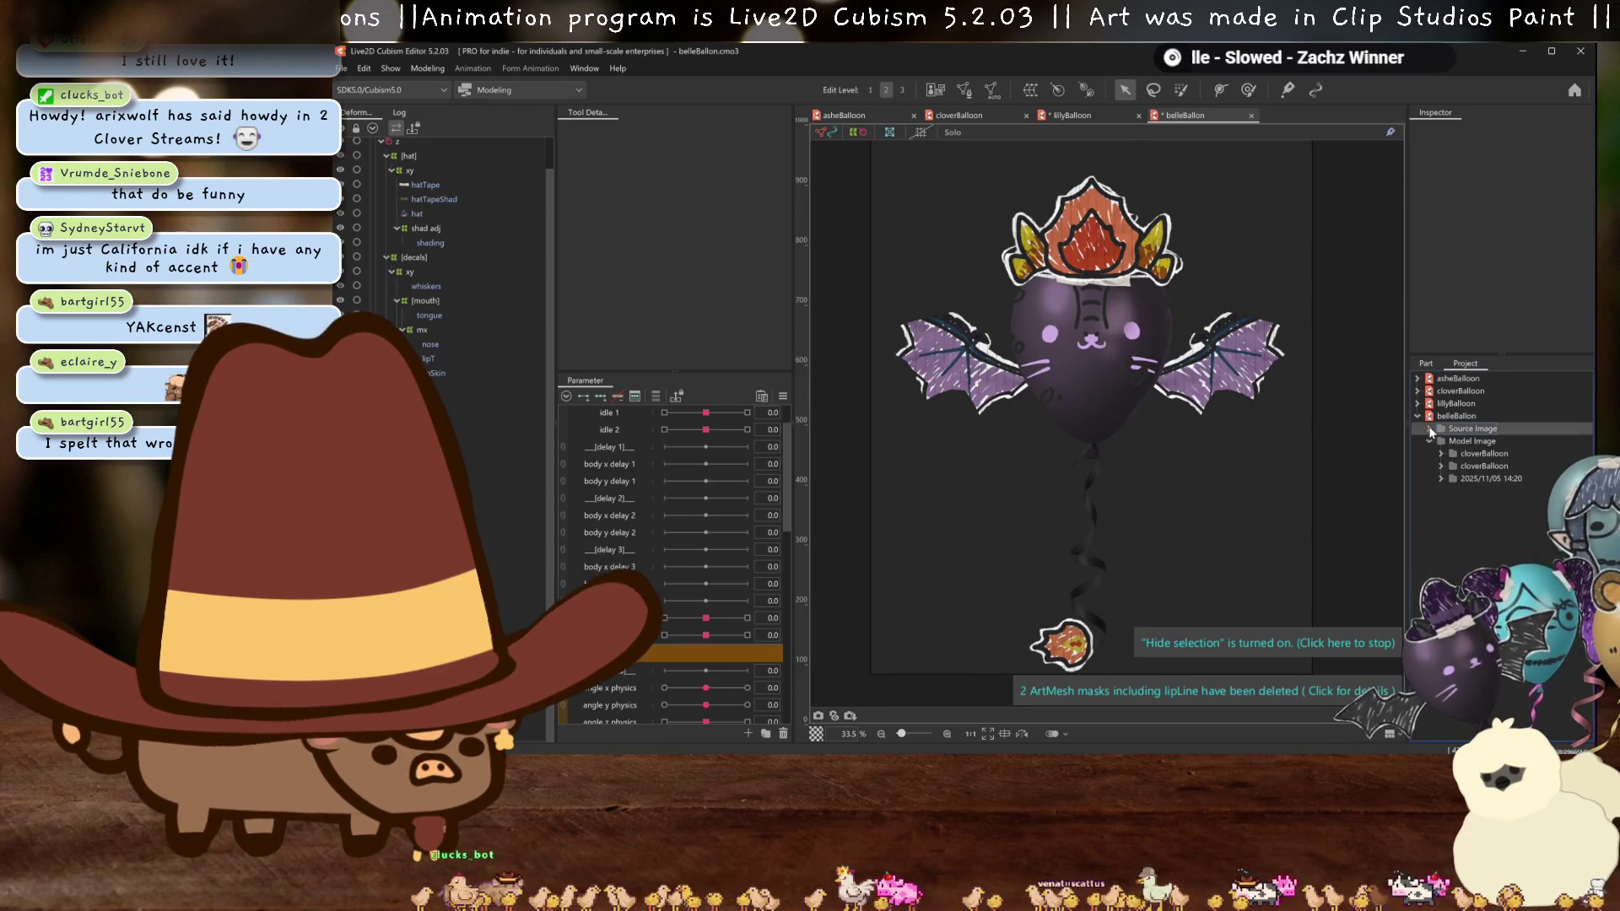
click(1441, 478)
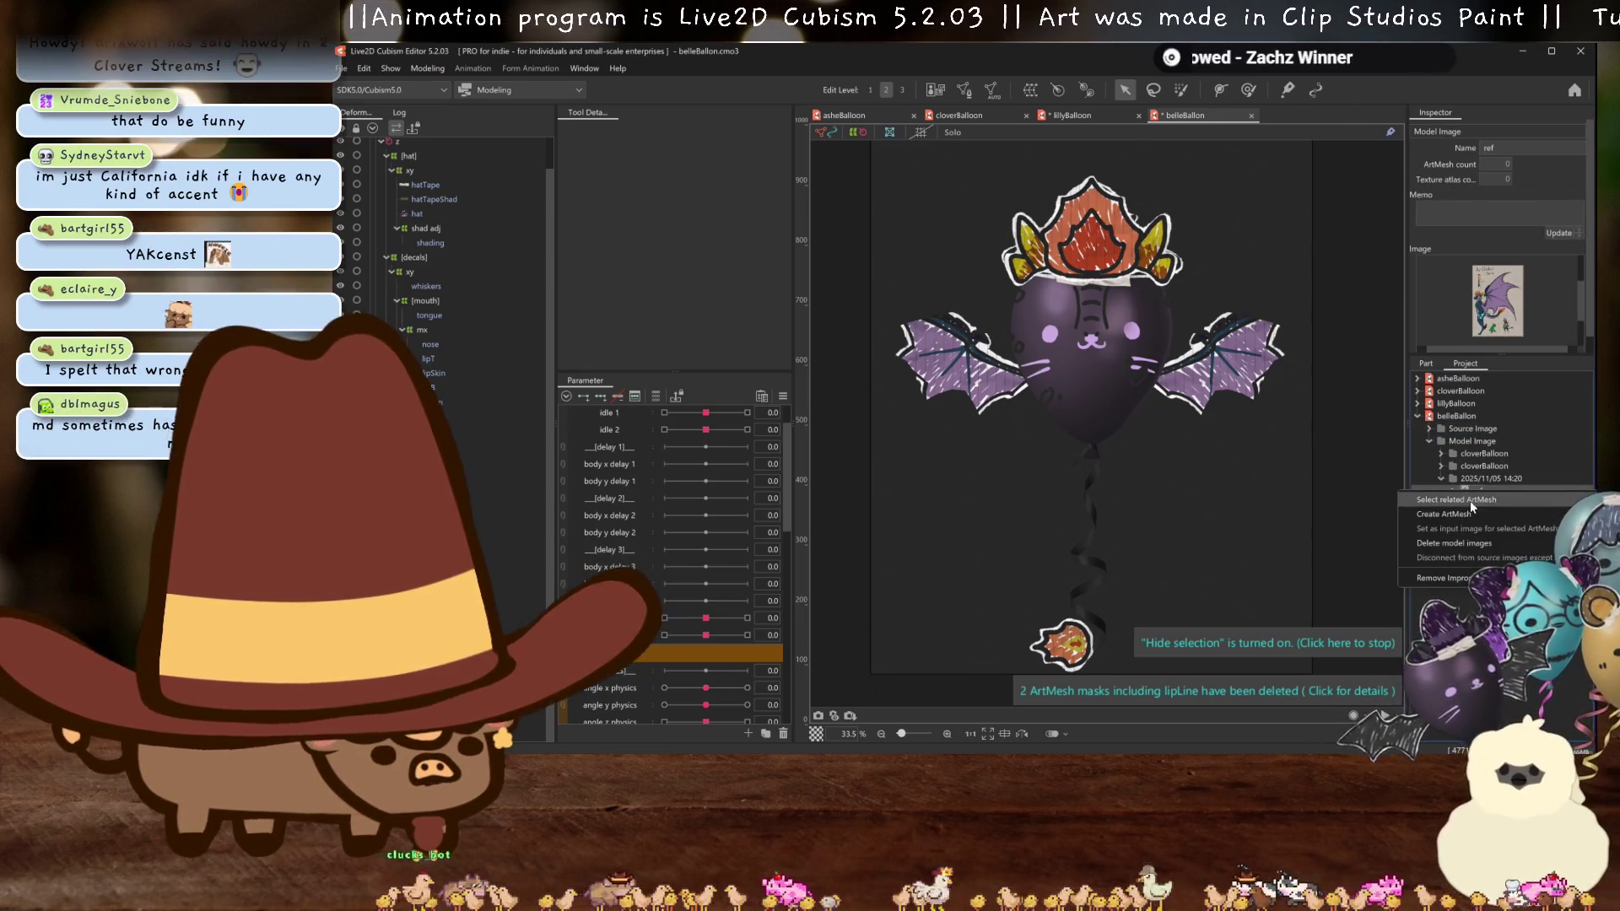
click(1473, 491)
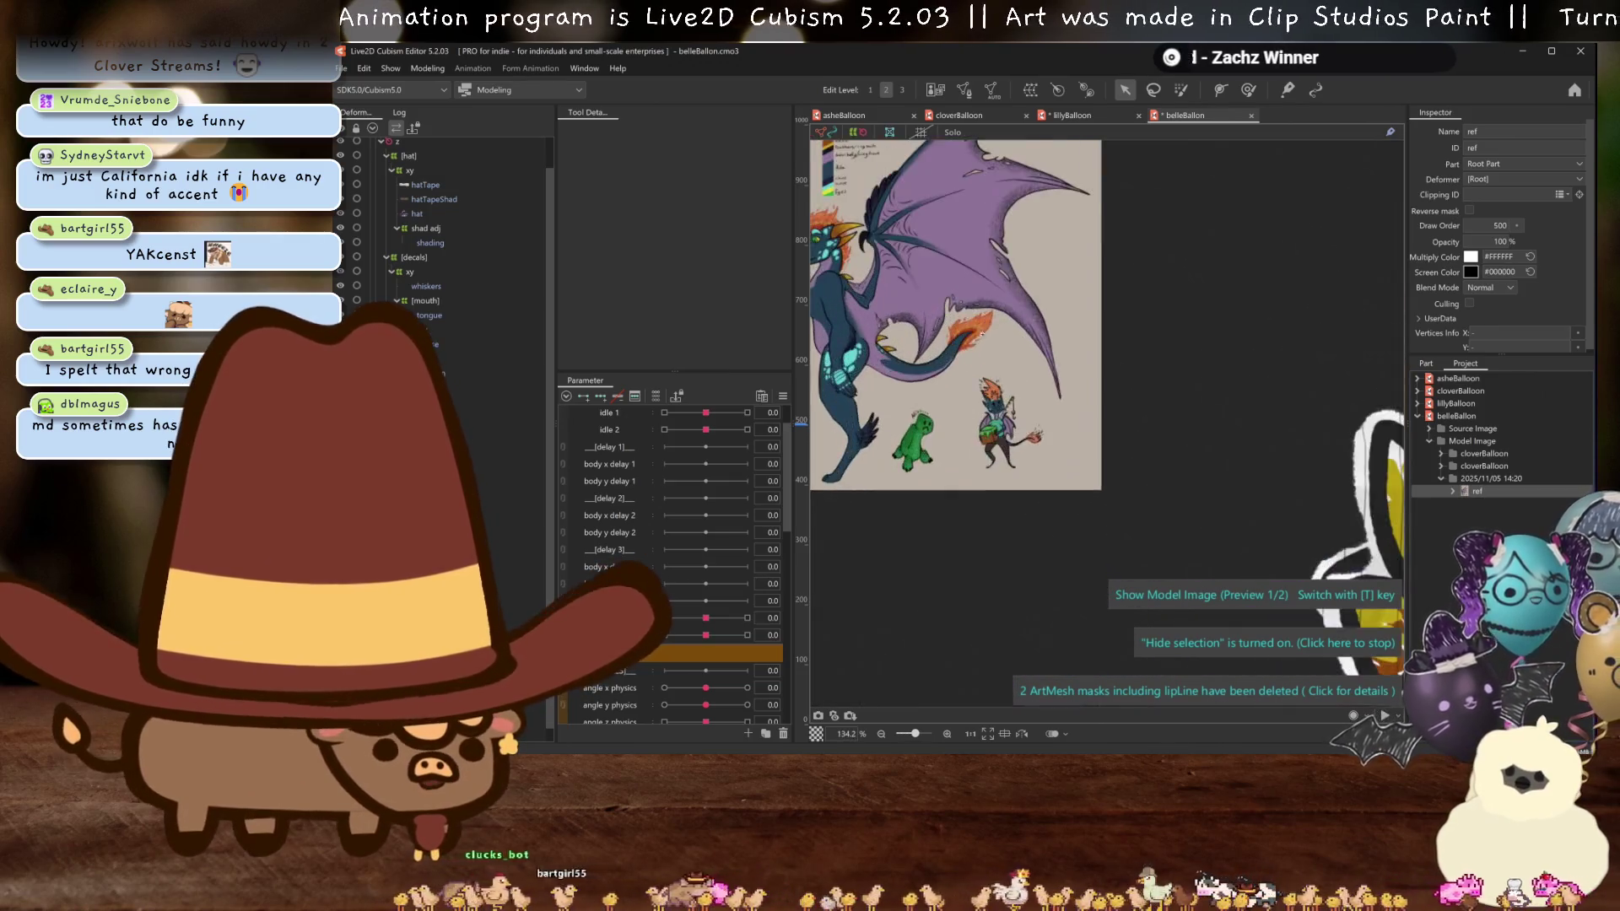
scroll(1101, 408, down, 3)
drag(1102, 408, 1003, 305)
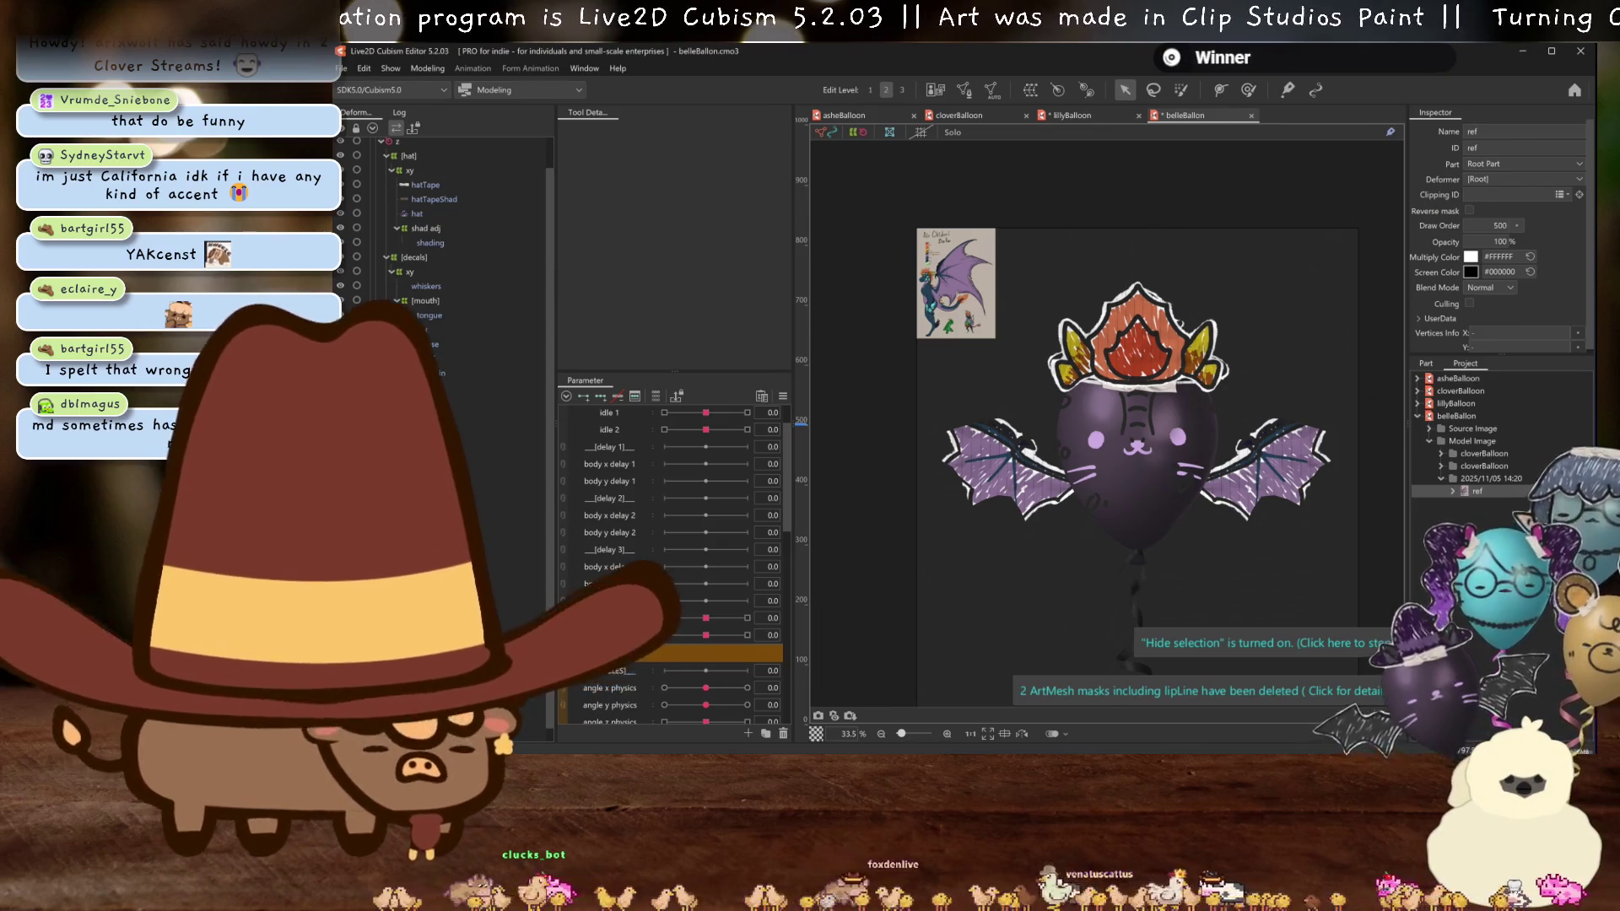
- Give the balloon head a bluish multiply tint sampled from the reference drawing
click(1140, 439)
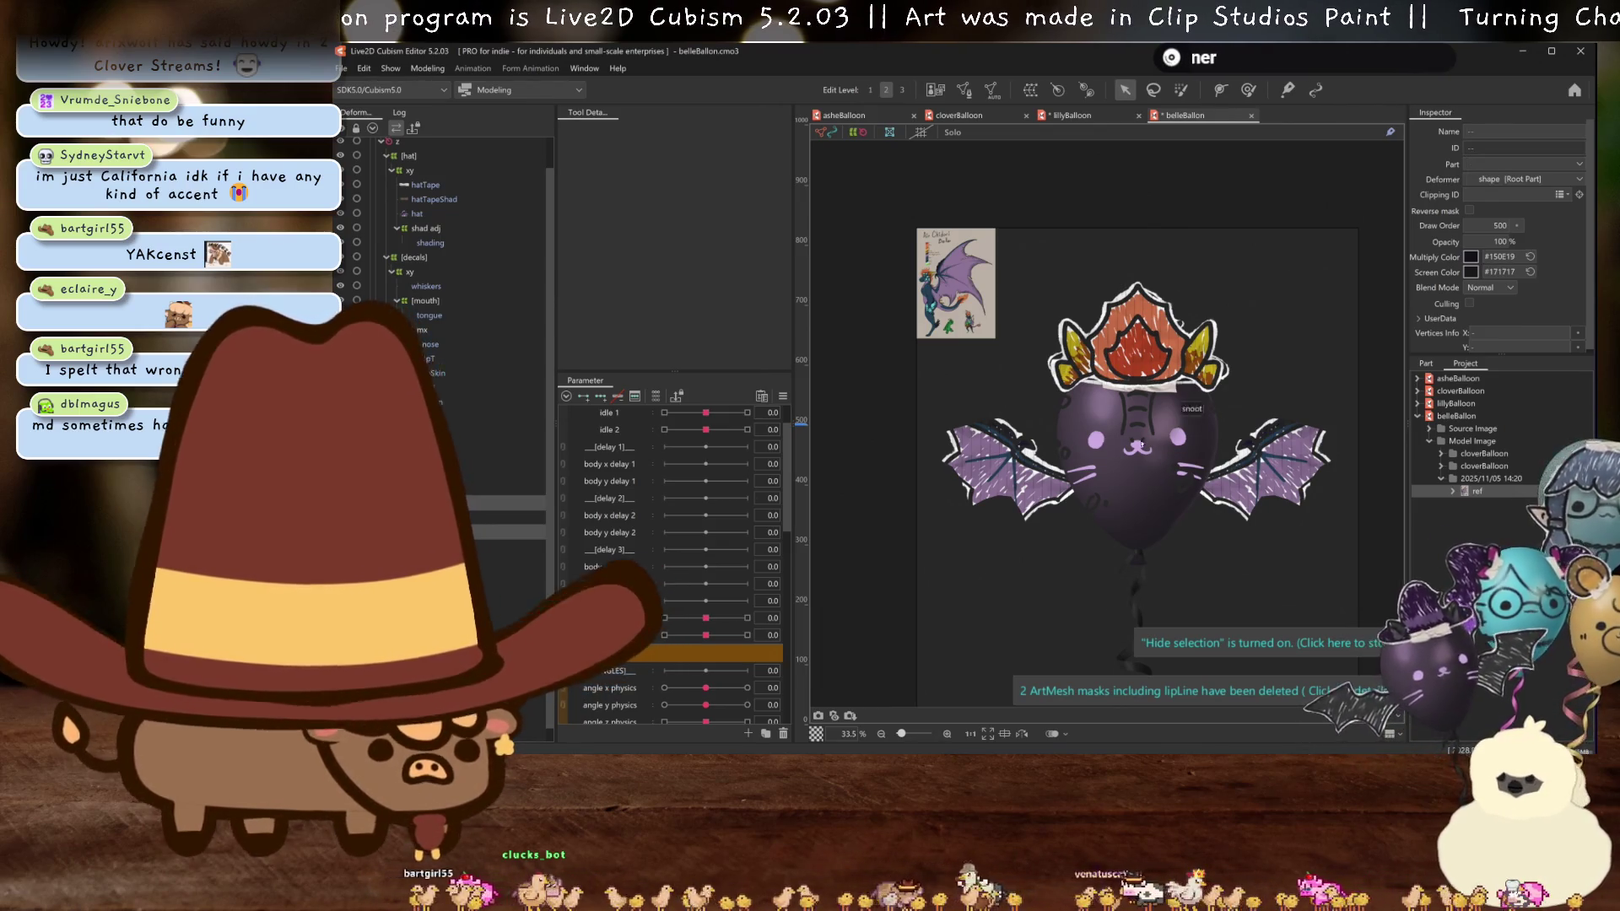
scroll(1146, 488, up, 4)
scroll(1146, 487, down, 2)
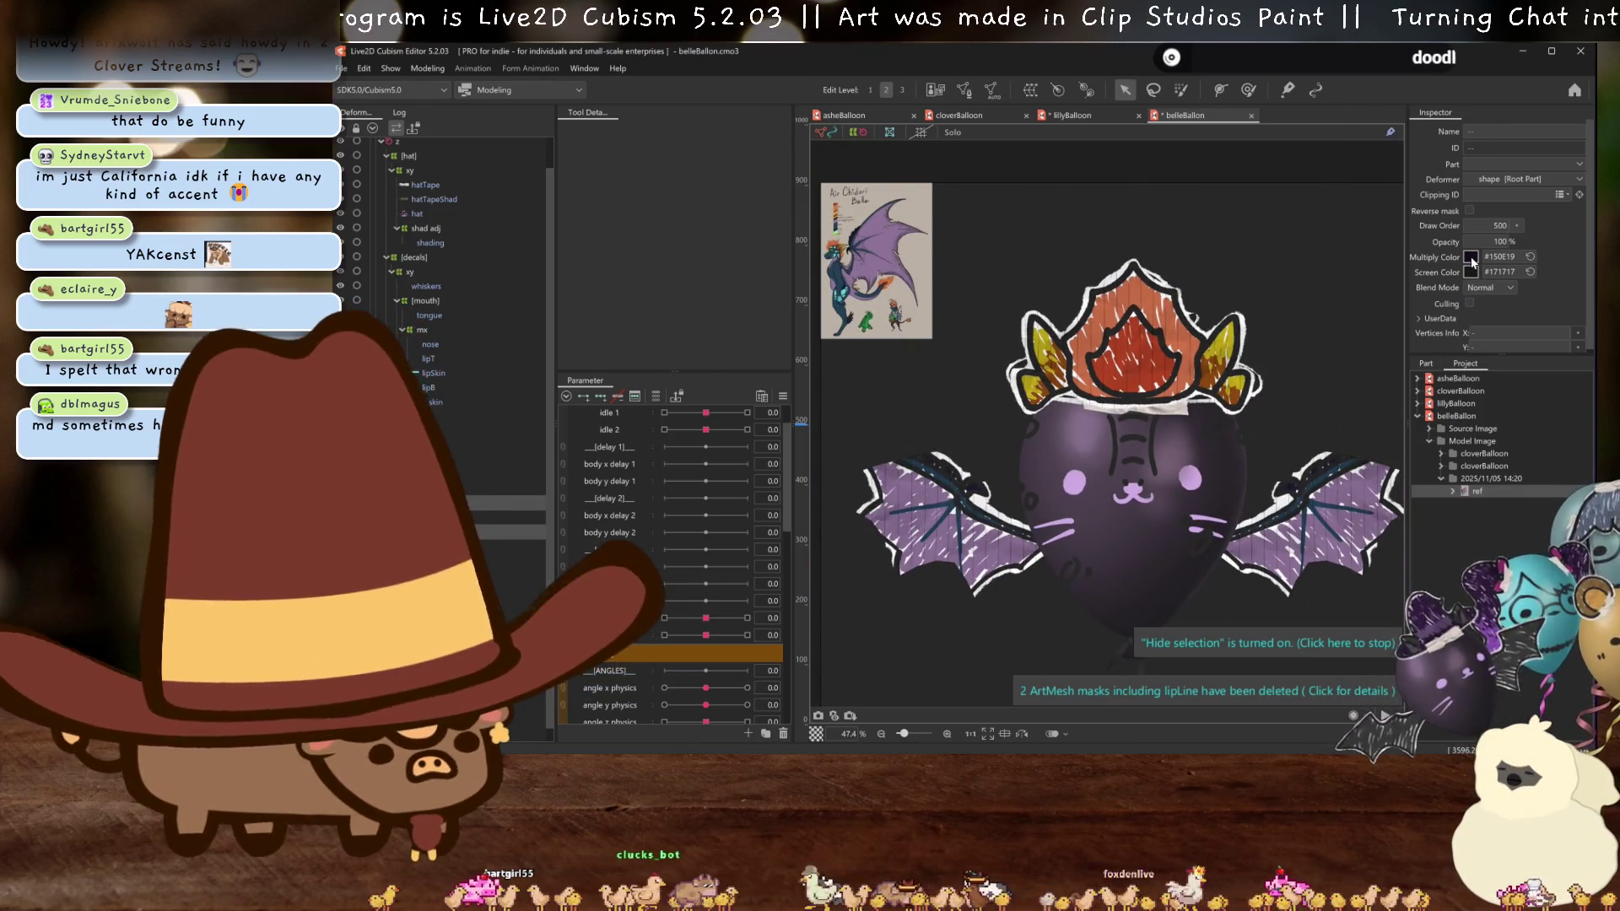
click(1471, 257)
click(1560, 293)
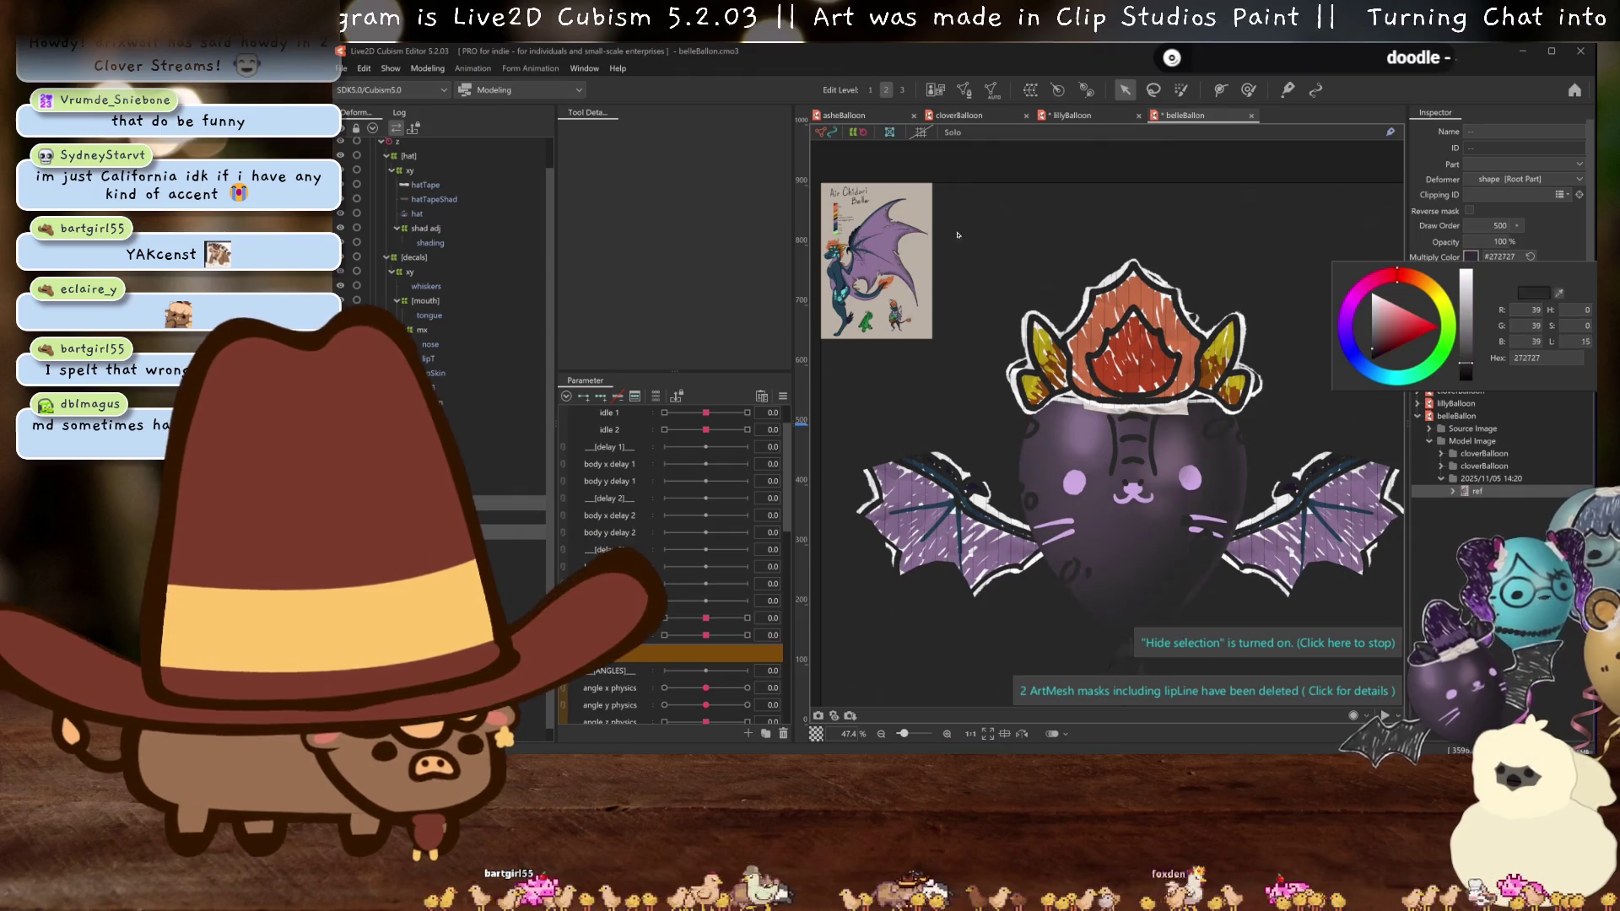
click(837, 271)
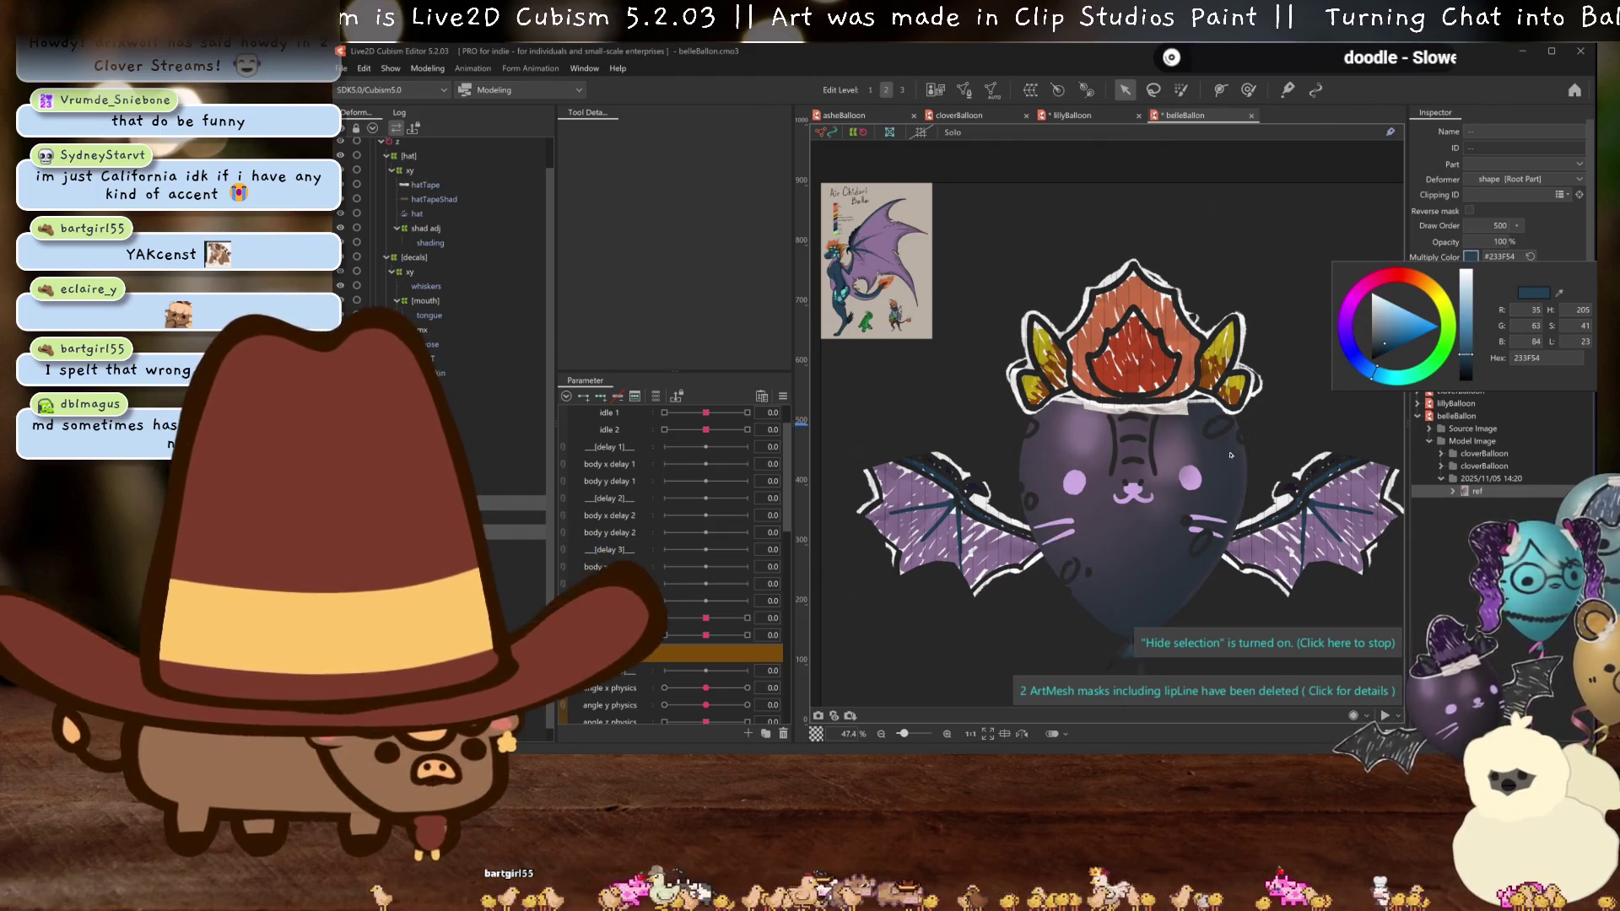
click(1546, 245)
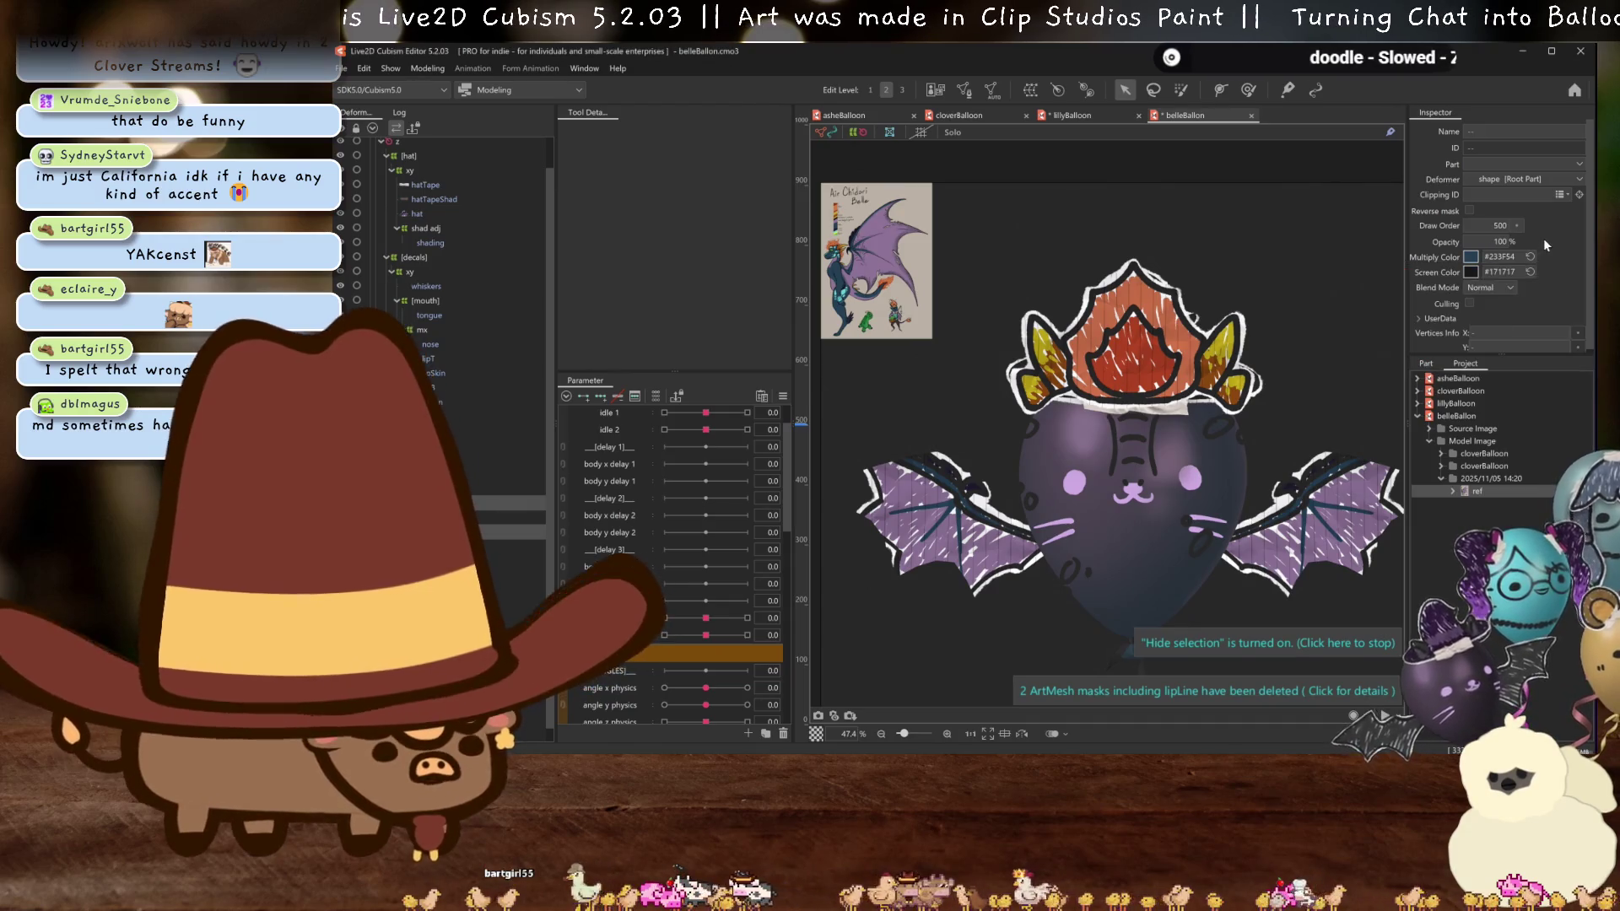
- Check the head's screen and multiply colour pickers, keeping the teal tint
click(1470, 272)
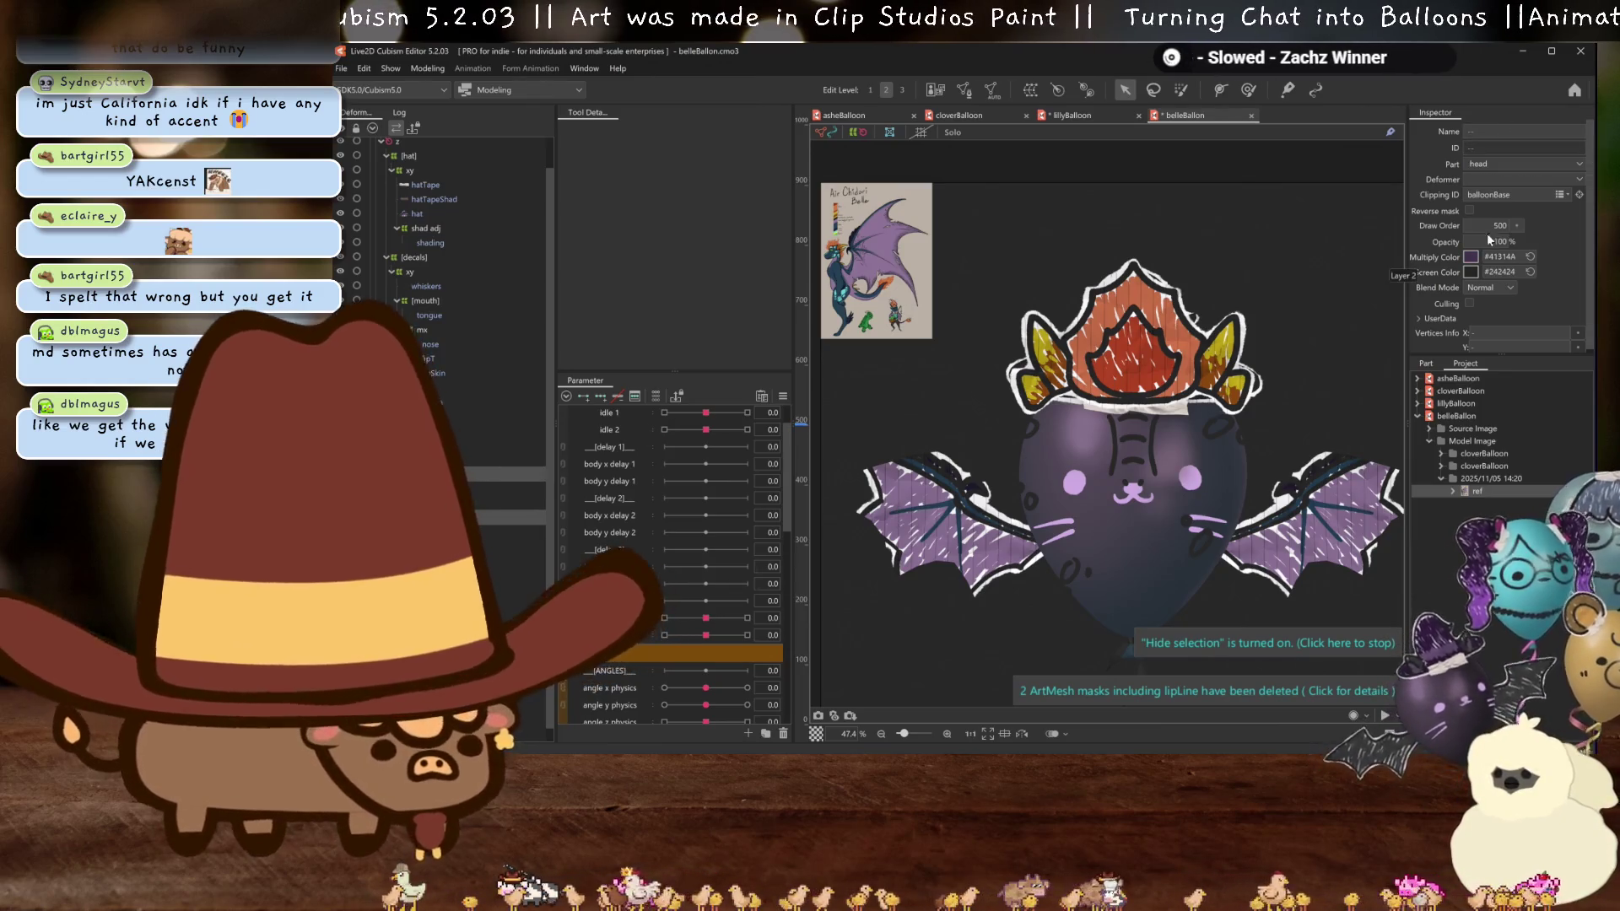
click(1471, 257)
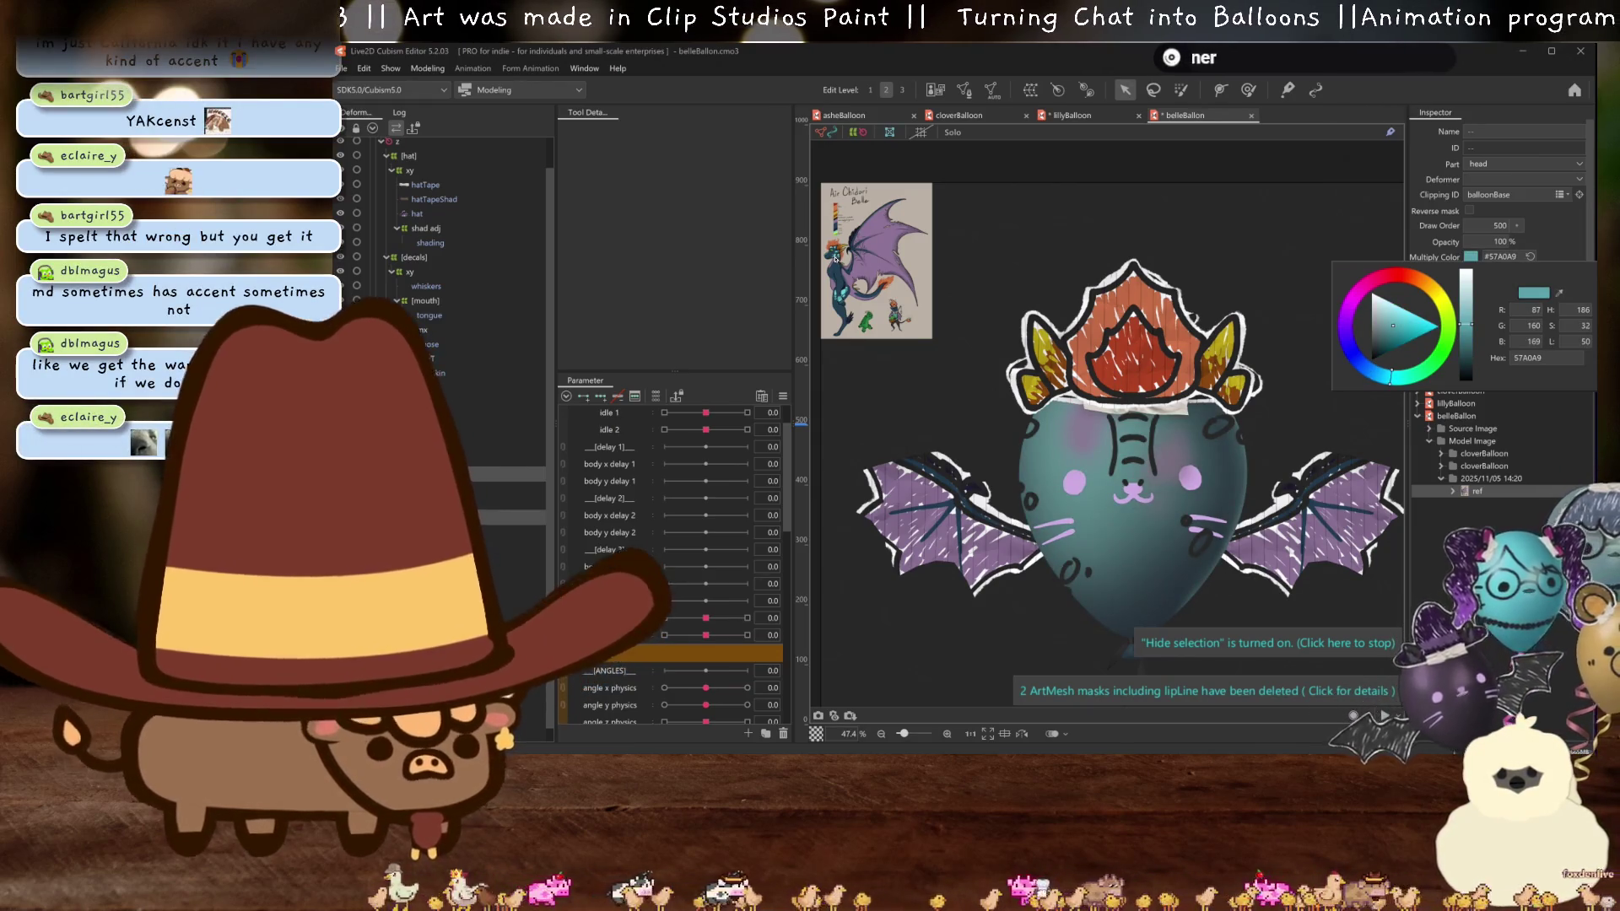
click(1512, 216)
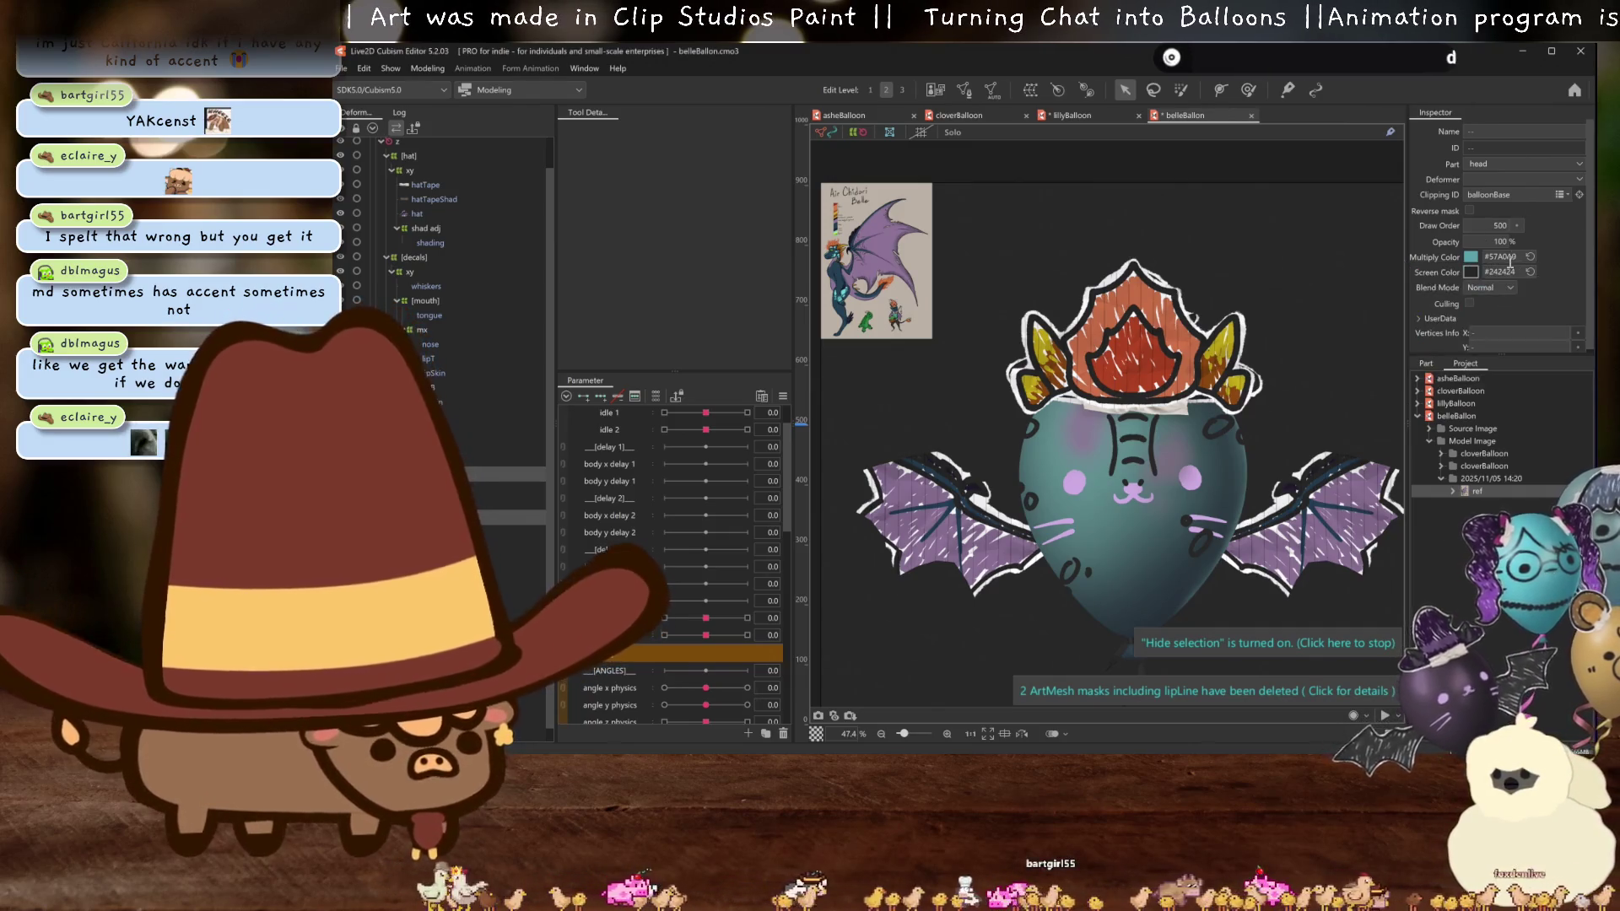
click(1470, 274)
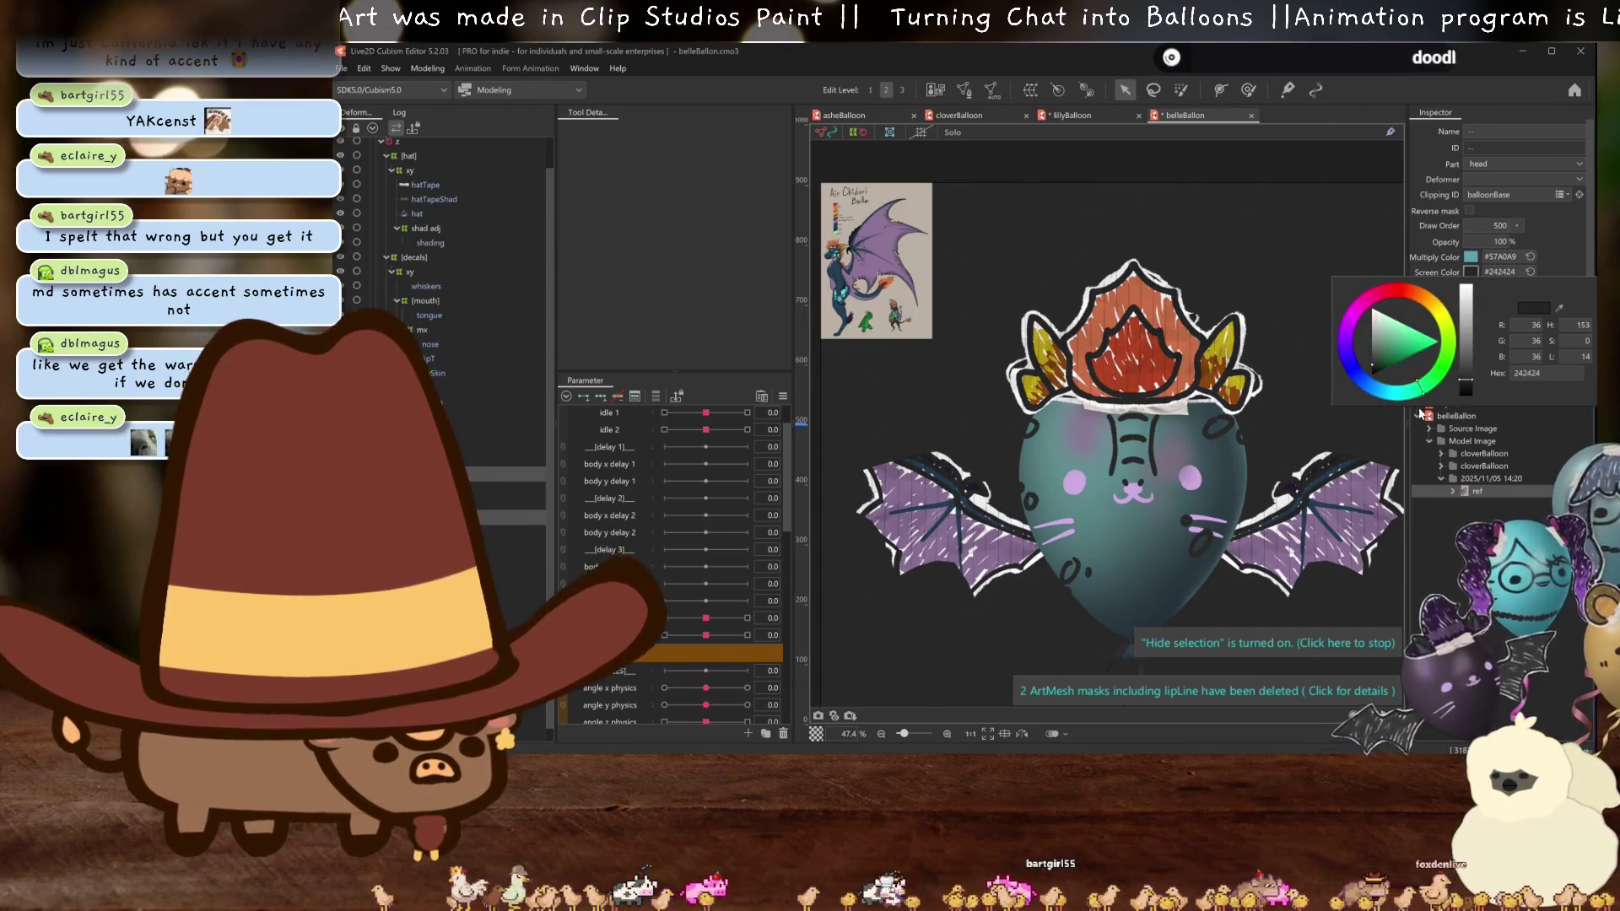
click(1365, 408)
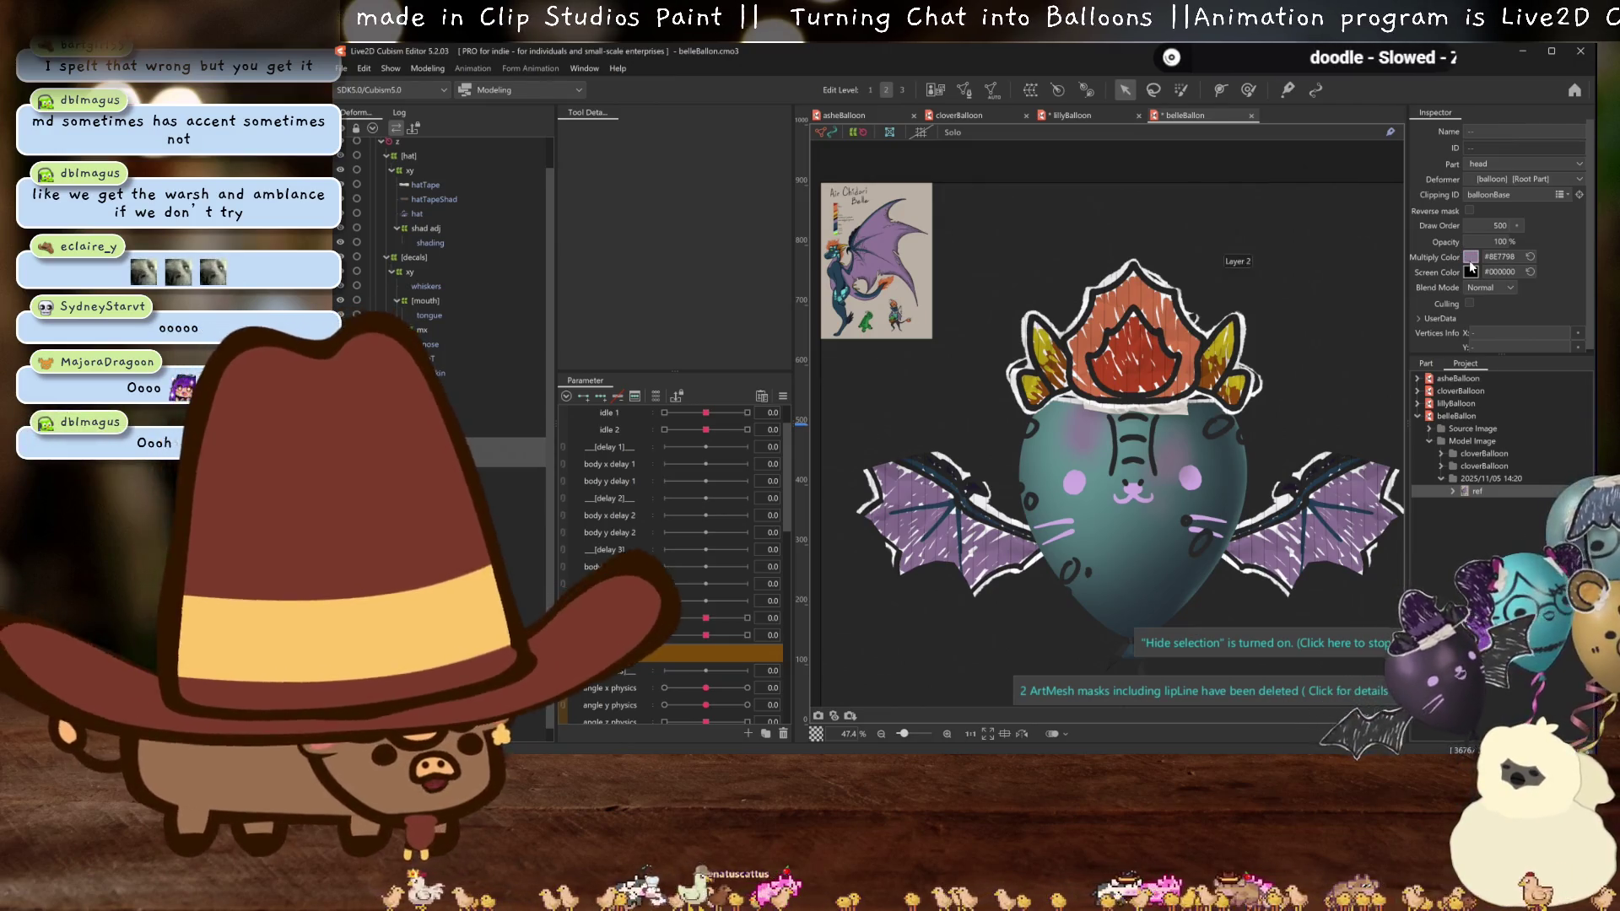
- Resample the head's multiply colour as teal #5DC5C5 from the reference image
click(1470, 257)
click(1559, 293)
click(835, 255)
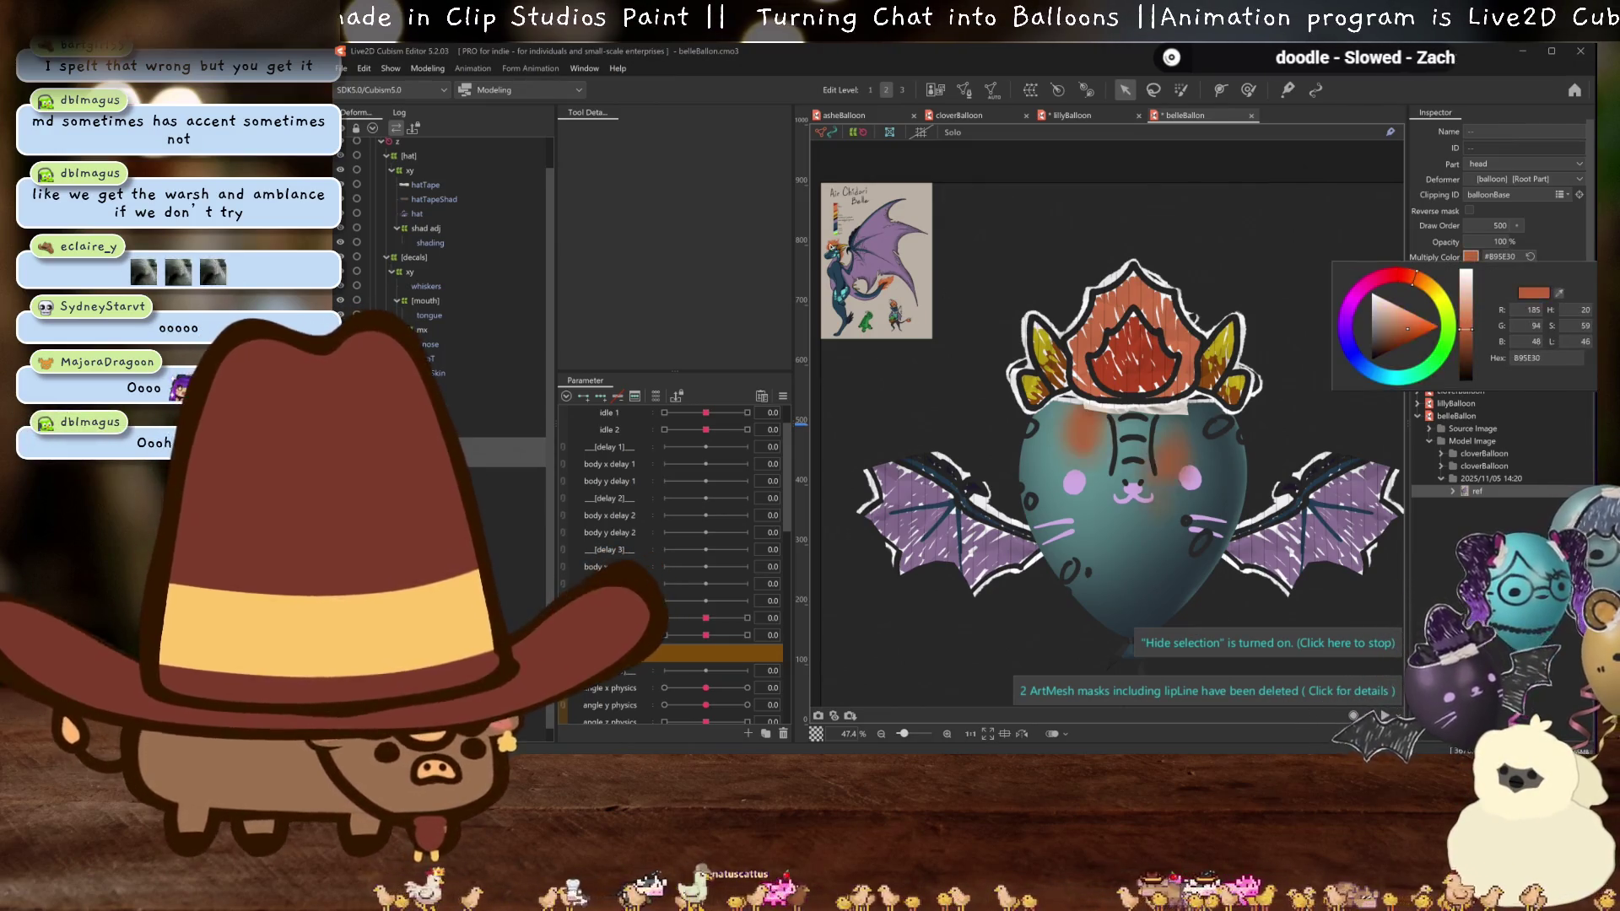
click(838, 255)
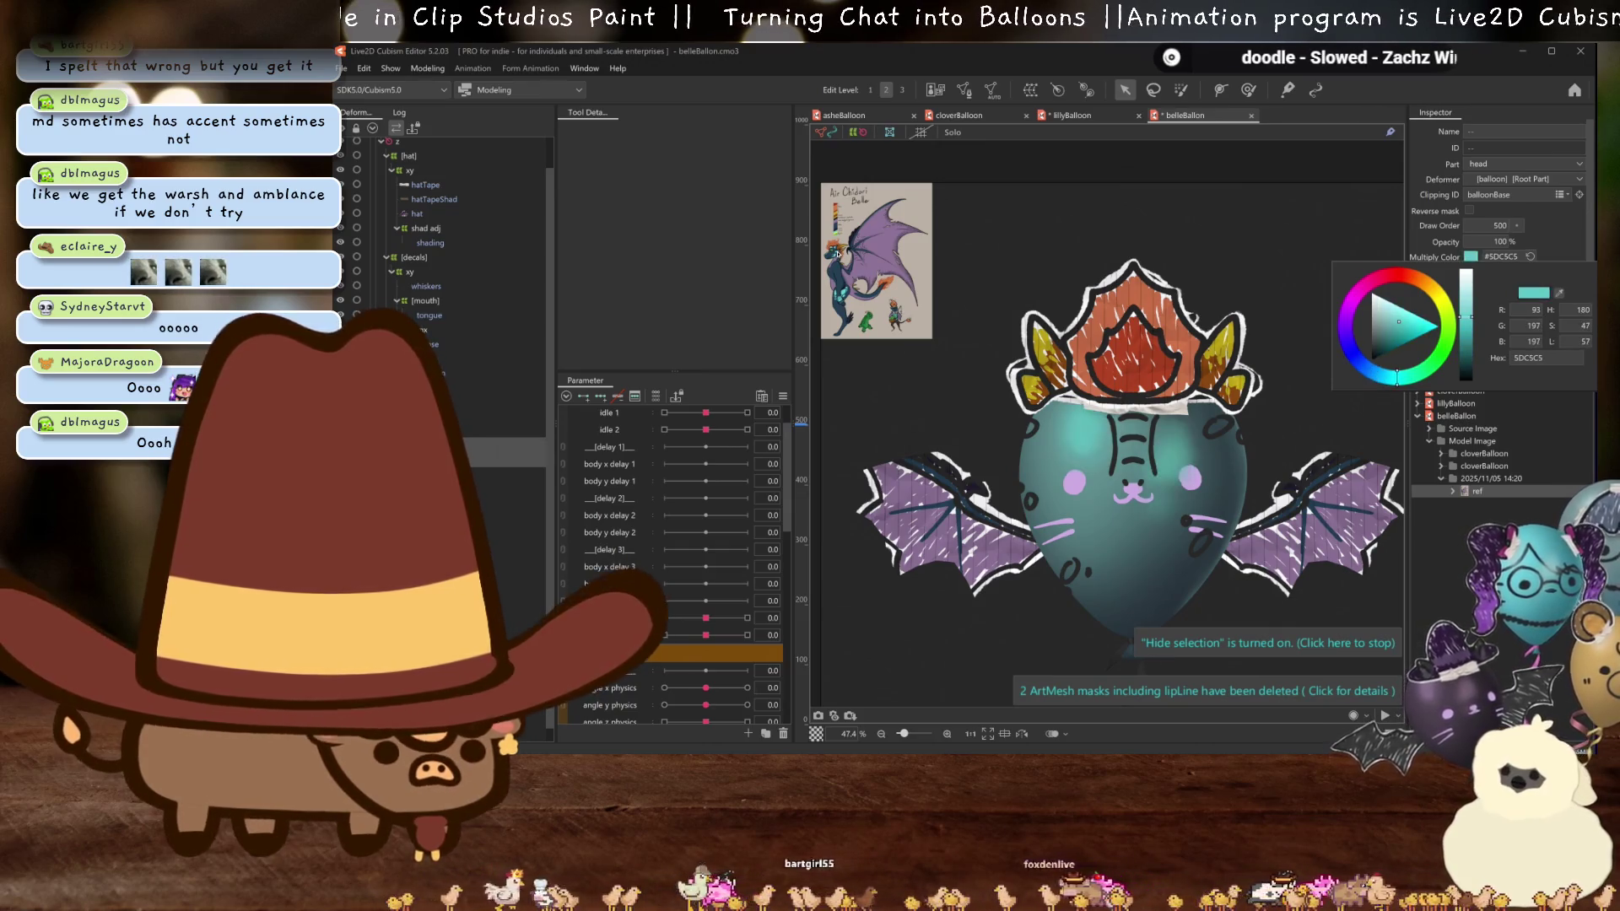
click(1573, 230)
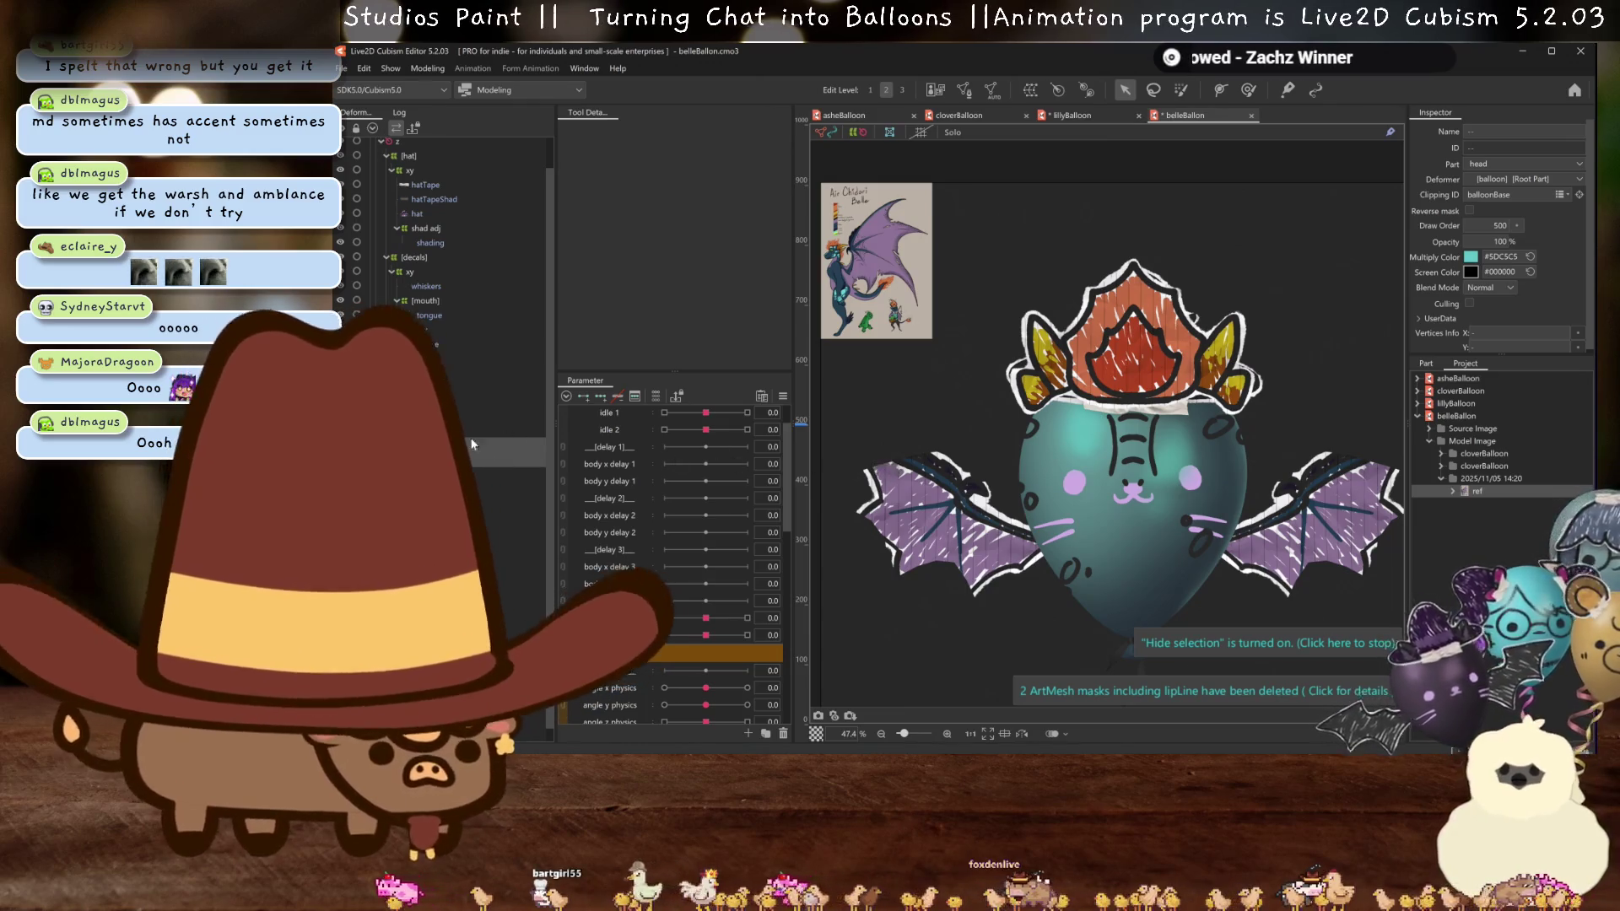
scroll(439, 253, up, 1)
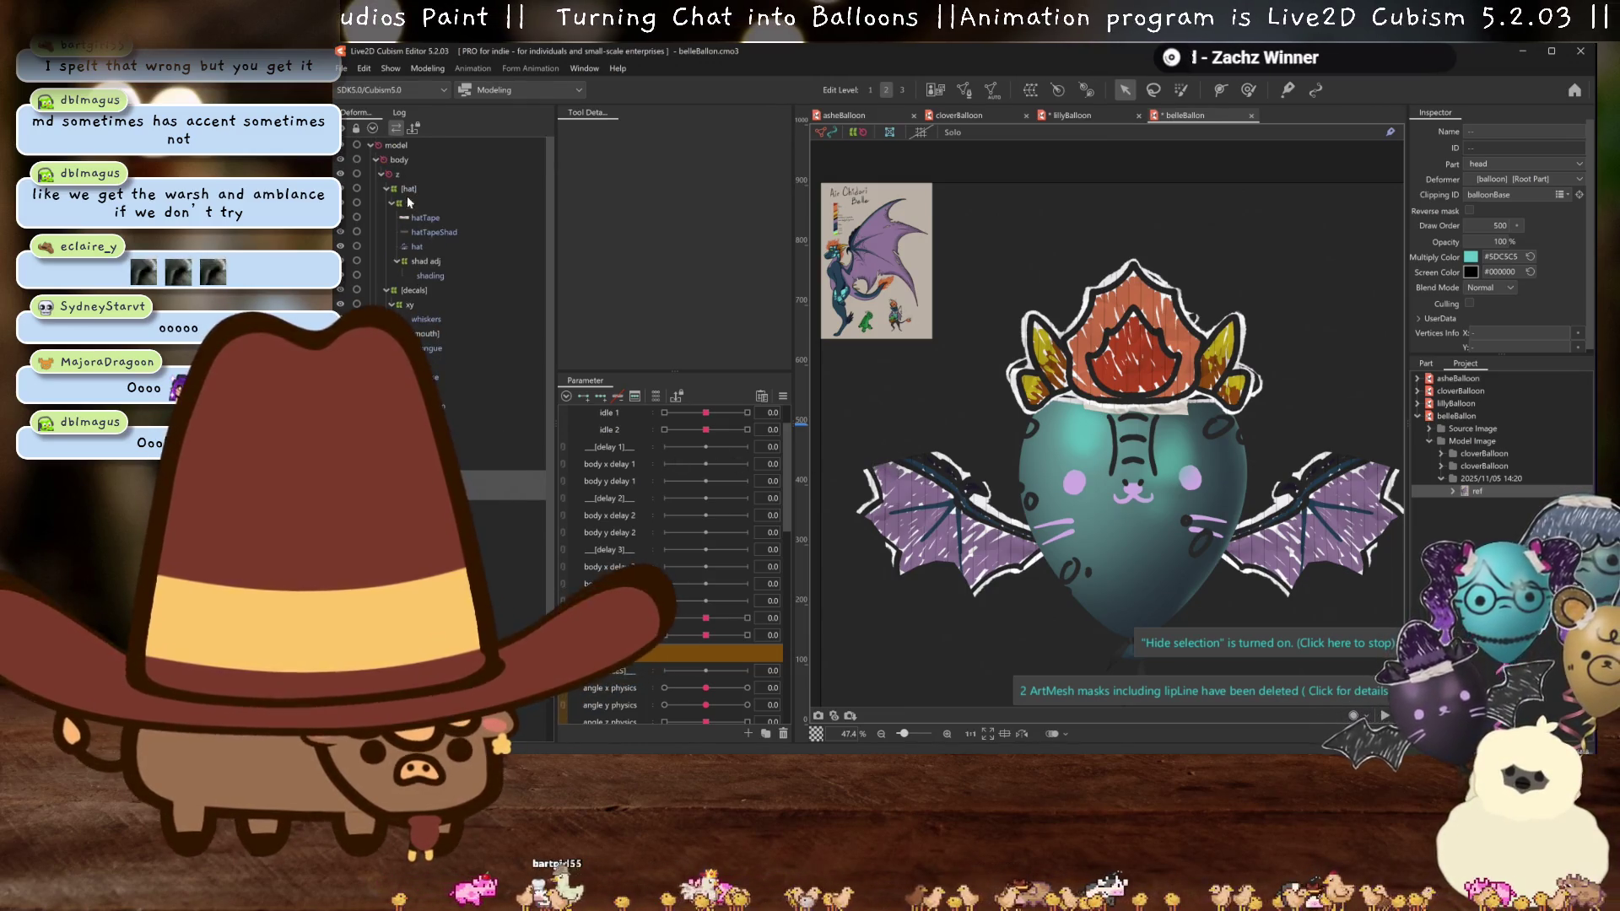
- Reset the [decals] deformer's screen colour from lilac to black
click(413, 289)
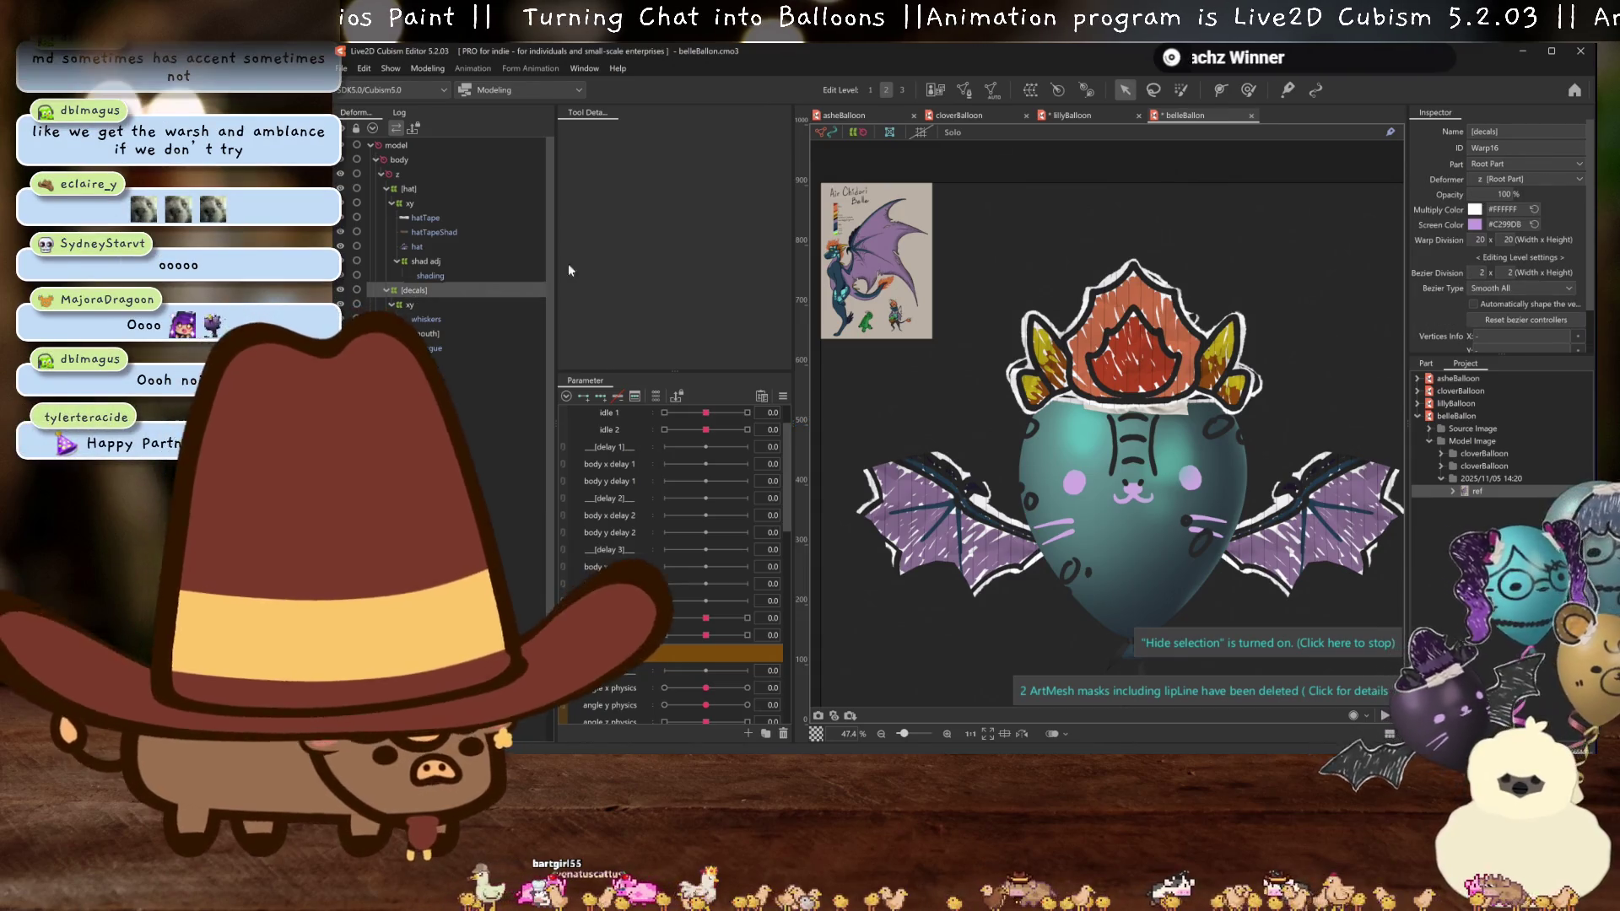
click(1532, 226)
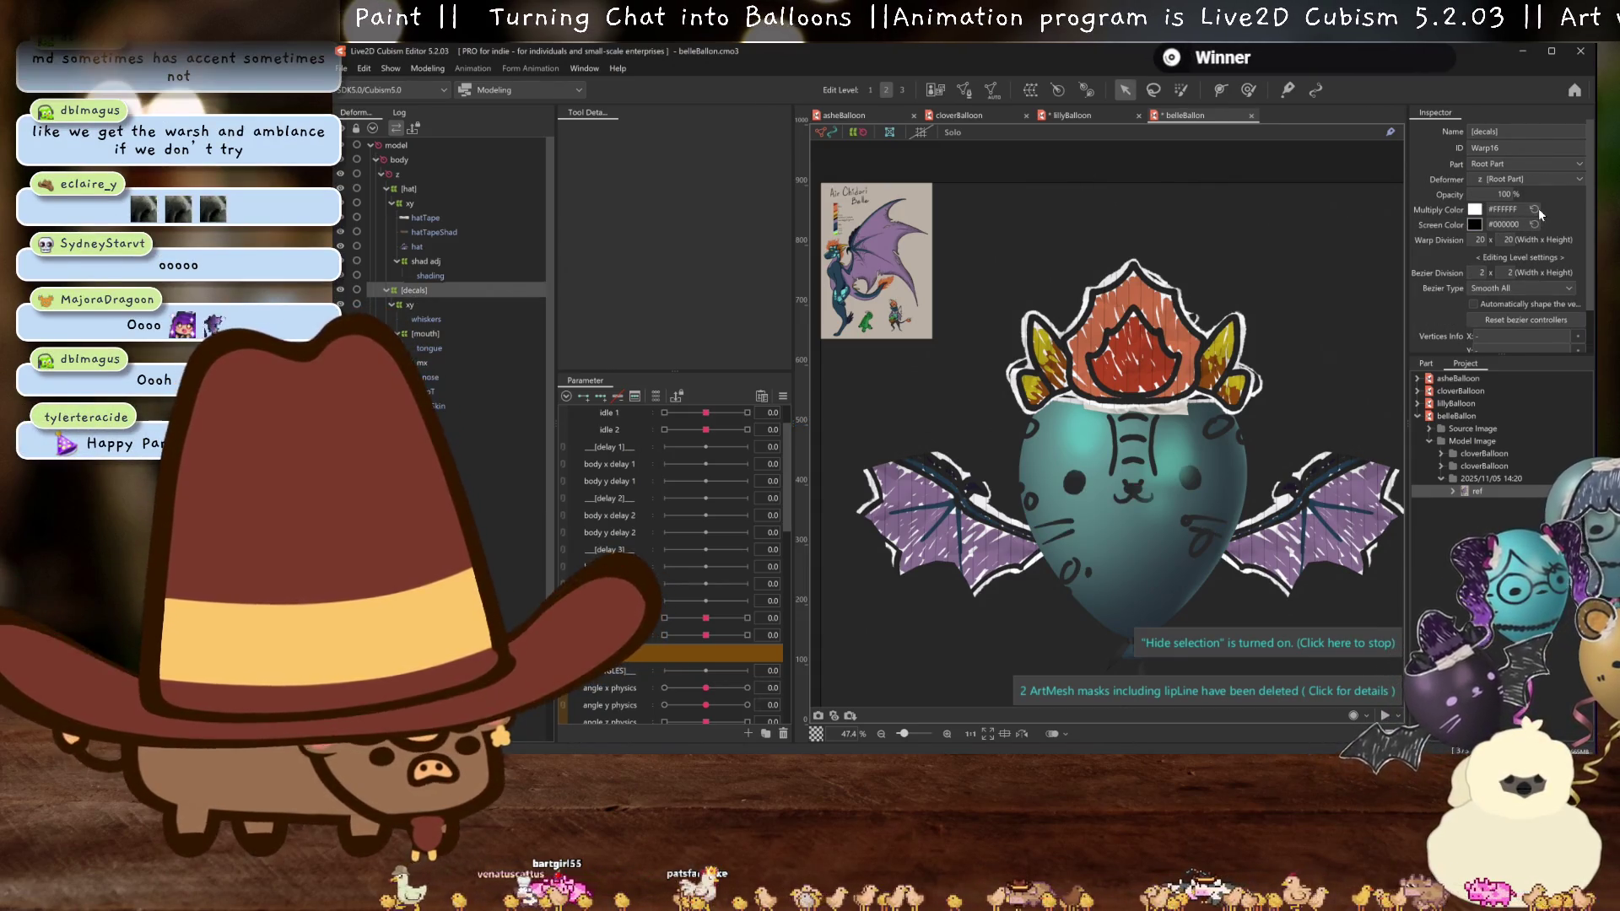
scroll(1239, 384, down, 3)
scroll(1239, 384, up, 3)
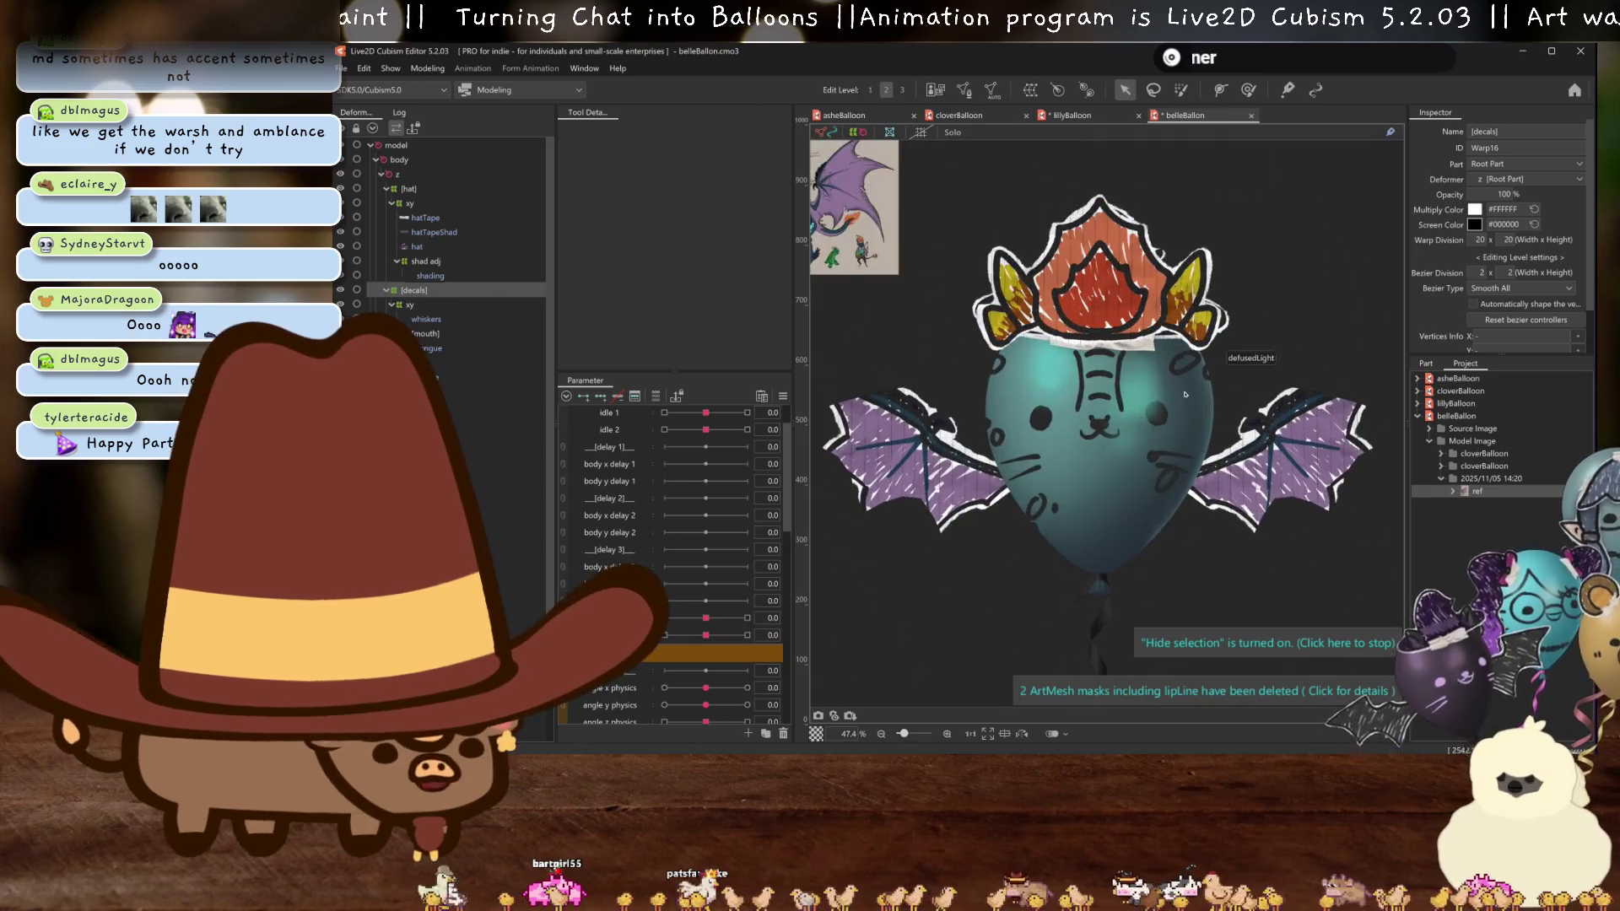
- Lighten the shine1 multiply tint to teal #6DCBCB
click(1026, 380)
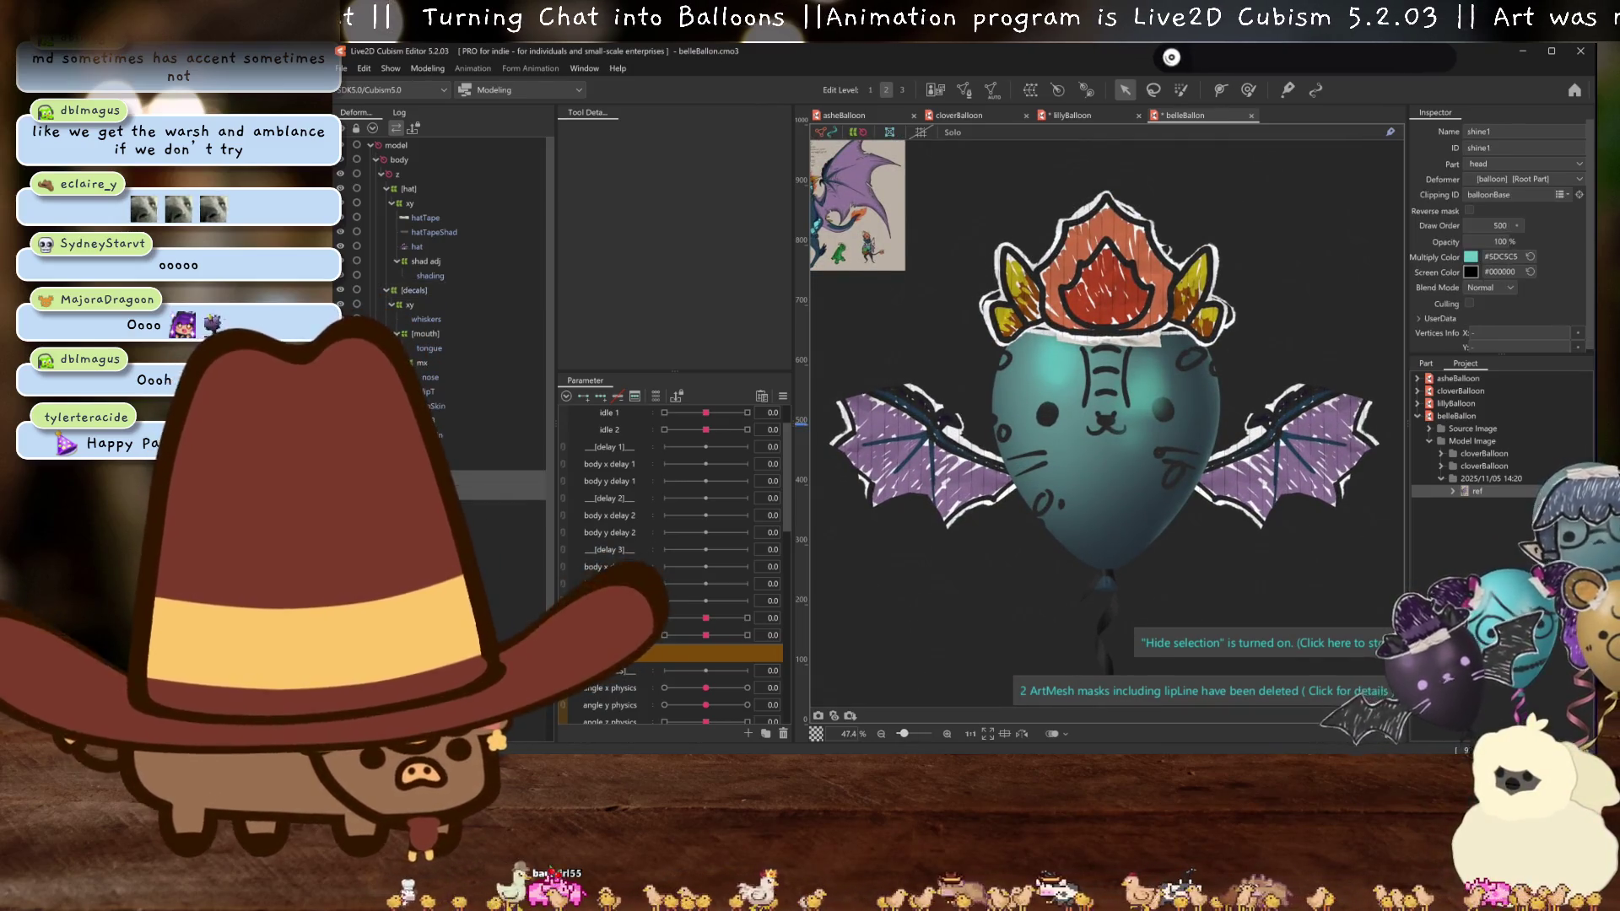
click(1470, 260)
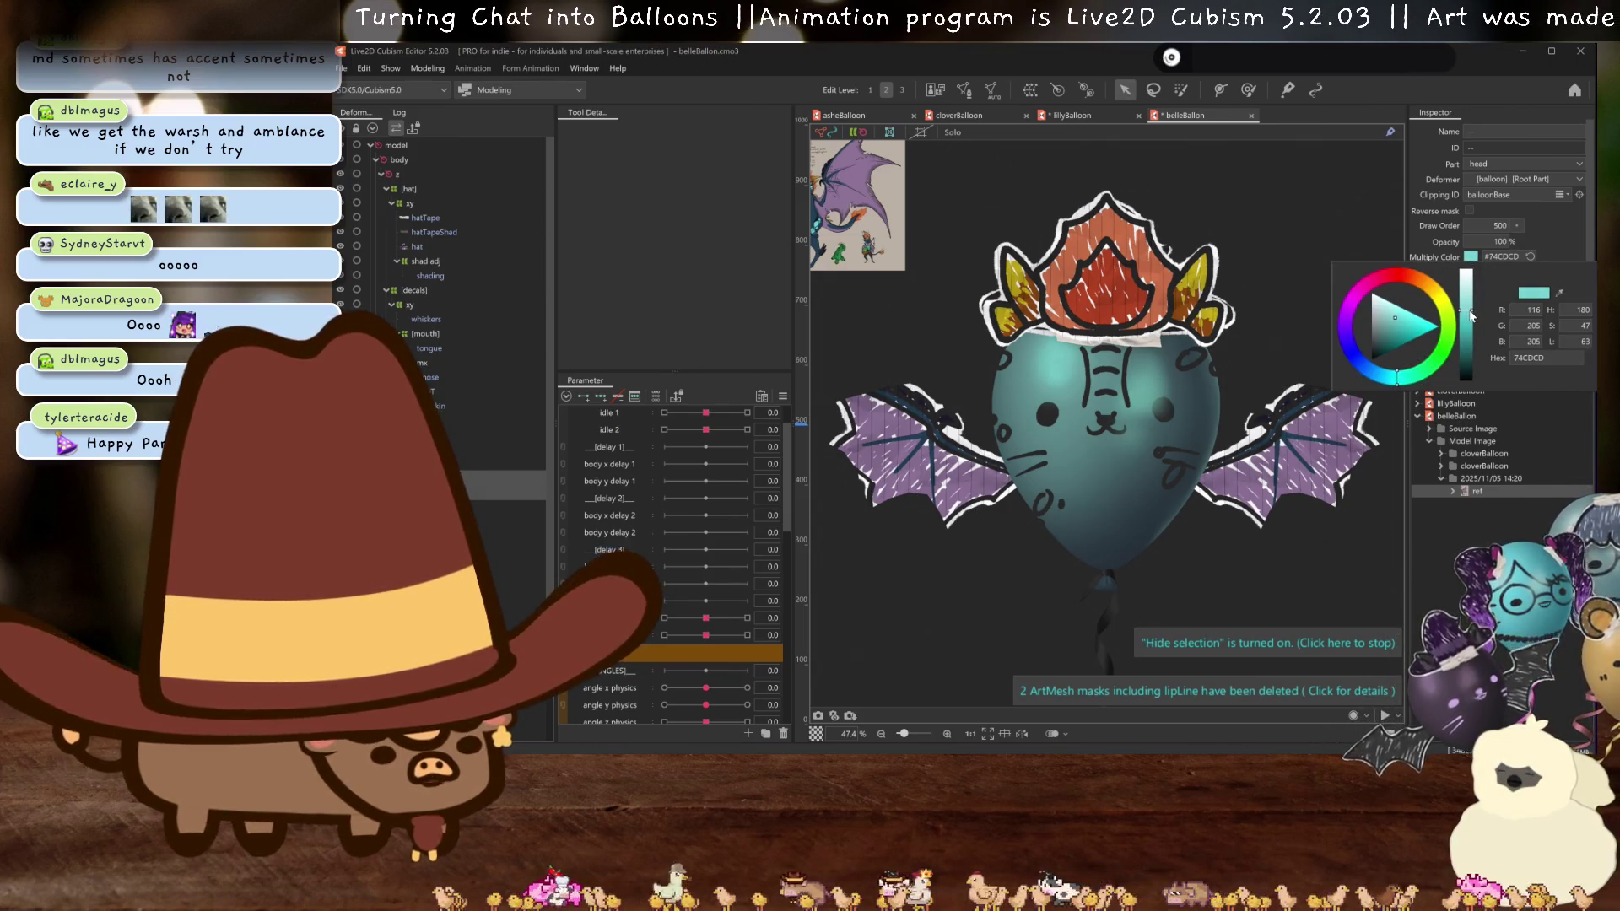
click(1551, 219)
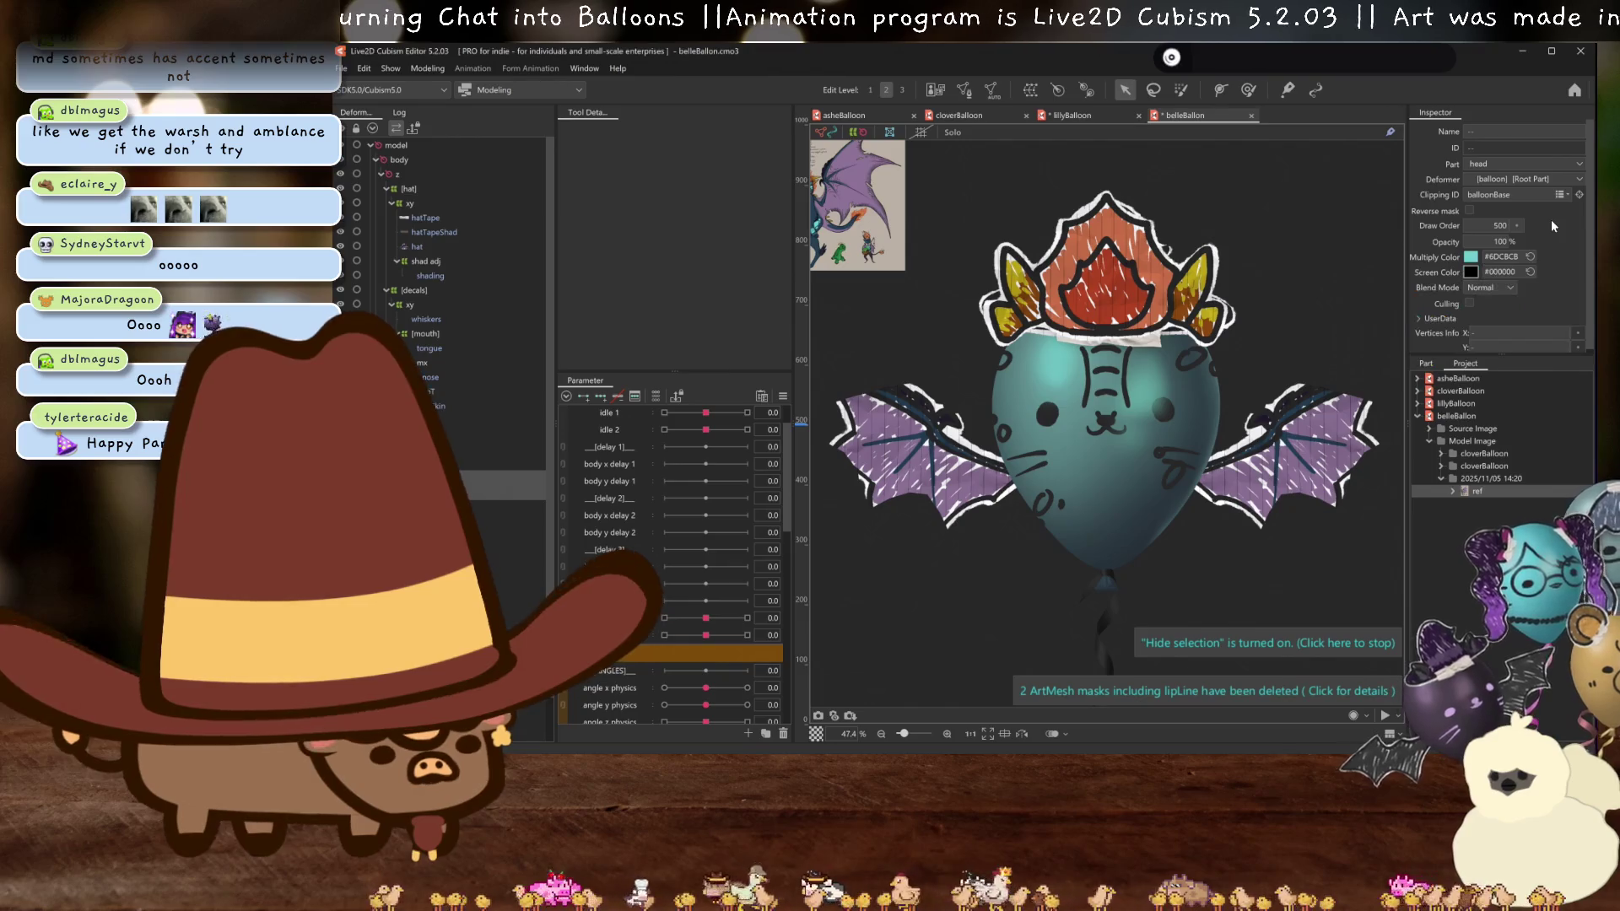
scroll(1125, 340, down, 2)
scroll(1125, 339, up, 4)
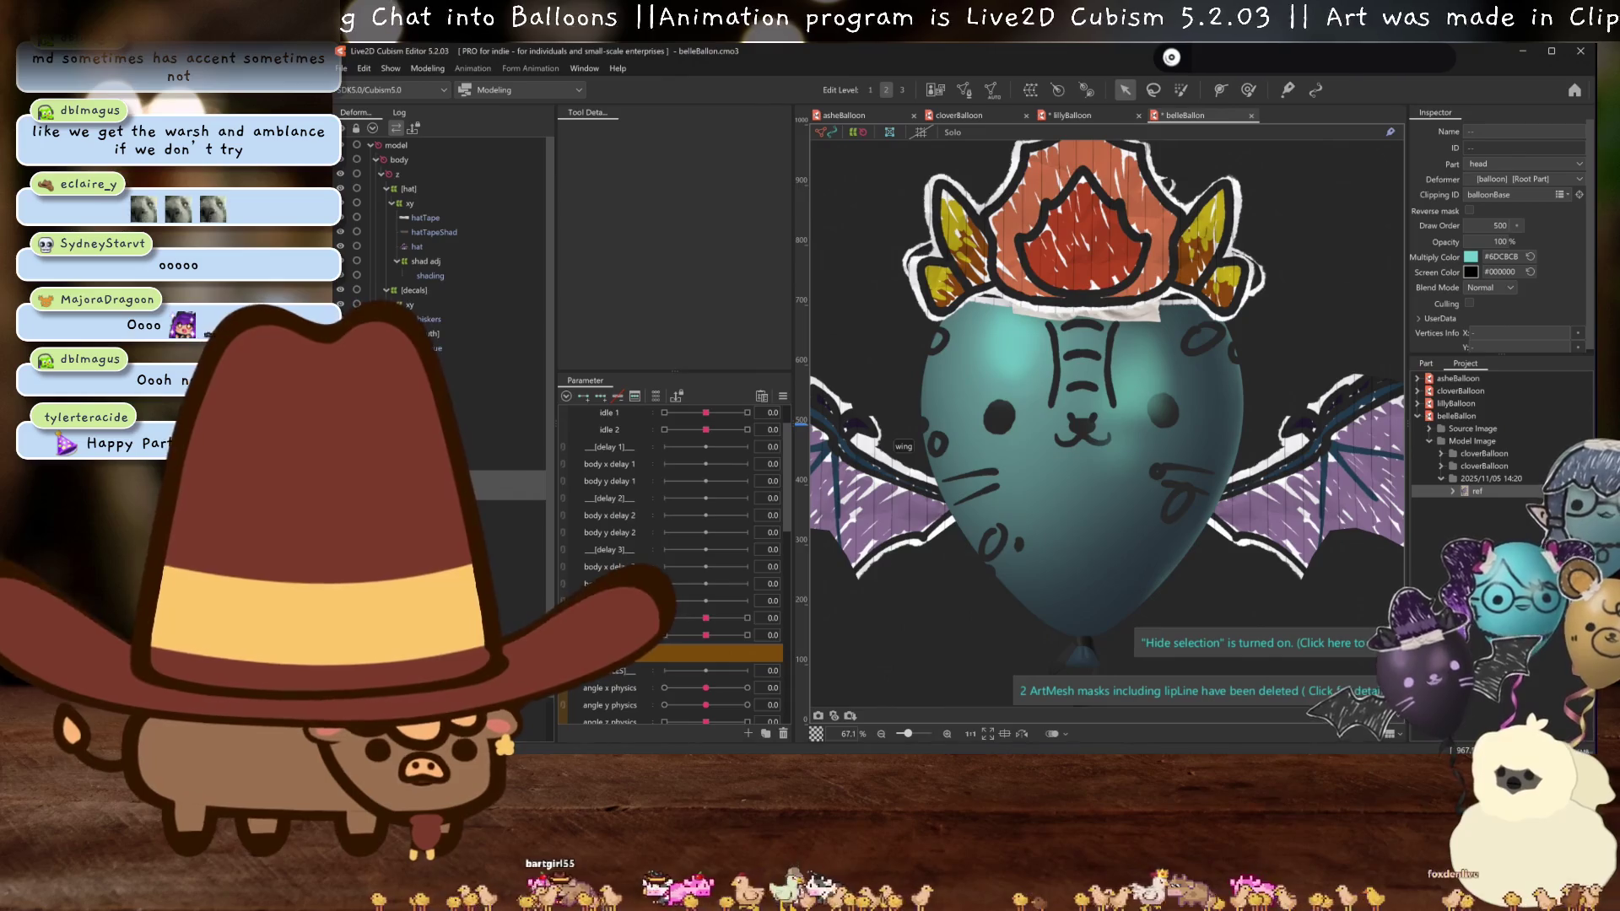
- Show the Part tree and save the model with Ctrl+S
click(426, 376)
click(543, 495)
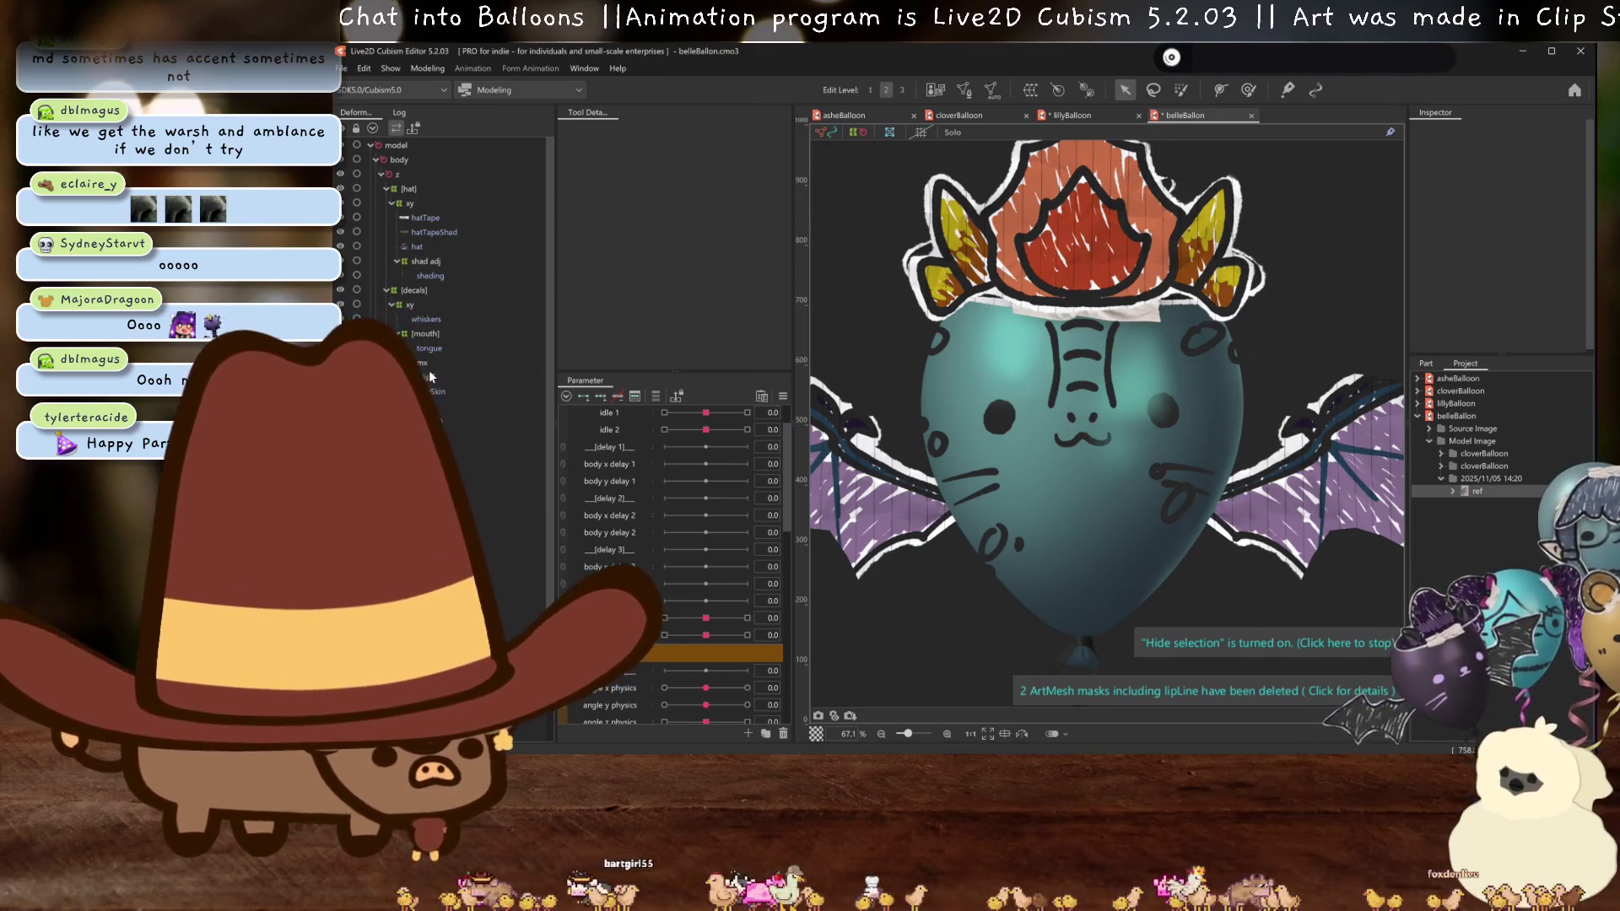
scroll(543, 495, down, 1)
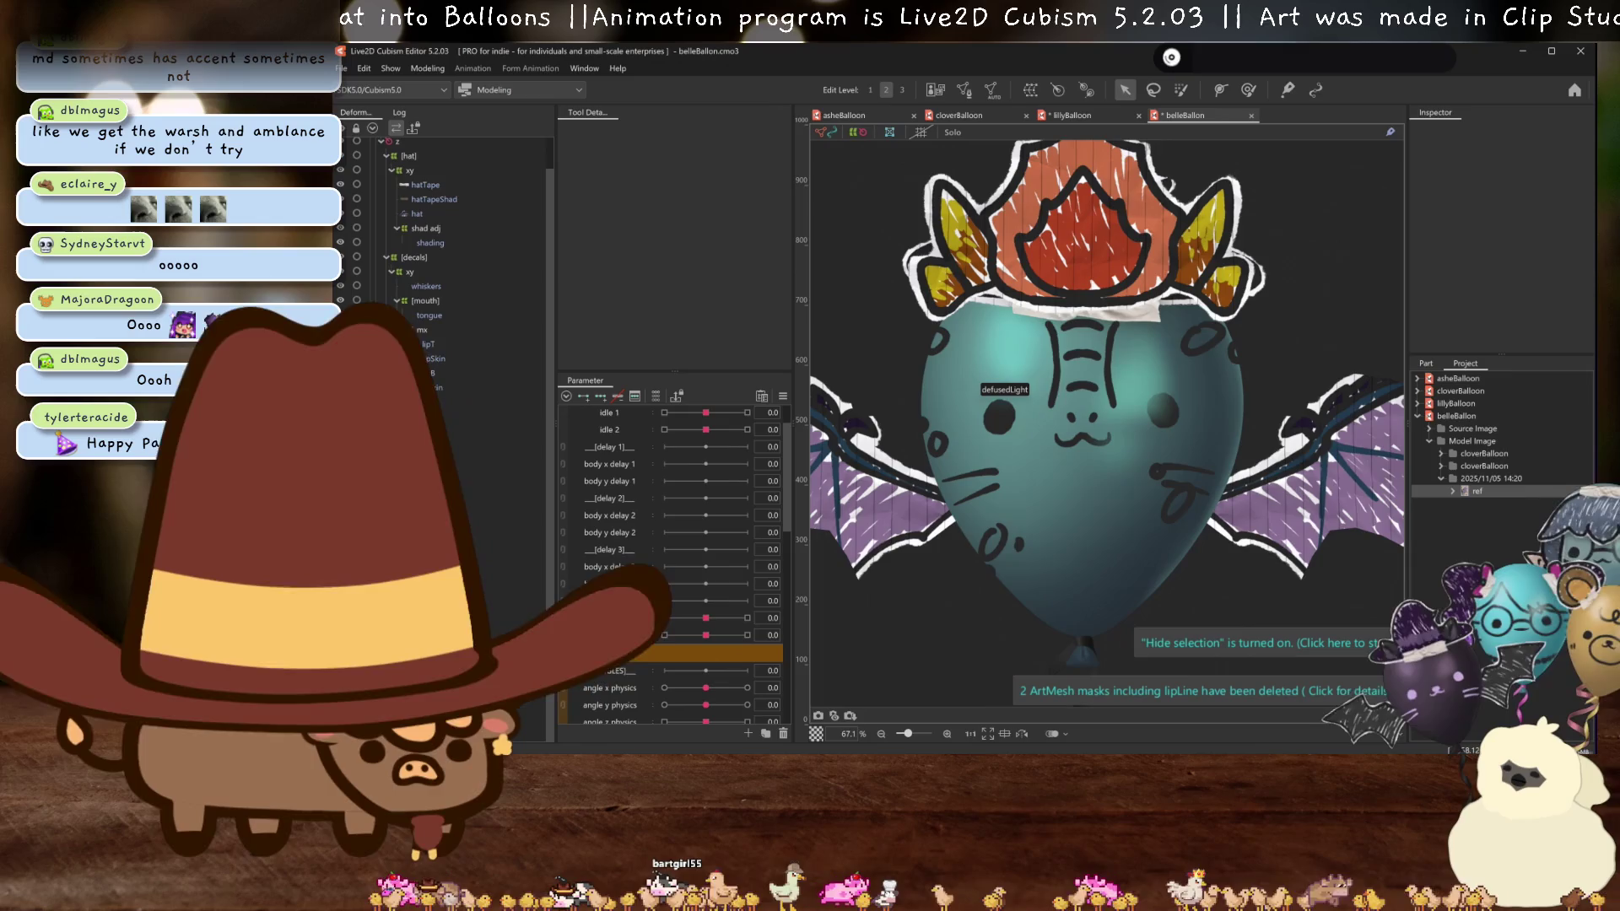
click(1437, 372)
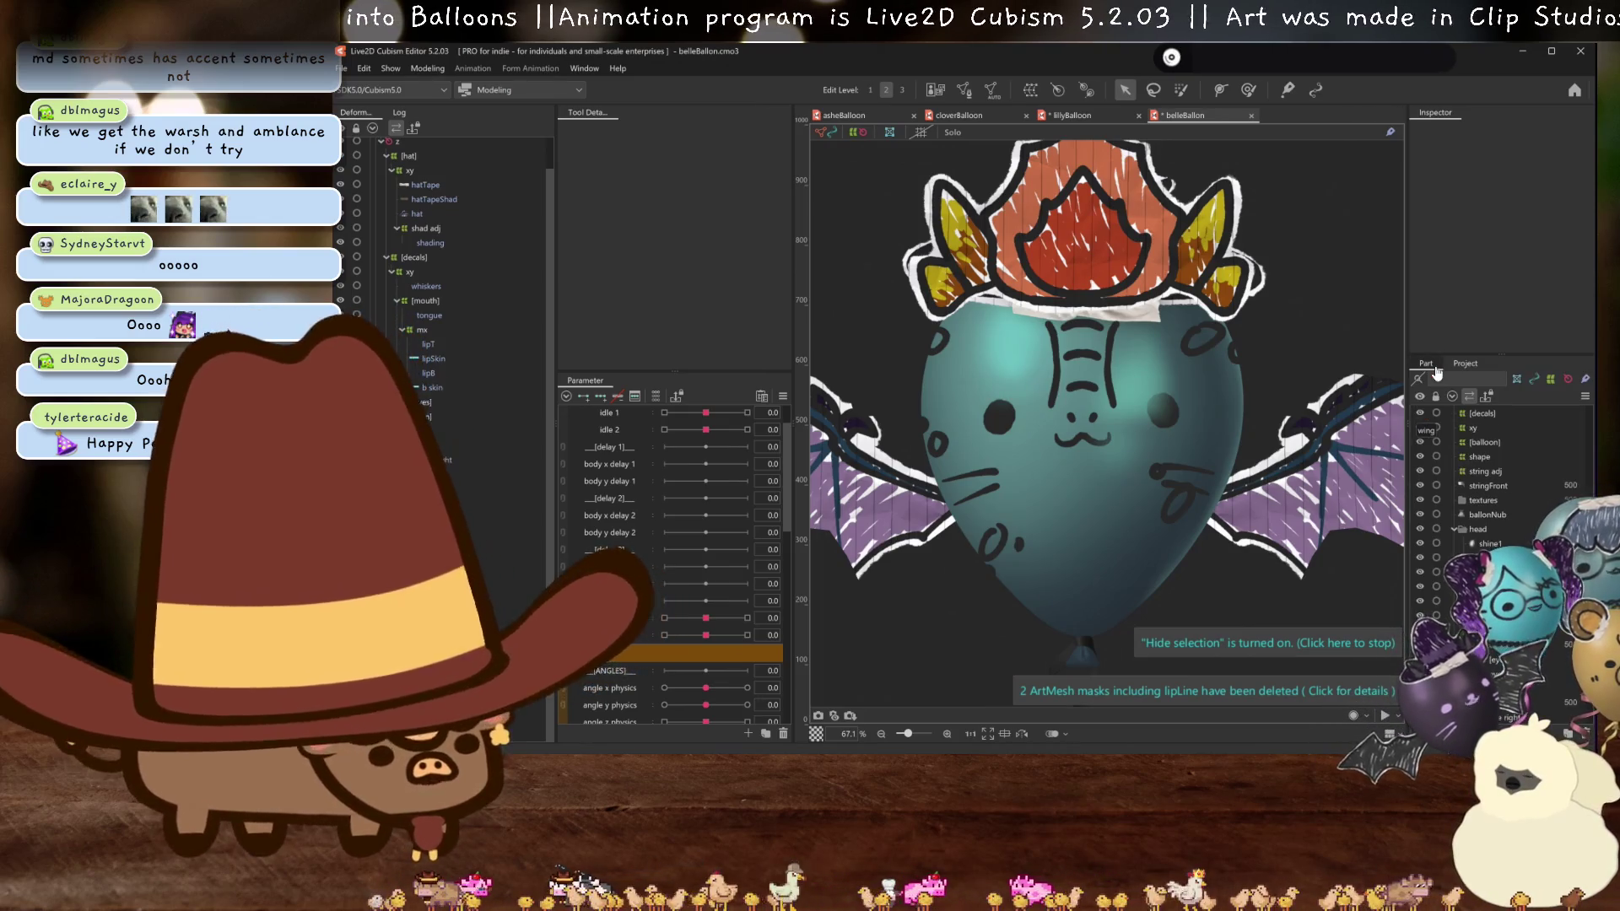
key(ctrl+s)
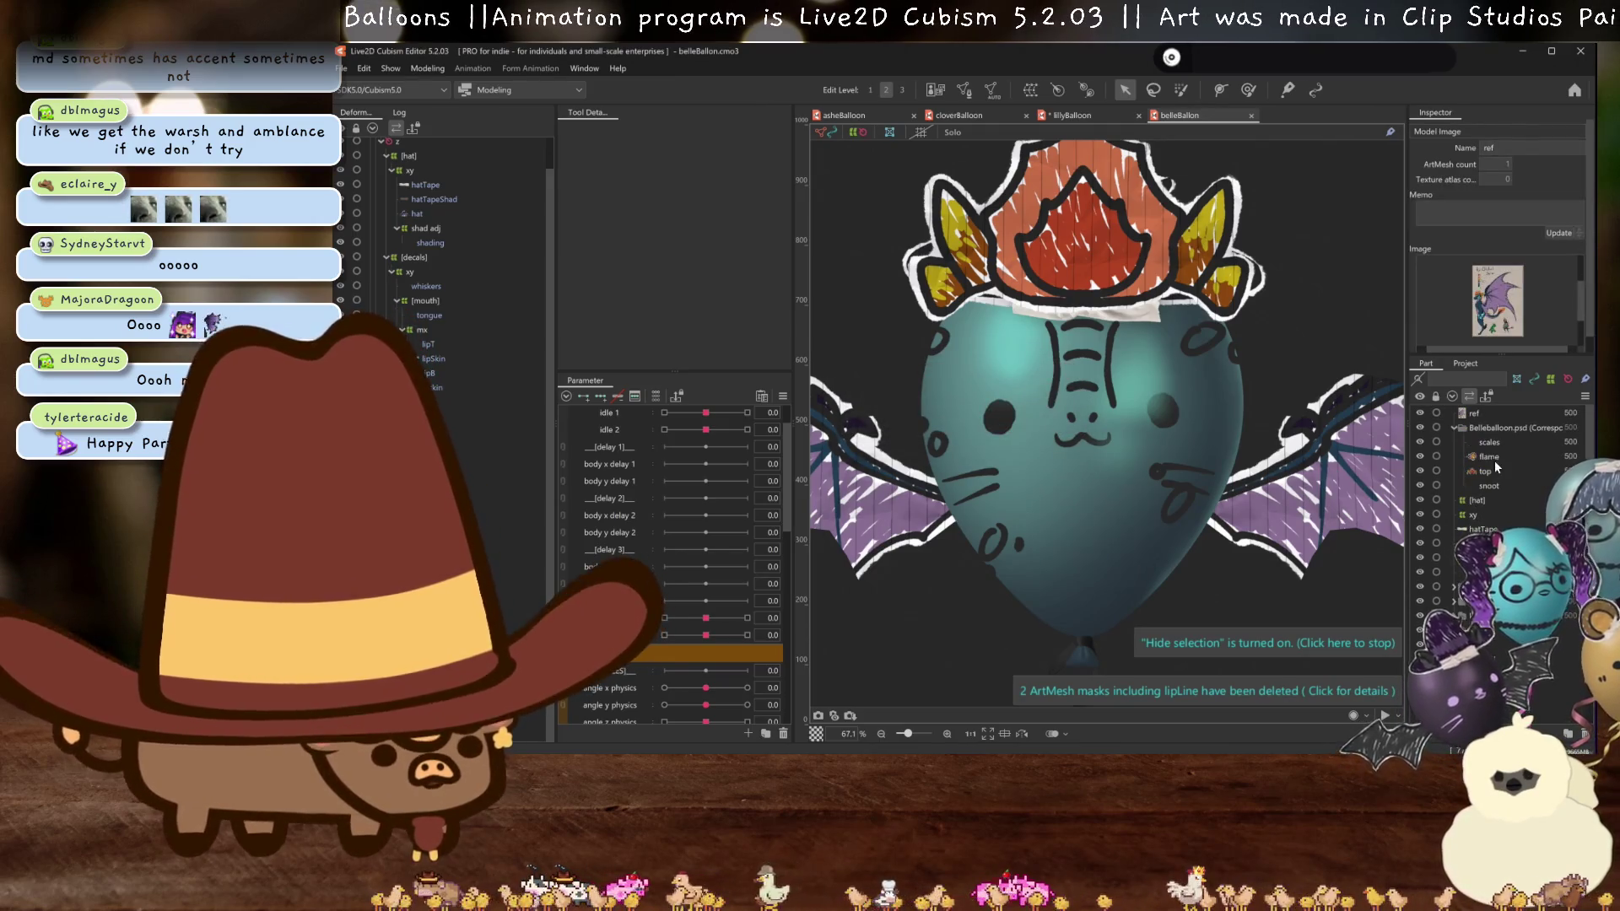
- Select the snoot mesh and move it under the mx (toplip) deformer
click(1484, 485)
click(1484, 445)
scroll(1494, 498, down, 5)
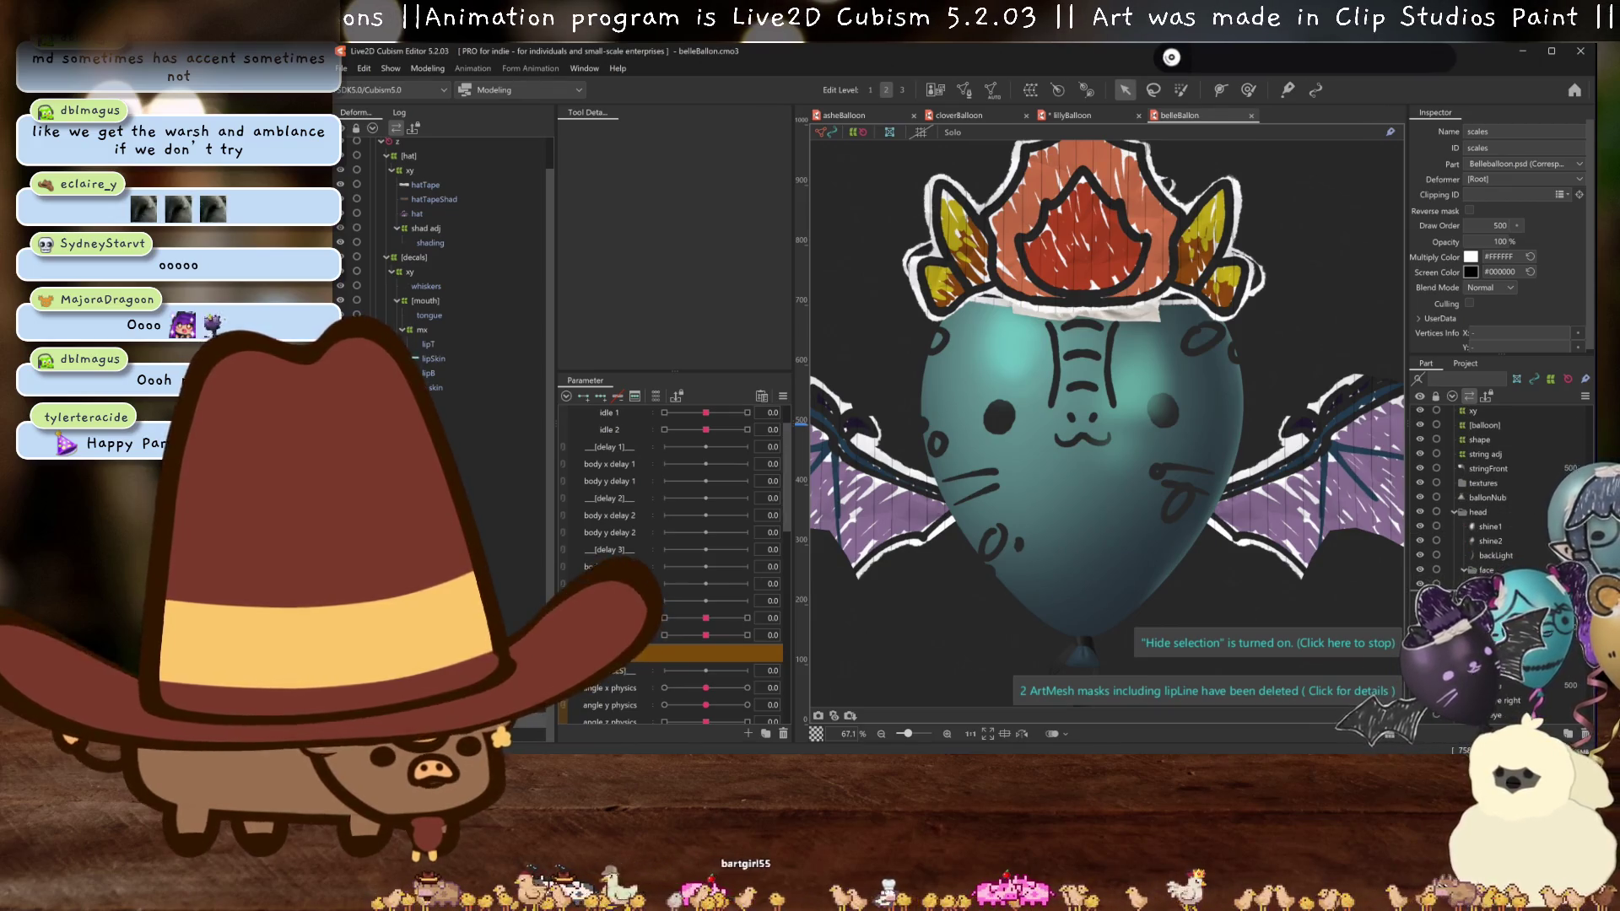
scroll(1498, 559, down, 2)
shift+click(1499, 560)
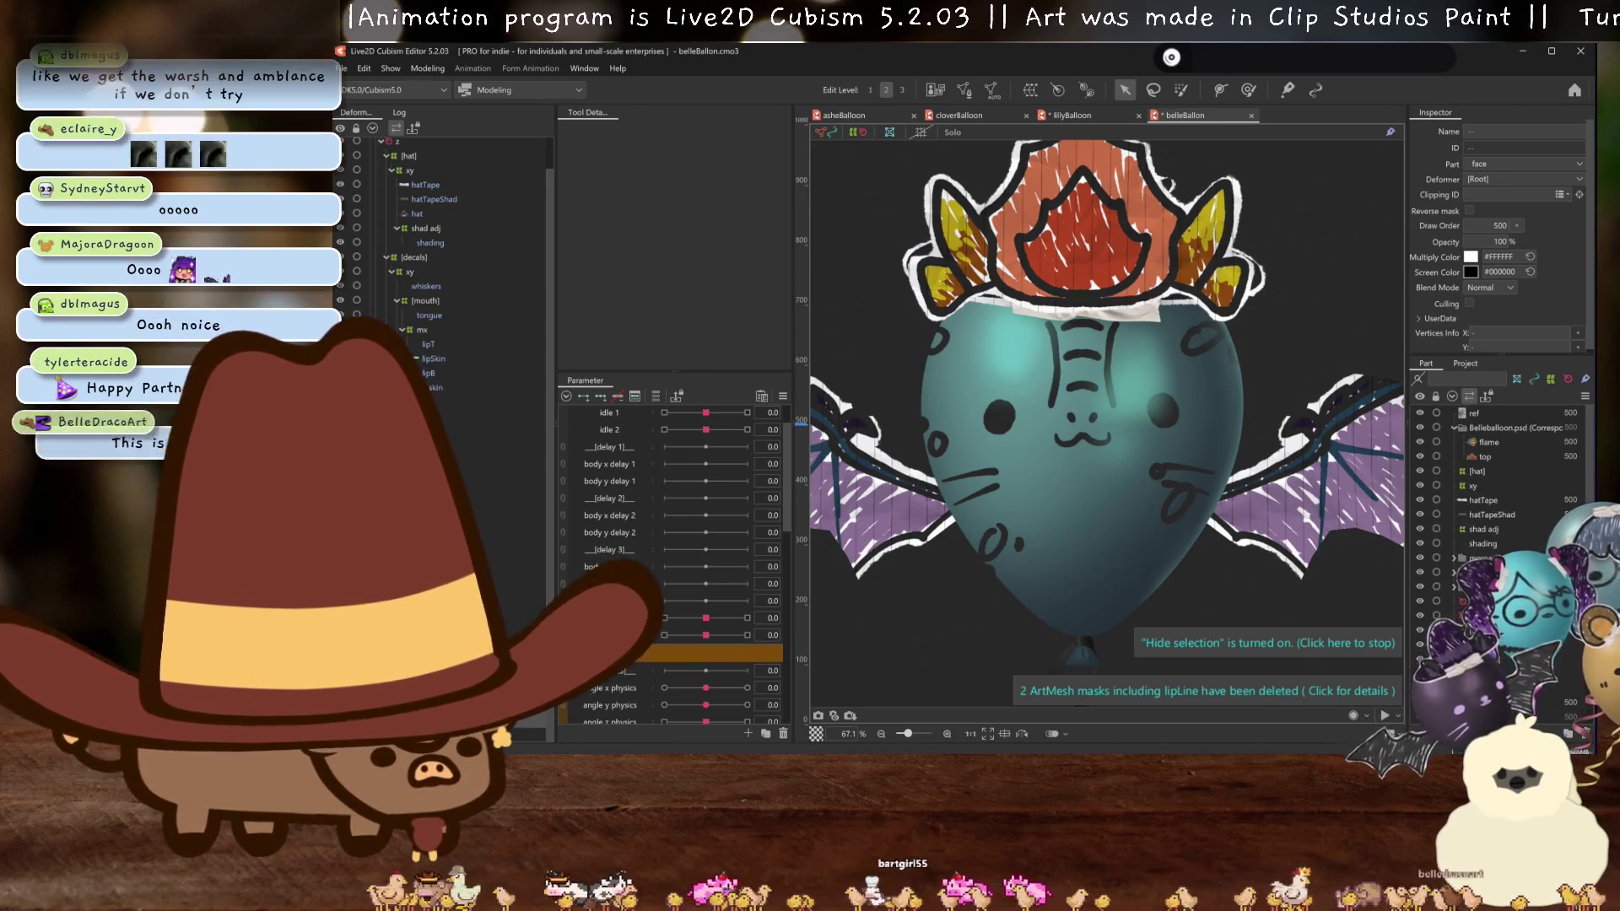
click(1499, 560)
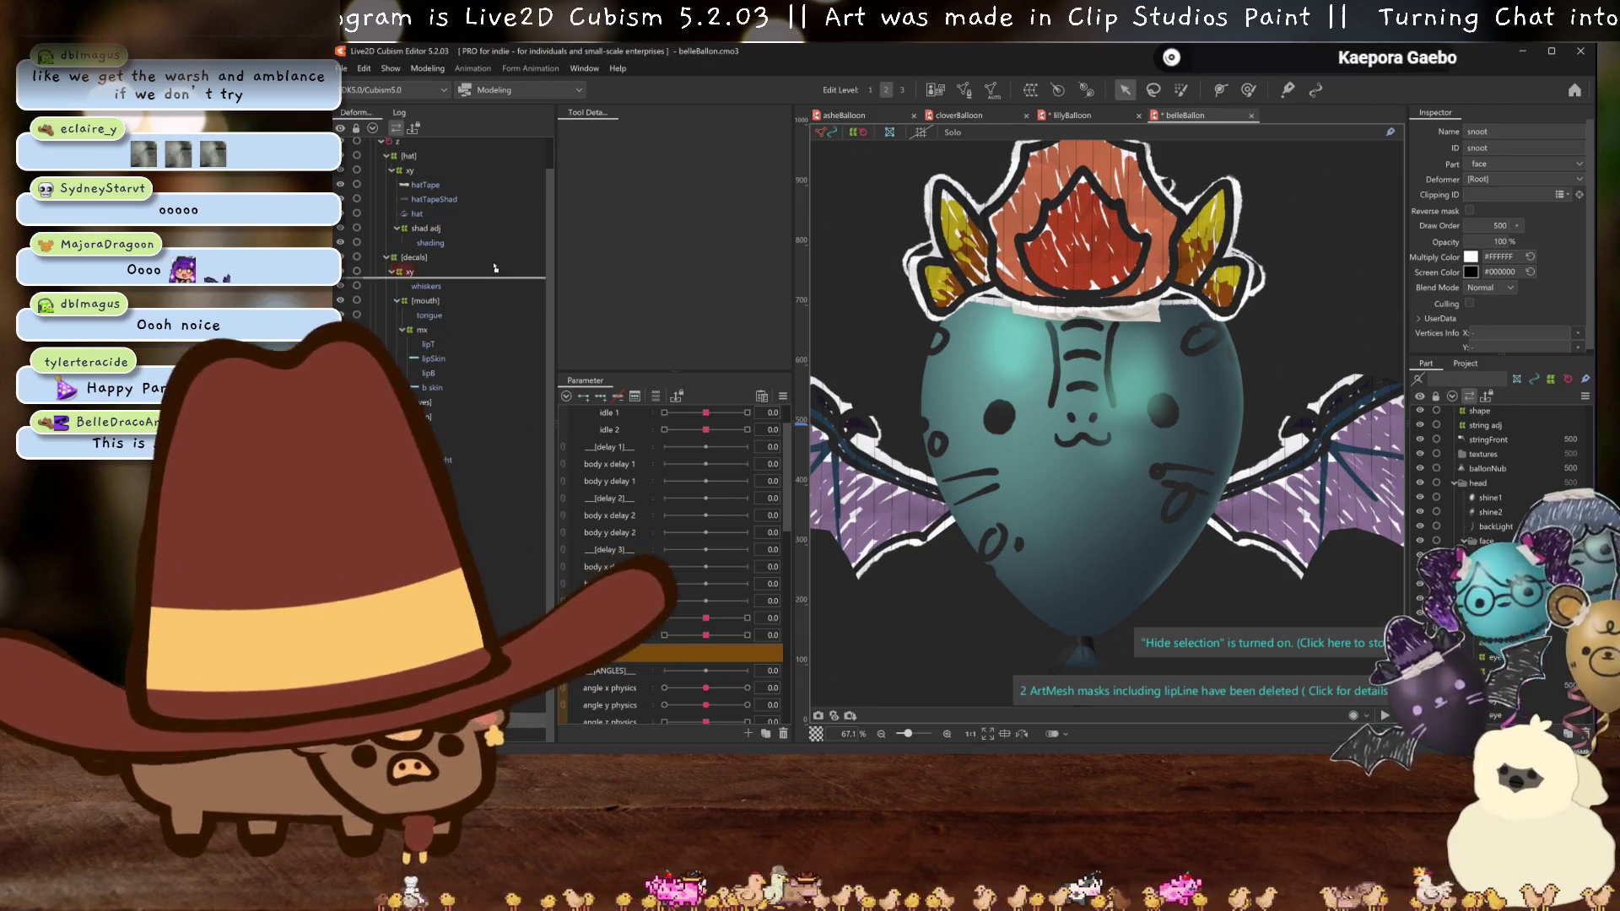
drag(495, 268, 425, 334)
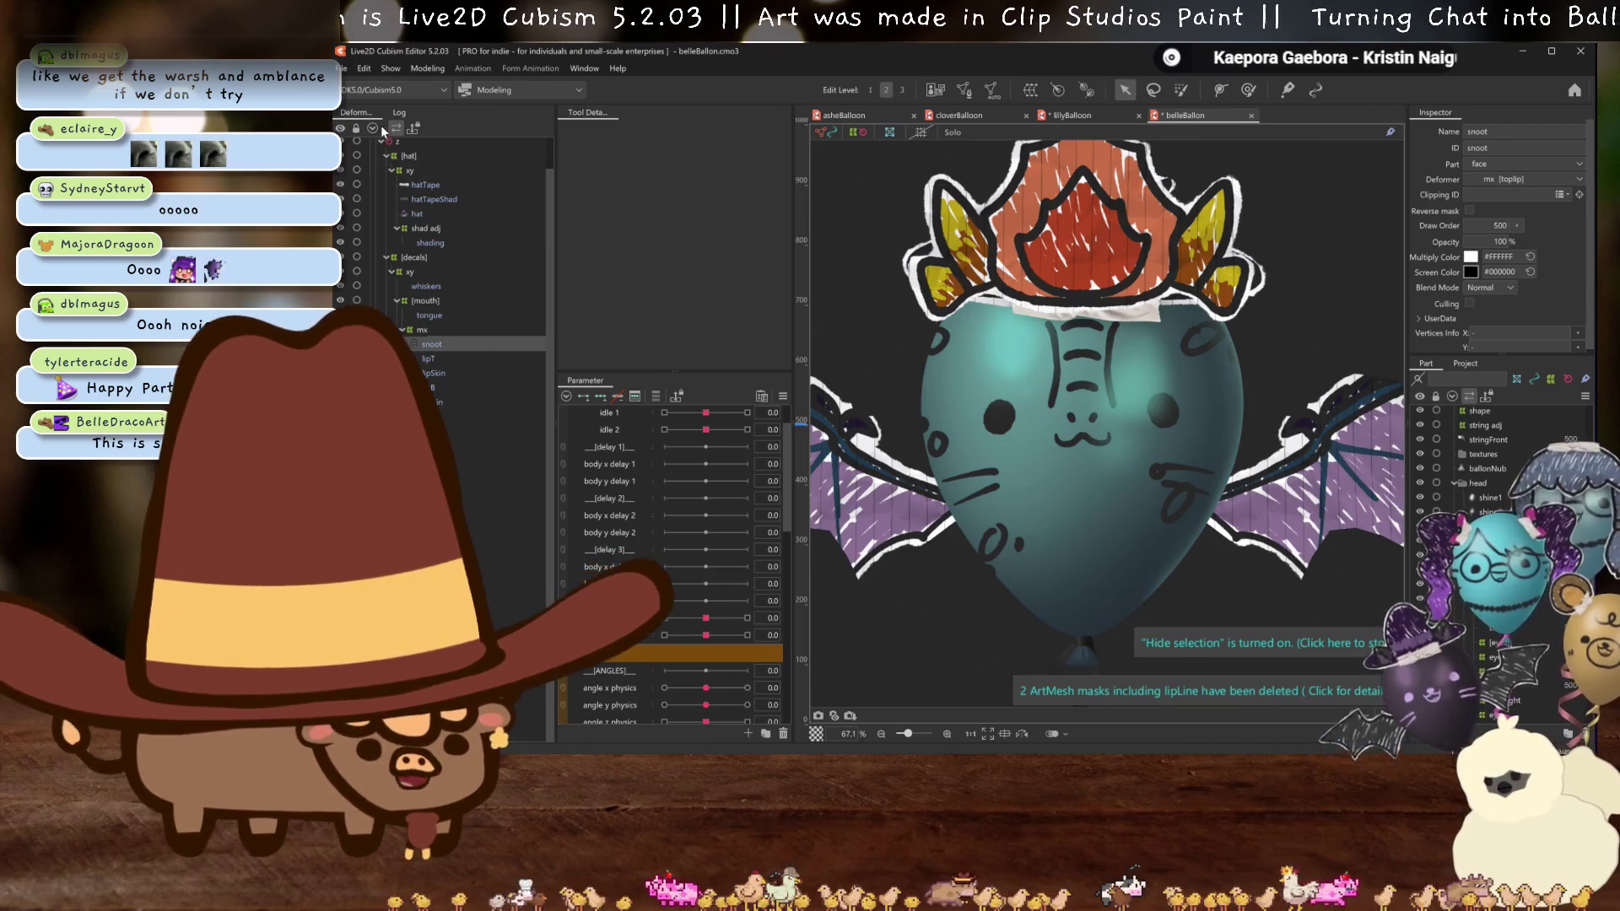
click(431, 70)
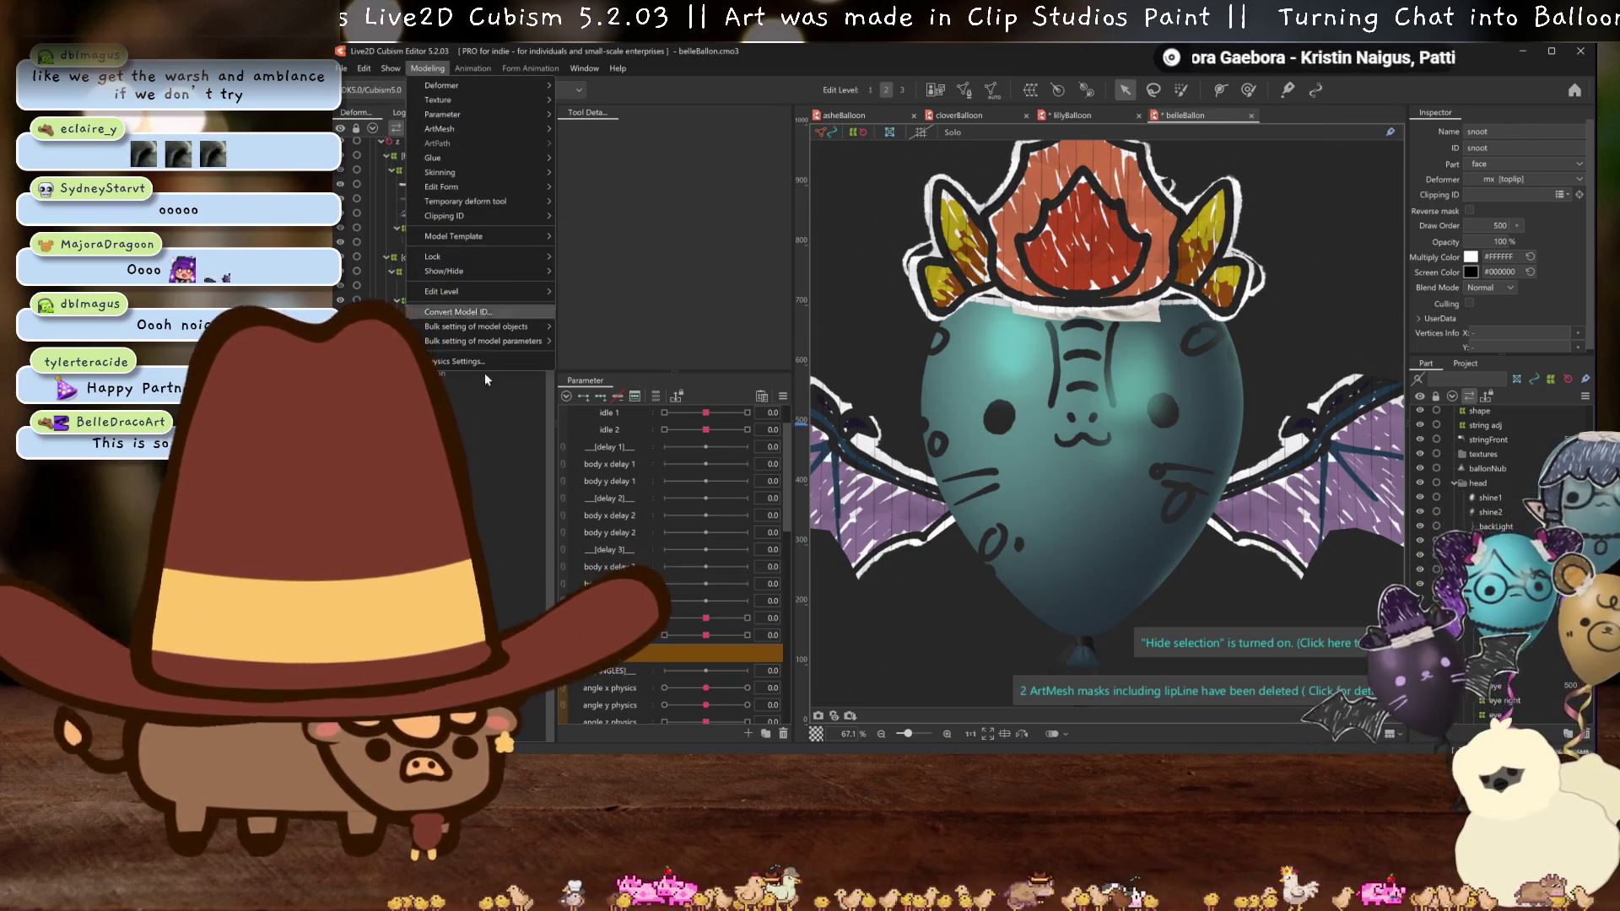
click(477, 362)
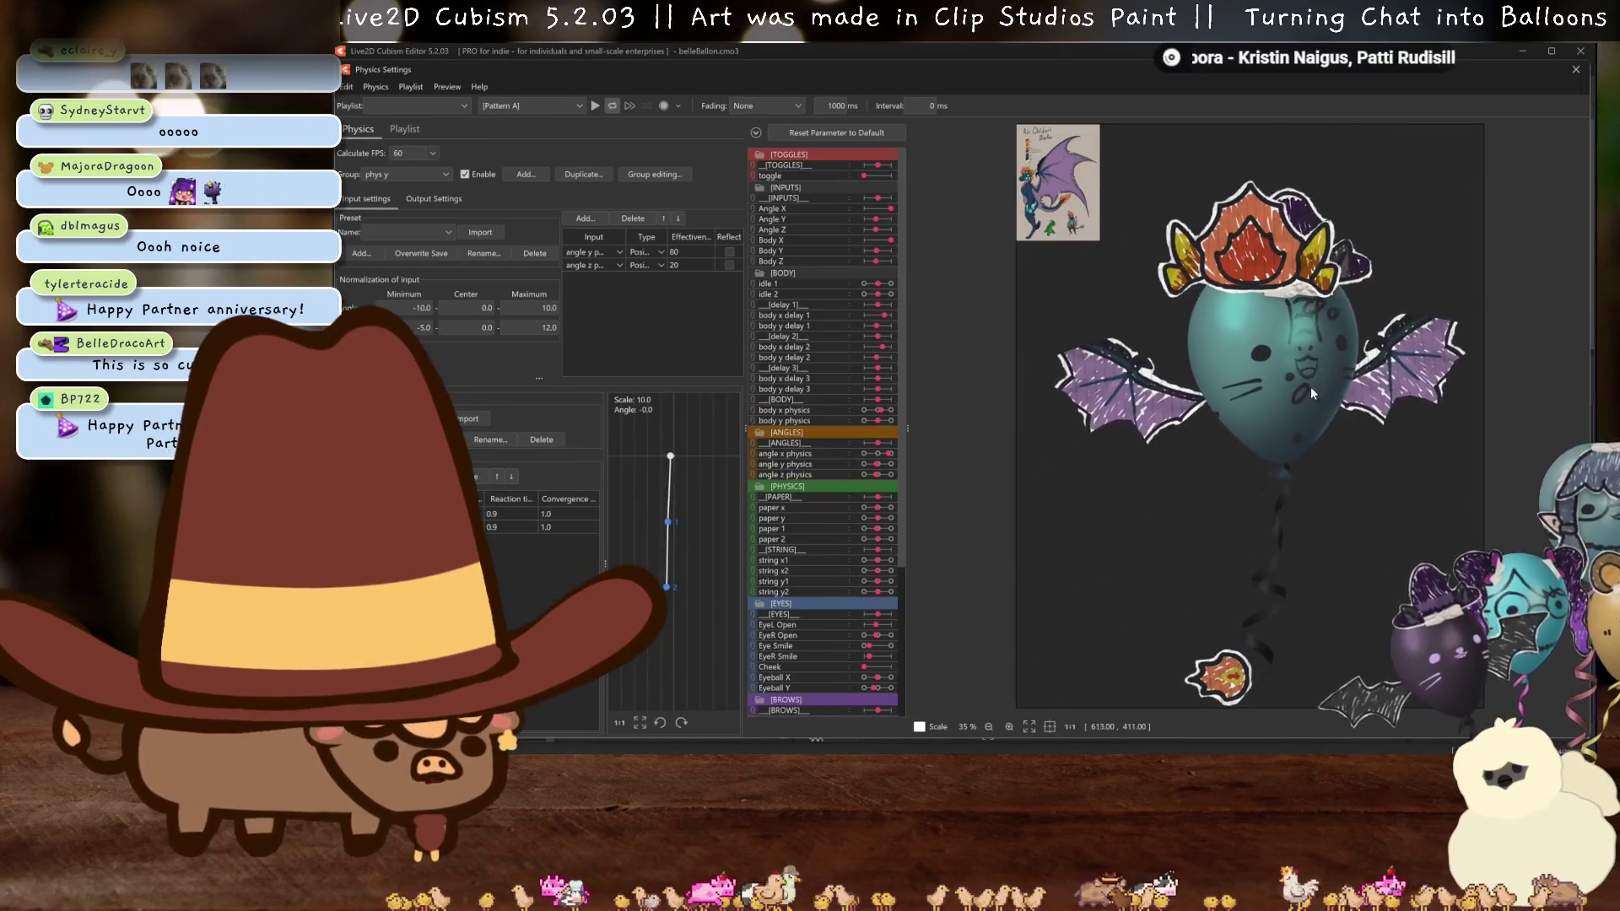
scroll(1310, 387, up, 5)
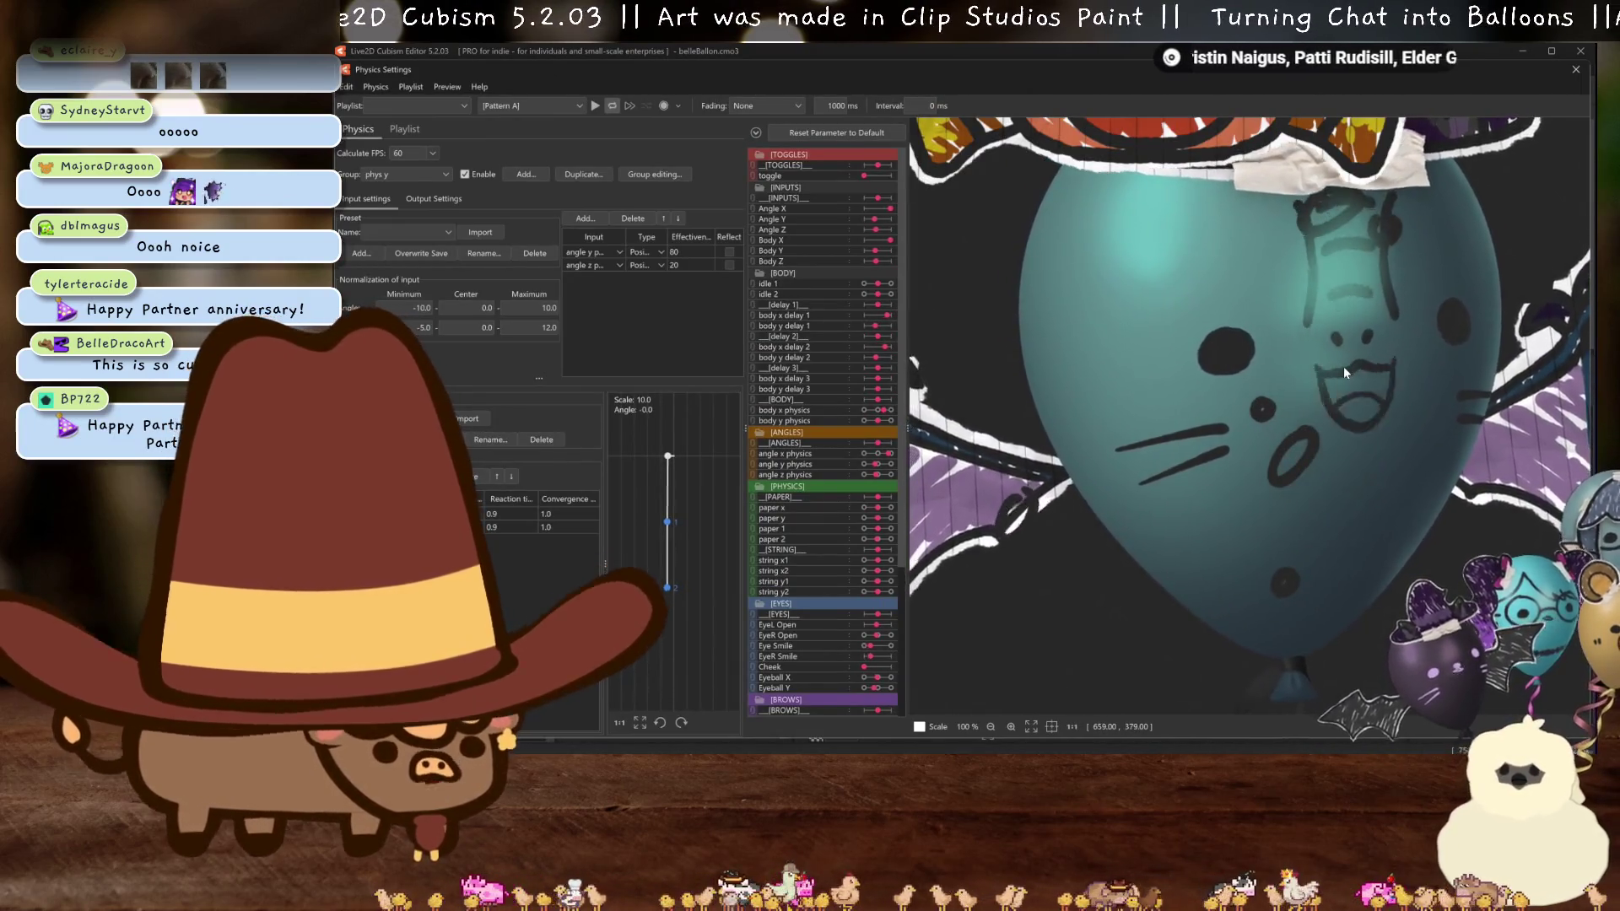
drag(1343, 367, 1209, 386)
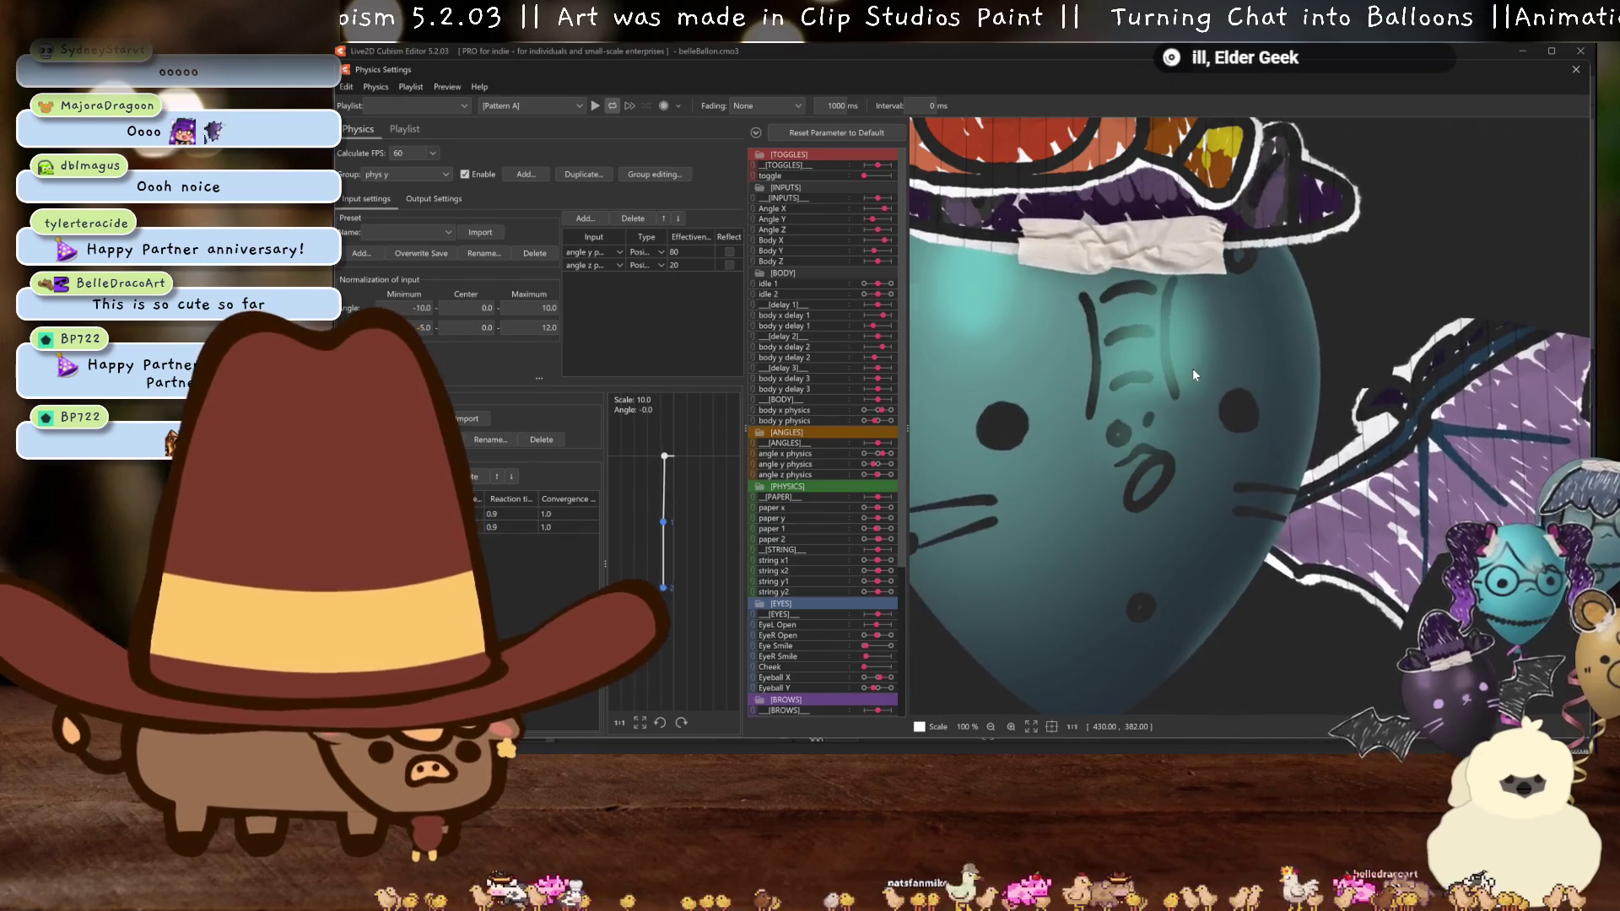
- Close Physics Settings and keep the snoot mesh under the mx deformer
click(1576, 69)
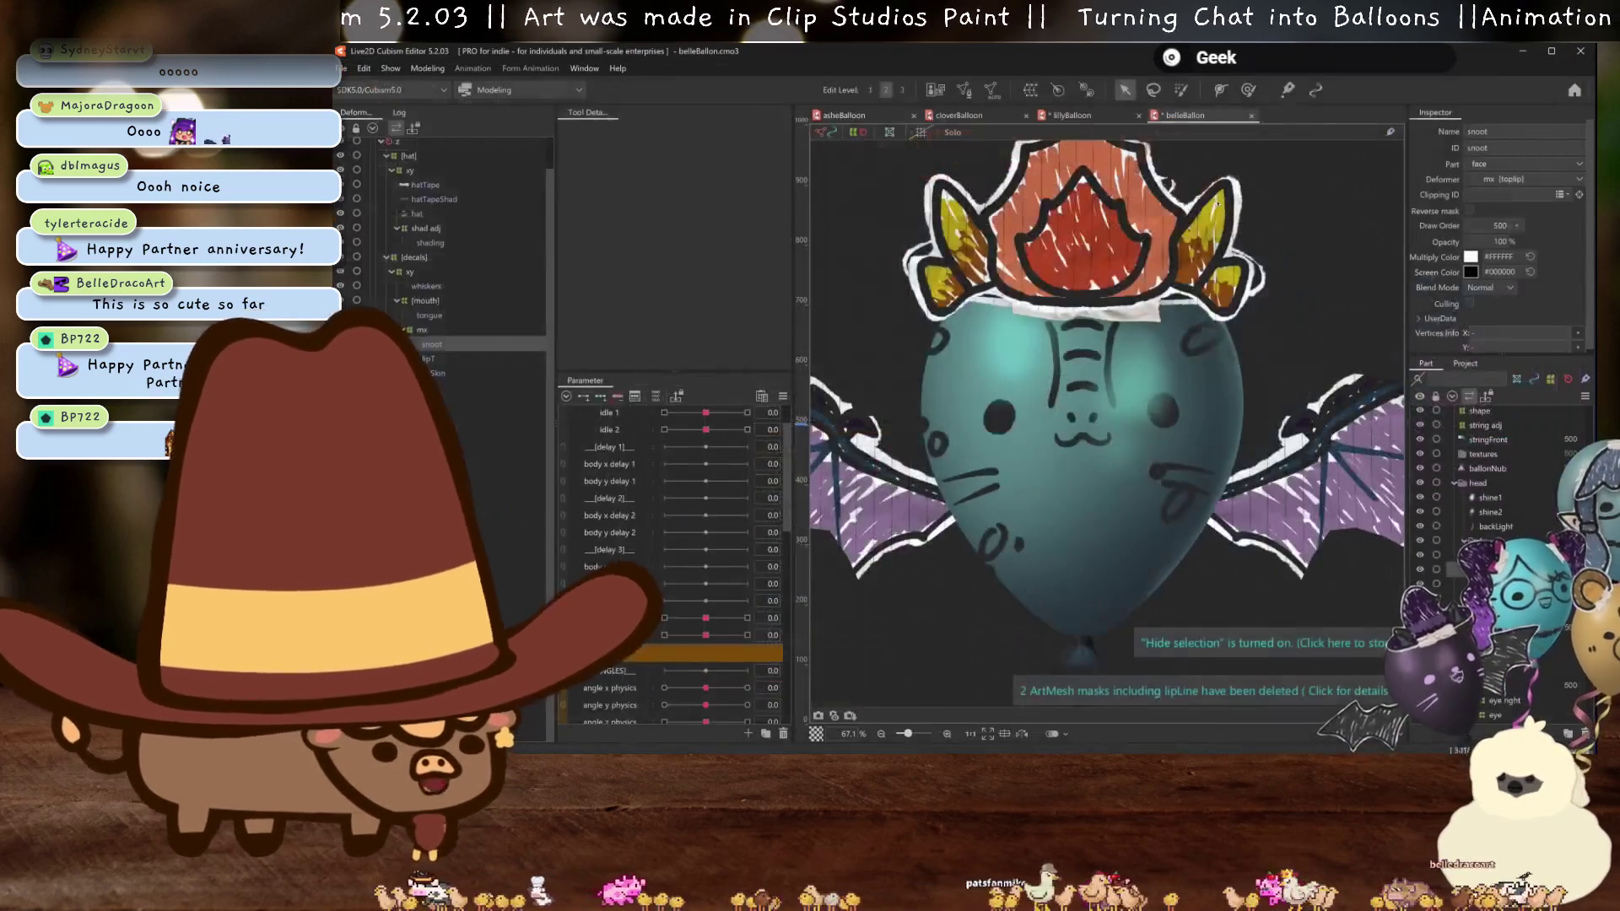
click(422, 330)
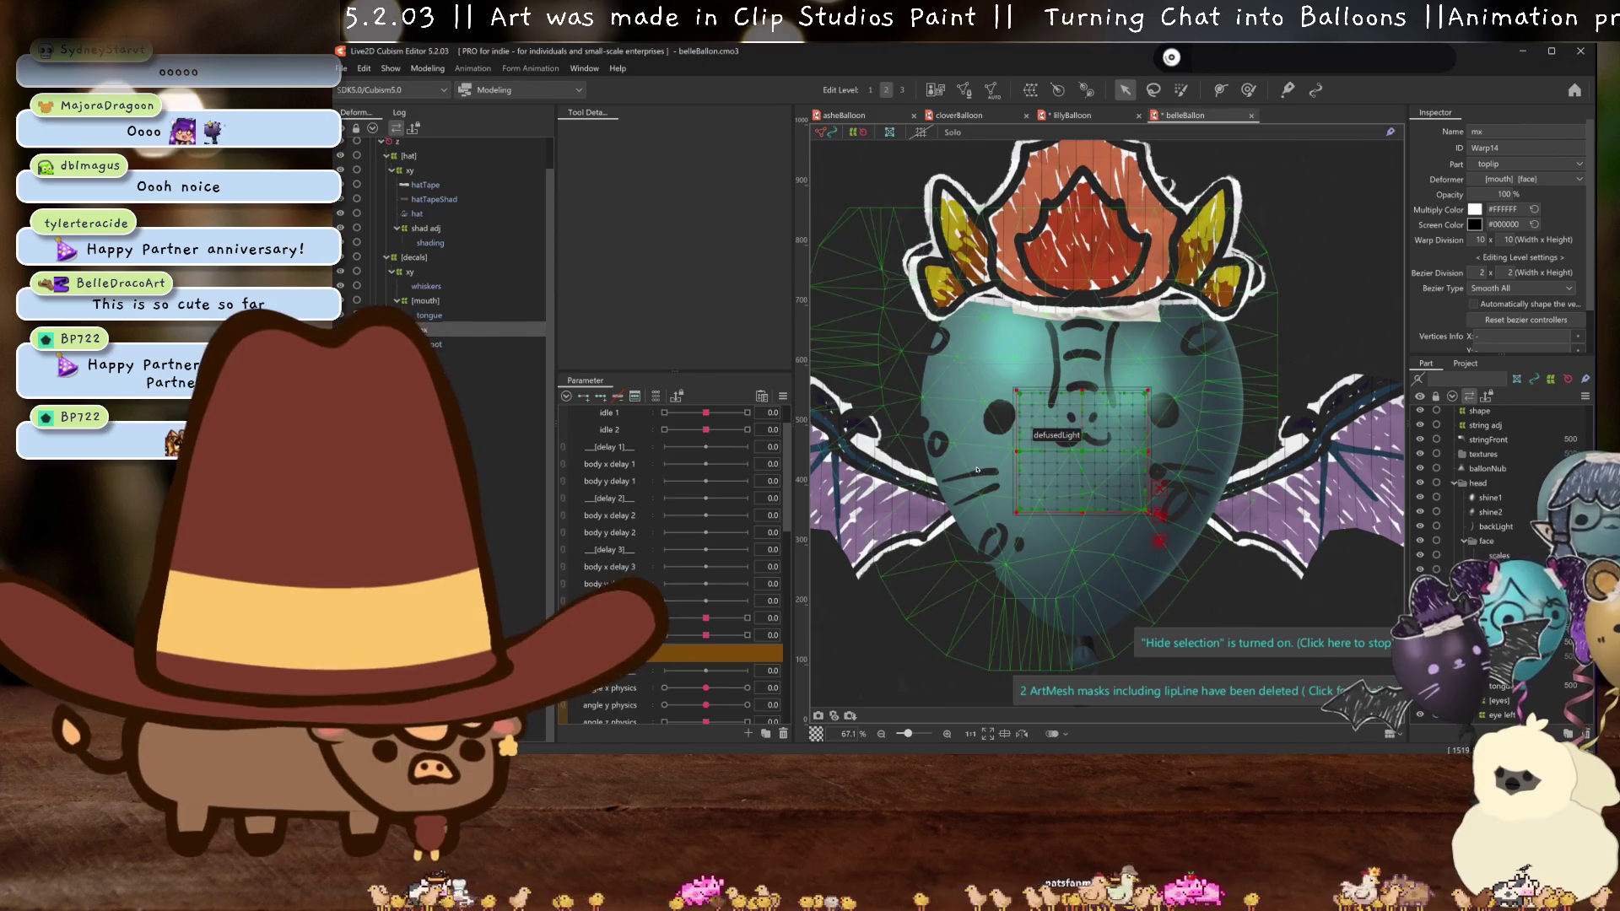
click(443, 335)
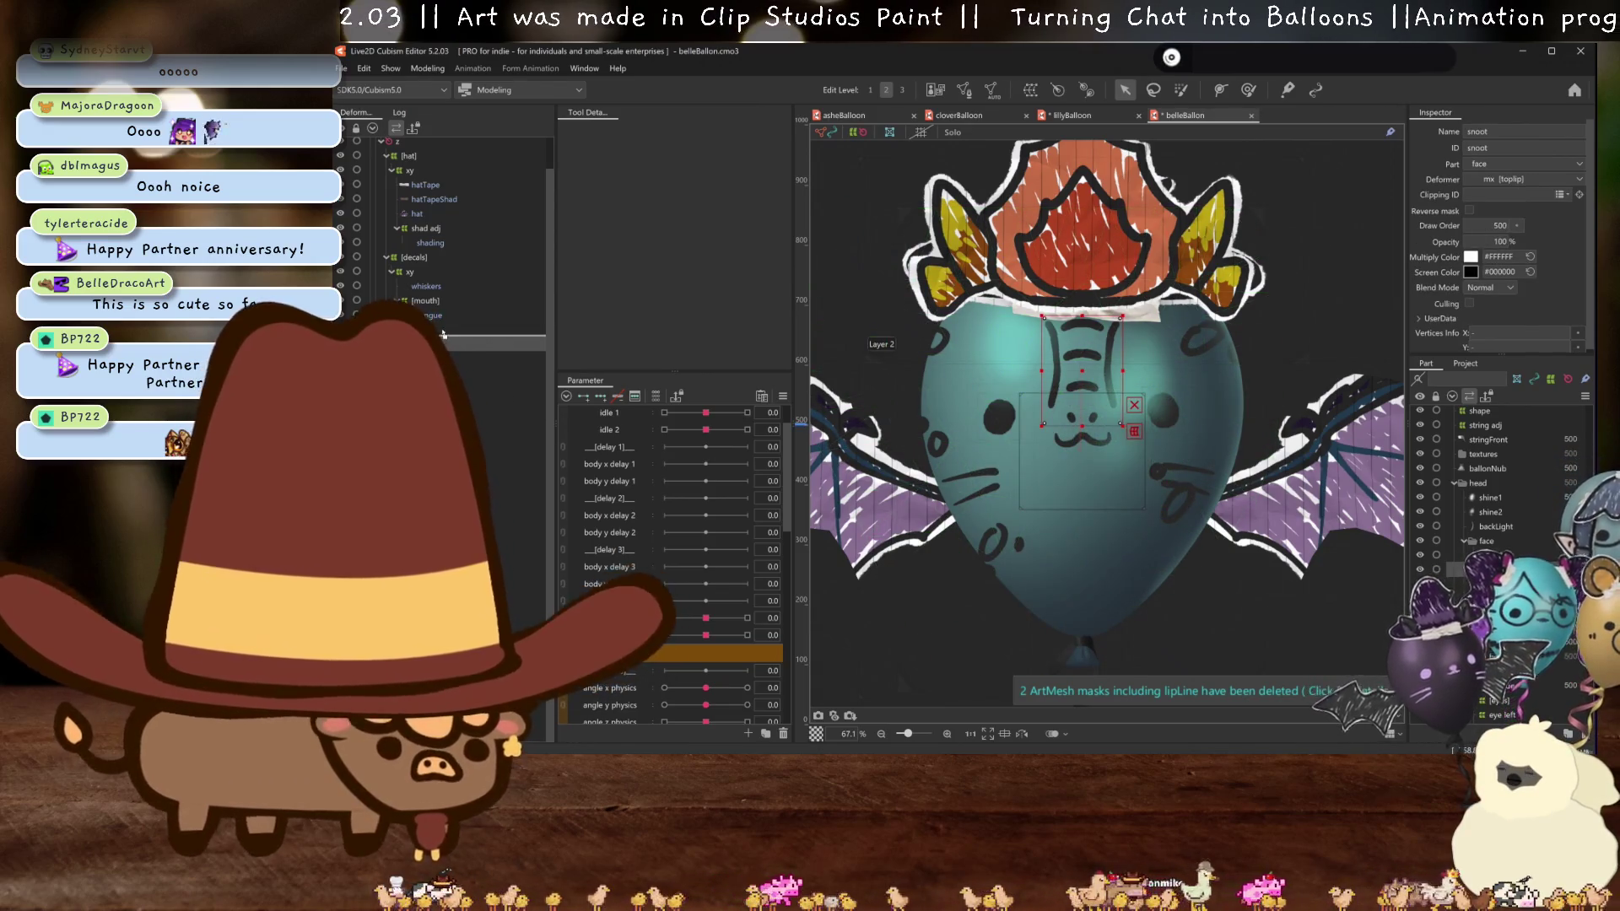
drag(443, 335, 443, 335)
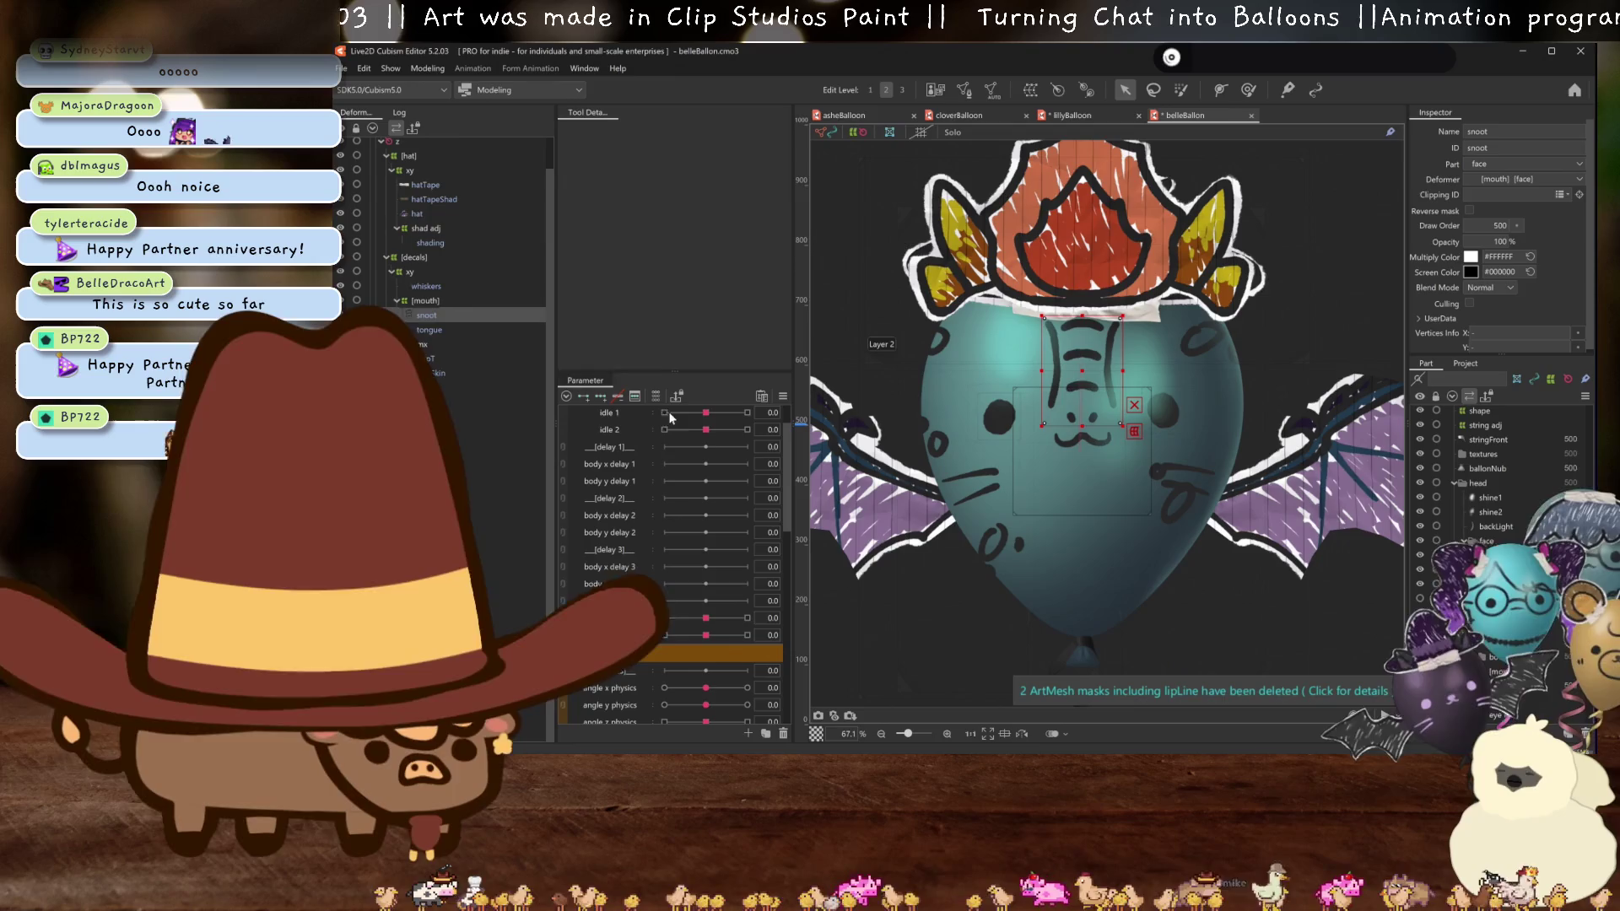
click(1030, 89)
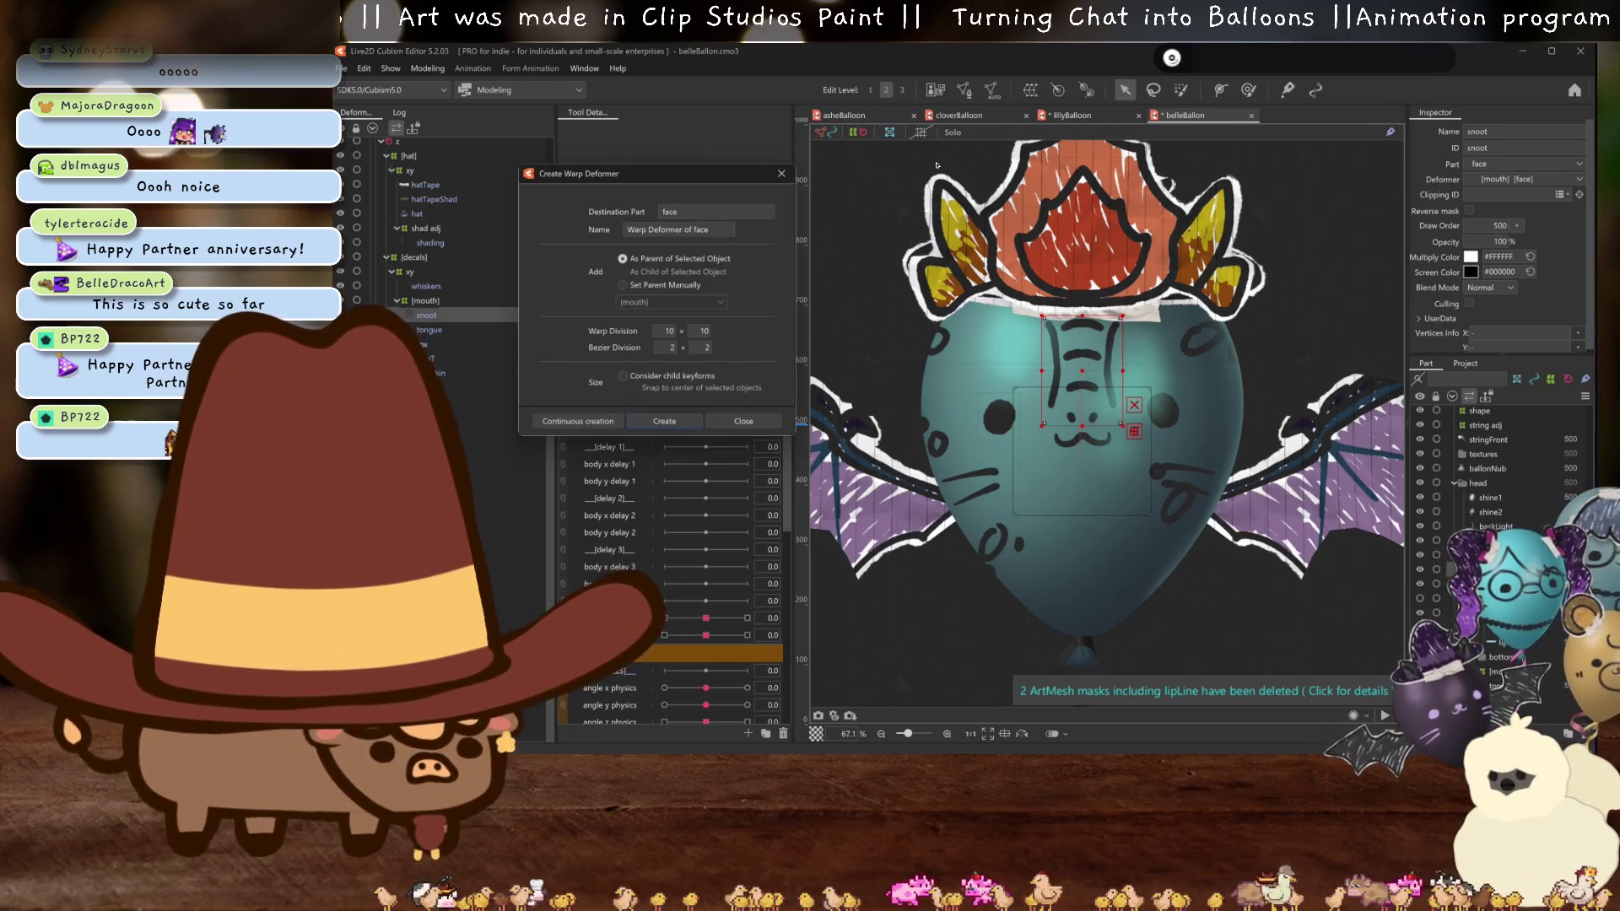
click(782, 173)
drag(426, 314, 438, 341)
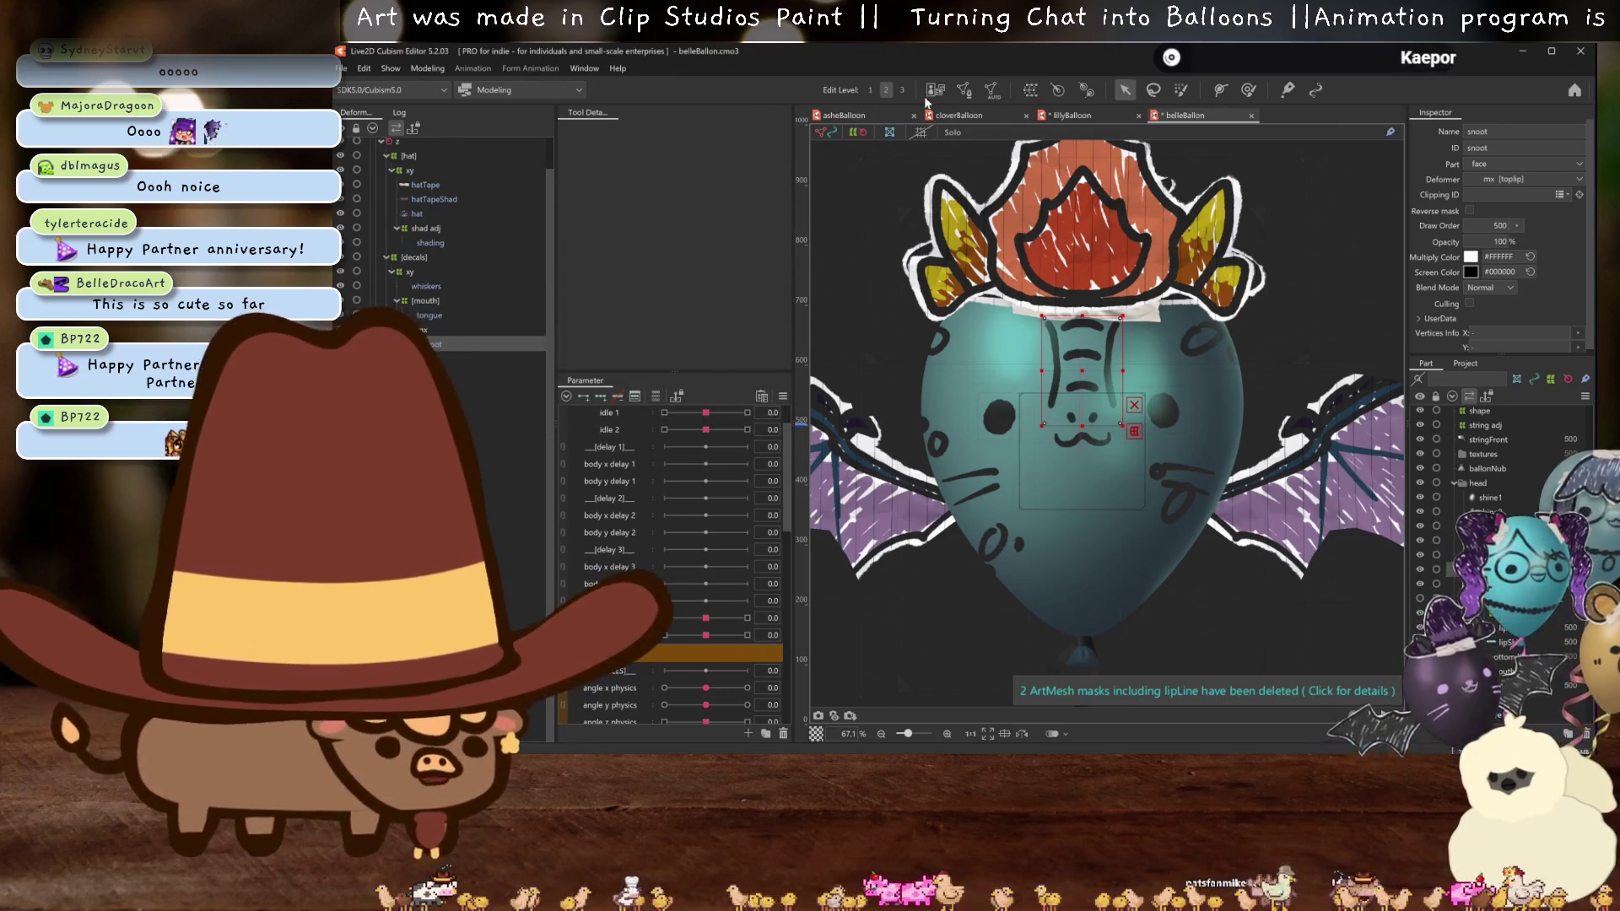
- Generate a Standard automatic mesh for snoot, reset mouth x to 0, and move snoot into [mouth]
click(991, 90)
click(656, 218)
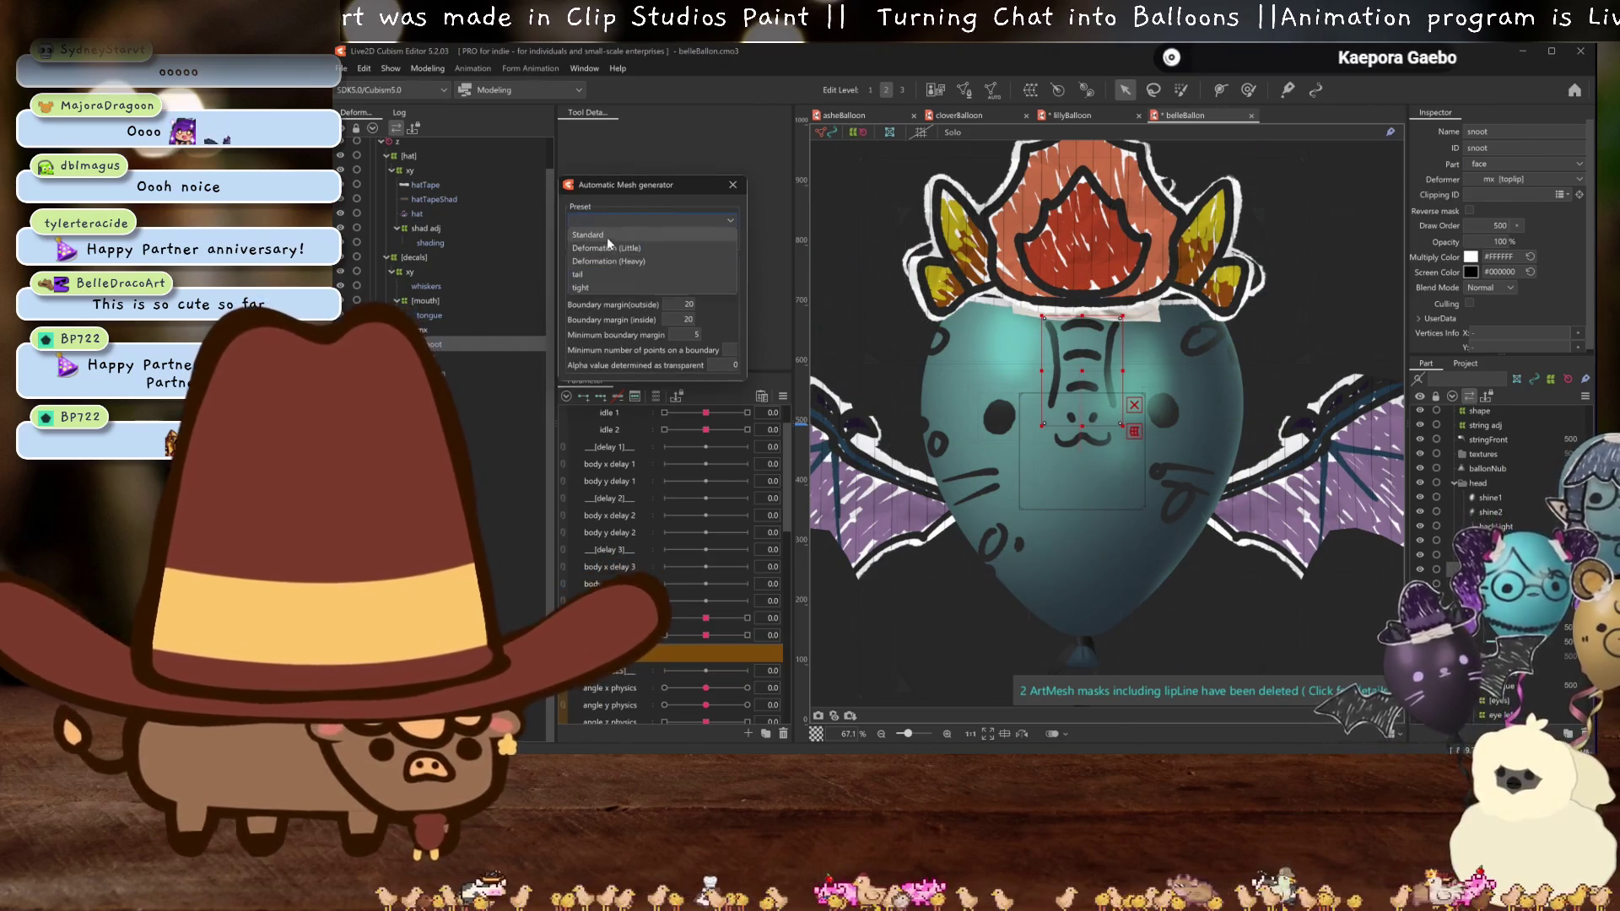
click(605, 239)
key(Return)
scroll(695, 568, down, 3)
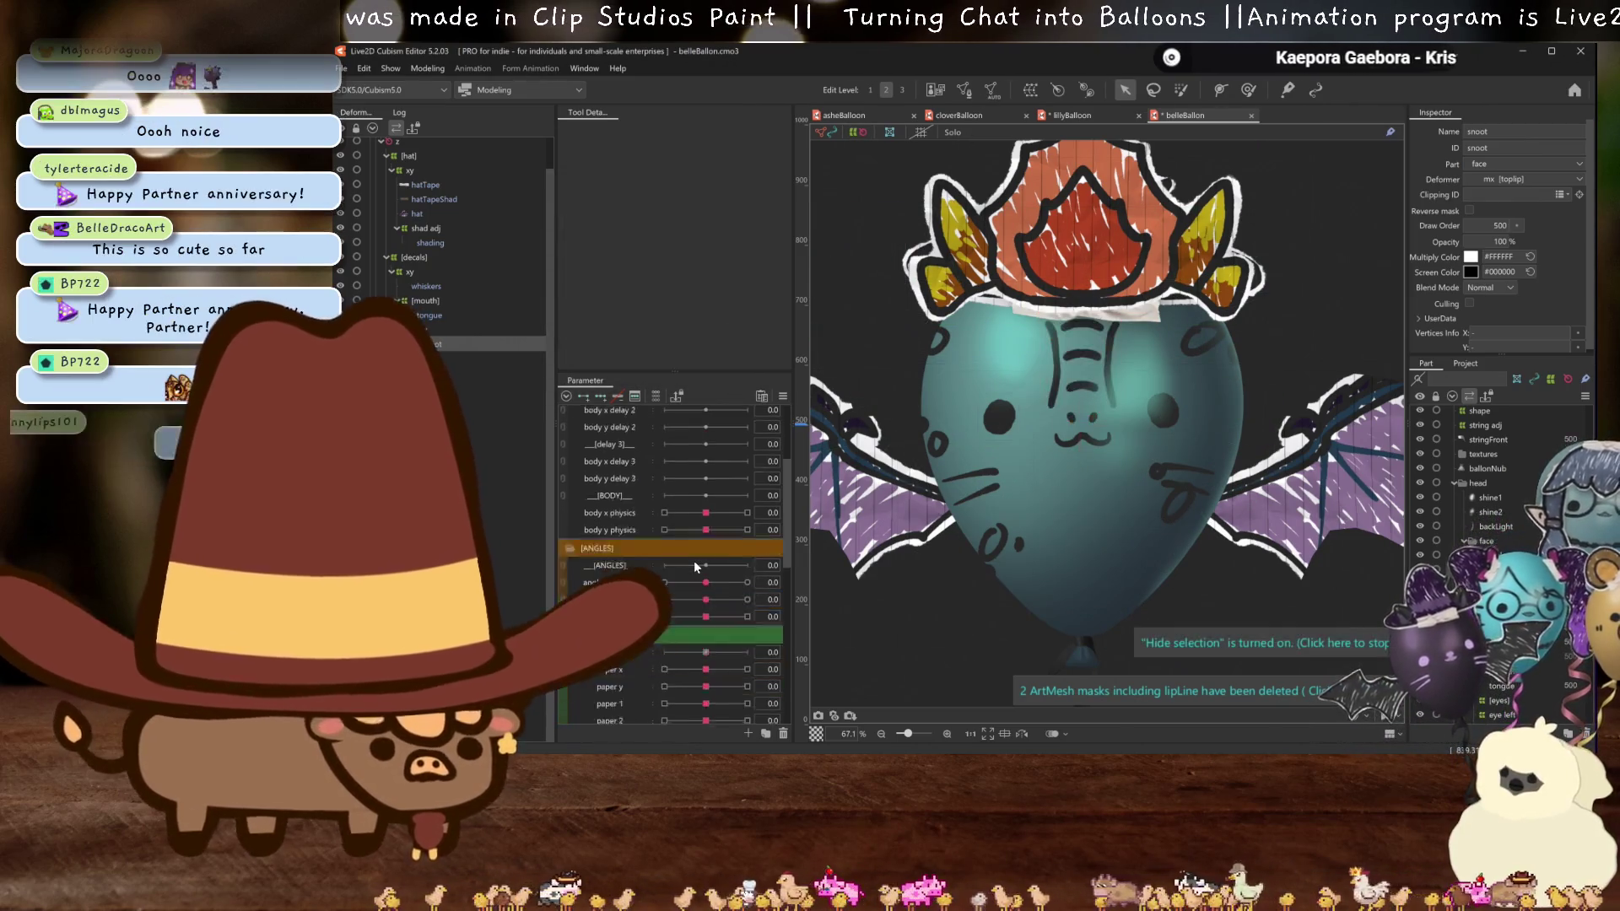
scroll(694, 560, down, 5)
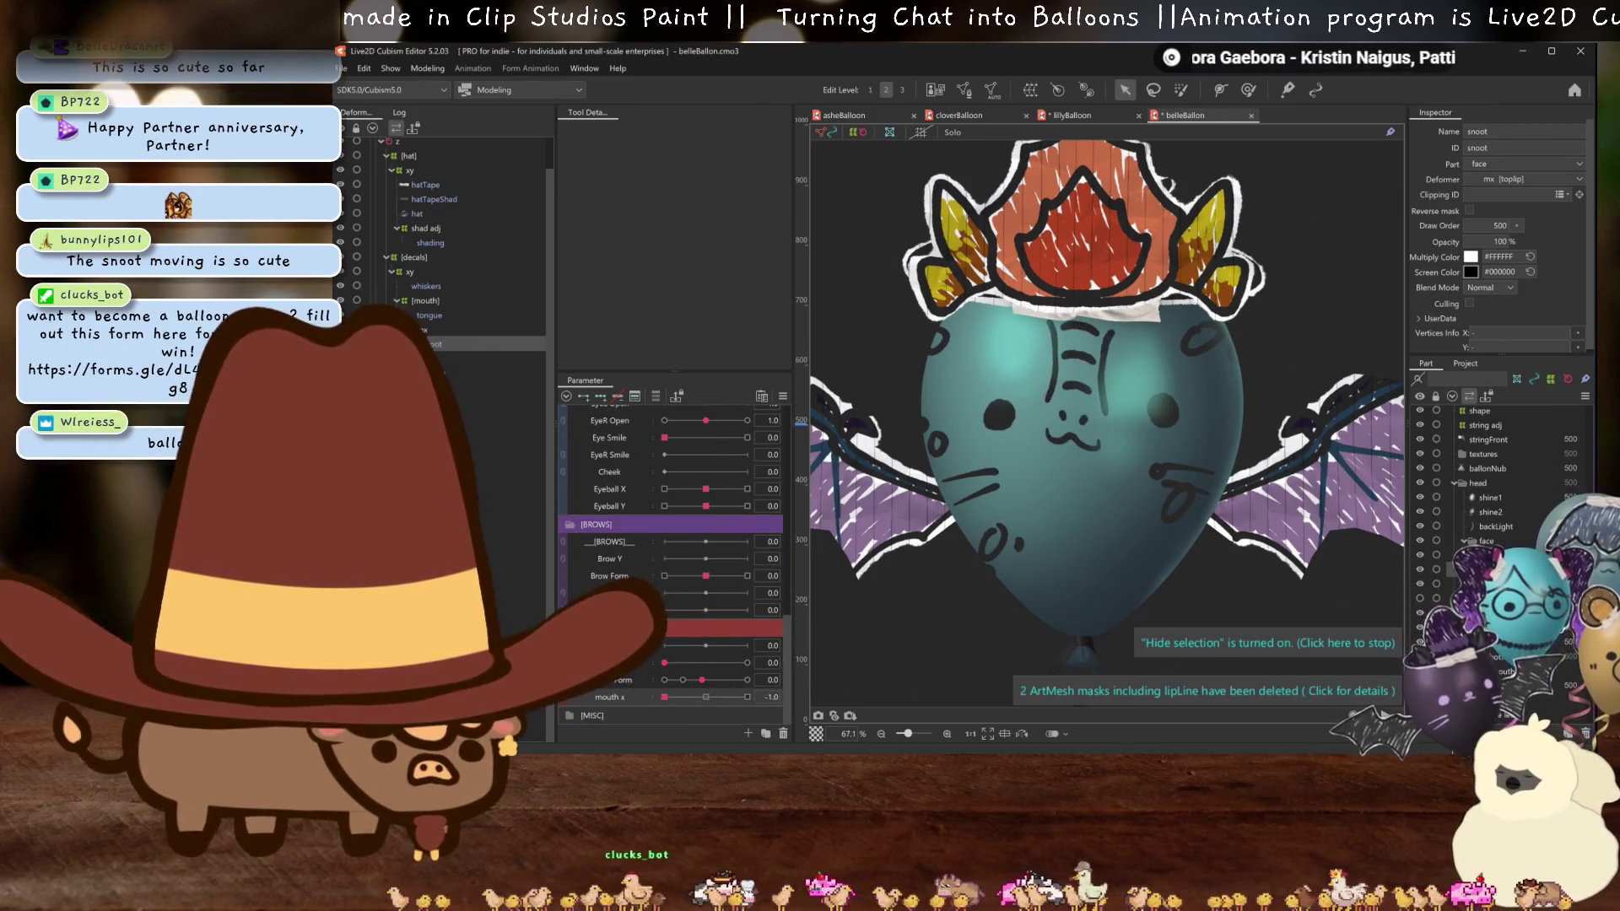
click(707, 698)
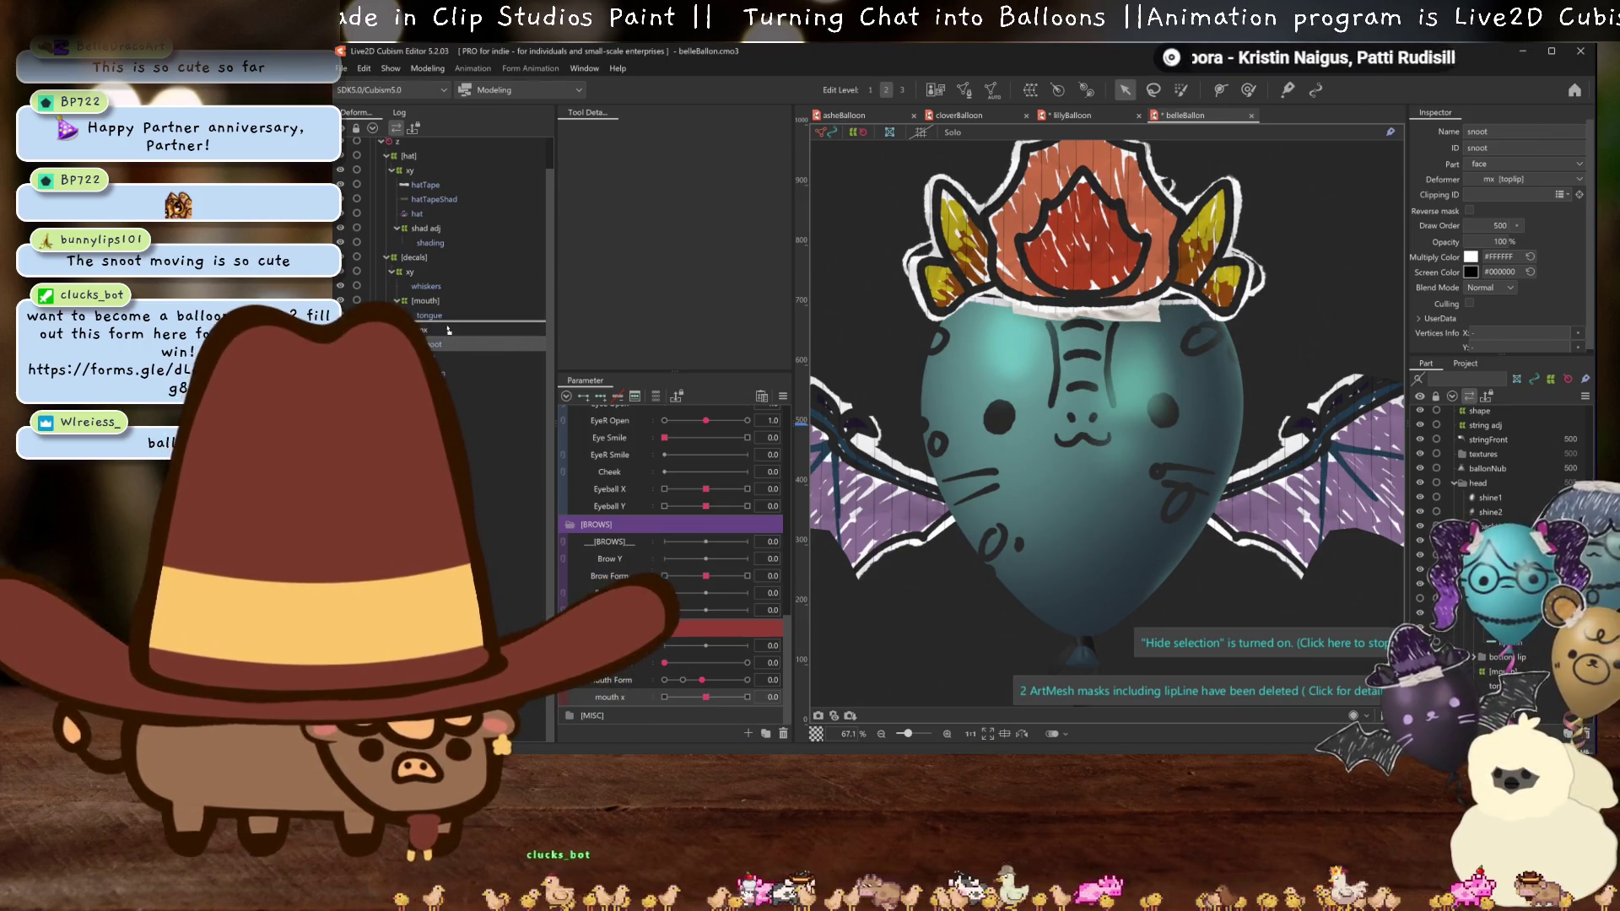
drag(448, 330, 448, 324)
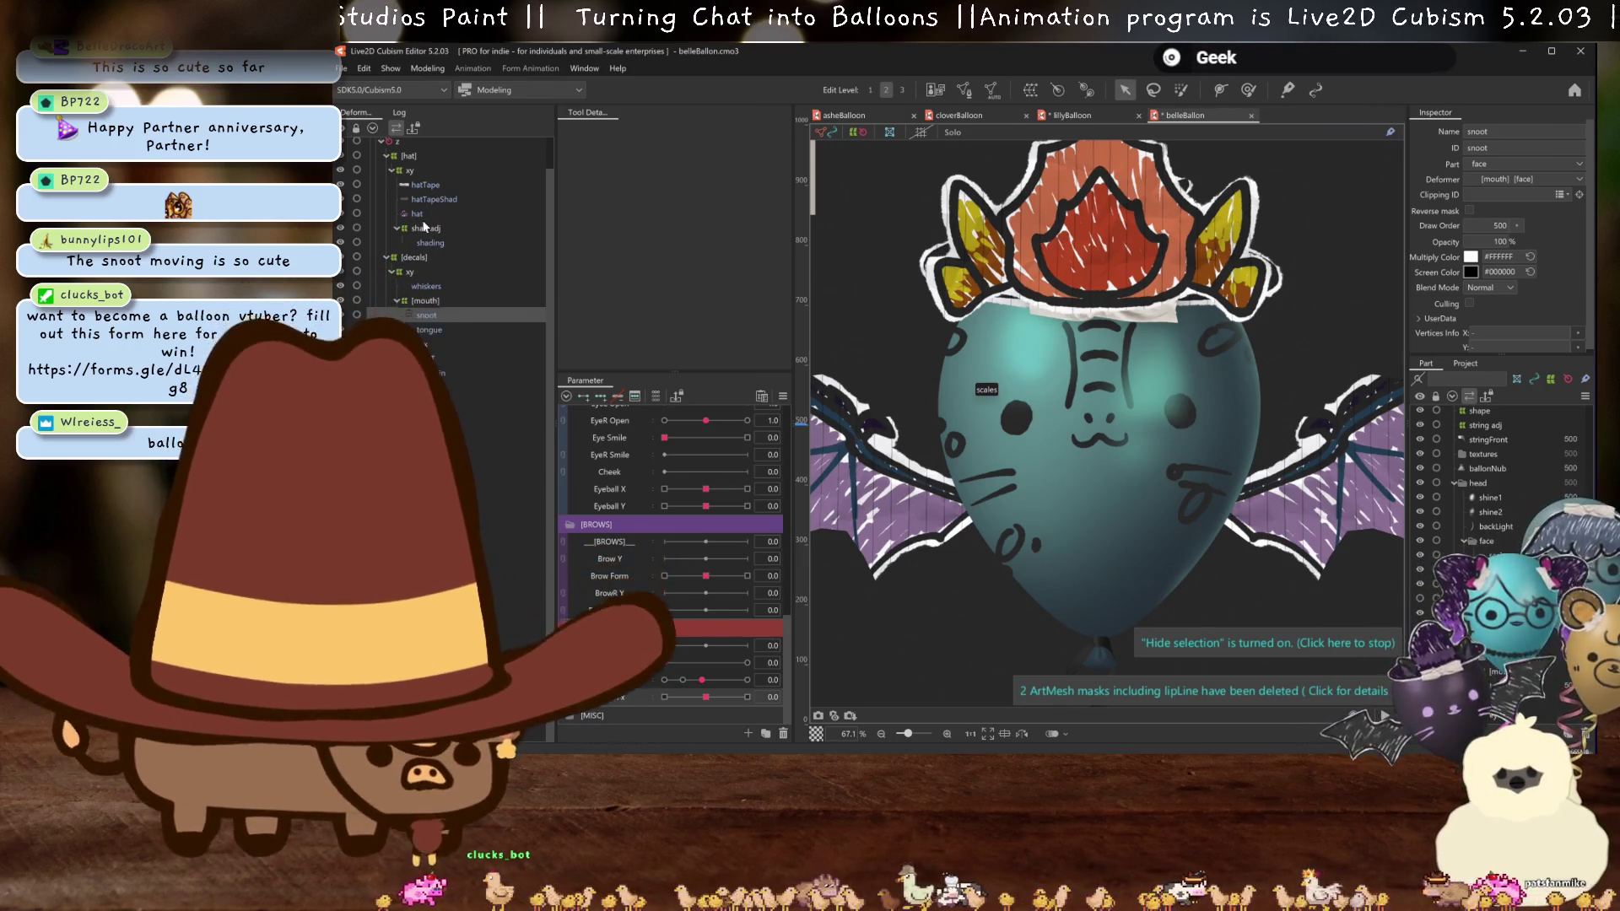
- Delete the whiskers and move the scales layer under the xy deformer
click(430, 284)
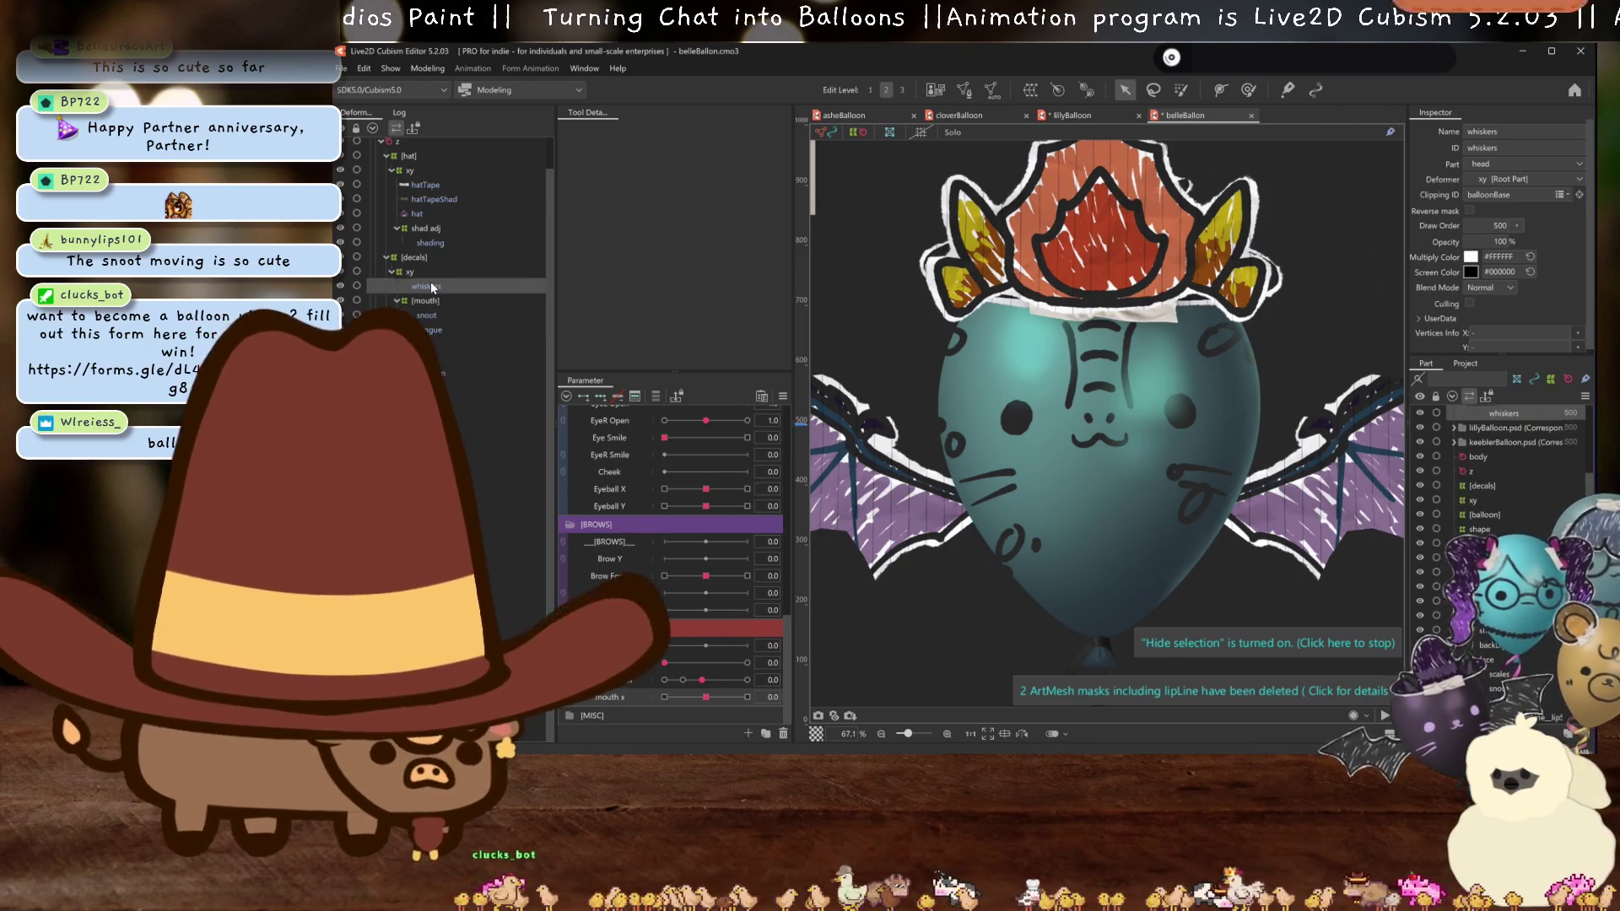
key(Delete)
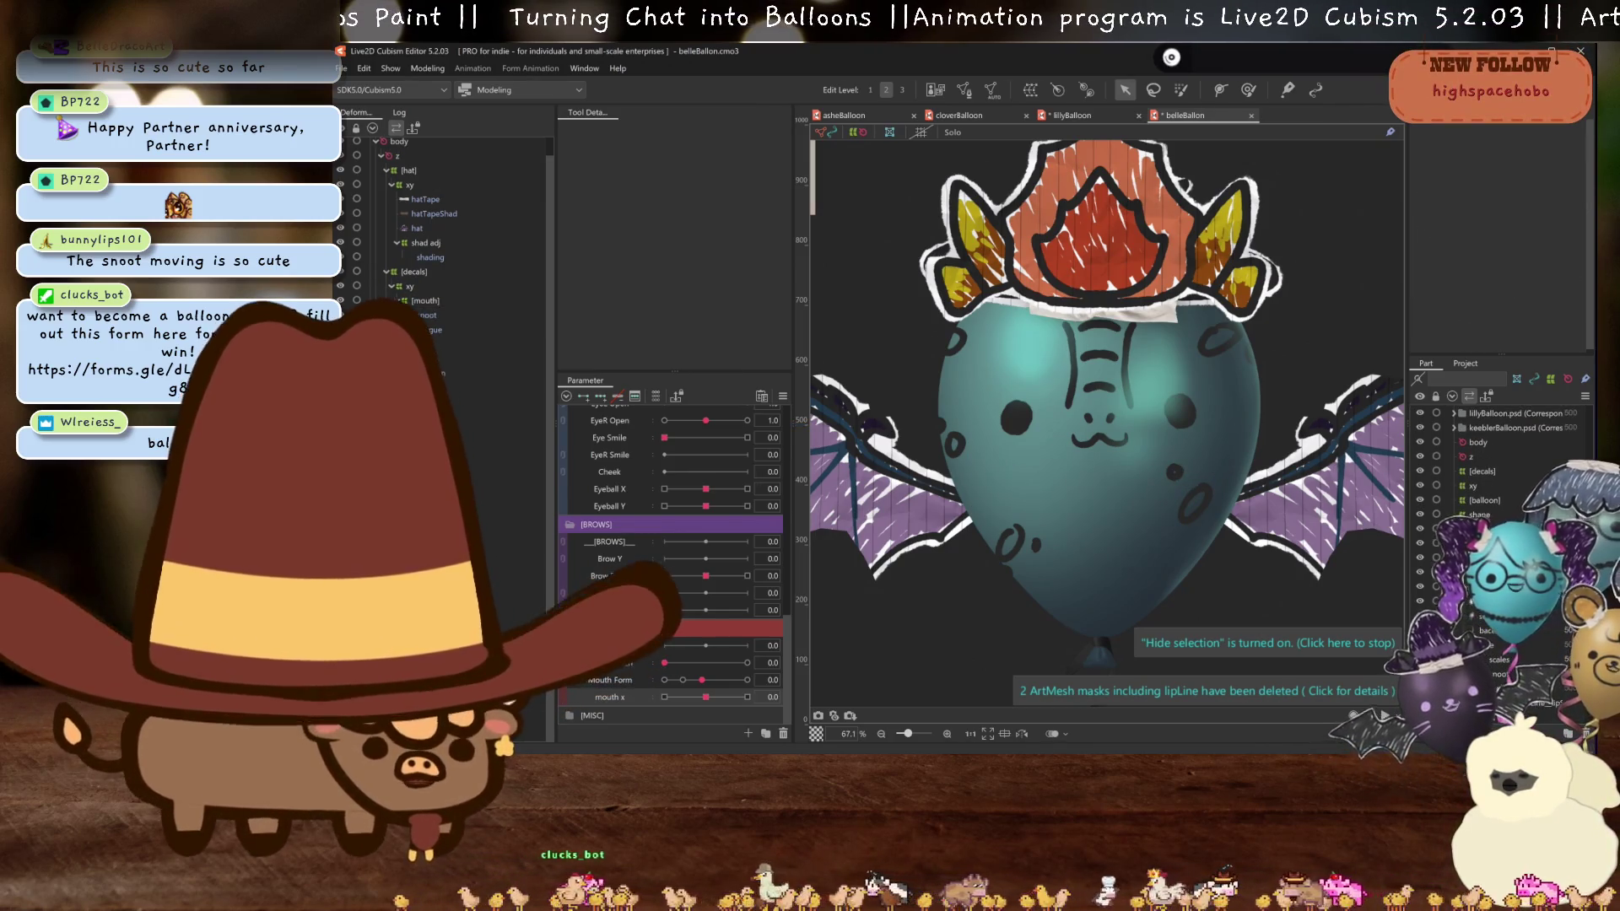
drag(405, 397, 411, 281)
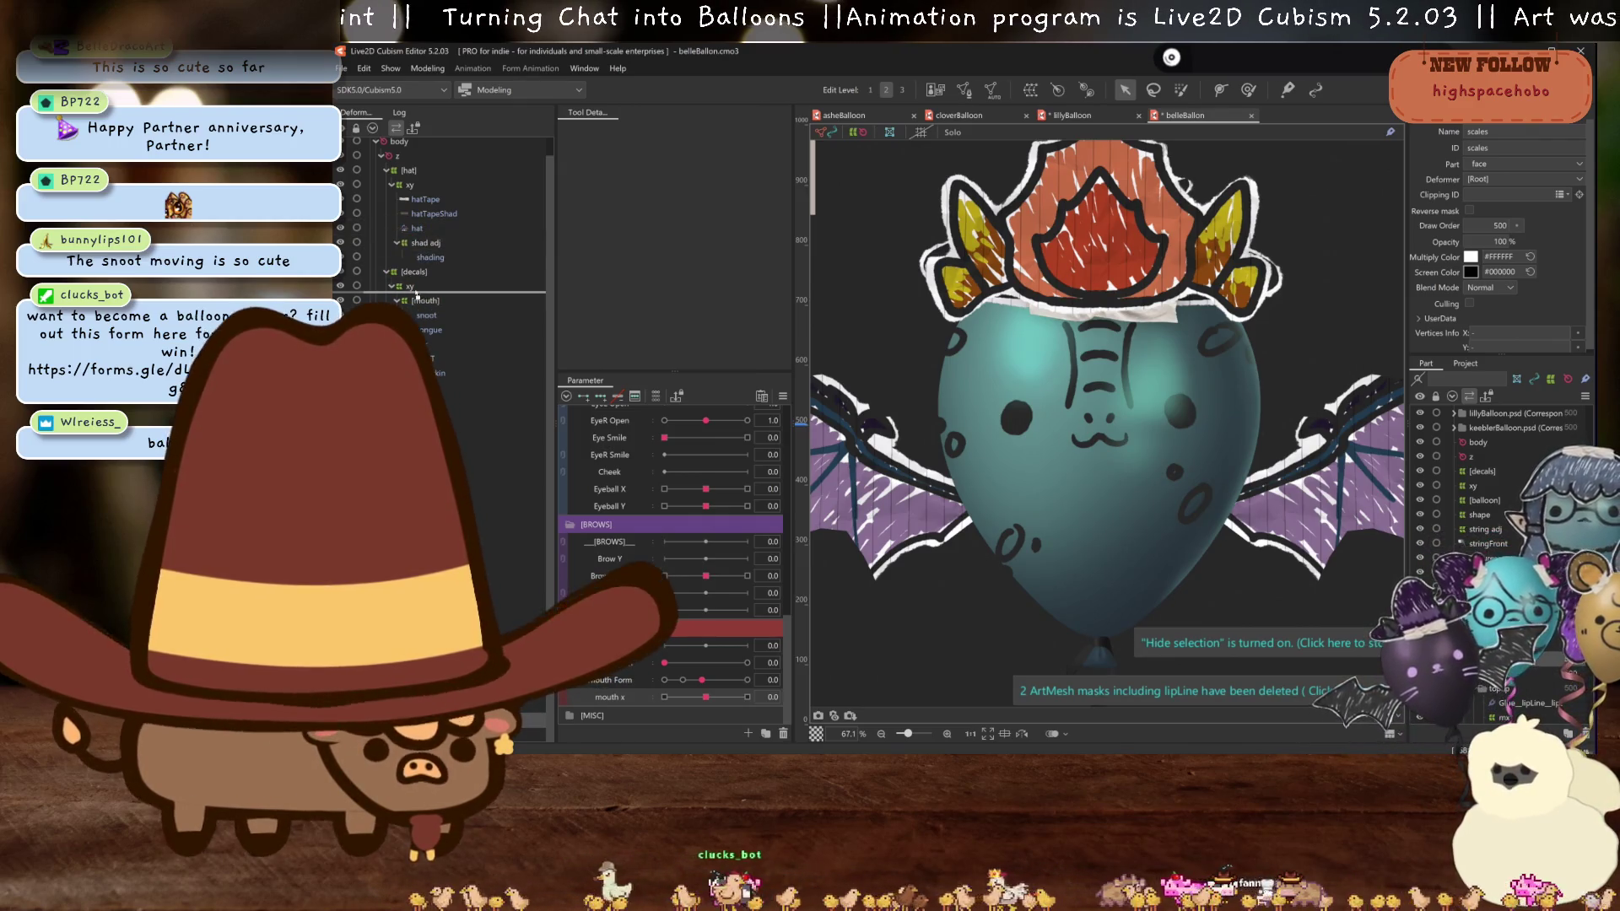
drag(411, 287, 411, 291)
- Test the balloon's sway in the Physics Settings preview
click(991, 88)
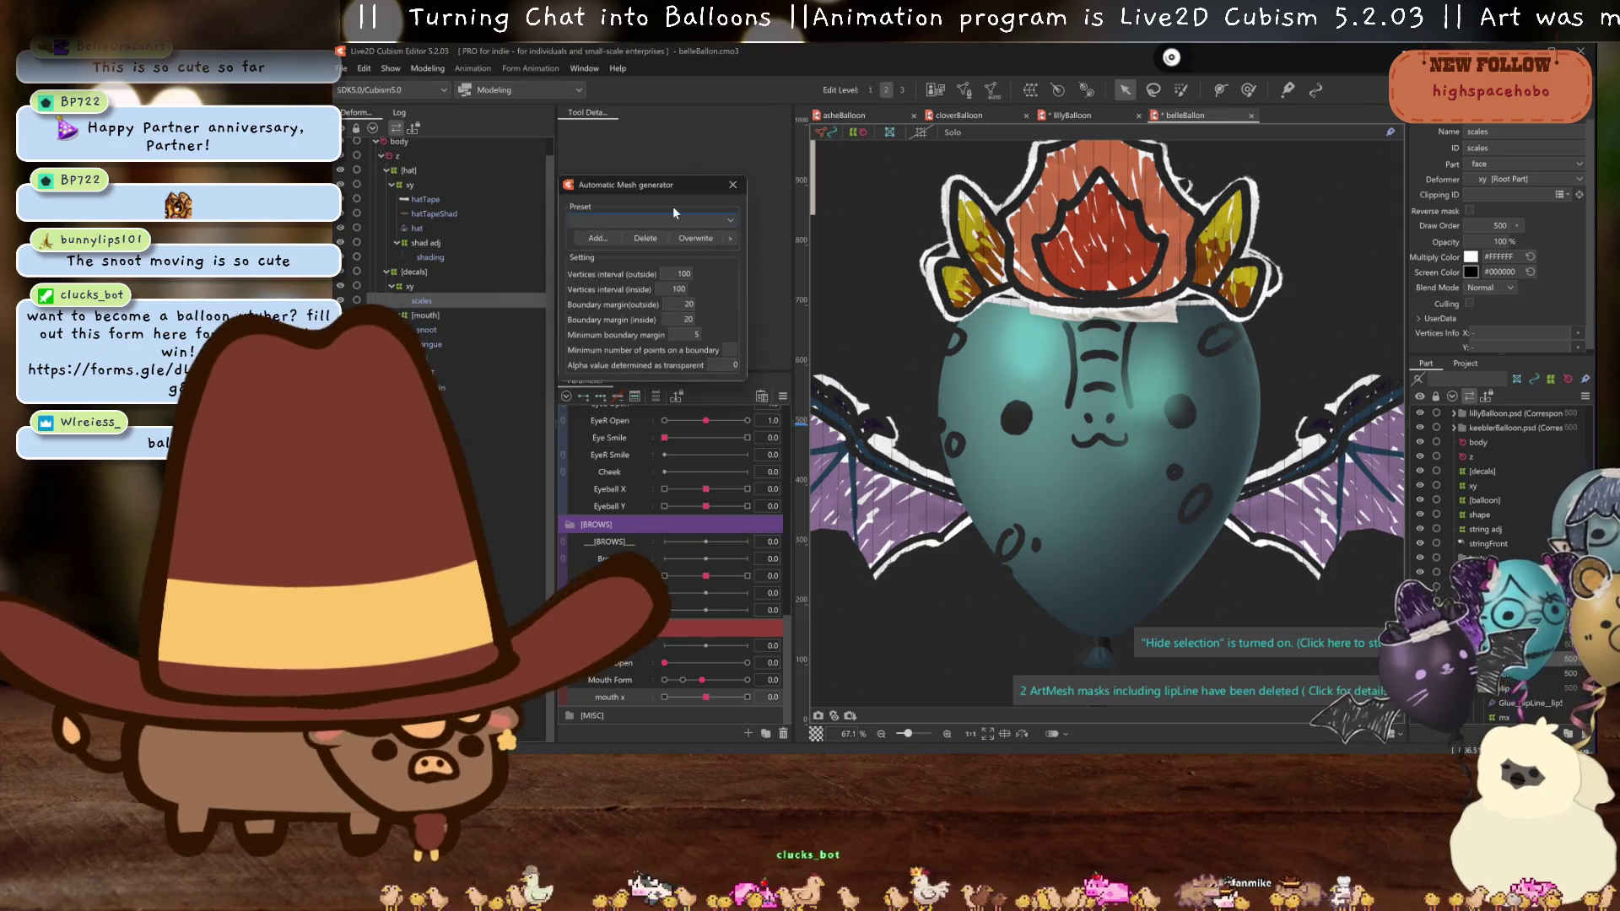
click(733, 185)
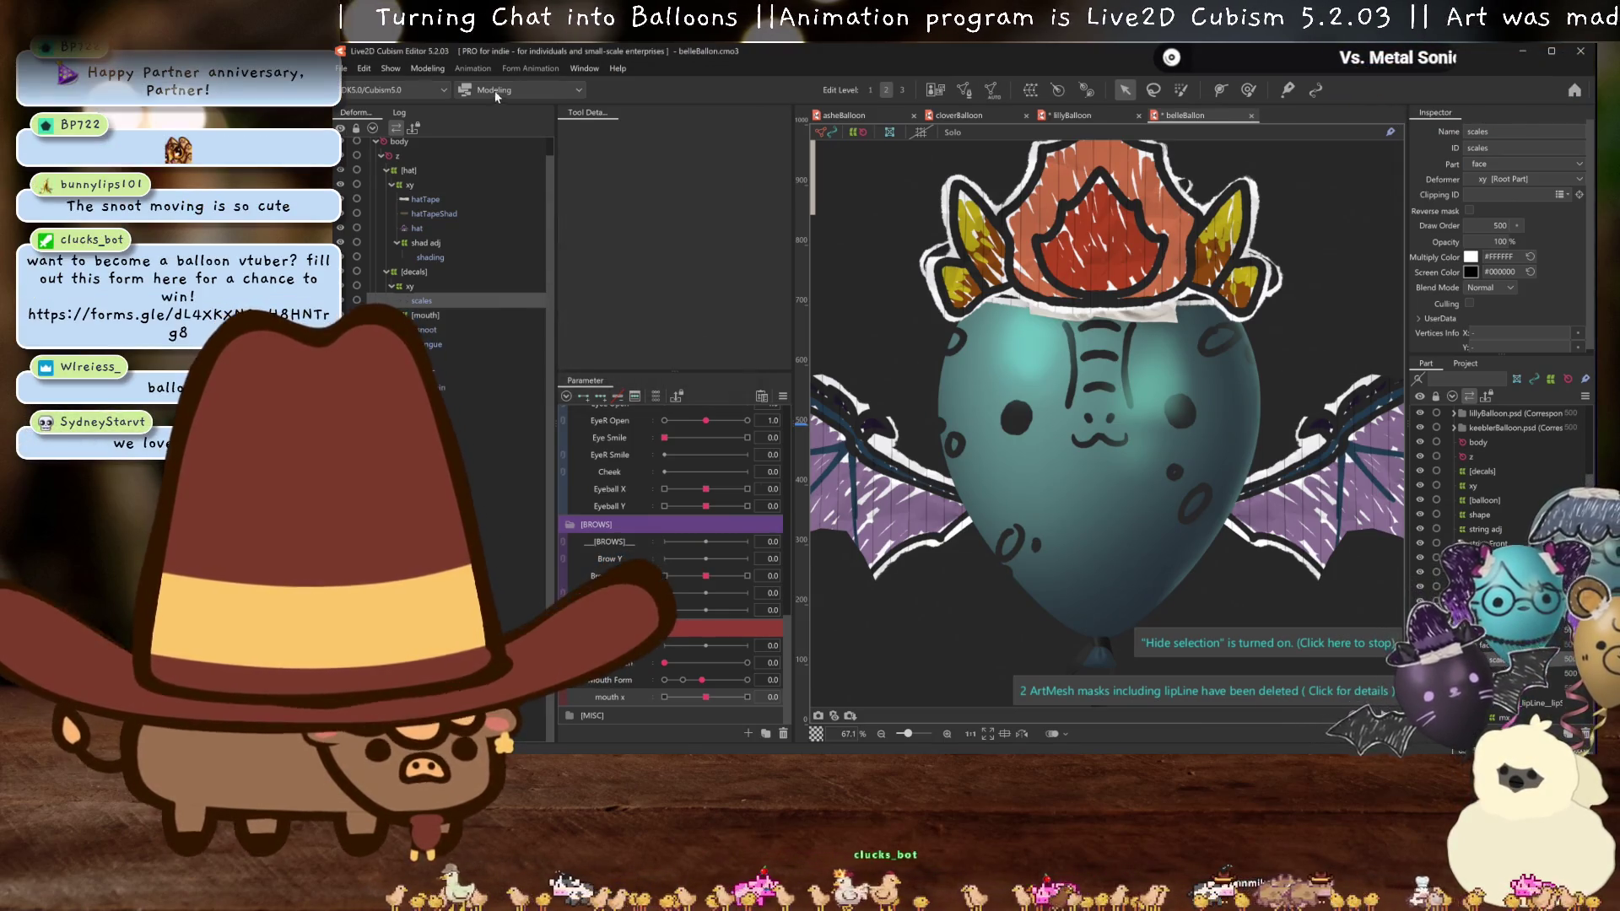
click(427, 69)
click(468, 361)
mouse_move(1207, 392)
mouse_down()
mouse_move(1269, 418)
mouse_move(1263, 432)
mouse_move(1327, 382)
mouse_move(1325, 425)
mouse_up()
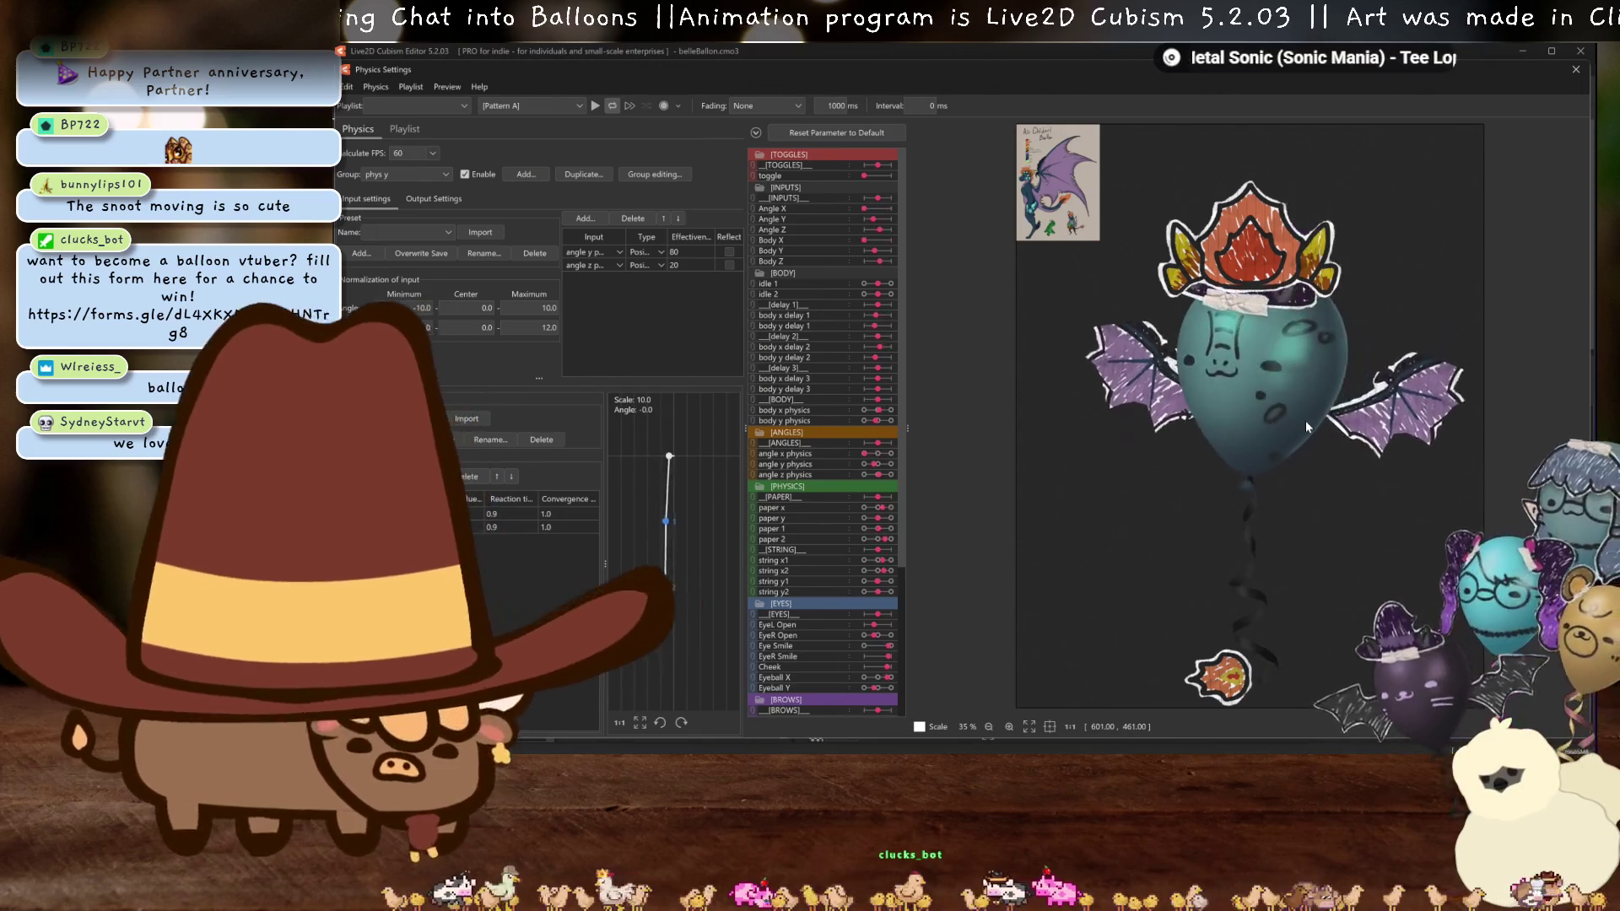
click(1575, 70)
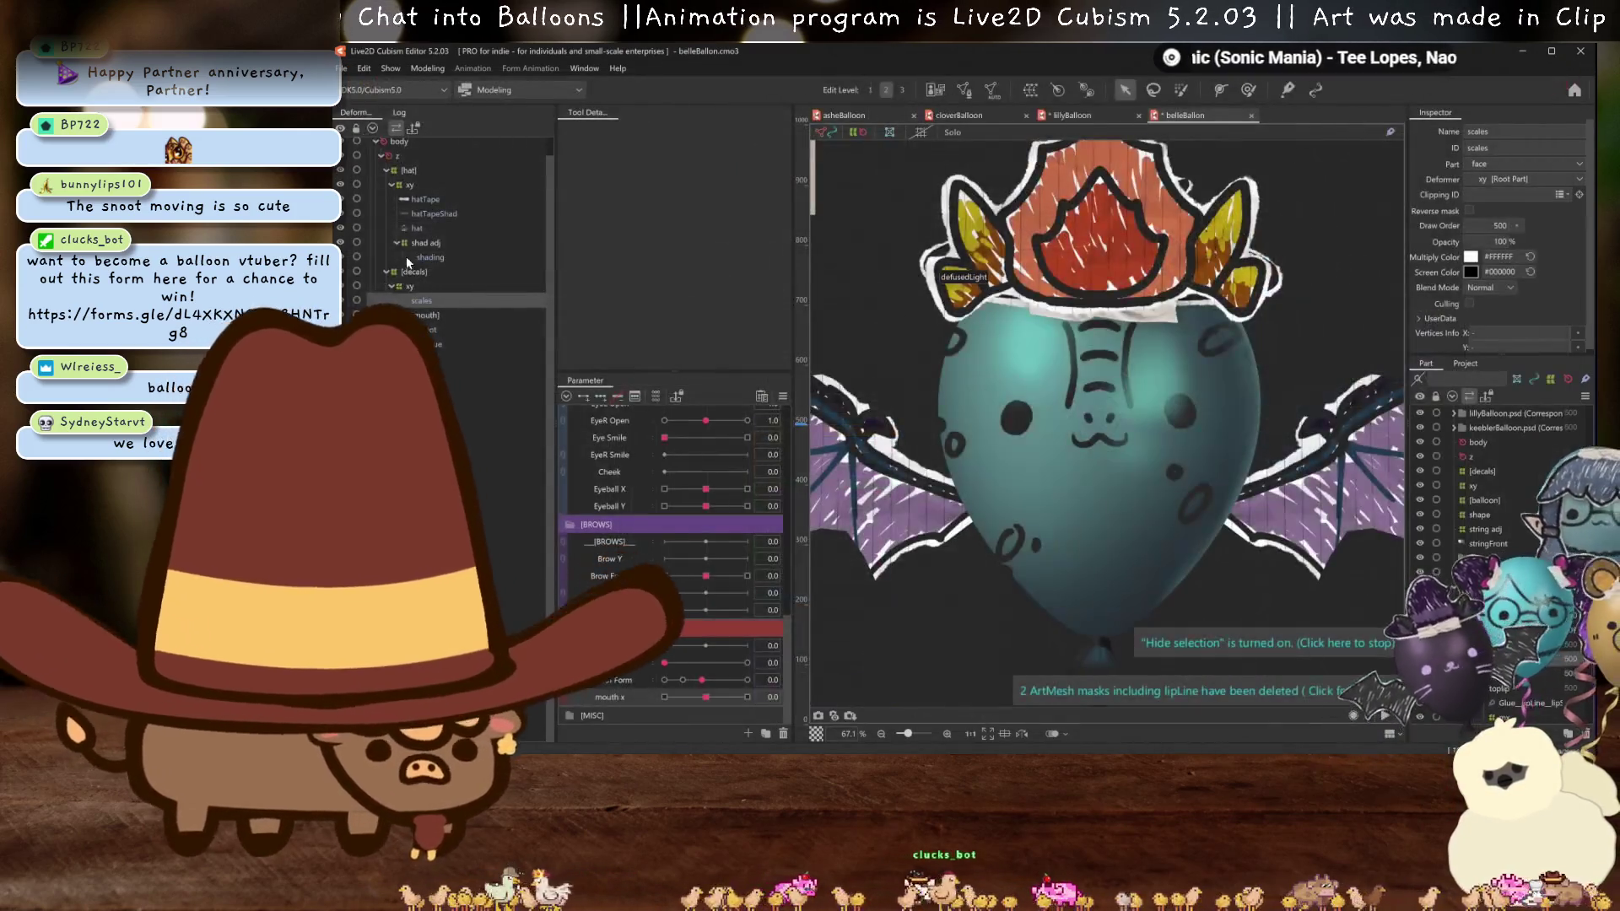
- Set the scales layer's Clipping ID to balloonBase
click(1499, 442)
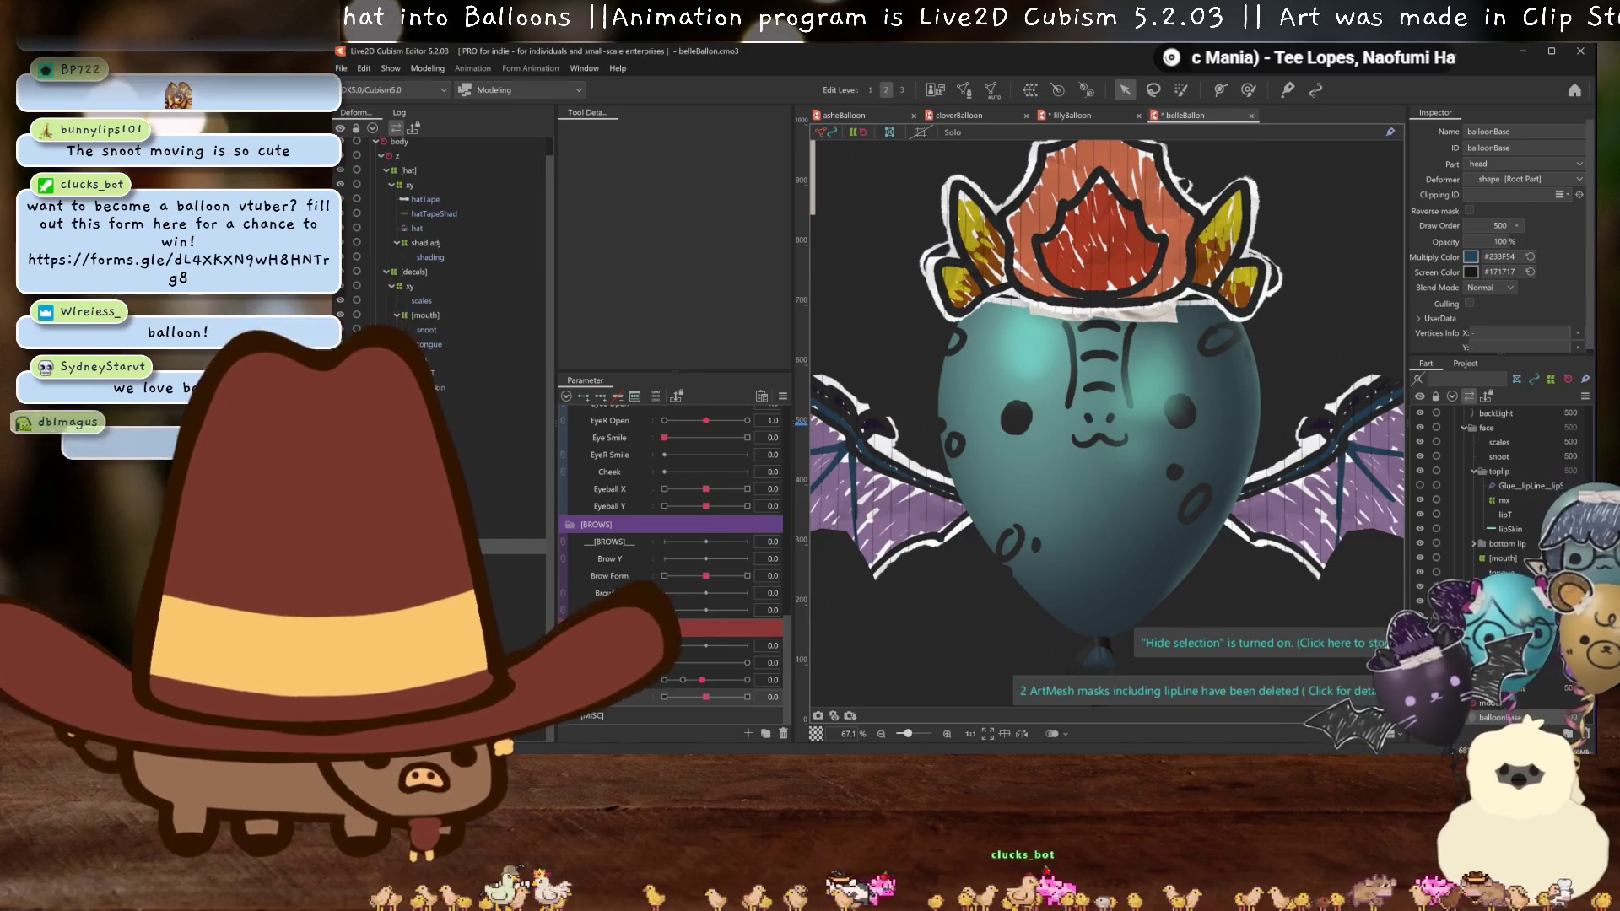
click(1481, 194)
key(ctrl+v)
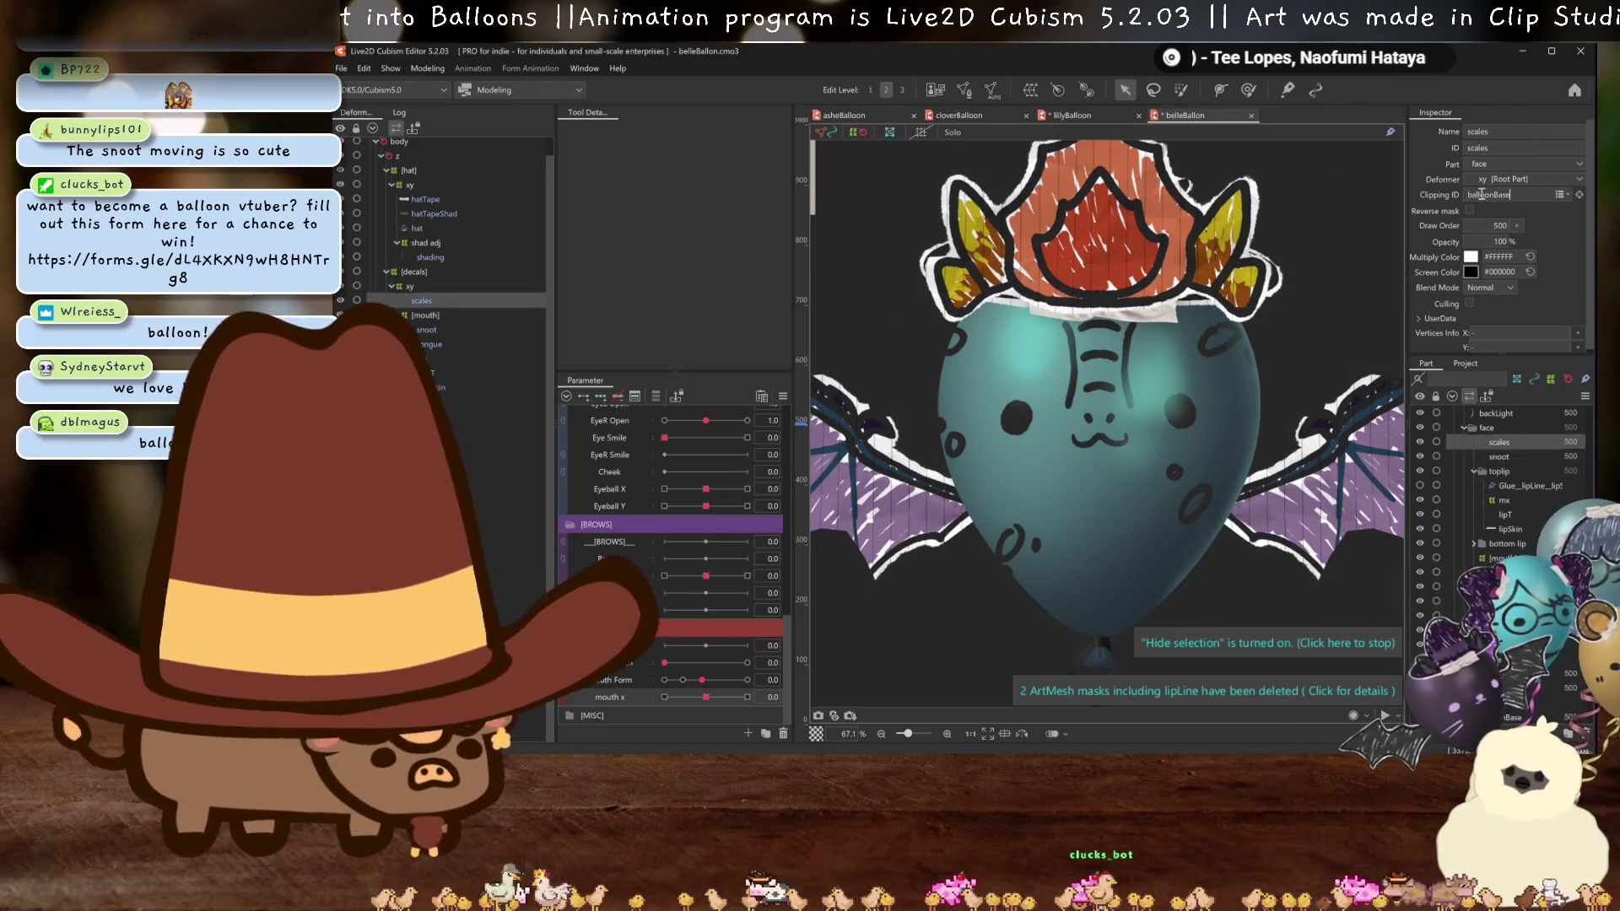
key(Return)
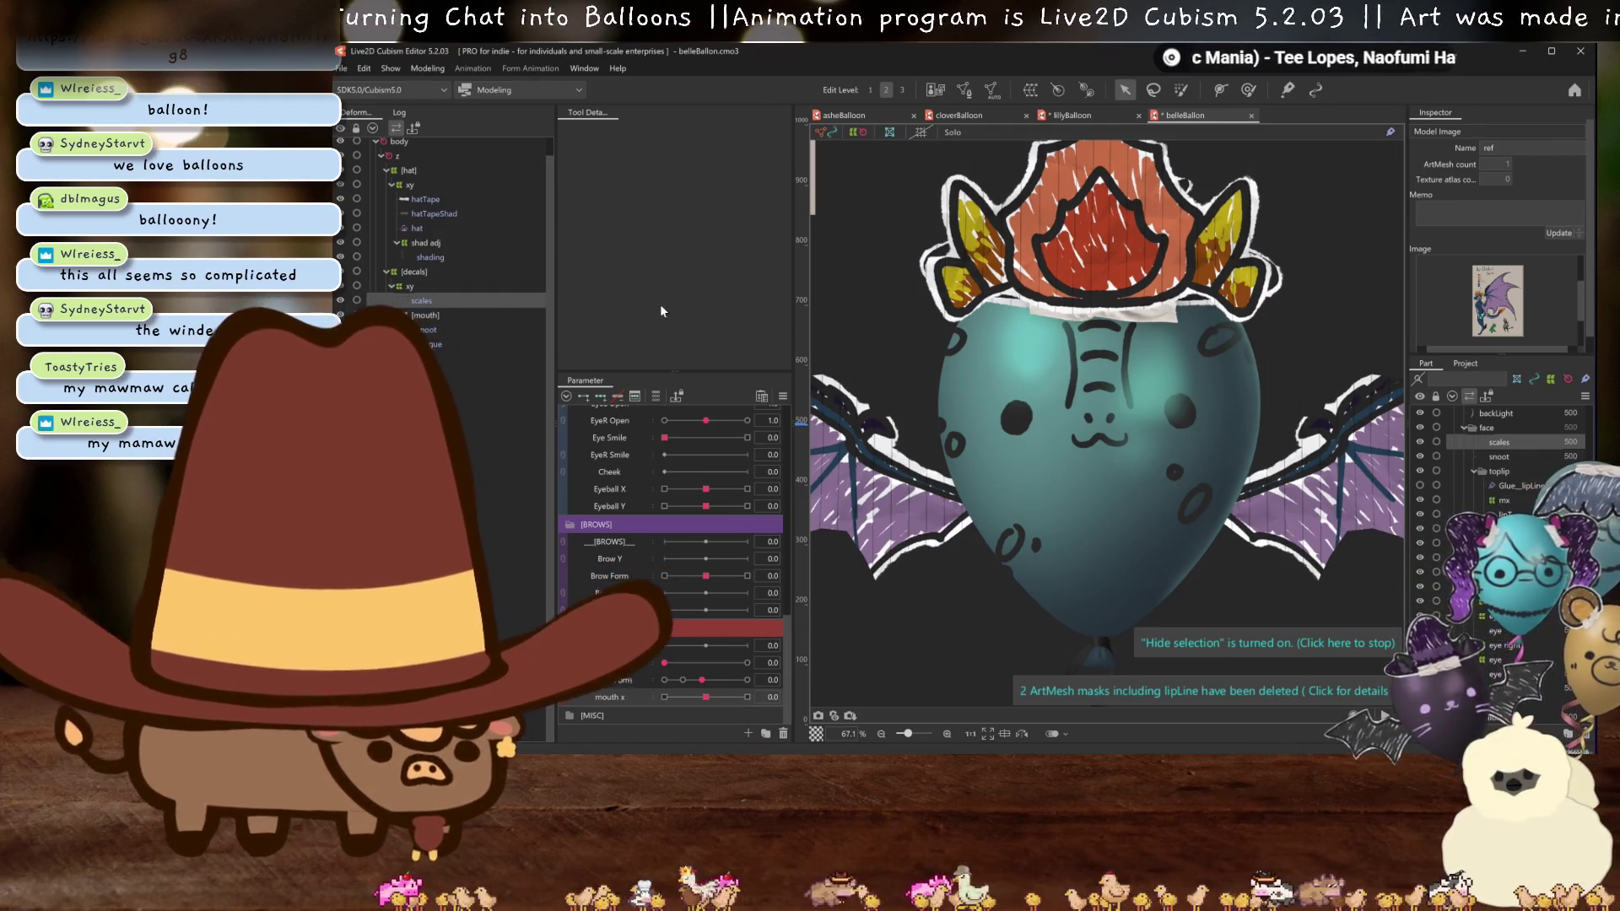
- Auto-mesh the wing artwork with the Standard preset, saving the model before and after
key(ctrl+s)
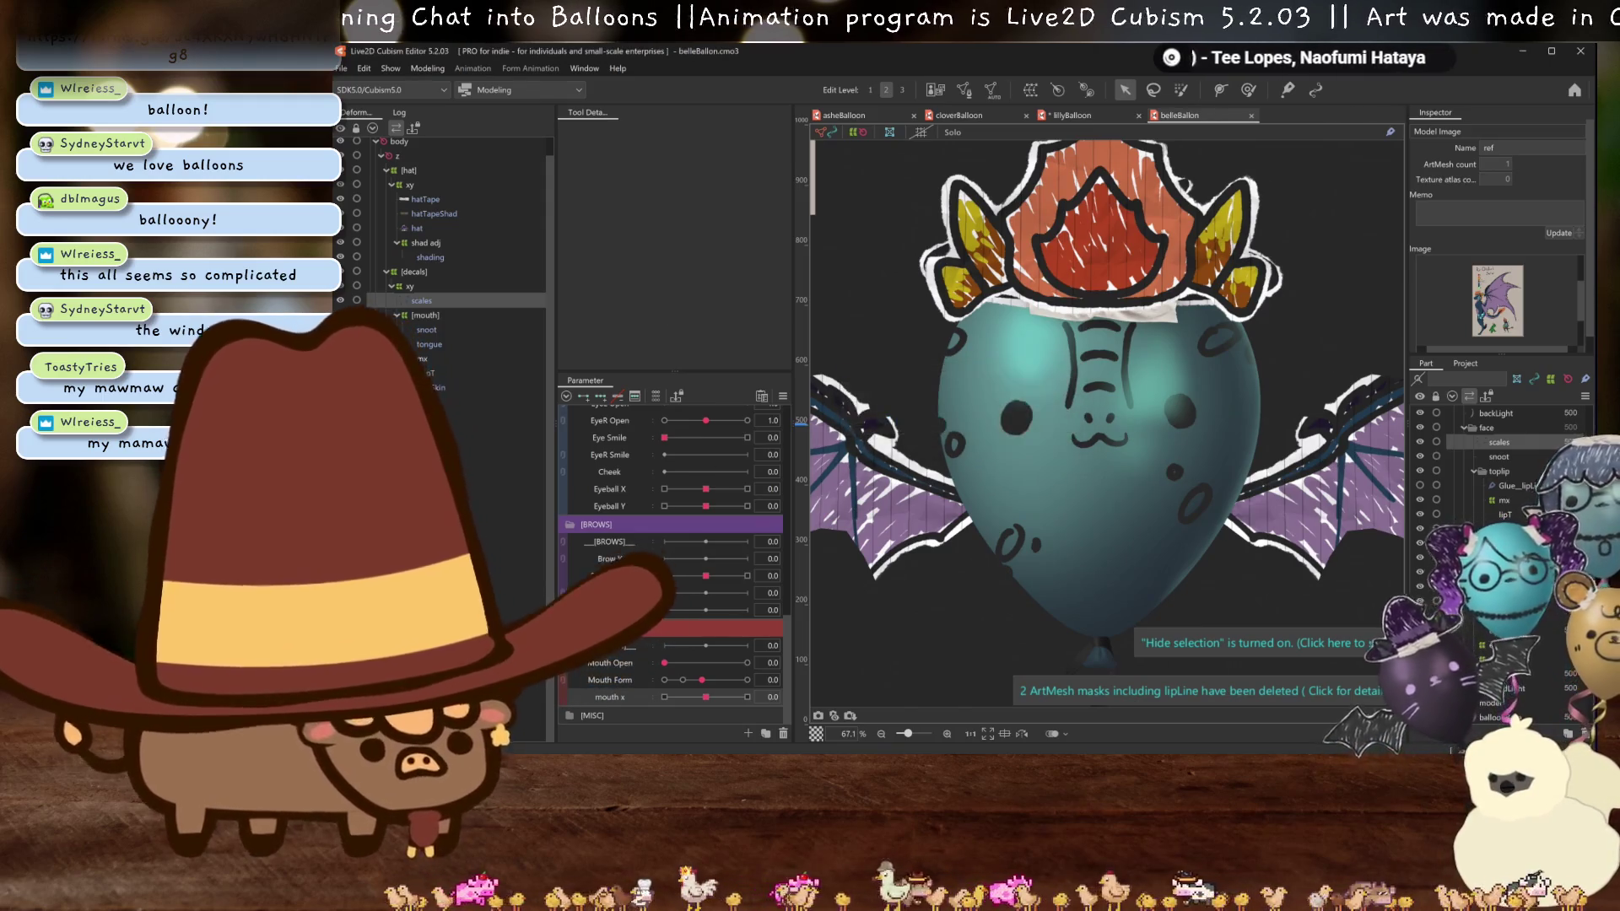
click(1487, 718)
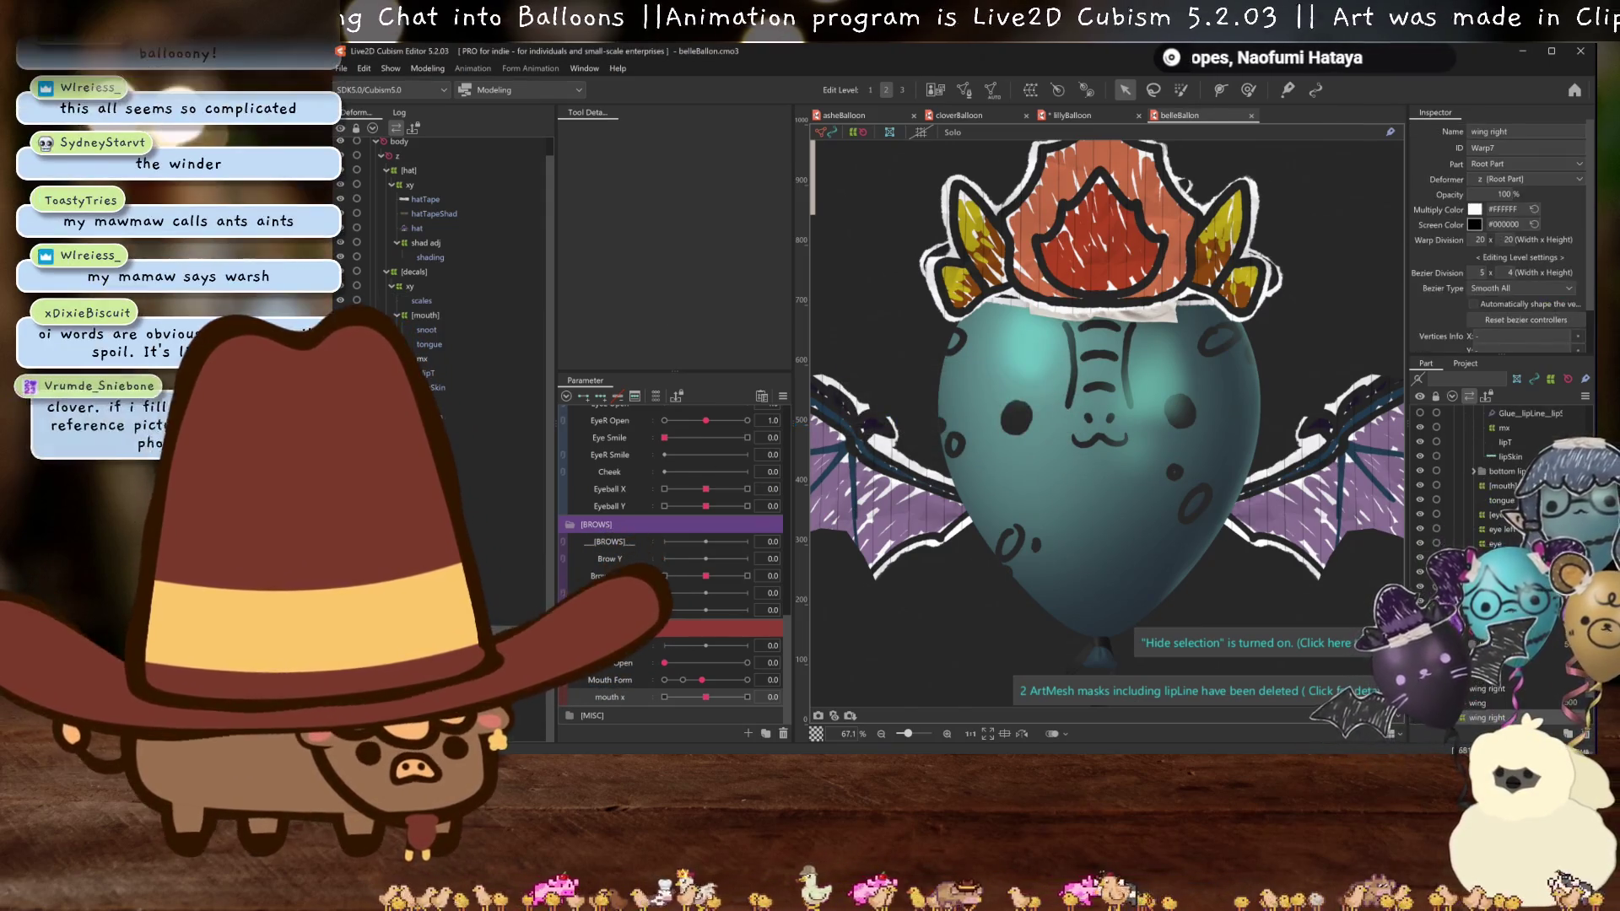
click(1479, 703)
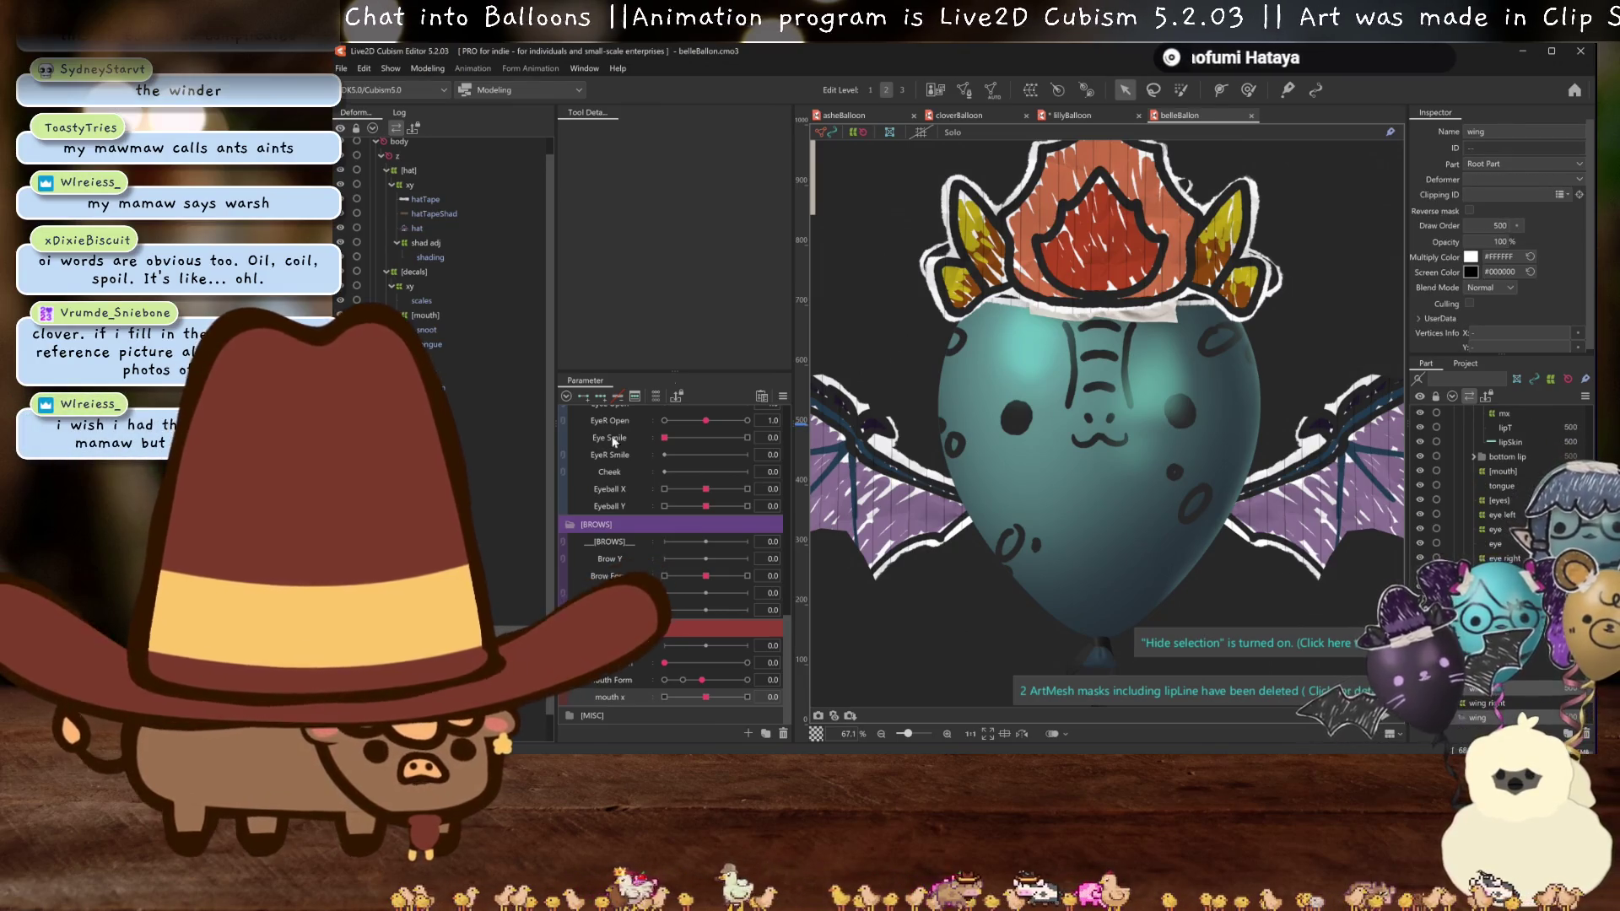
click(994, 89)
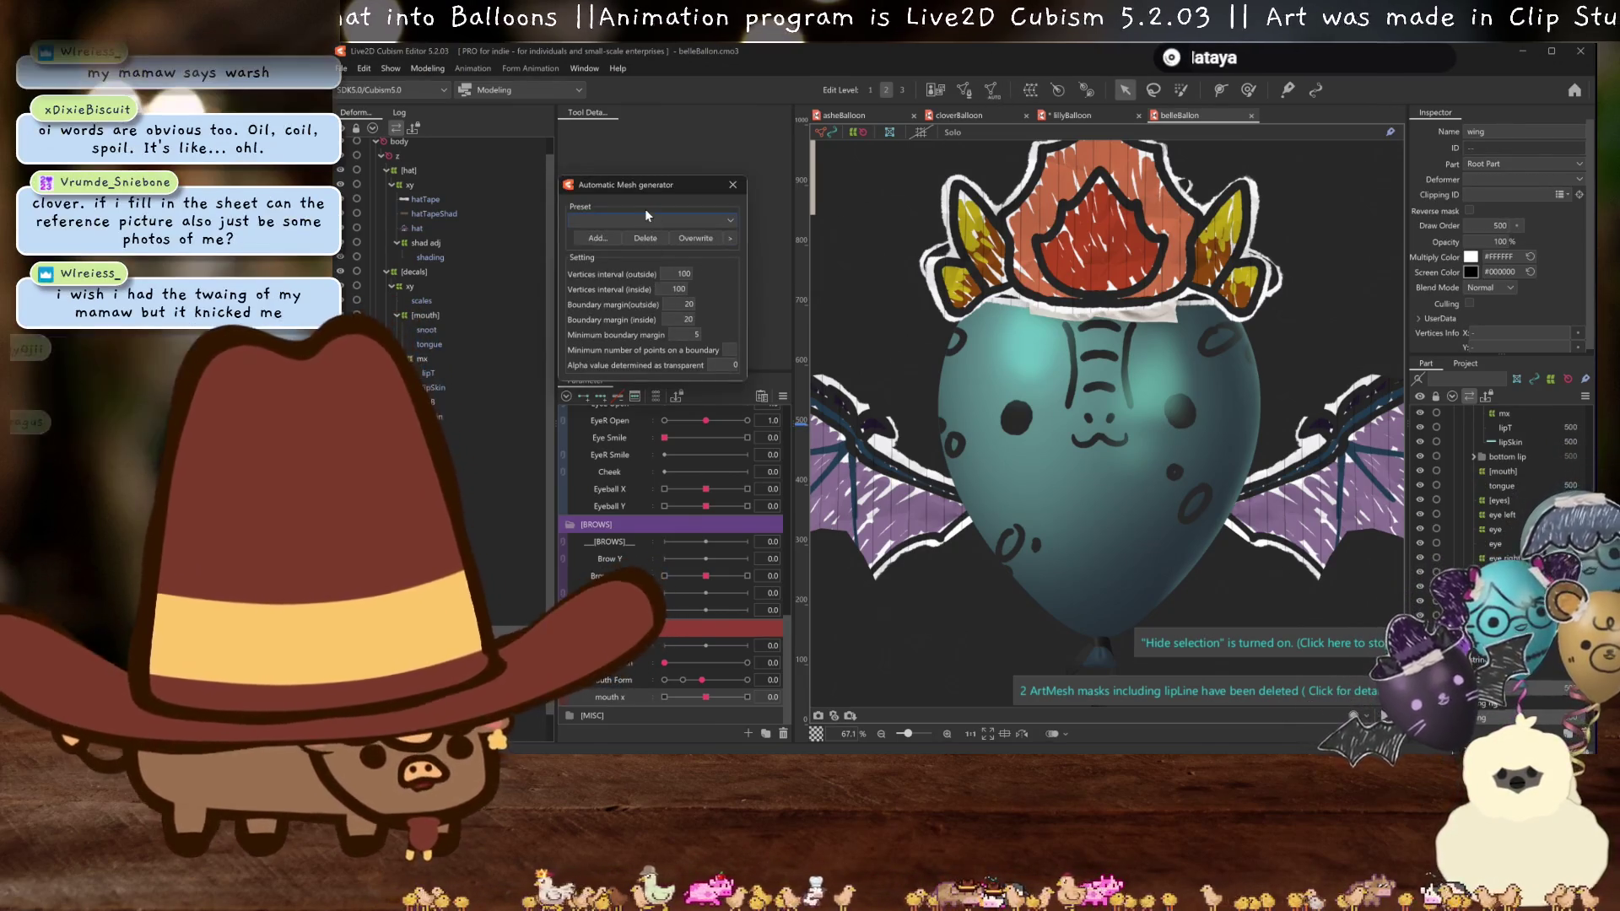
click(645, 216)
click(614, 234)
scroll(1075, 355, down, 5)
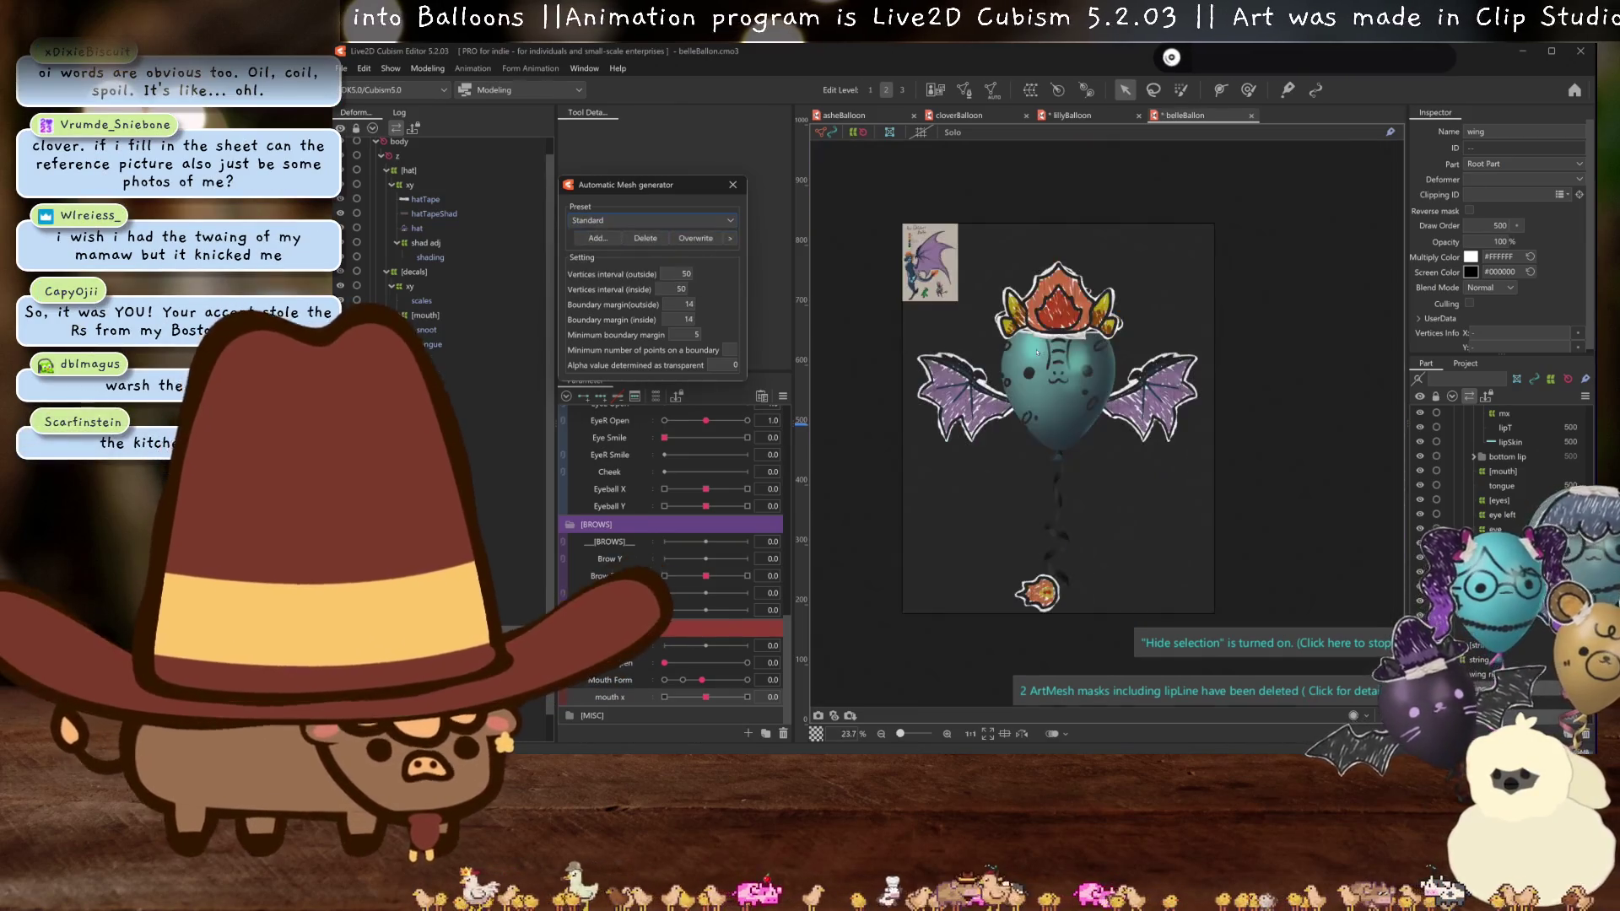
scroll(1004, 363, up, 3)
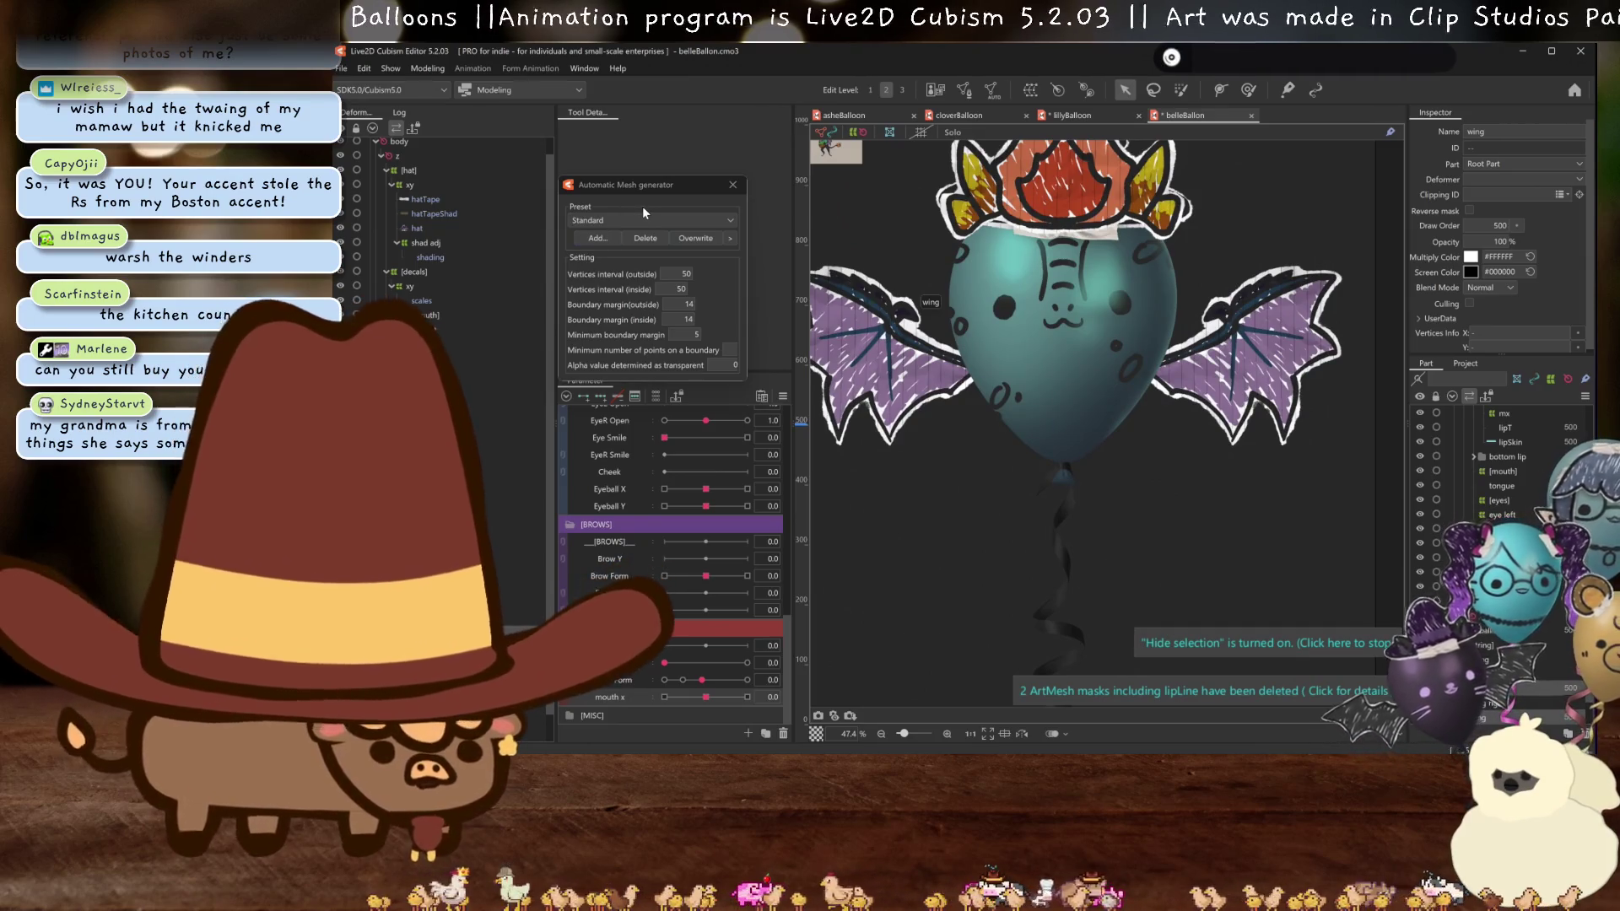
key(ctrl+s)
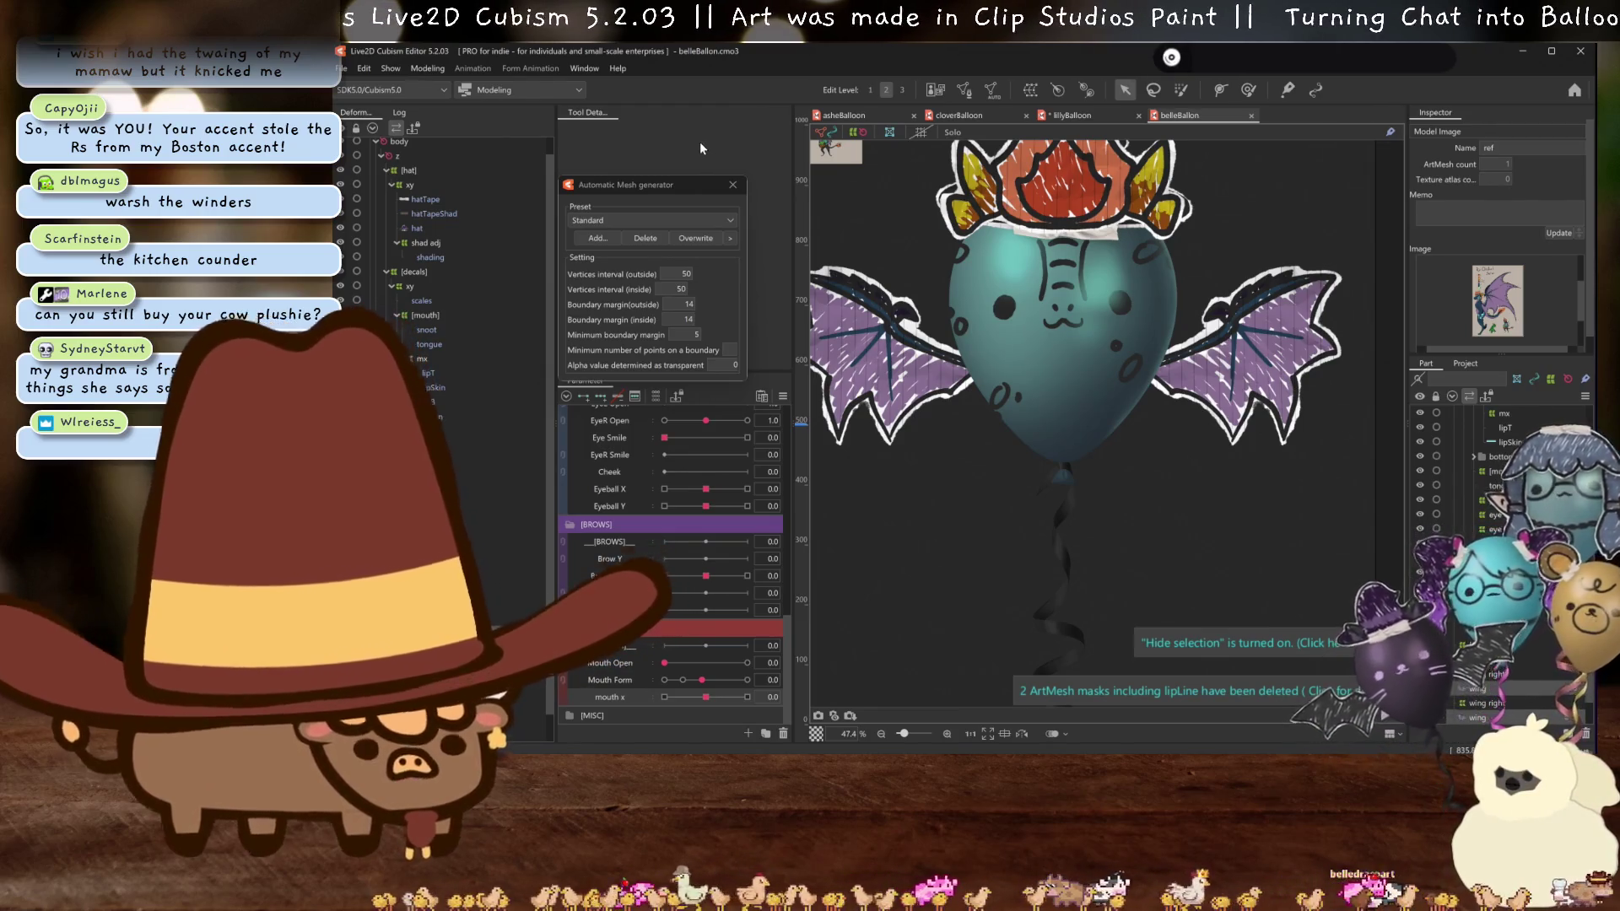
key(Return)
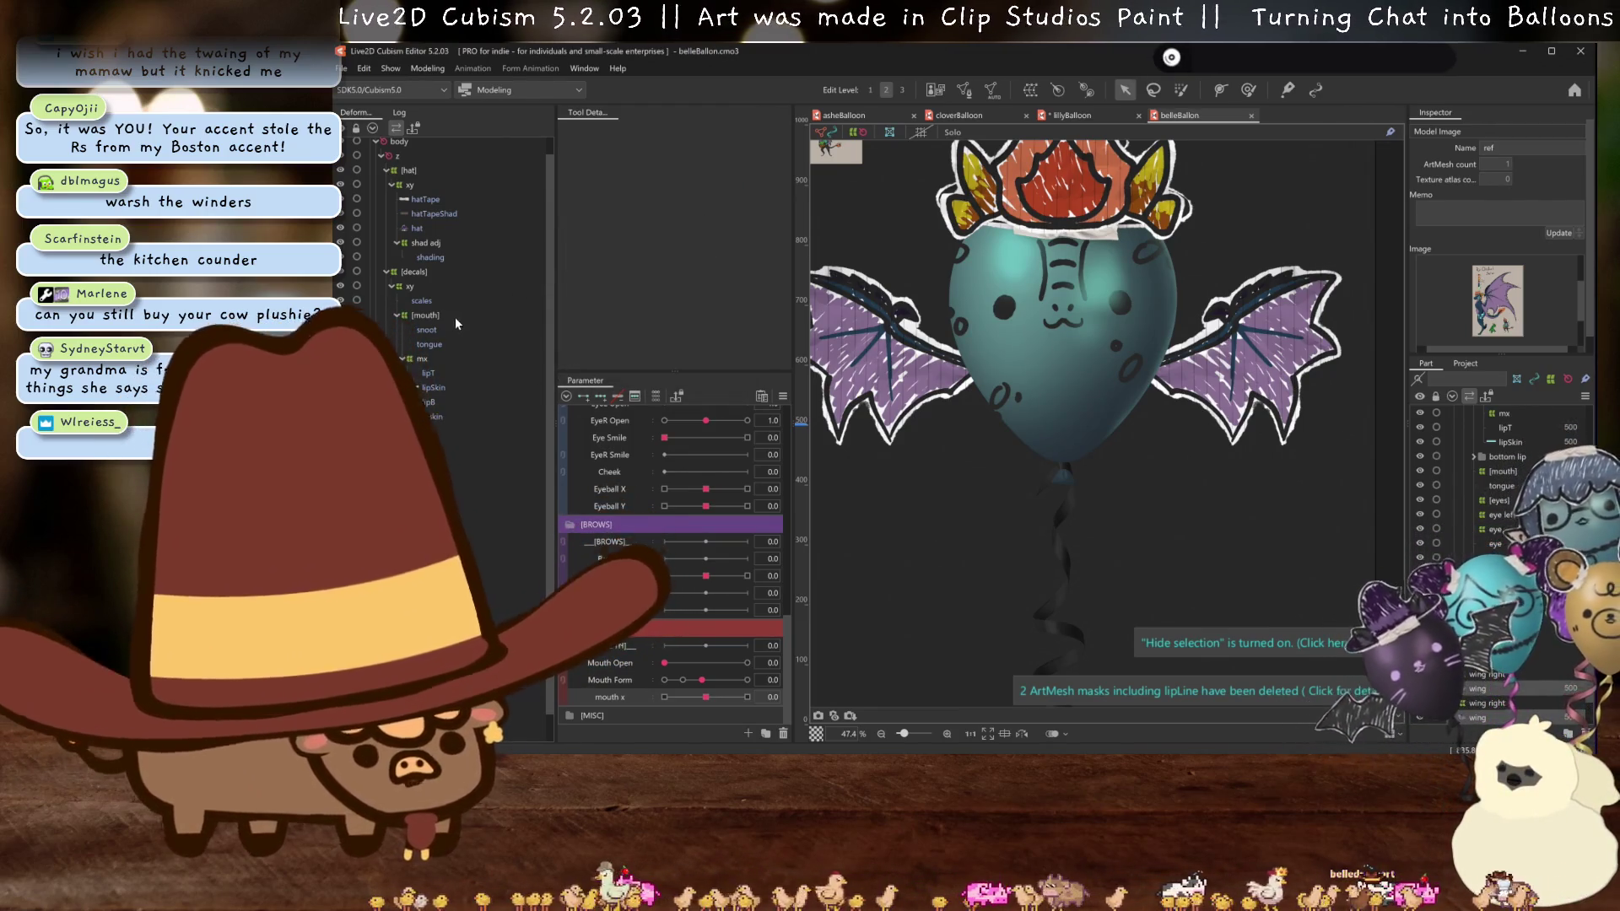
scroll(458, 366, down, 1)
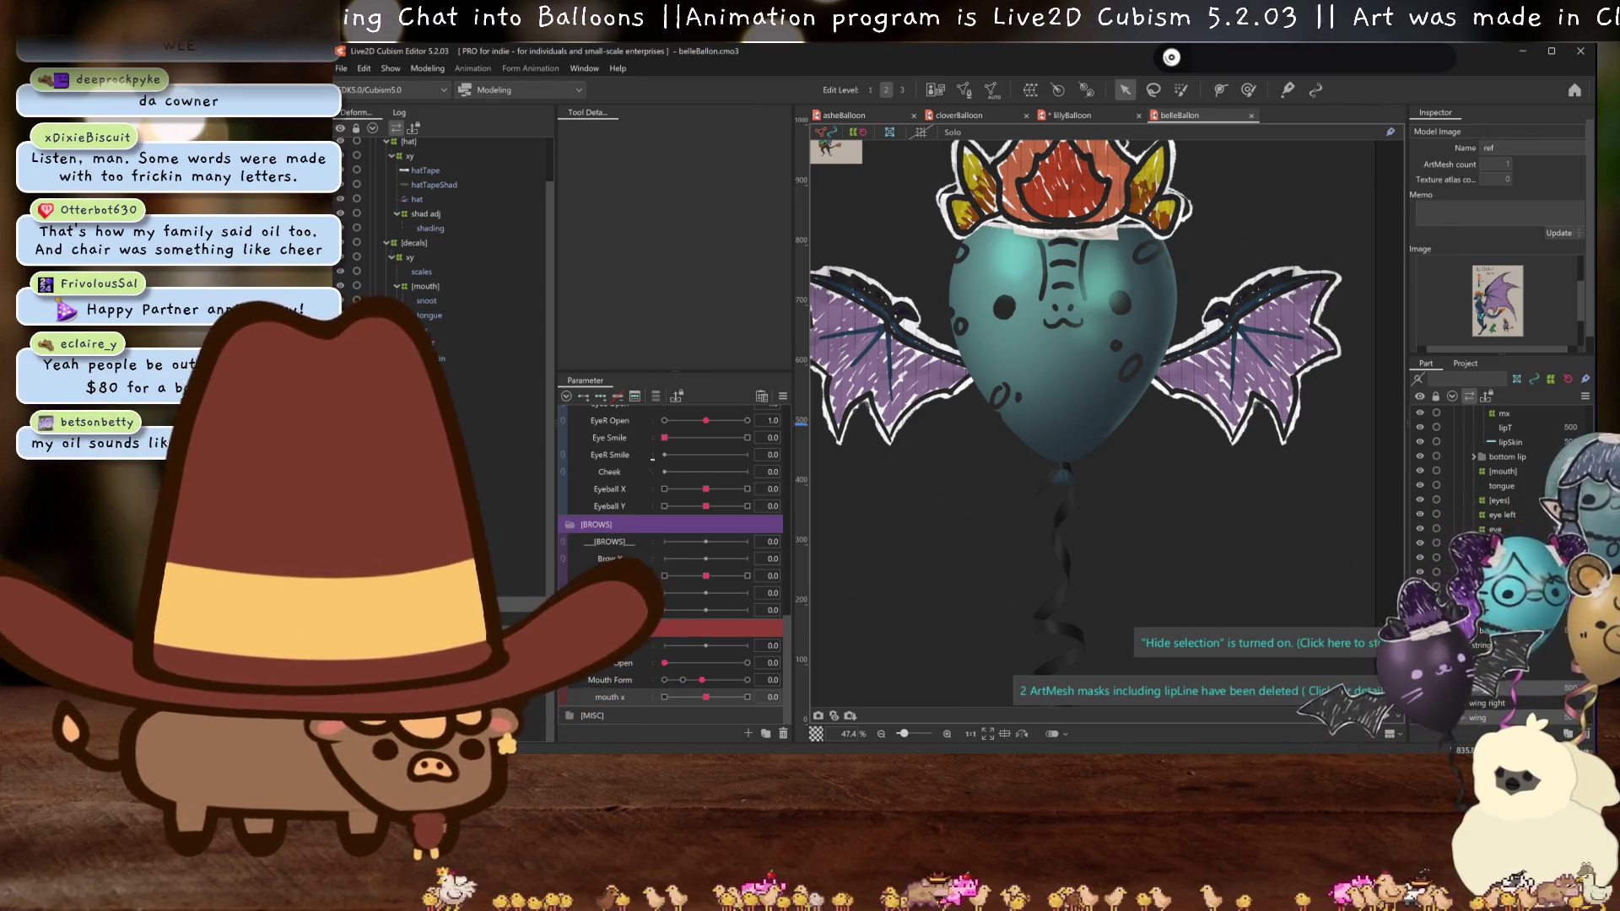
- Rename the wing right warp deformer to 'wing left'
scroll(1083, 461, down, 2)
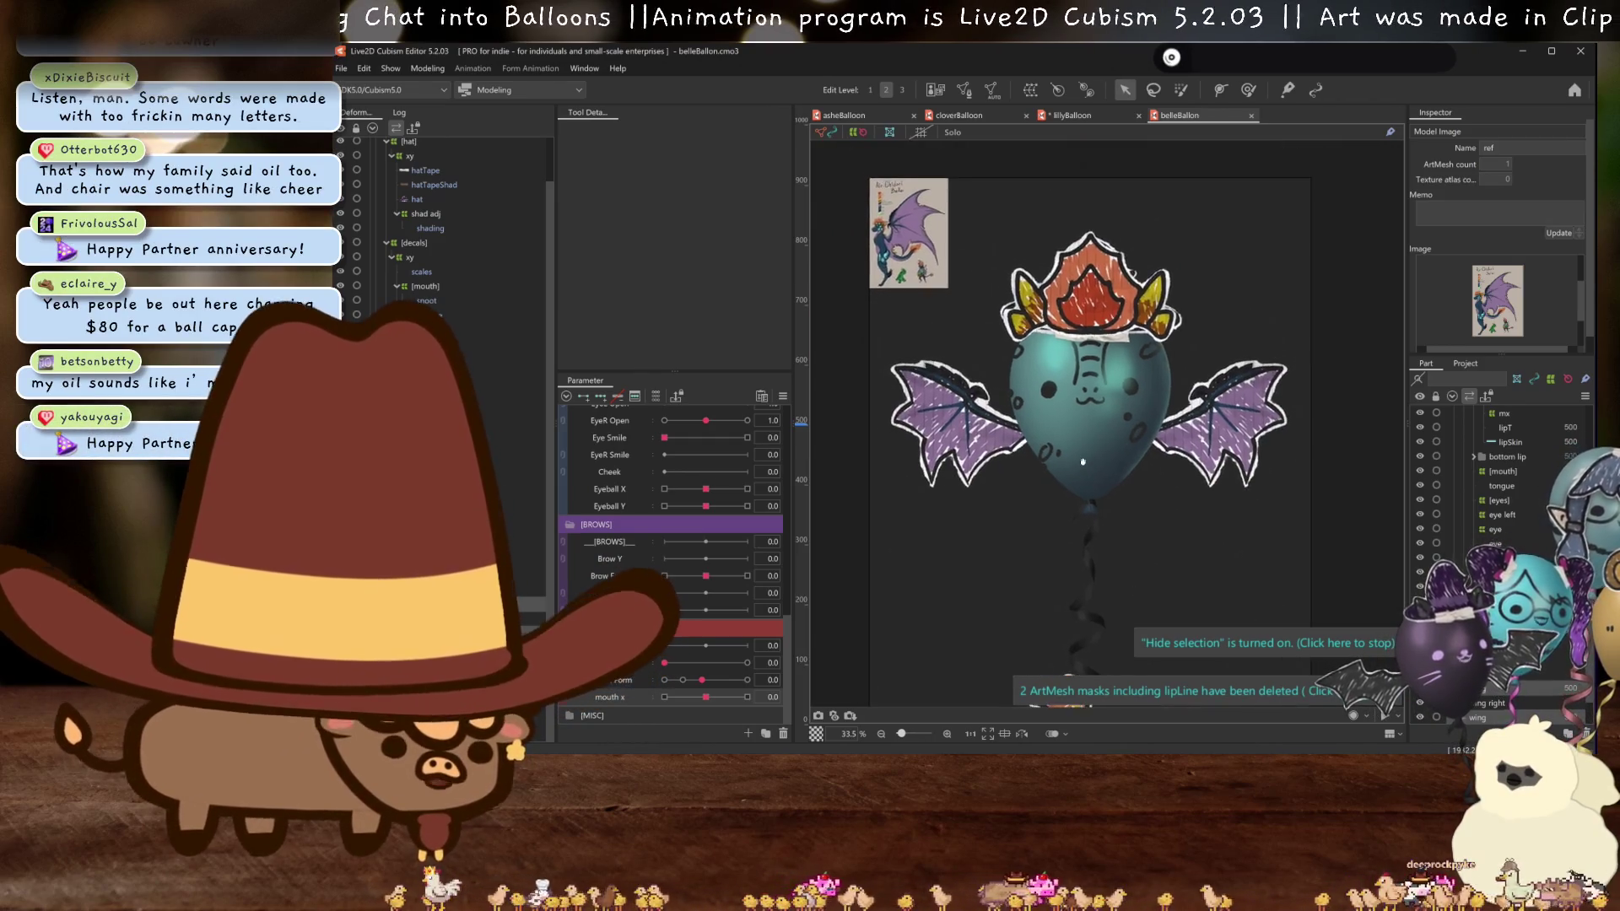
scroll(1082, 462, up, 2)
click(1283, 397)
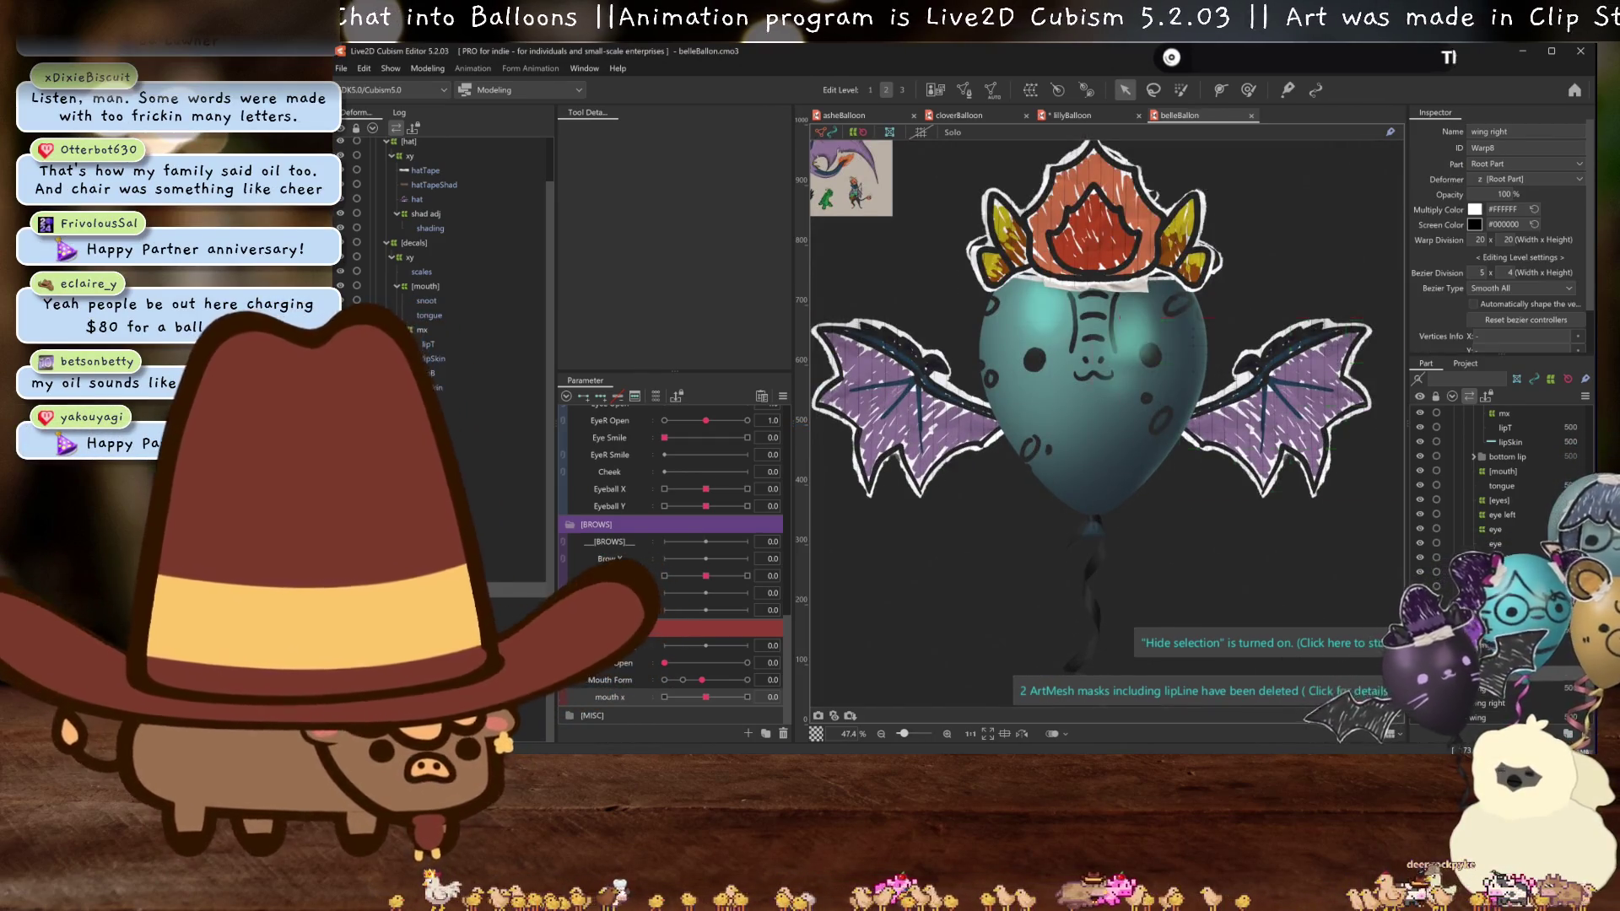
click(1257, 643)
triple_click(1490, 132)
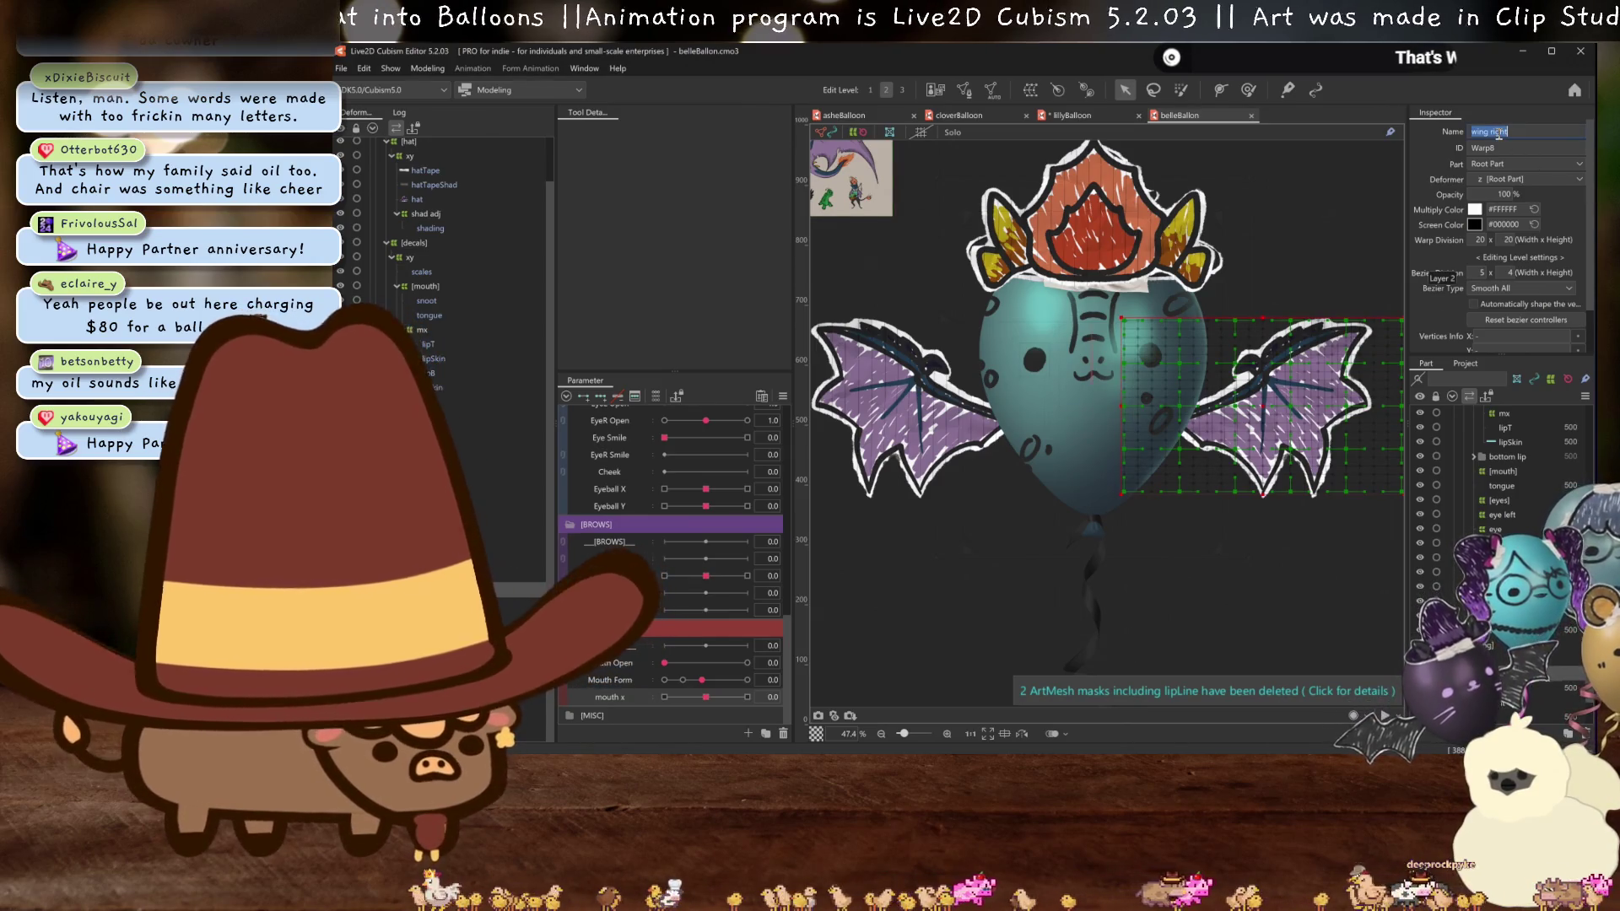
text(wing l)
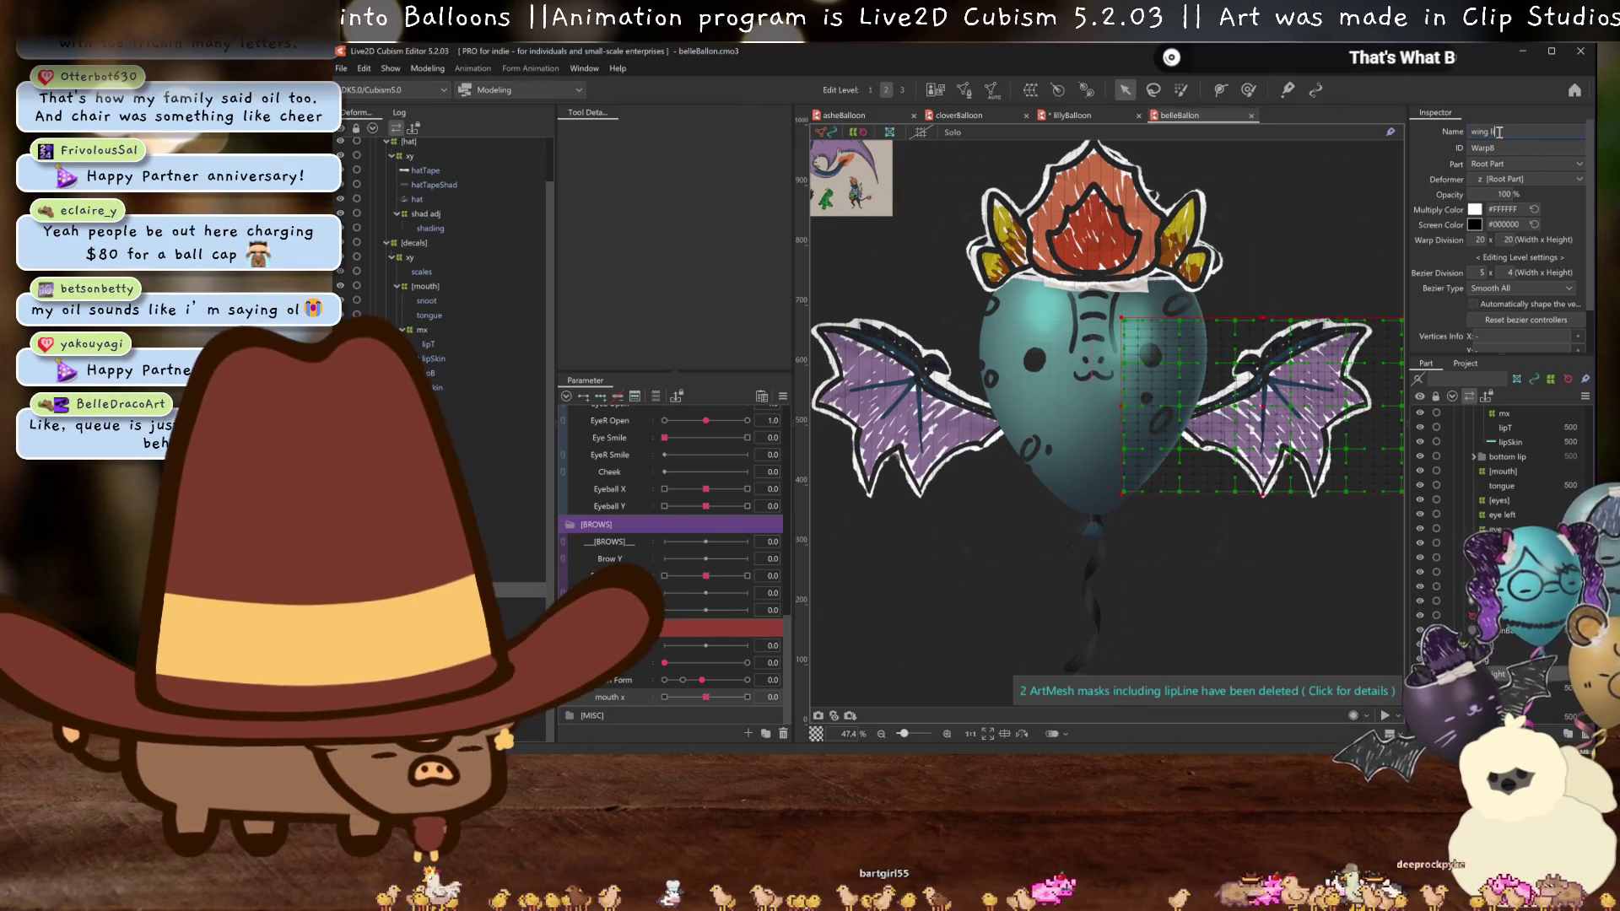
text(eft)
key(Return)
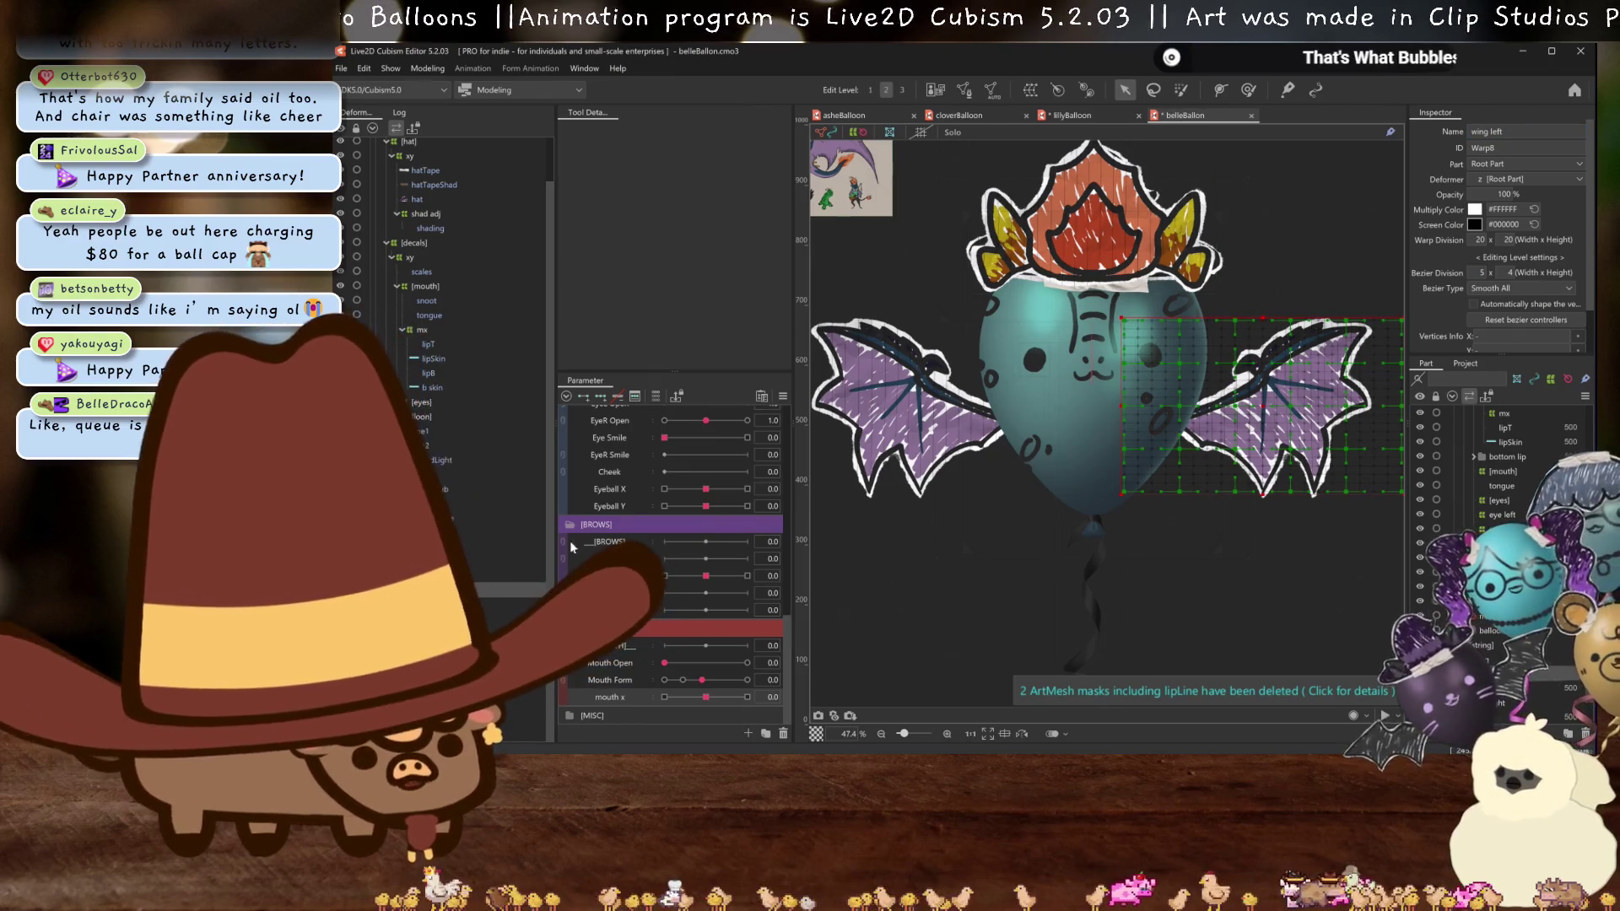
- Select the string warp deformer, then the ref reference image
click(1087, 531)
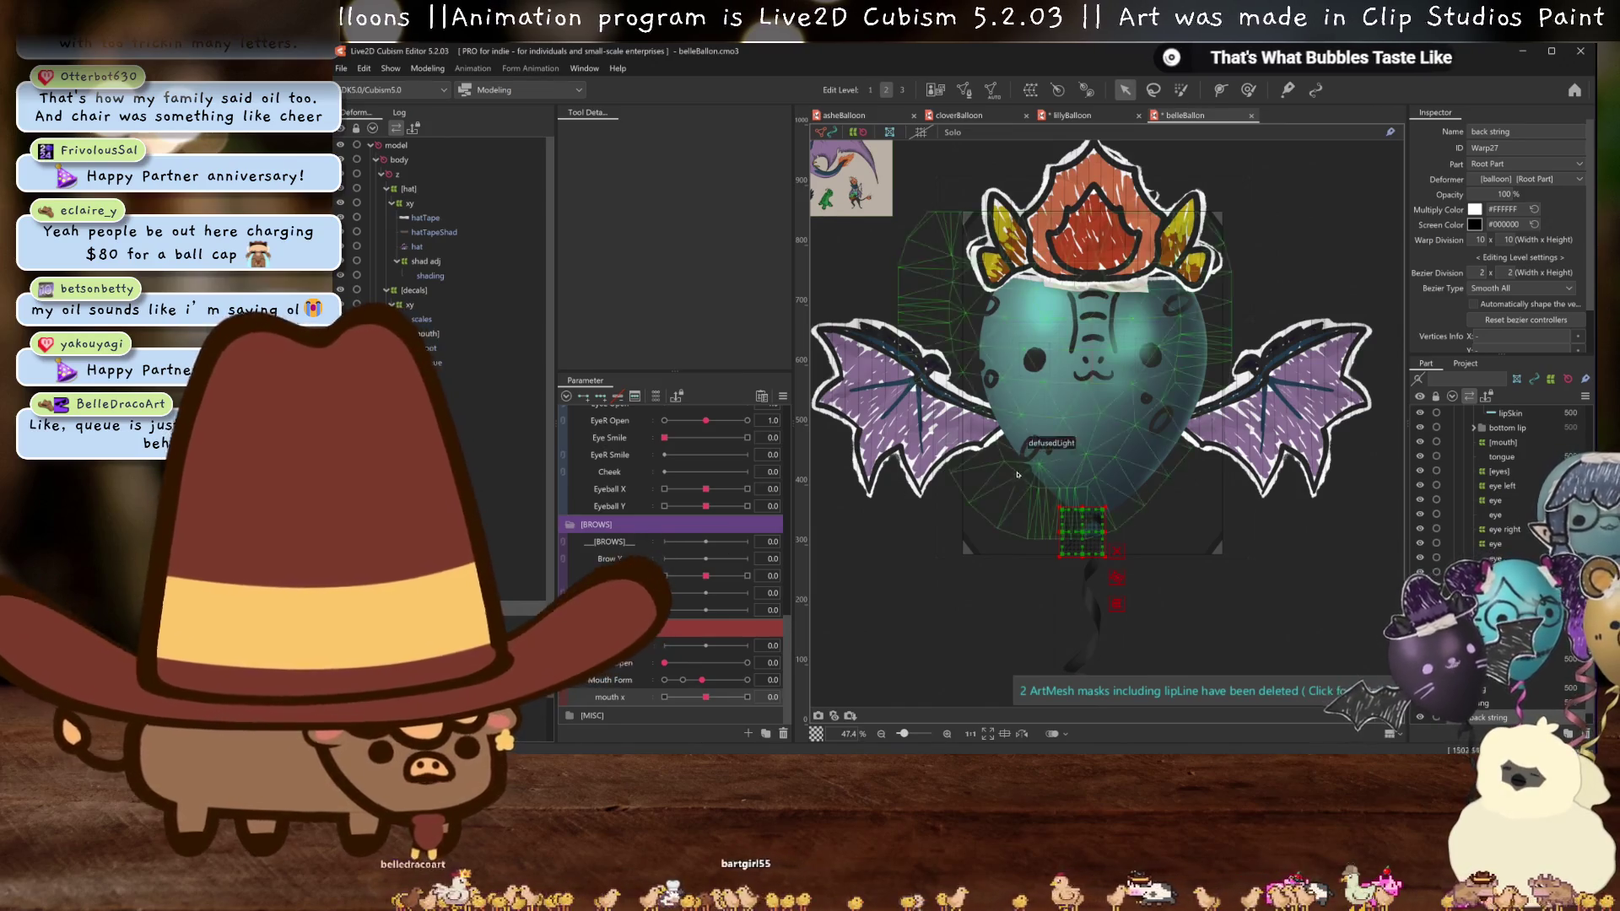
scroll(1122, 507, up, 2)
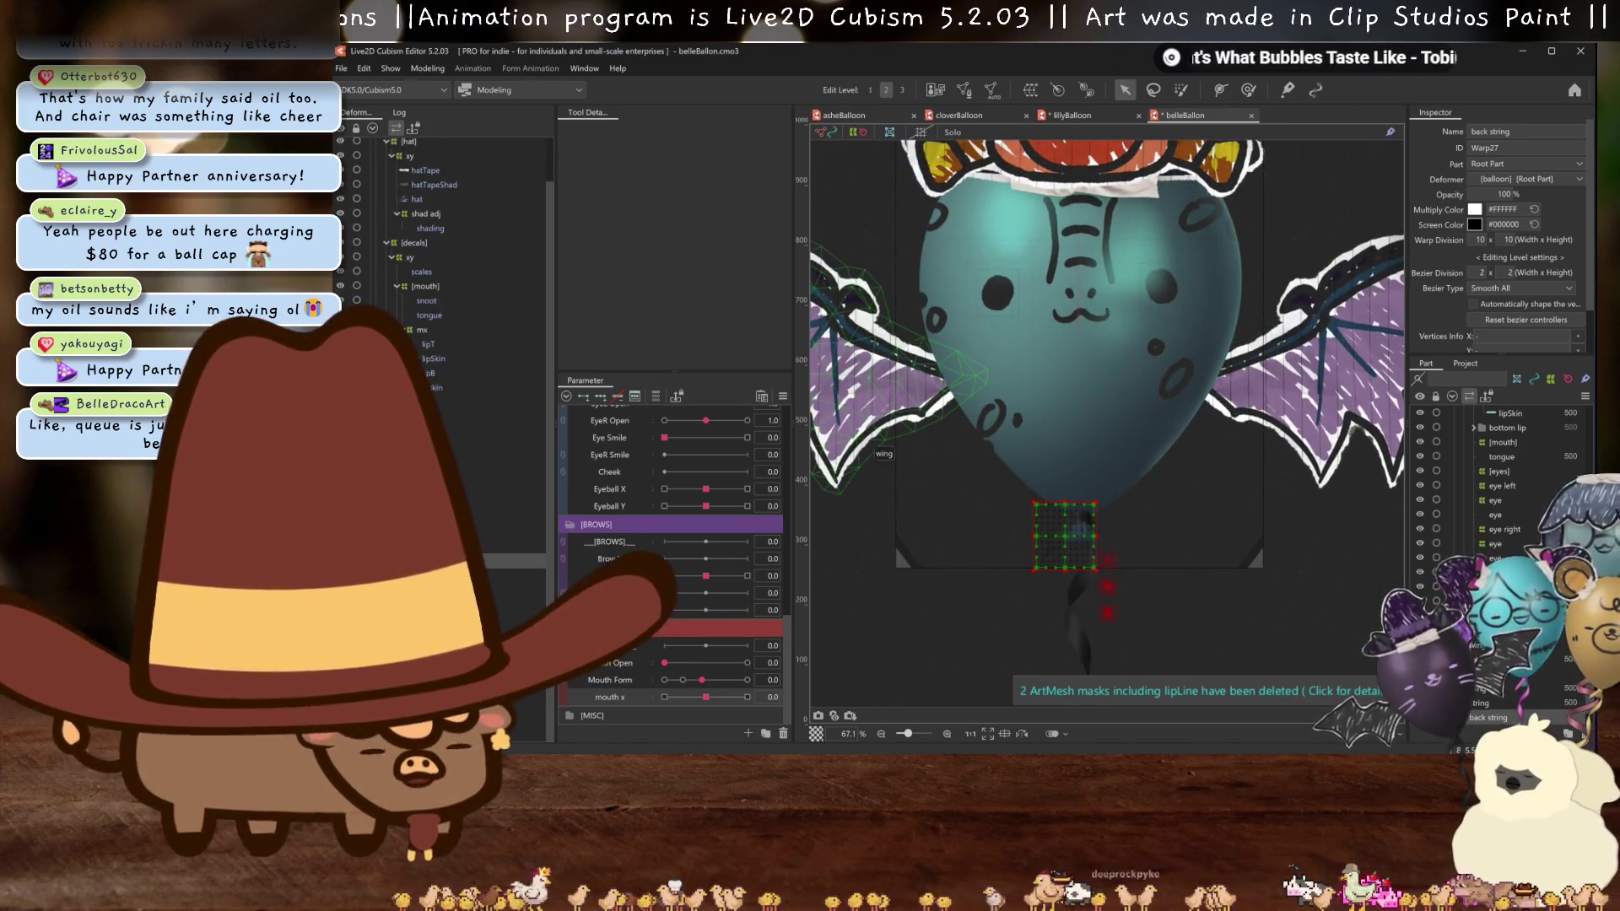
scroll(443, 253, down, 1)
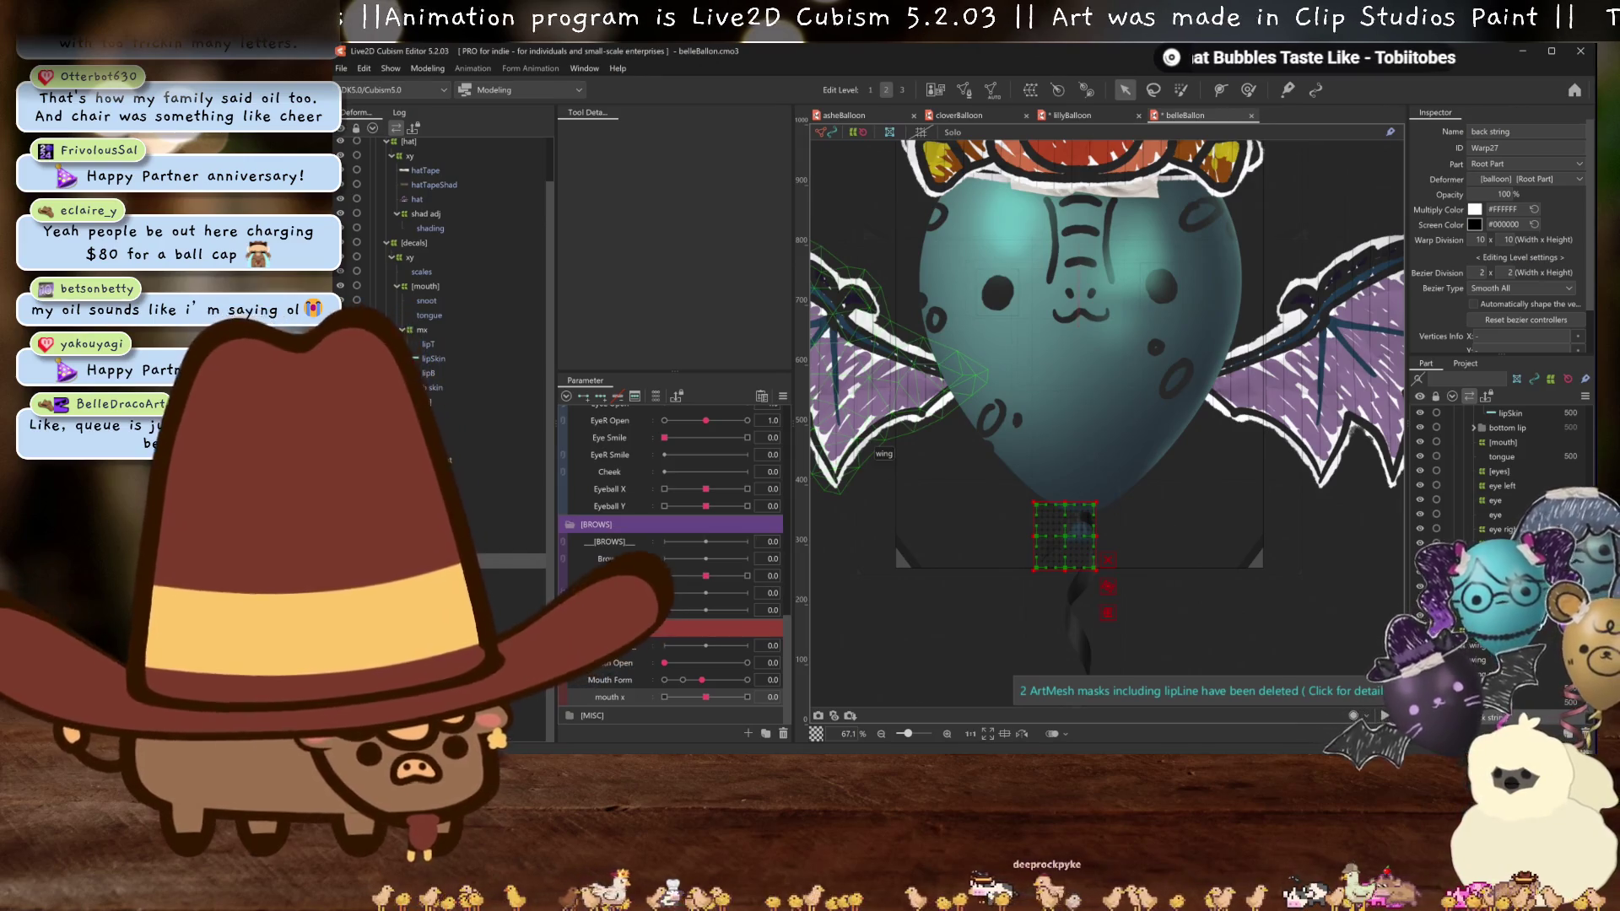
click(1074, 582)
click(1167, 439)
drag(1167, 439, 1181, 523)
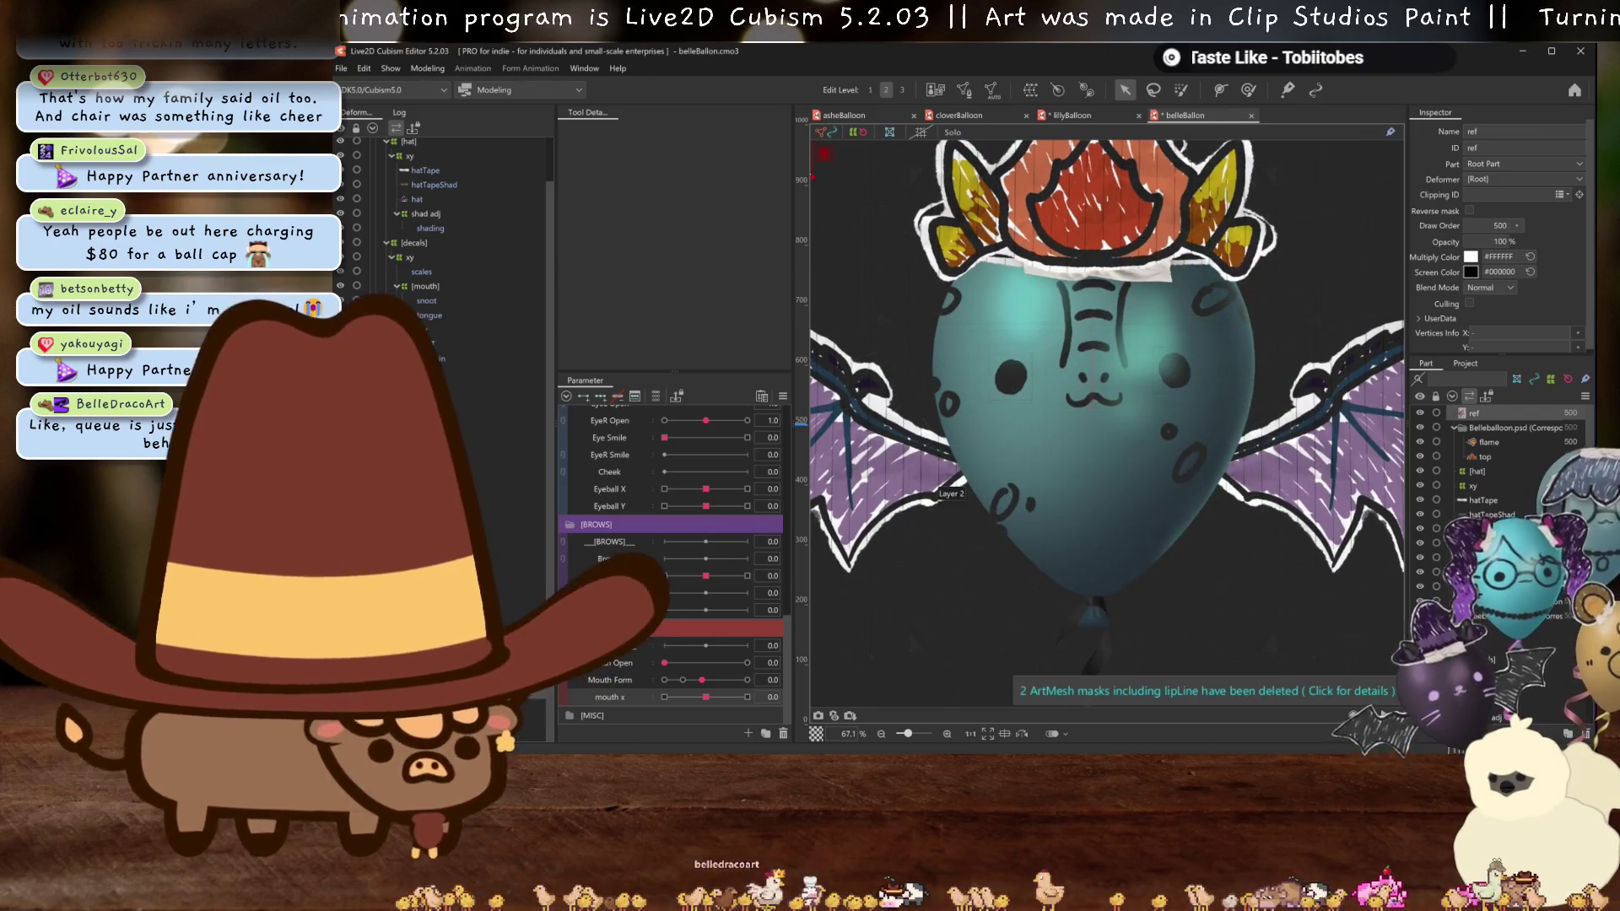
- Delete the ref image and give the top and flame meshes a Standard auto-mesh
key(Delete)
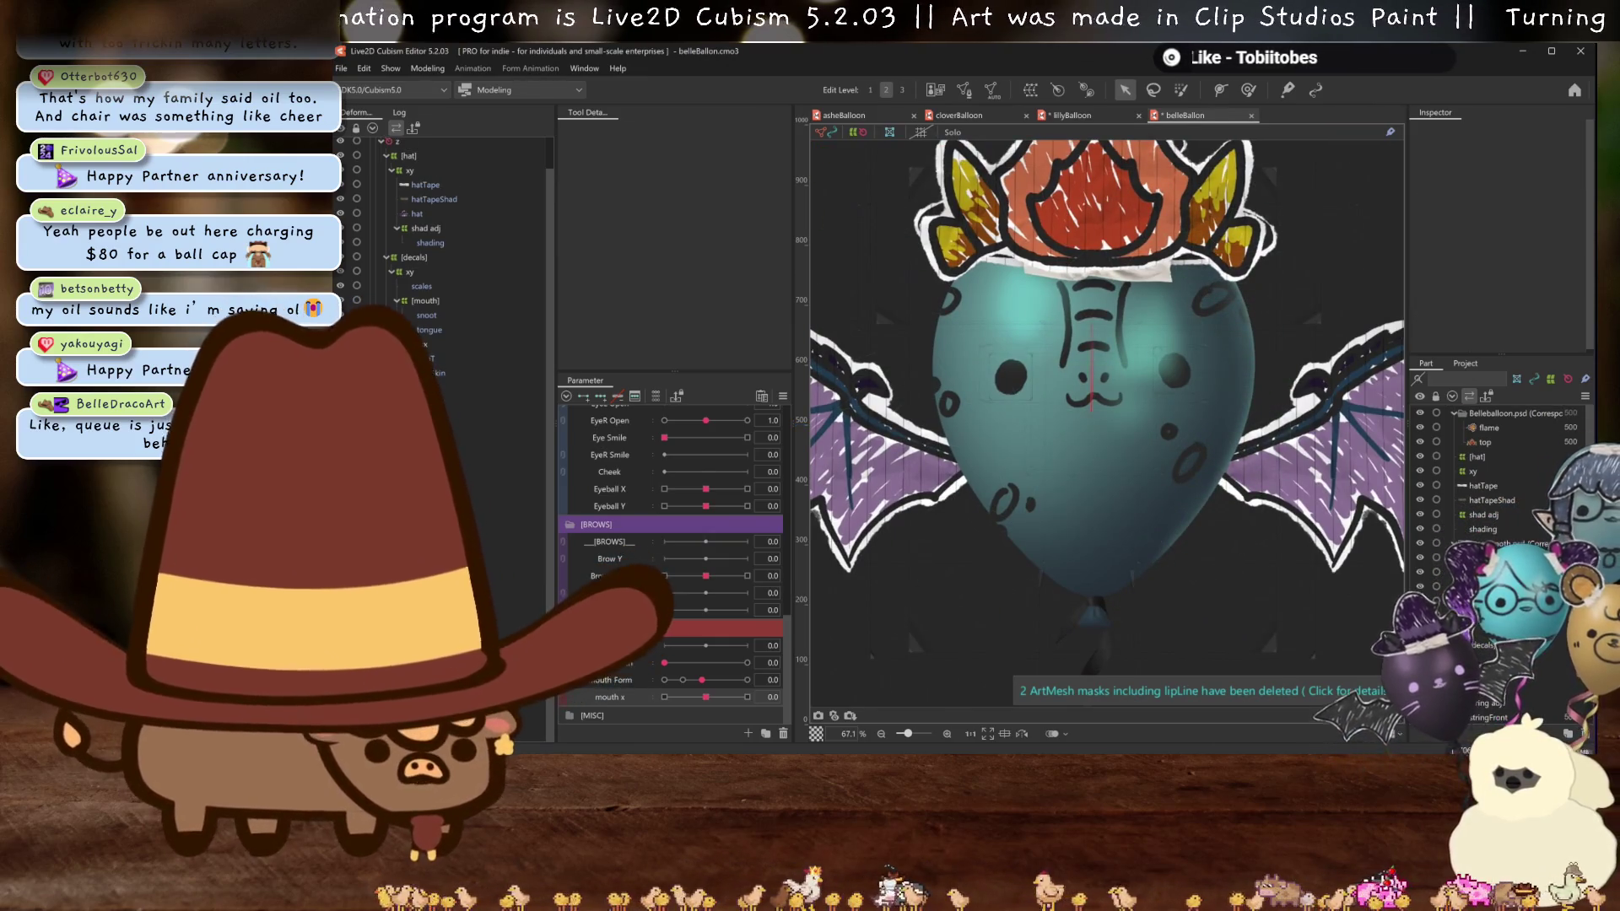
click(1485, 442)
ctrl+click(1489, 428)
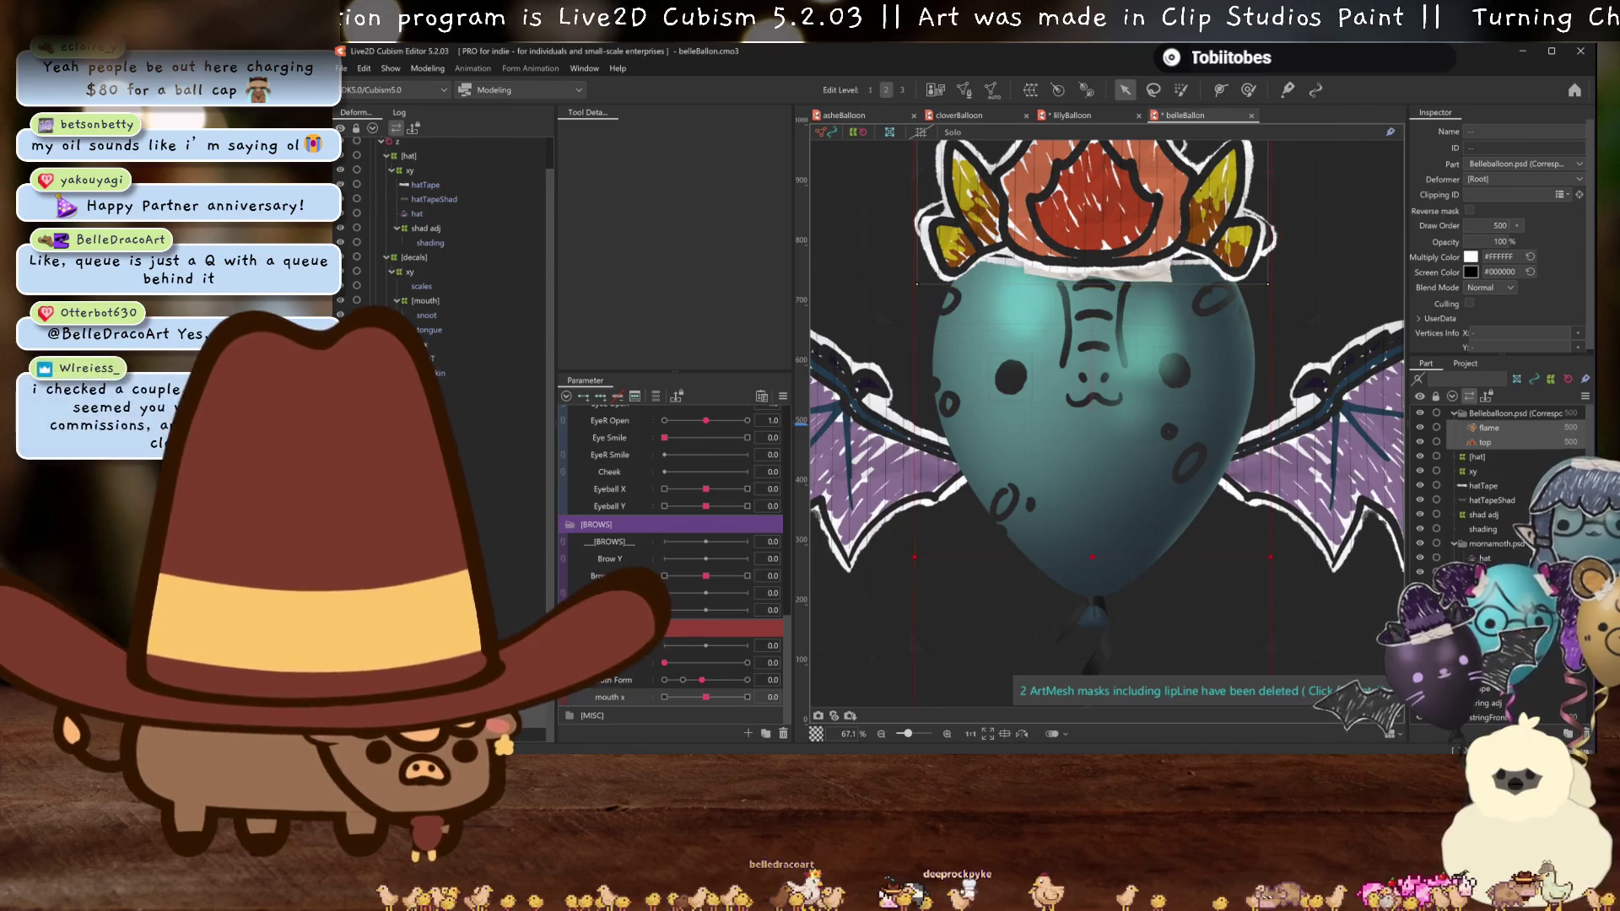
click(992, 89)
click(616, 222)
click(613, 239)
click(733, 185)
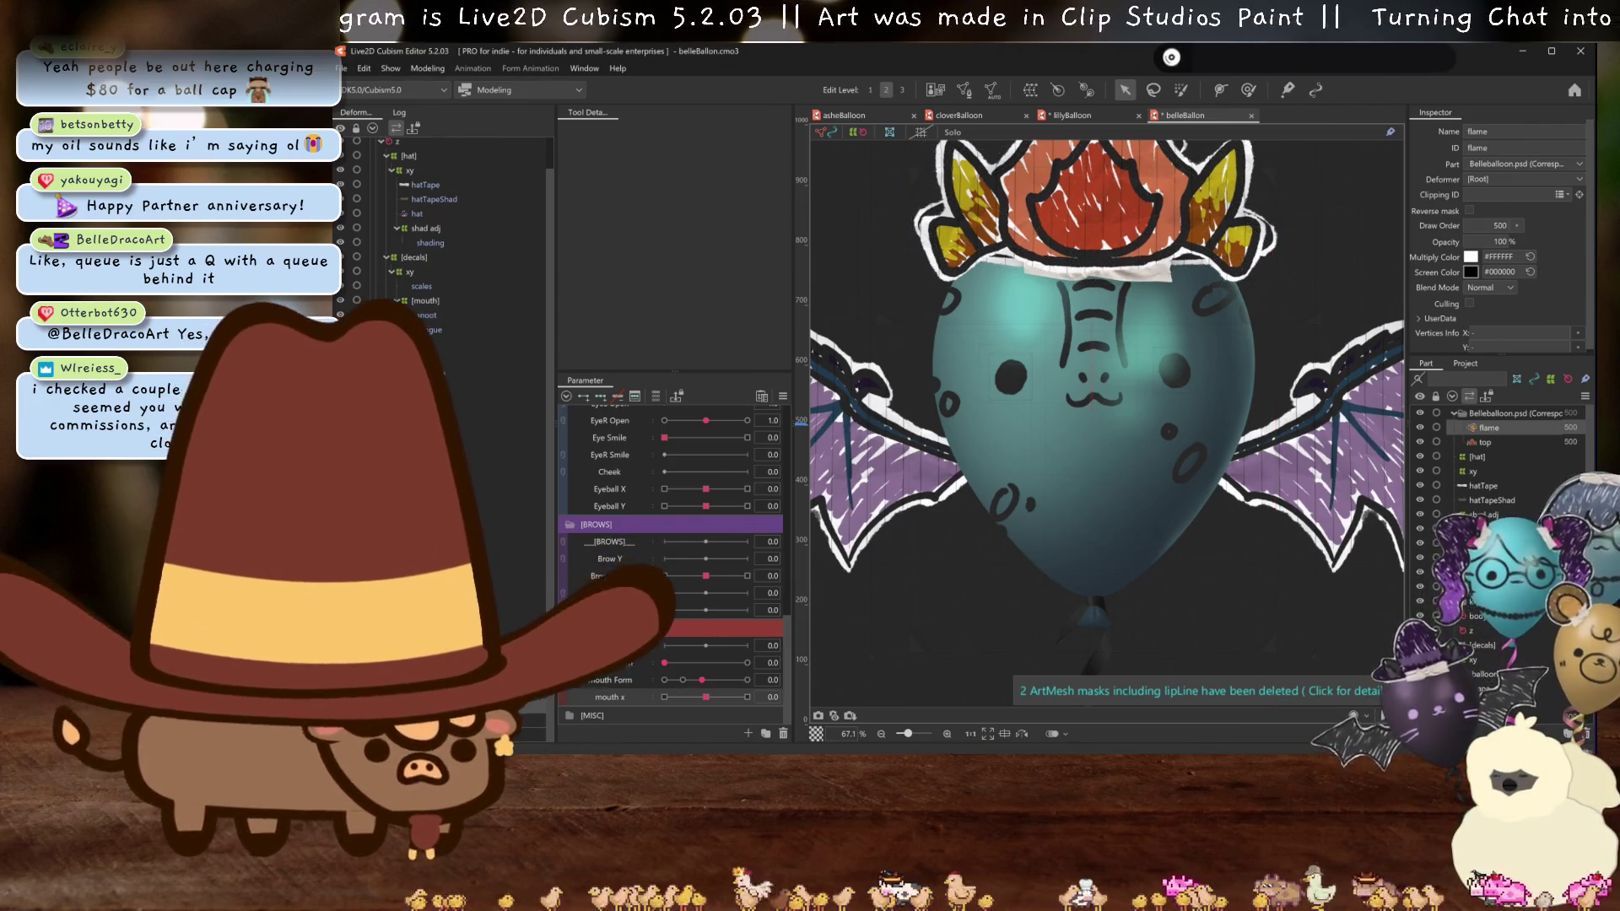
- Place the flame mesh under the xy deformer inside the mornamoth.psd group
scroll(439, 253, up, 1)
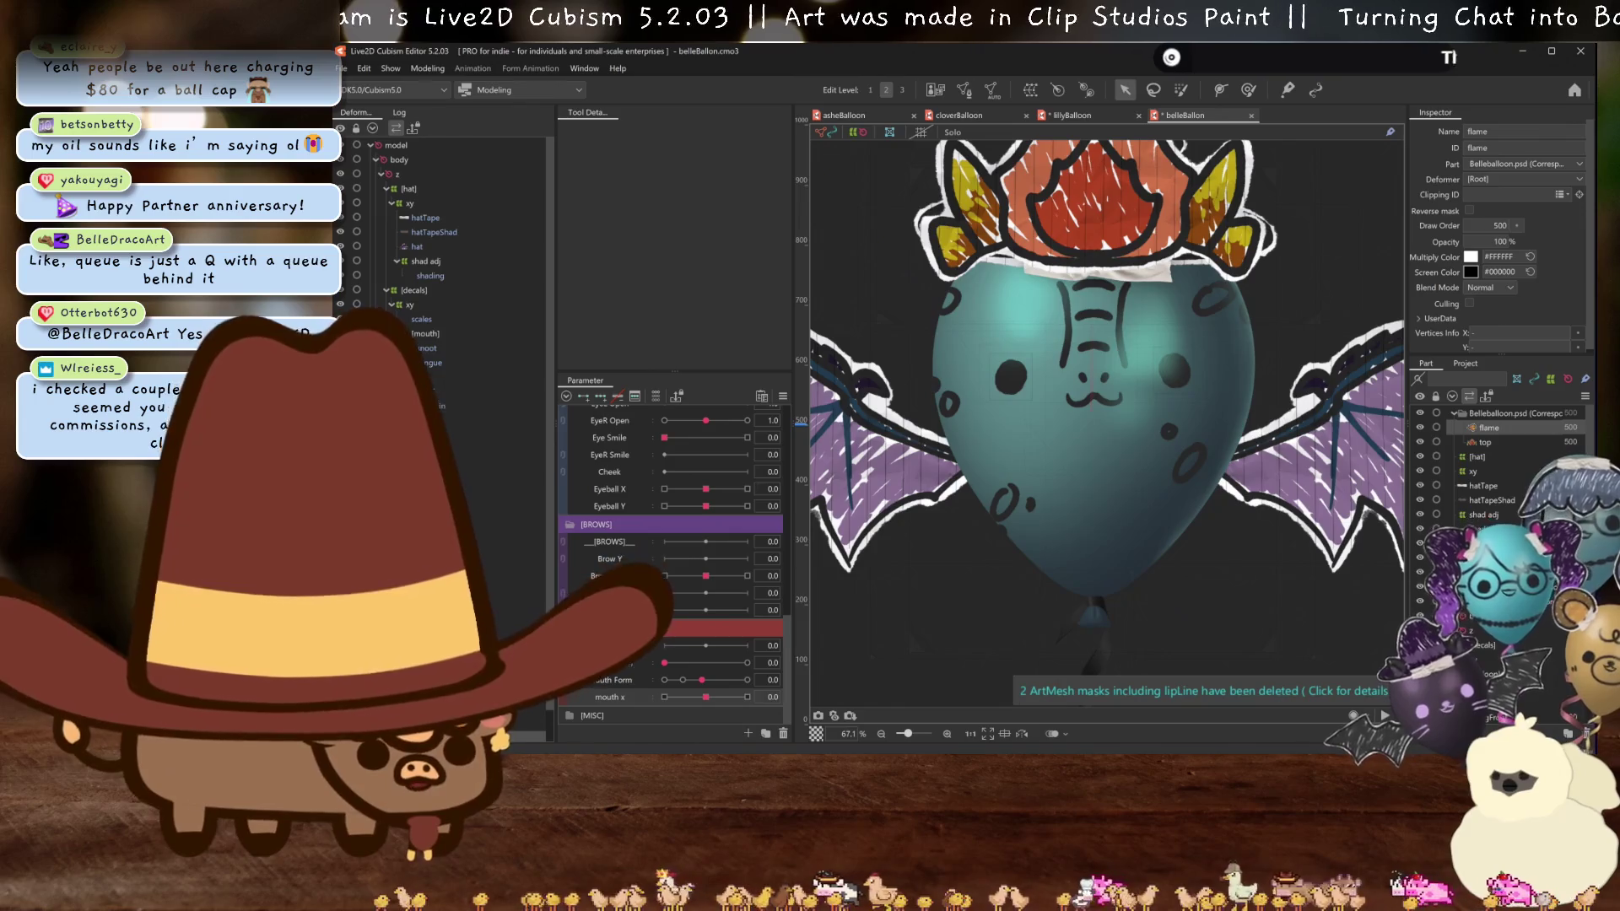
scroll(463, 262, down, 1)
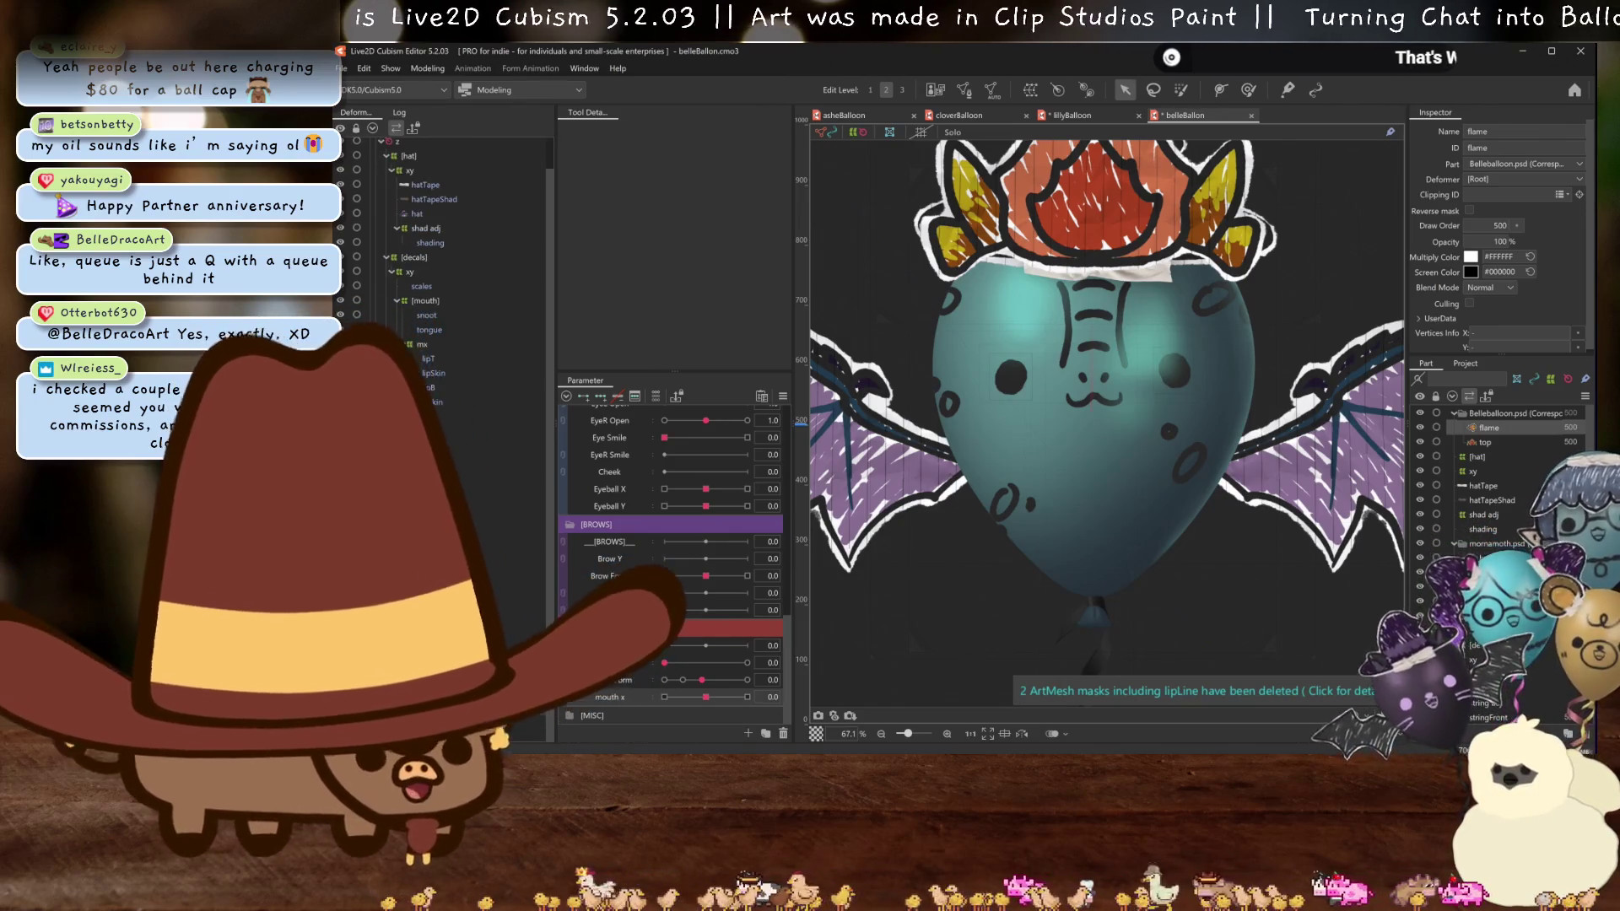
scroll(439, 253, up, 1)
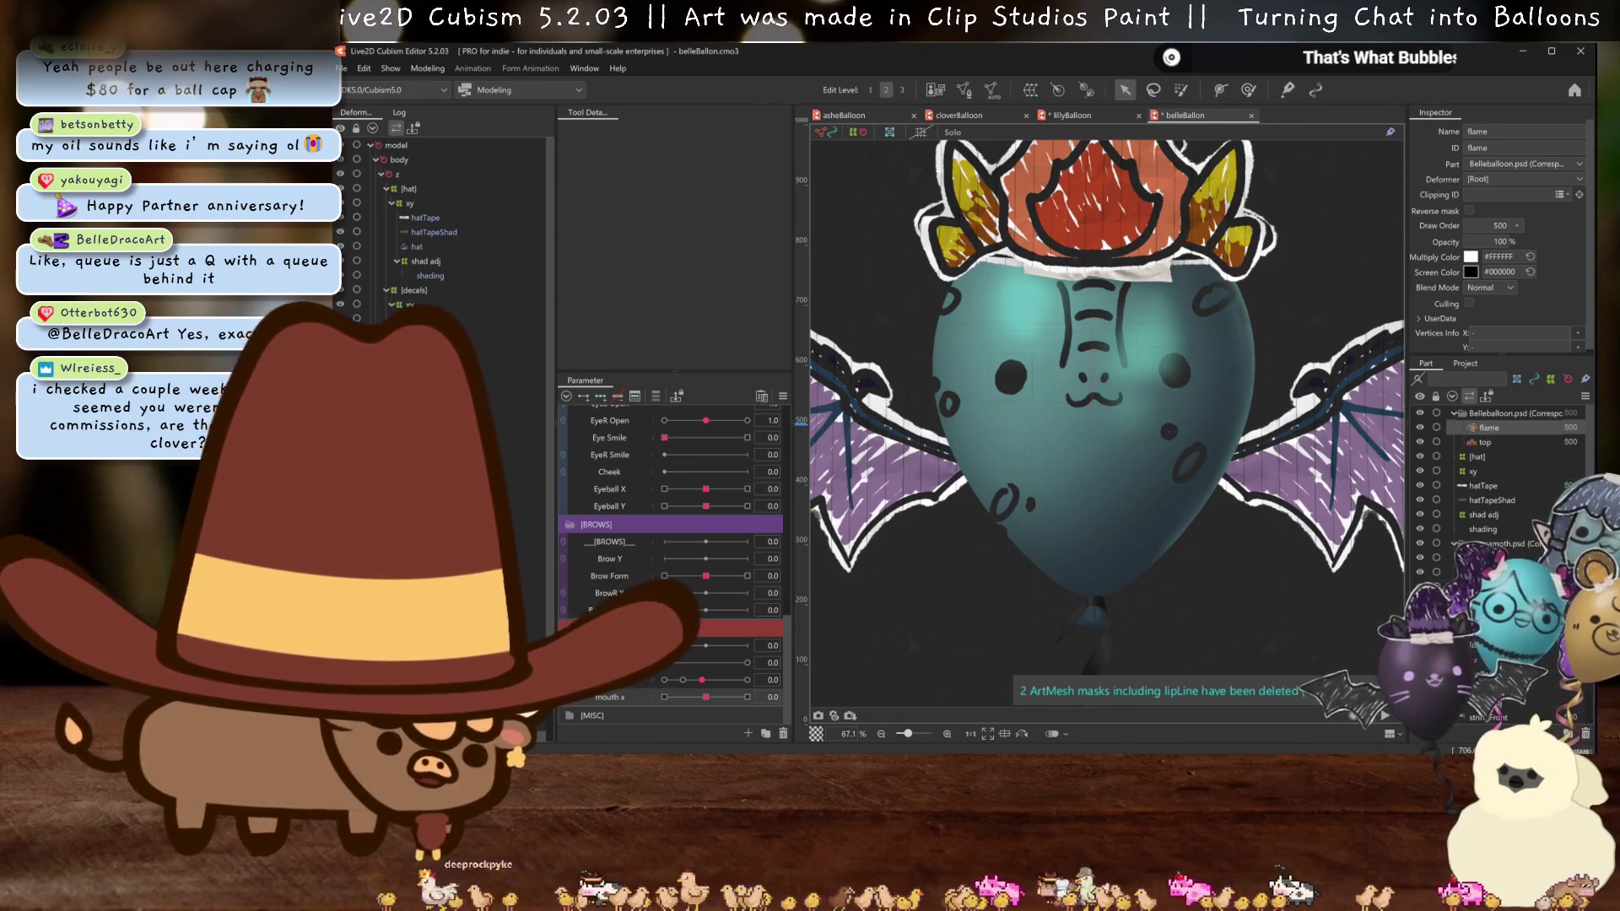
scroll(439, 237, down, 1)
drag(437, 172, 437, 173)
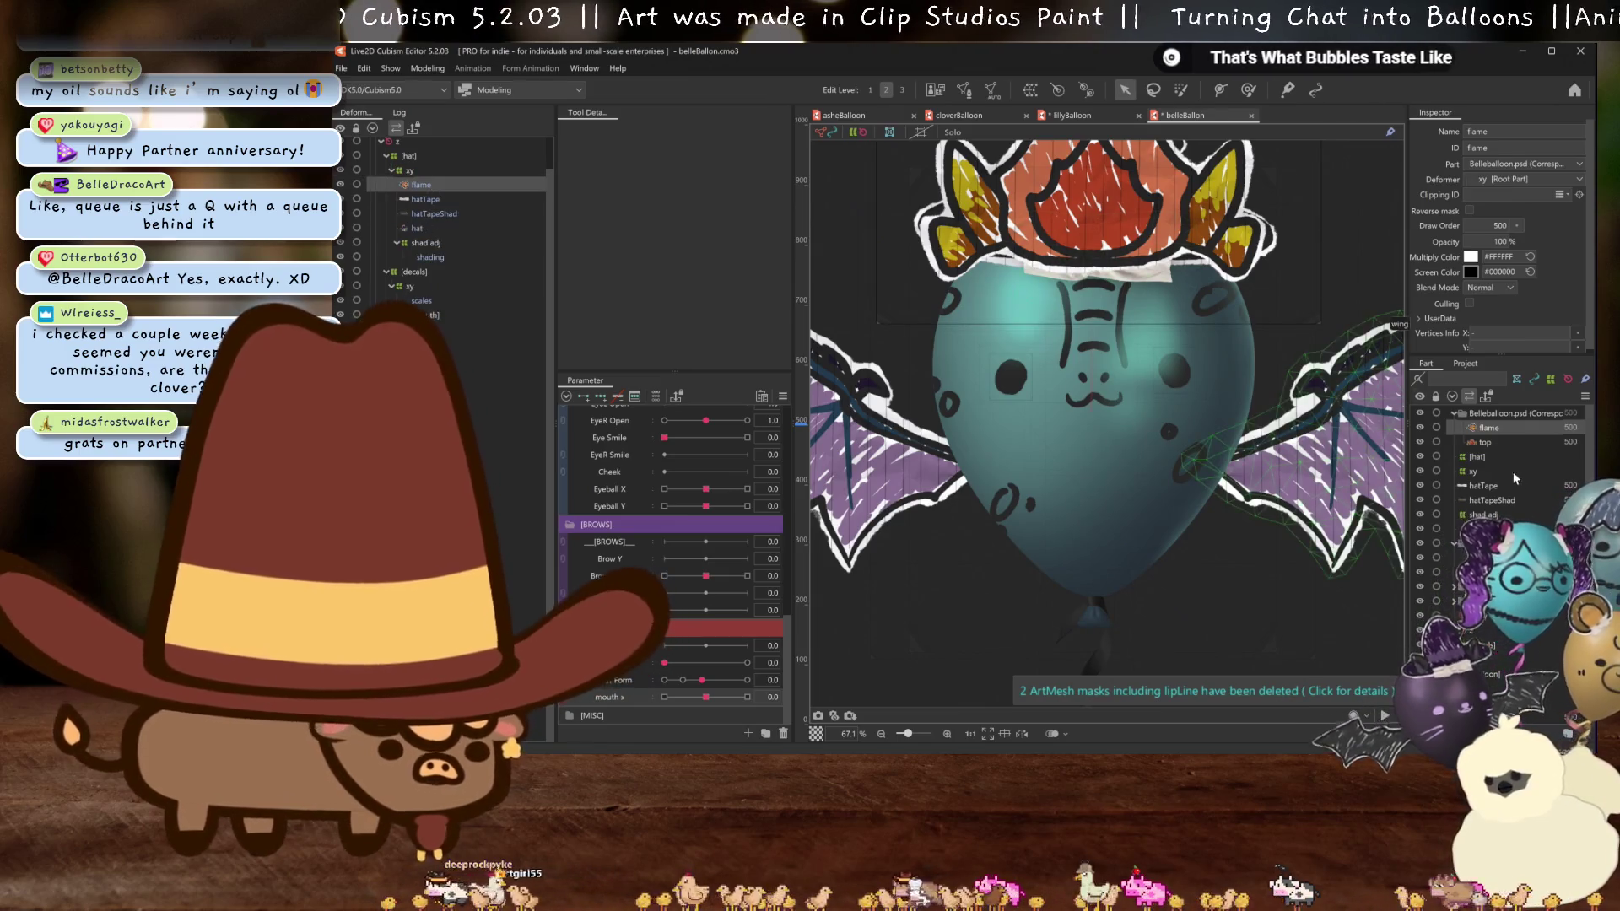
scroll(1497, 490, down, 2)
drag(1500, 521, 1501, 518)
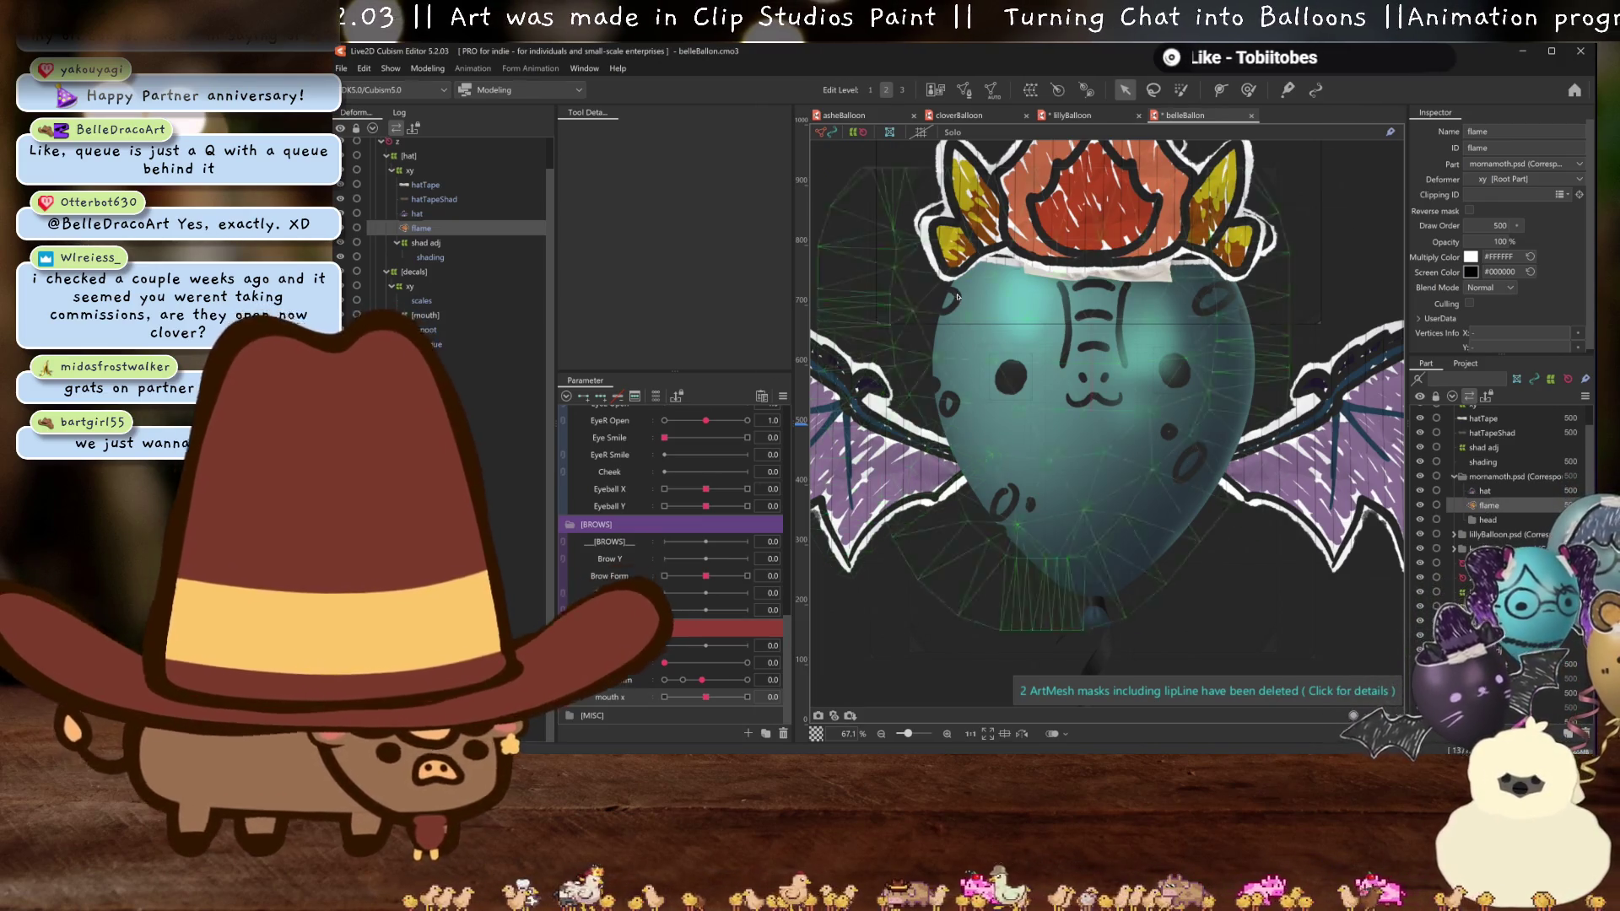
- Select the hatTape mesh via Object at Cursor and hide the selection overlay
right_click(1149, 317)
mouse_move(1213, 318)
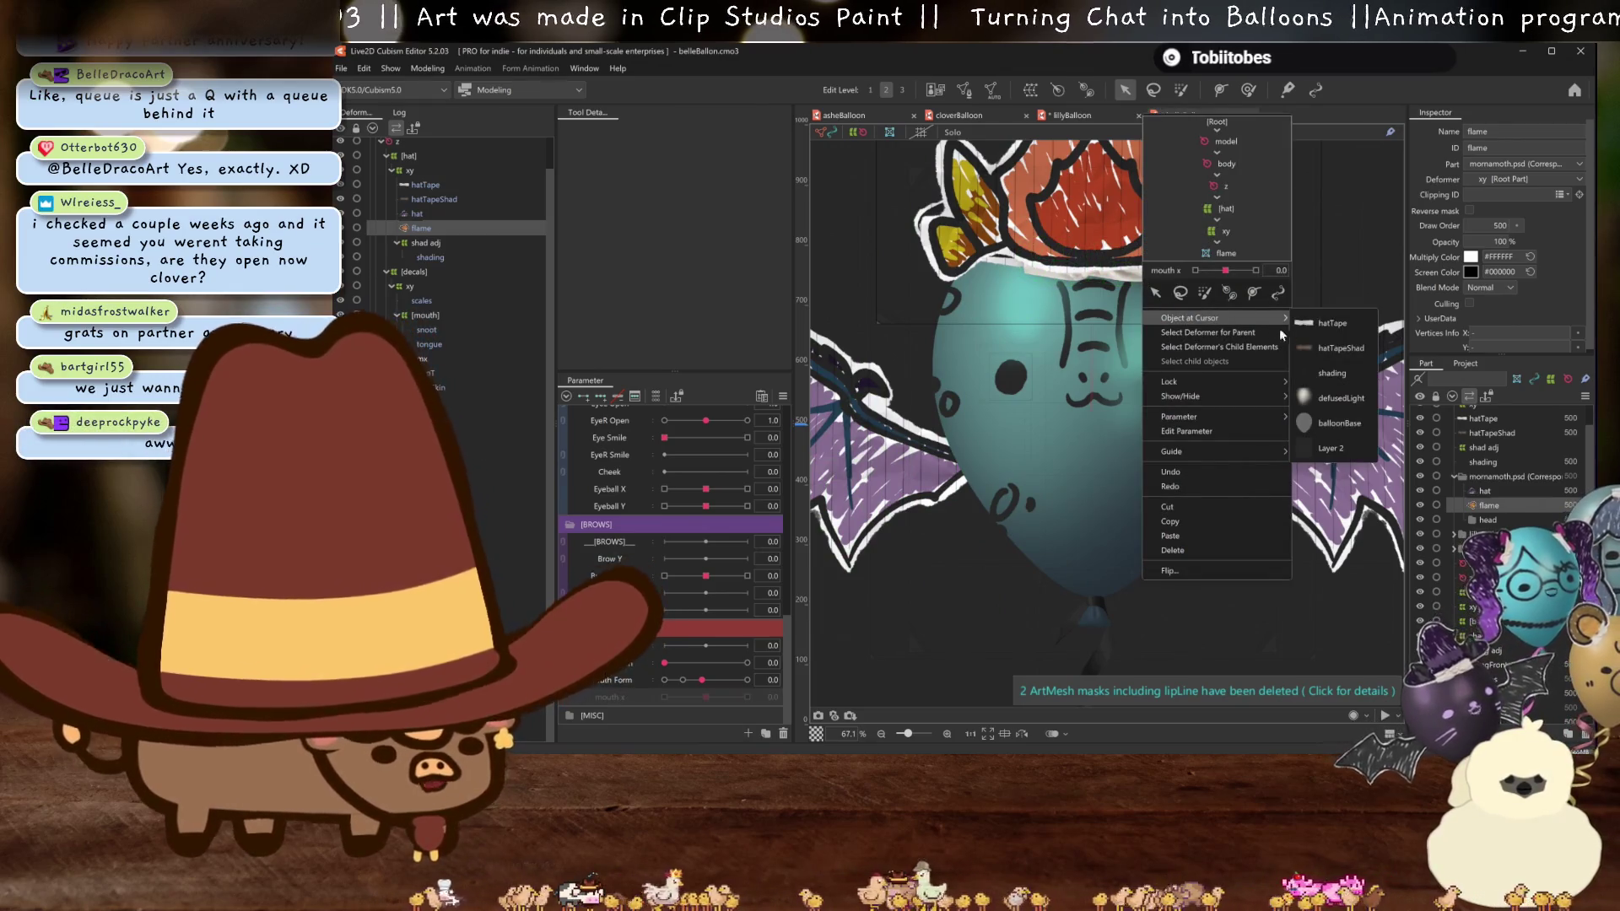
click(1332, 324)
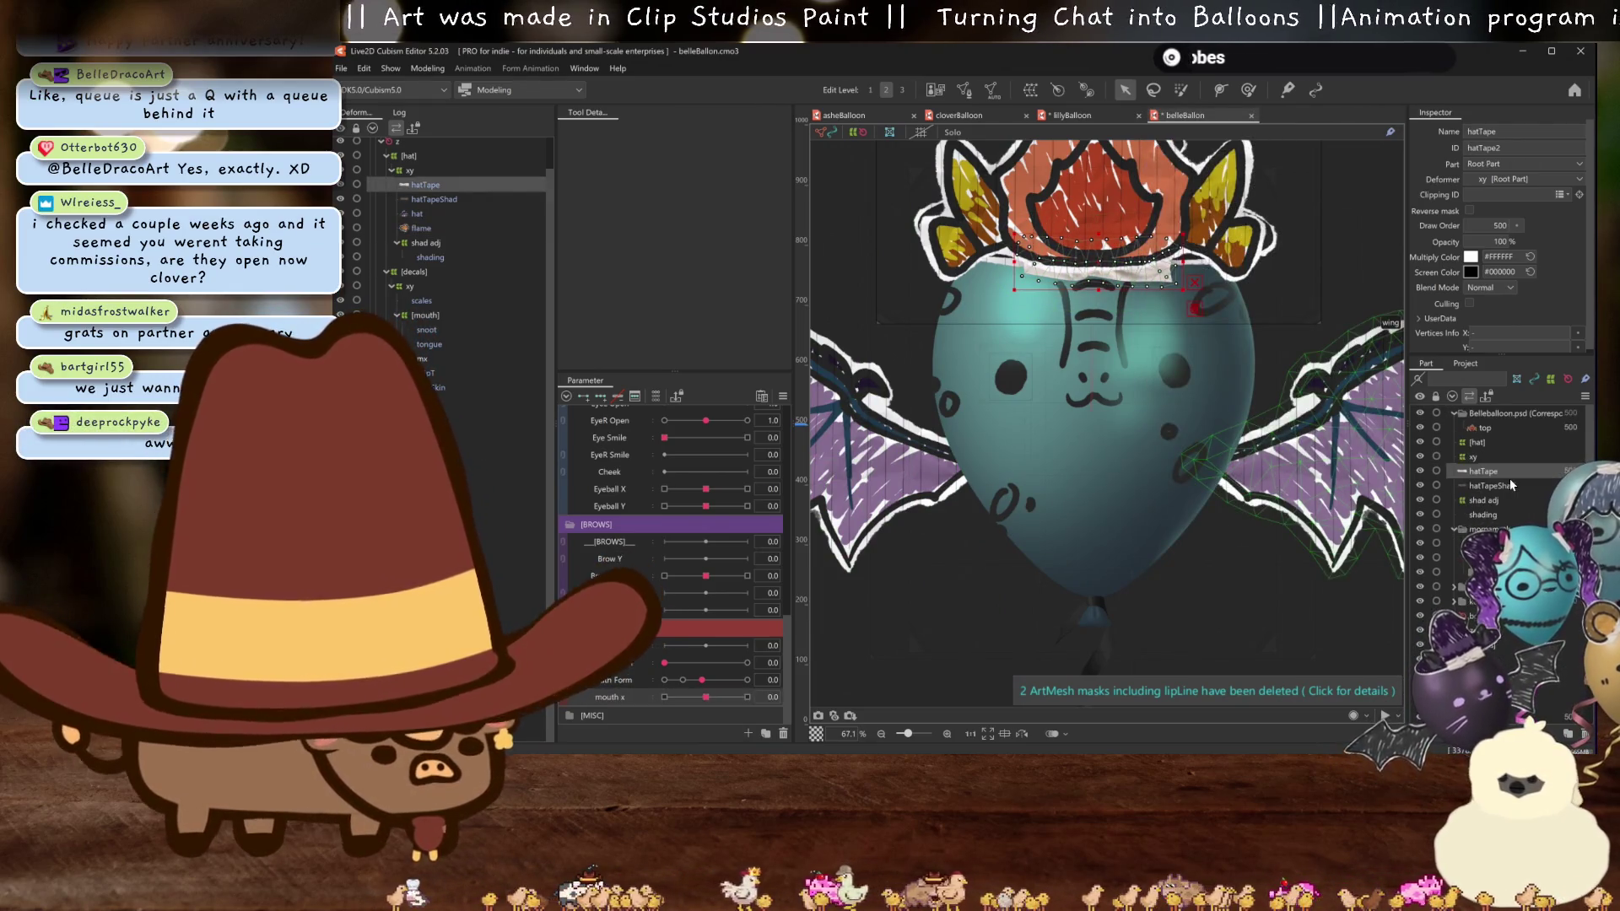
drag(1132, 298, 1145, 365)
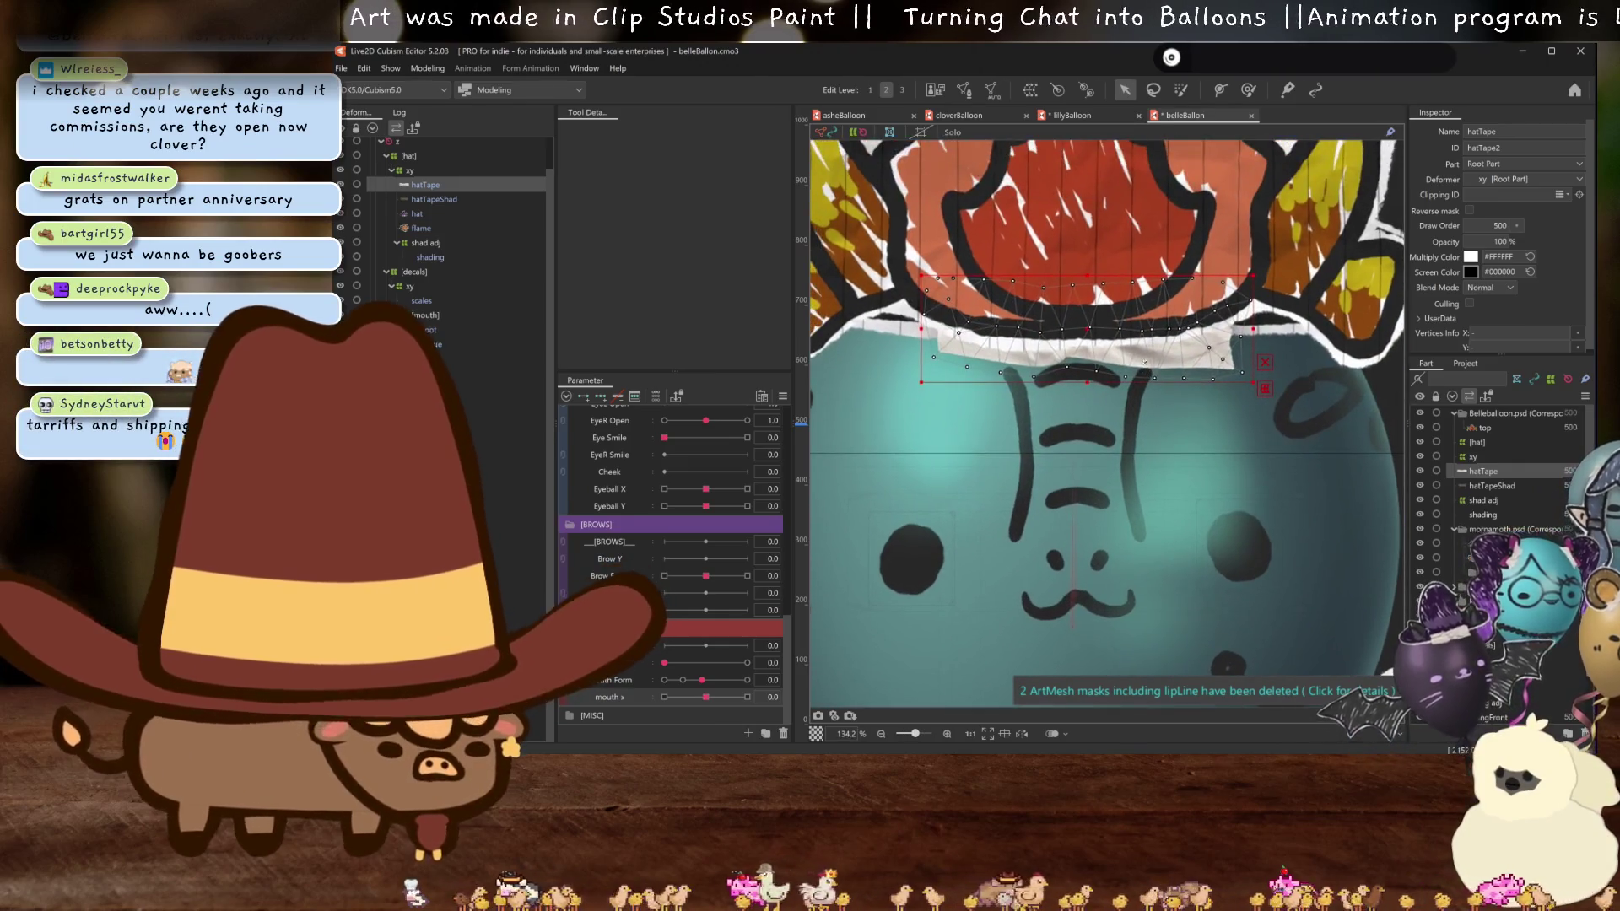
click(1488, 558)
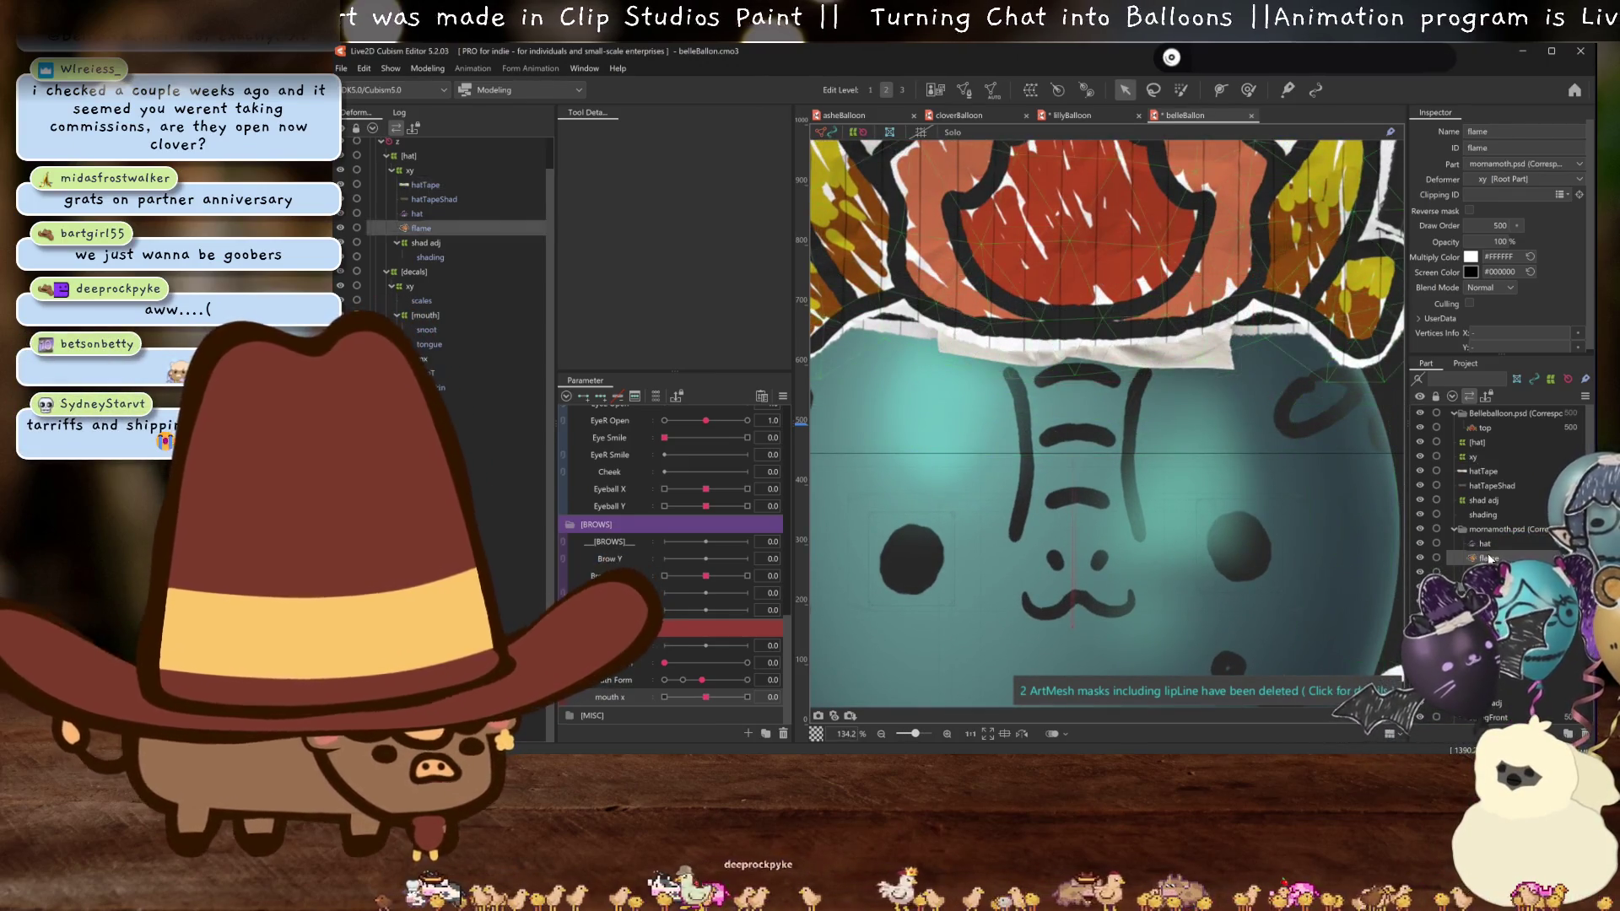
click(1484, 471)
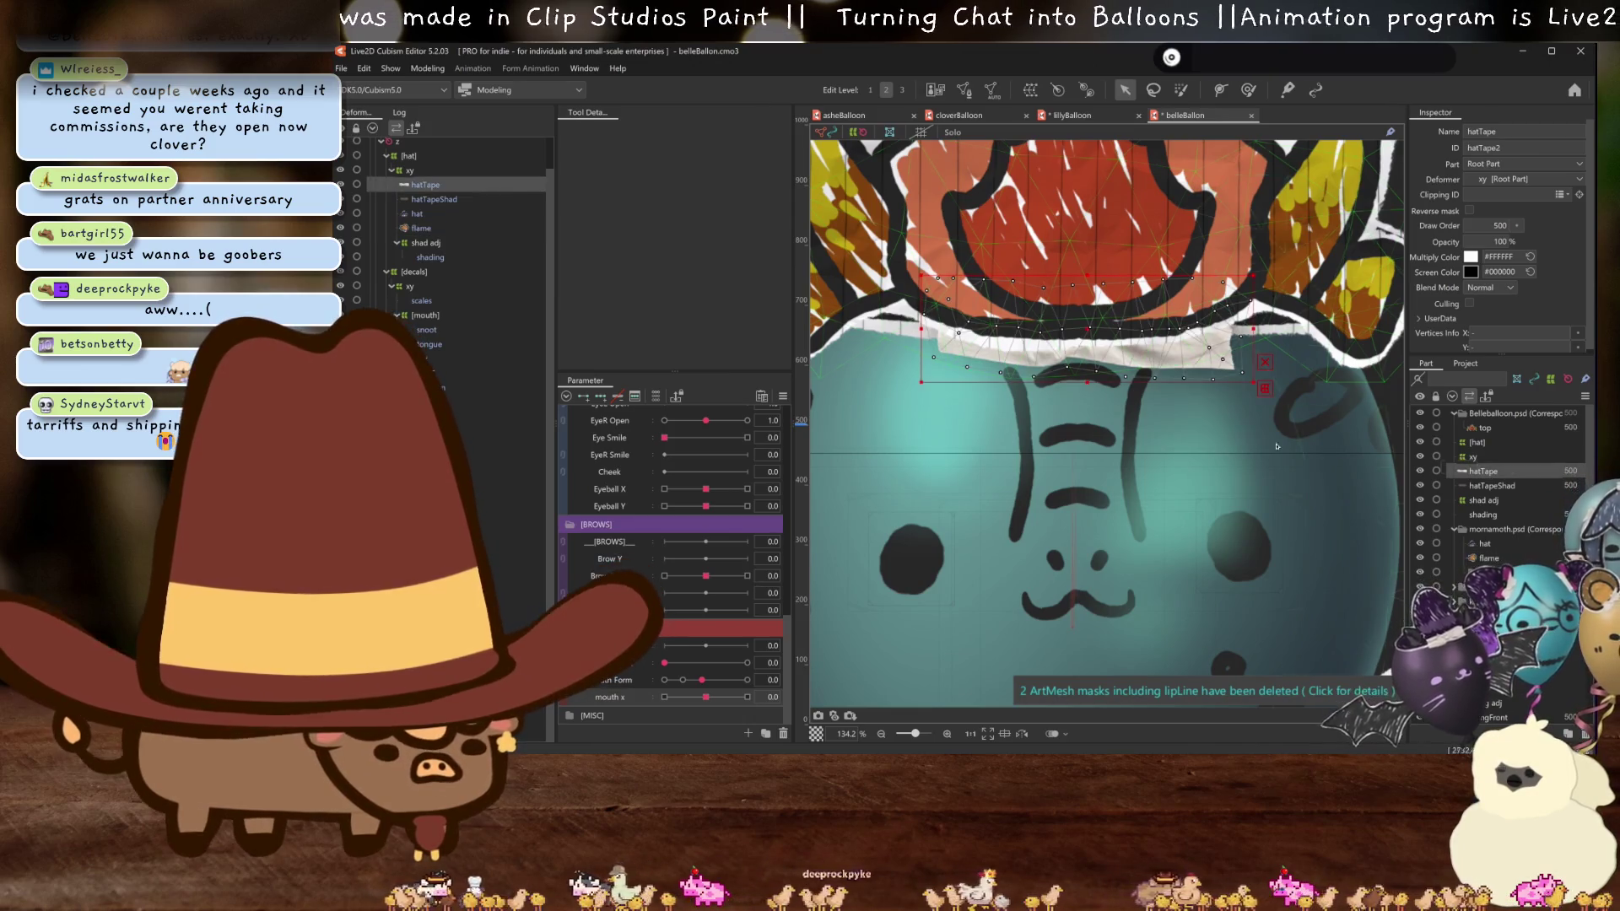
key(ctrl+h)
- Select and delete the leftover hat mesh
scroll(1154, 397, down, 3)
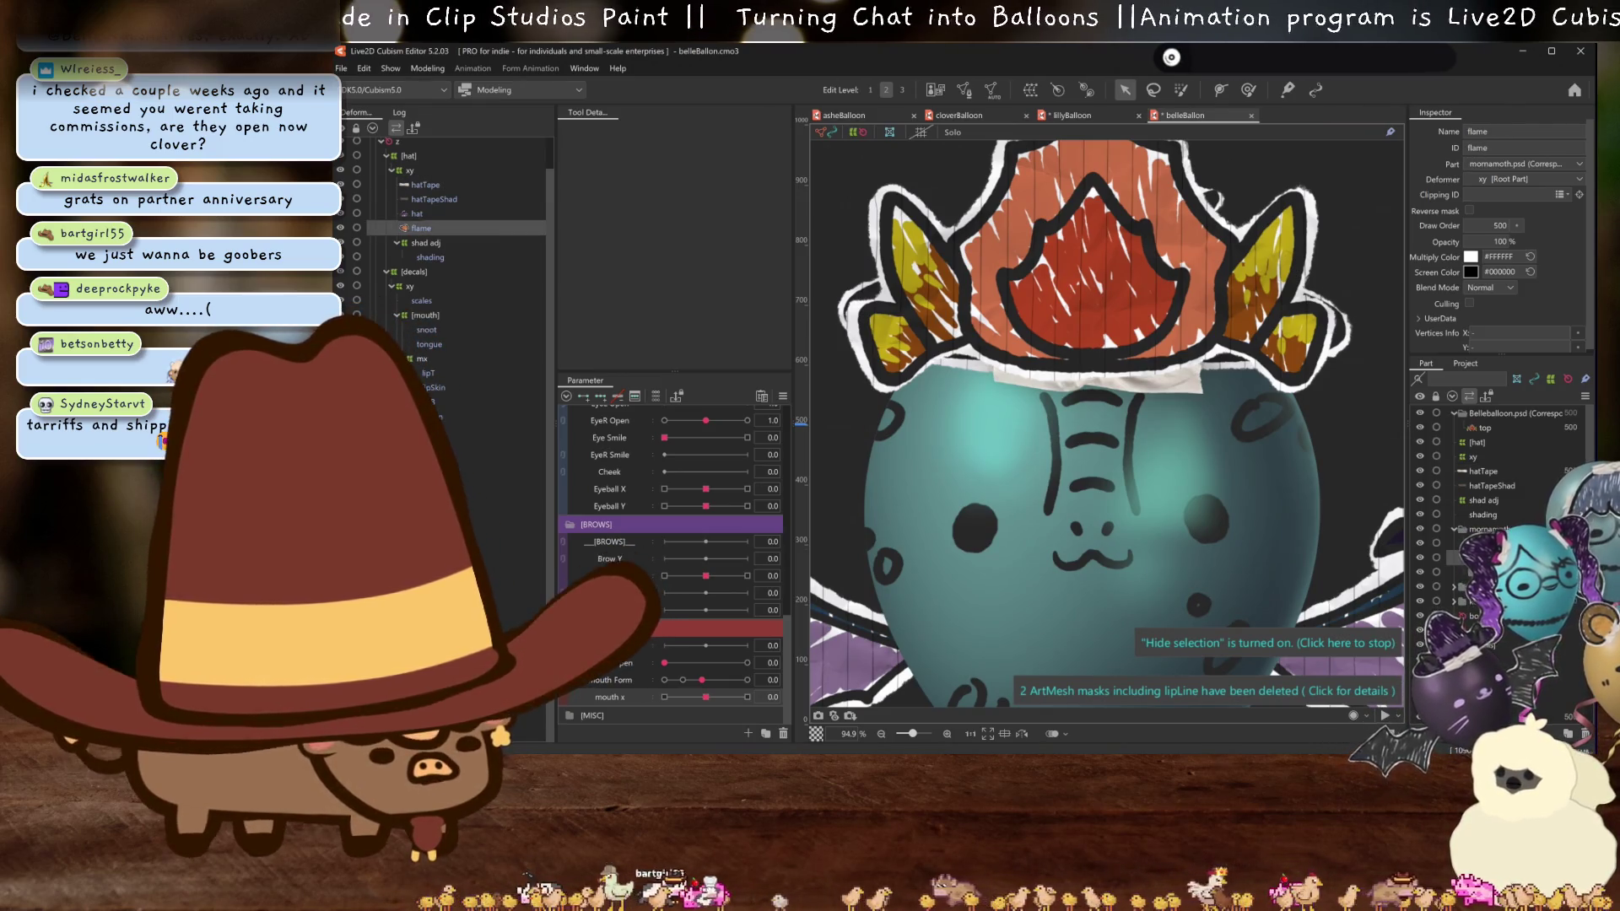
click(1492, 474)
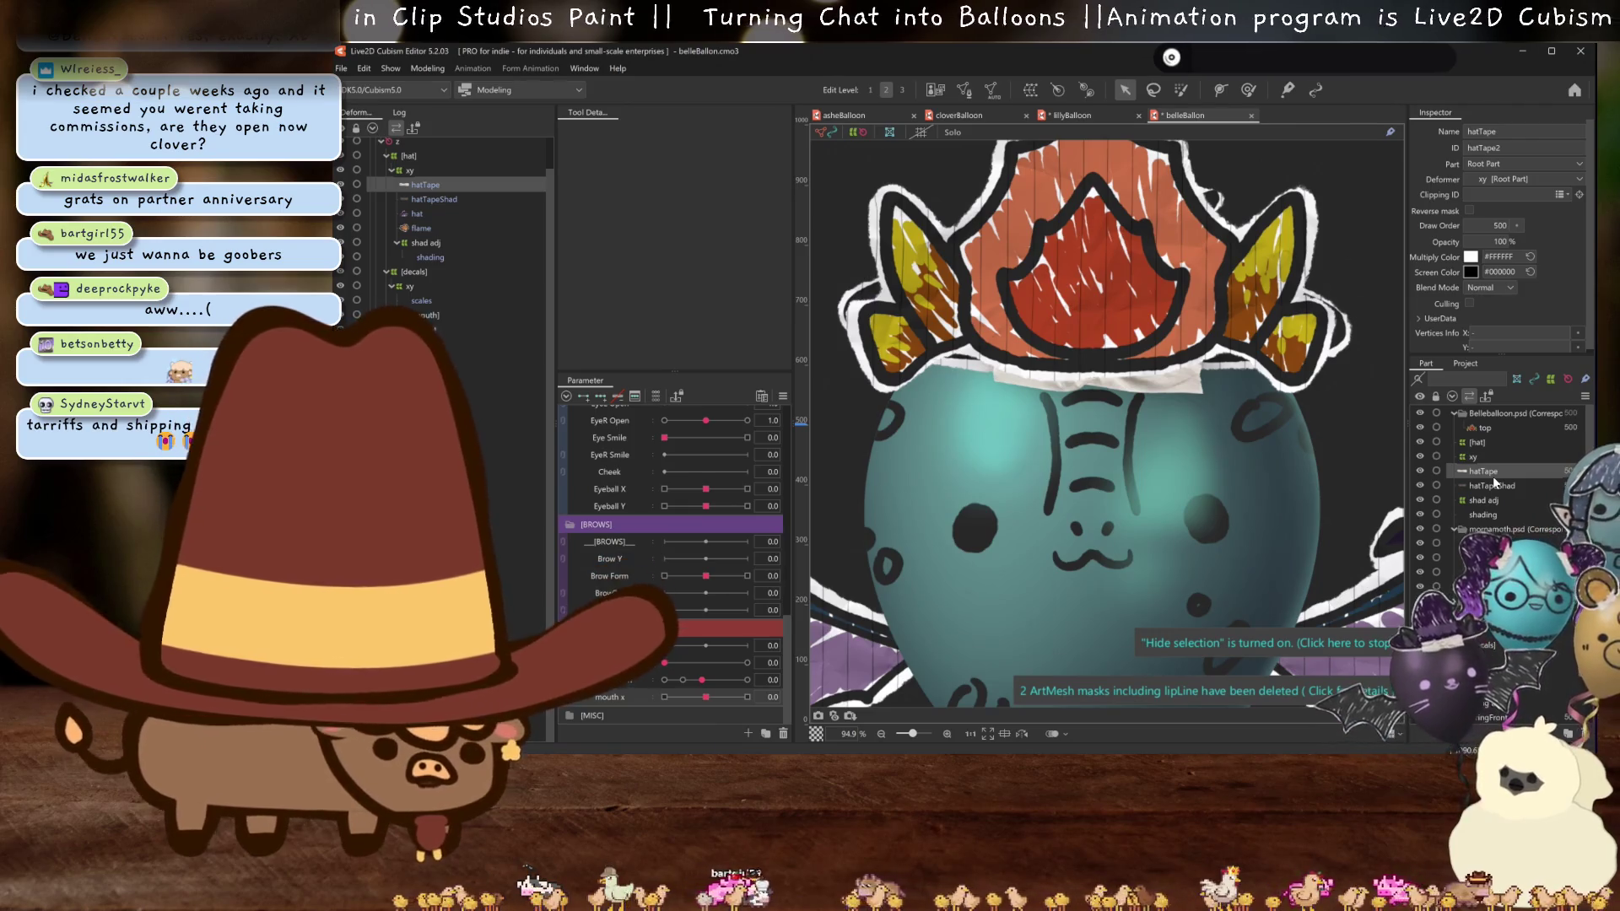
click(412, 213)
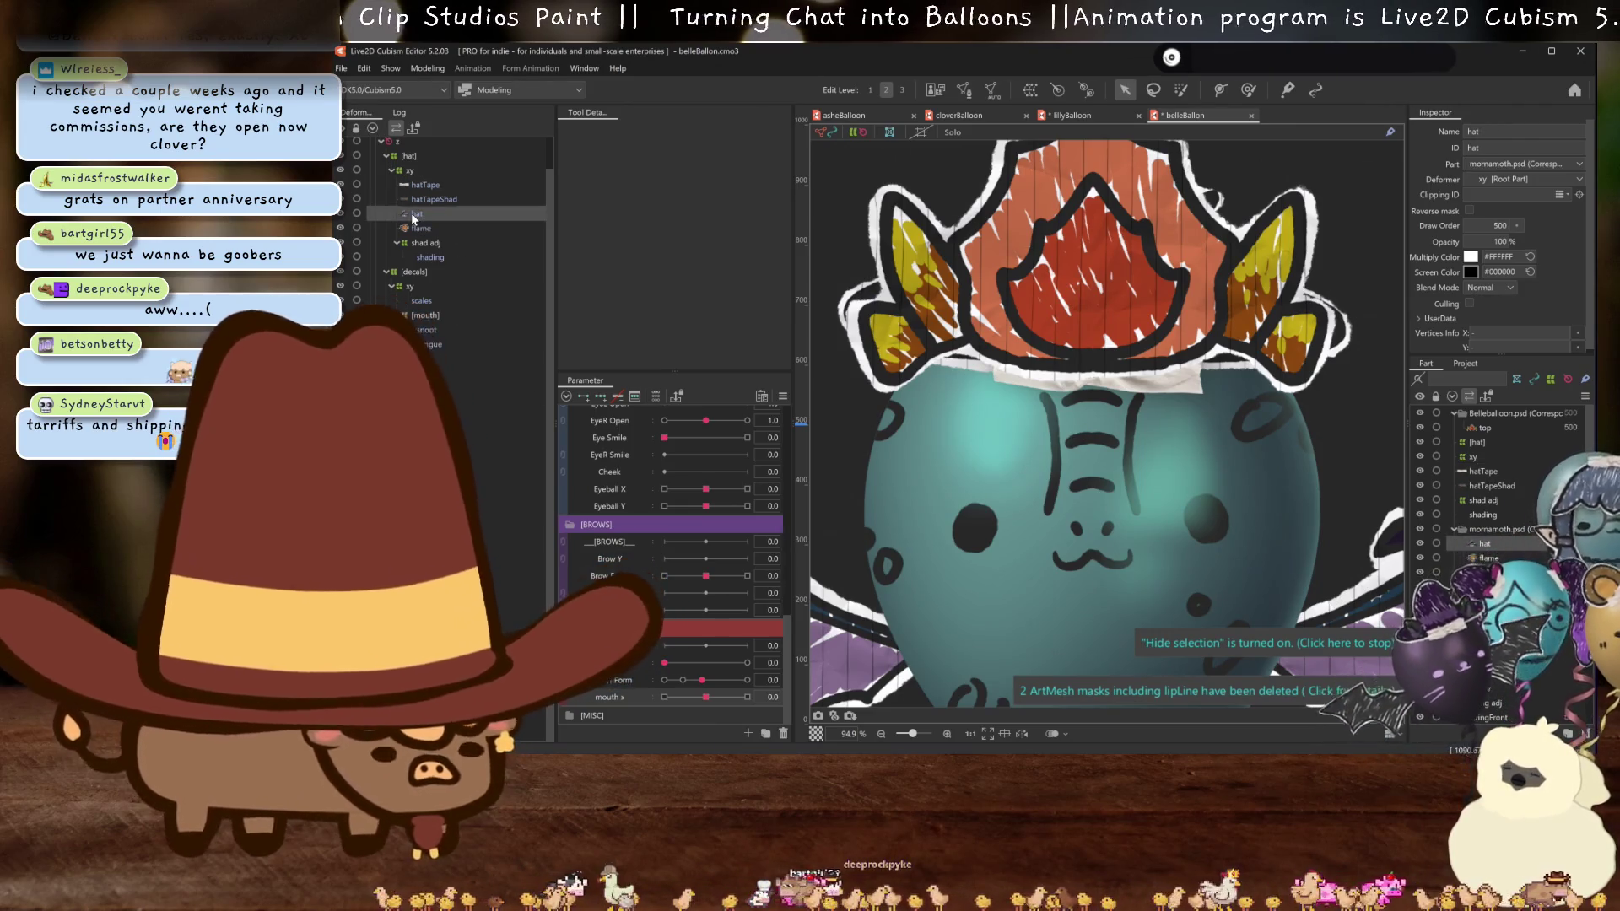
key(Delete)
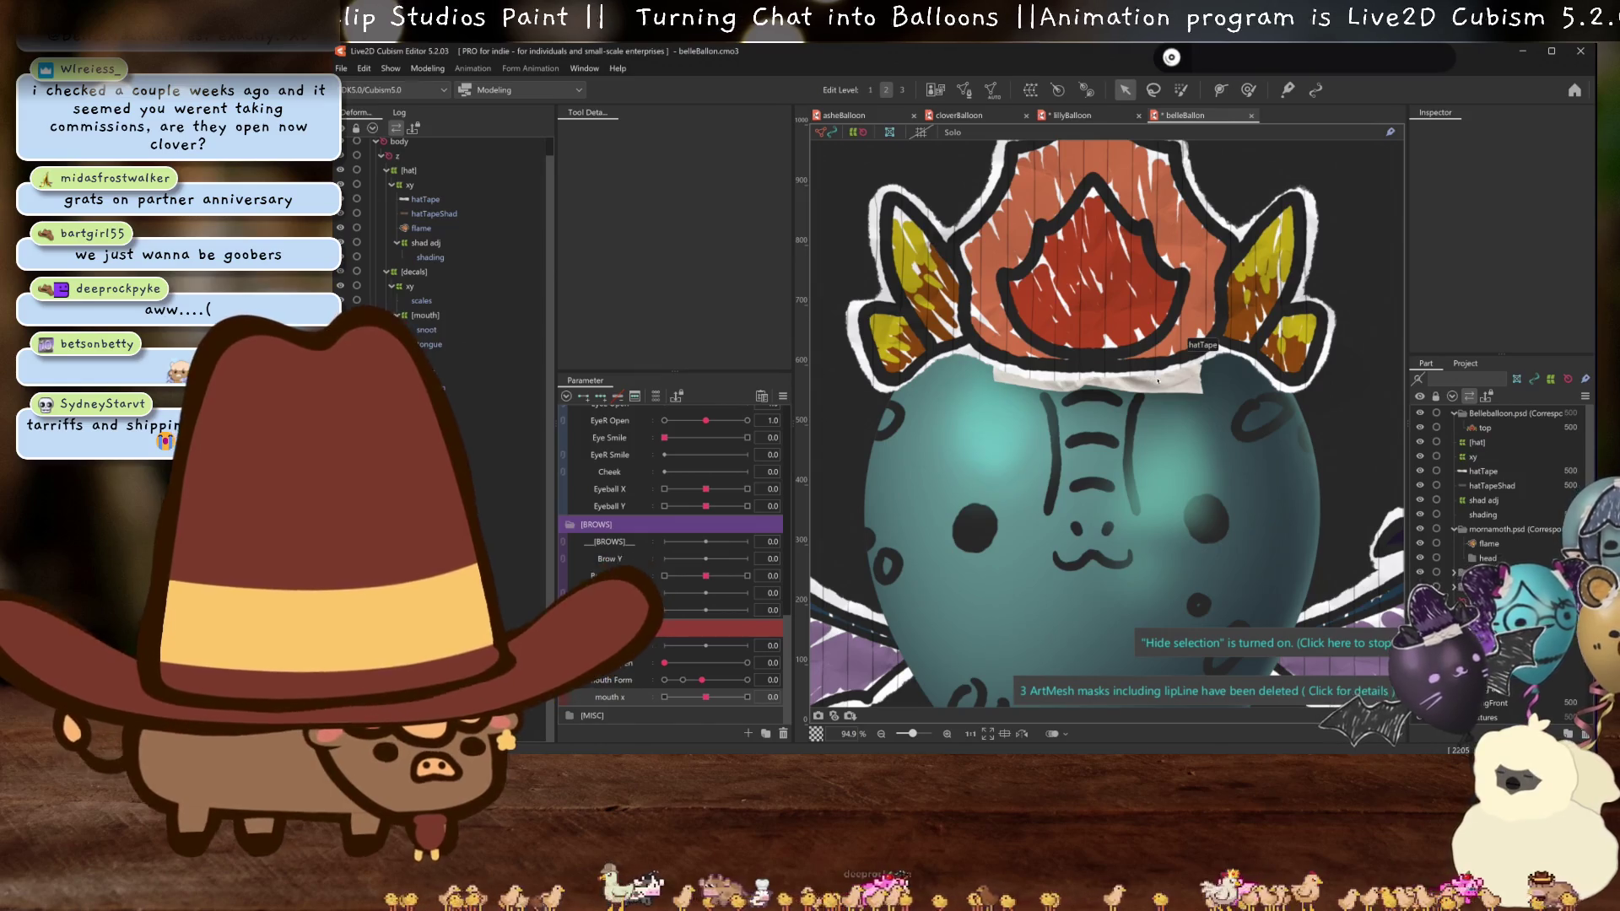
- Move the flame into Belleballoon.psd above top, at the deformer hierarchy's top level
click(427, 228)
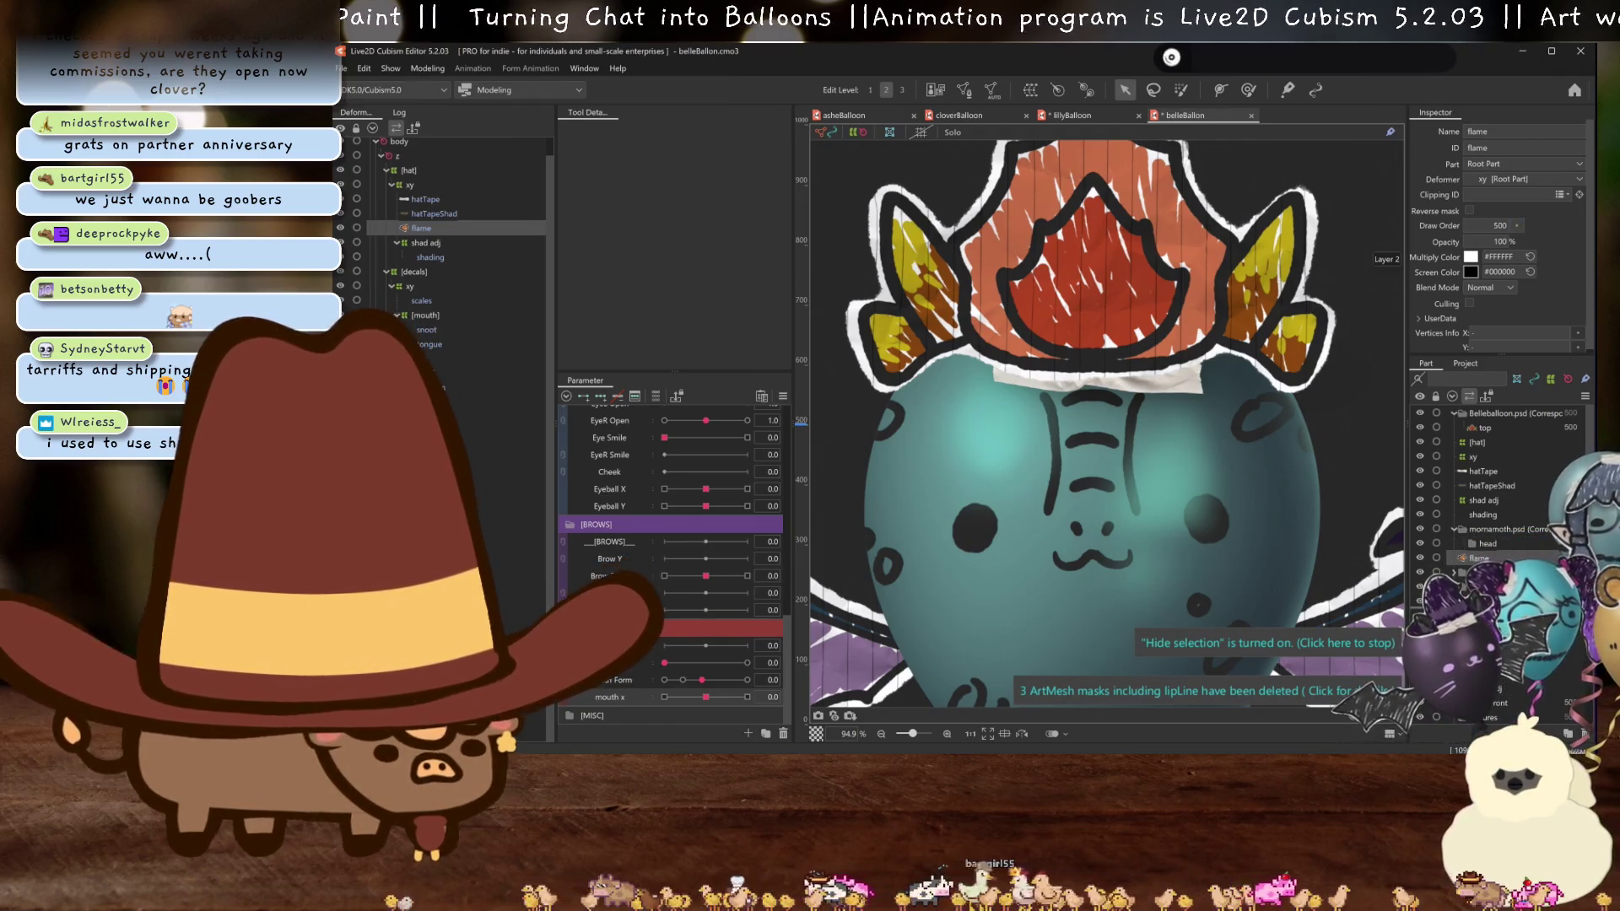
scroll(1490, 550, down, 5)
scroll(1495, 448, up, 3)
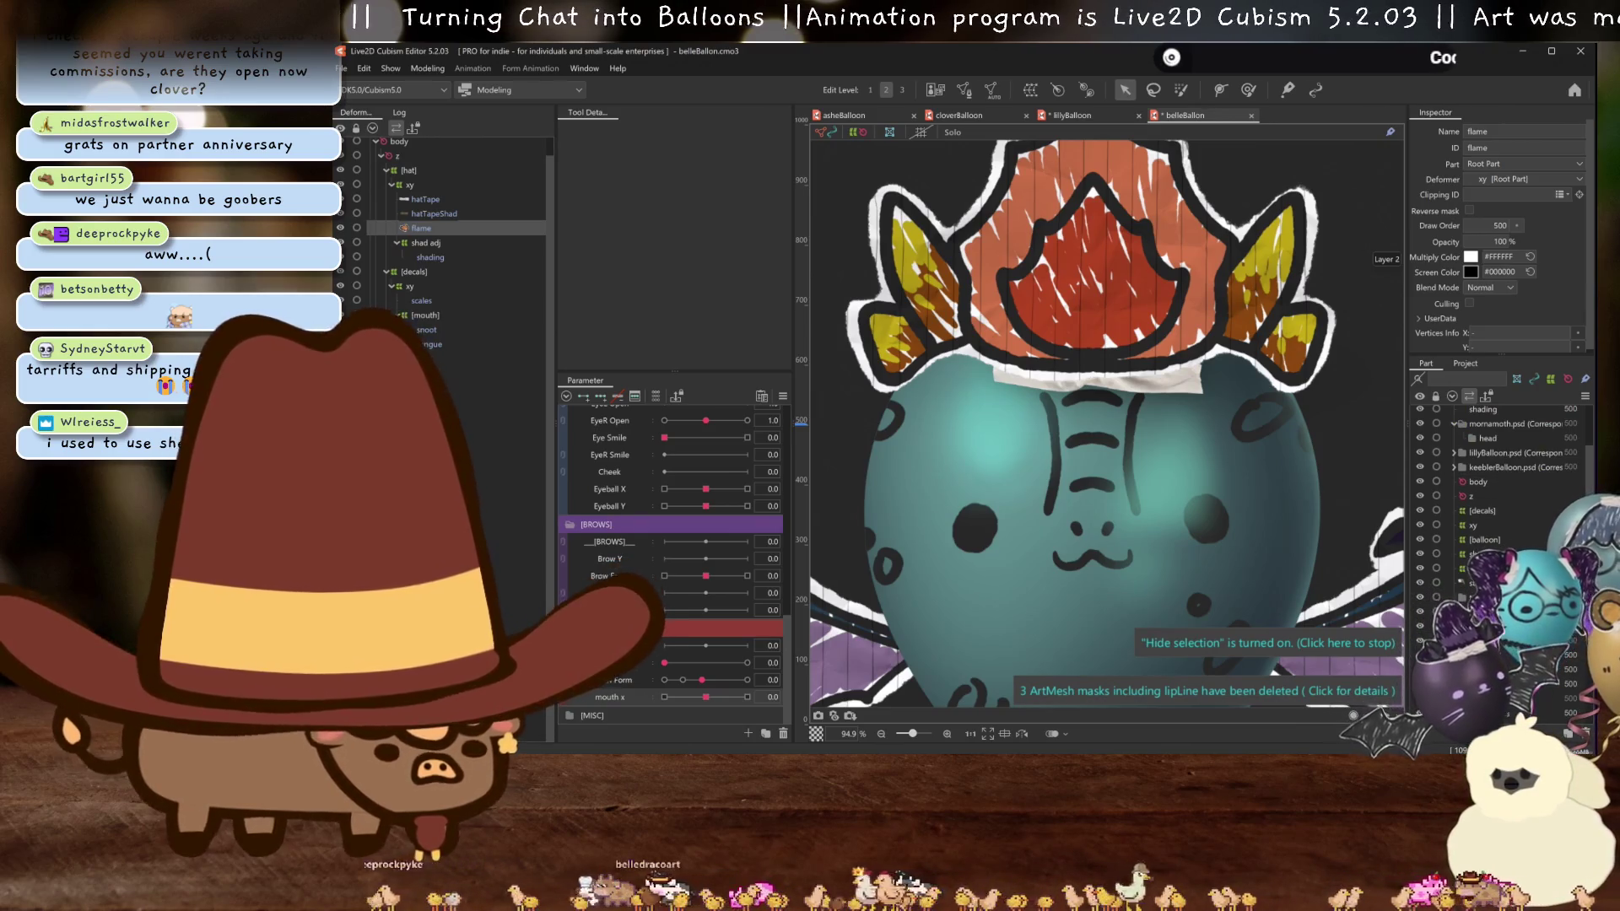
scroll(1502, 473, down, 3)
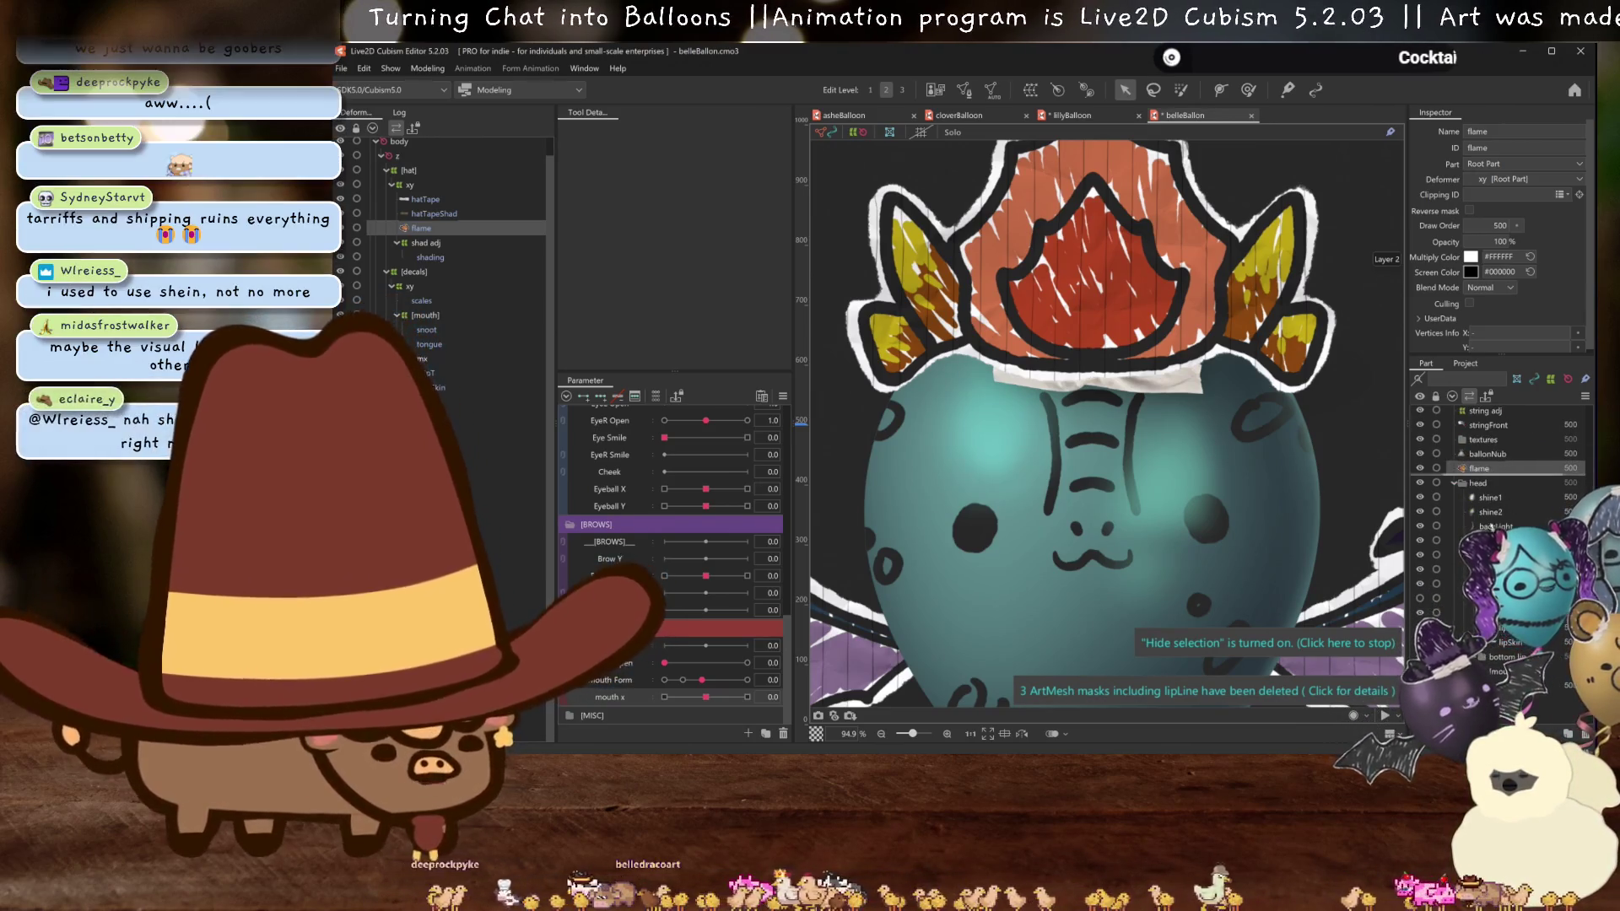
mouse_move(1478, 468)
mouse_down()
mouse_move(1490, 615)
mouse_move(1481, 411)
mouse_up()
scroll(1507, 507, down, 10)
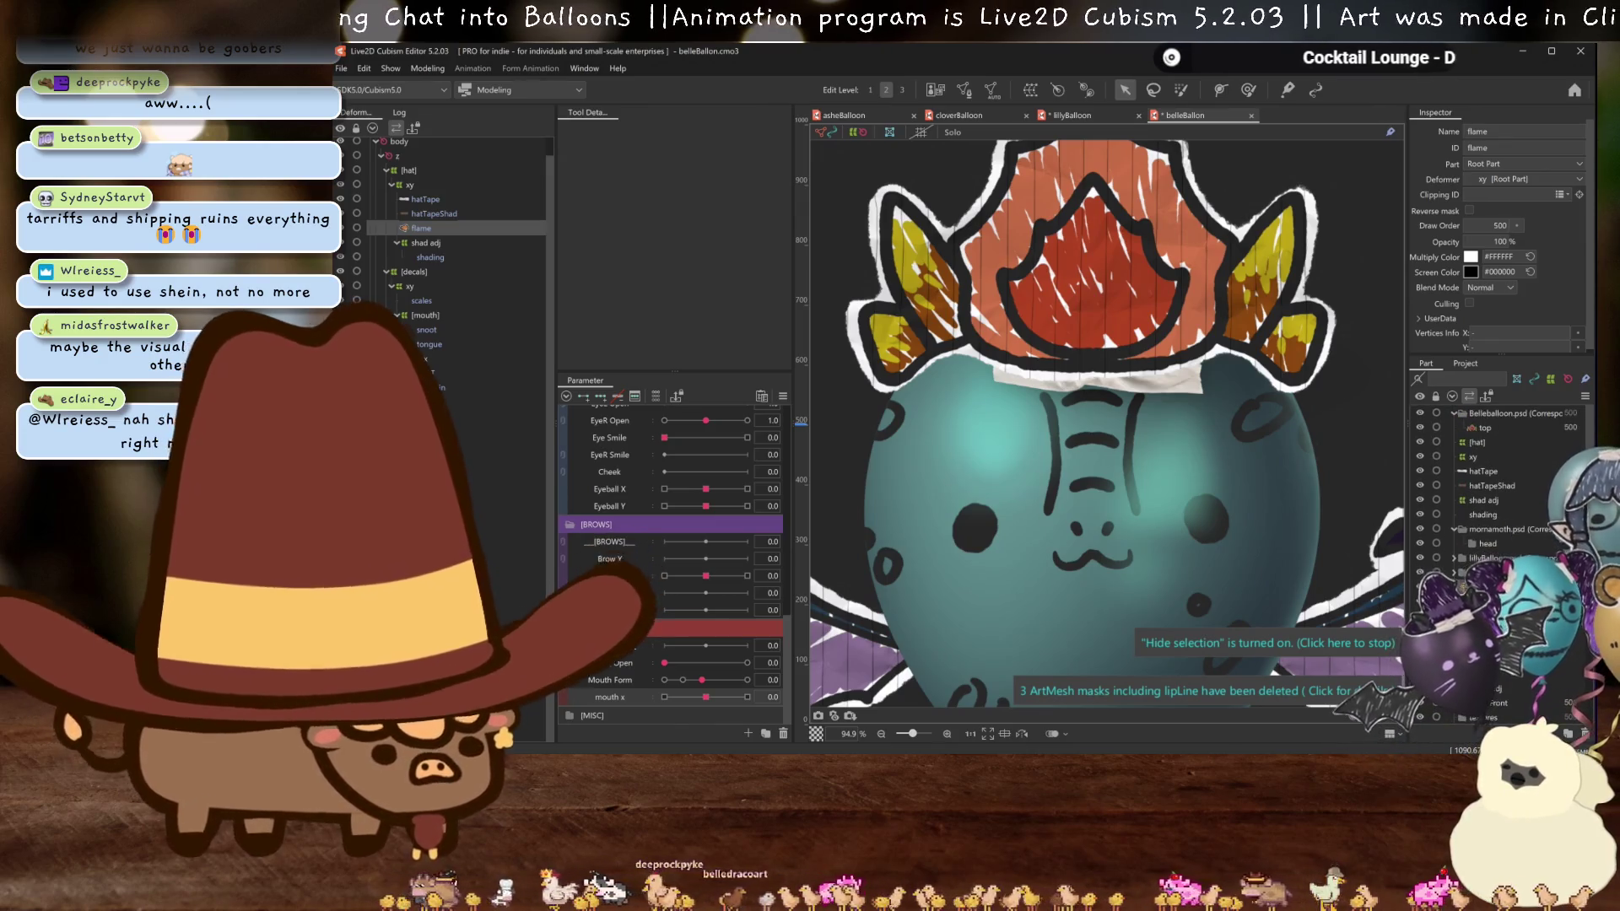
drag(1495, 434, 1509, 557)
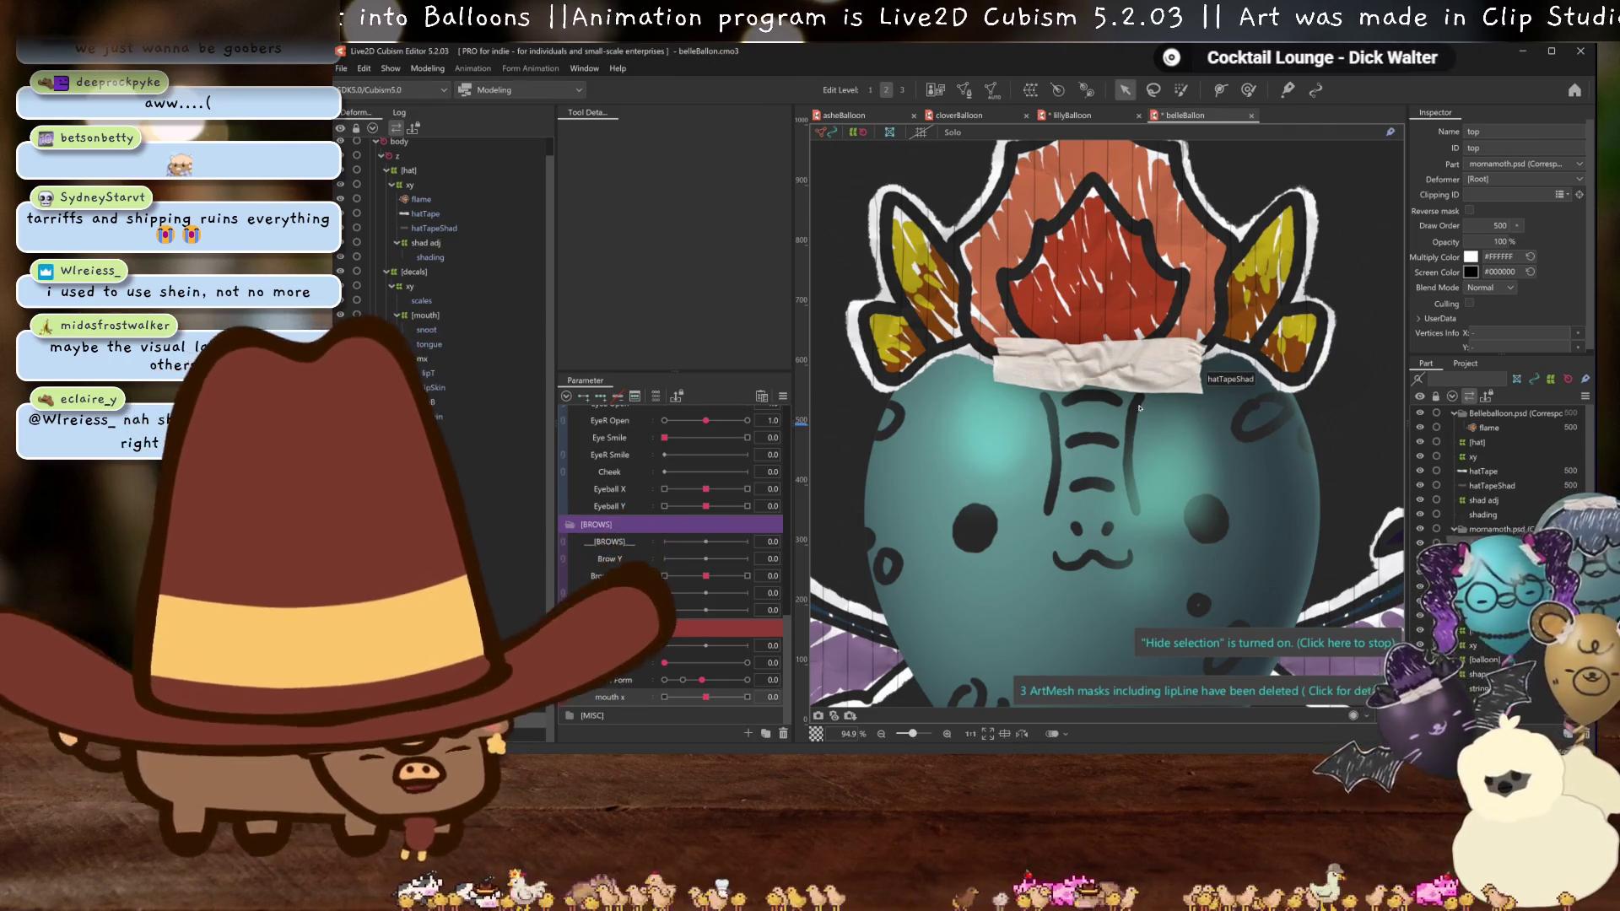
click(420, 200)
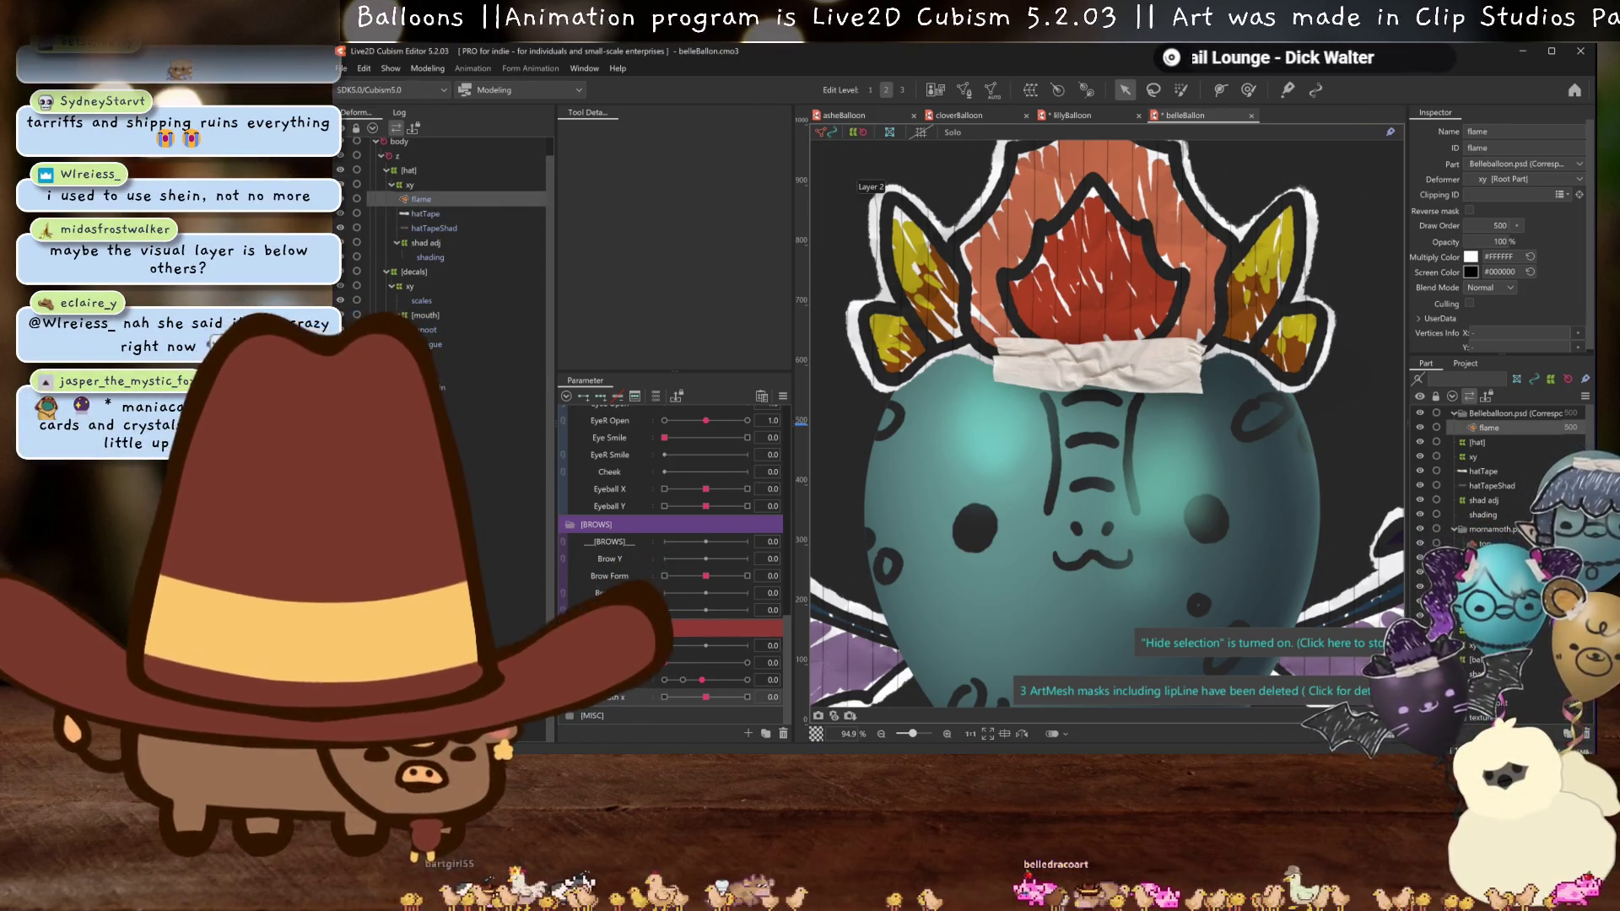
drag(421, 200, 399, 145)
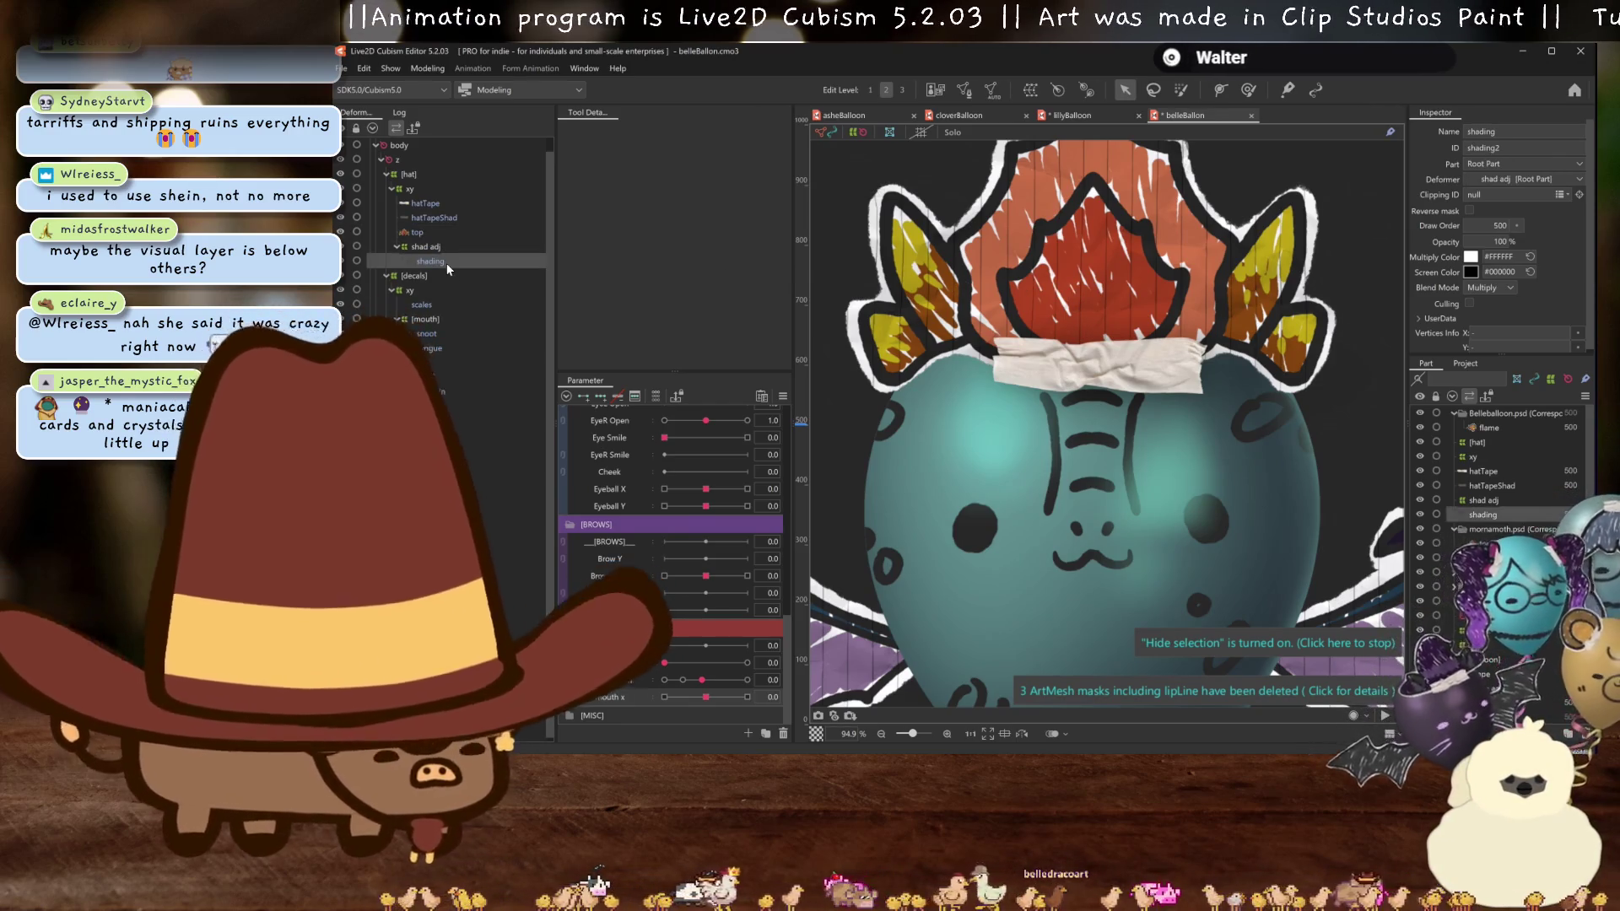
- Clear top's shading2 clipping and clip the shading mesh to top
click(417, 233)
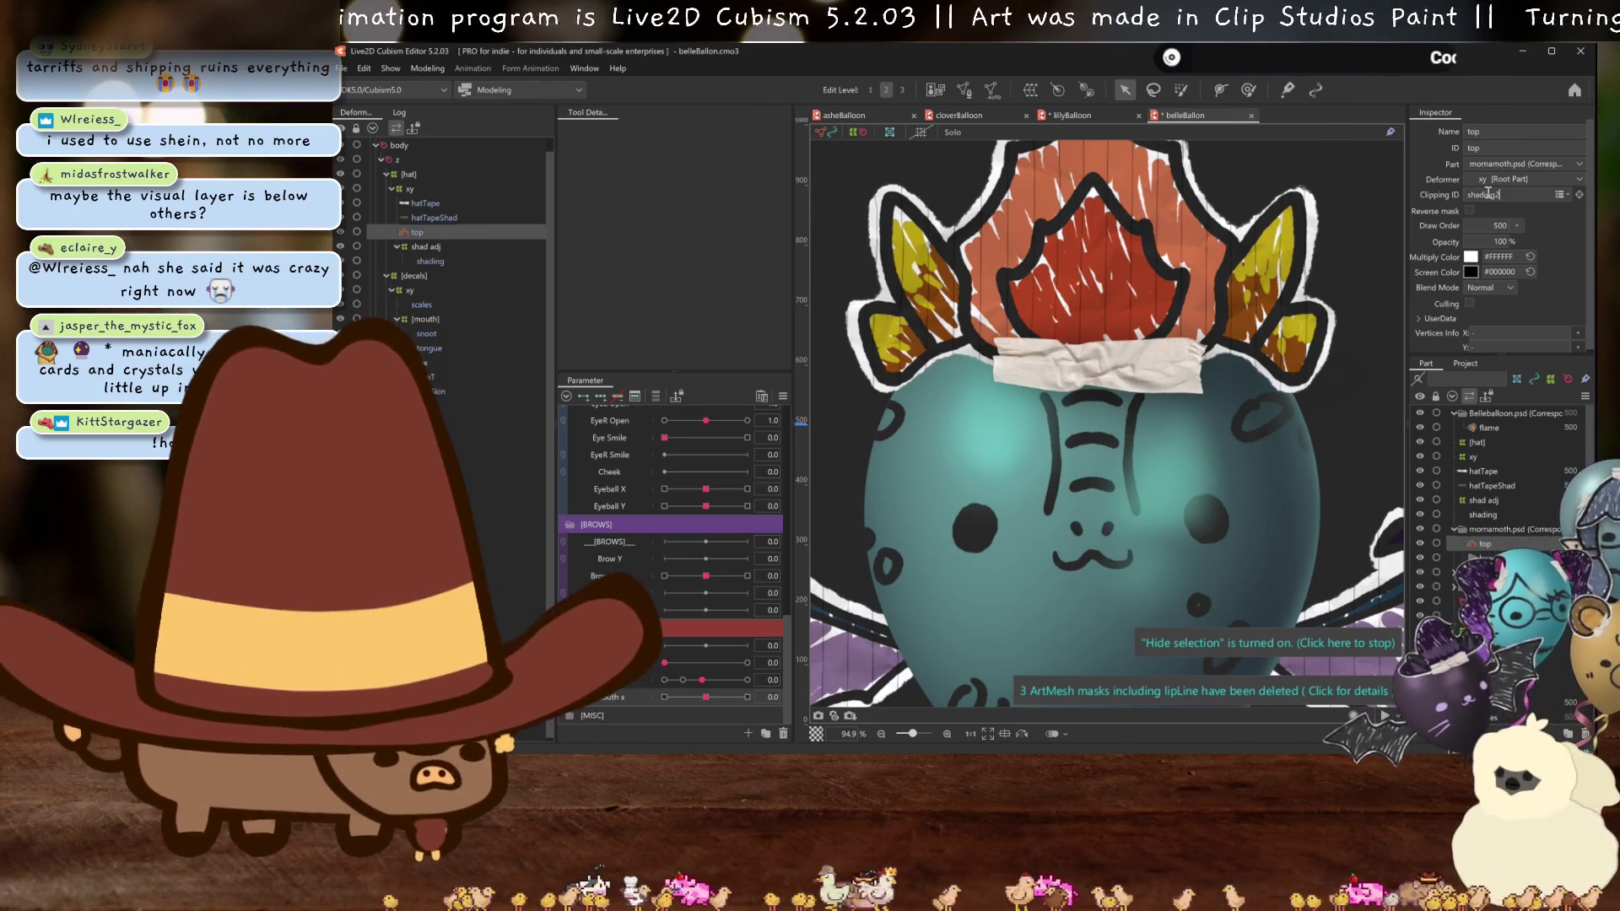
double_click(1468, 195)
key(Delete)
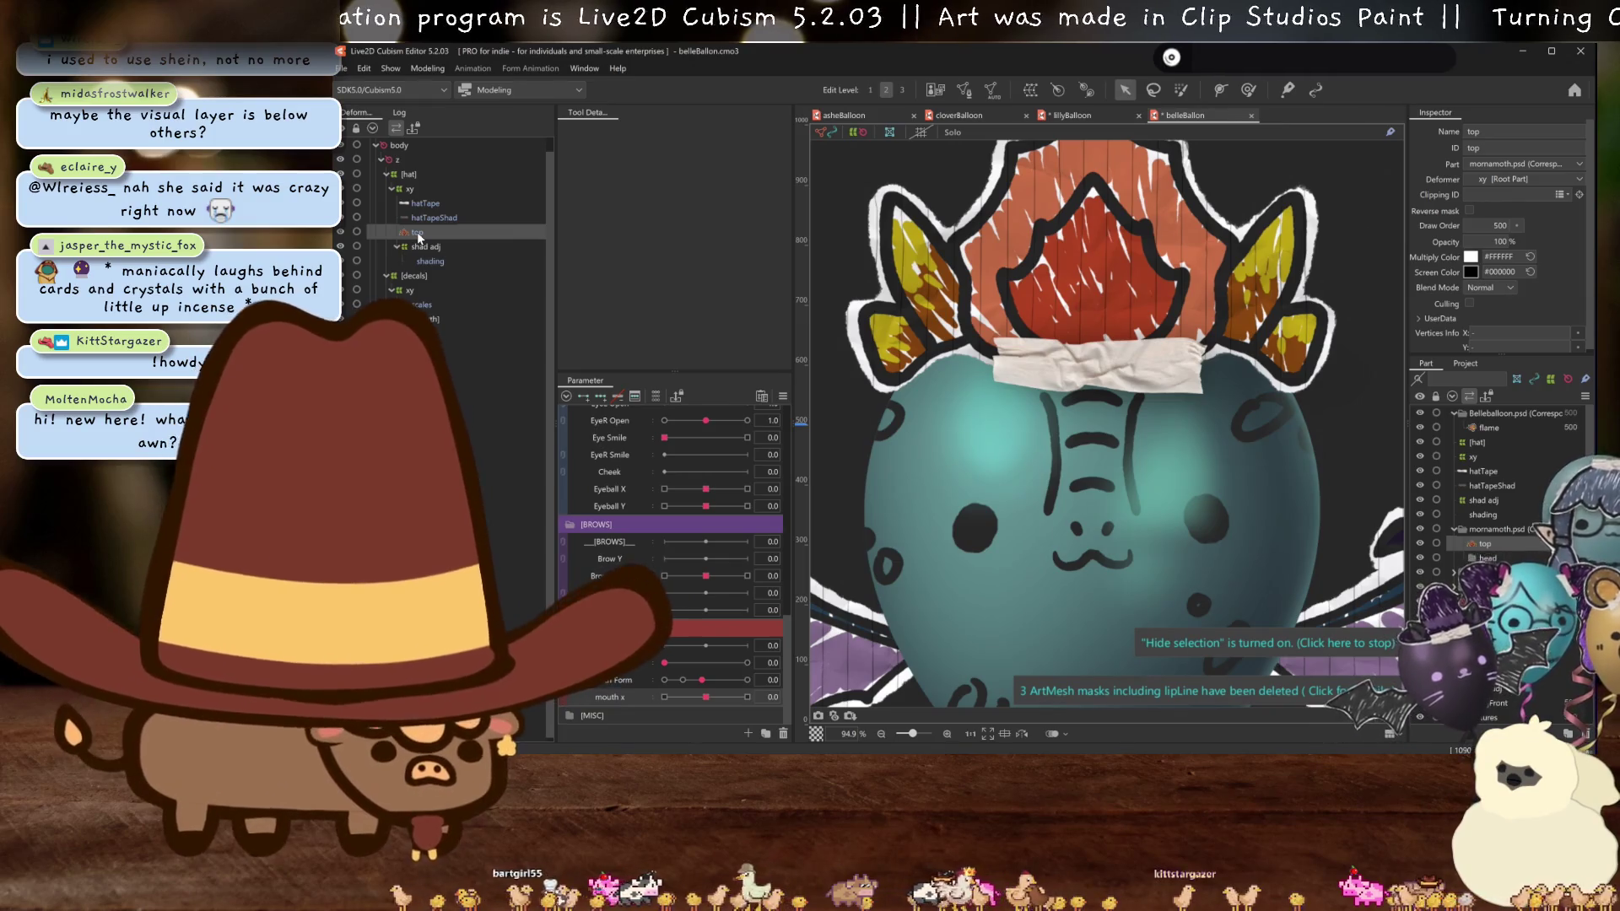
click(435, 261)
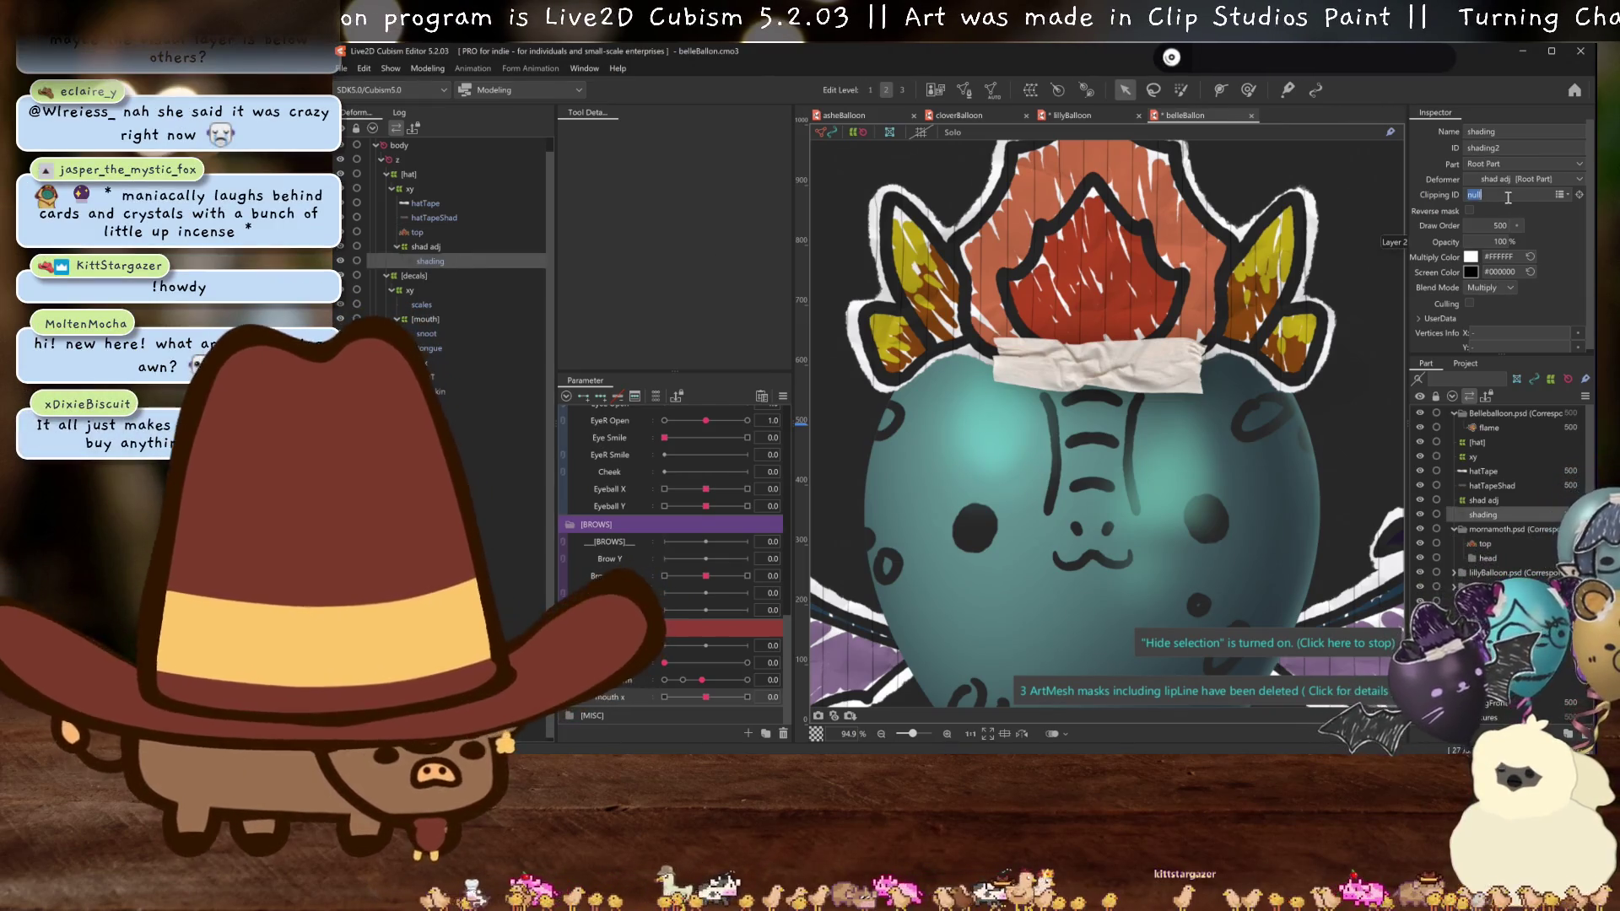
text(top)
key(Return)
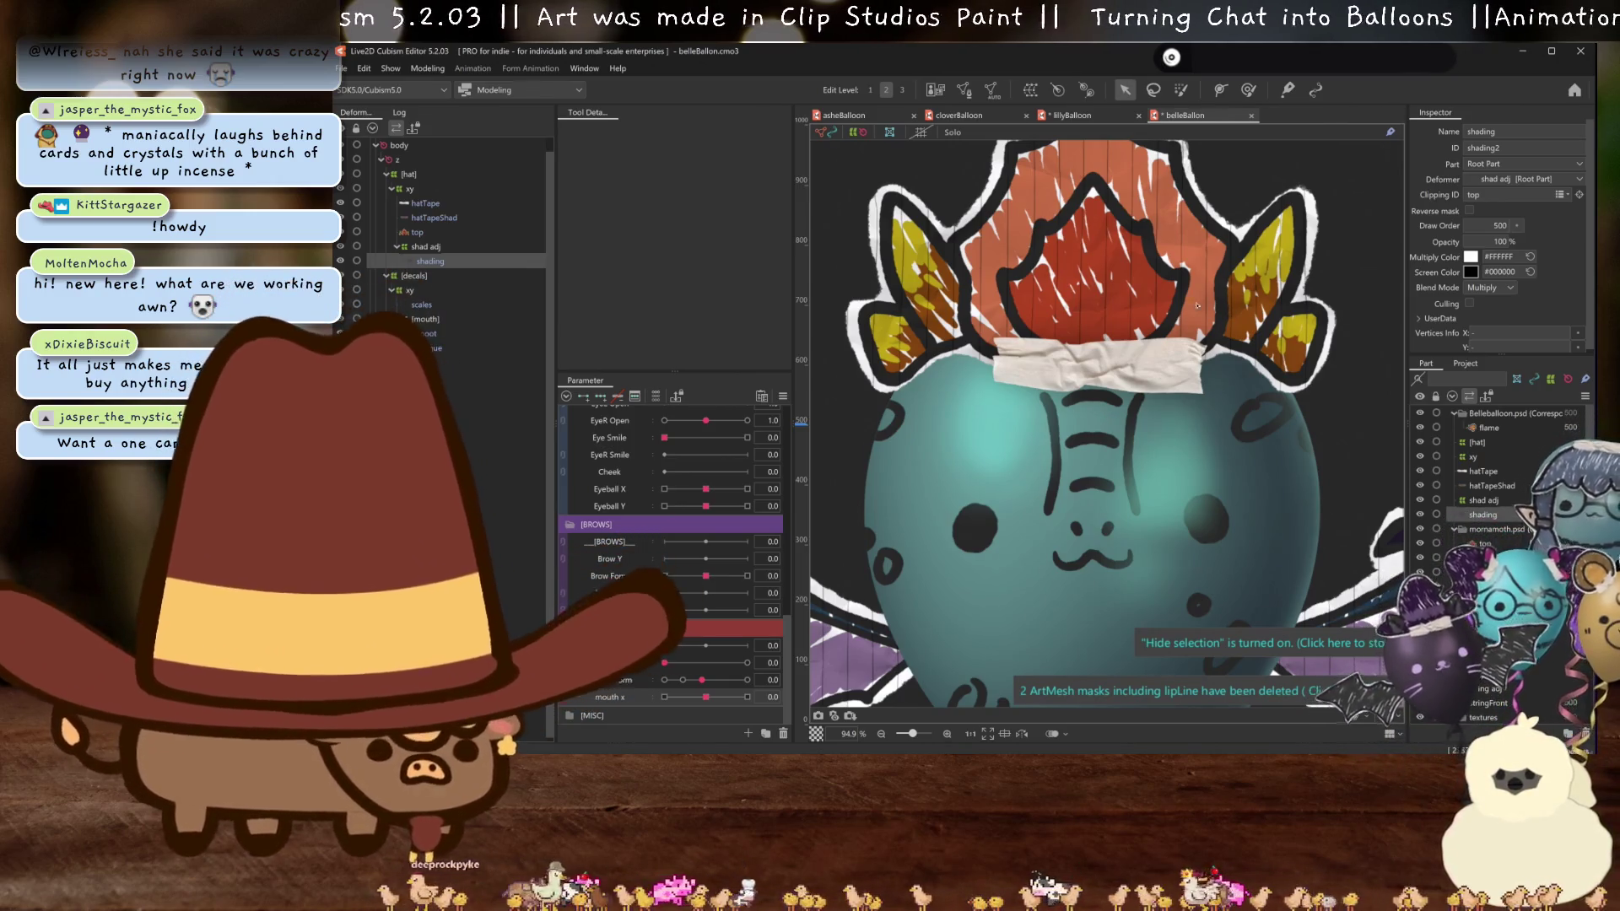
scroll(1123, 343, down, 4)
scroll(1186, 448, up, 3)
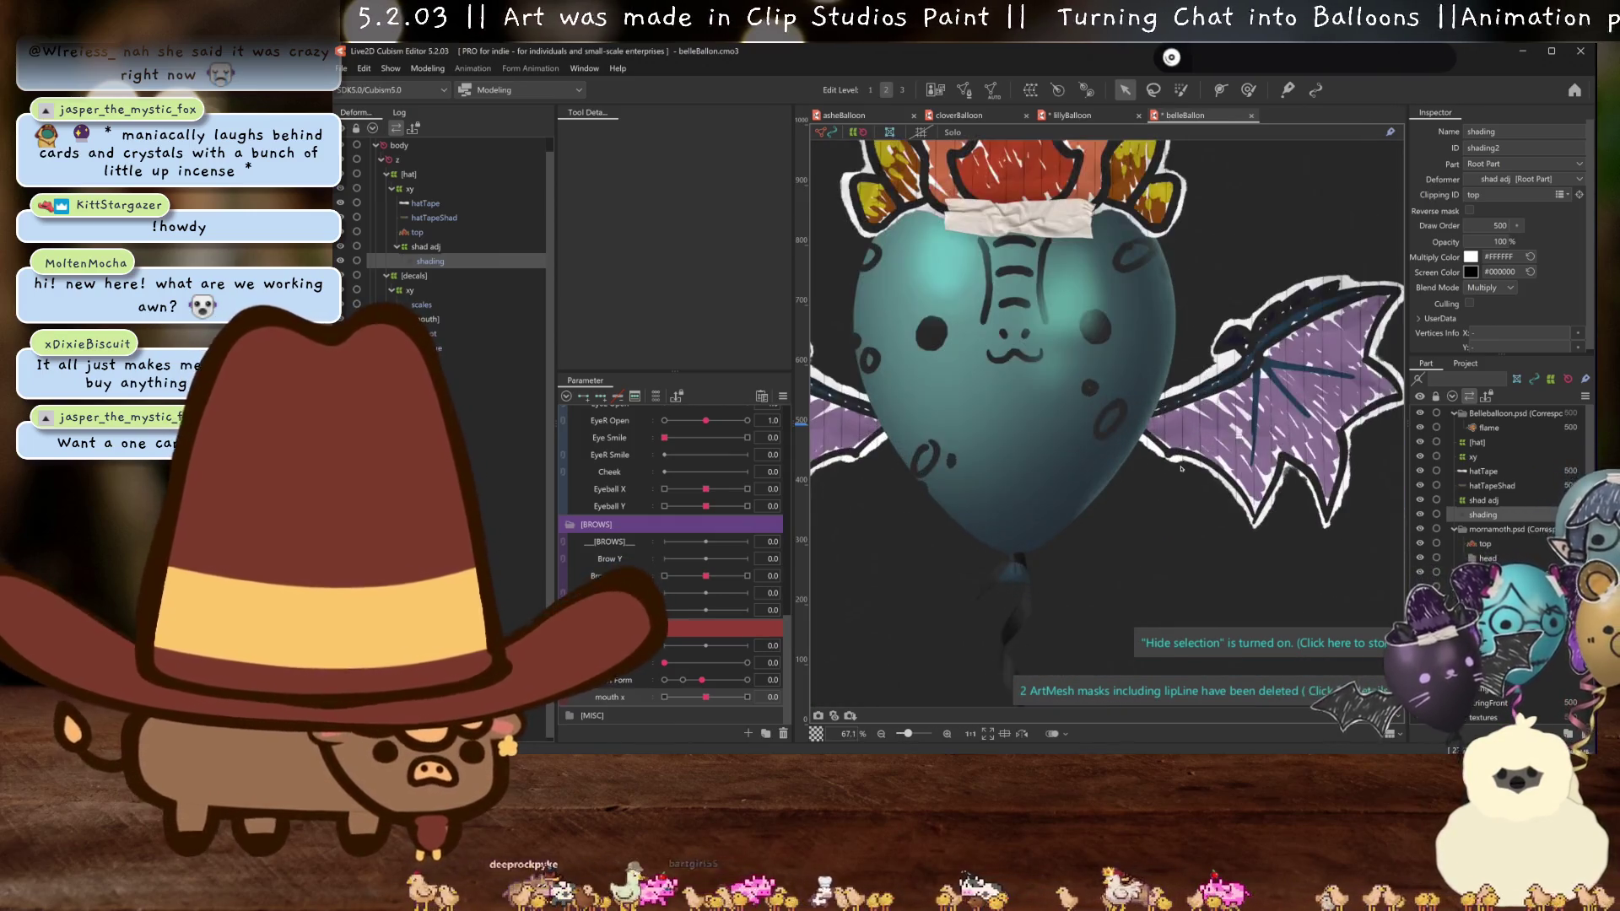
scroll(1190, 452, down, 3)
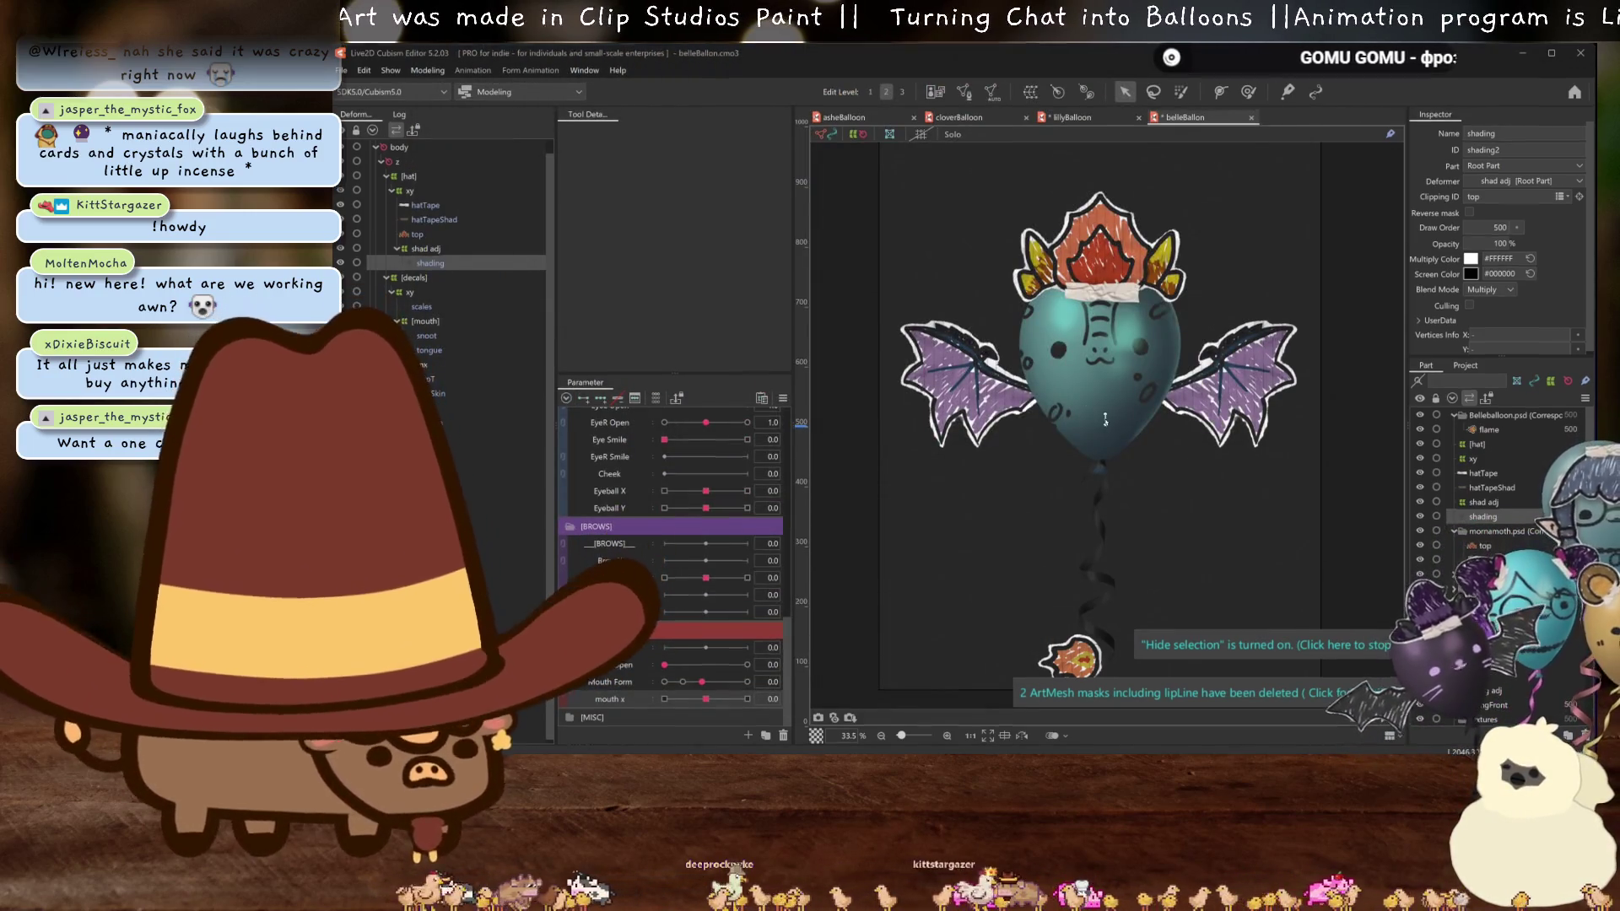
scroll(1106, 422, up, 2)
drag(1122, 355, 1118, 396)
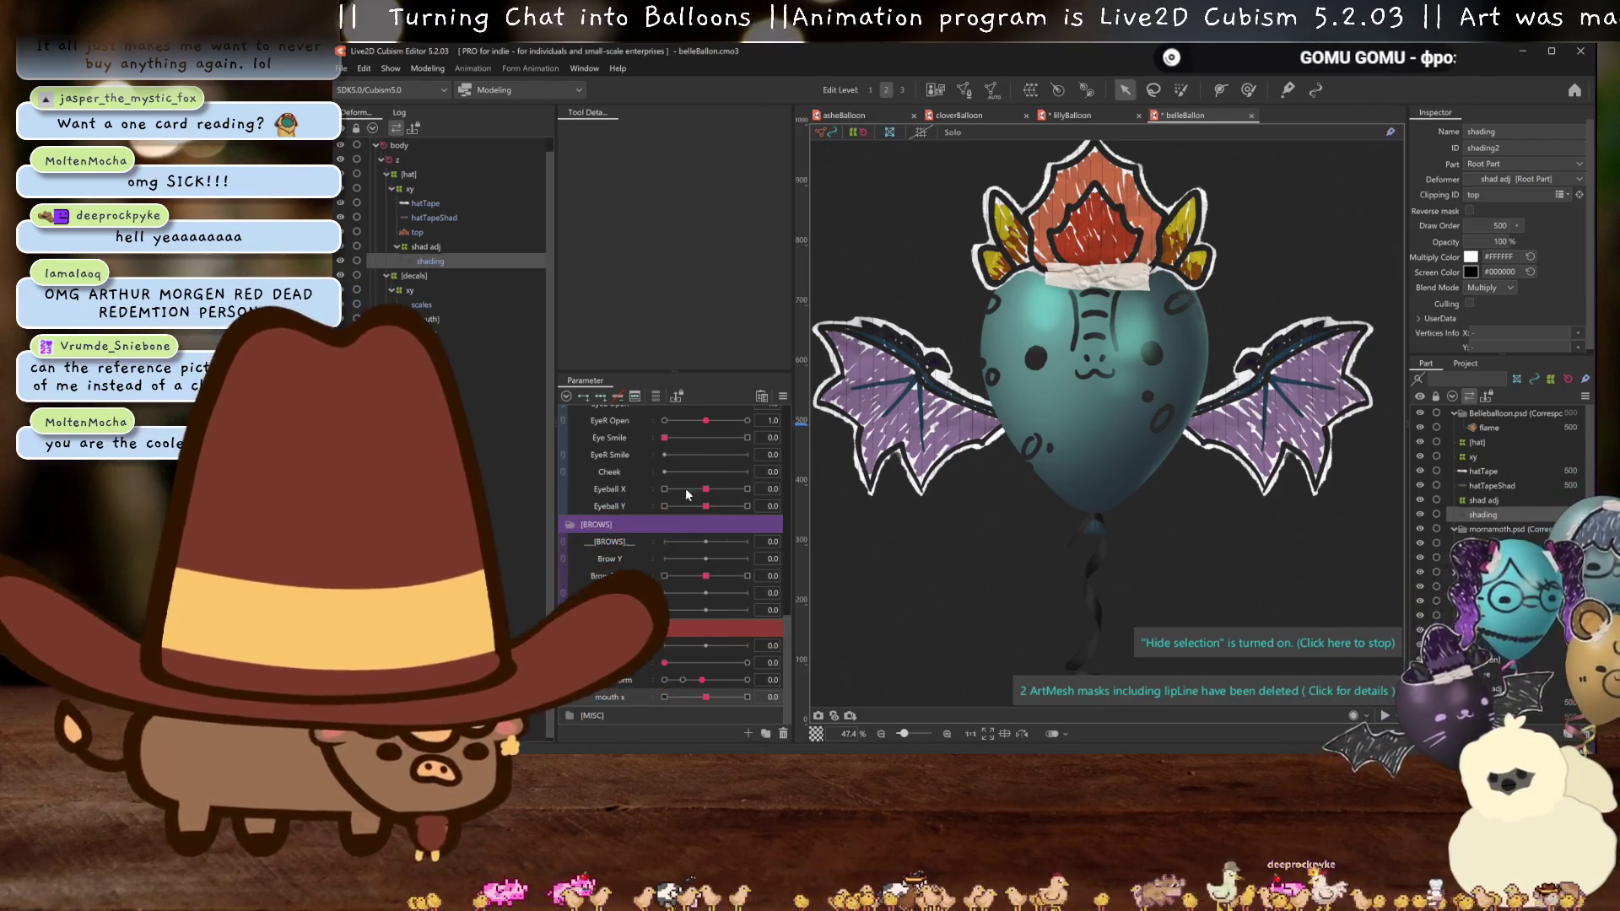
click(421, 234)
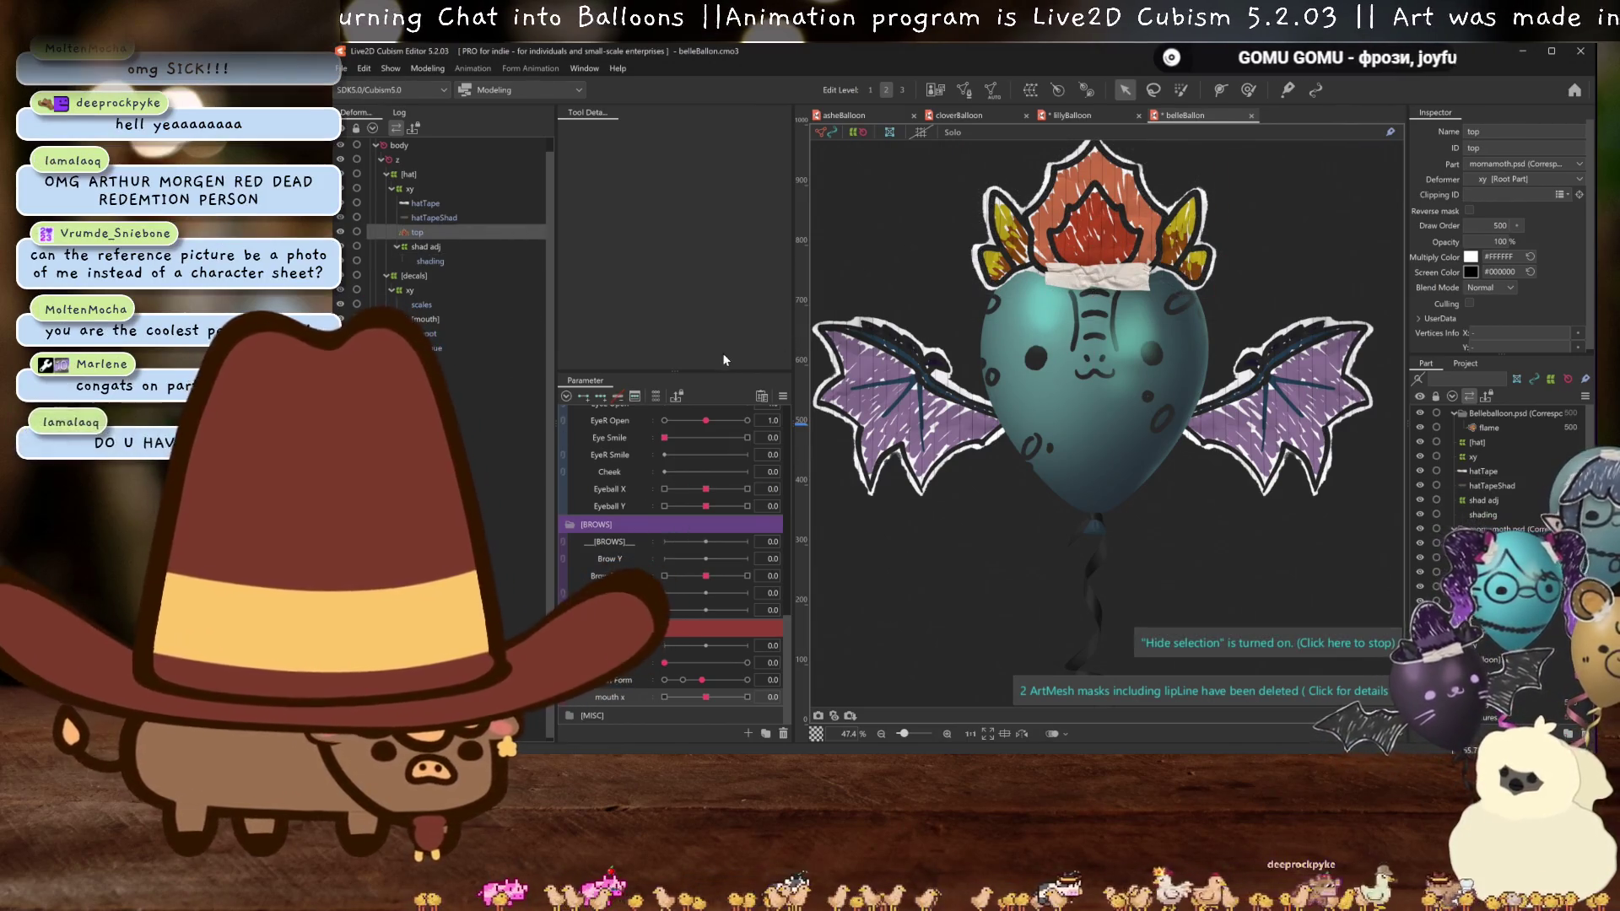
click(427, 68)
click(463, 366)
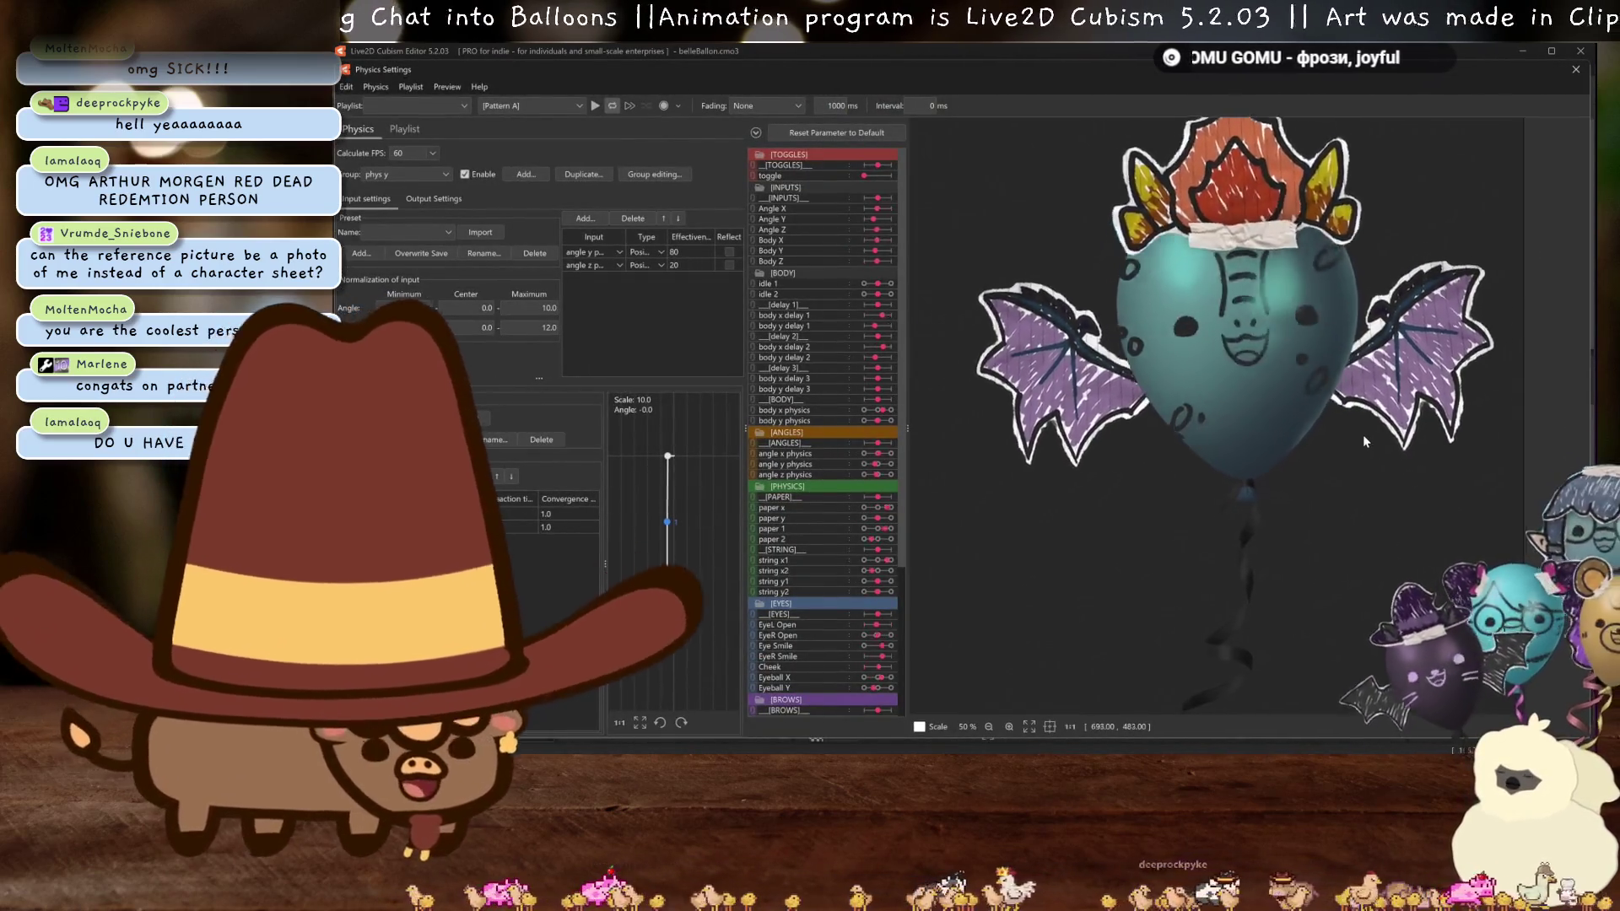
scroll(1348, 467, down, 2)
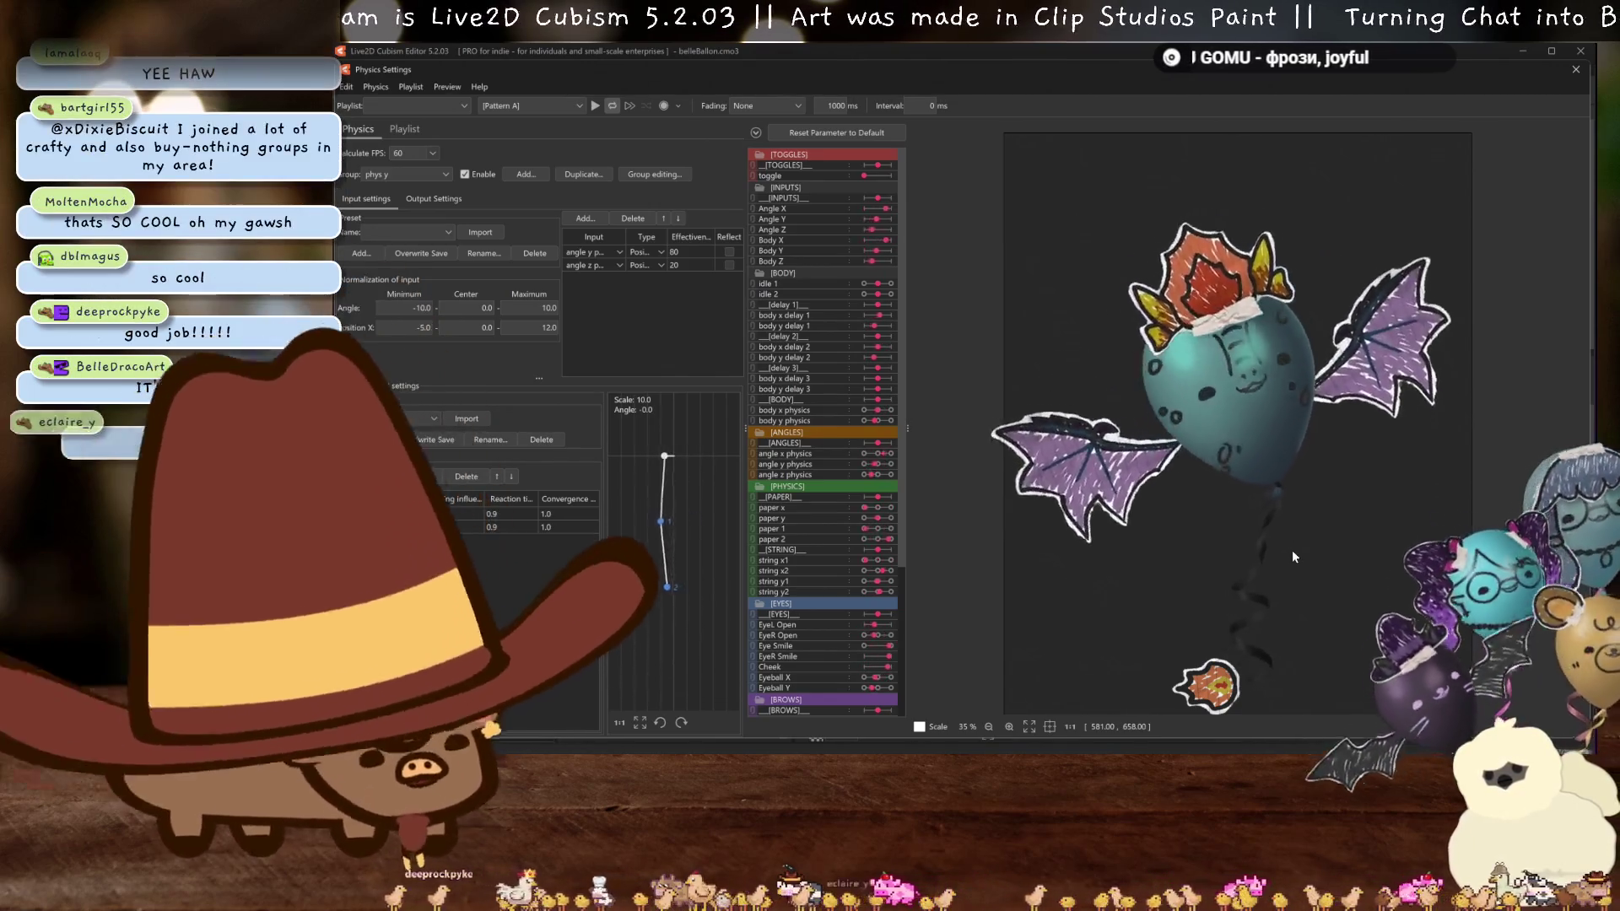
mouse_move(1288, 557)
mouse_down()
mouse_move(1312, 473)
mouse_move(1272, 387)
mouse_move(1313, 331)
mouse_move(1279, 348)
mouse_move(1303, 382)
mouse_move(1156, 348)
mouse_move(1174, 434)
mouse_up()
scroll(1303, 381, up, 5)
scroll(1174, 441, down, 2)
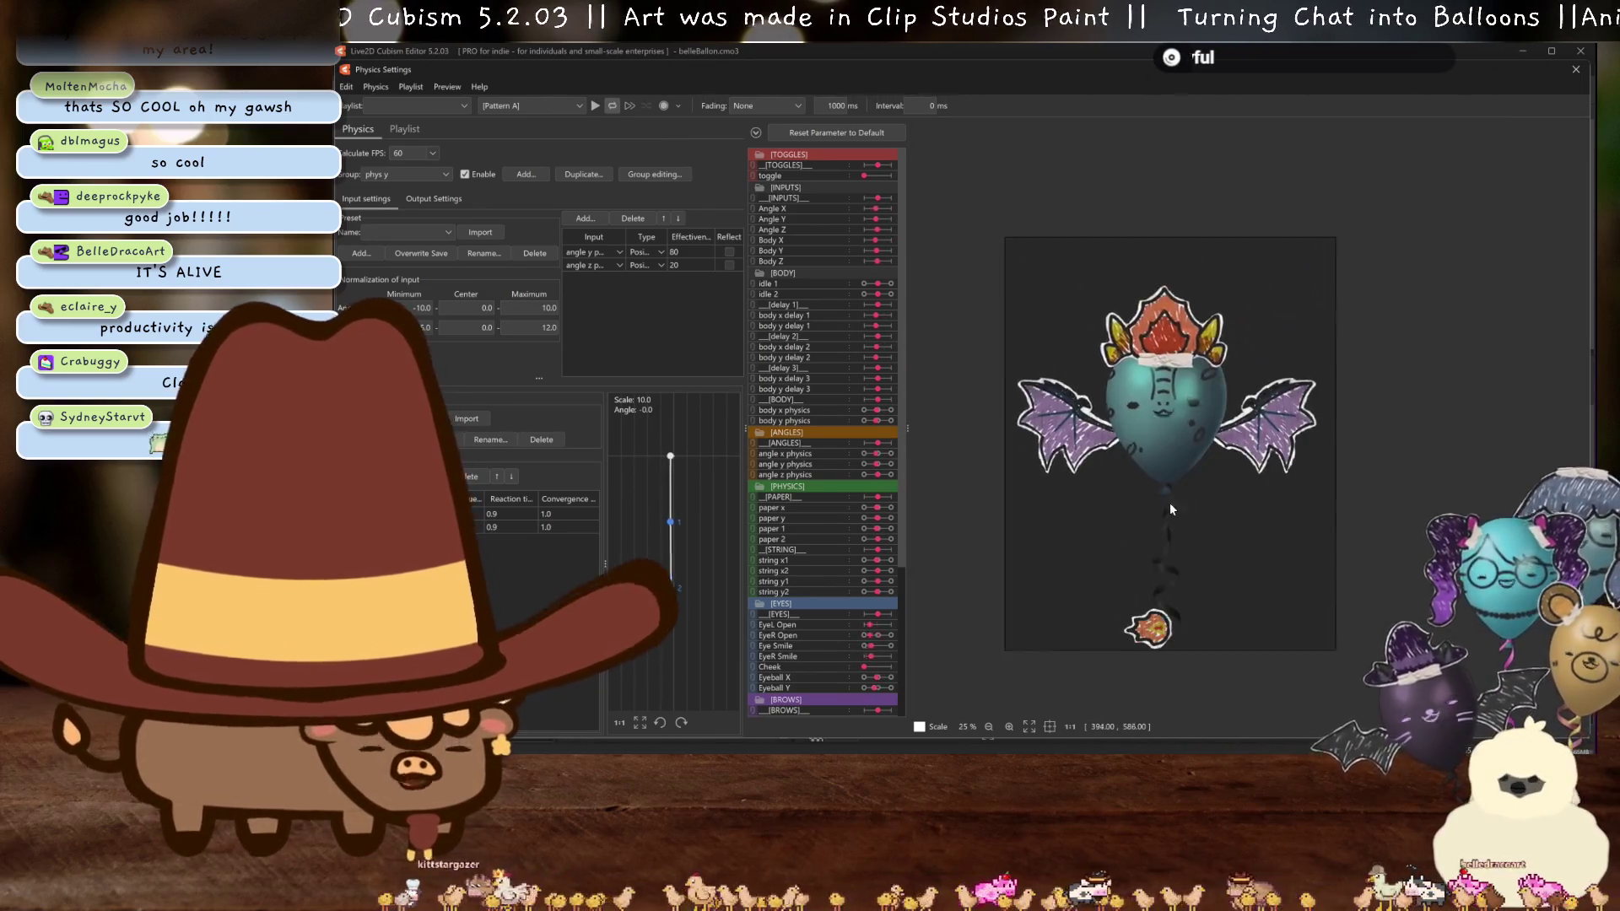
scroll(1185, 581, up, 4)
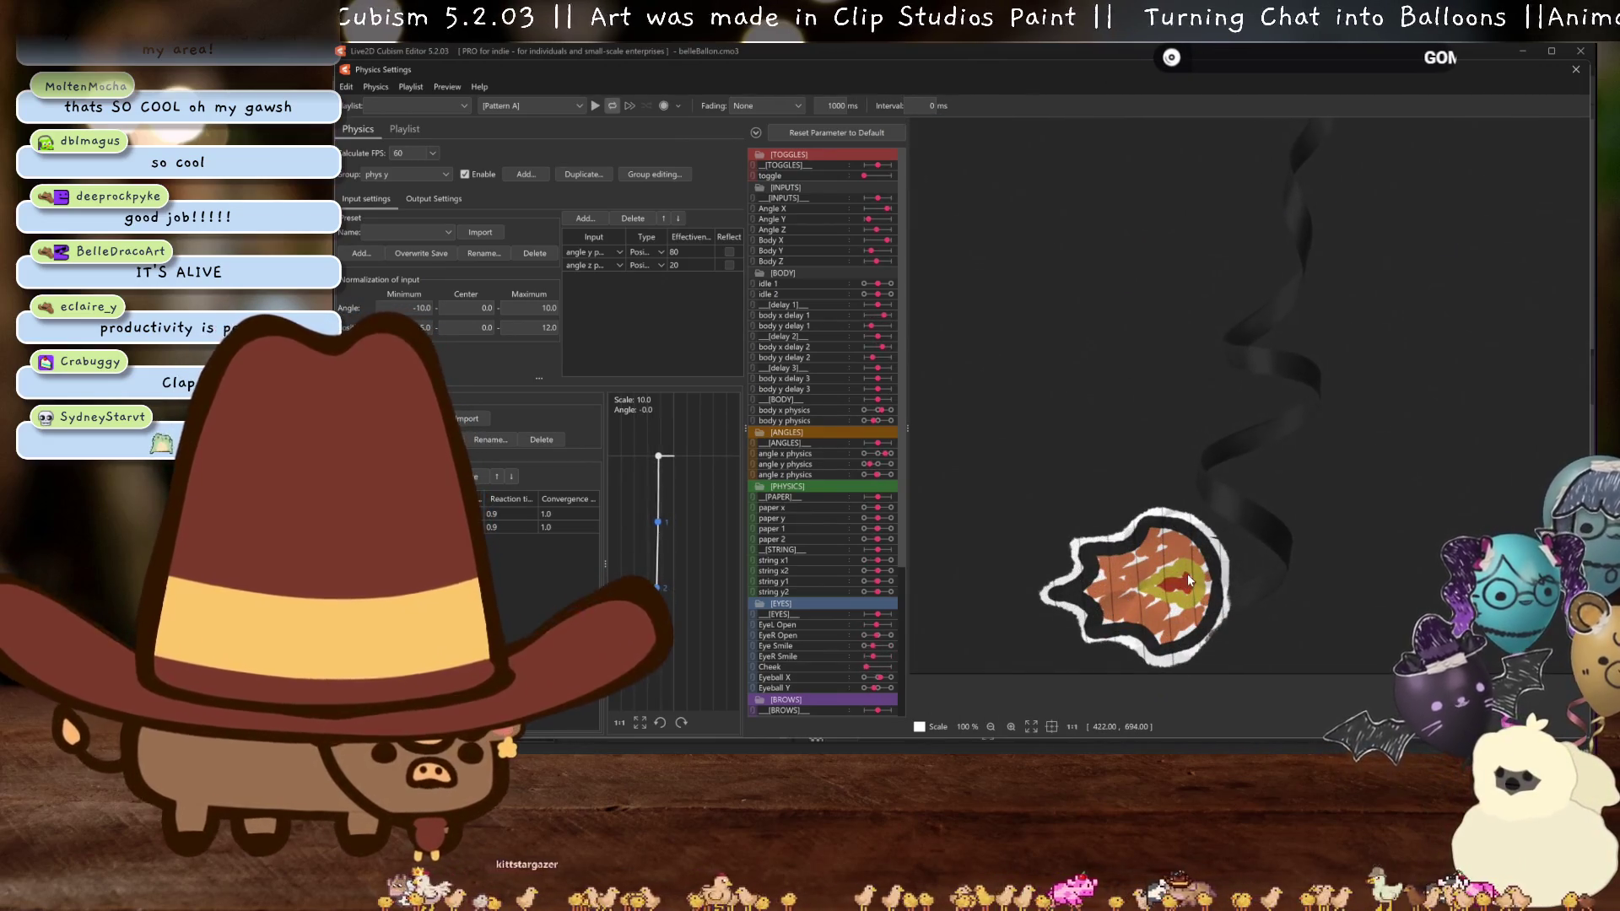
scroll(1204, 574, up, 10)
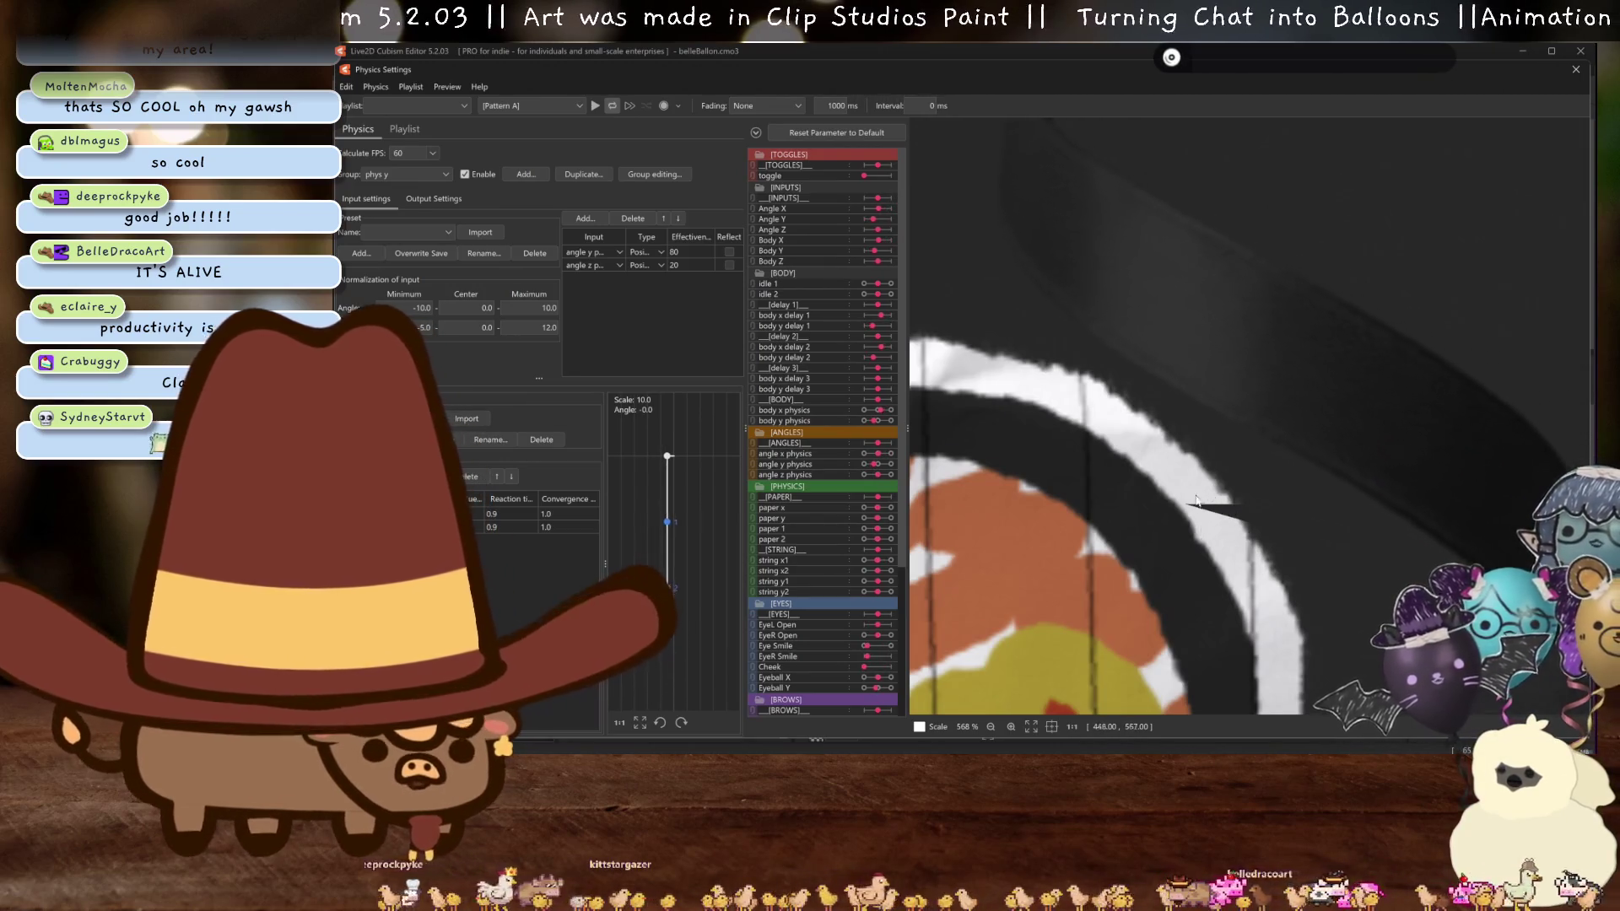
mouse_move(1205, 501)
mouse_down()
mouse_move(1210, 520)
mouse_move(1323, 477)
mouse_up()
scroll(1213, 518, up, 3)
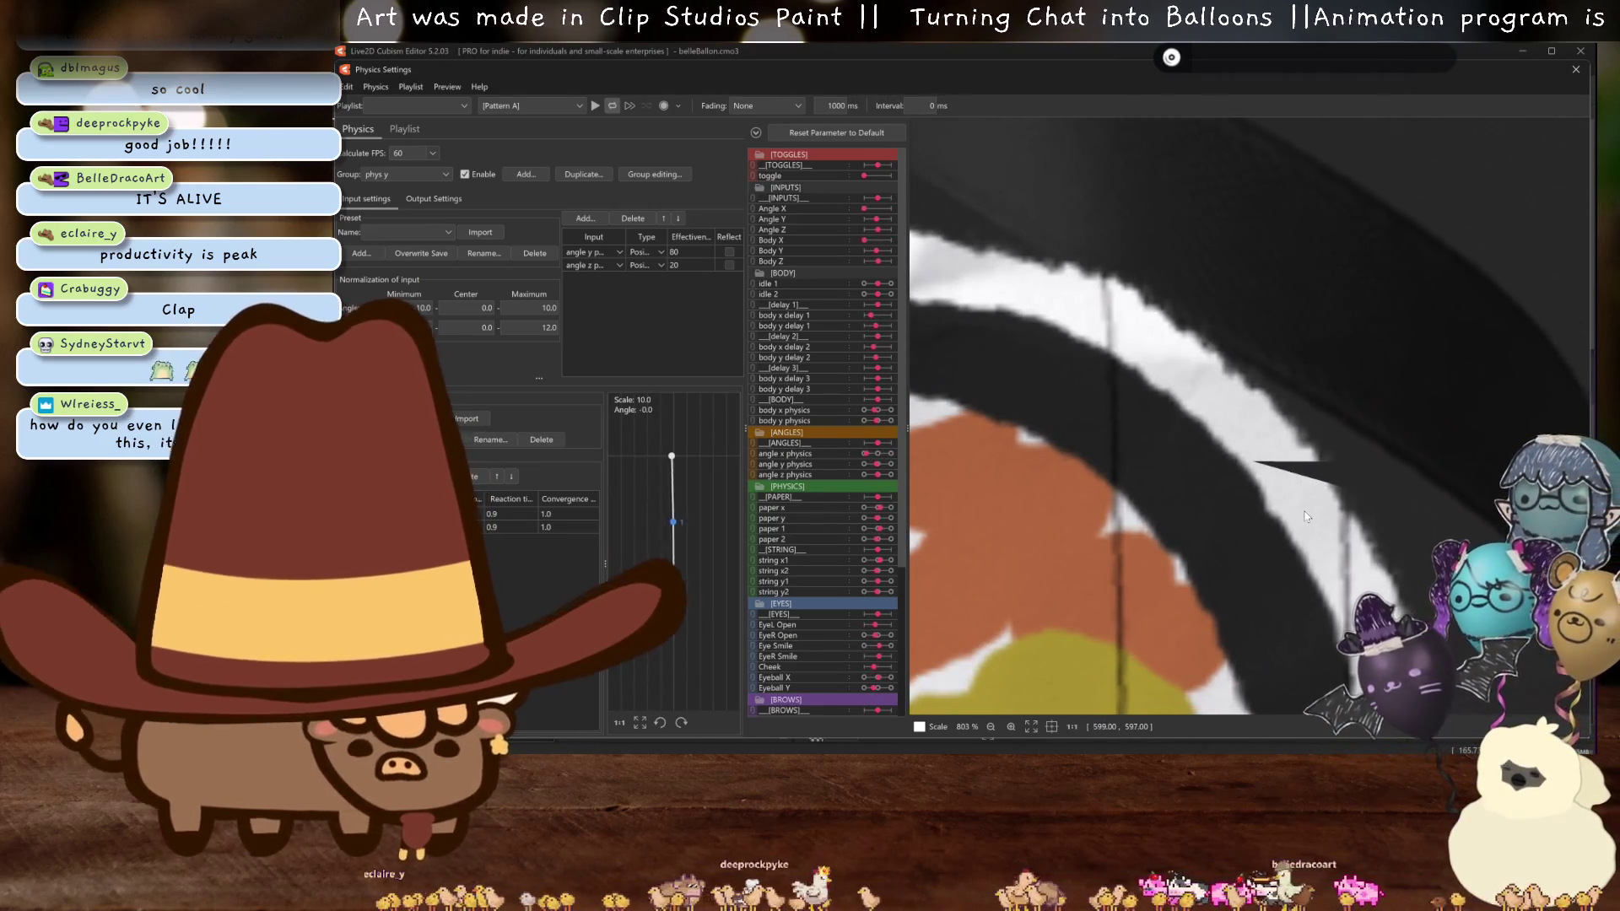
scroll(1308, 523, down, 3)
scroll(1313, 538, down, 4)
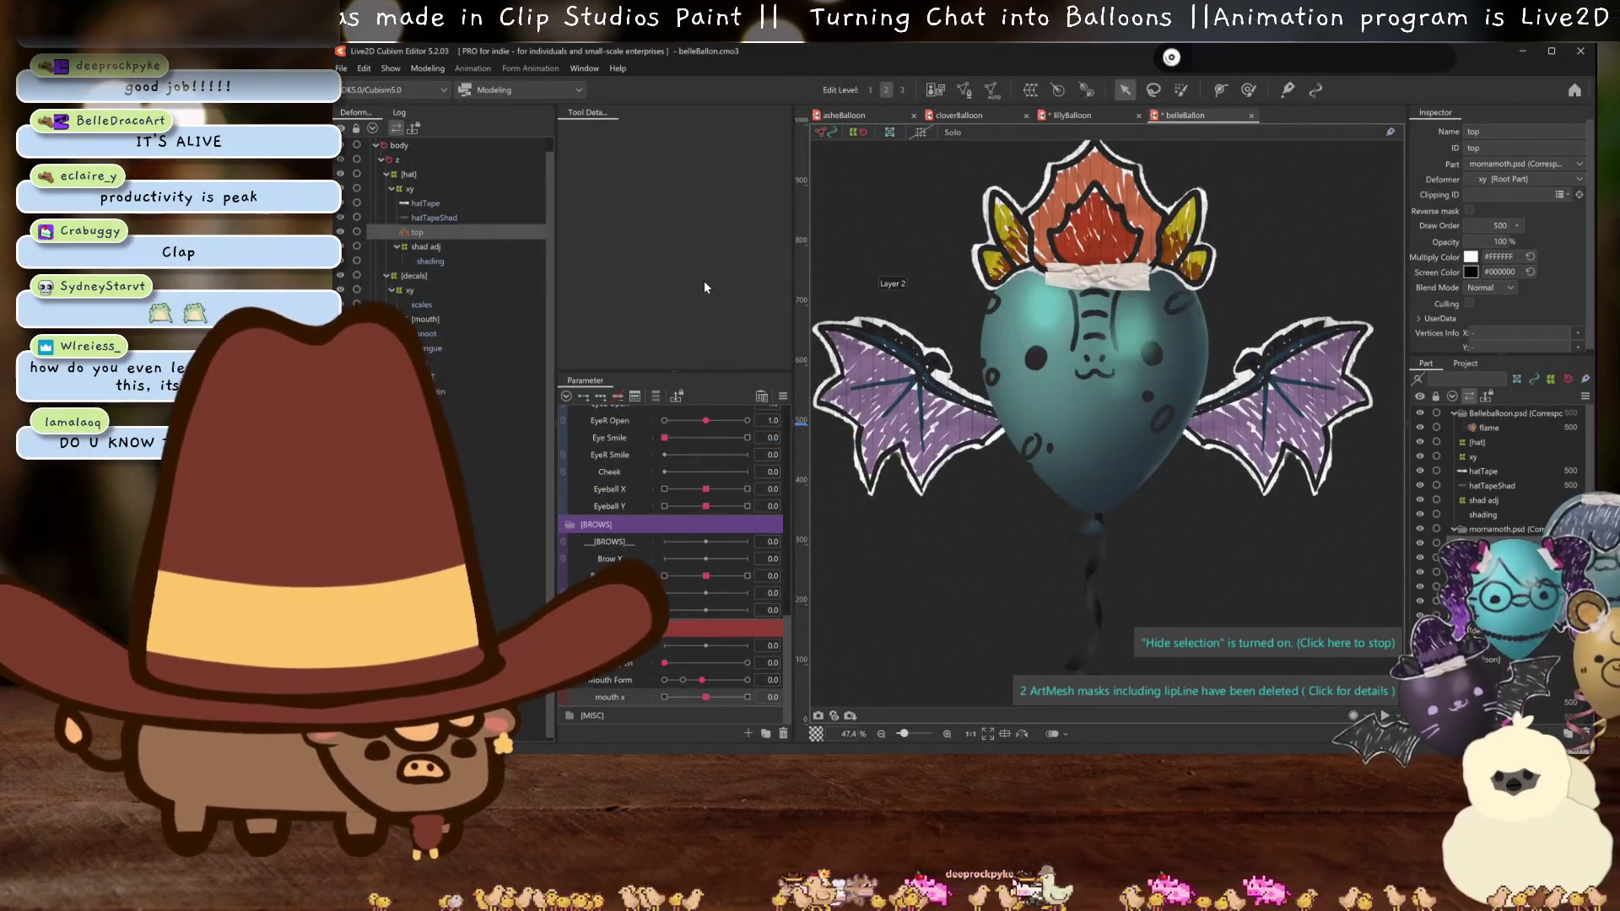
click(883, 395)
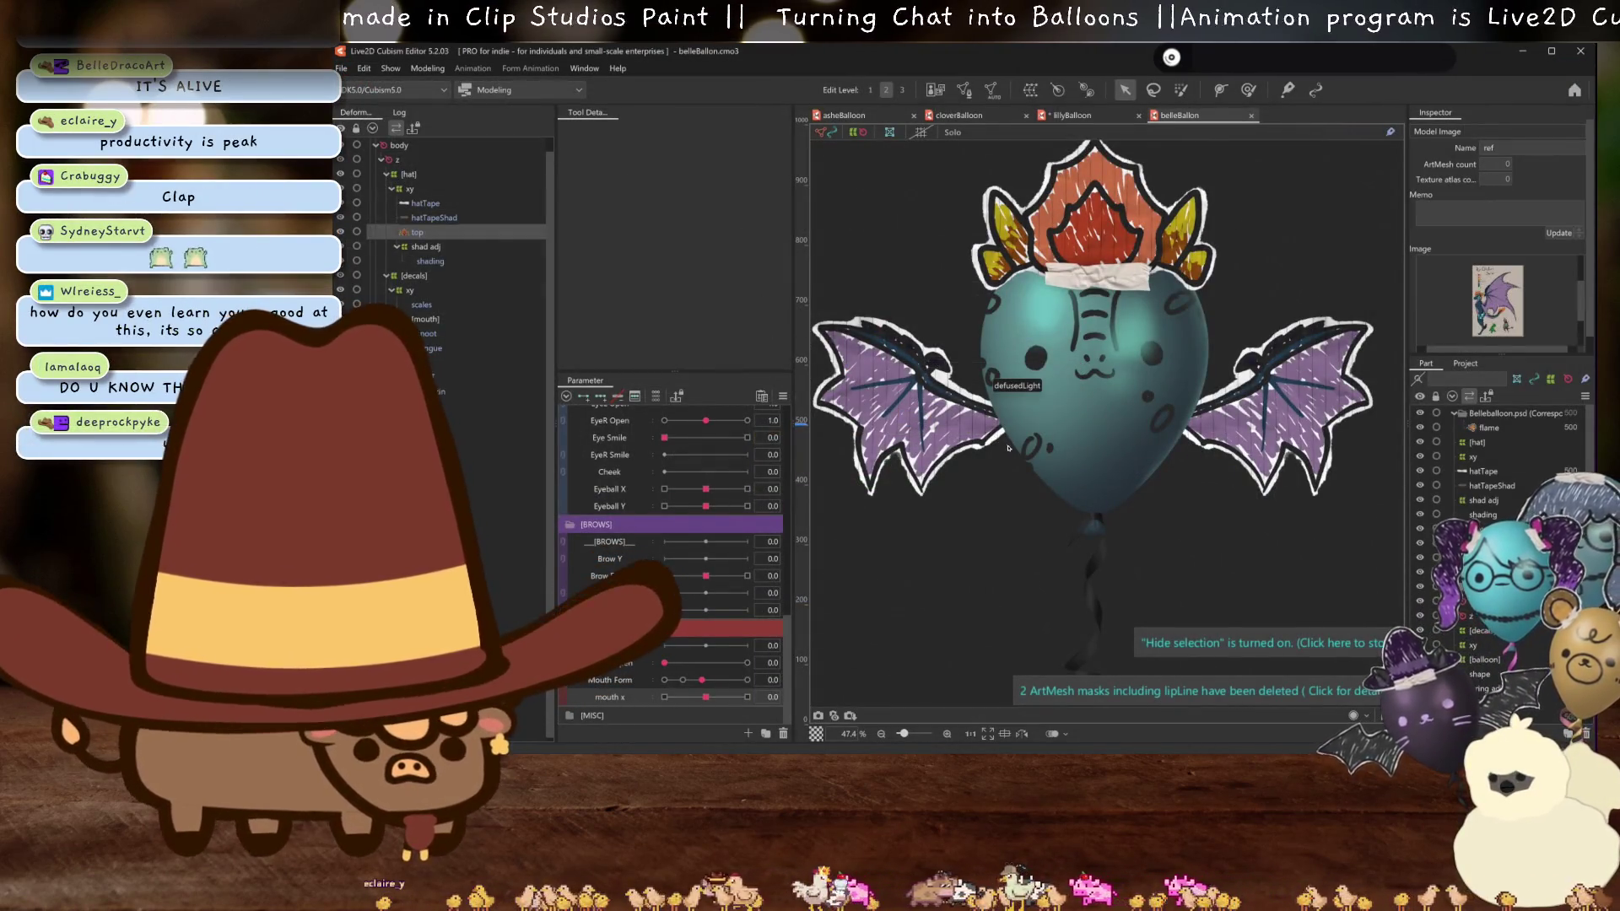
scroll(1097, 494, down, 5)
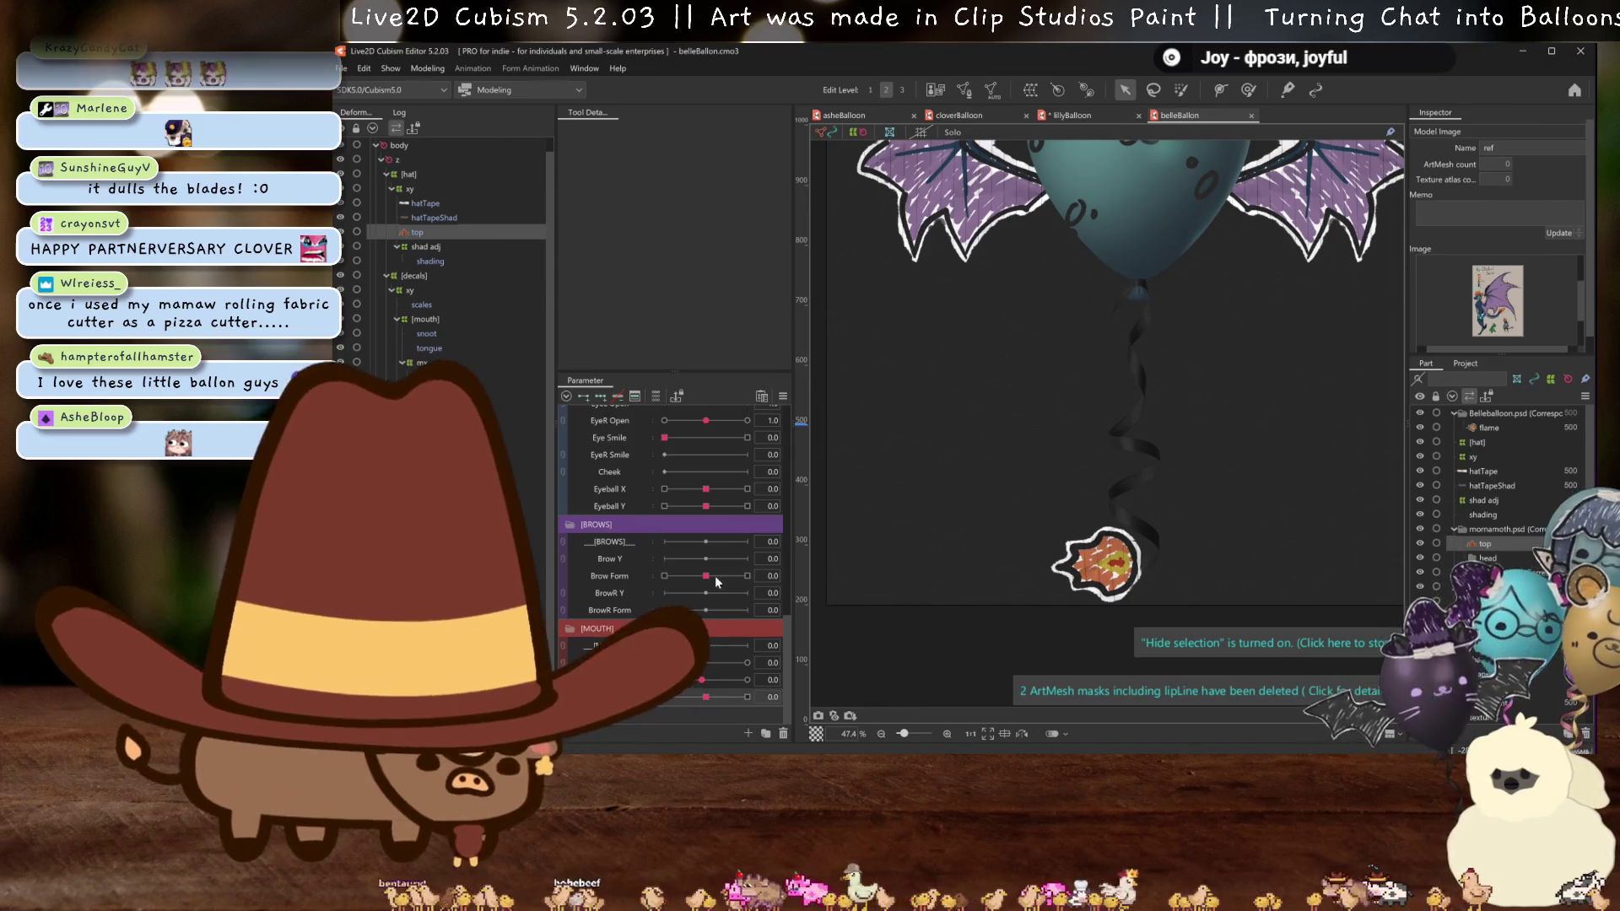
scroll(662, 478, up, 5)
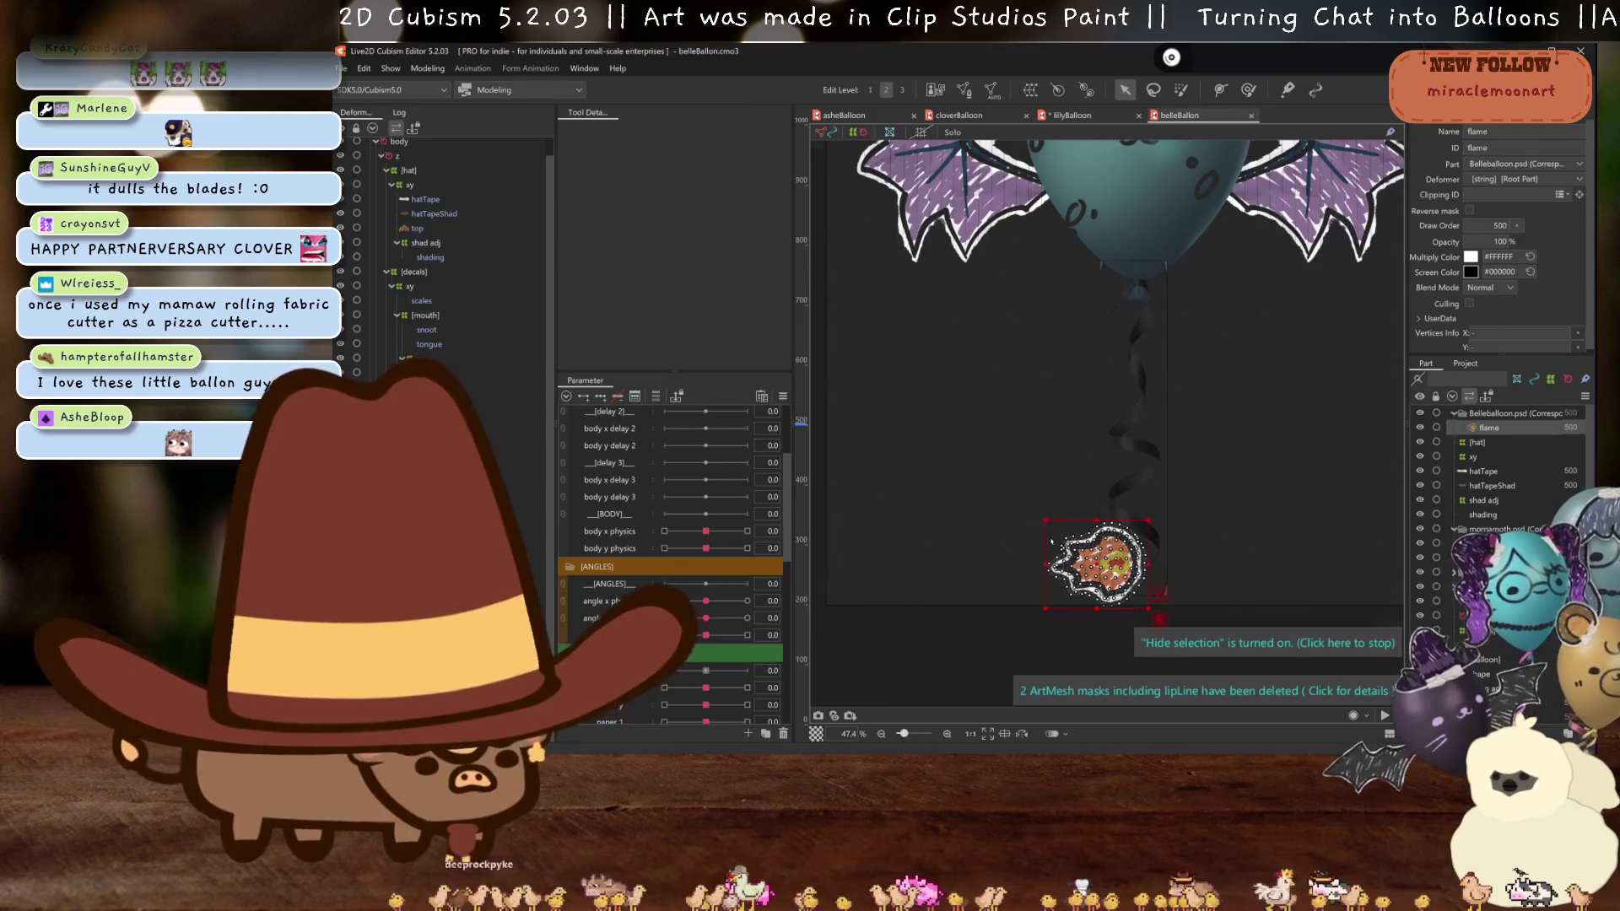
- Give the flame charm a Deformation (Little) auto-mesh and start a 5×5 warp deformer
click(1088, 563)
scroll(1084, 561, up, 3)
scroll(1215, 545, up, 8)
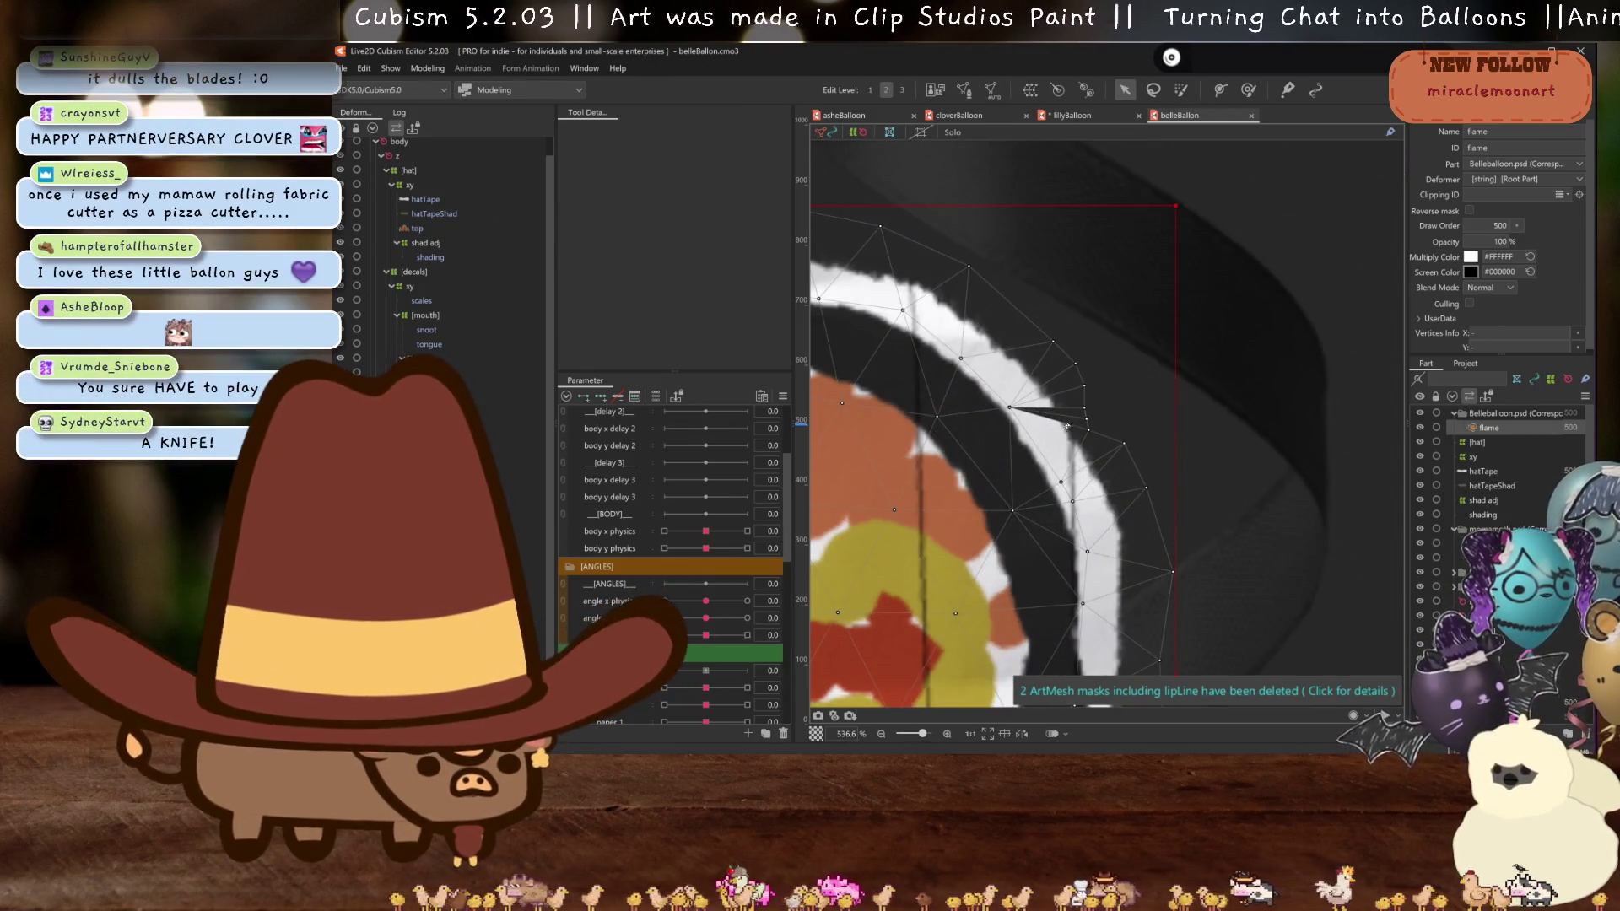
key(ctrl+shift+a)
click(611, 220)
click(607, 248)
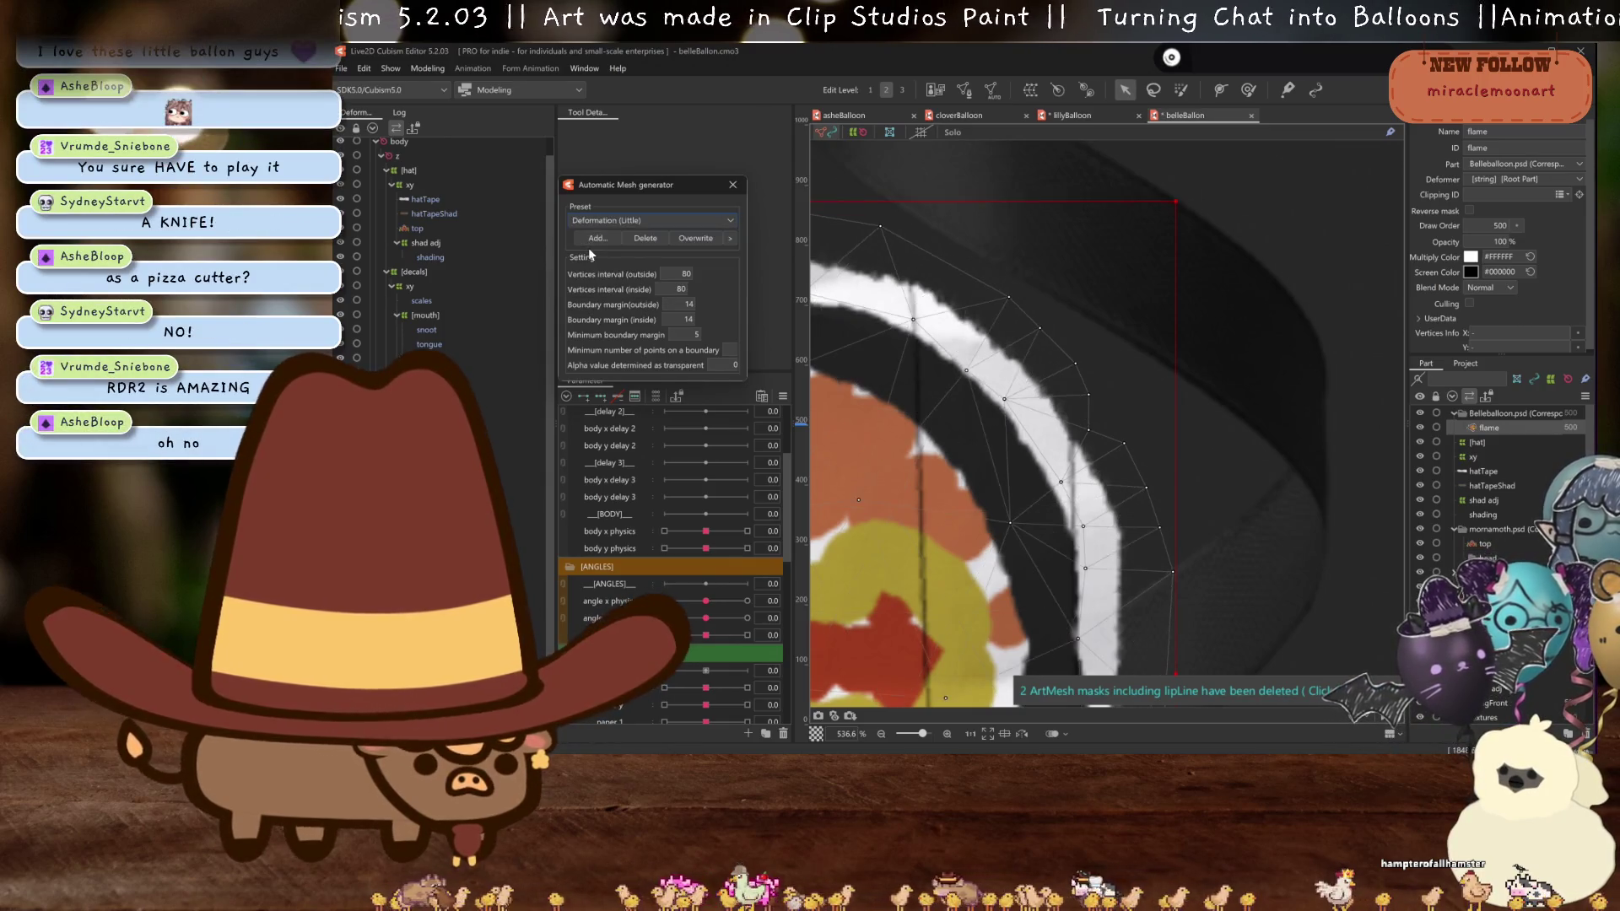
scroll(821, 308, down, 8)
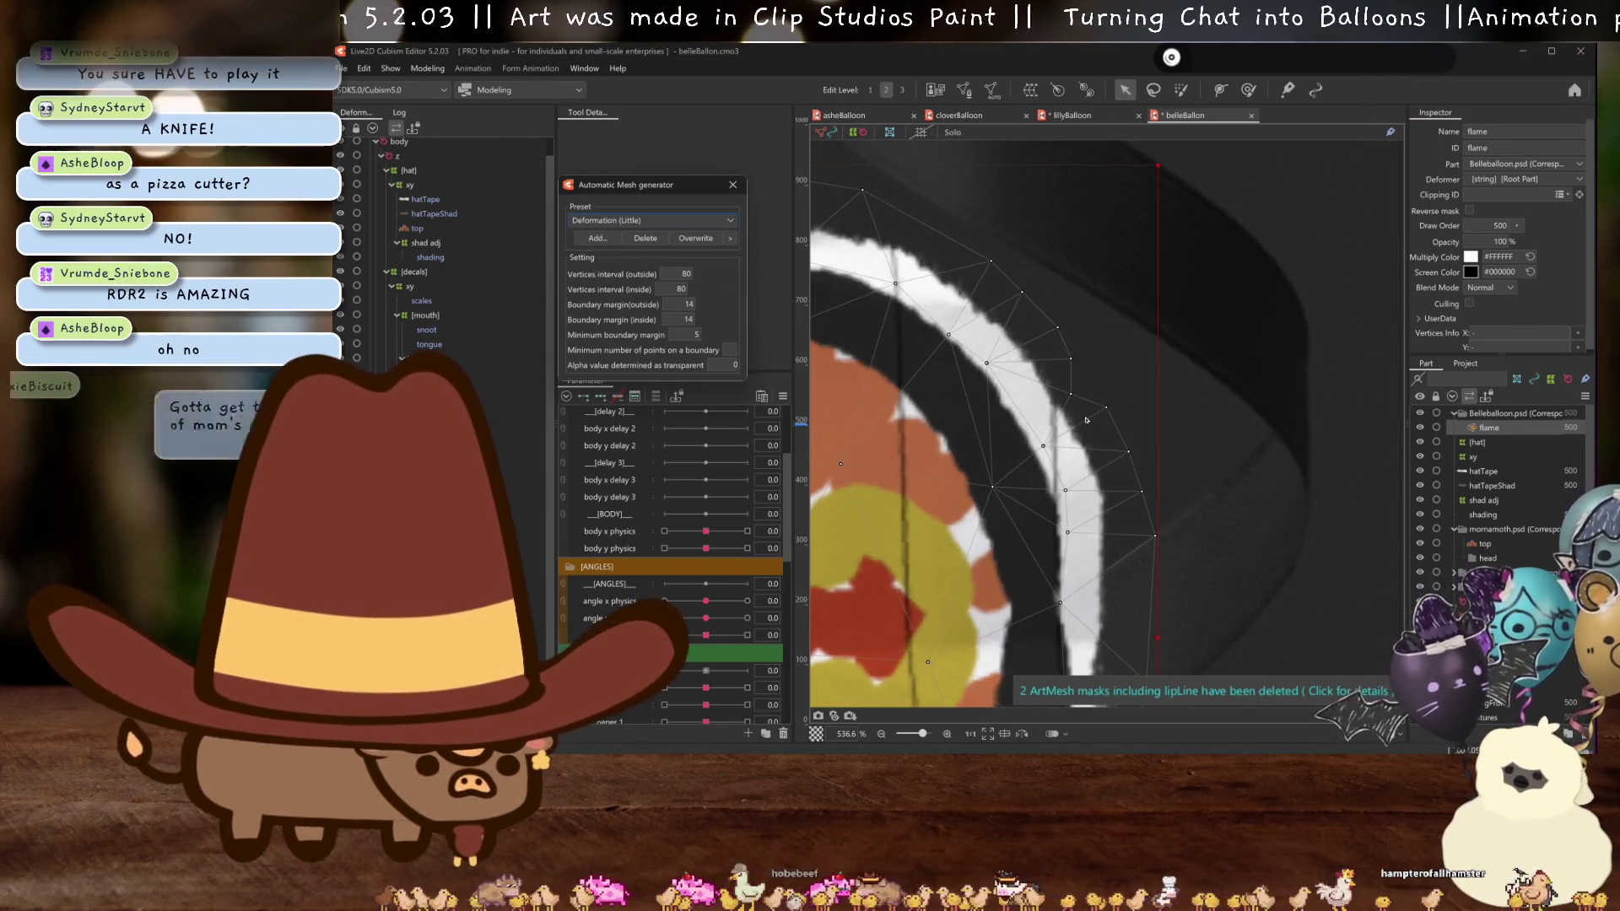
key(ctrl+h)
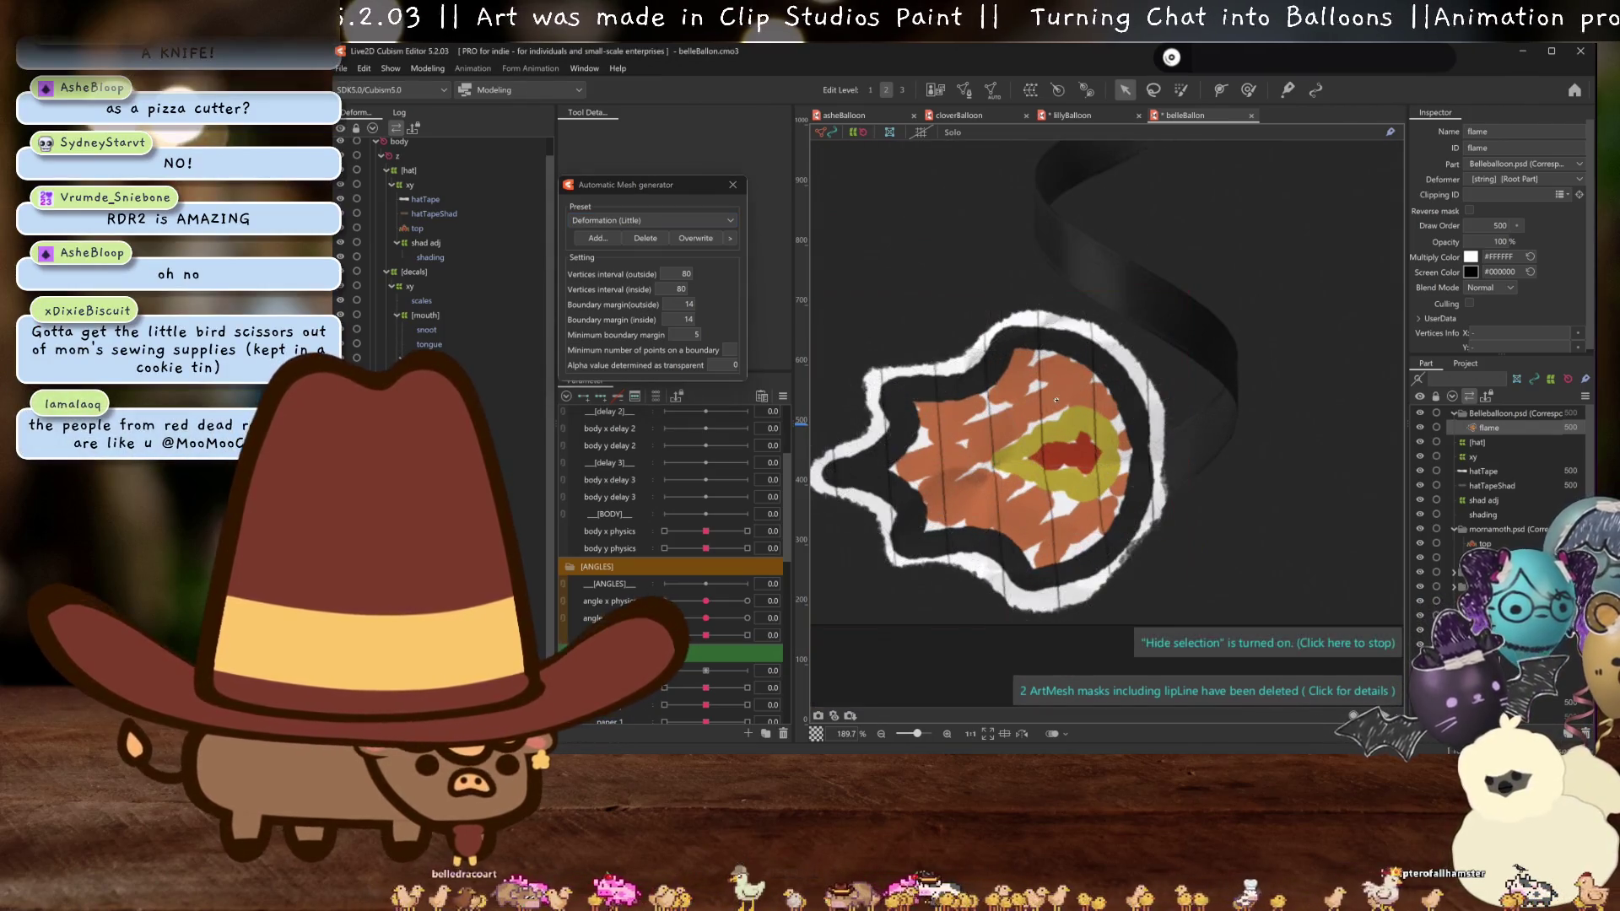
key(Return)
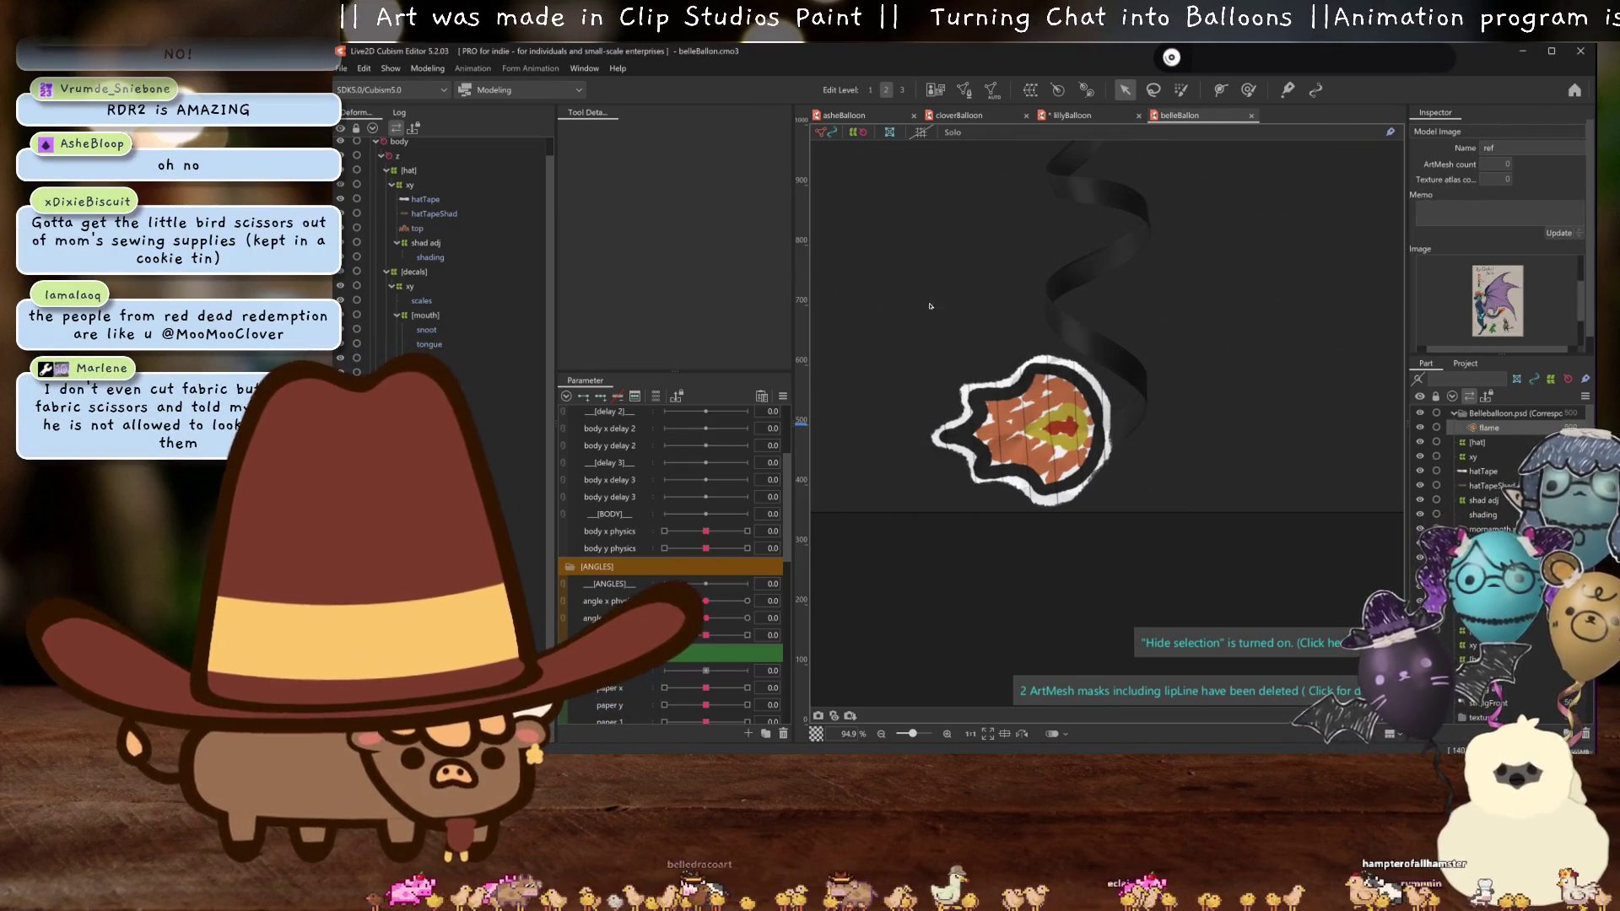
scroll(1044, 354, up, 3)
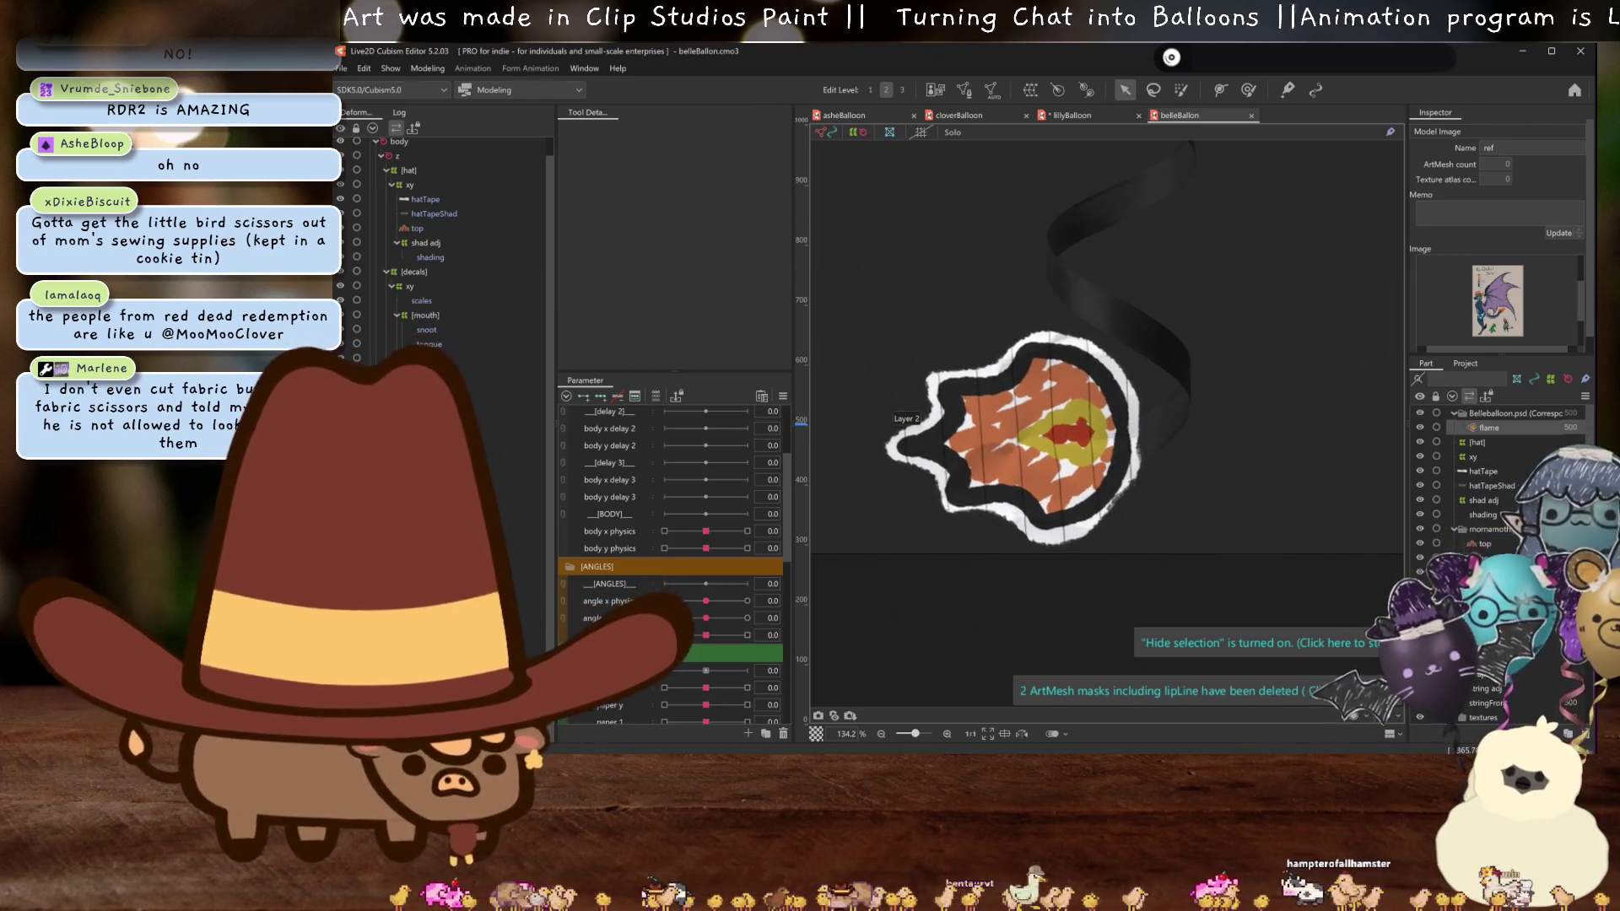
click(1030, 89)
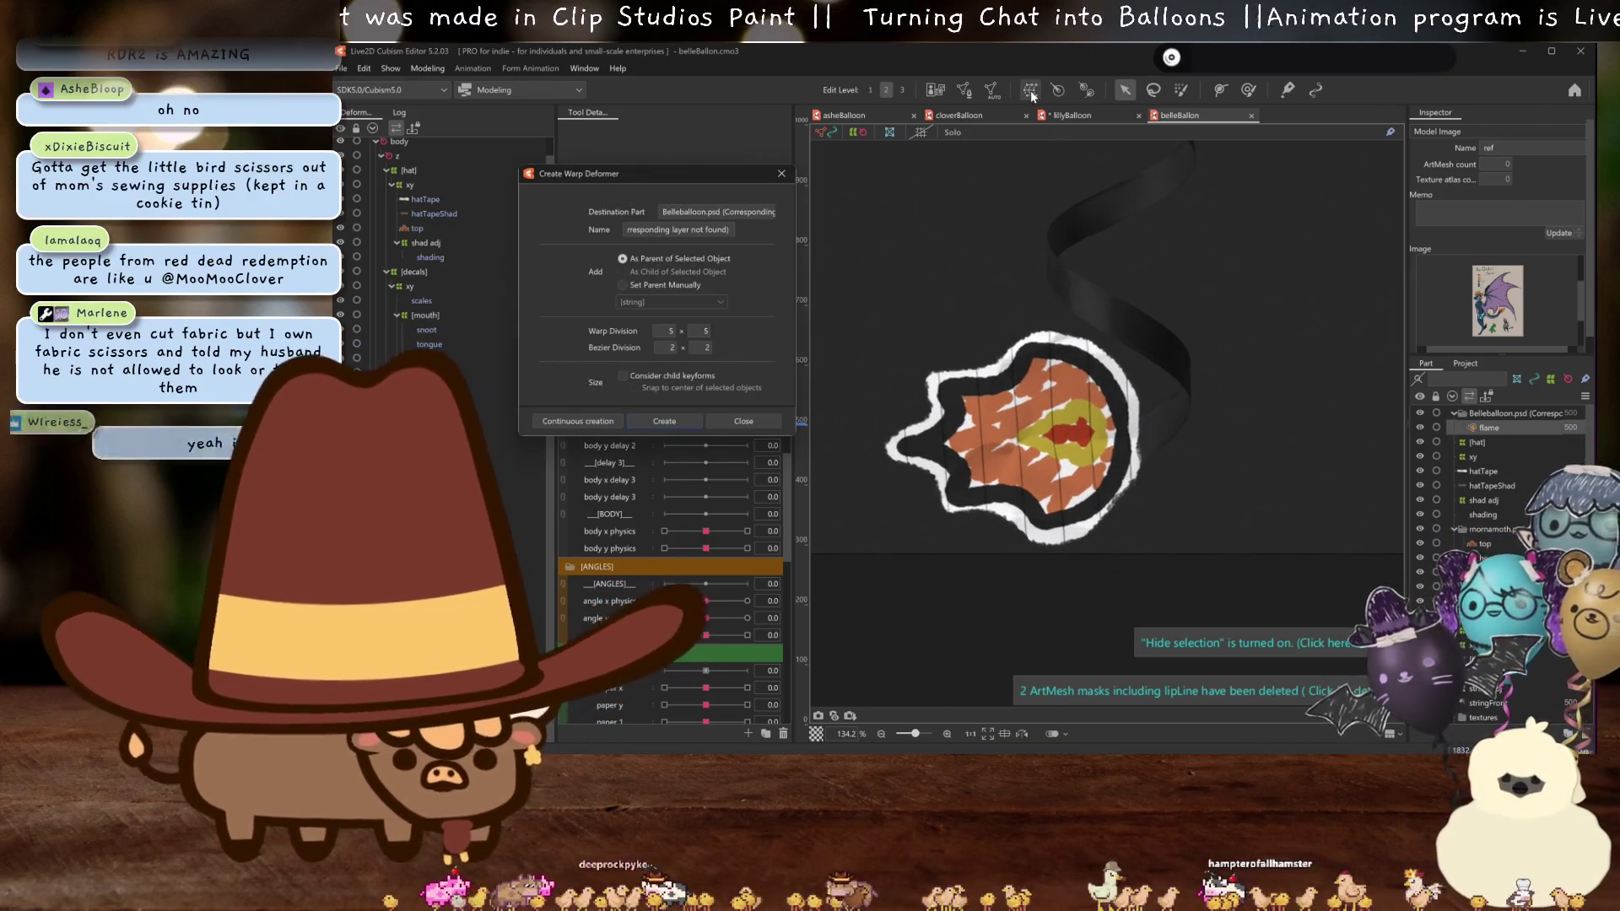
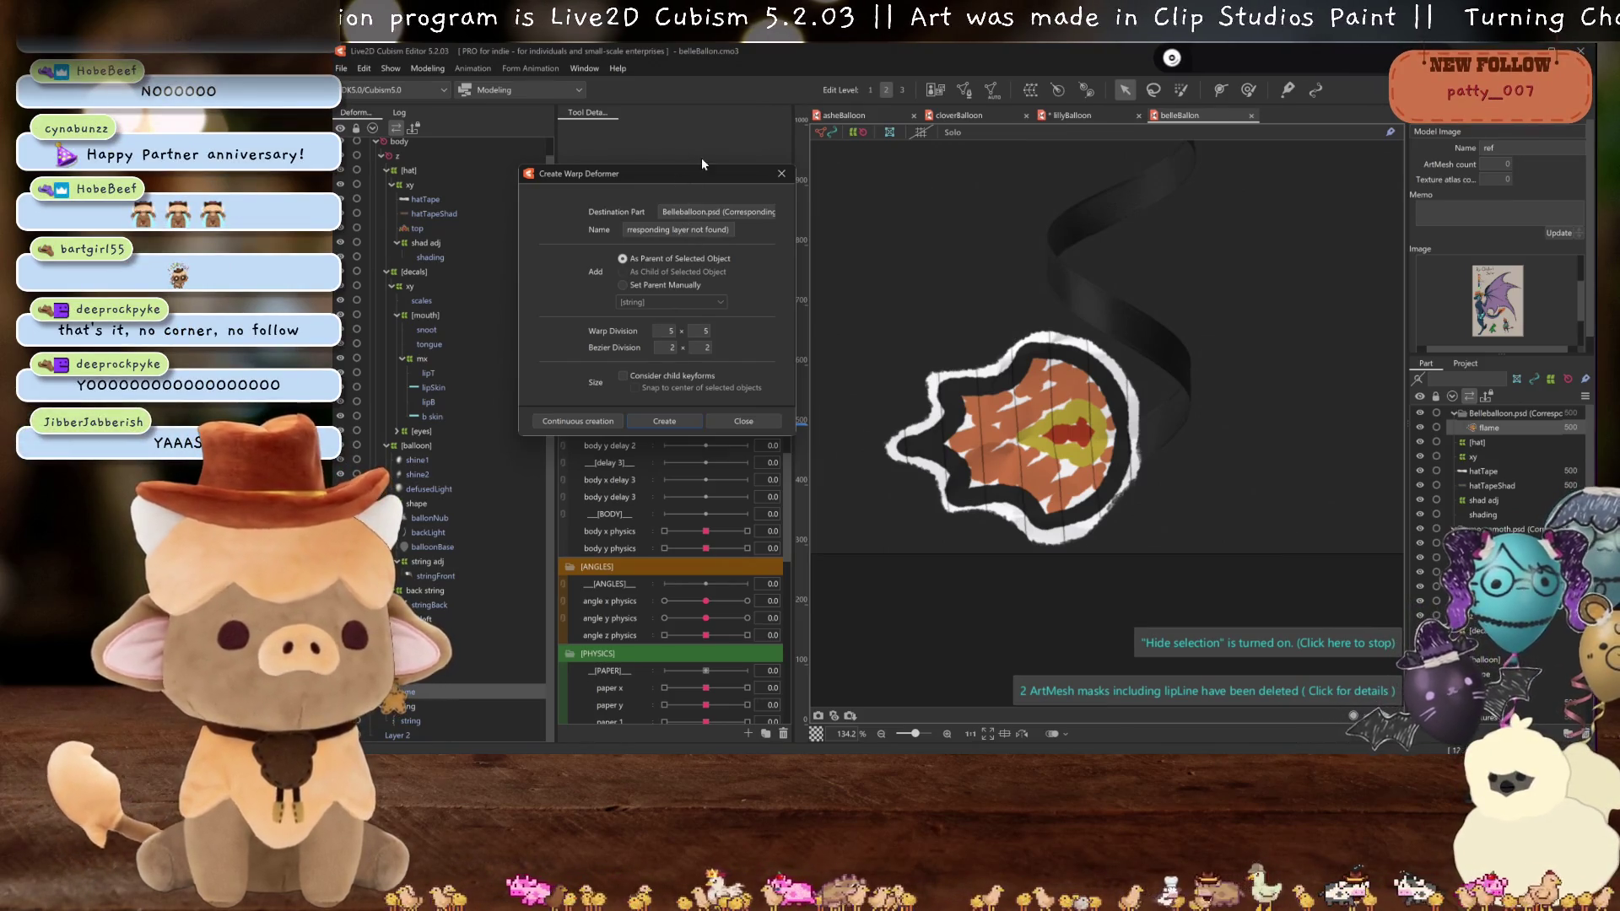
- Name the new warp deformer 'flame' and create it
triple_click(687, 231)
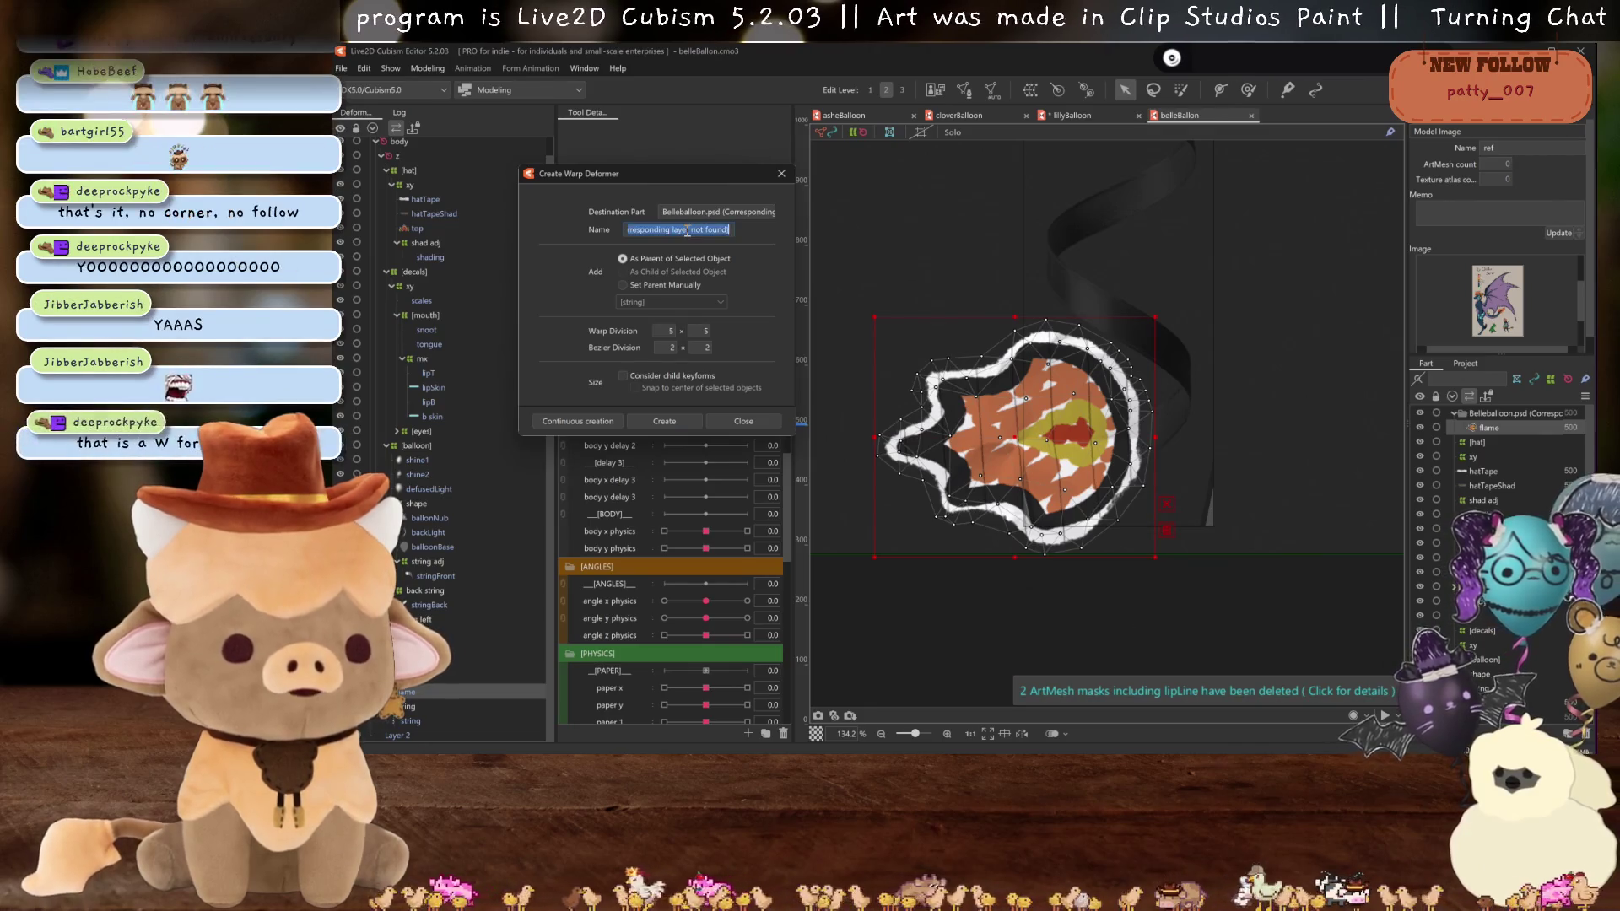
text(flame)
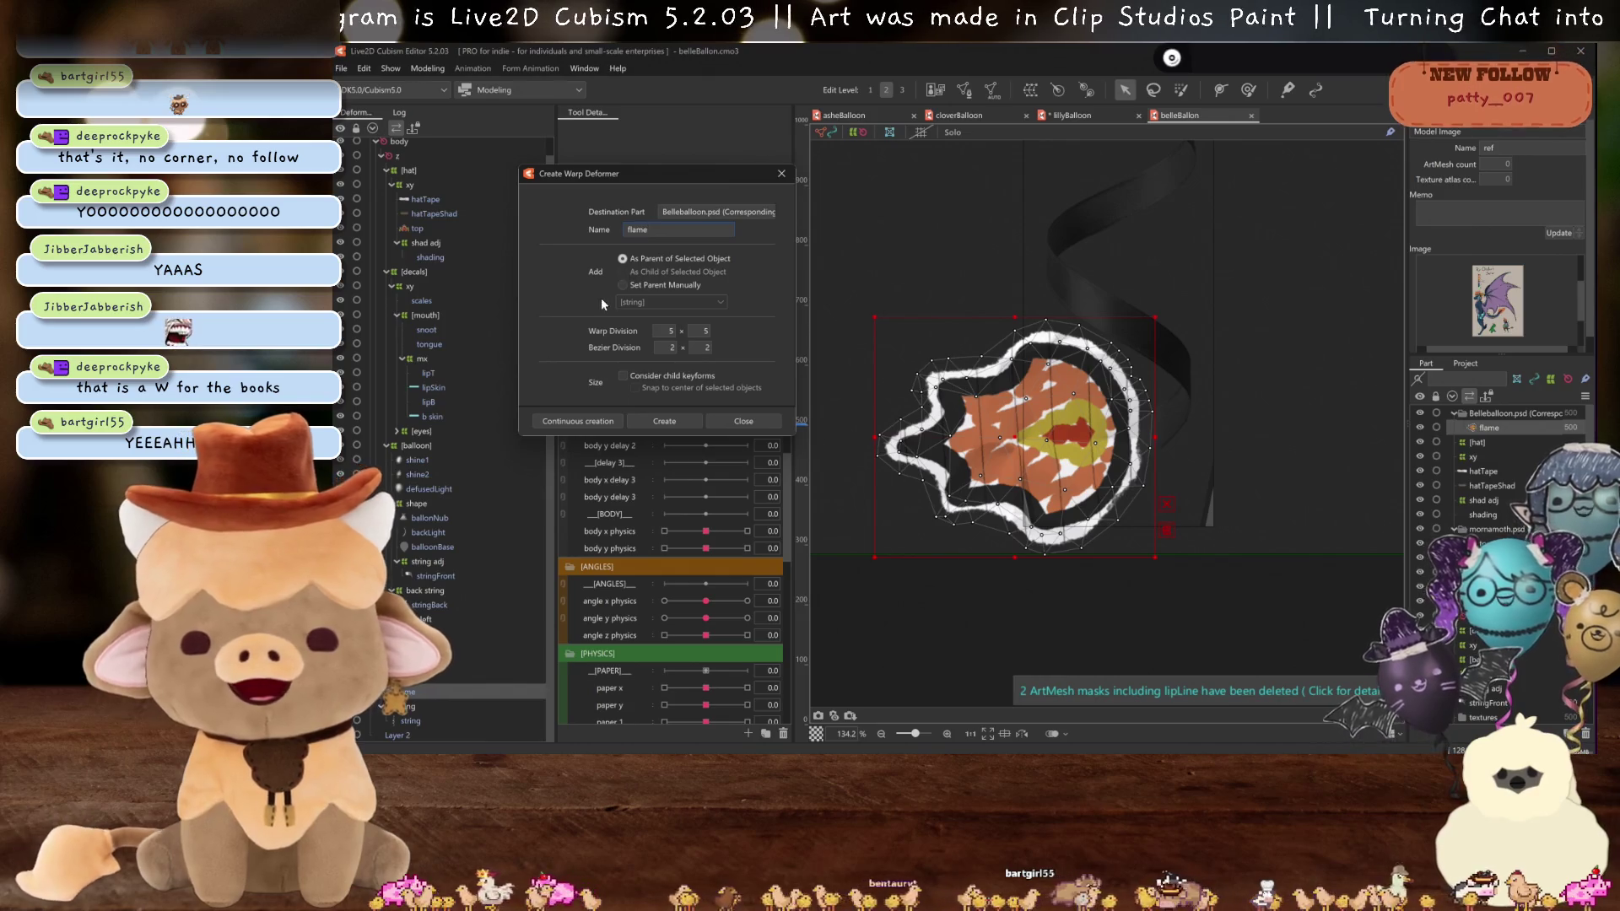
click(664, 421)
- Select the string art mesh and the stringFront mesh
scroll(1092, 425, down, 3)
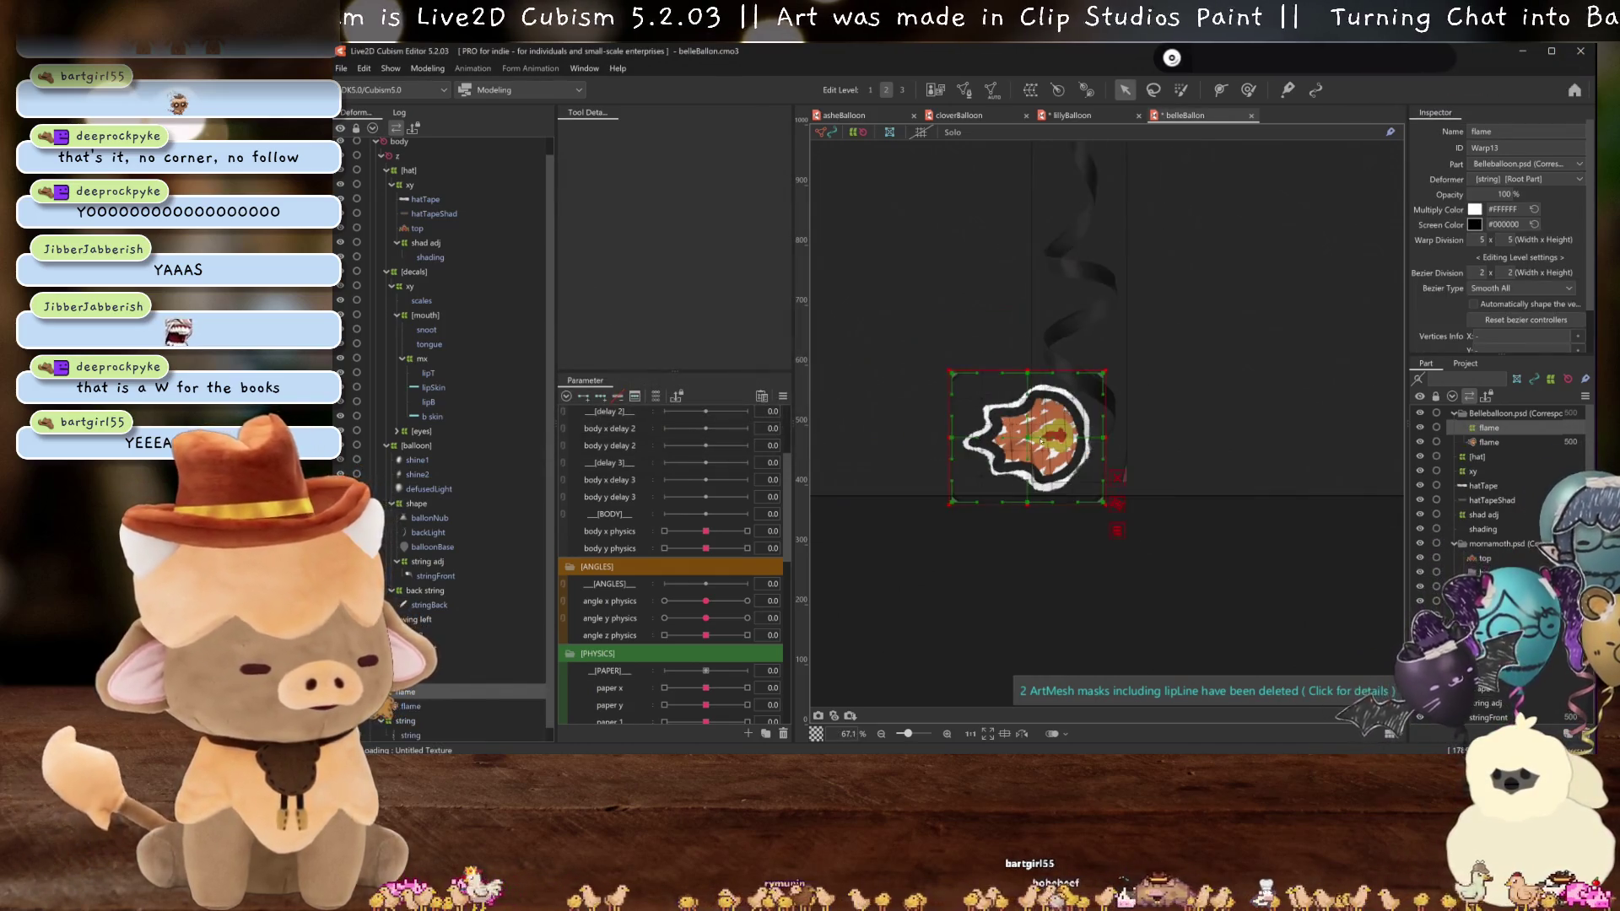
click(411, 735)
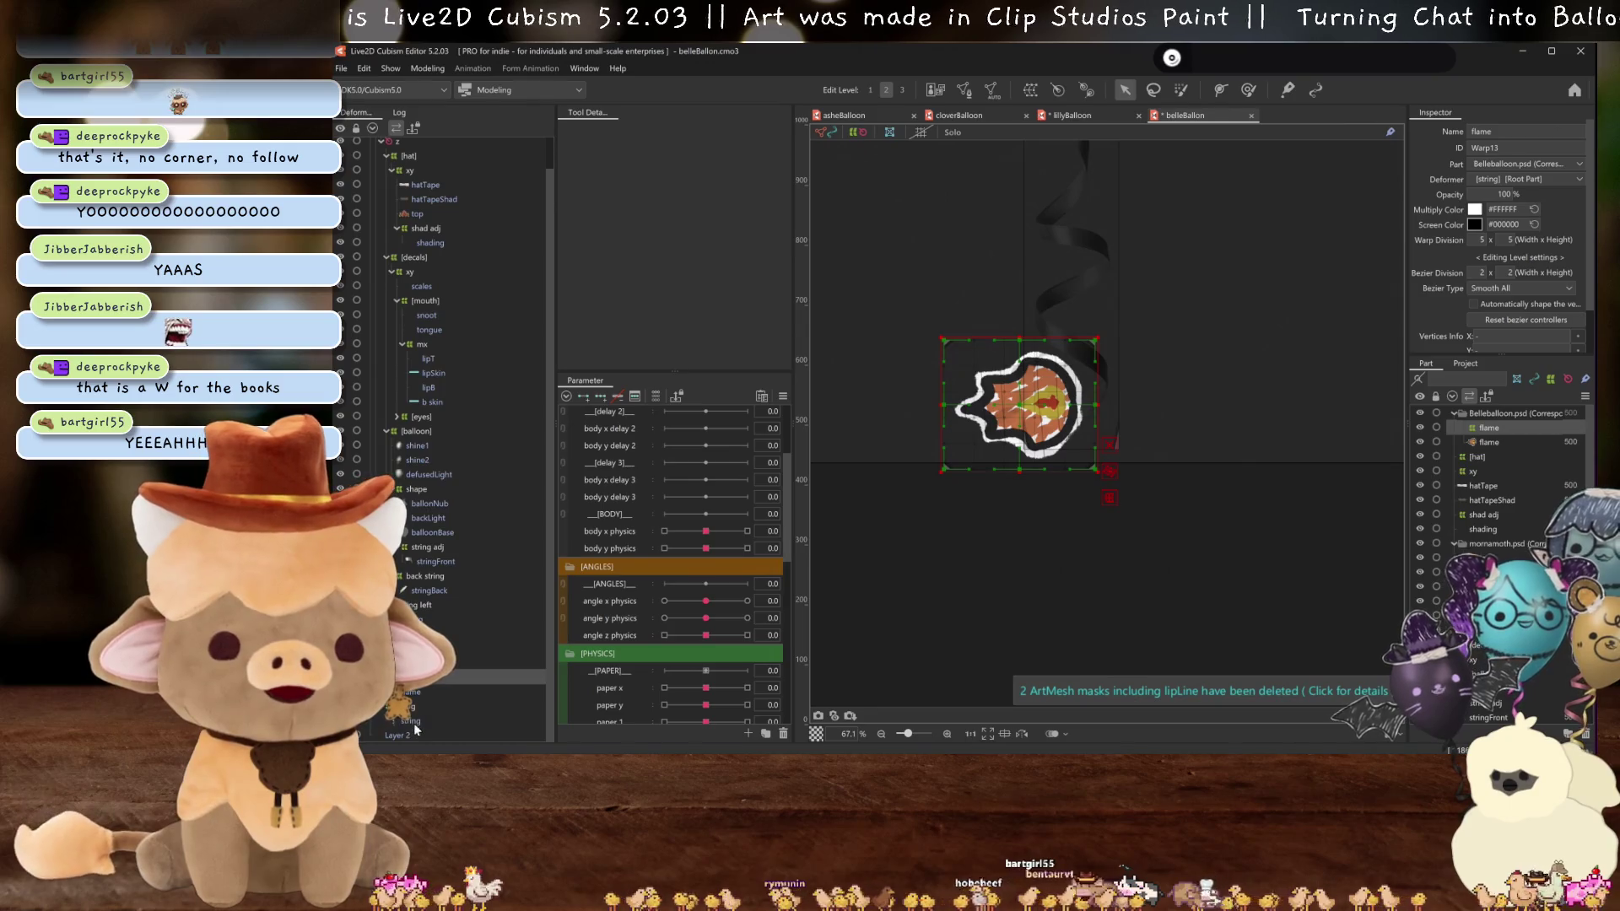
click(434, 560)
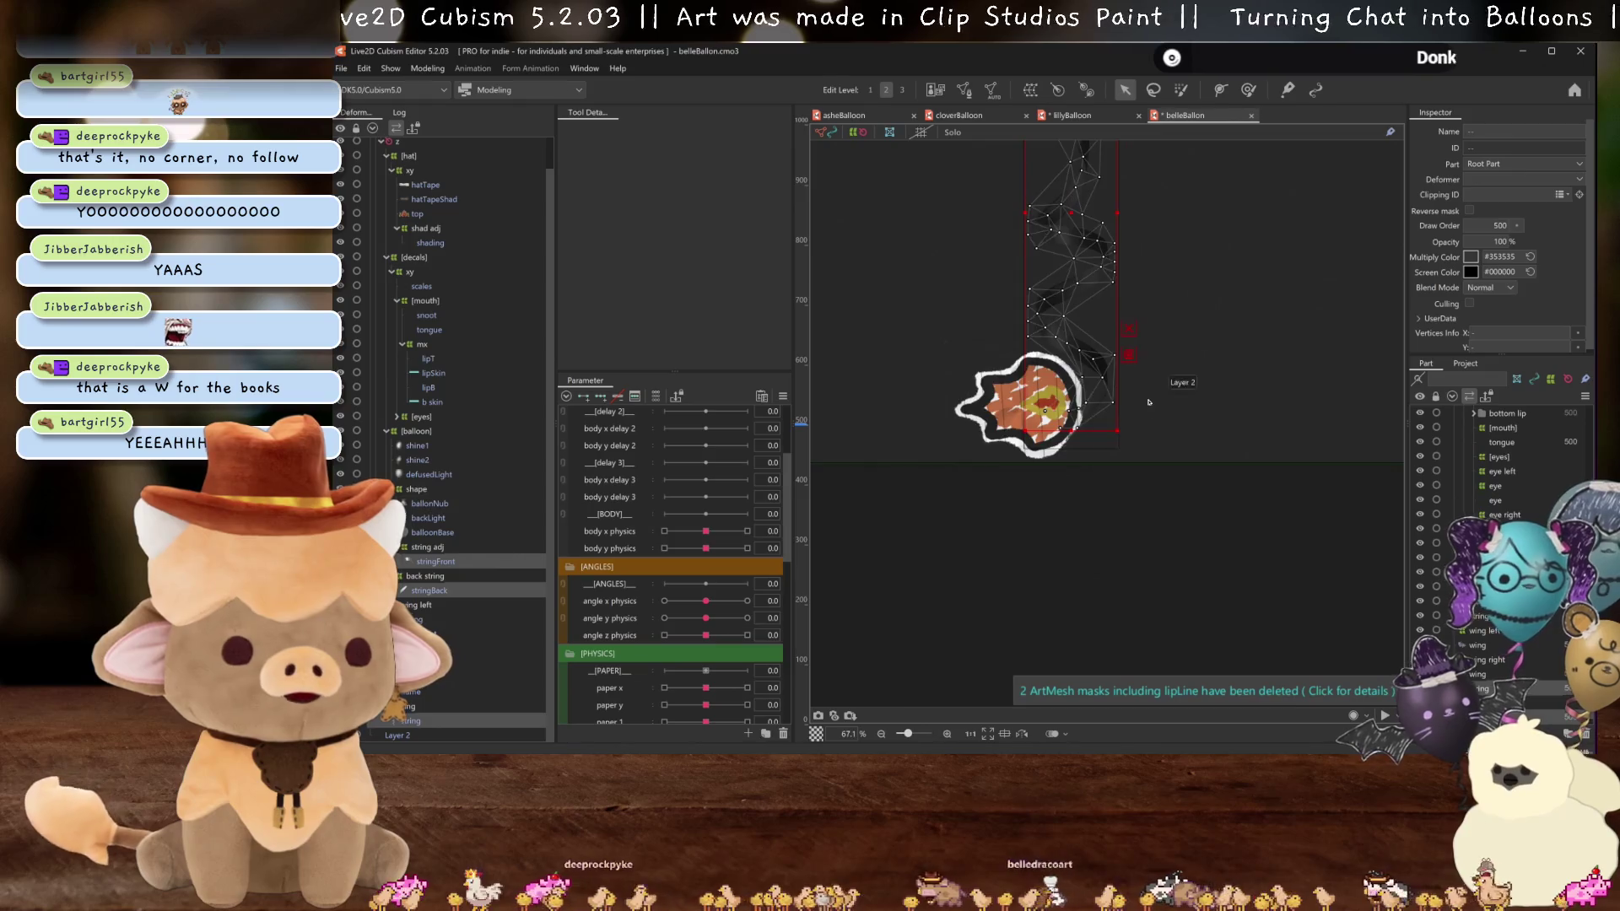
scroll(1149, 402, down, 3)
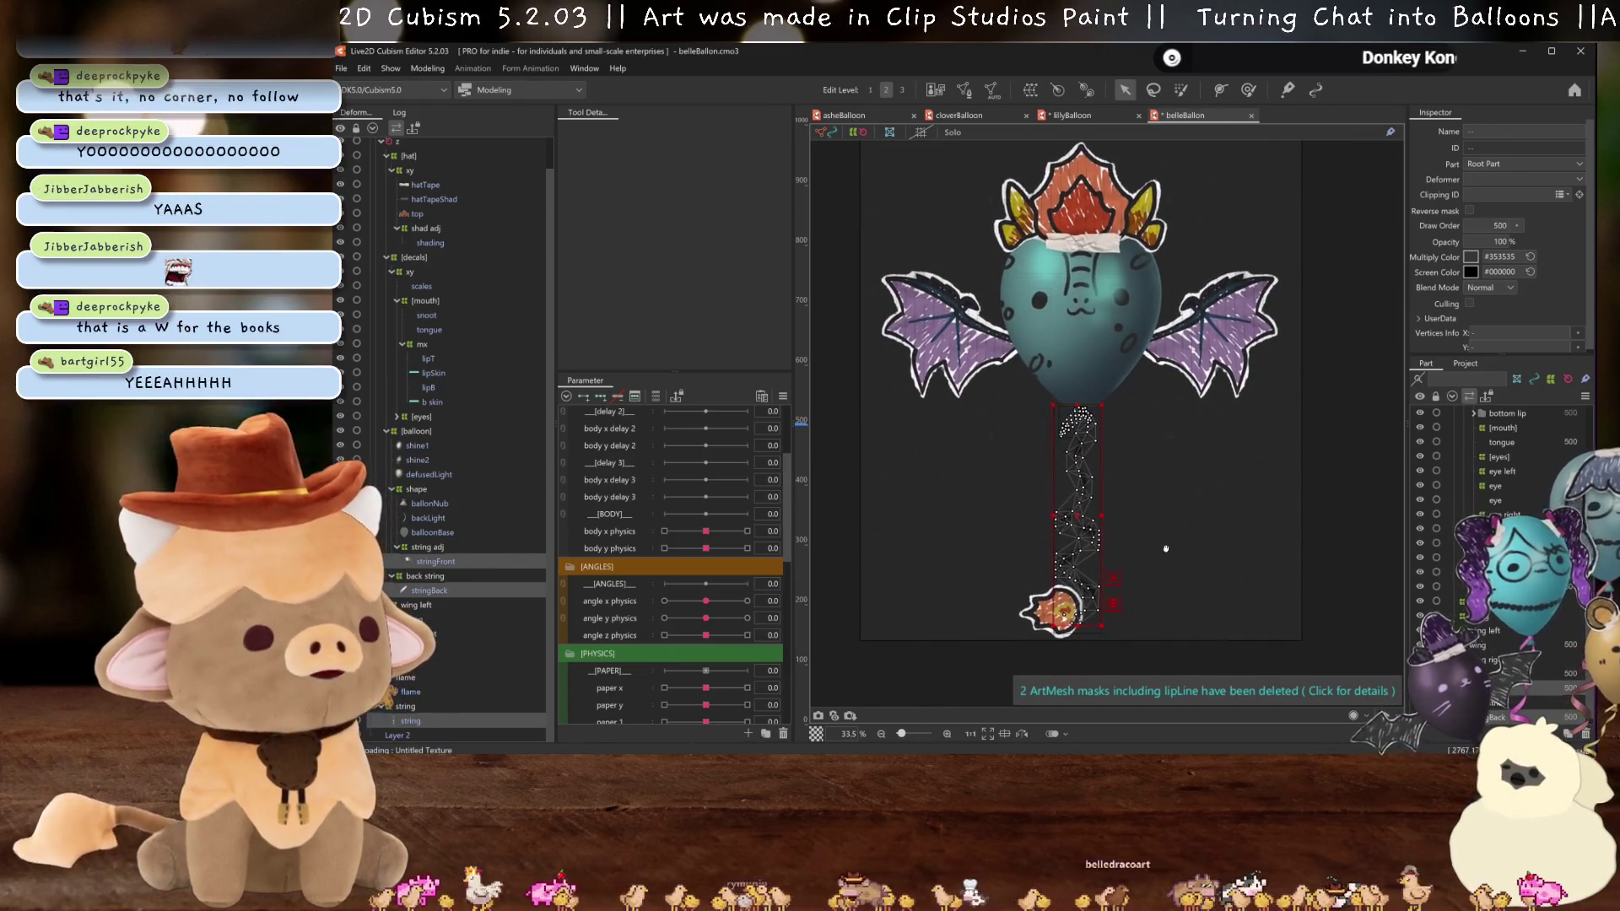
scroll(878, 366, up, 2)
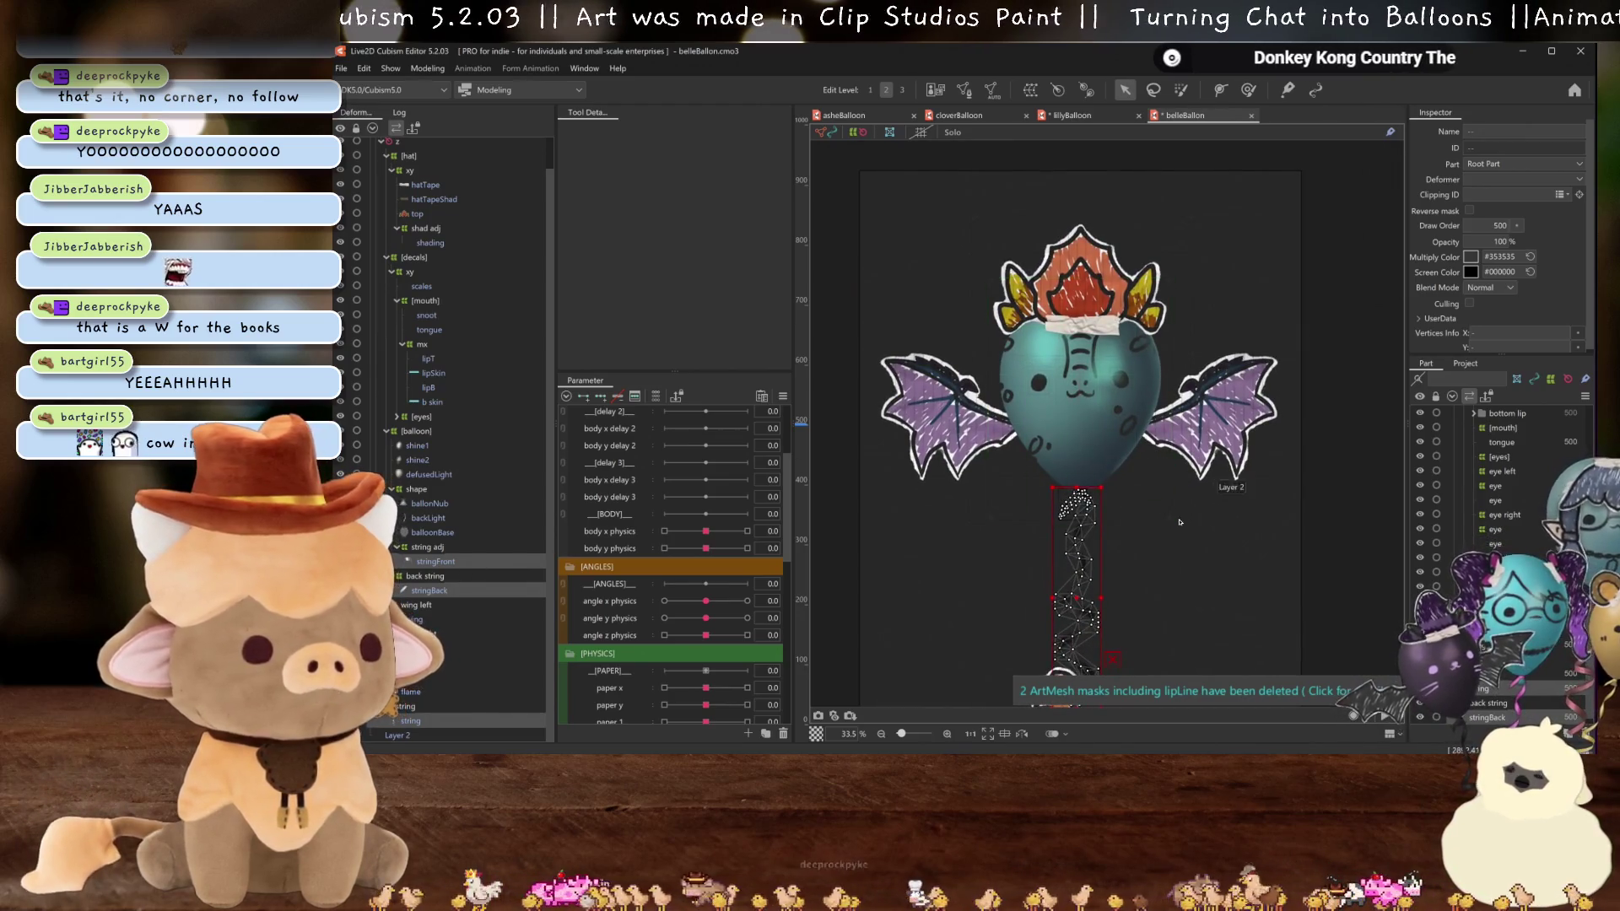
scroll(1153, 610, up, 2)
click(1472, 256)
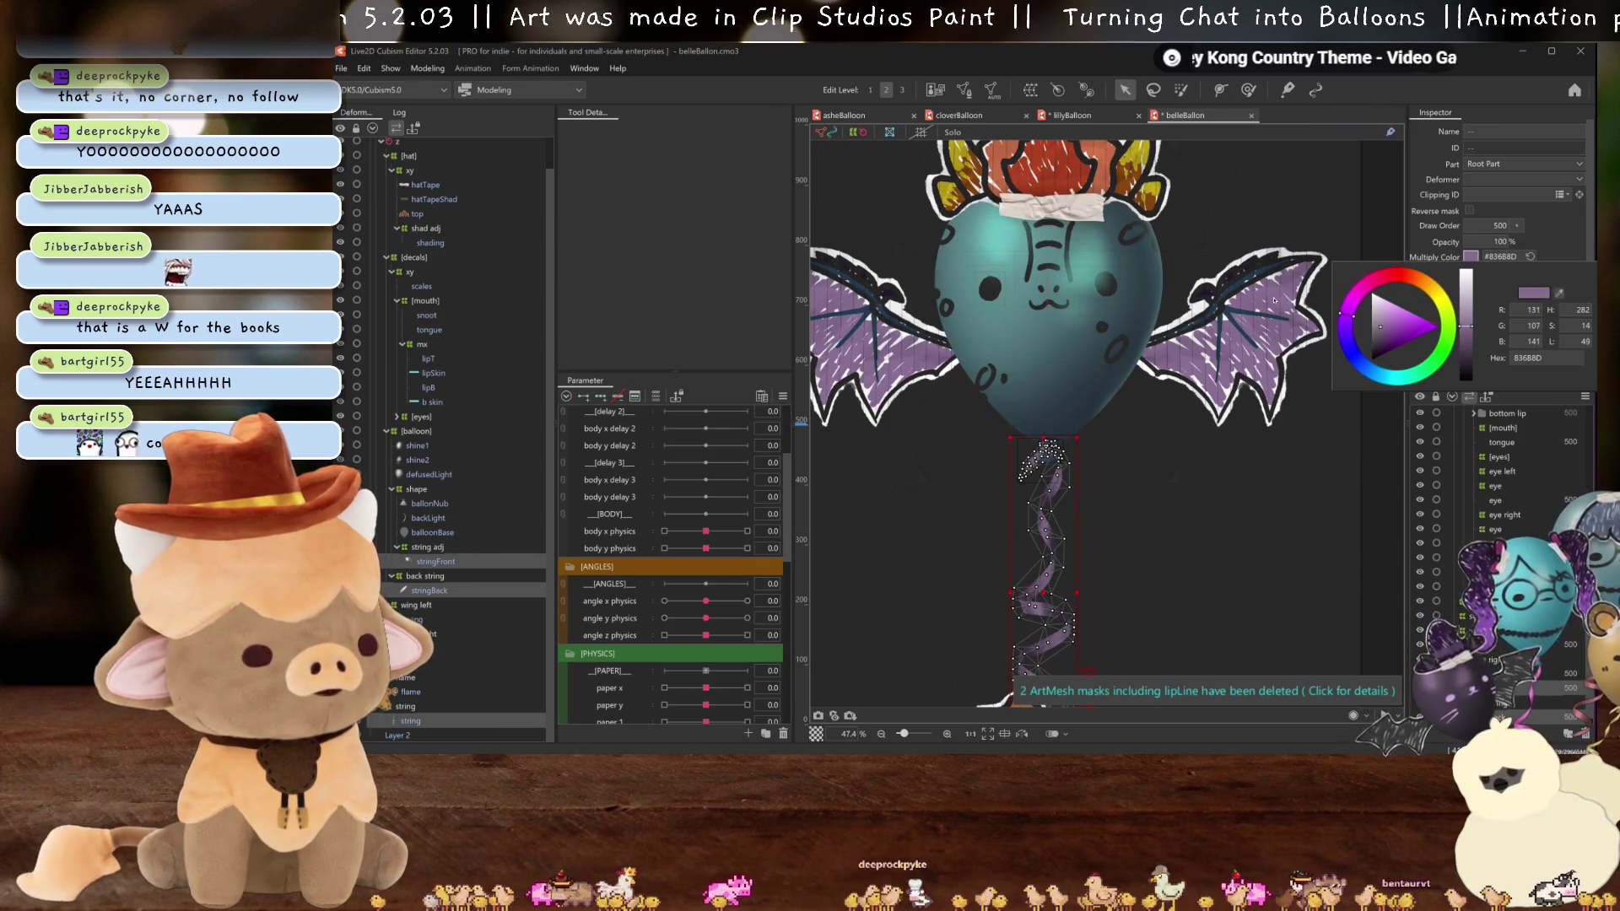
- Give the string meshes a deep purple screen colour (#392E3E)
click(1534, 251)
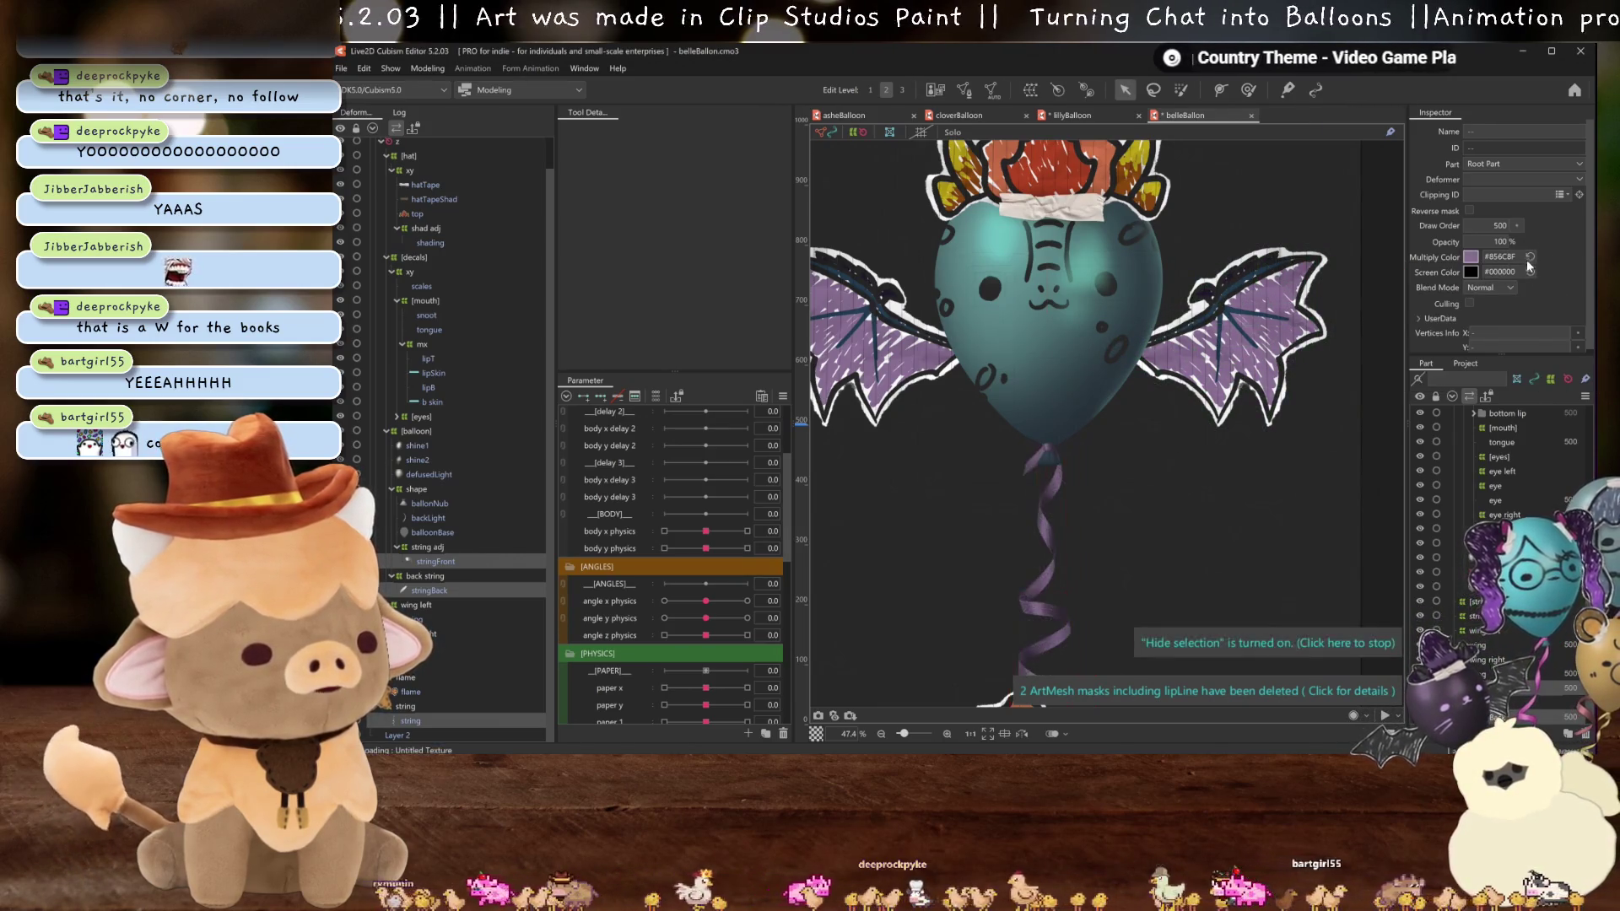
key(ctrl+0)
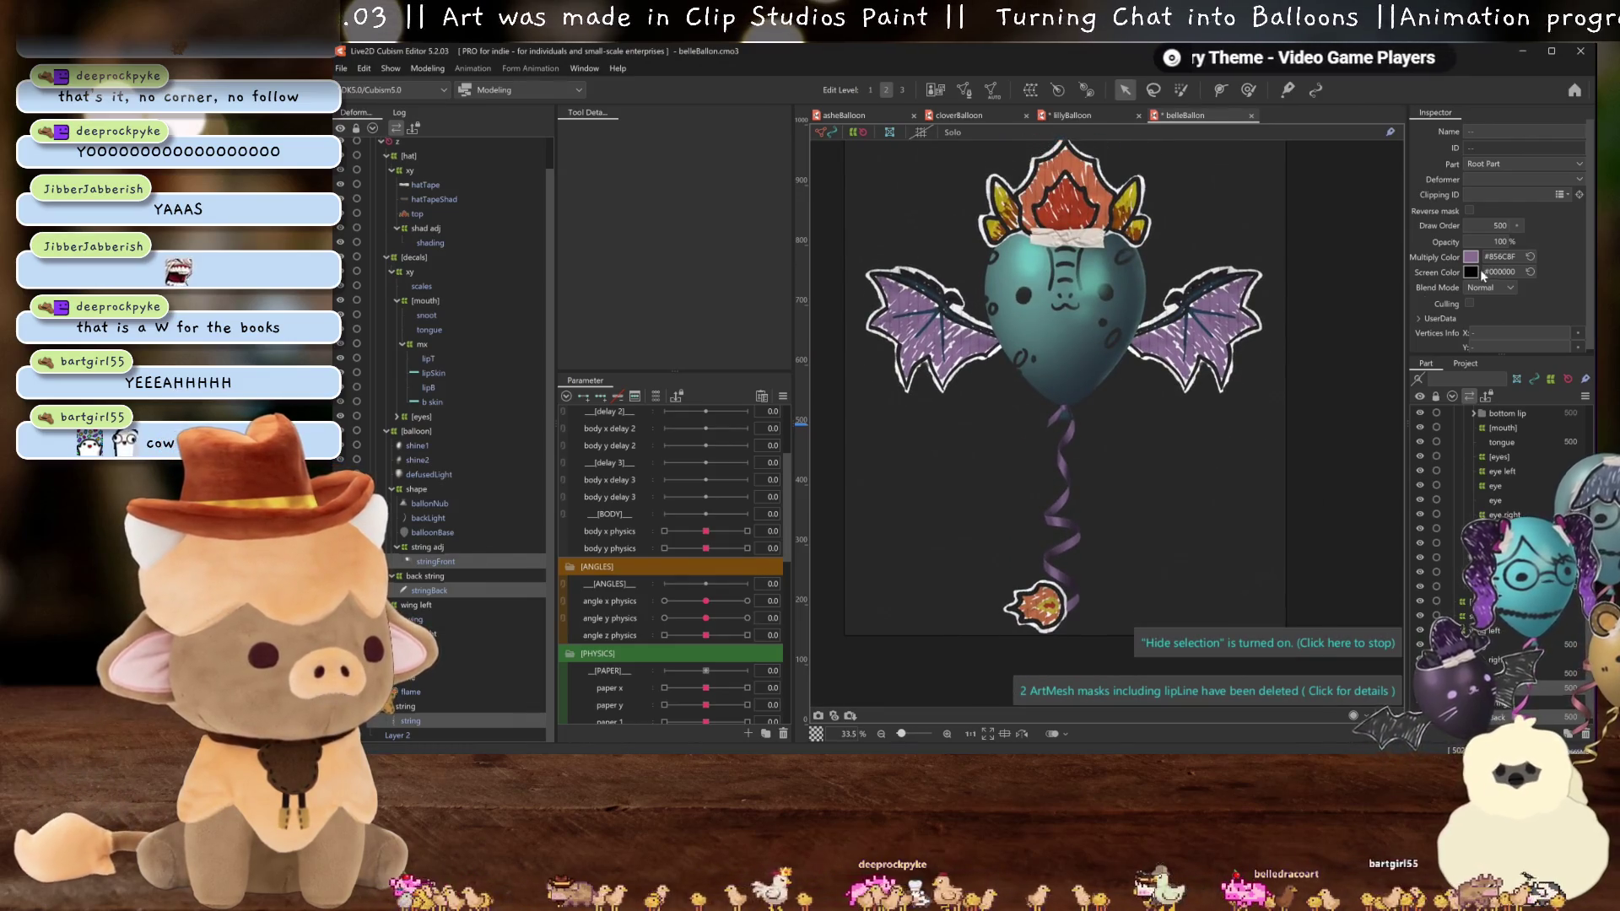
click(1472, 273)
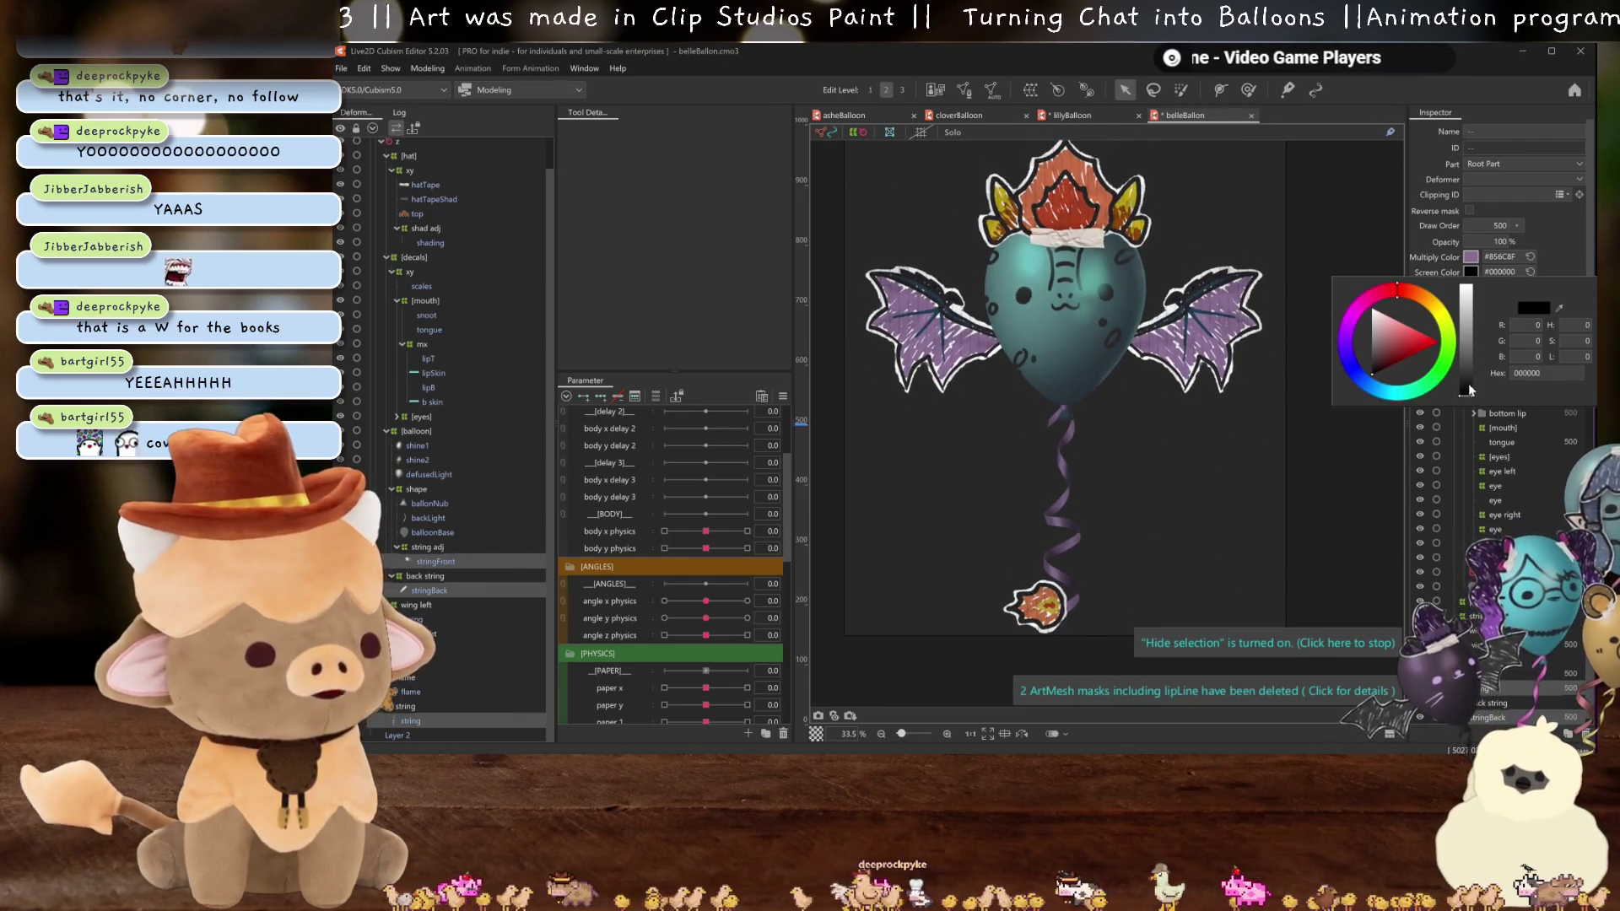
click(1471, 259)
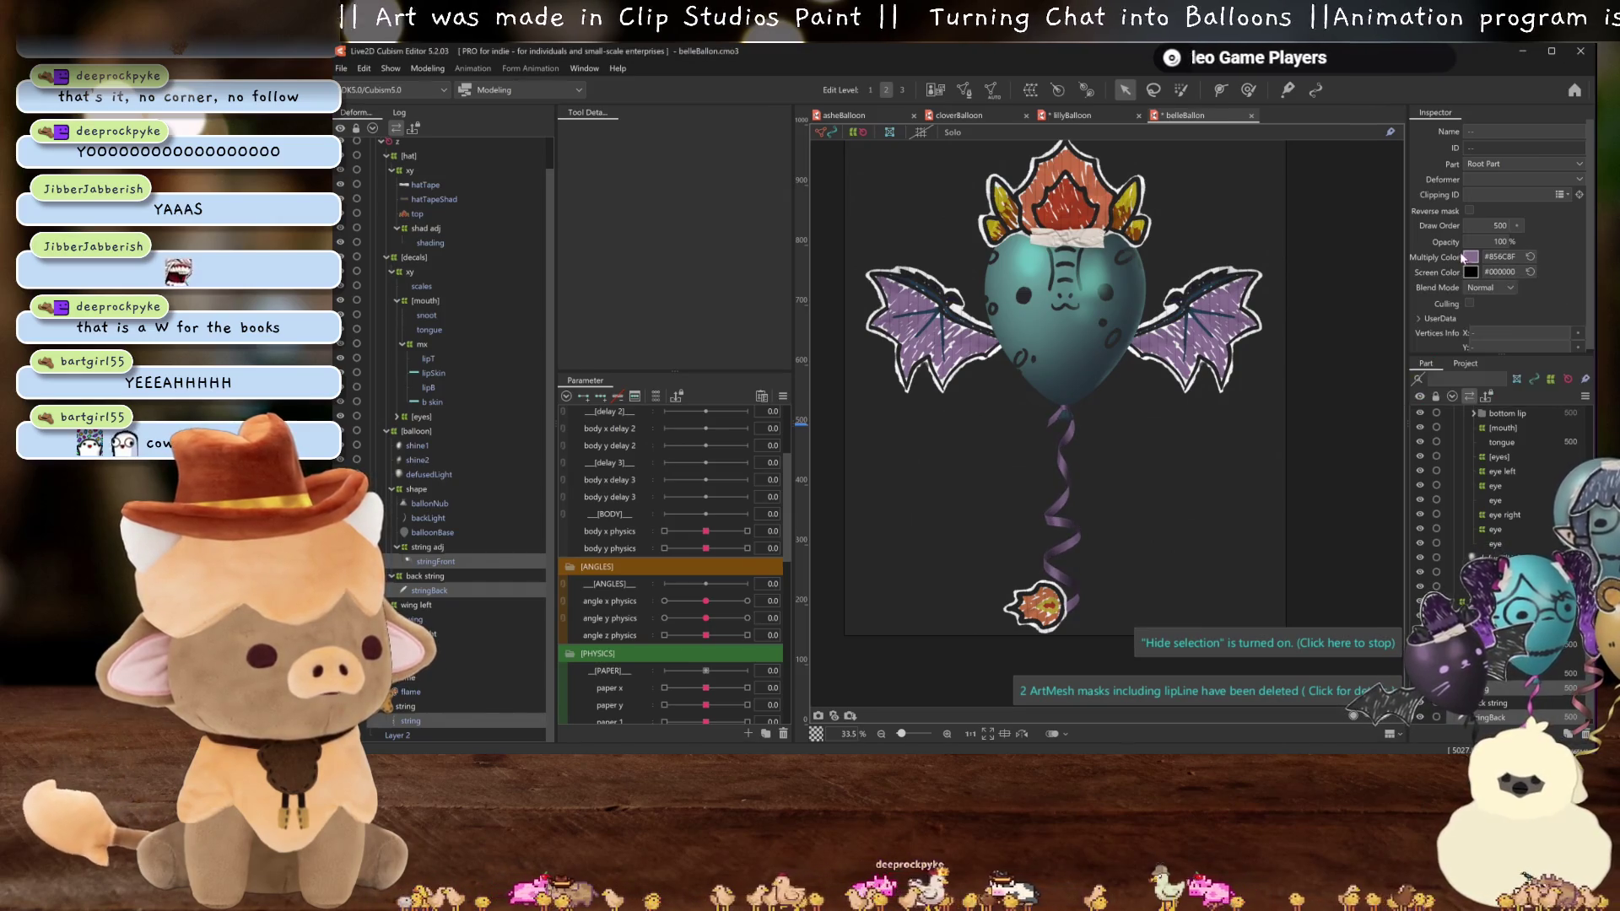
click(1470, 259)
drag(1470, 332, 1470, 335)
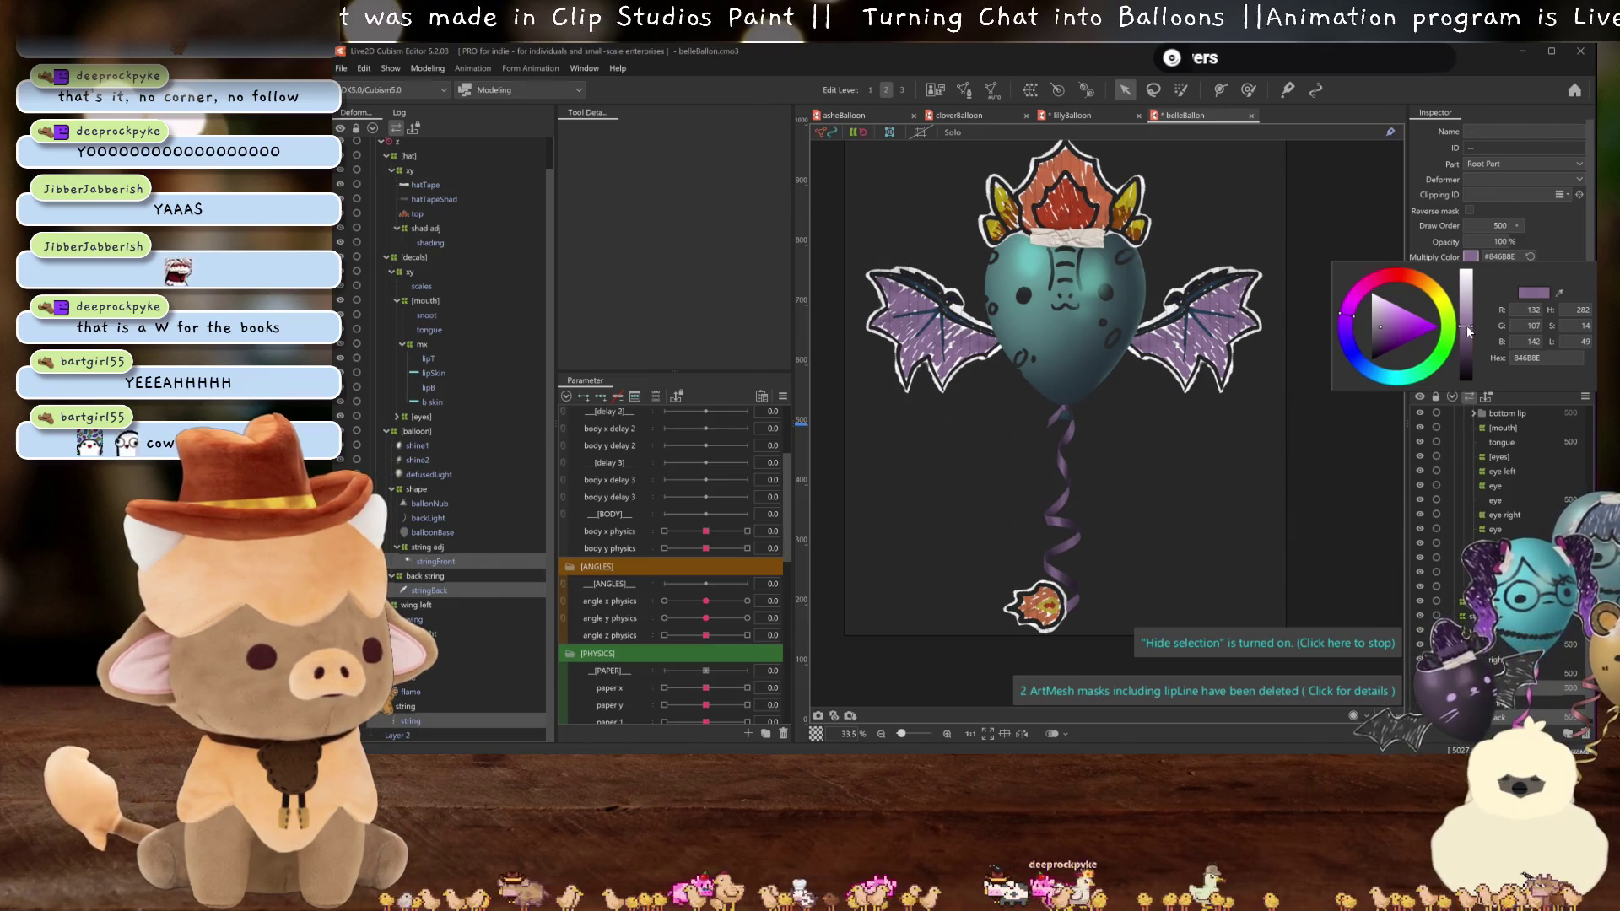
click(1558, 225)
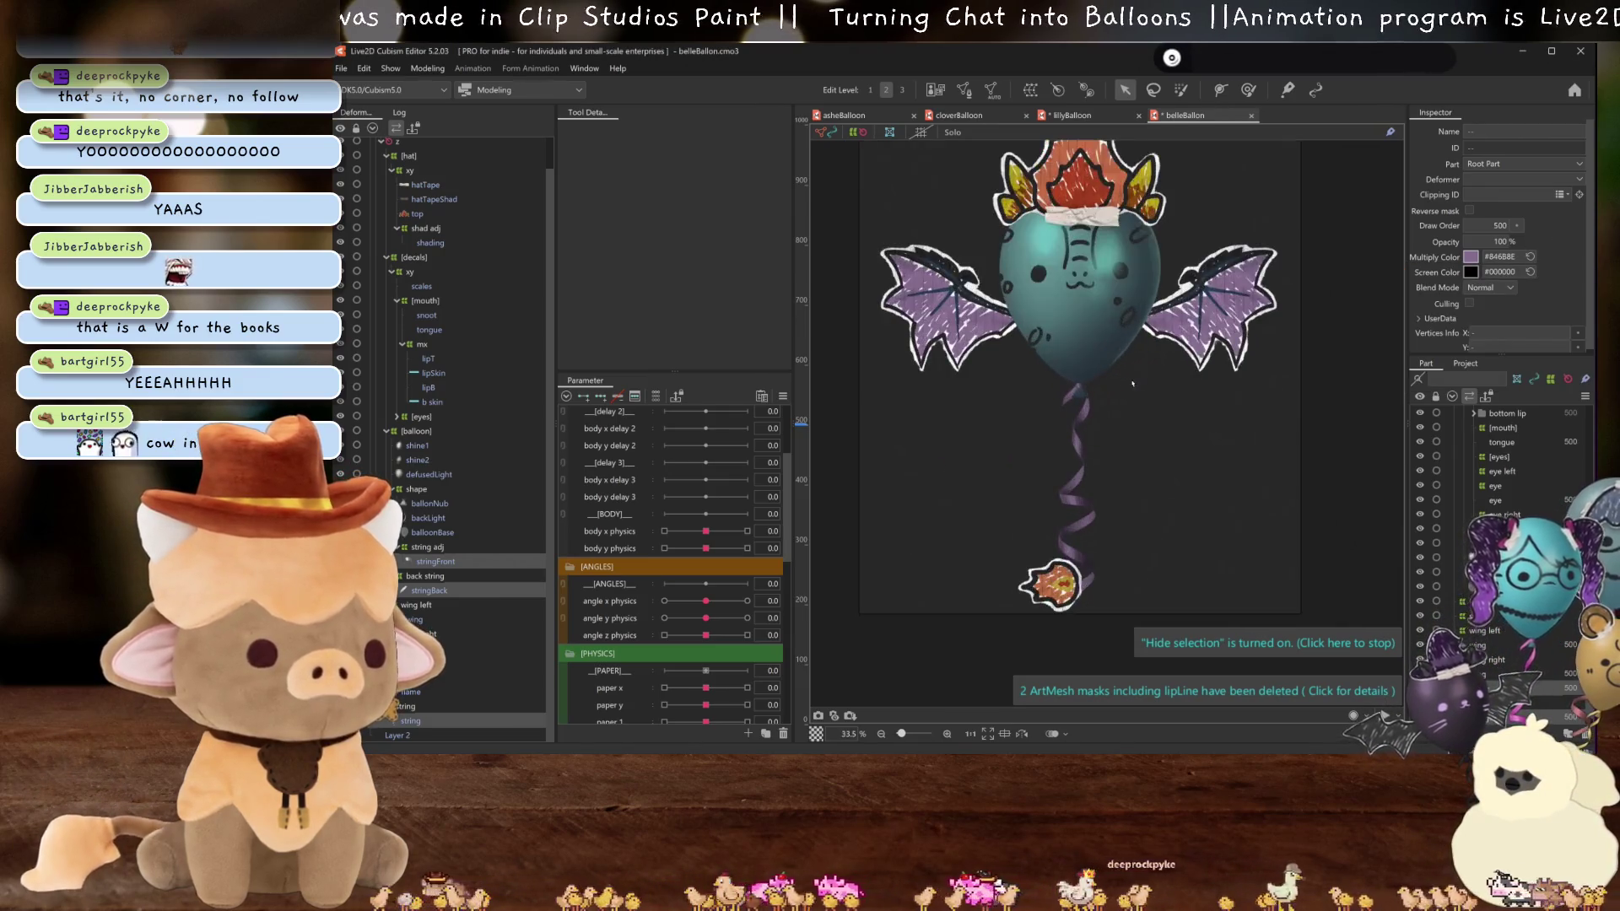
click(1471, 272)
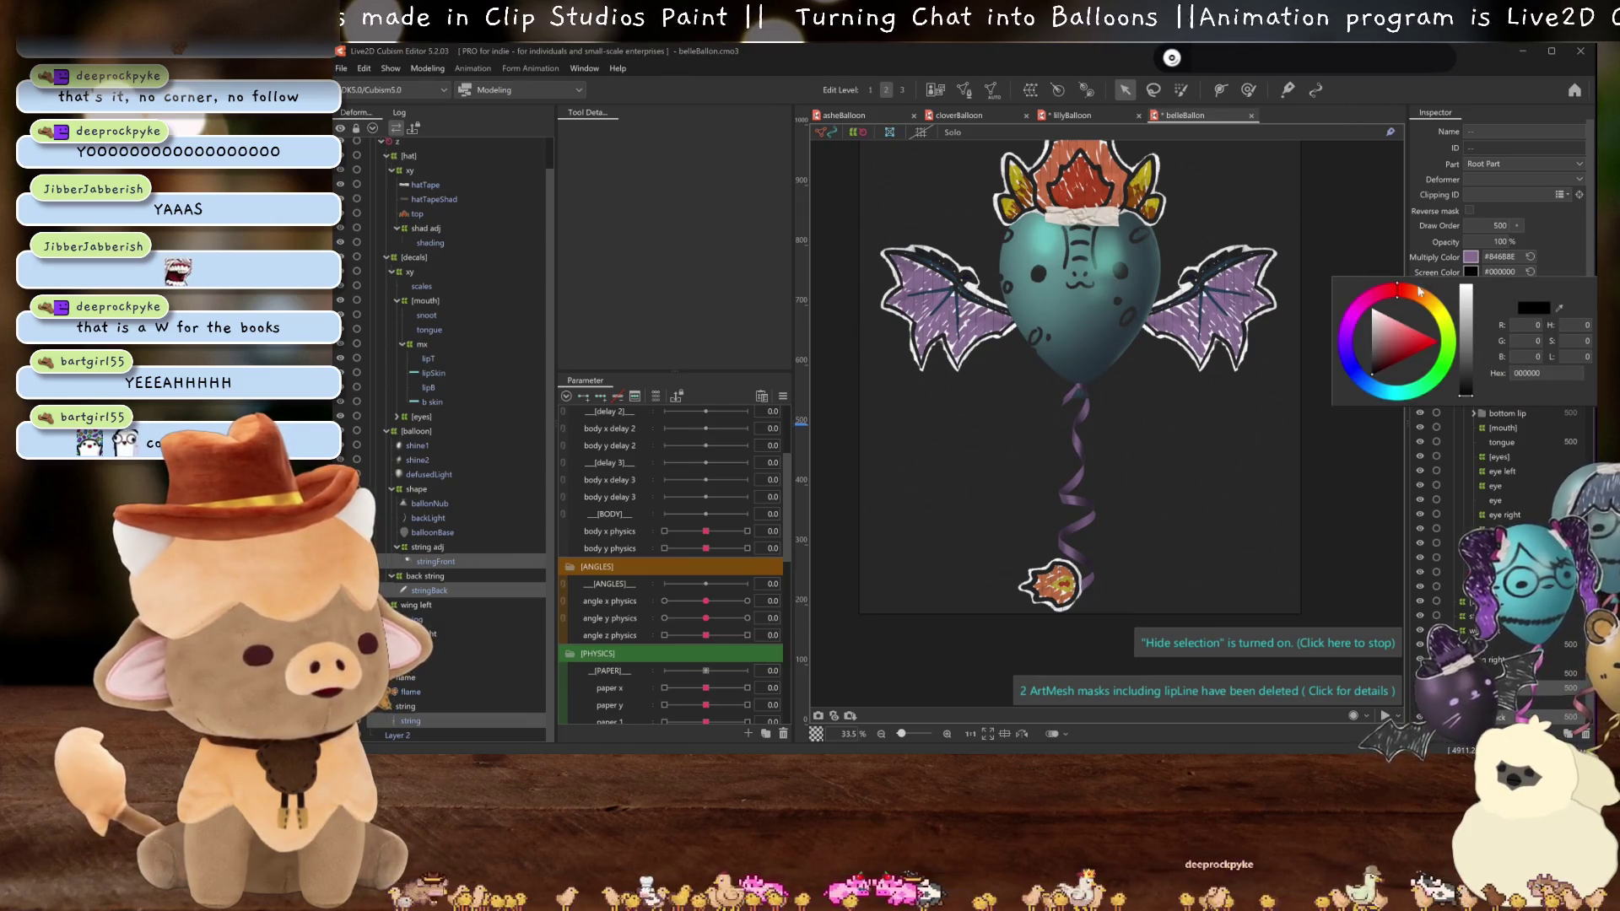
click(1465, 258)
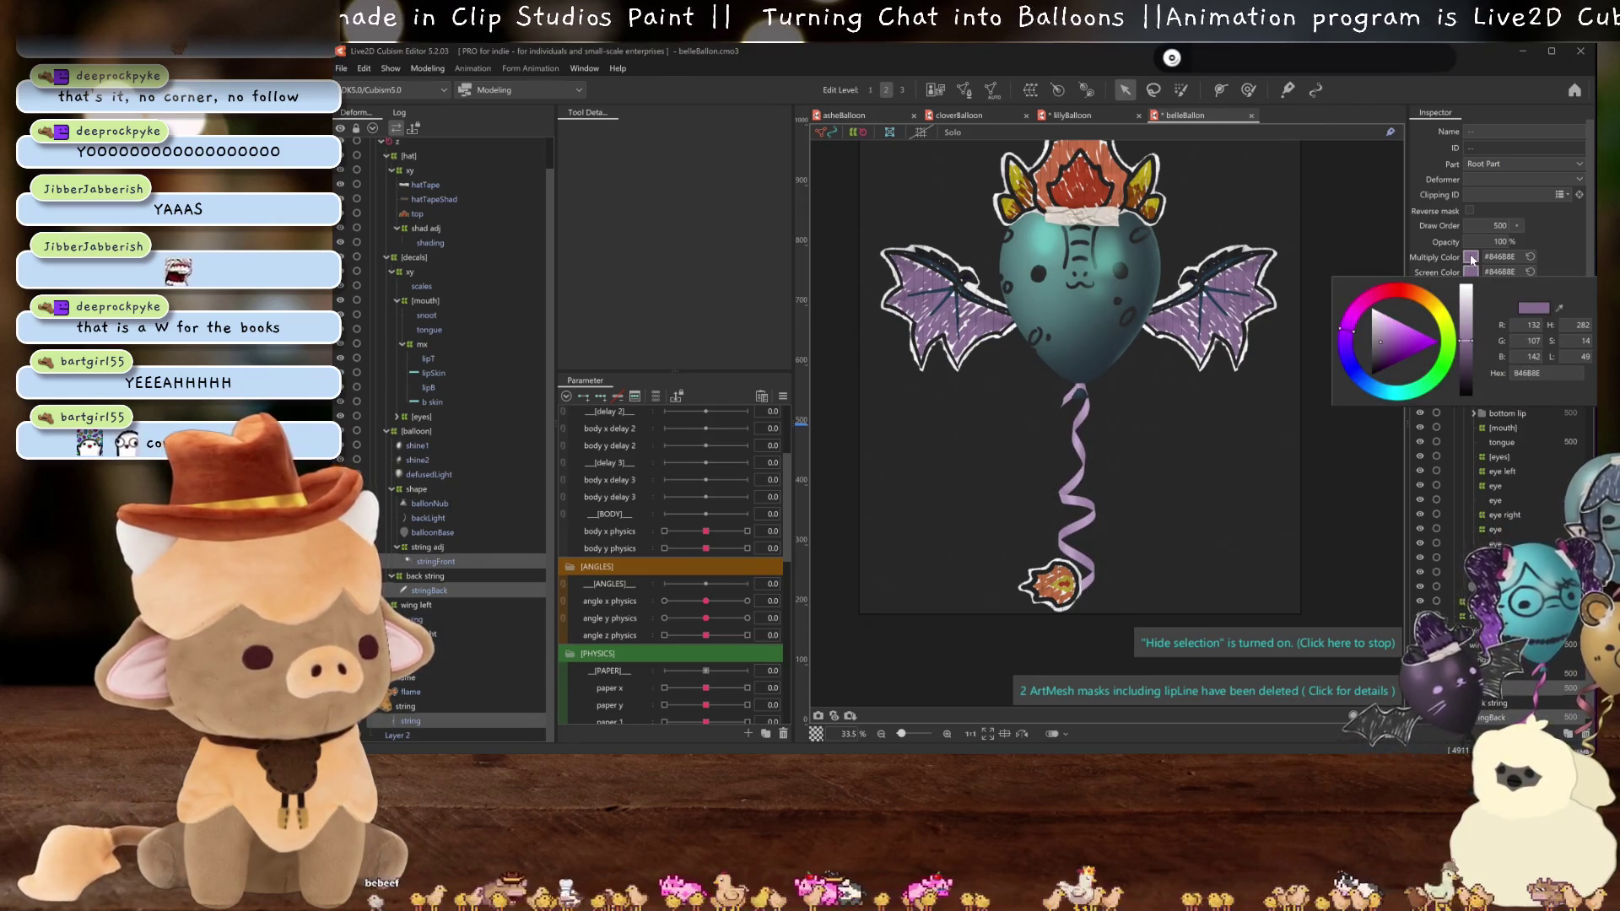
drag(1466, 341, 1465, 363)
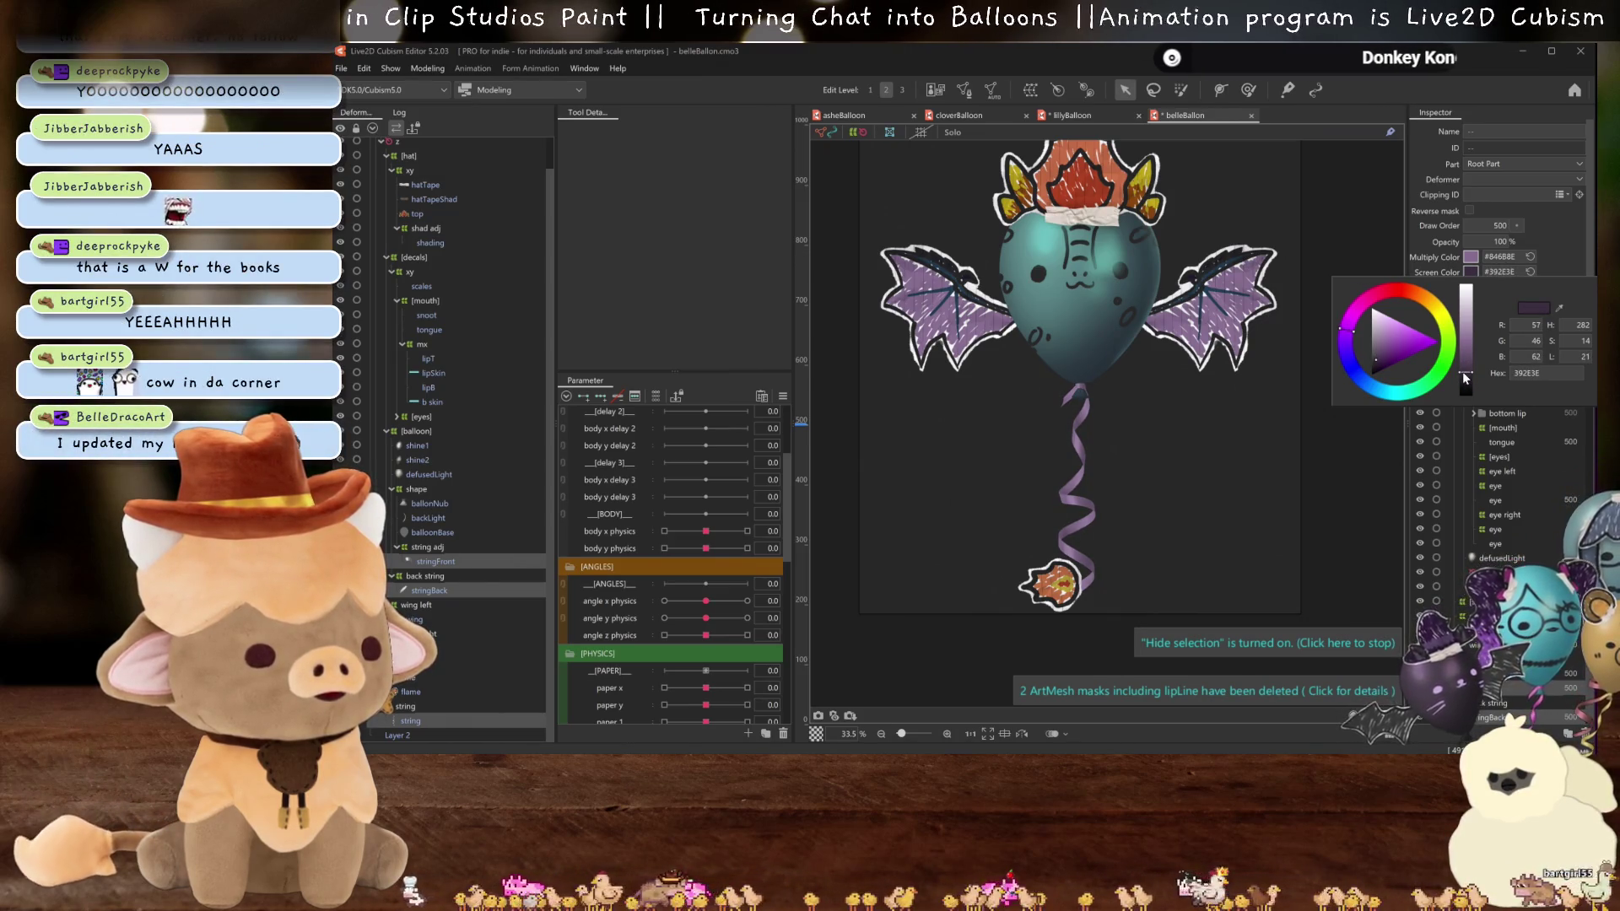
- Set the string's multiply colour to lavender #8E669E and save the model
click(1471, 256)
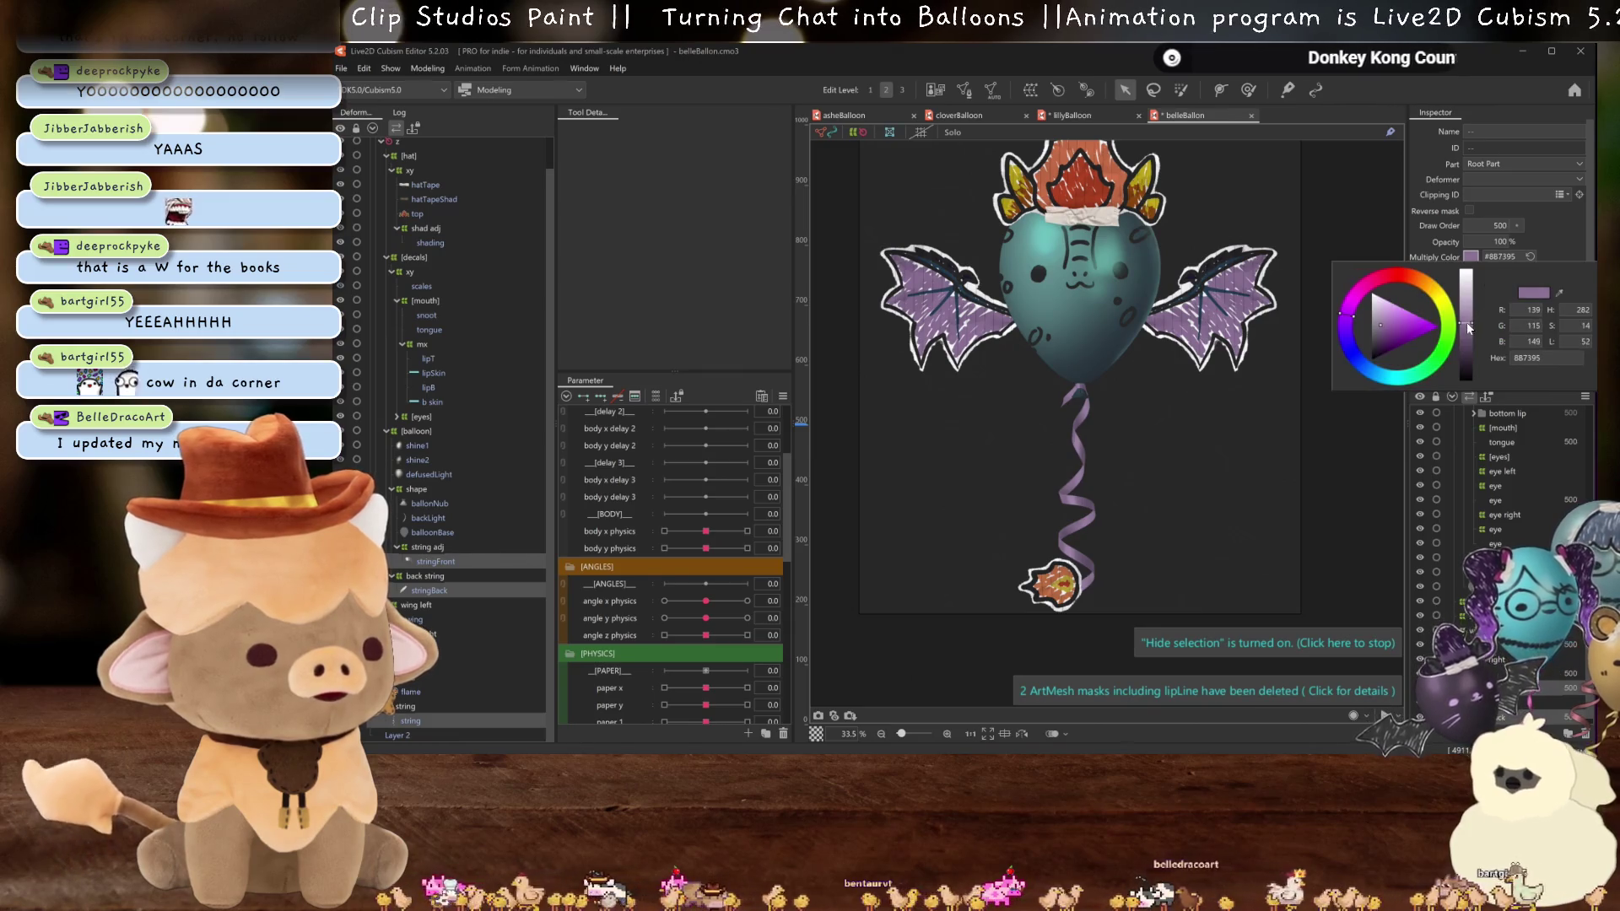
drag(1468, 328, 1468, 321)
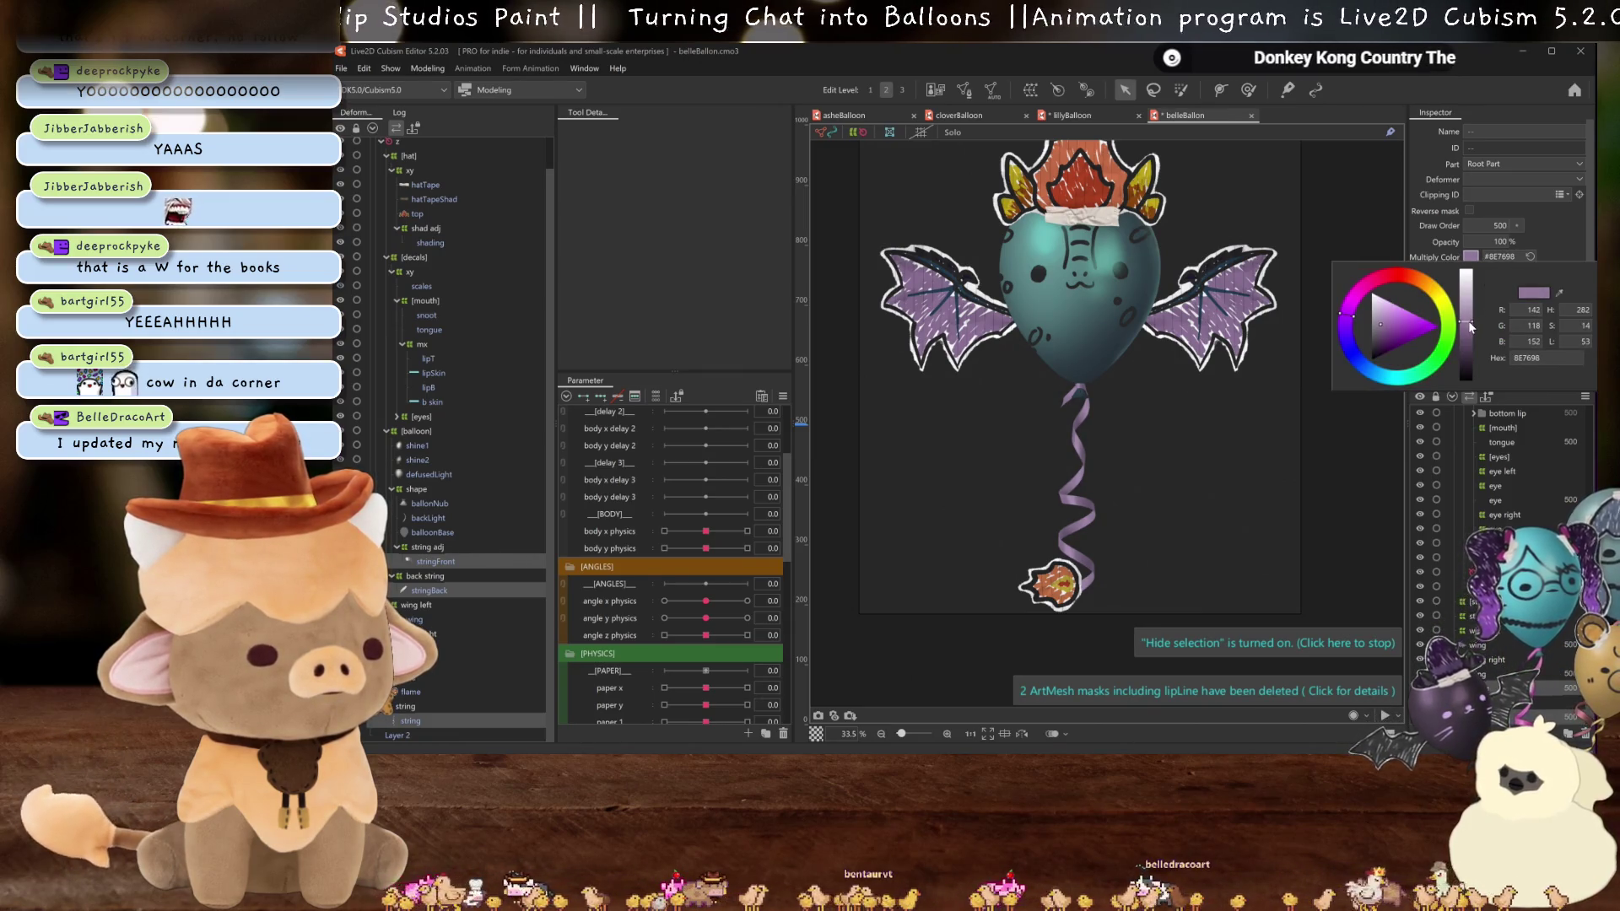
drag(1379, 322, 1385, 326)
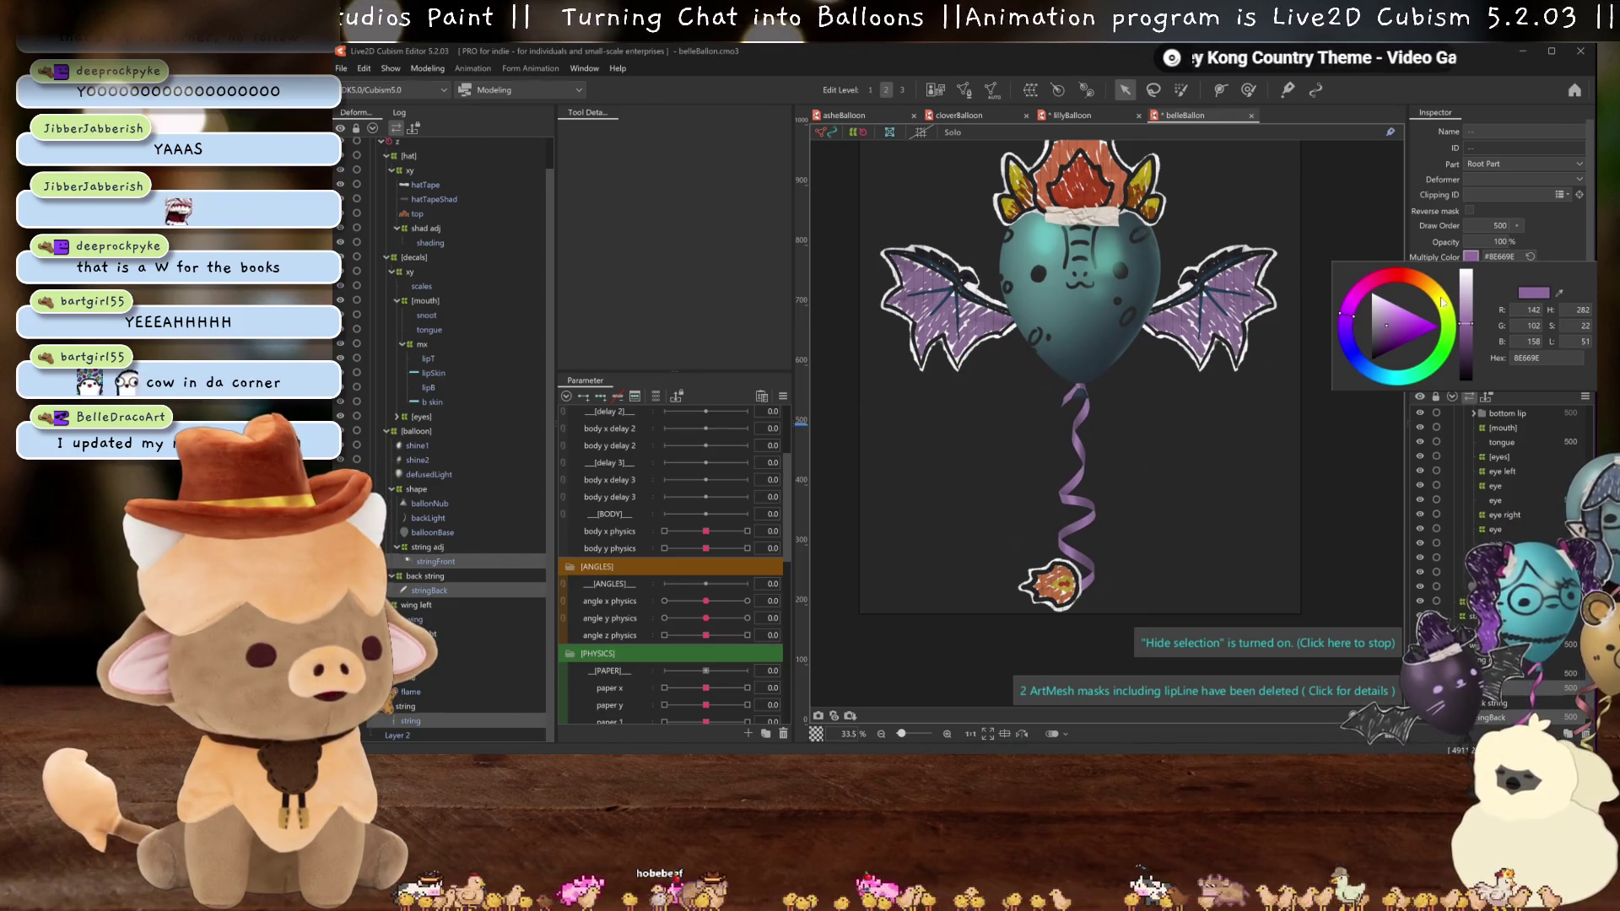
scroll(1232, 312, down, 2)
scroll(1200, 361, up, 2)
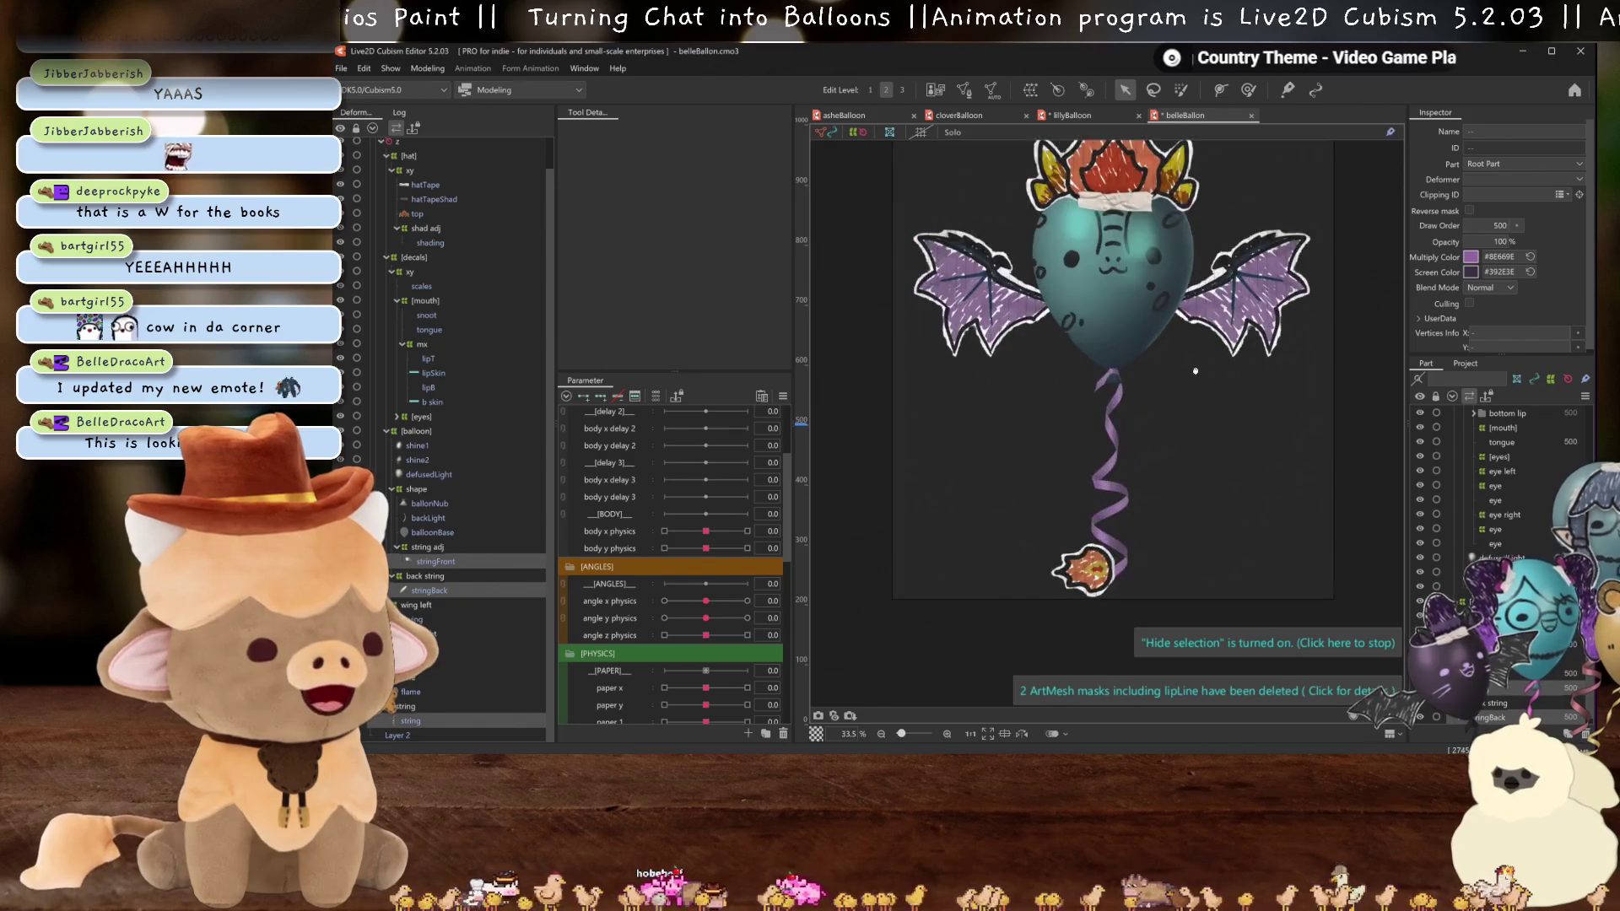
drag(1164, 425, 1169, 424)
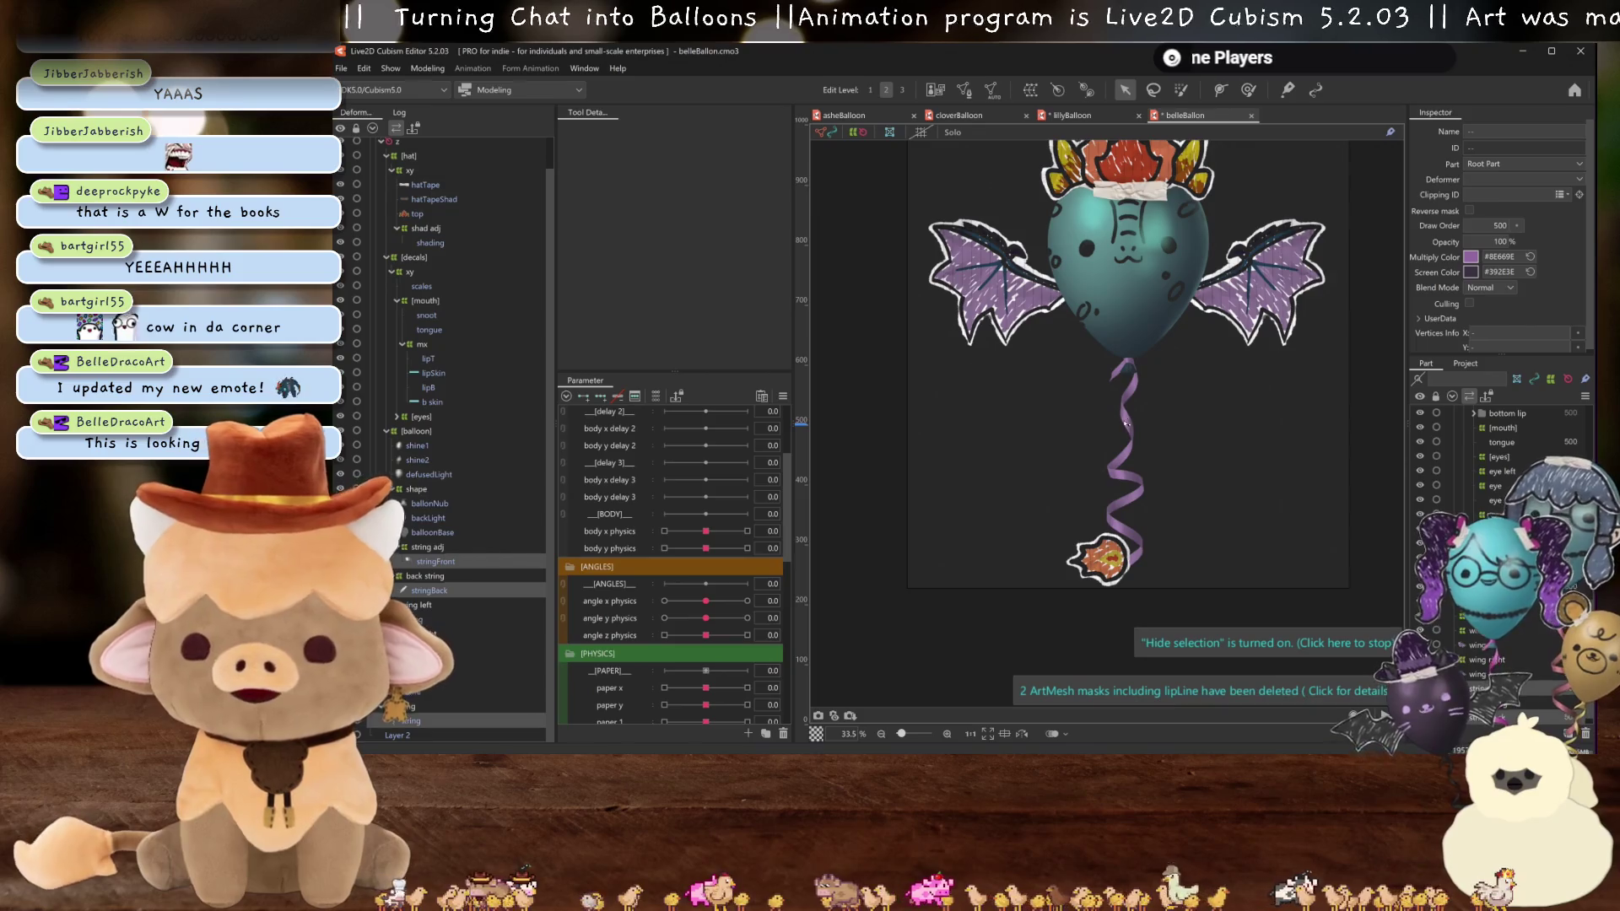
key(ctrl+s)
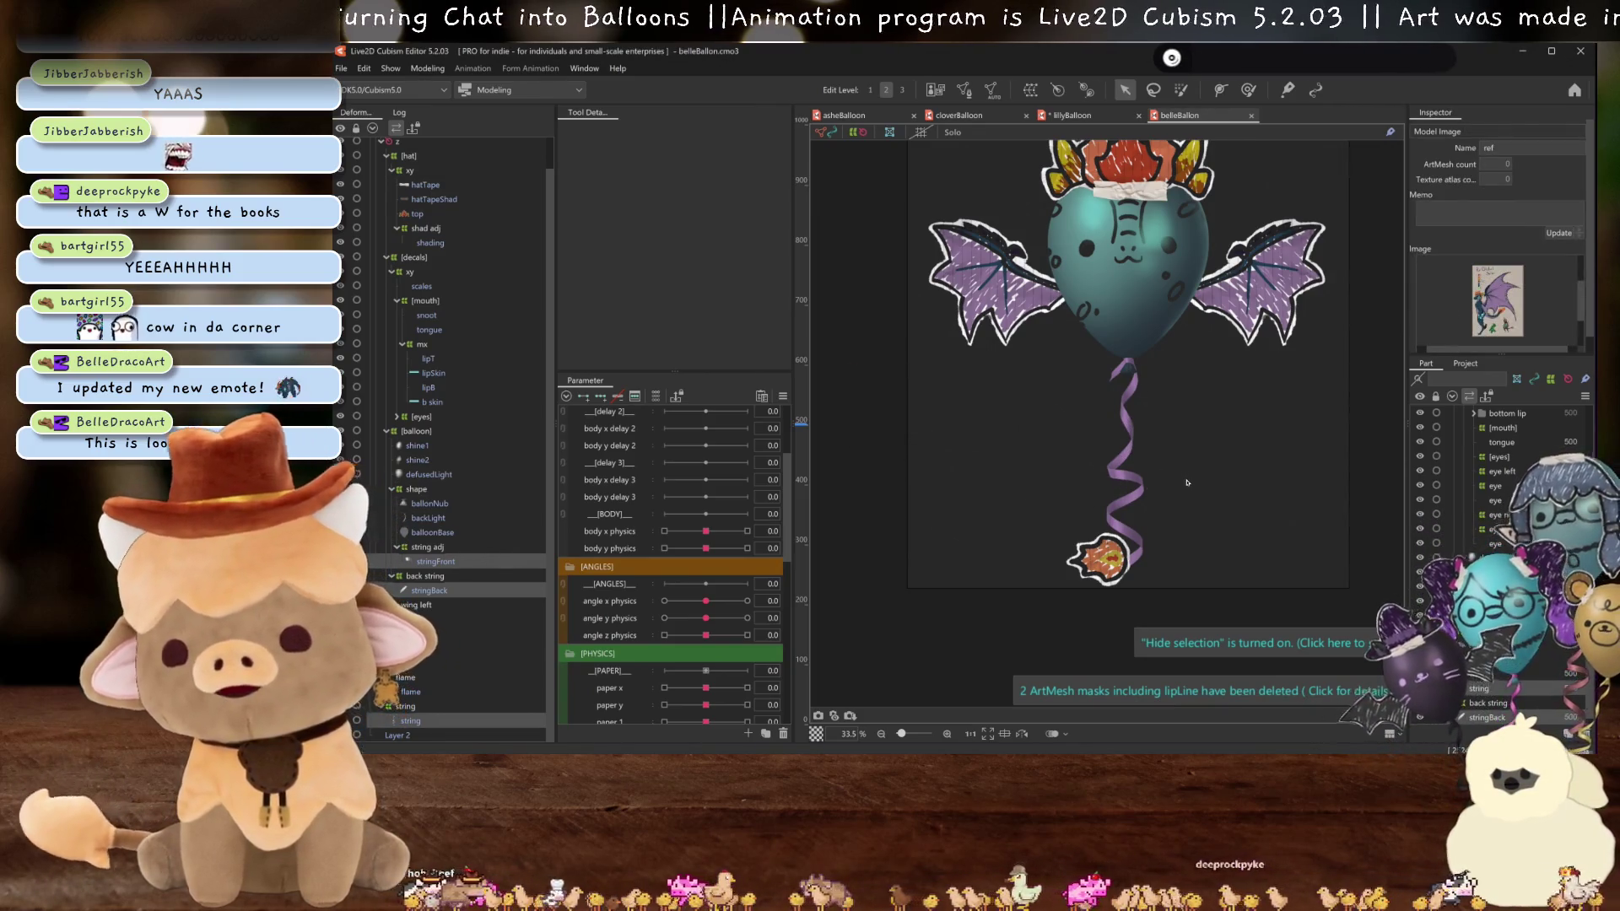
- Select the flame and string deformers and show parameters as a flat list
scroll(1182, 498, up, 3)
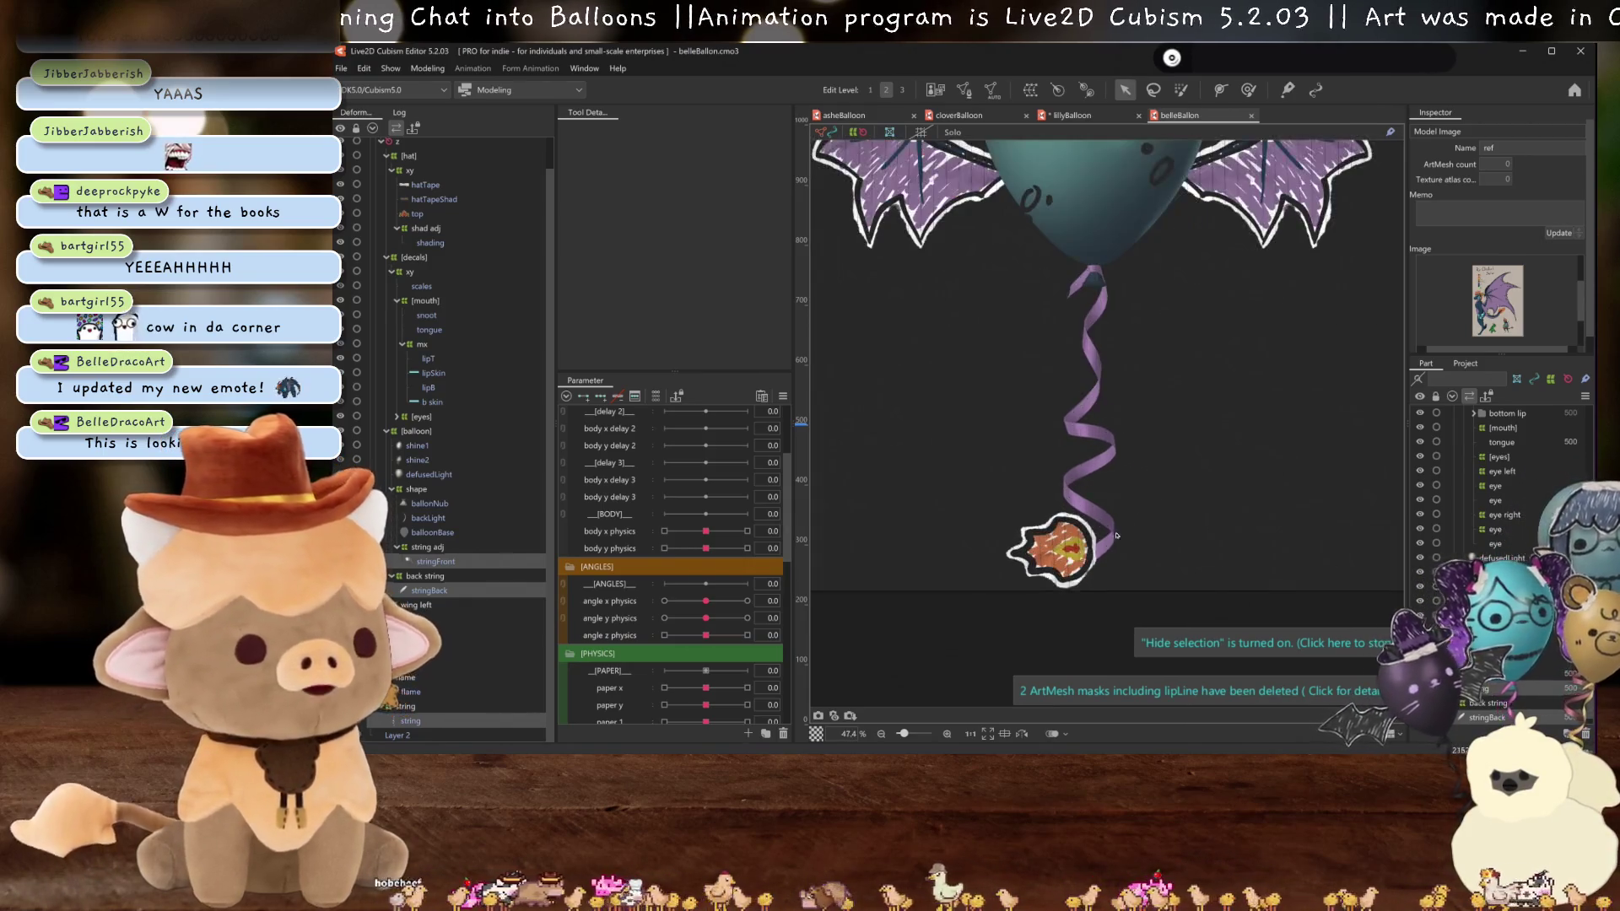
scroll(663, 640, down, 2)
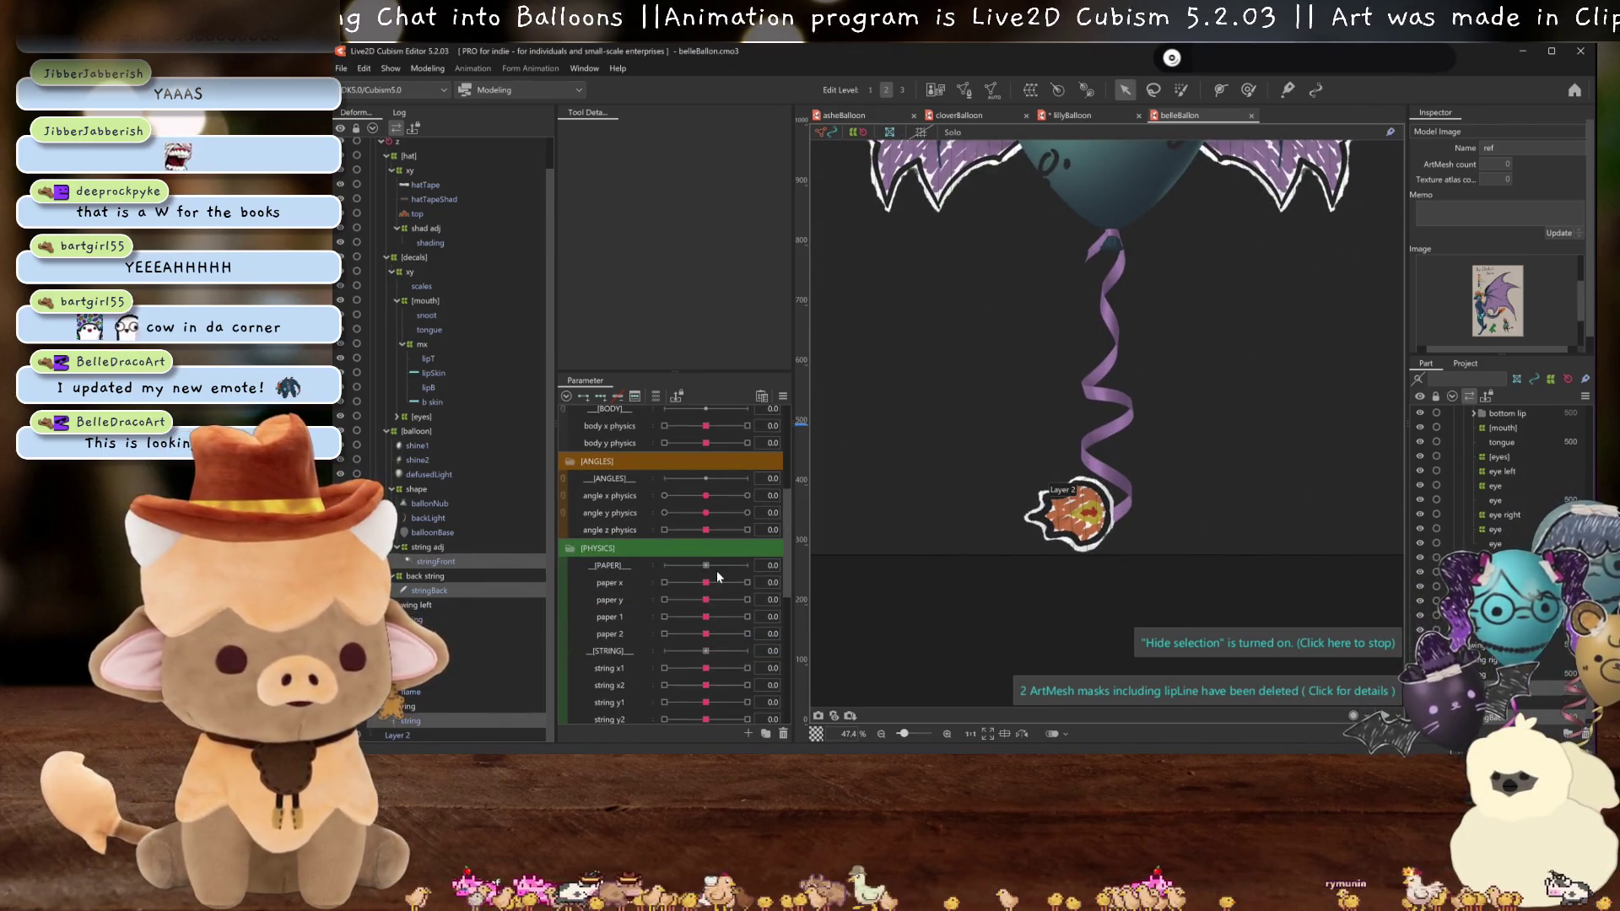
scroll(1091, 487, down, 3)
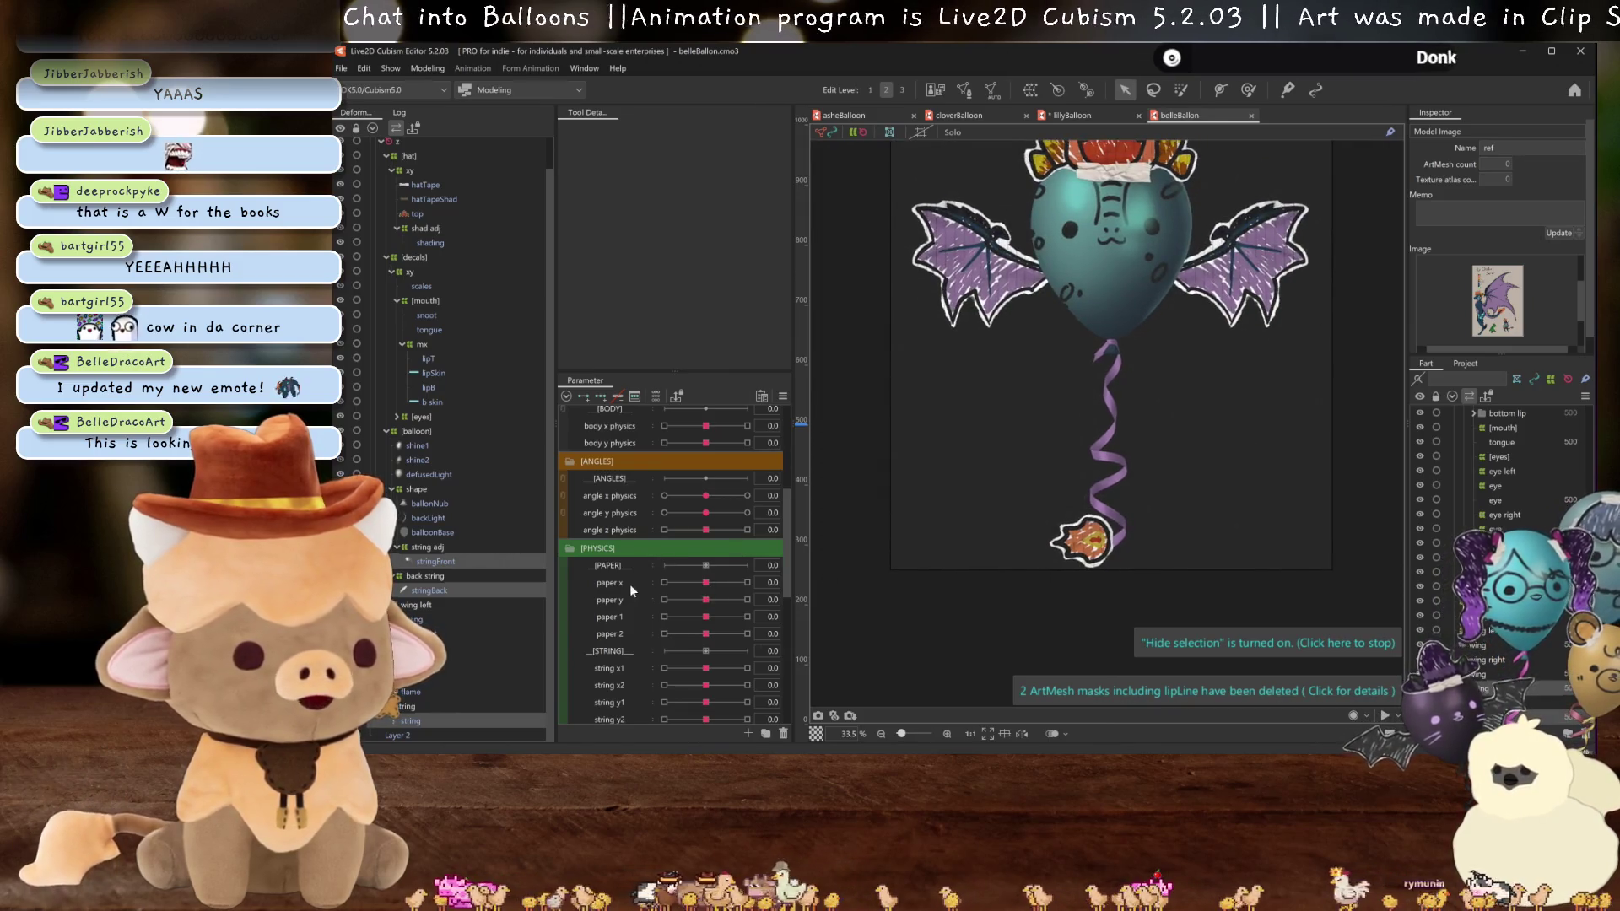
click(482, 671)
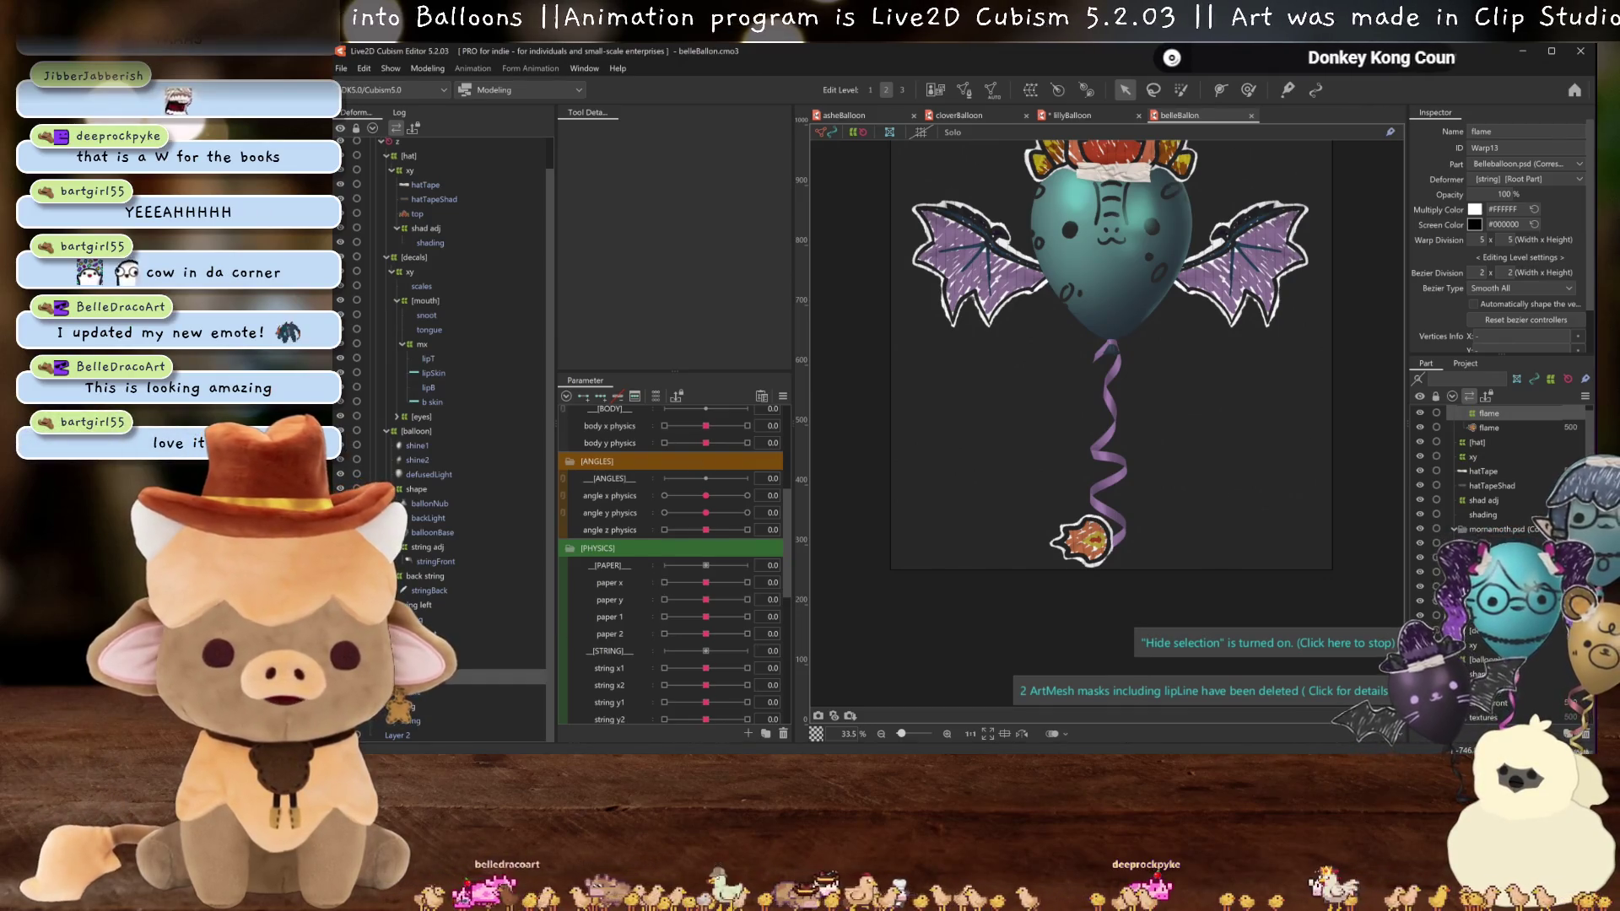
click(472, 707)
click(658, 399)
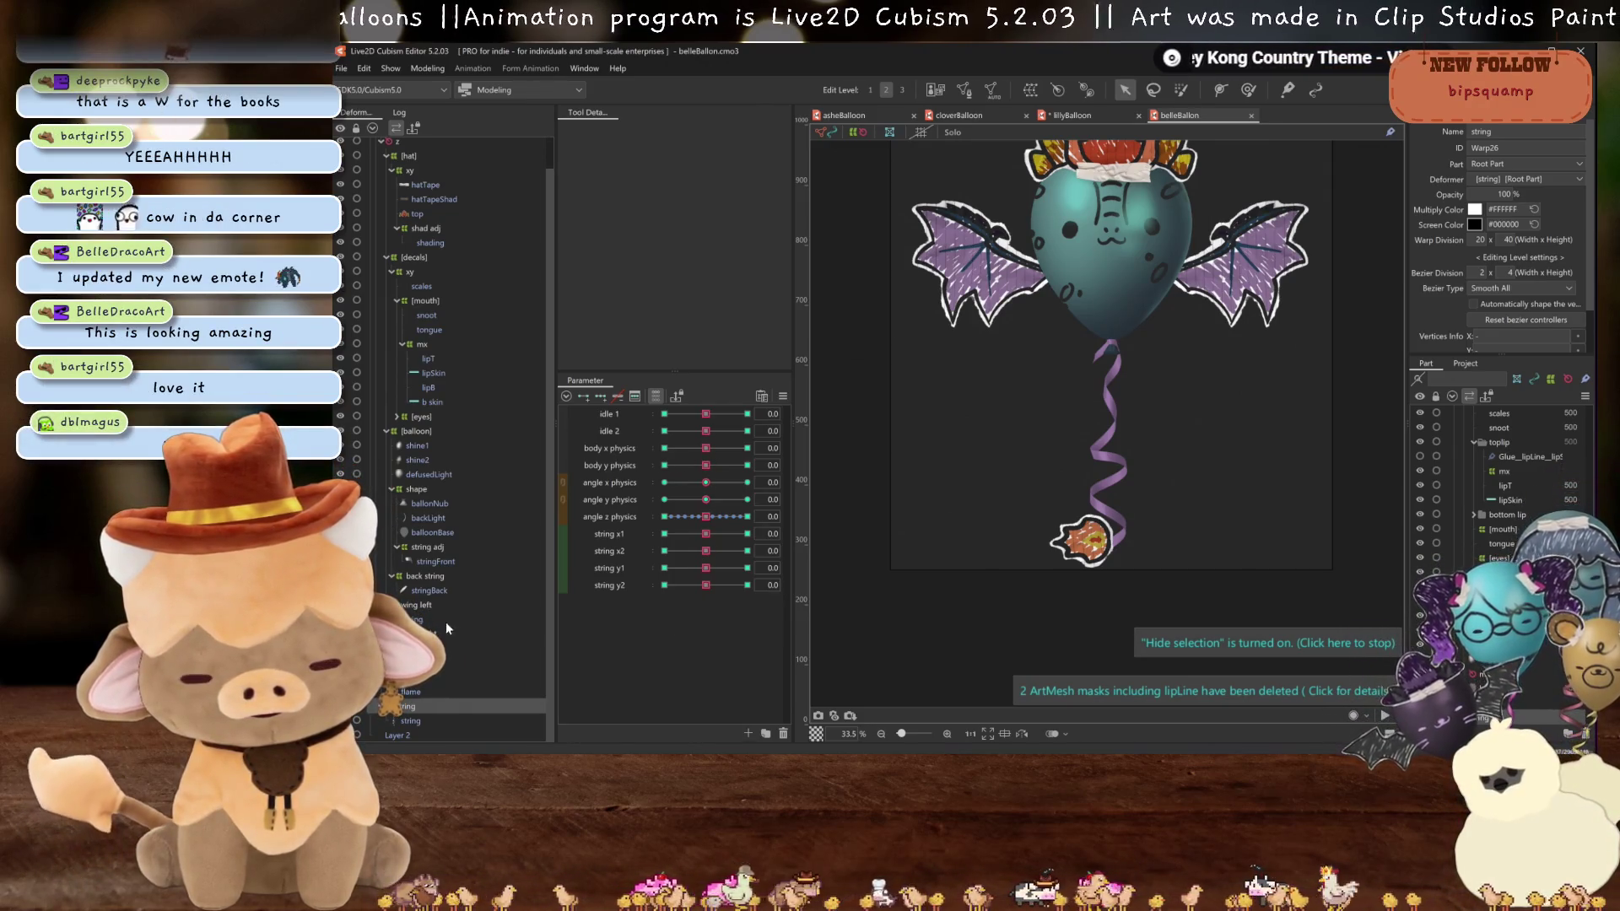
- Wrap the flame mesh in a new warp deformer (Warp13) and open Physics Settings
click(411, 692)
key(Return)
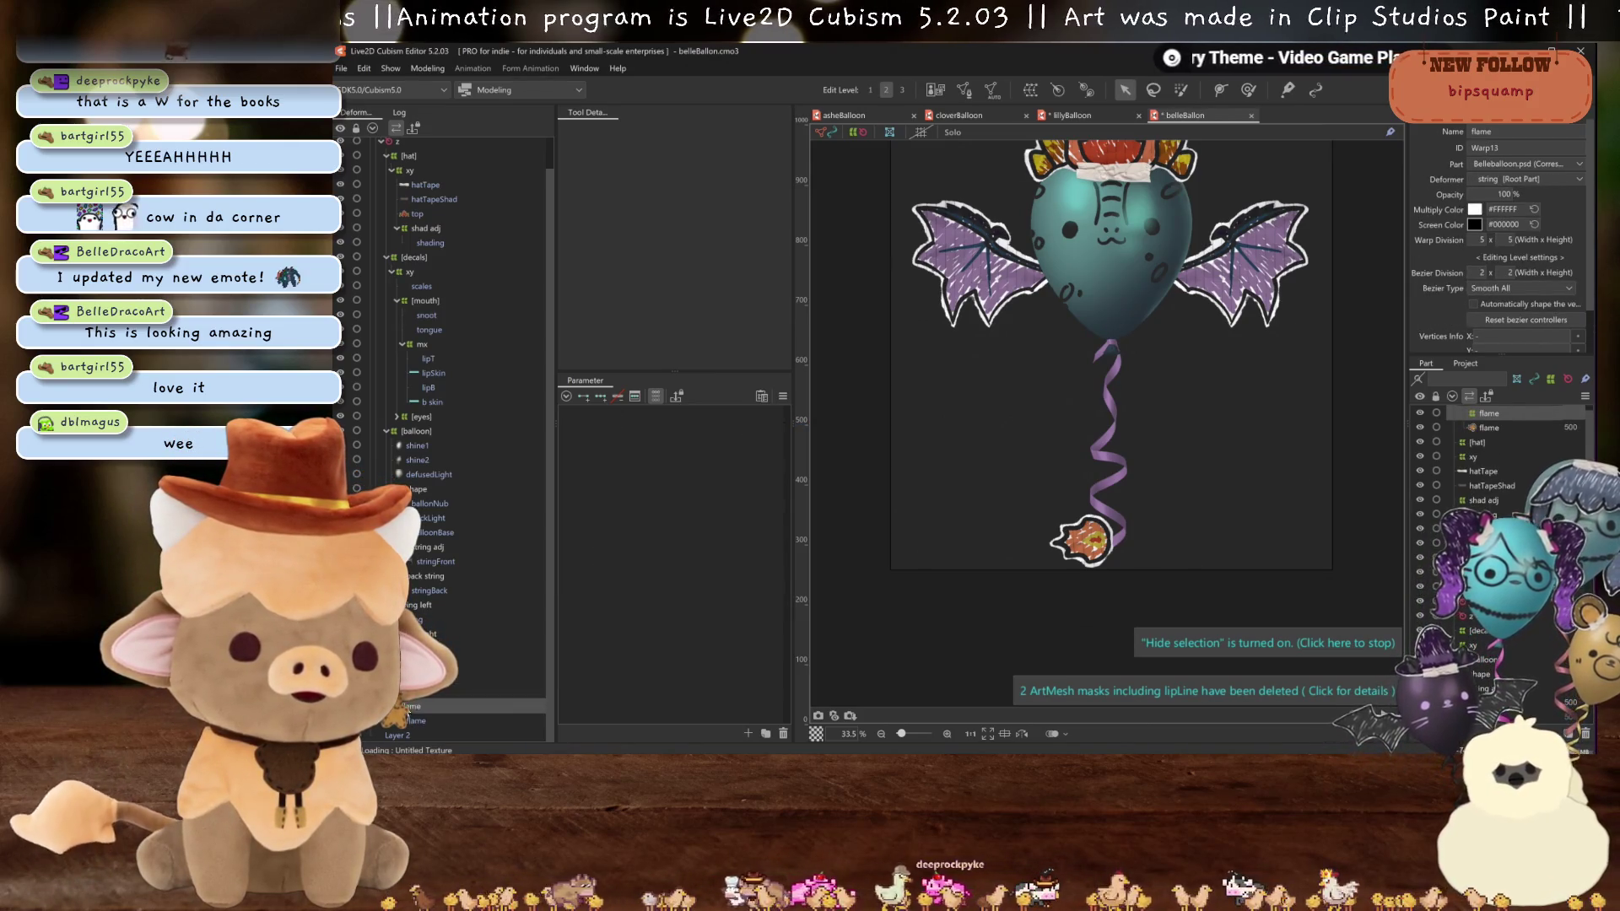
click(419, 68)
click(475, 362)
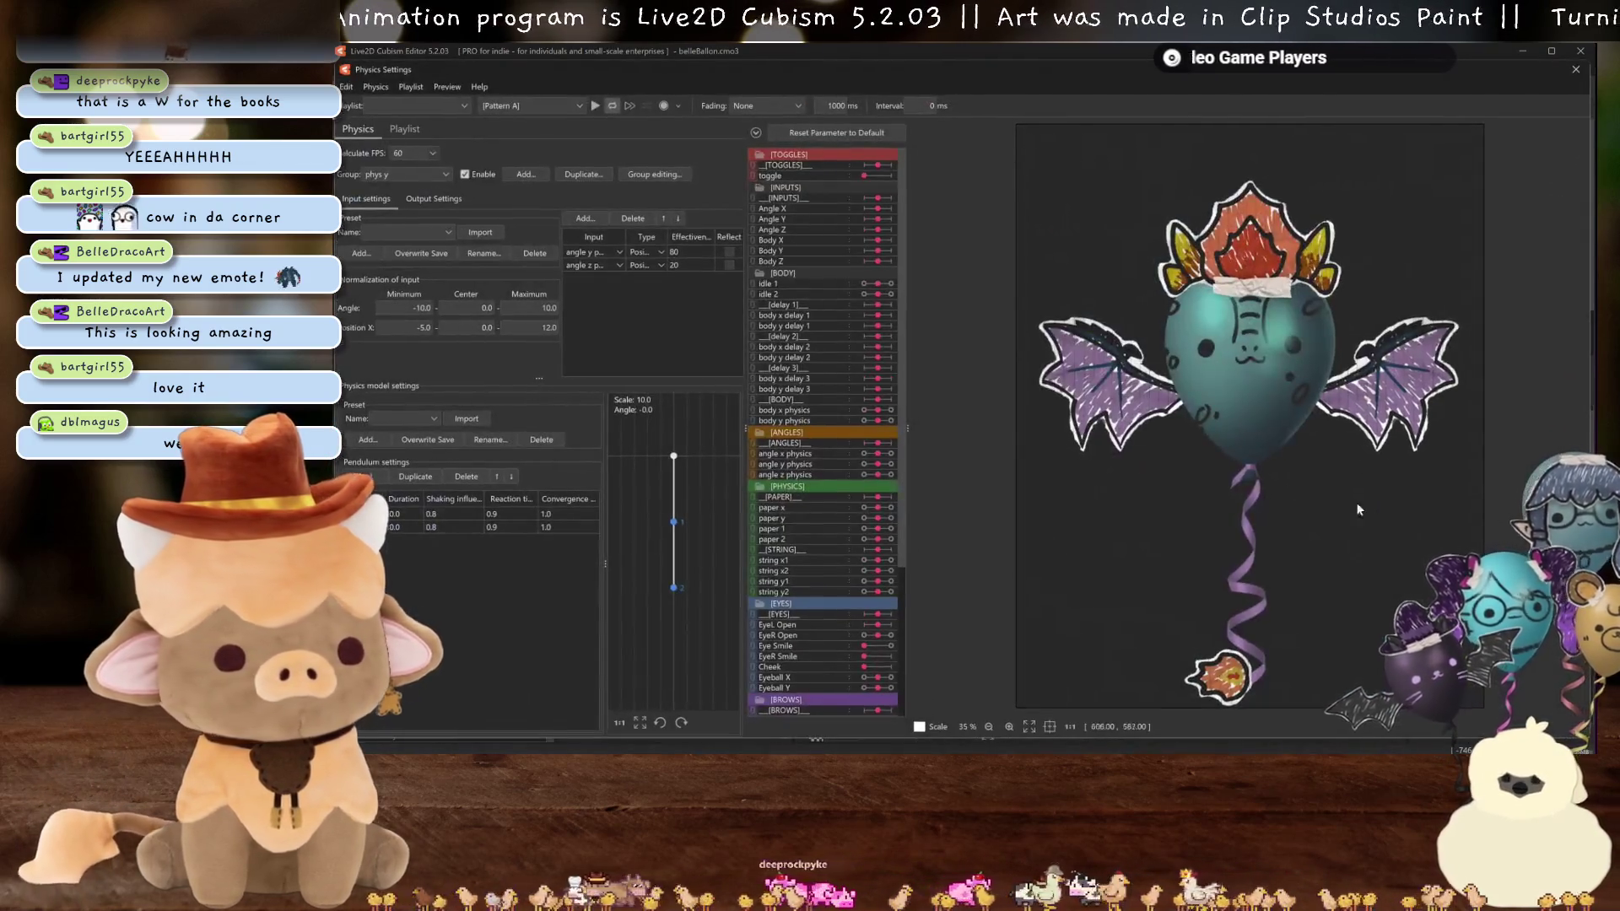
mouse_move(1404, 554)
mouse_down()
mouse_move(1328, 581)
mouse_move(1353, 599)
mouse_move(1318, 593)
mouse_move(1286, 488)
mouse_move(1315, 540)
mouse_move(1317, 525)
mouse_move(1320, 578)
mouse_move(1222, 580)
mouse_move(1192, 614)
mouse_up()
scroll(1268, 554, up, 3)
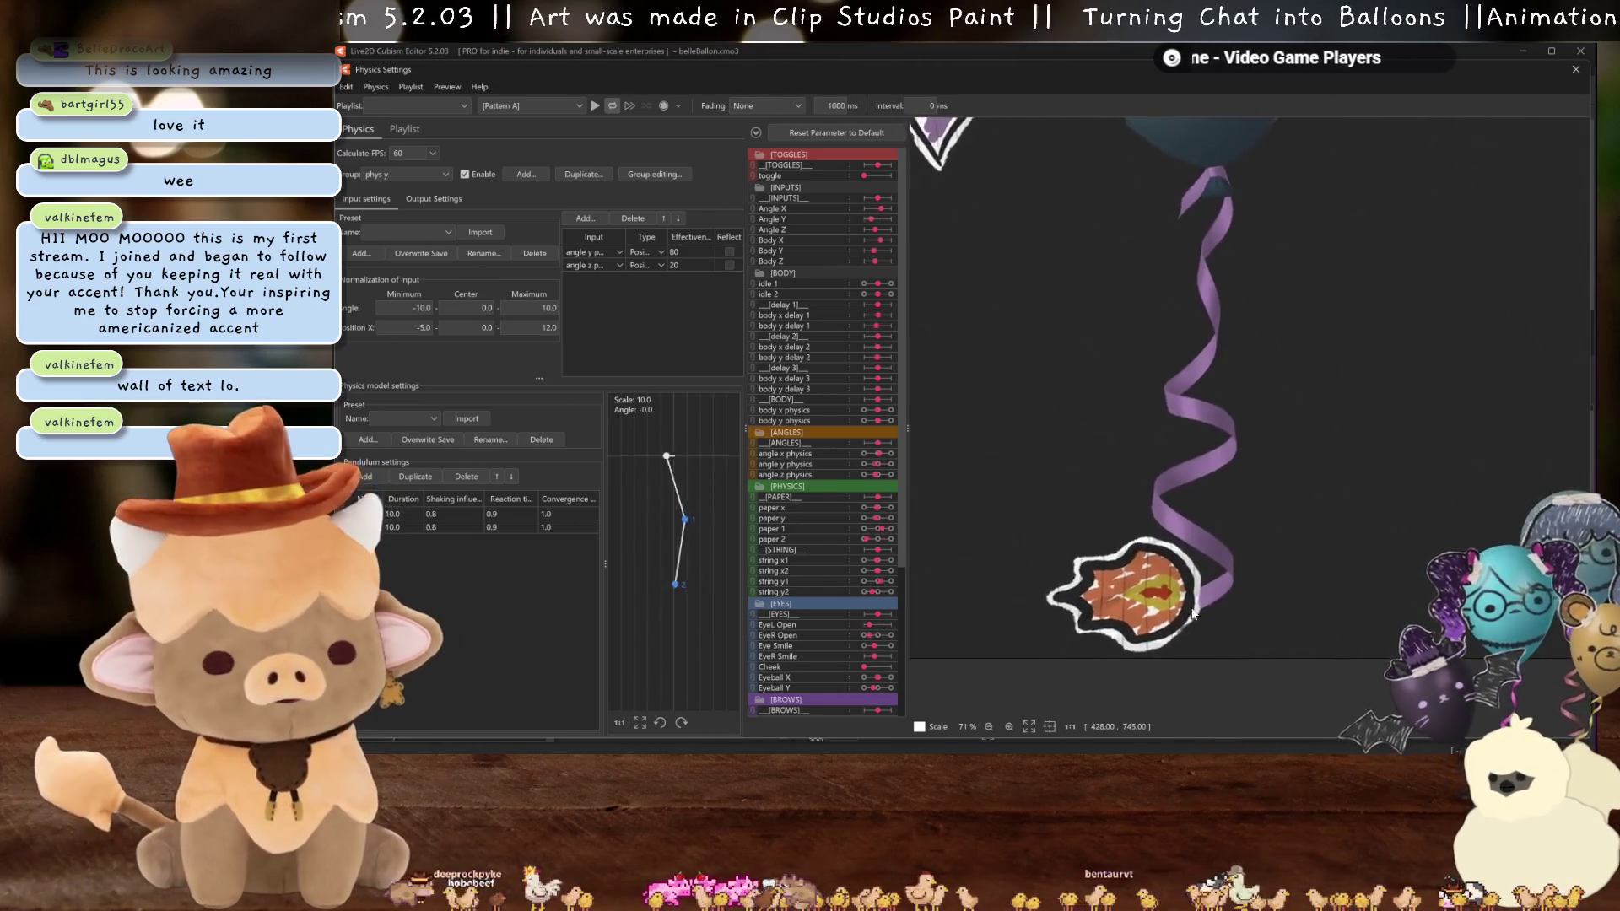
scroll(1192, 613, down, 5)
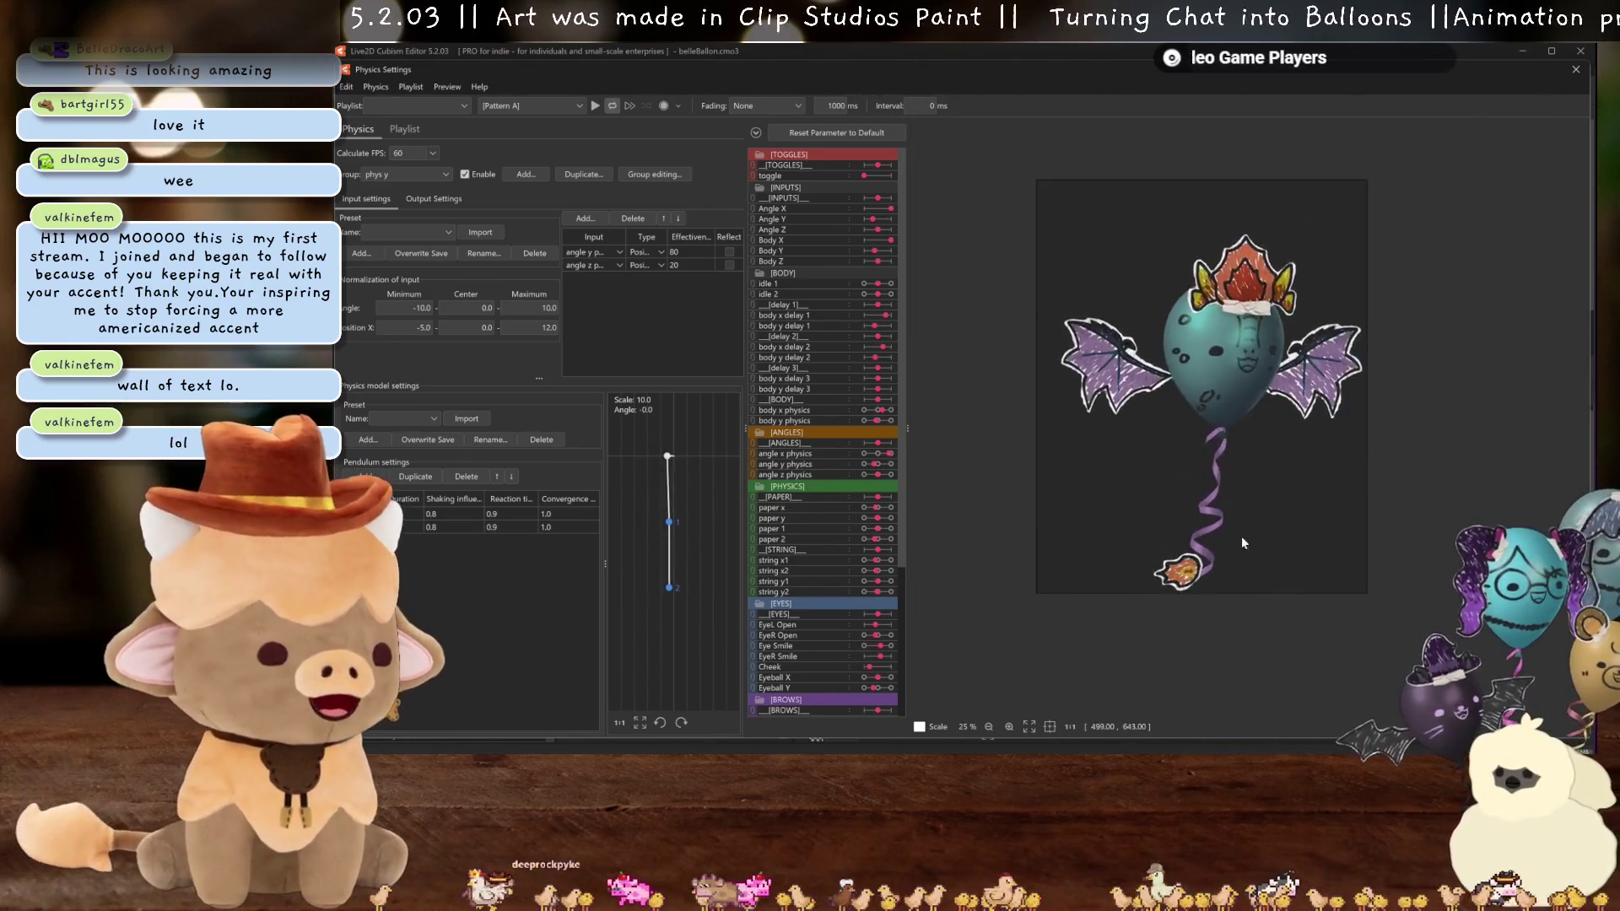
scroll(1255, 514, up, 2)
scroll(1253, 518, down, 1)
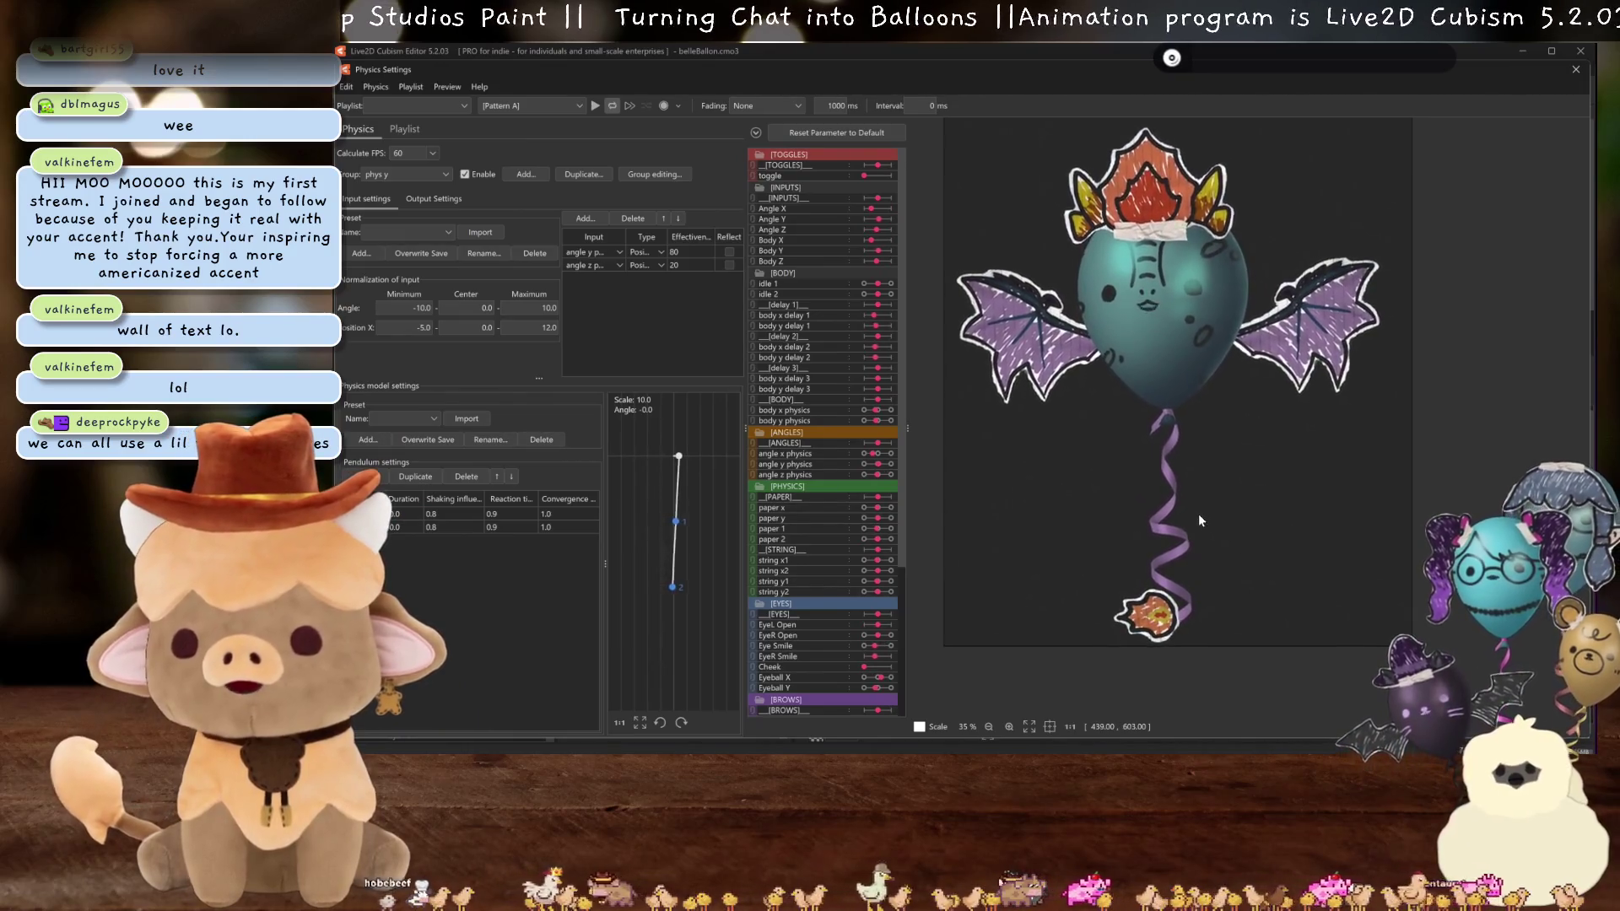
scroll(1198, 508, up, 2)
mouse_move(1199, 508)
mouse_down()
mouse_move(1207, 564)
mouse_move(1541, 111)
mouse_move(1574, 138)
mouse_up()
- Shift wing2 a few pixels left and wing a few pixels right, then reopen Physics Settings
click(1576, 69)
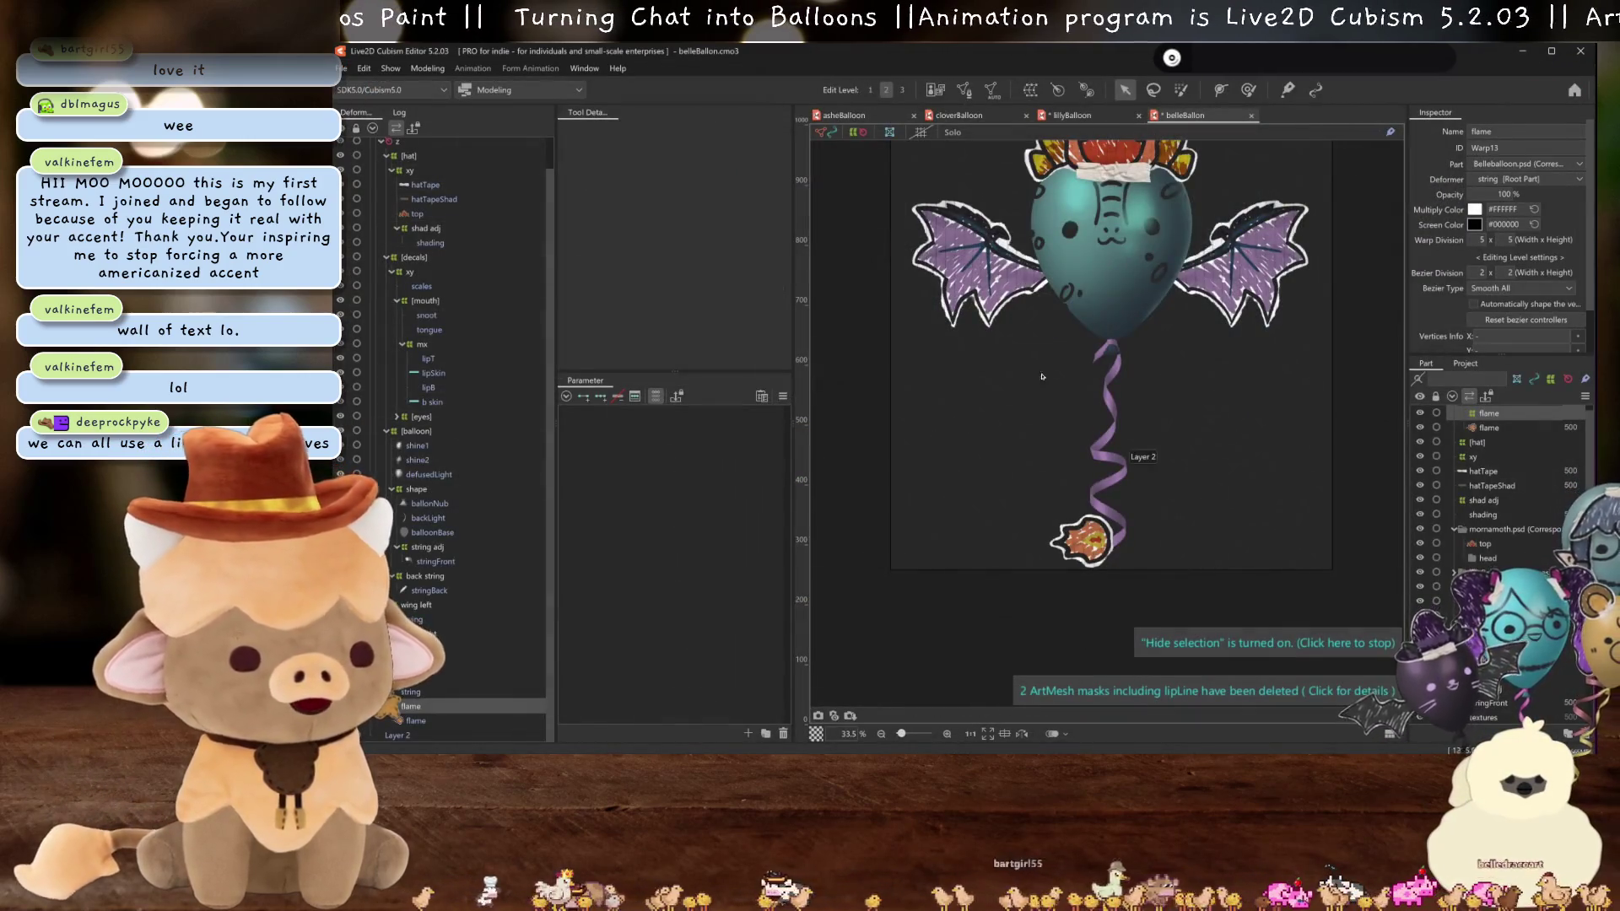
scroll(1026, 385, up, 2)
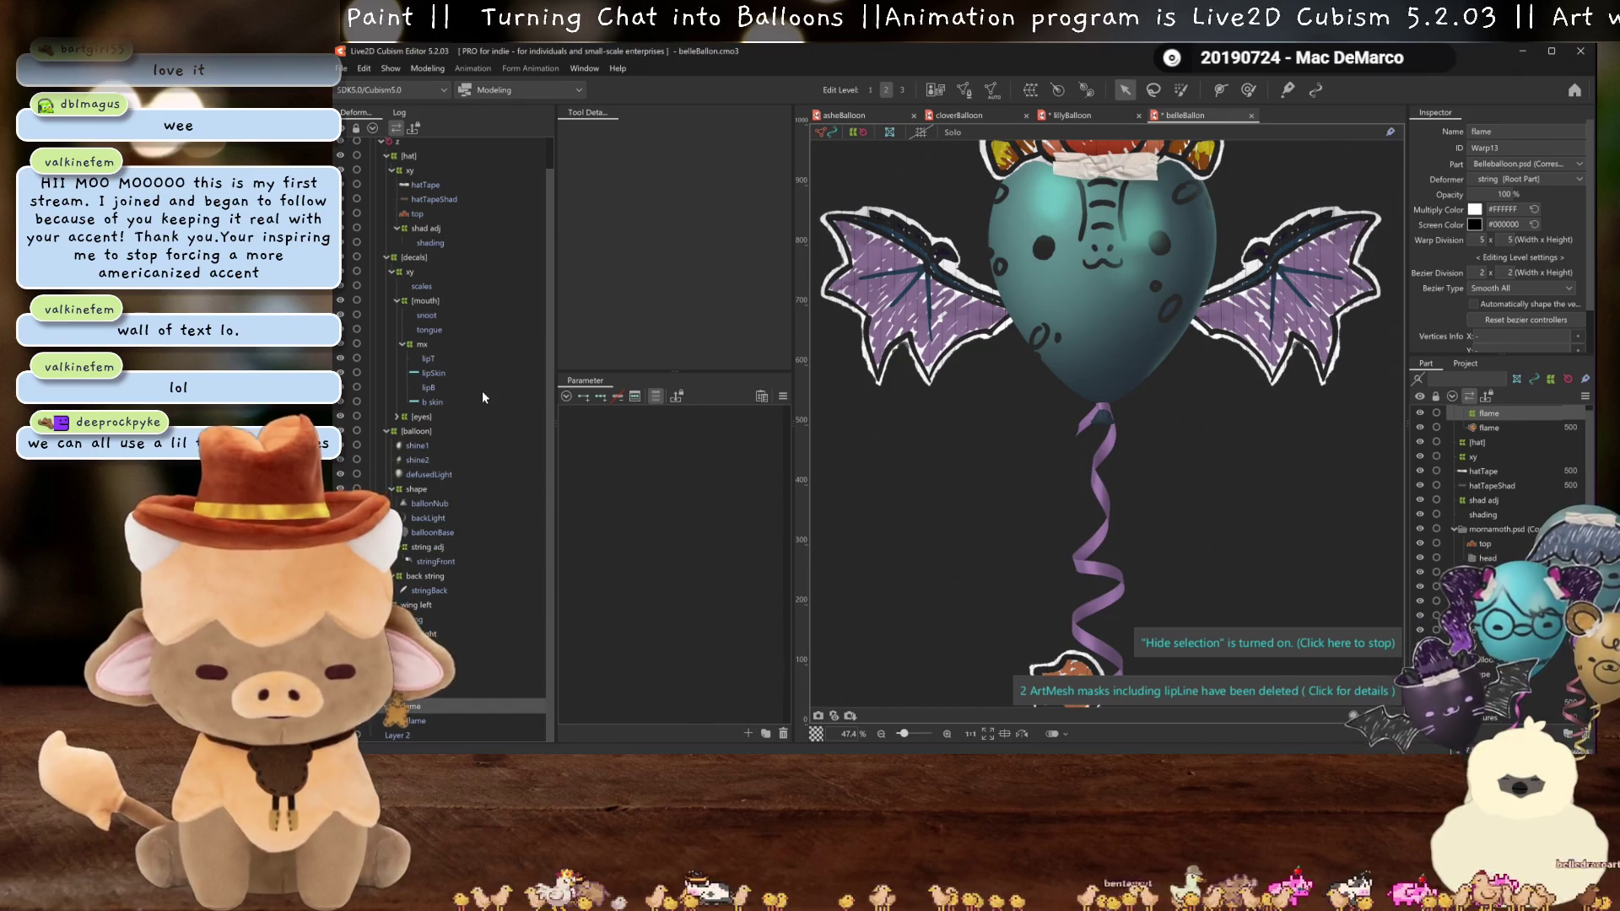
click(1173, 308)
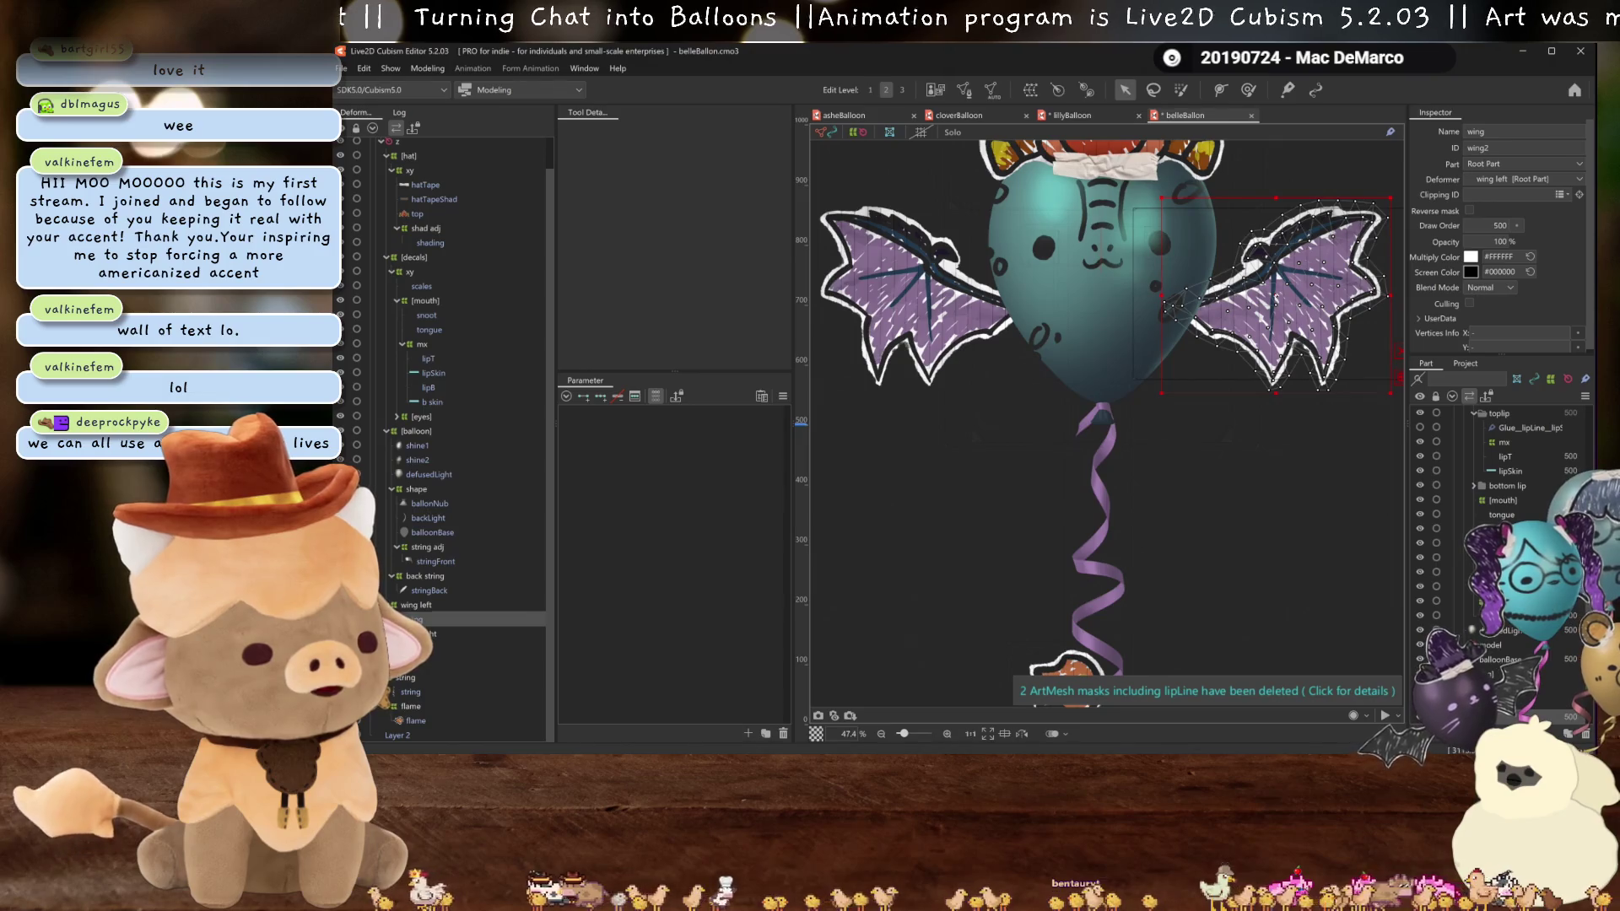
drag(1276, 300, 1271, 298)
click(927, 344)
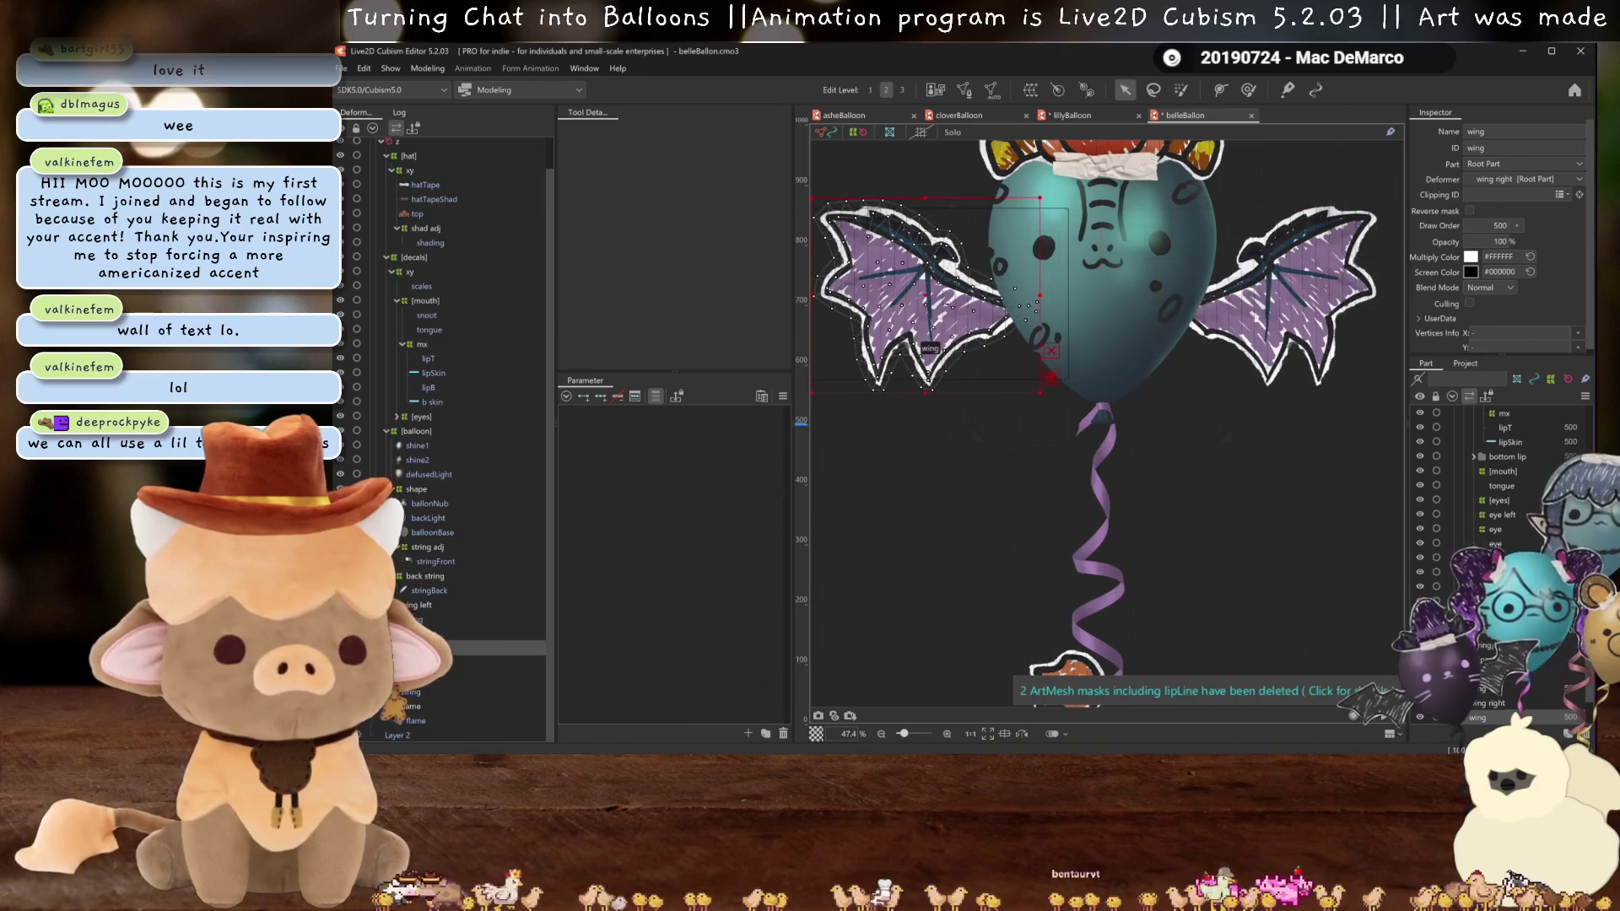
drag(926, 297, 934, 298)
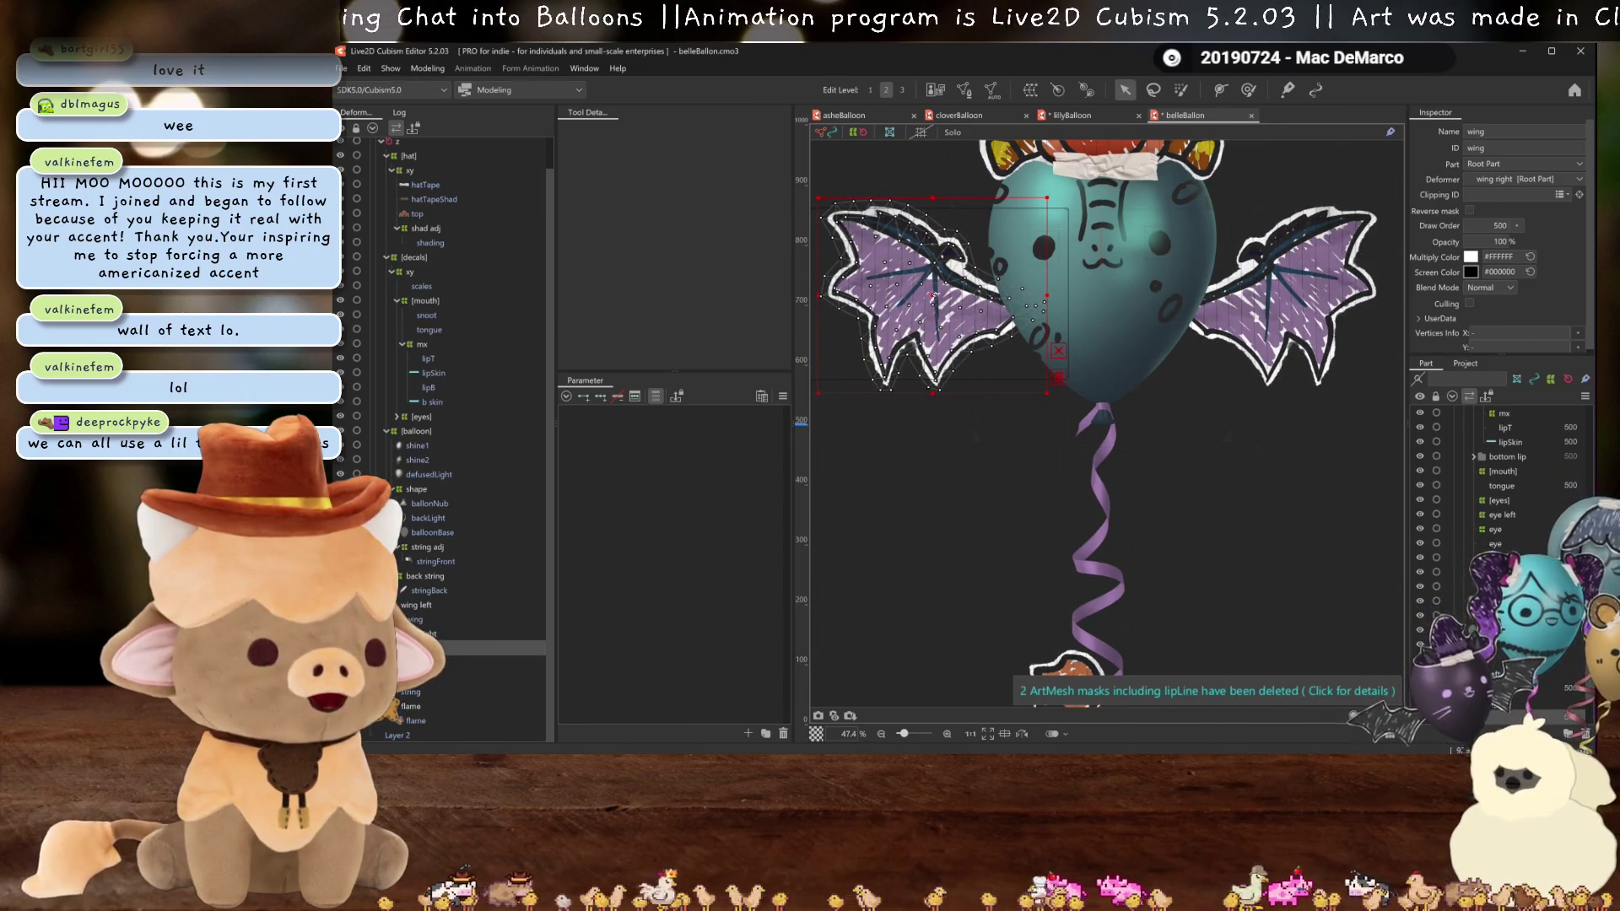
key(ctrl+h)
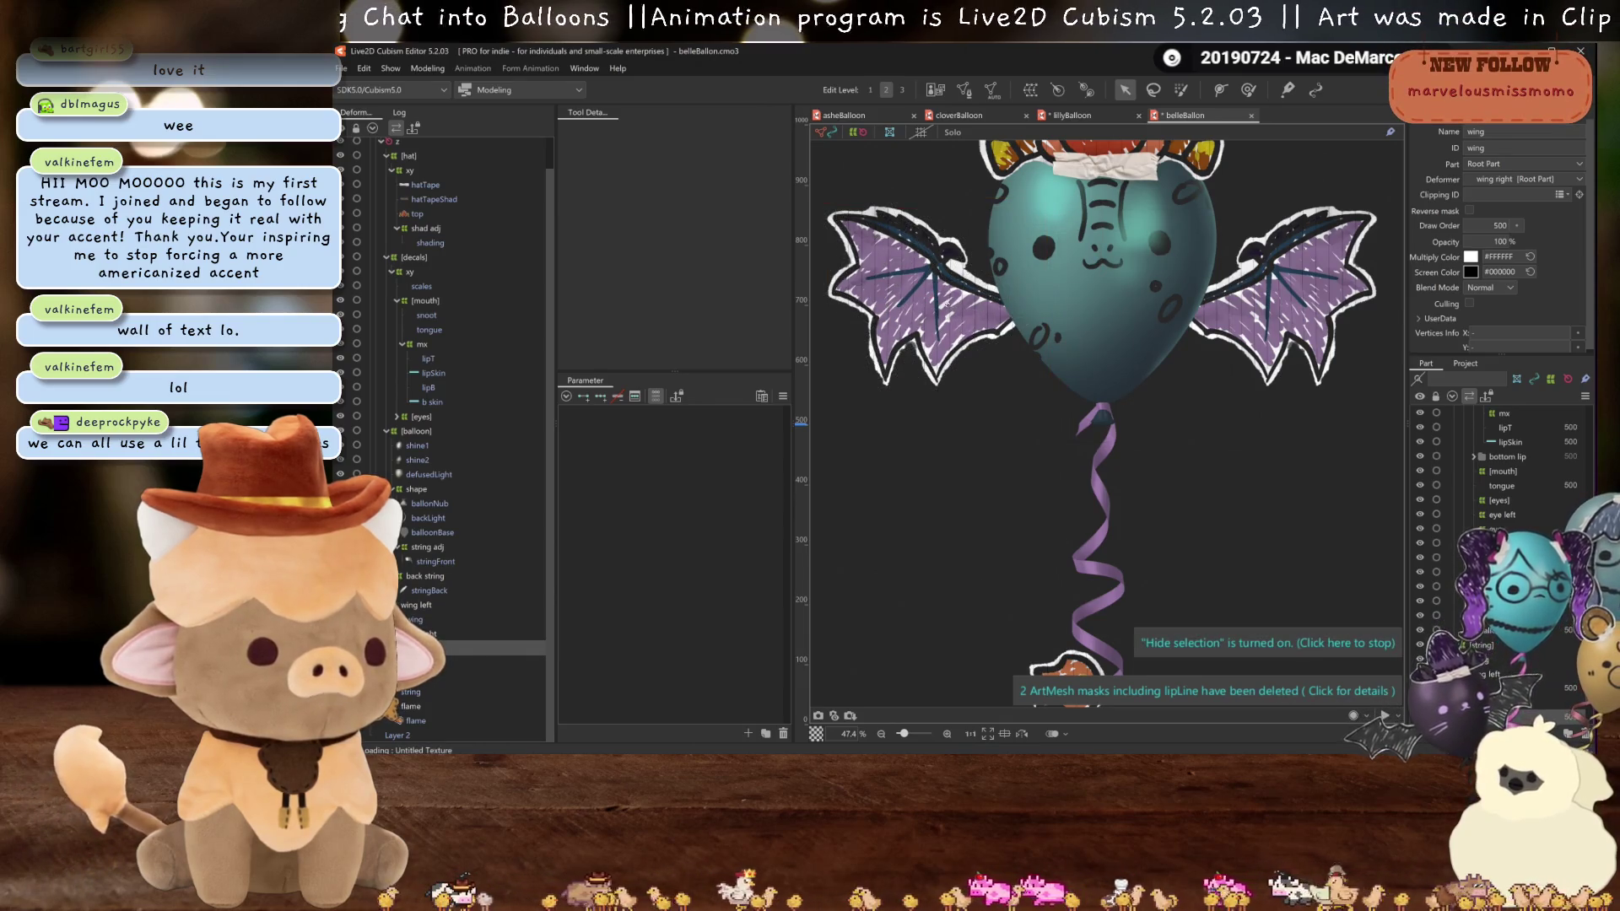
click(421, 71)
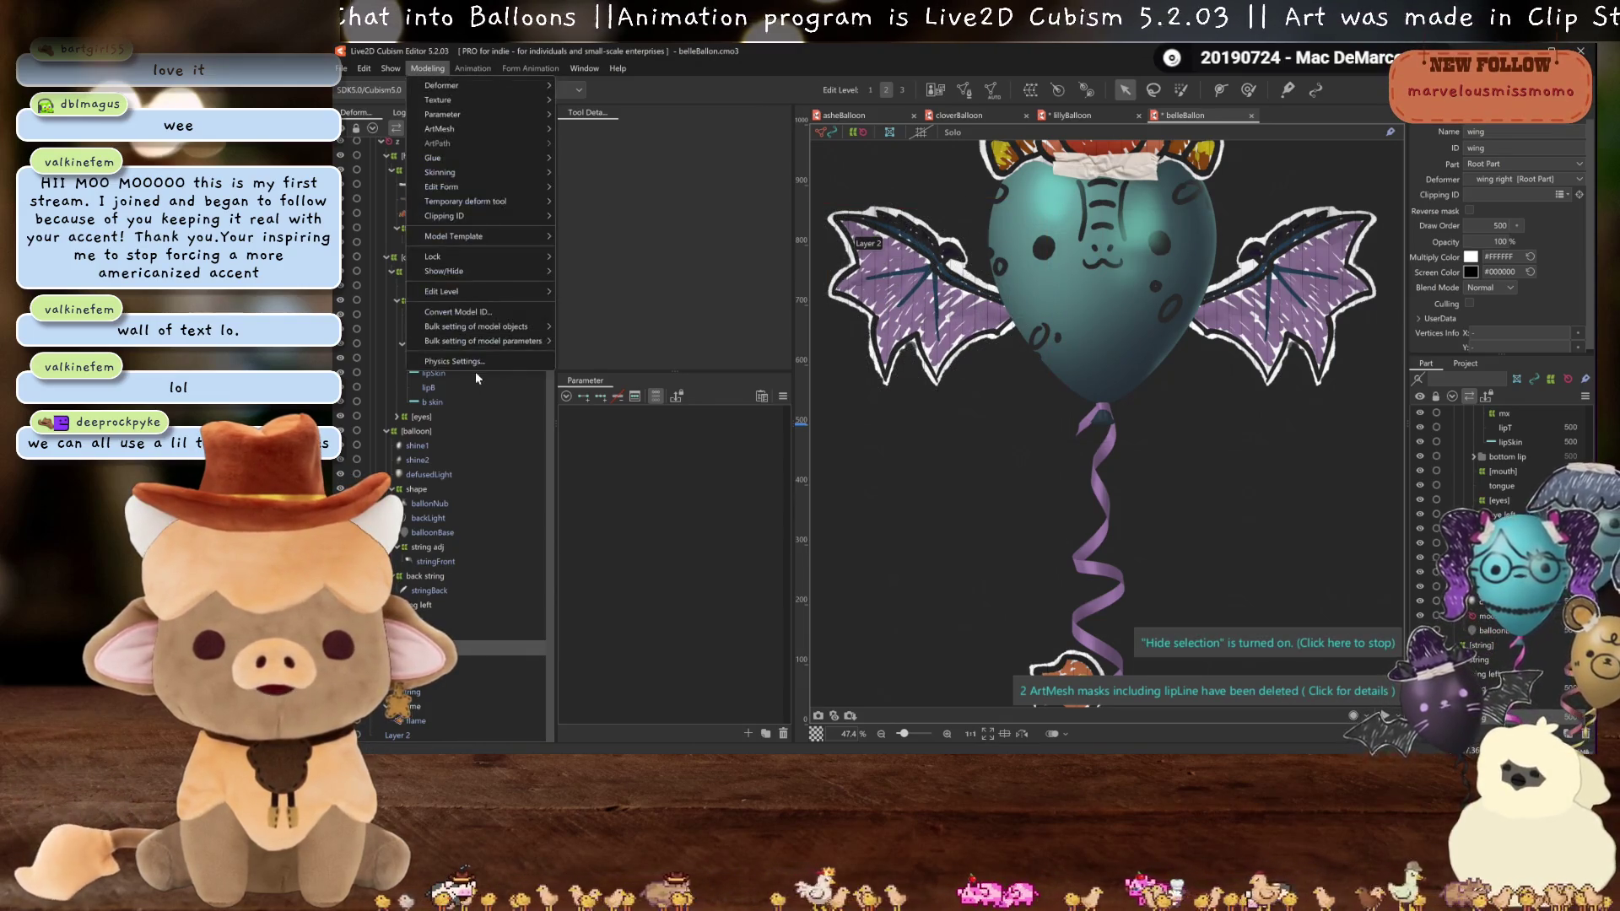
click(511, 346)
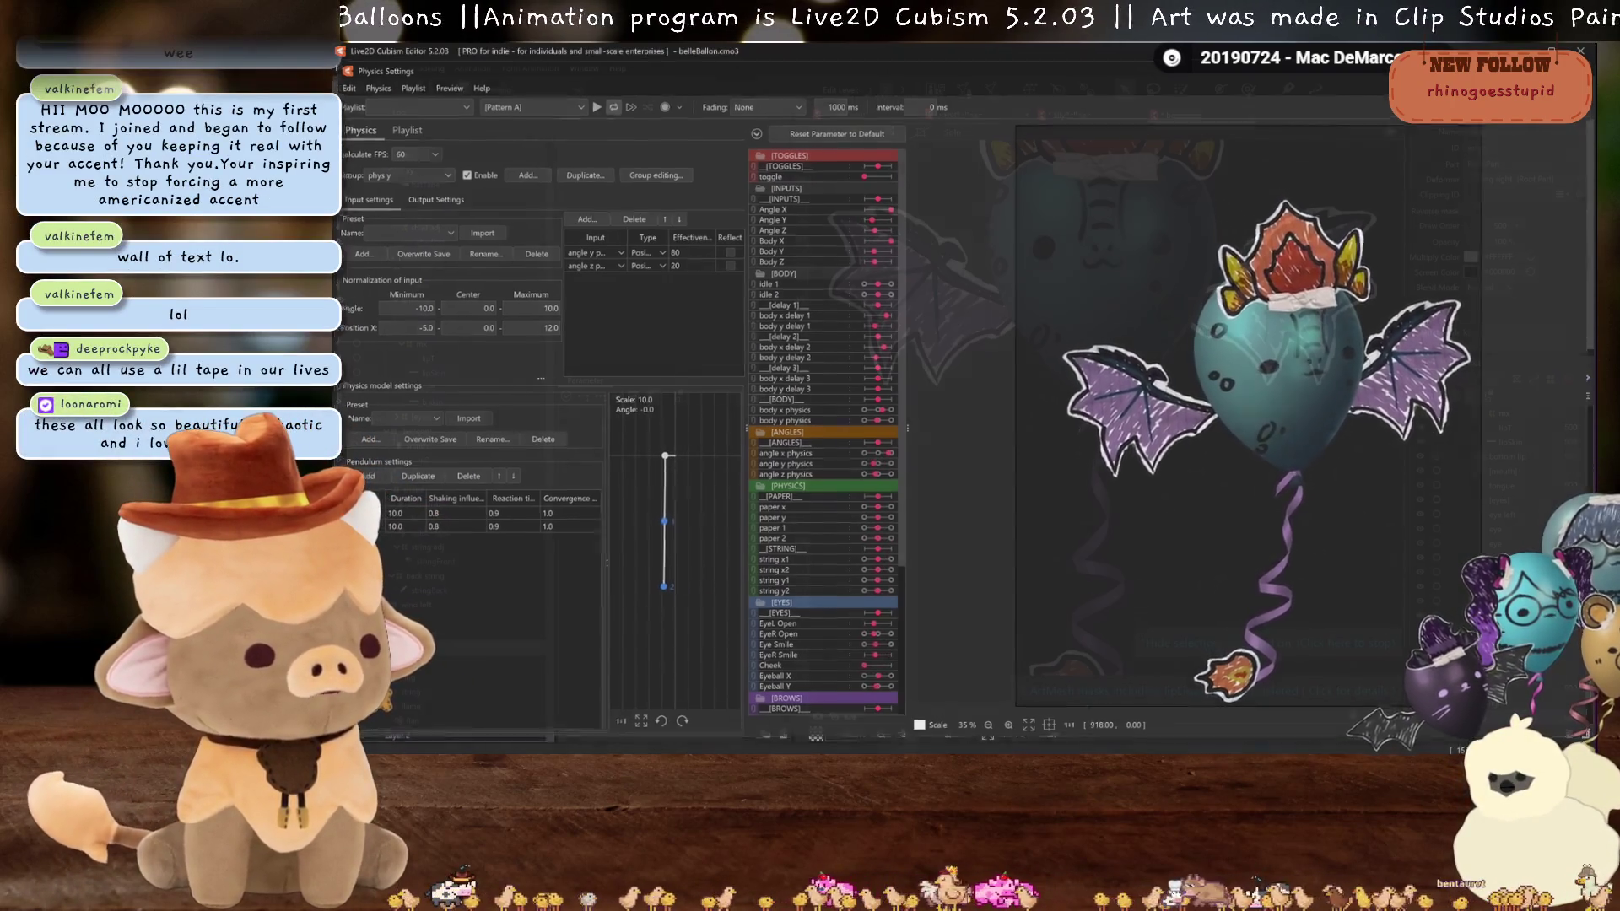
- Select the TapeR ear tape in lillyBalloon, then return to the belleBalloon model
key(Escape)
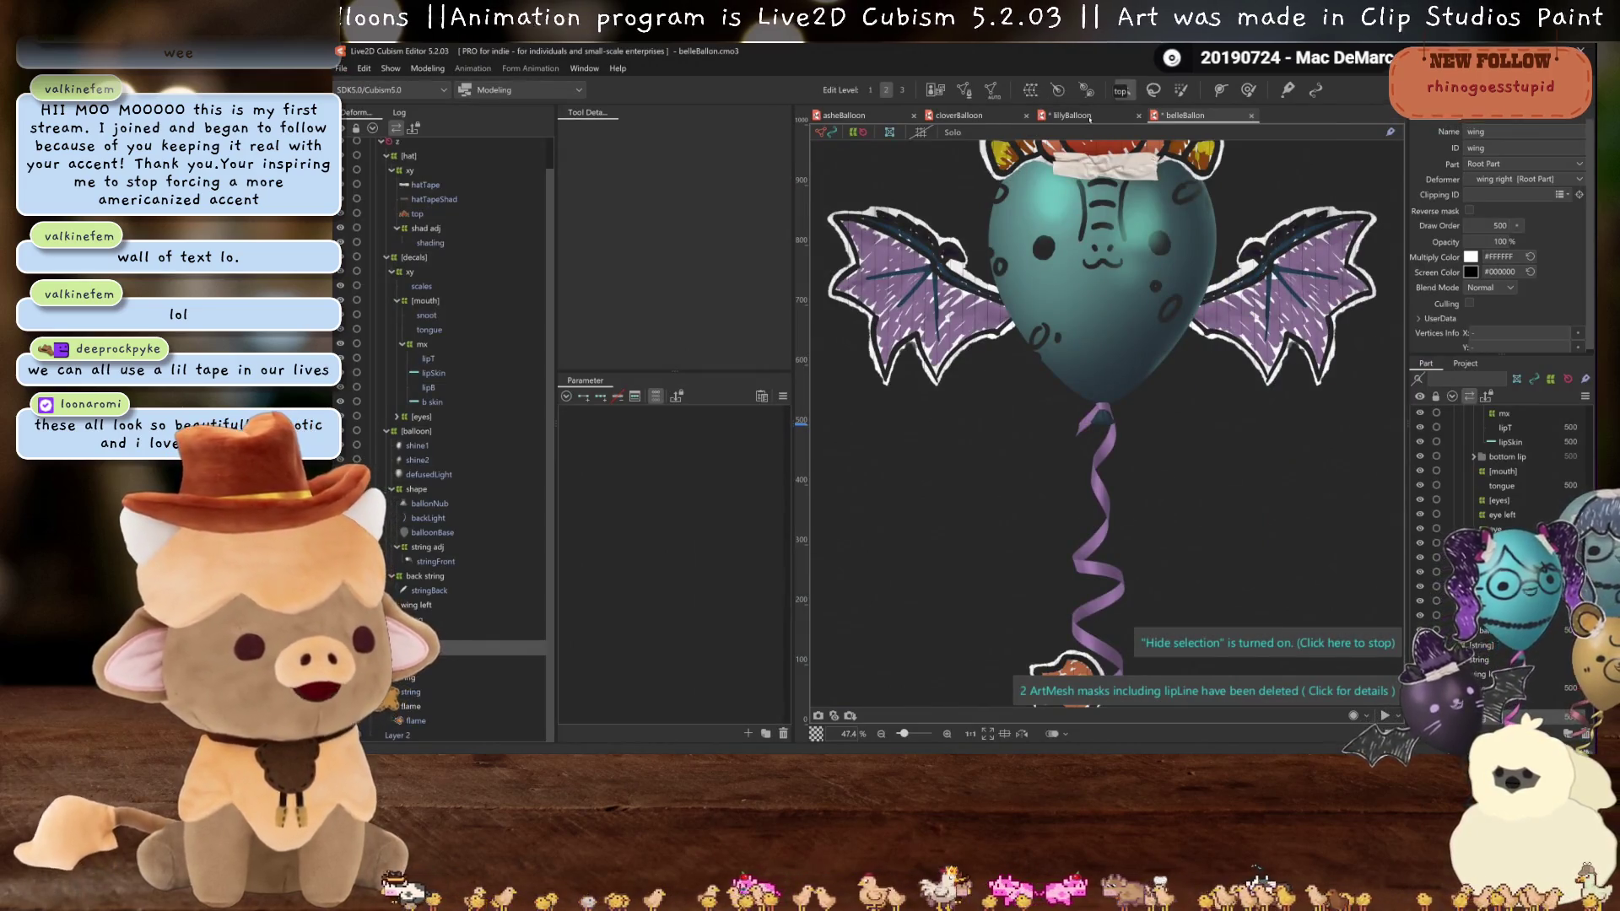
click(1070, 115)
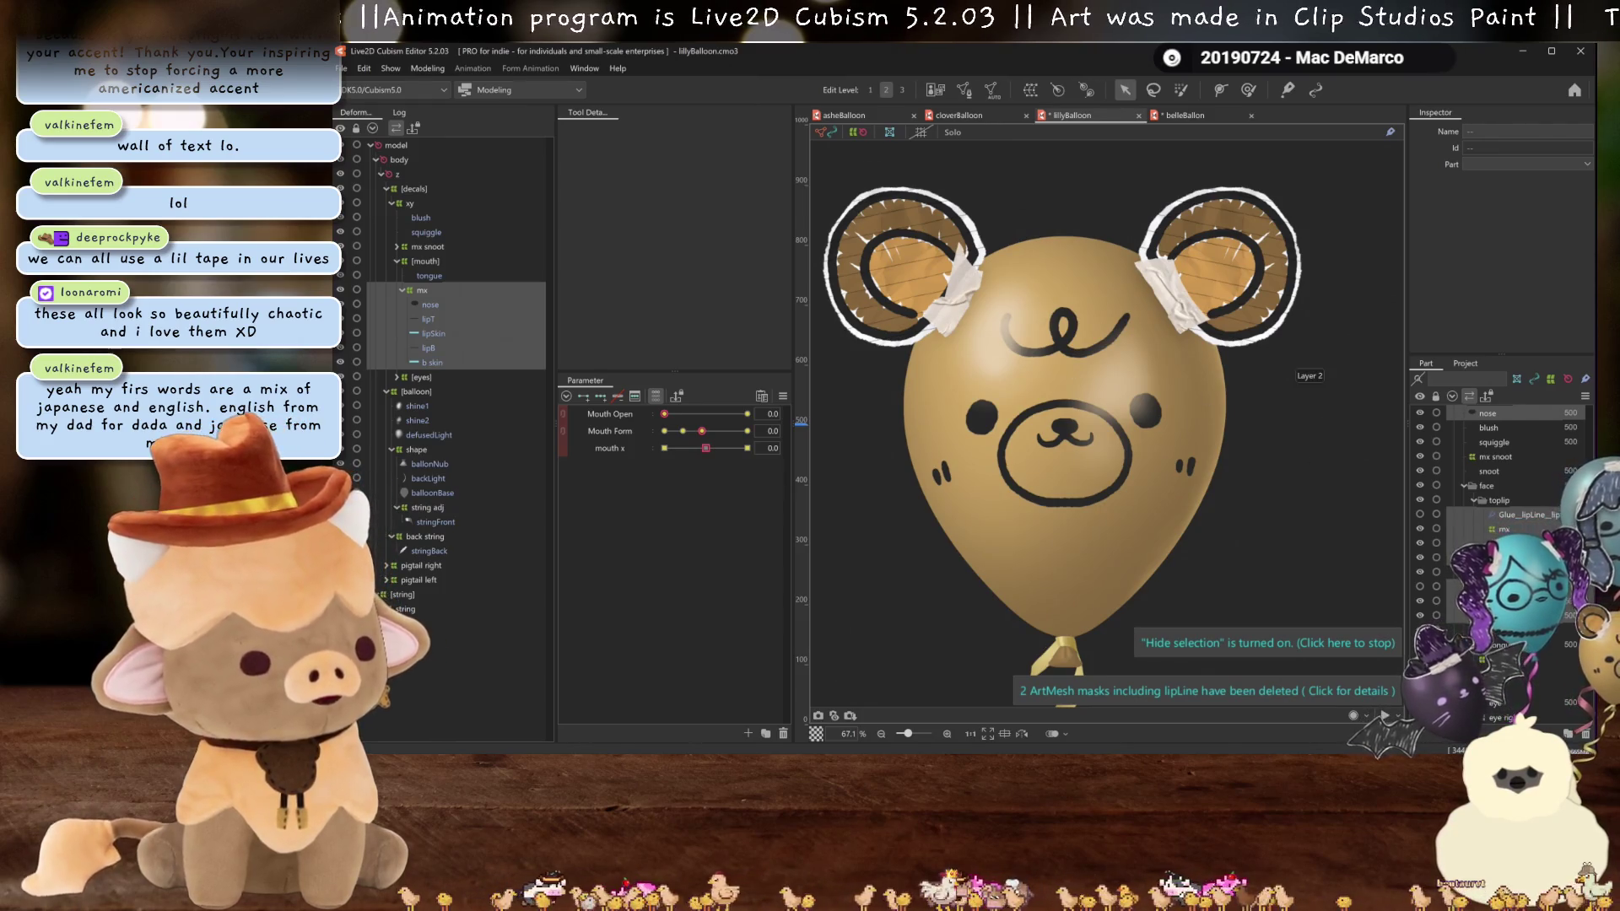
scroll(1487, 537, up, 5)
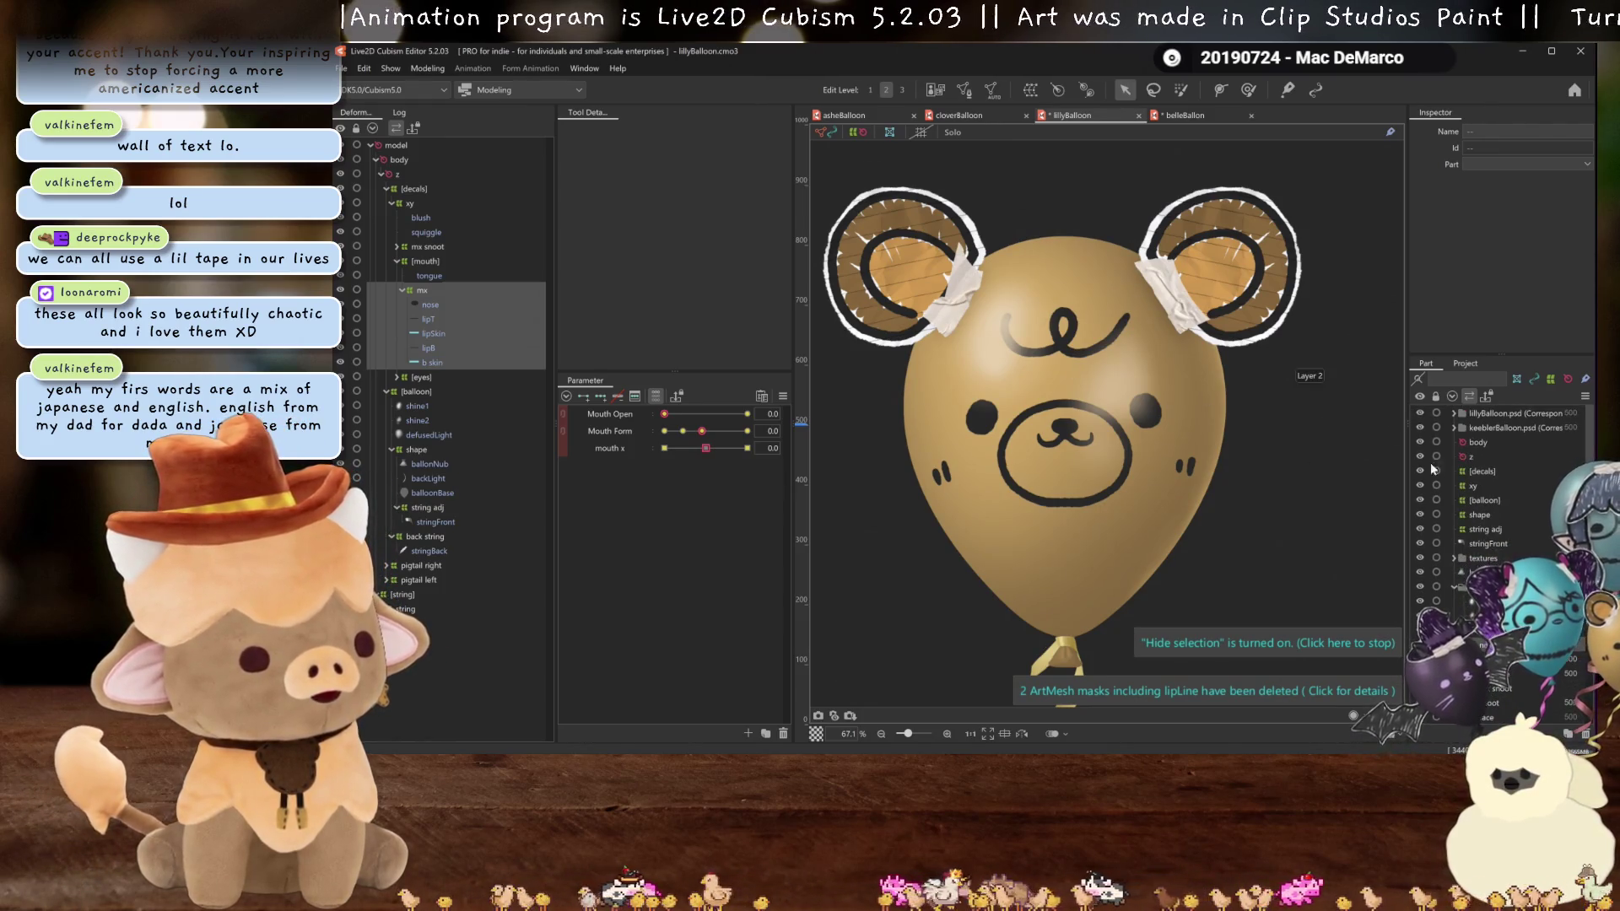
scroll(1008, 373, down, 3)
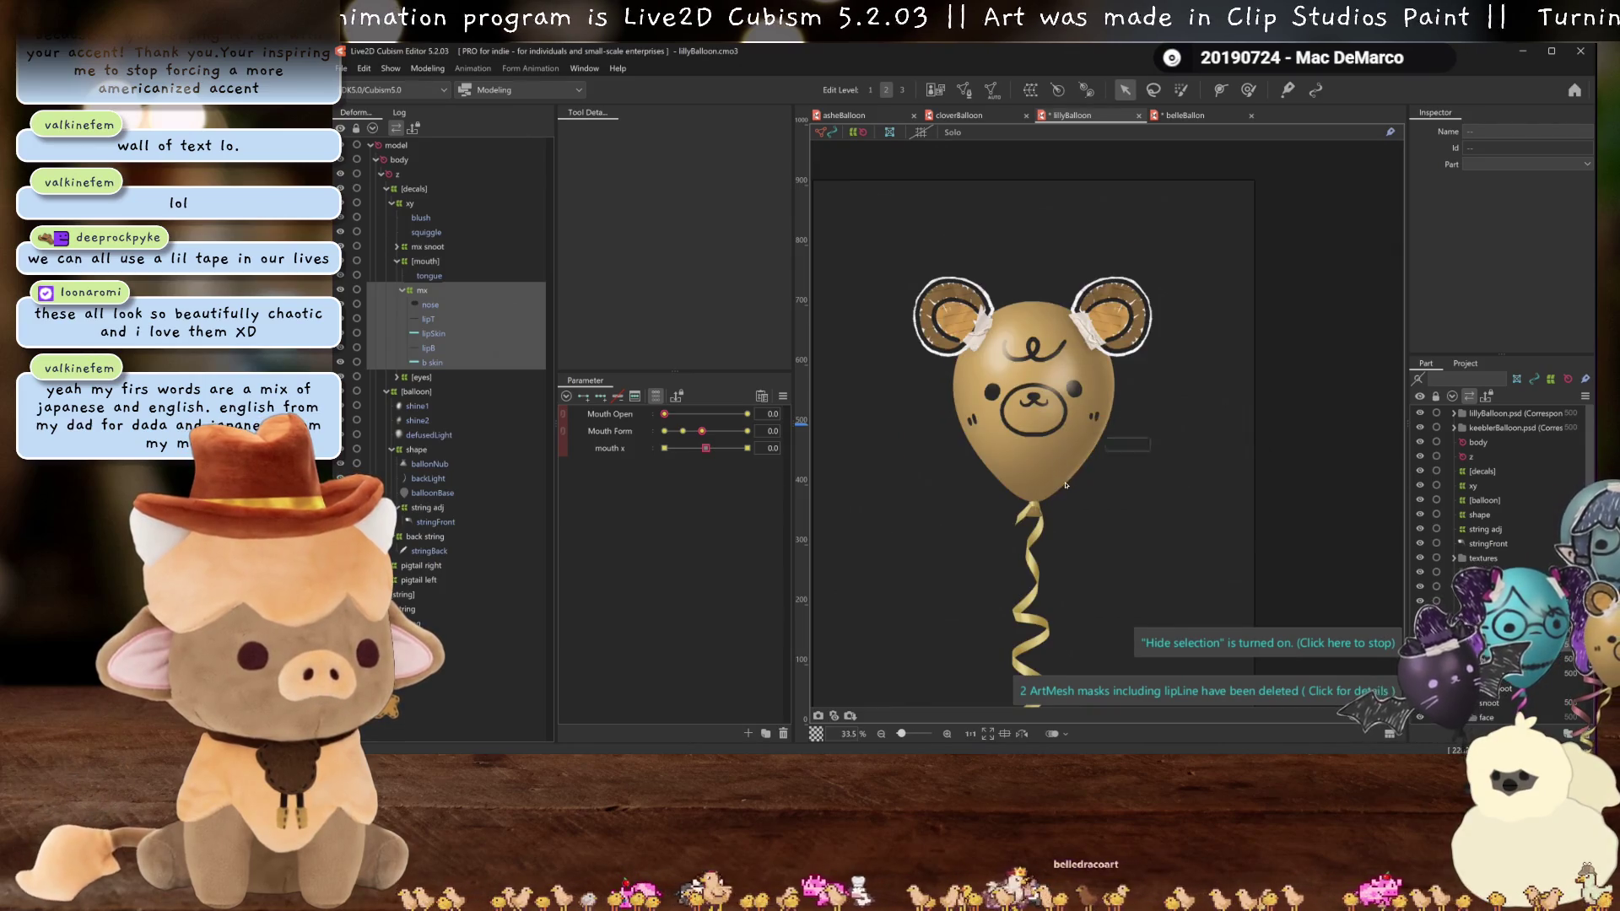
scroll(911, 303, up, 6)
drag(908, 293, 1022, 450)
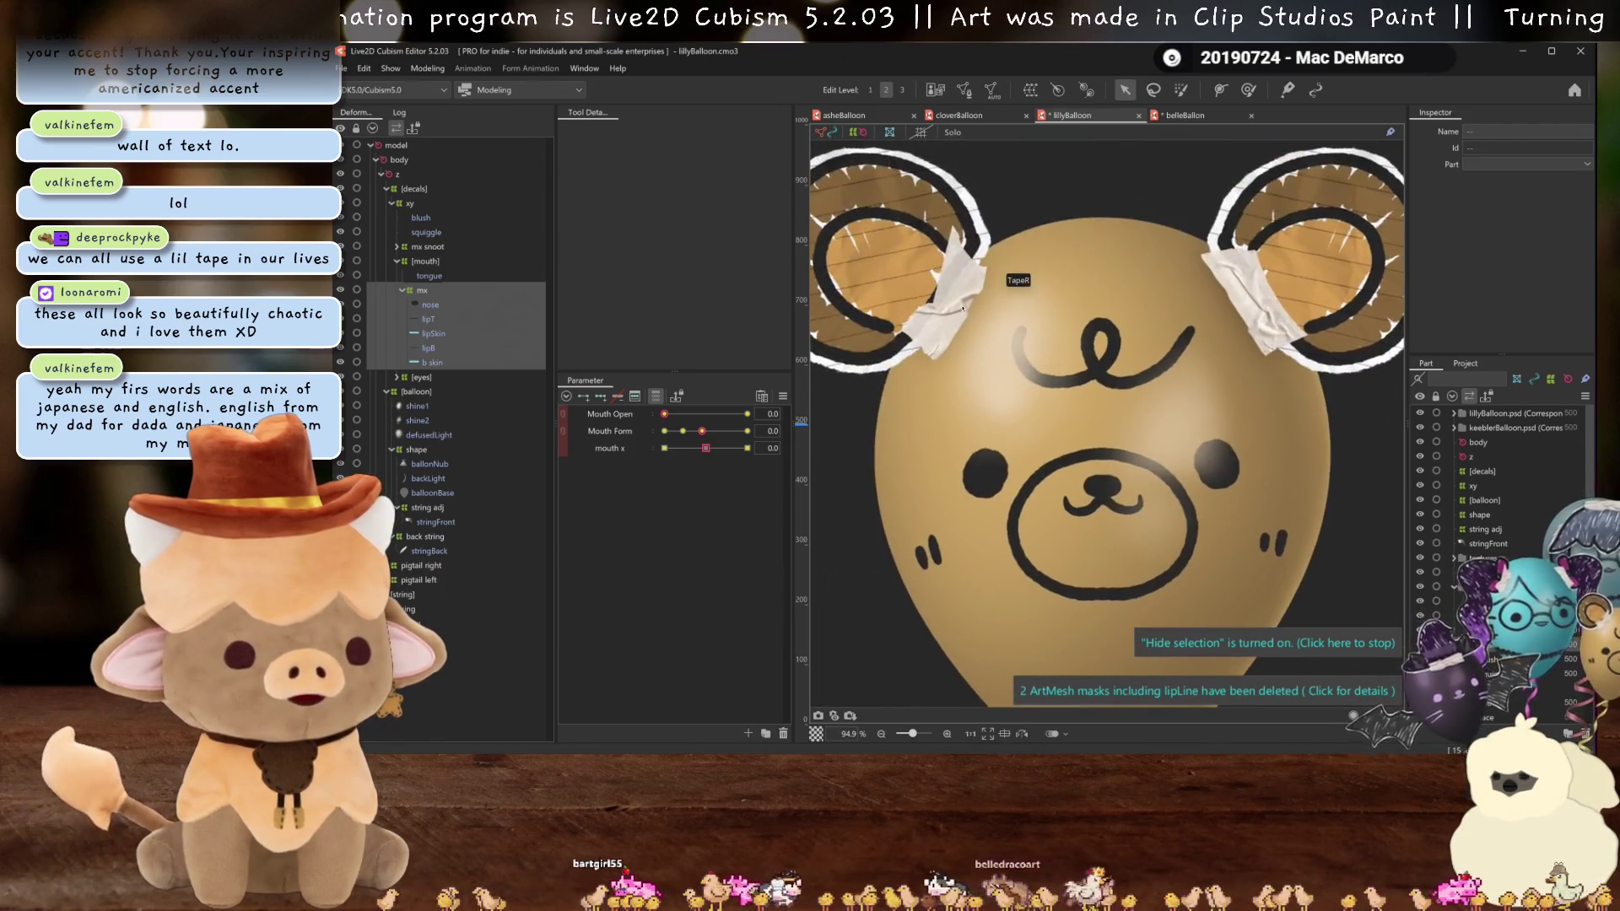
click(1245, 291)
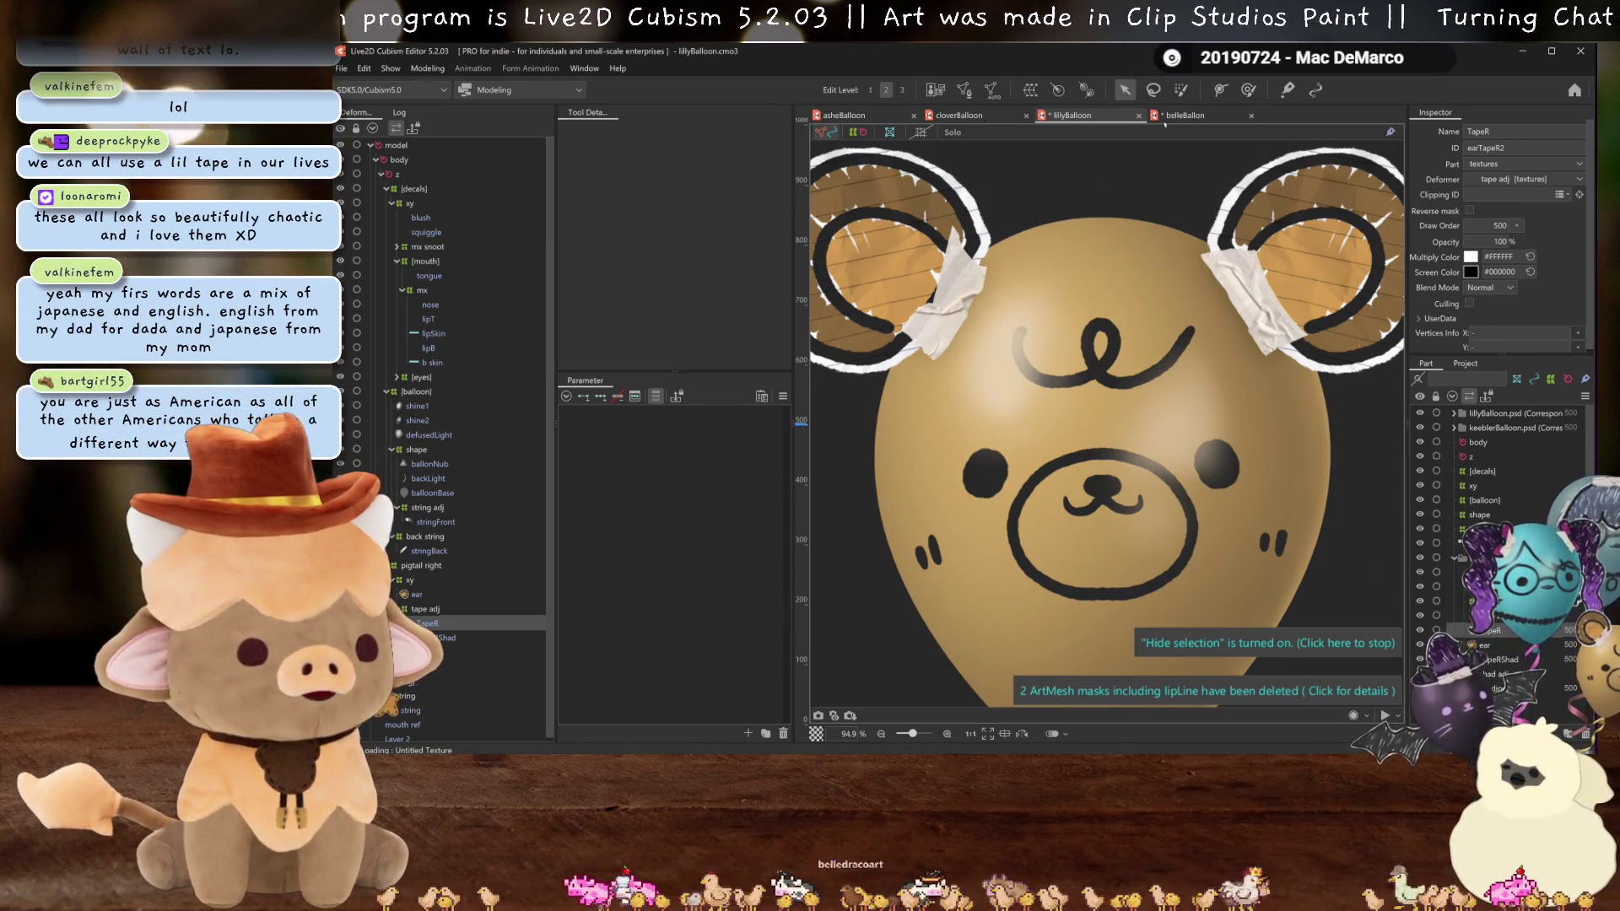
key(ctrl+Tab)
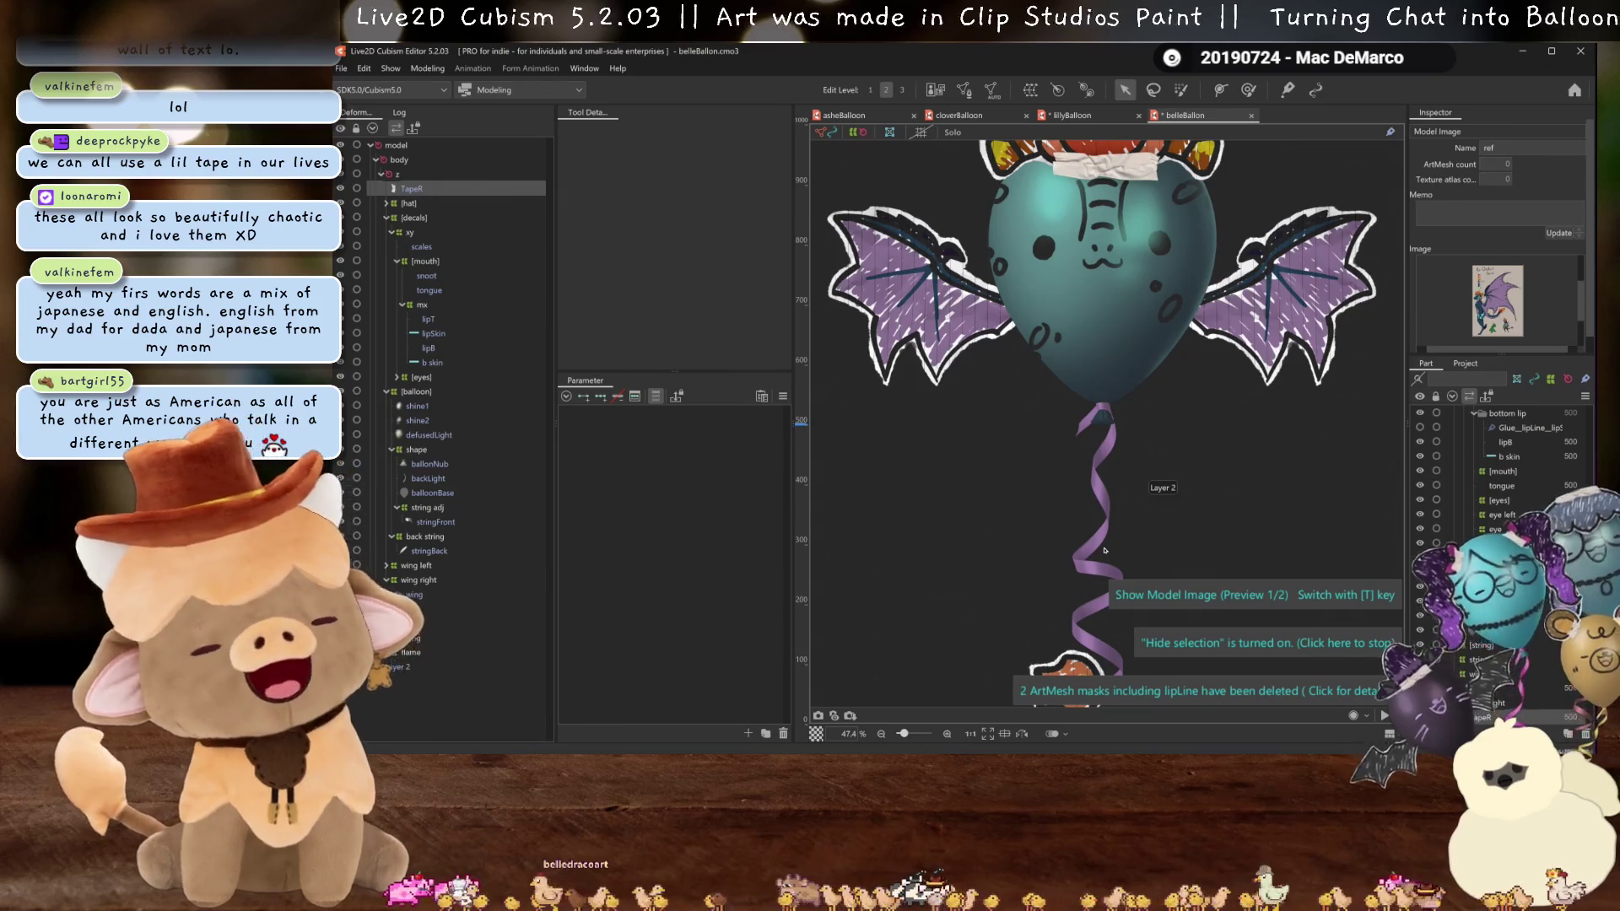
- Rotate the pasted tape upright on the tassel, squash it shorter and tilt it slightly
scroll(1175, 422, down, 3)
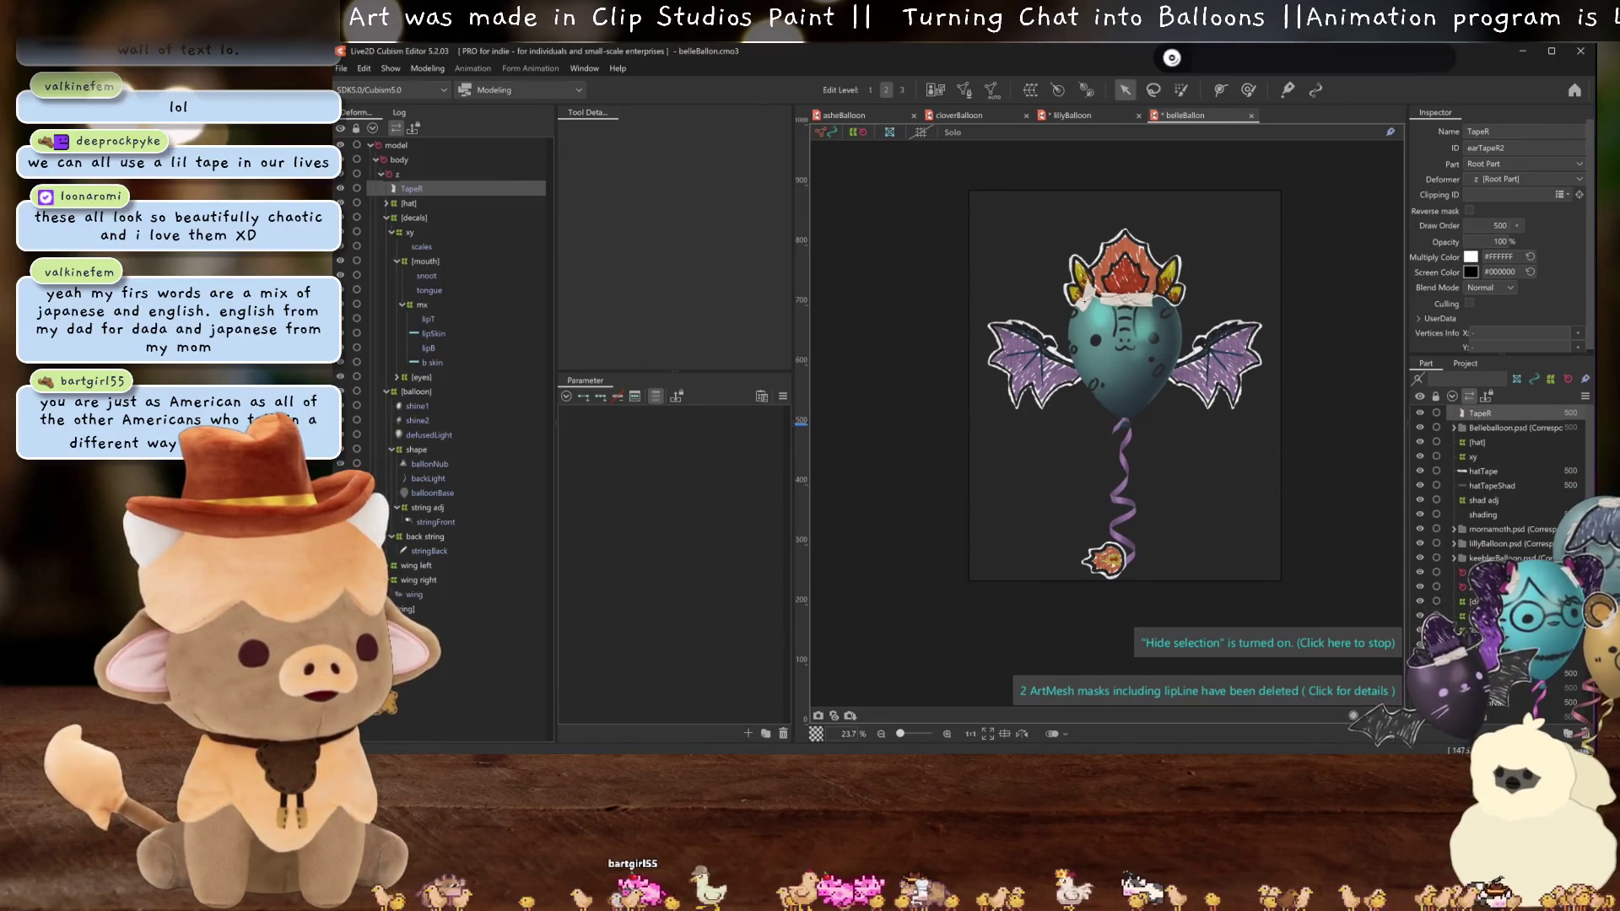
scroll(1131, 566, up, 10)
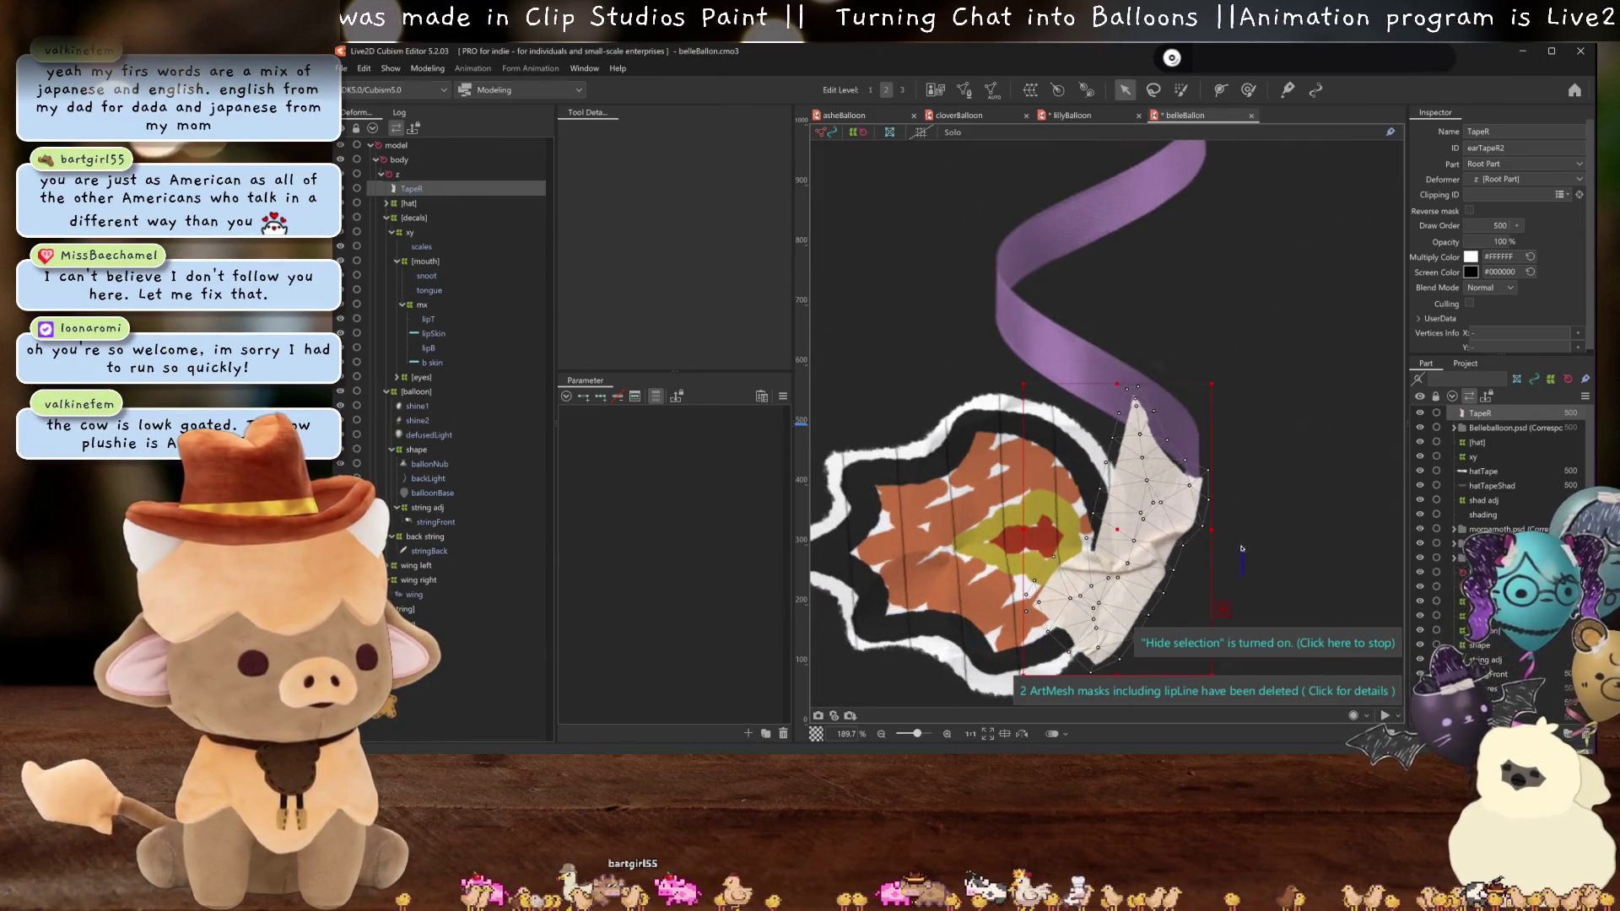
mouse_move(1217, 529)
mouse_down()
mouse_move(1204, 479)
mouse_move(1167, 502)
mouse_up()
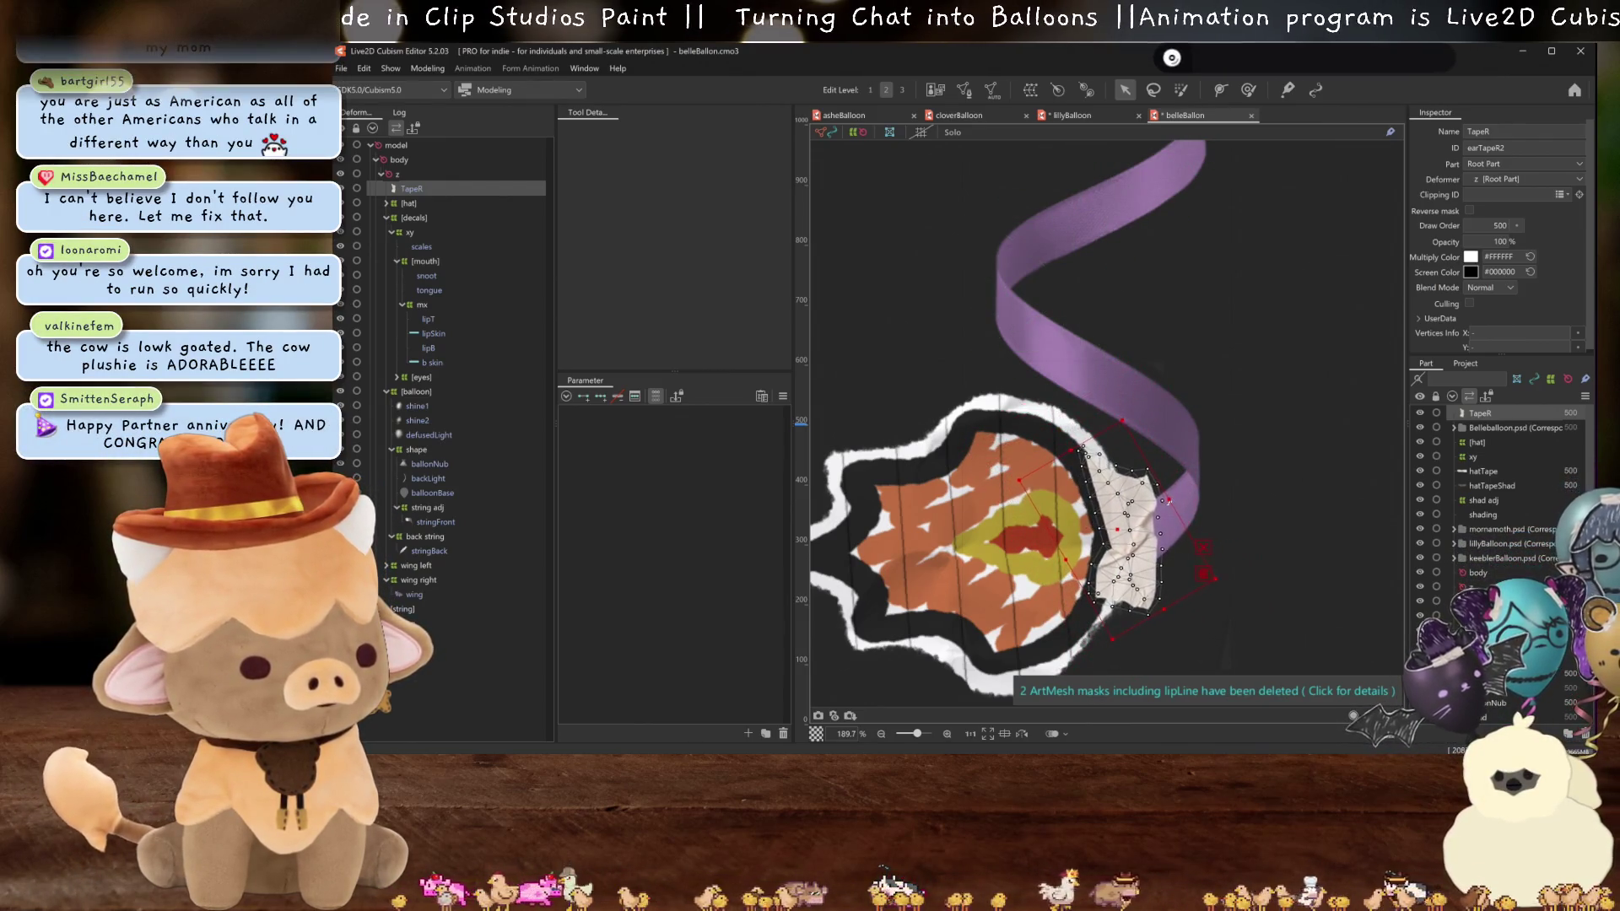
scroll(1155, 537, down, 5)
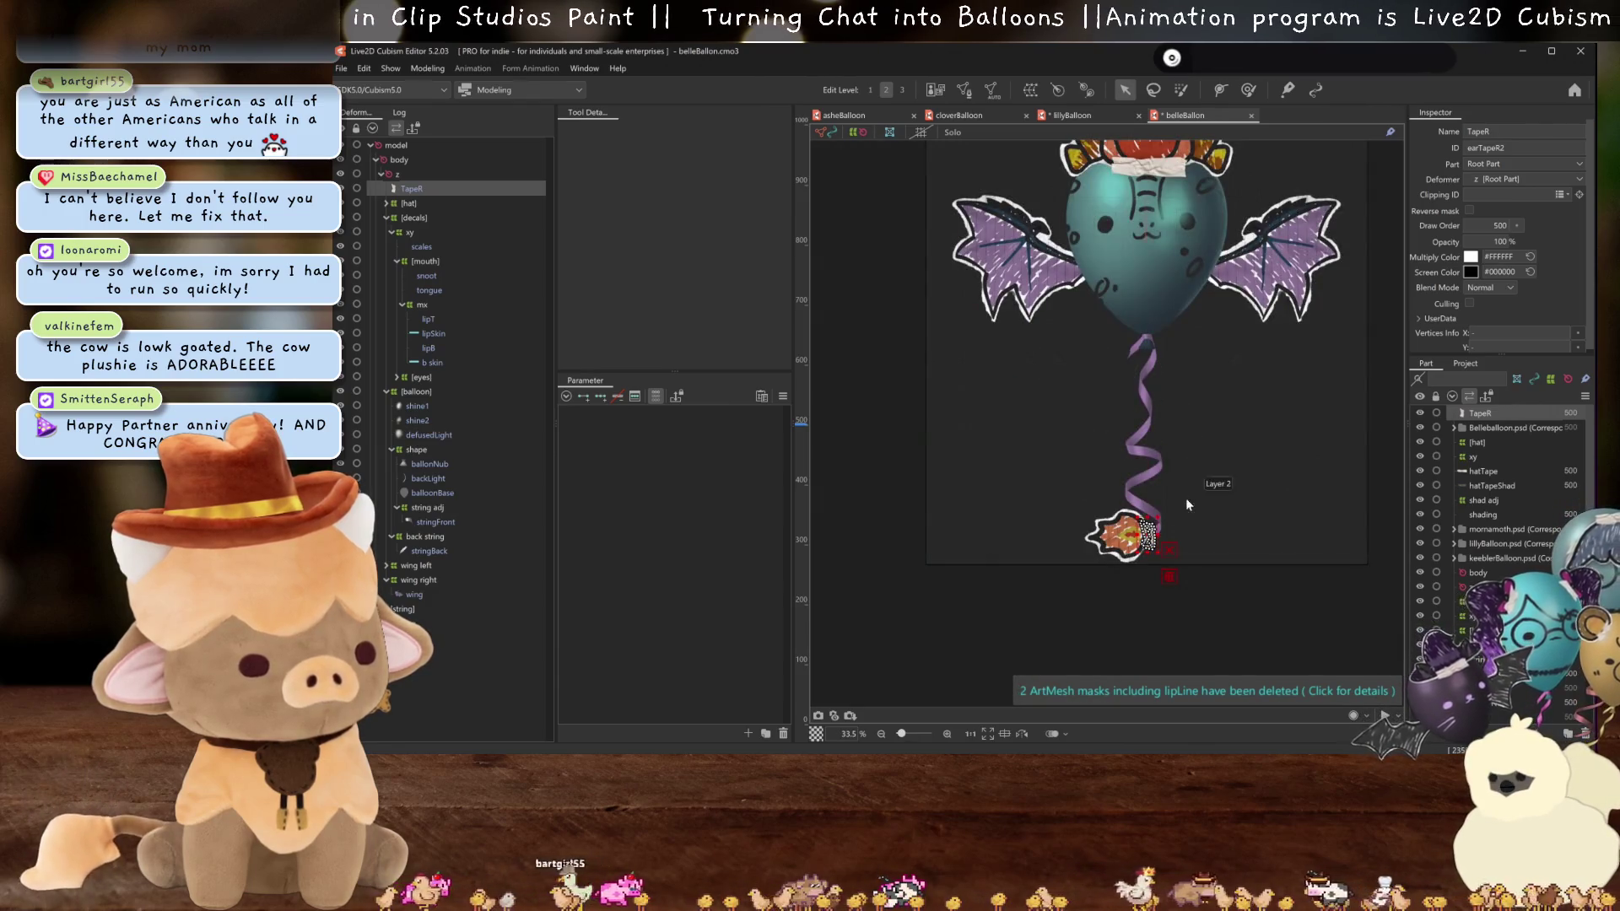
scroll(1172, 508, up, 5)
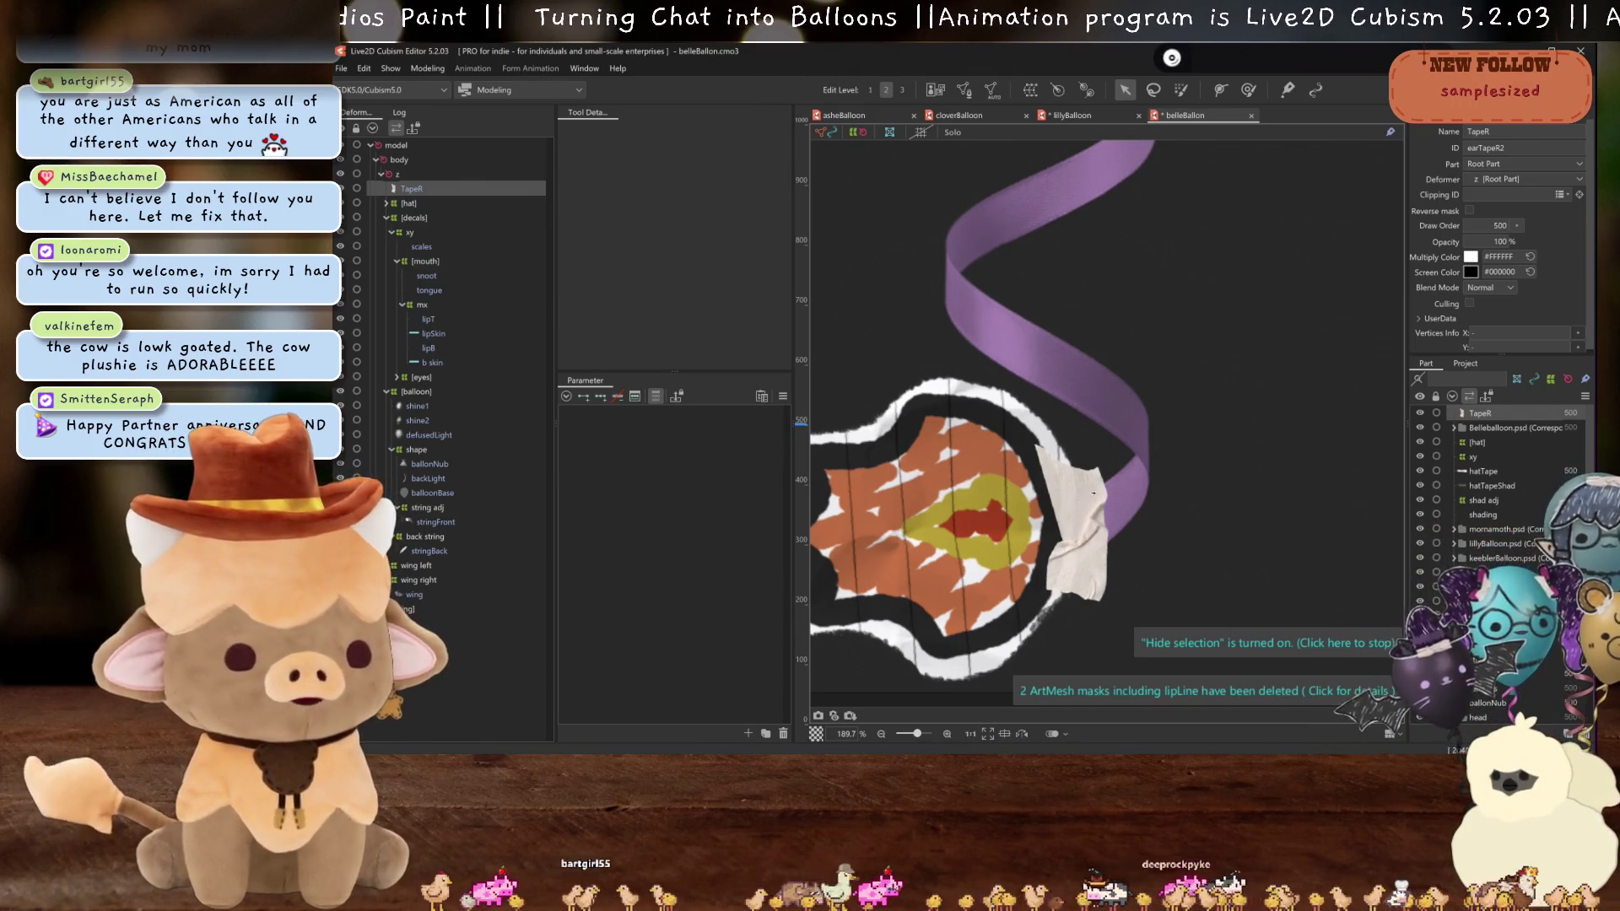
key(ctrl+h)
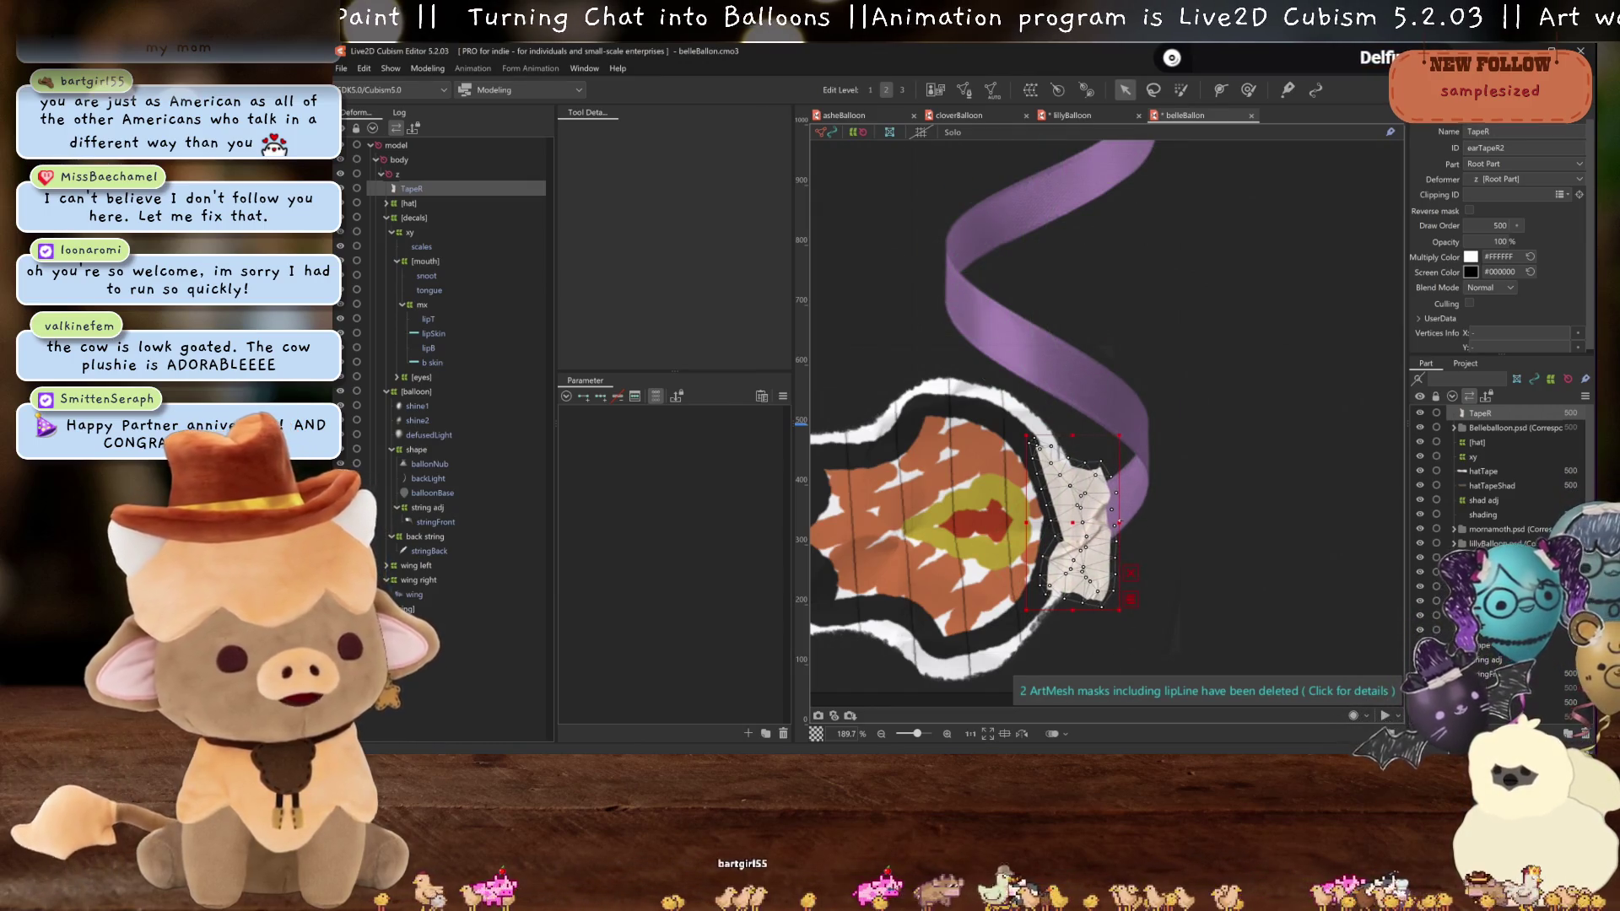
drag(1072, 435, 1071, 465)
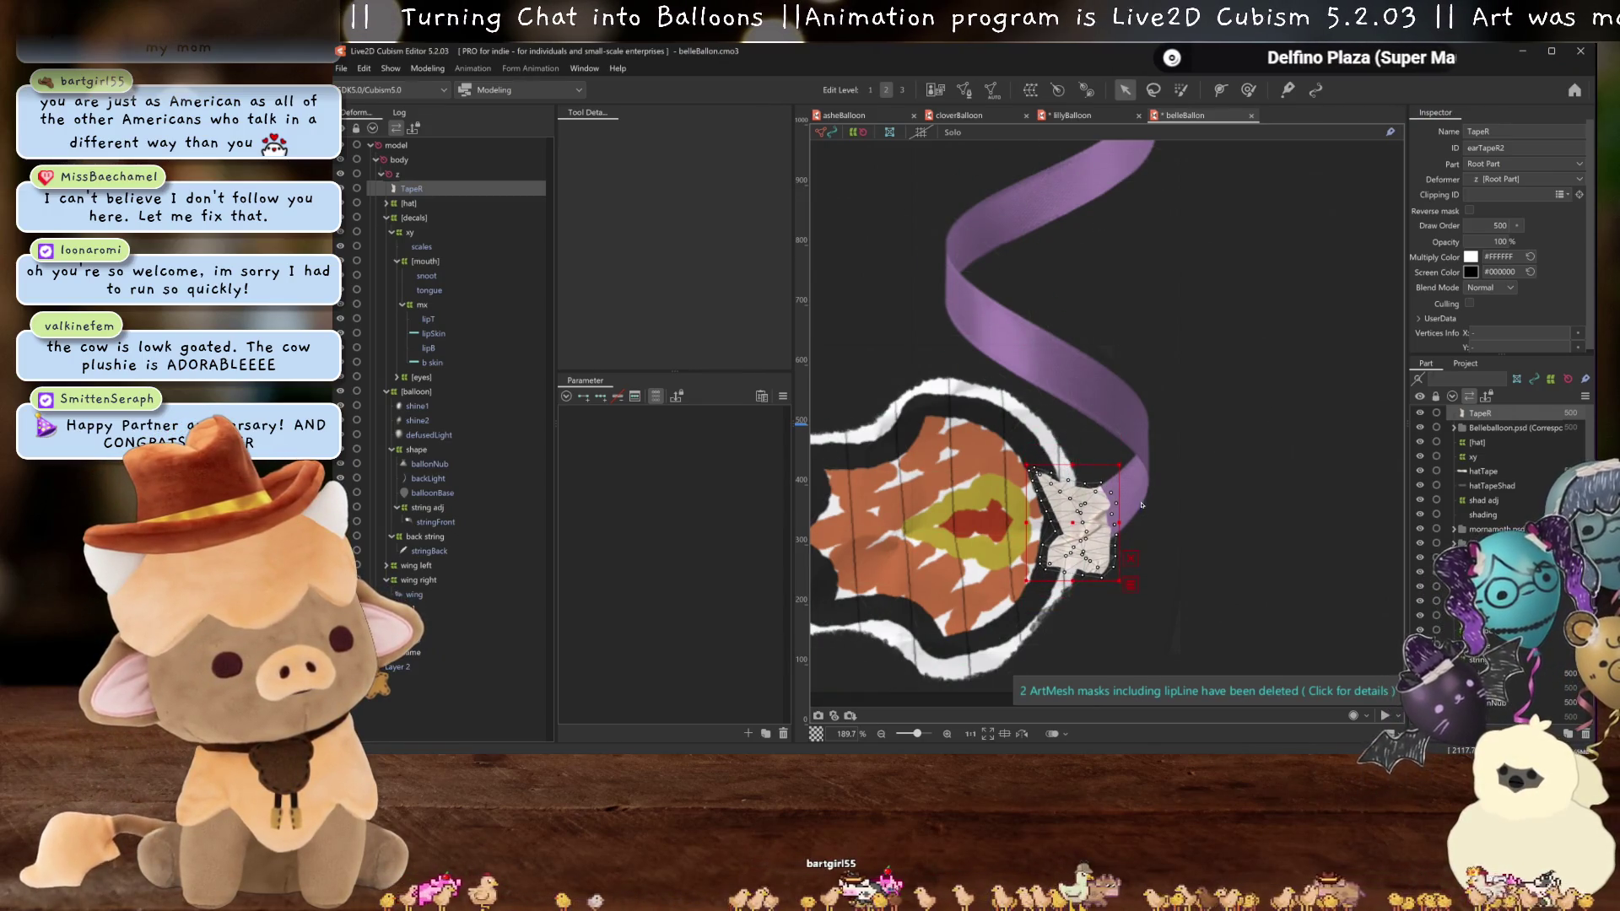
drag(1142, 505, 1126, 508)
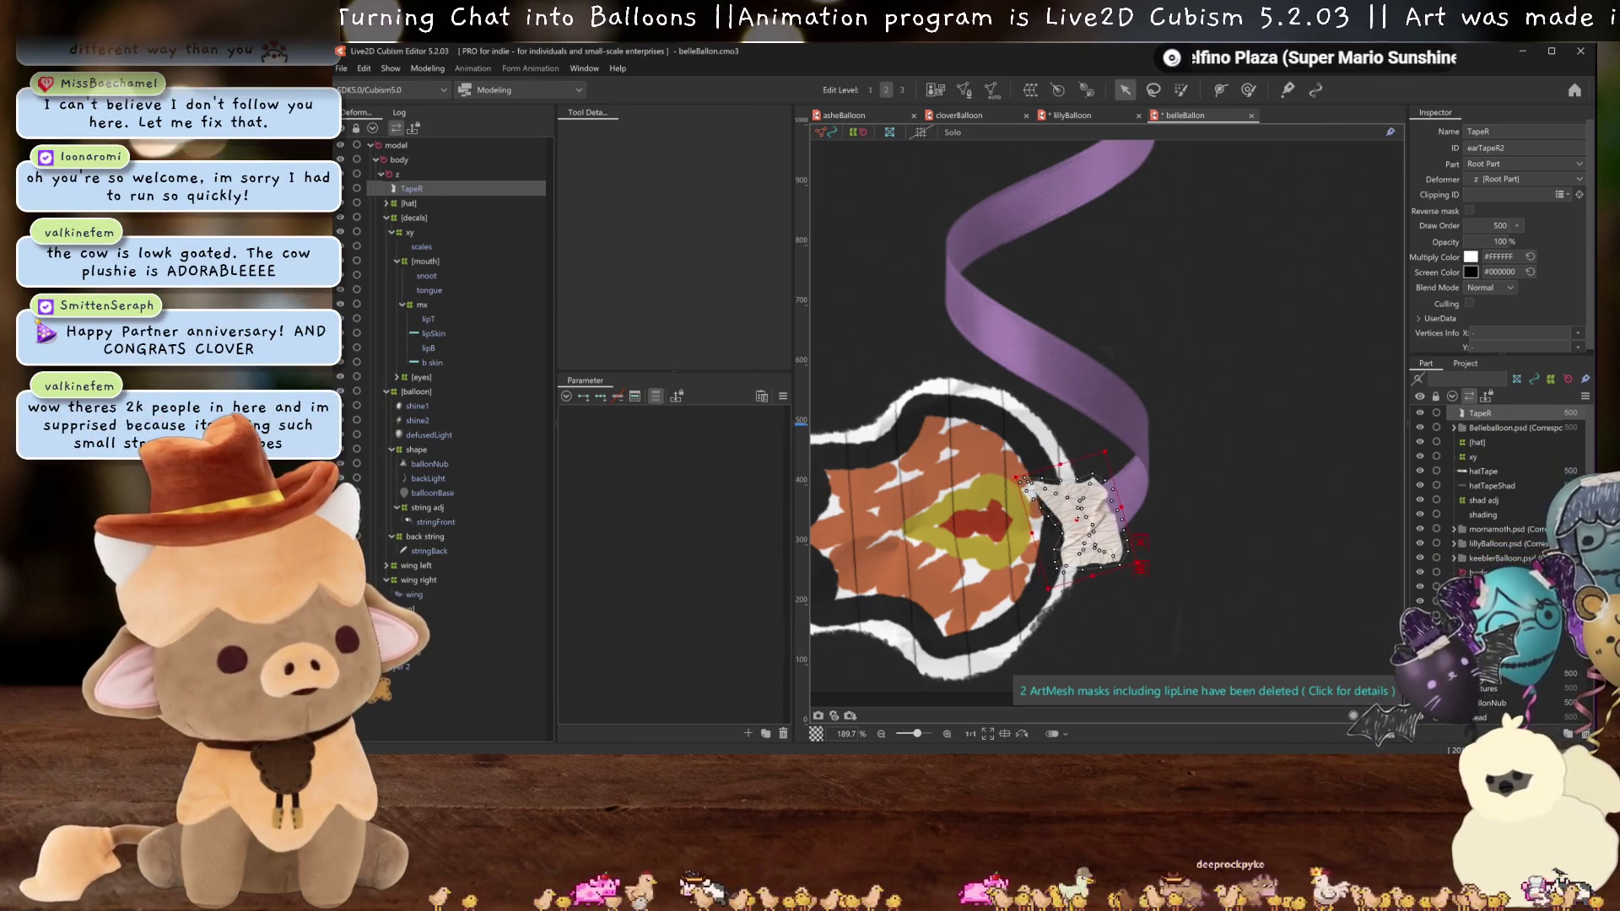
- Reparent TapeR from the z deformer onto the flame warp deformer
click(417, 185)
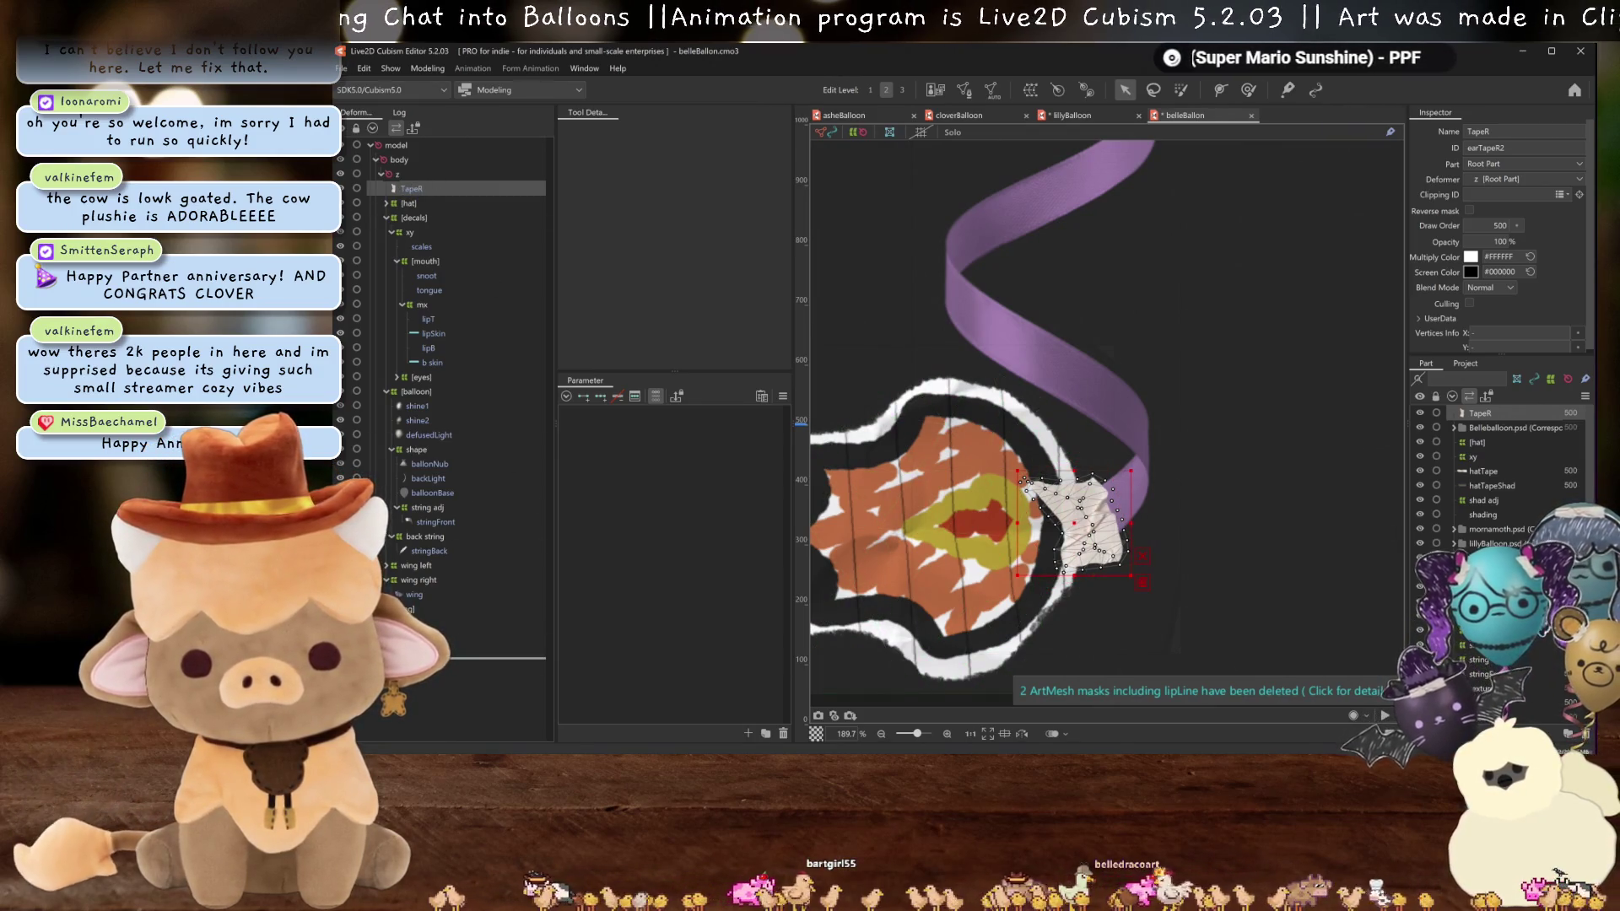
drag(417, 187, 472, 643)
click(498, 638)
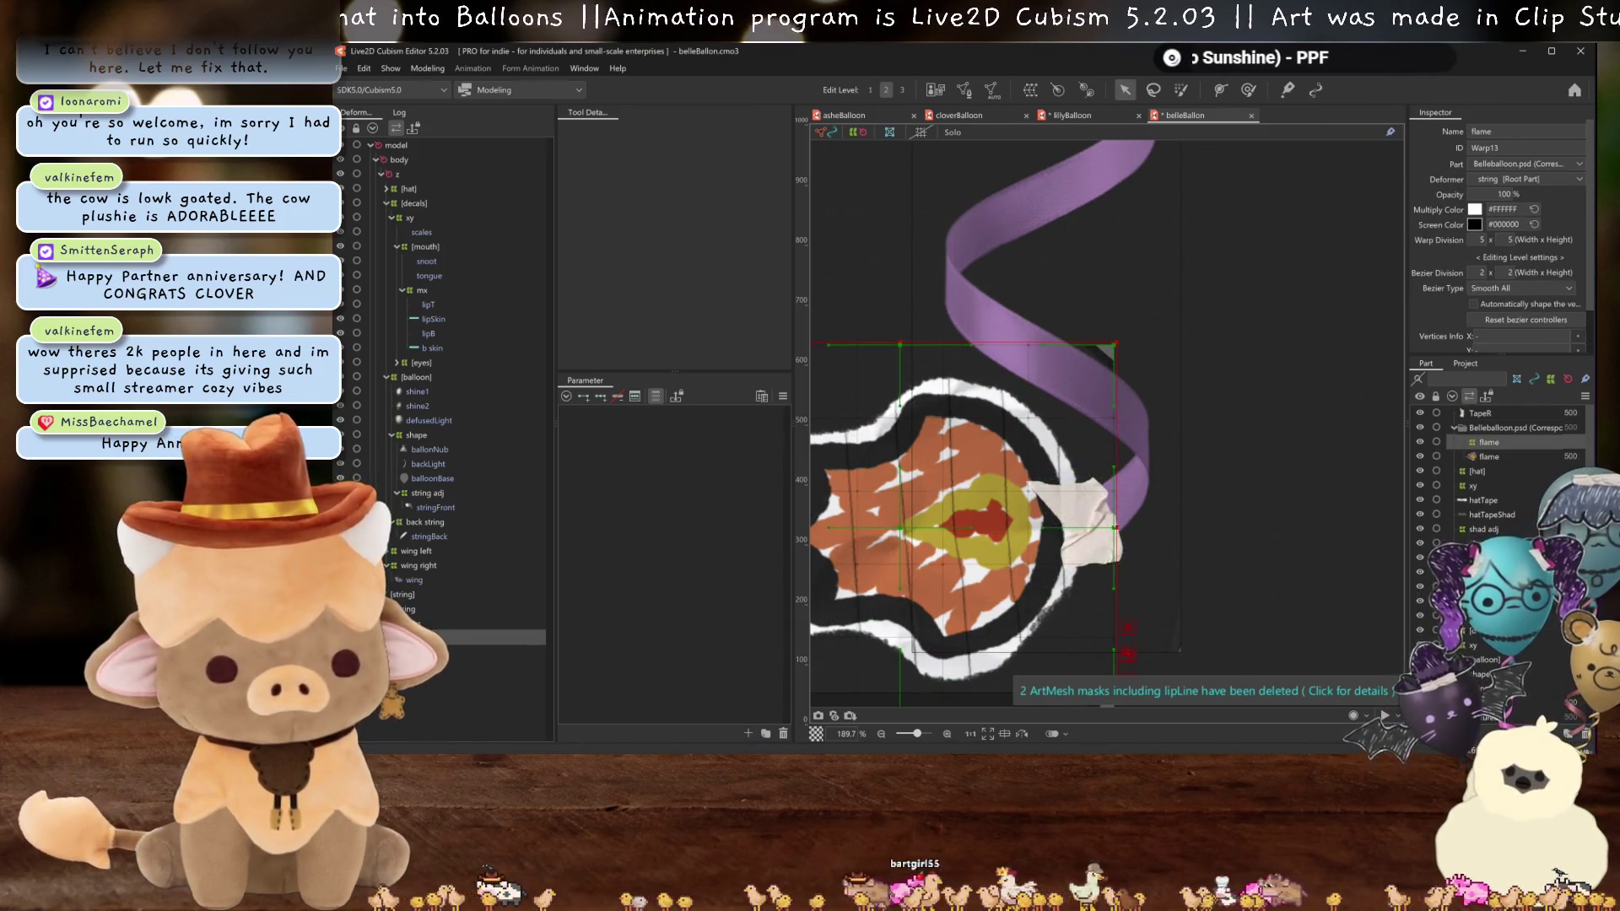
- Stretch the flame warp box over the tape and set its divisions to 10 × 10
drag(1115, 527, 1143, 502)
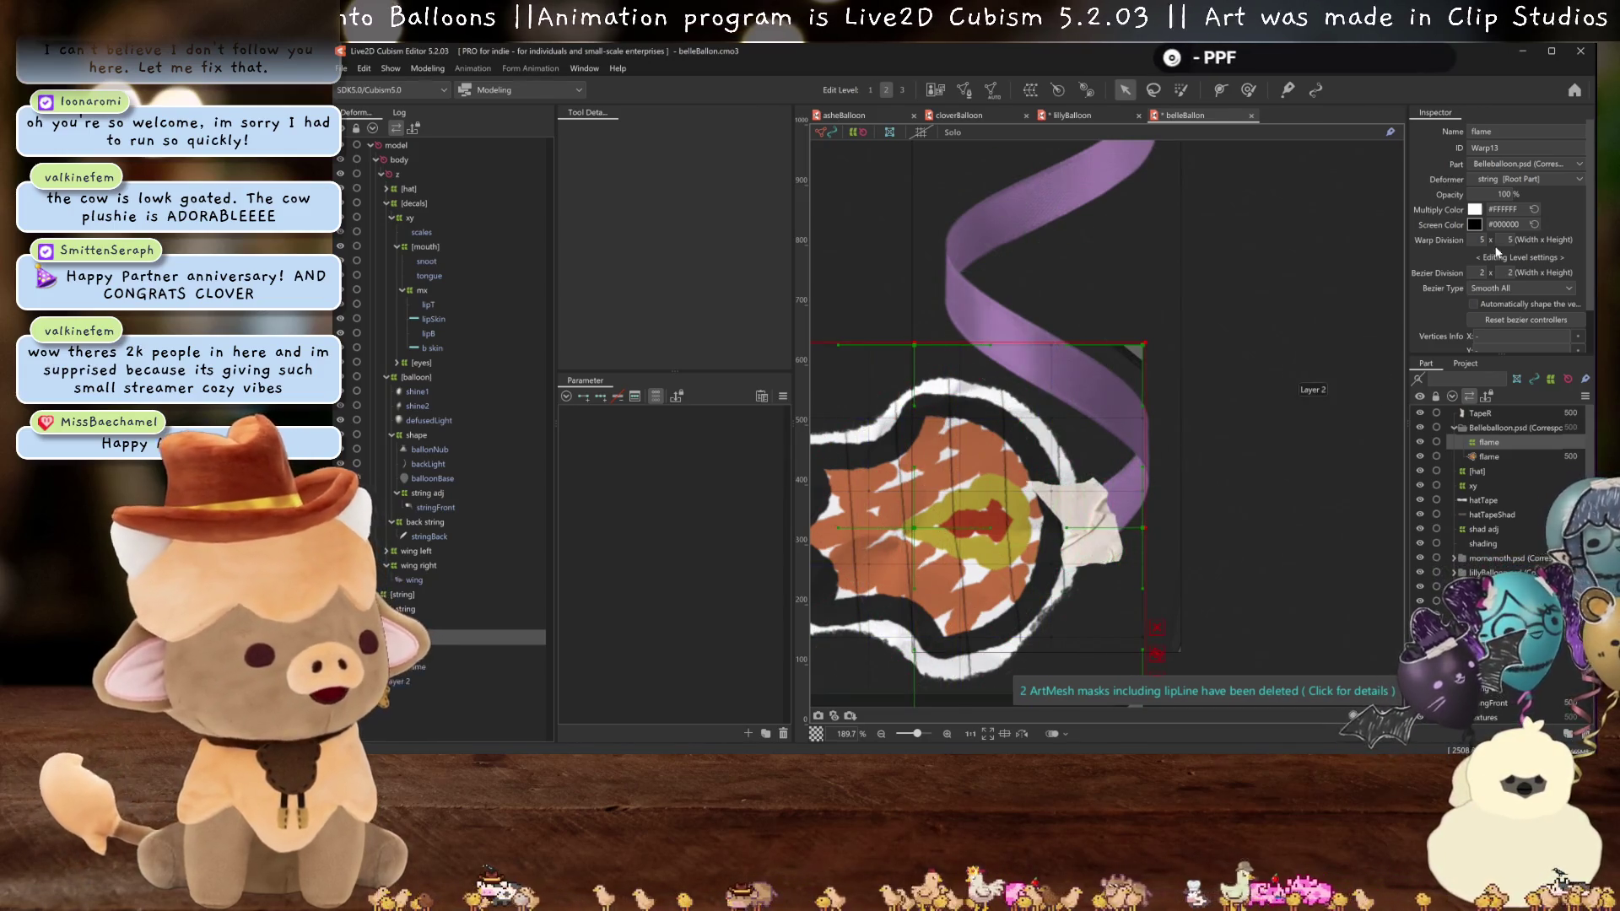
double_click(1479, 240)
text(10)
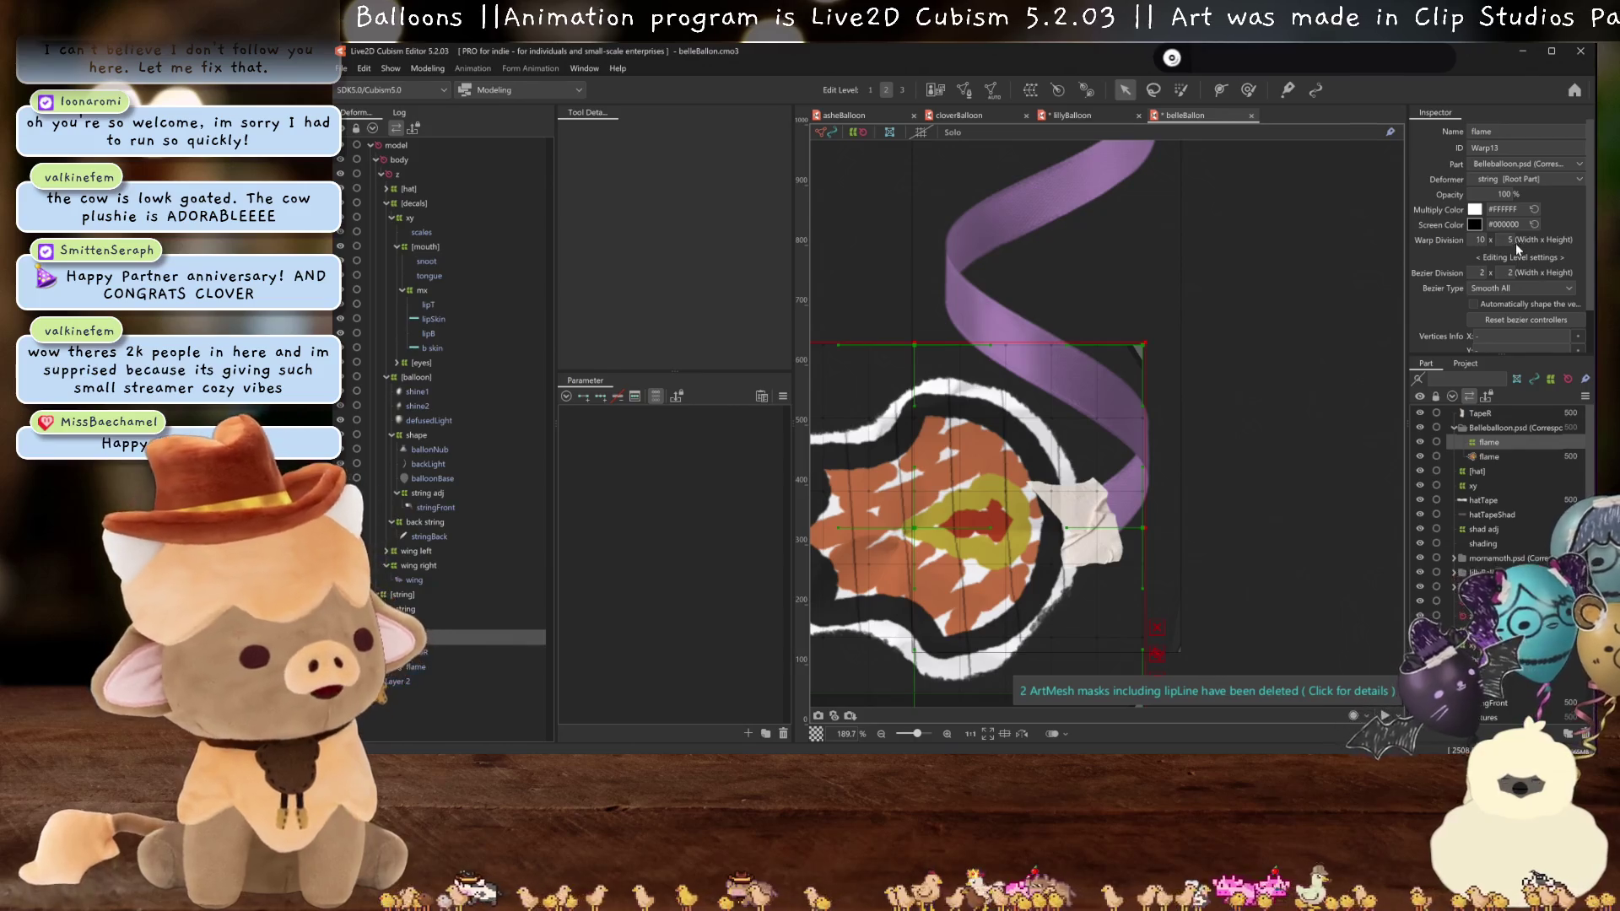
double_click(1511, 240)
text(10)
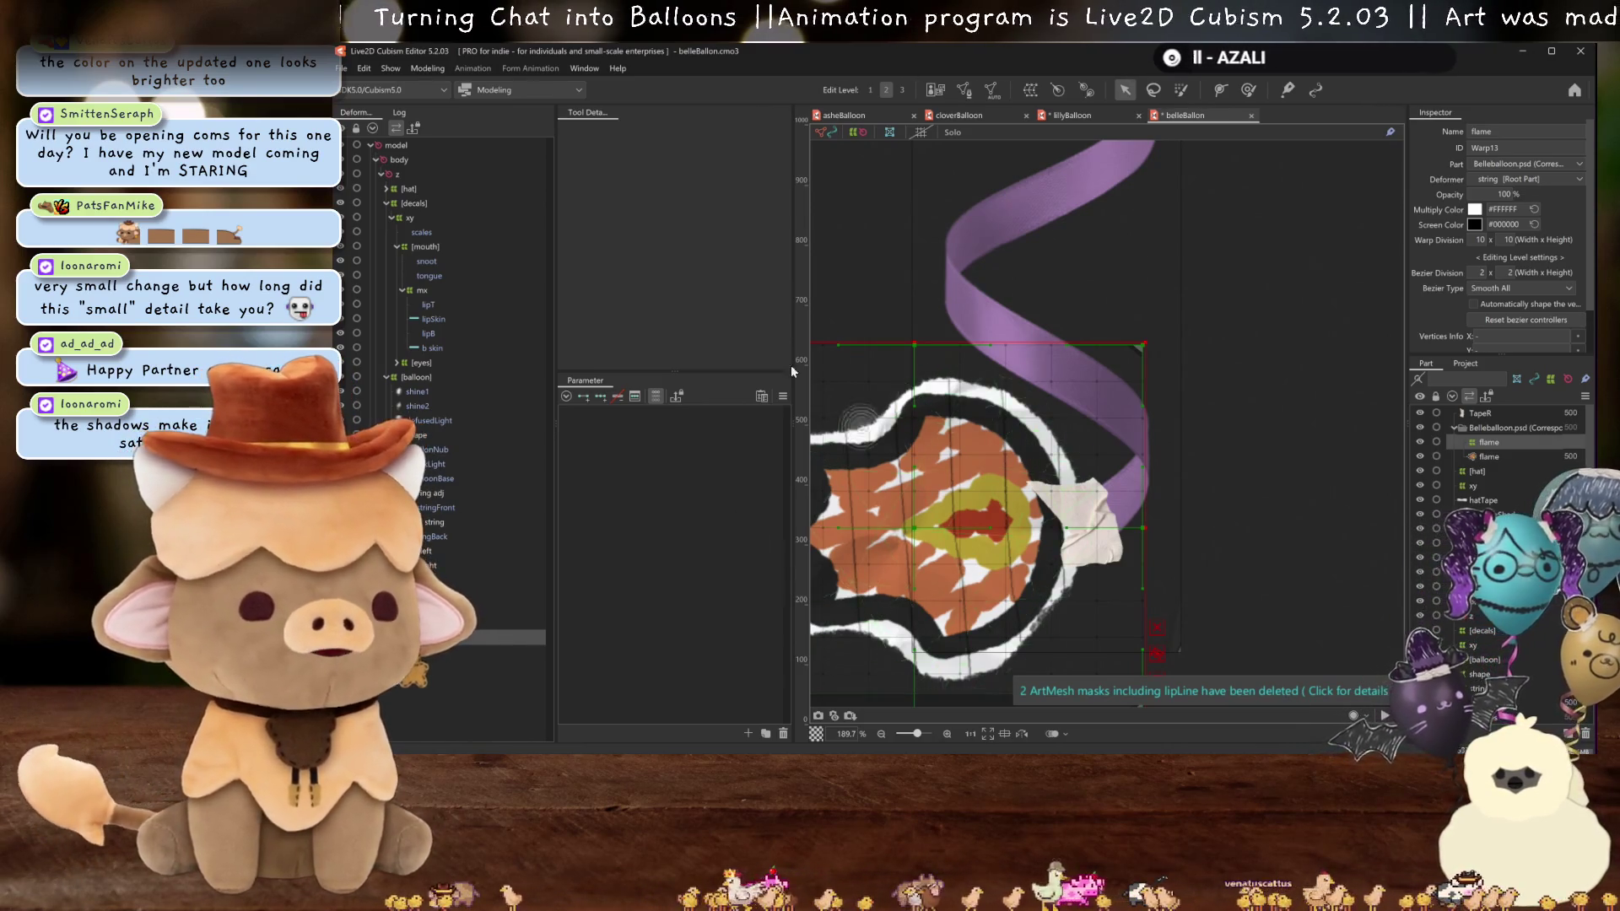
scroll(1066, 453, down, 5)
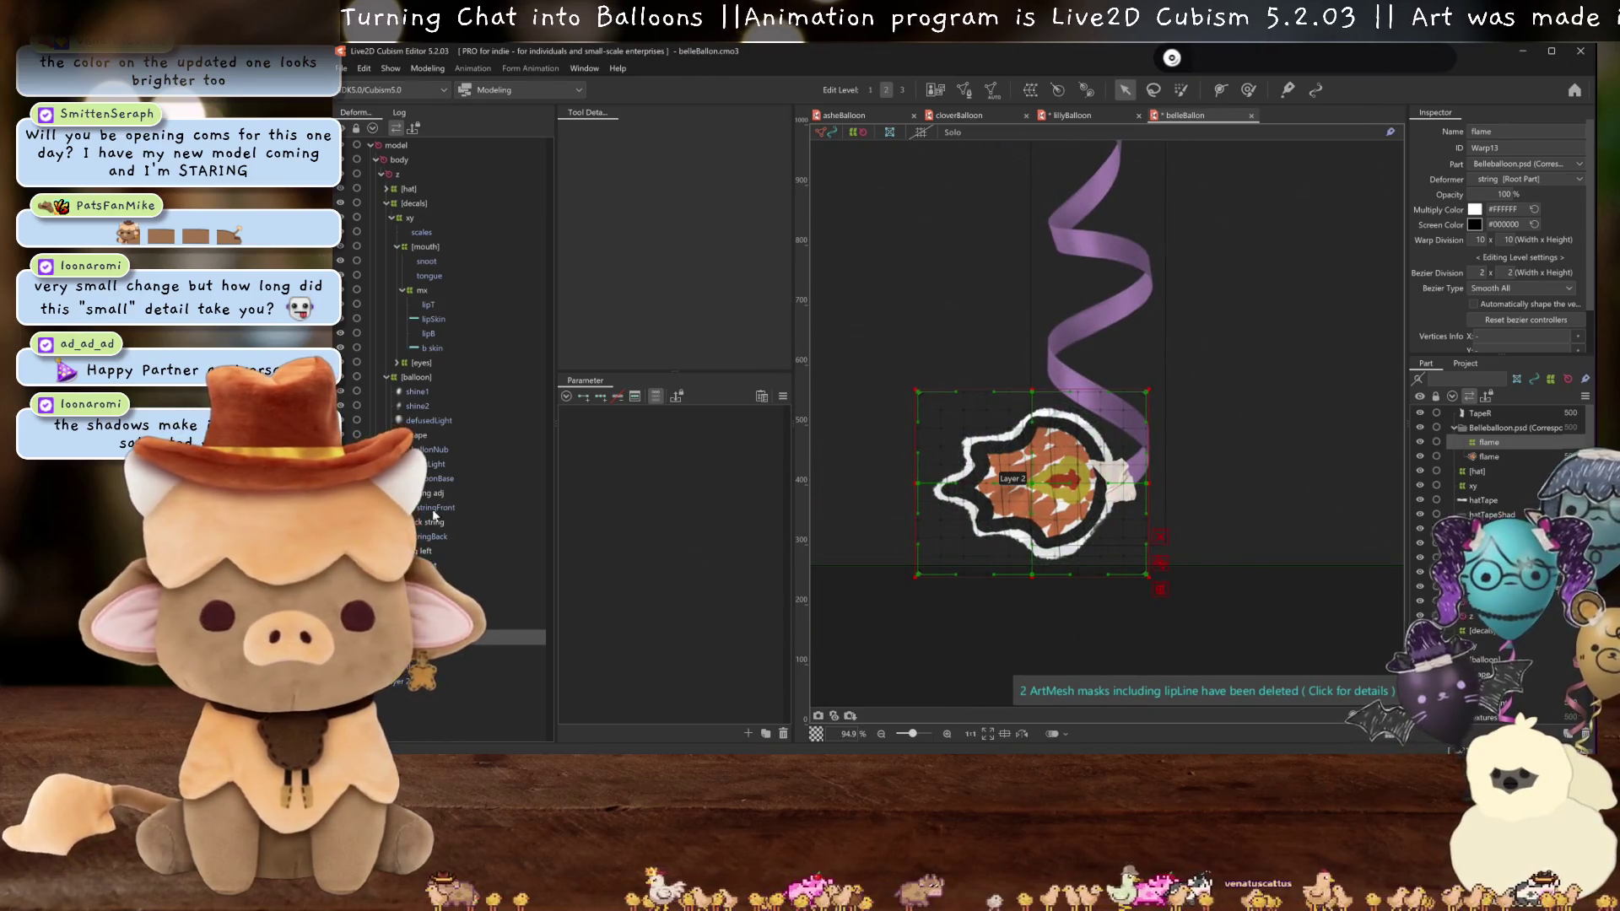
scroll(1063, 485, up, 5)
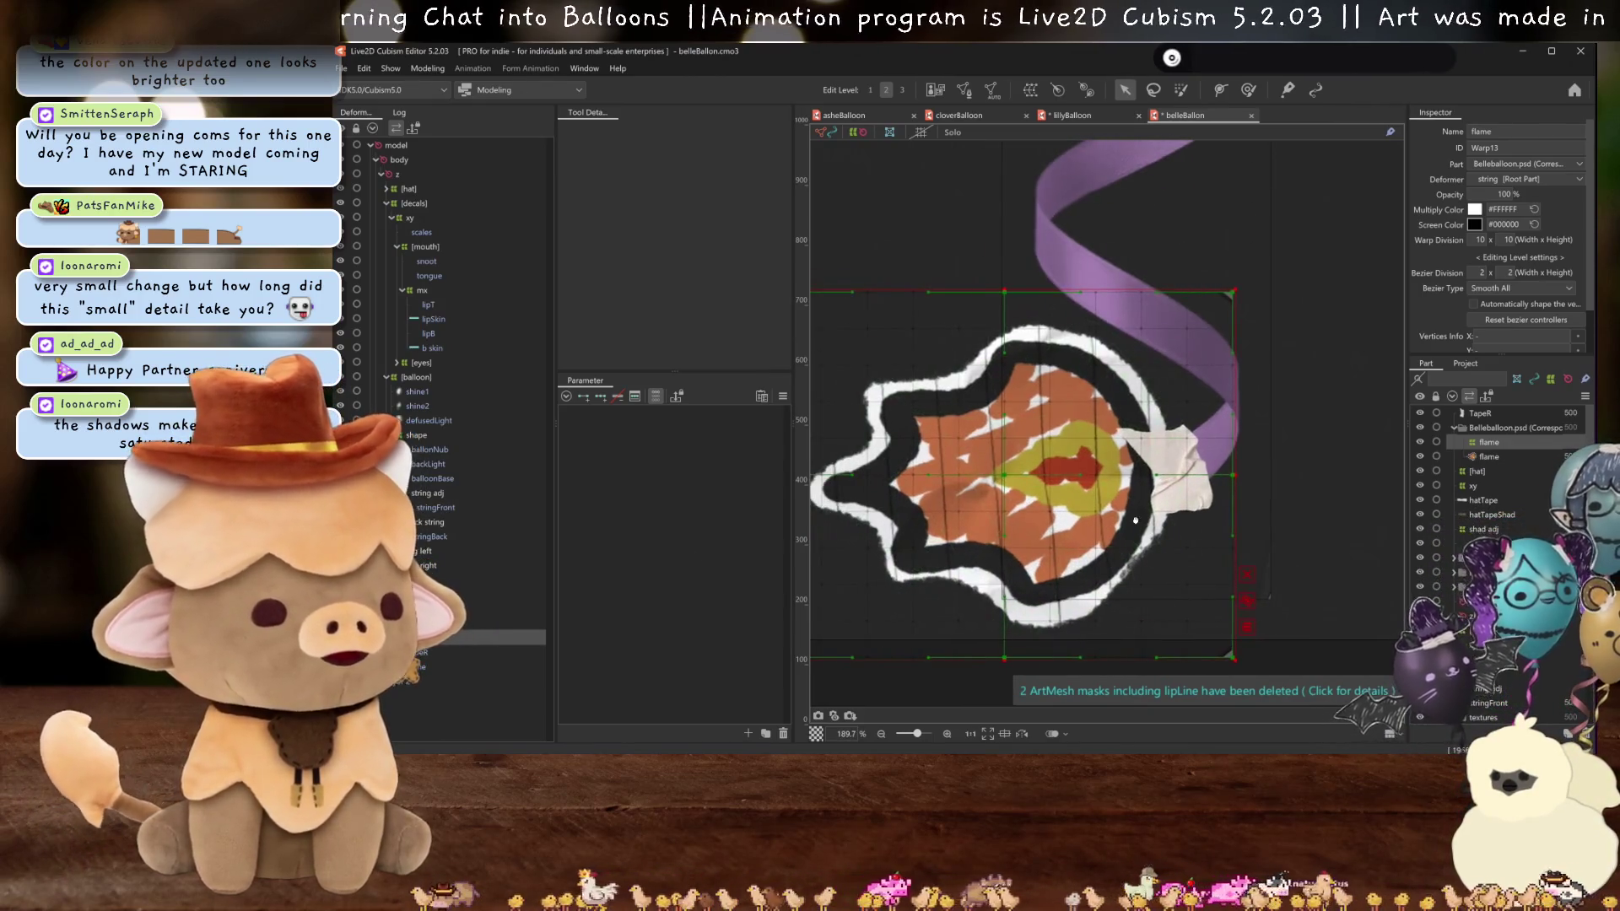
click(1173, 464)
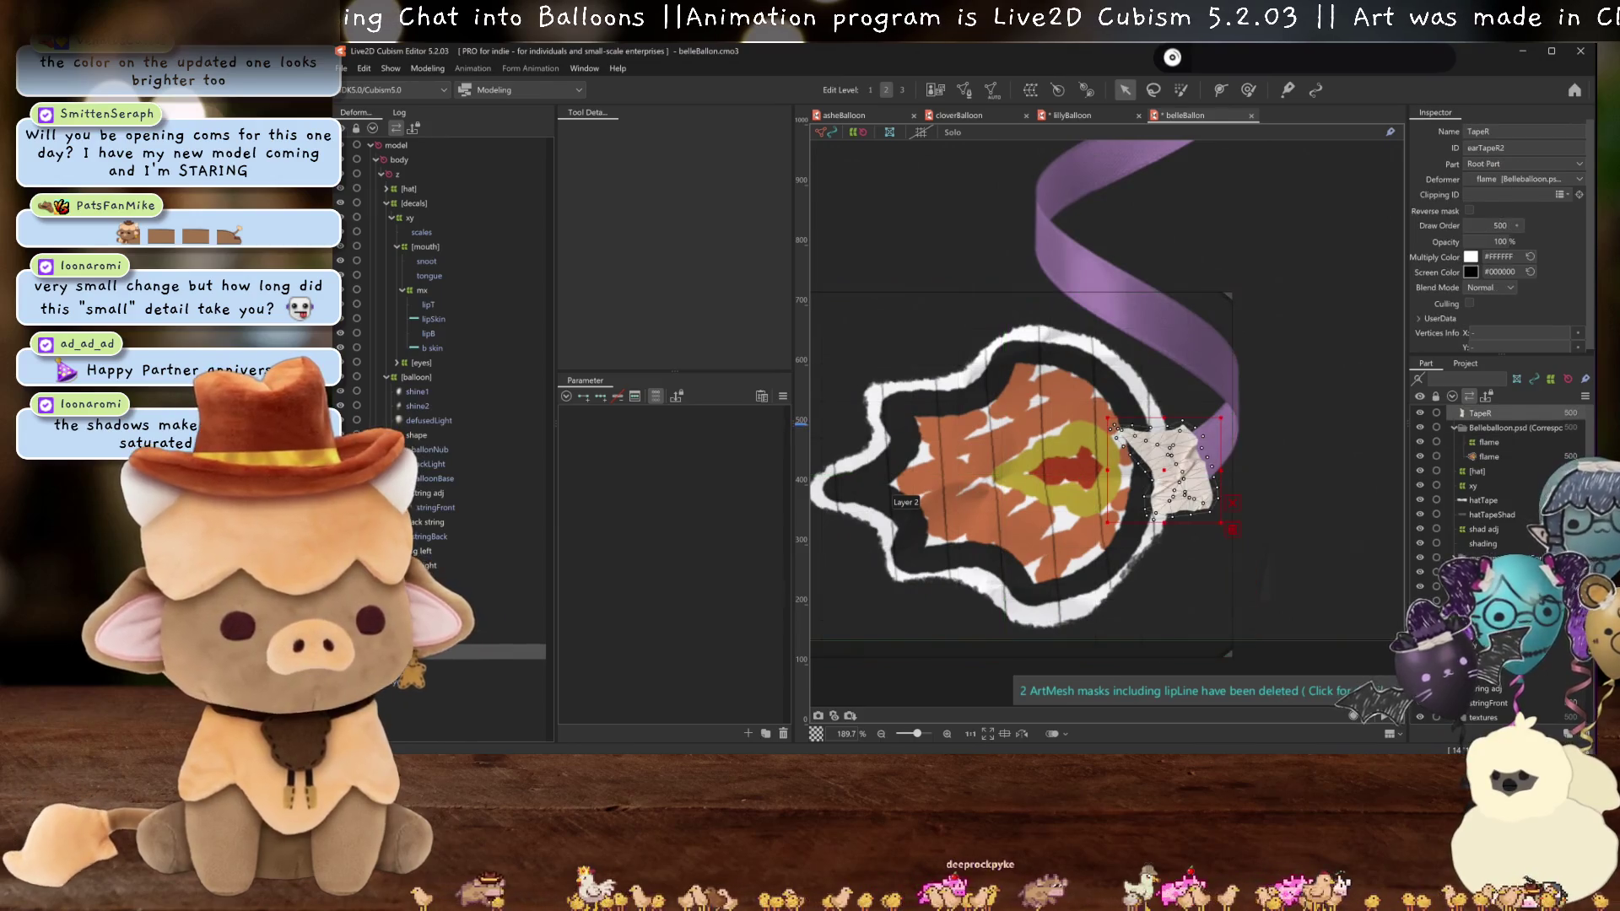
click(422, 639)
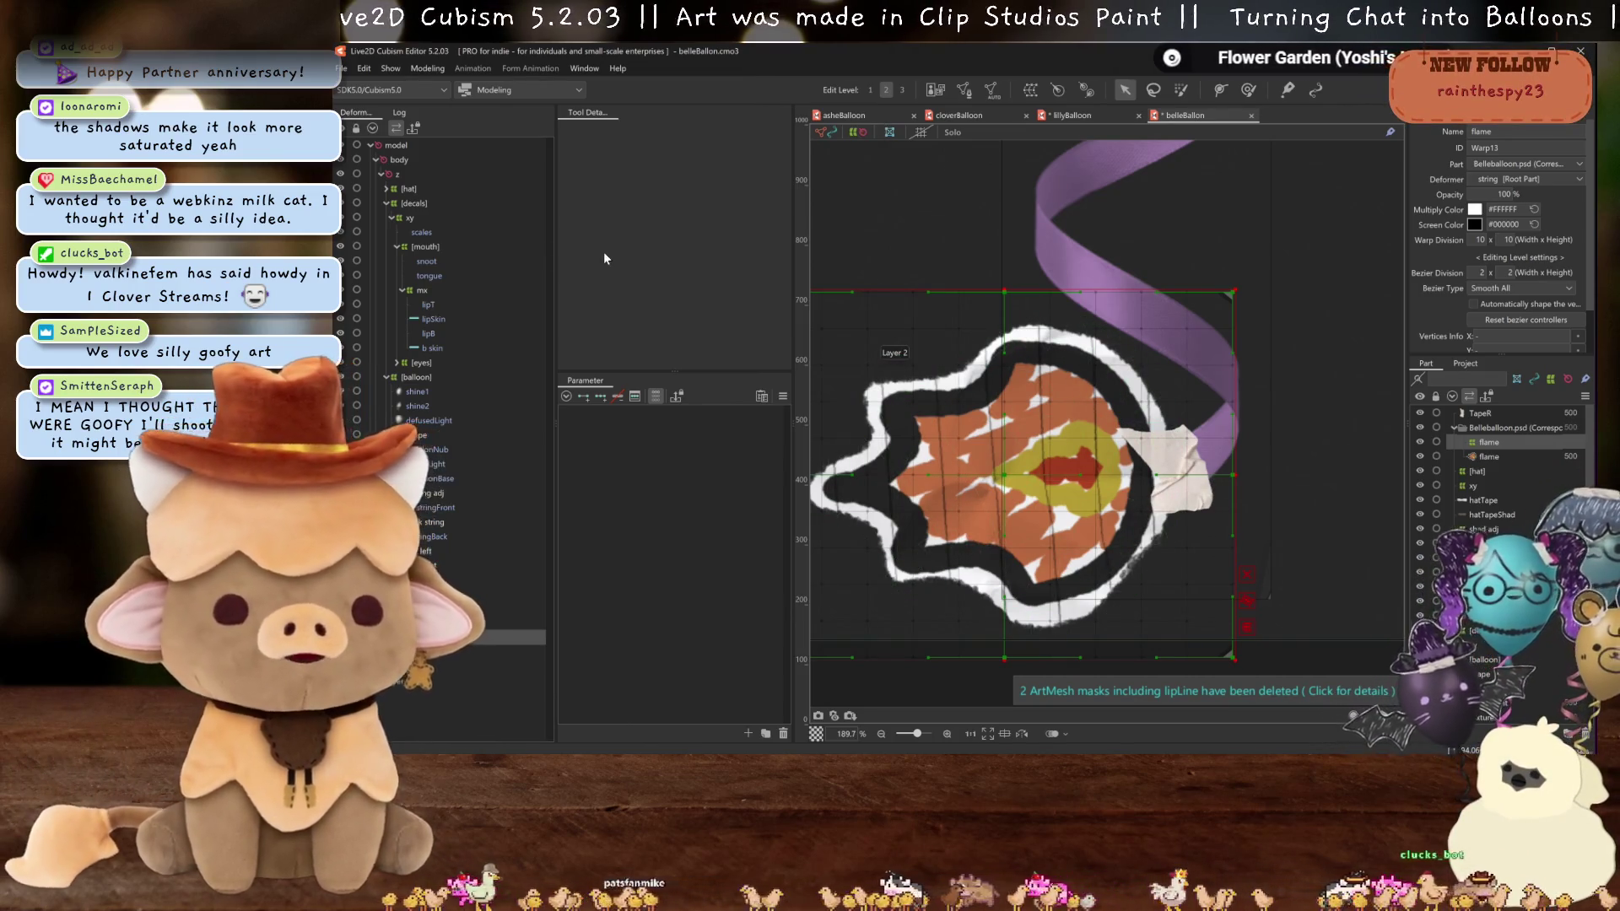
scroll(933, 474, up, 2)
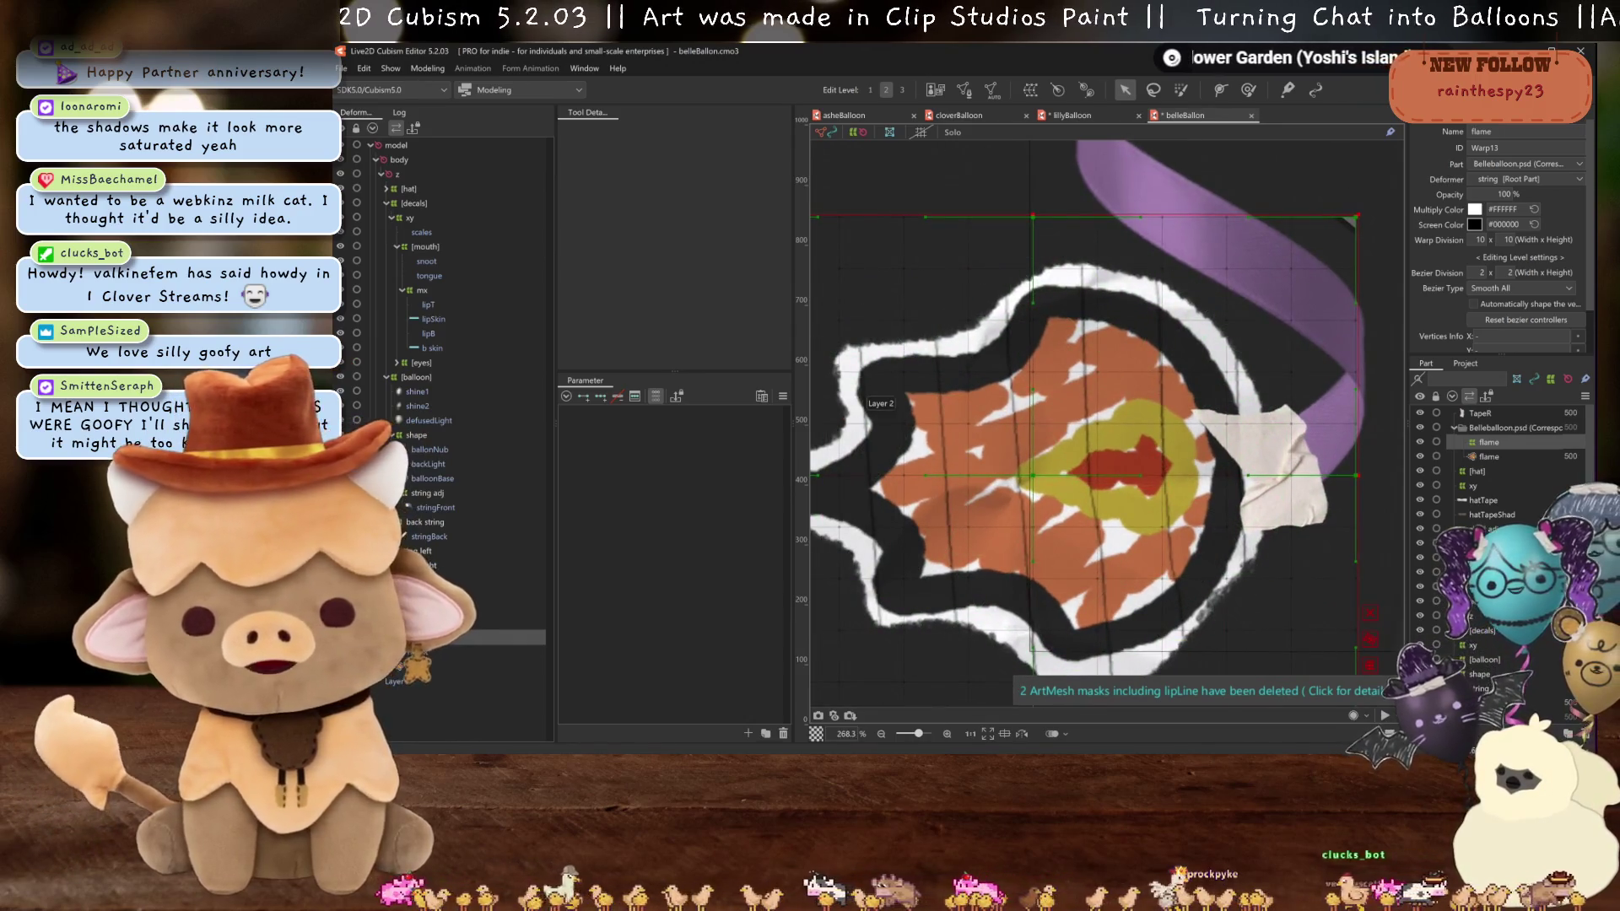
click(1016, 486)
scroll(1016, 486, down, 2)
scroll(1016, 487, down, 4)
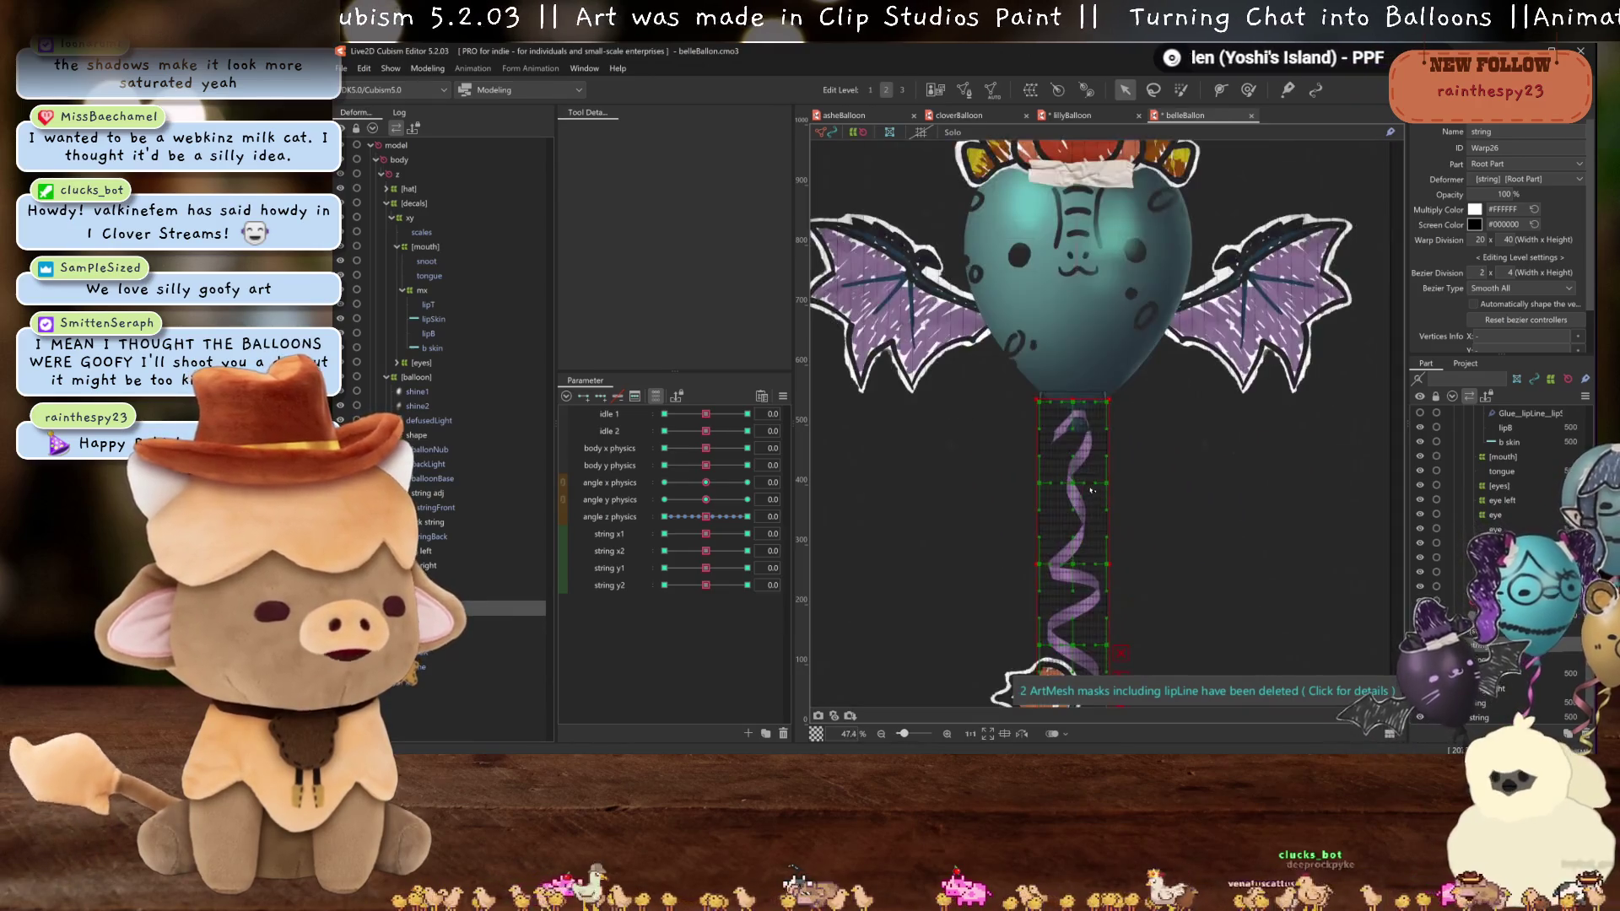
scroll(1091, 489, up, 3)
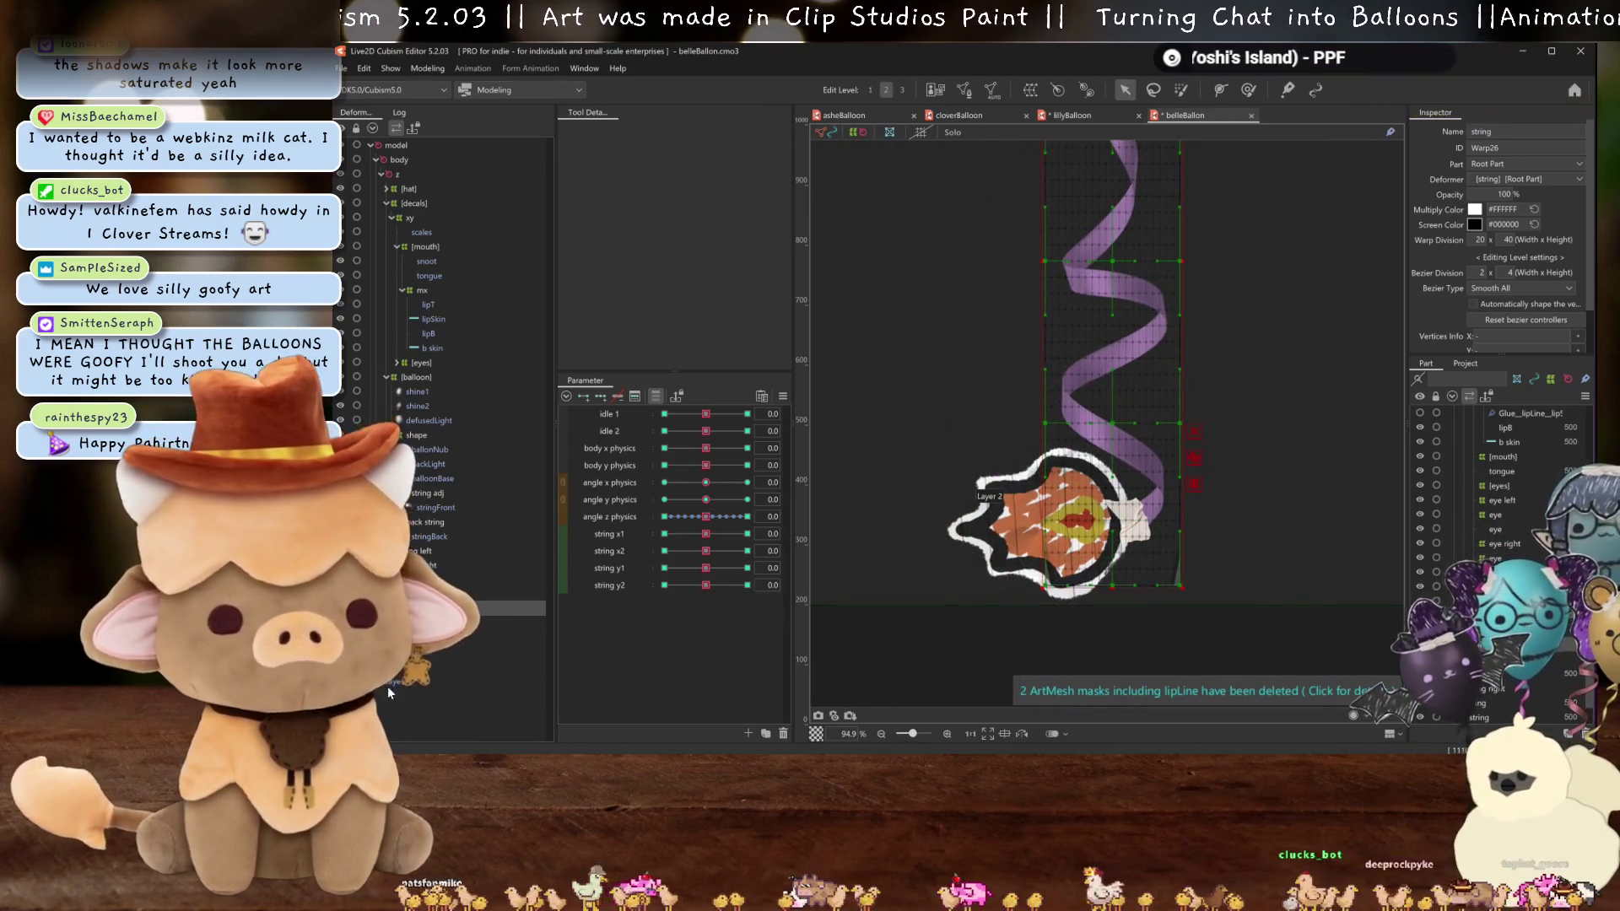
click(1084, 519)
scroll(1112, 448, up, 2)
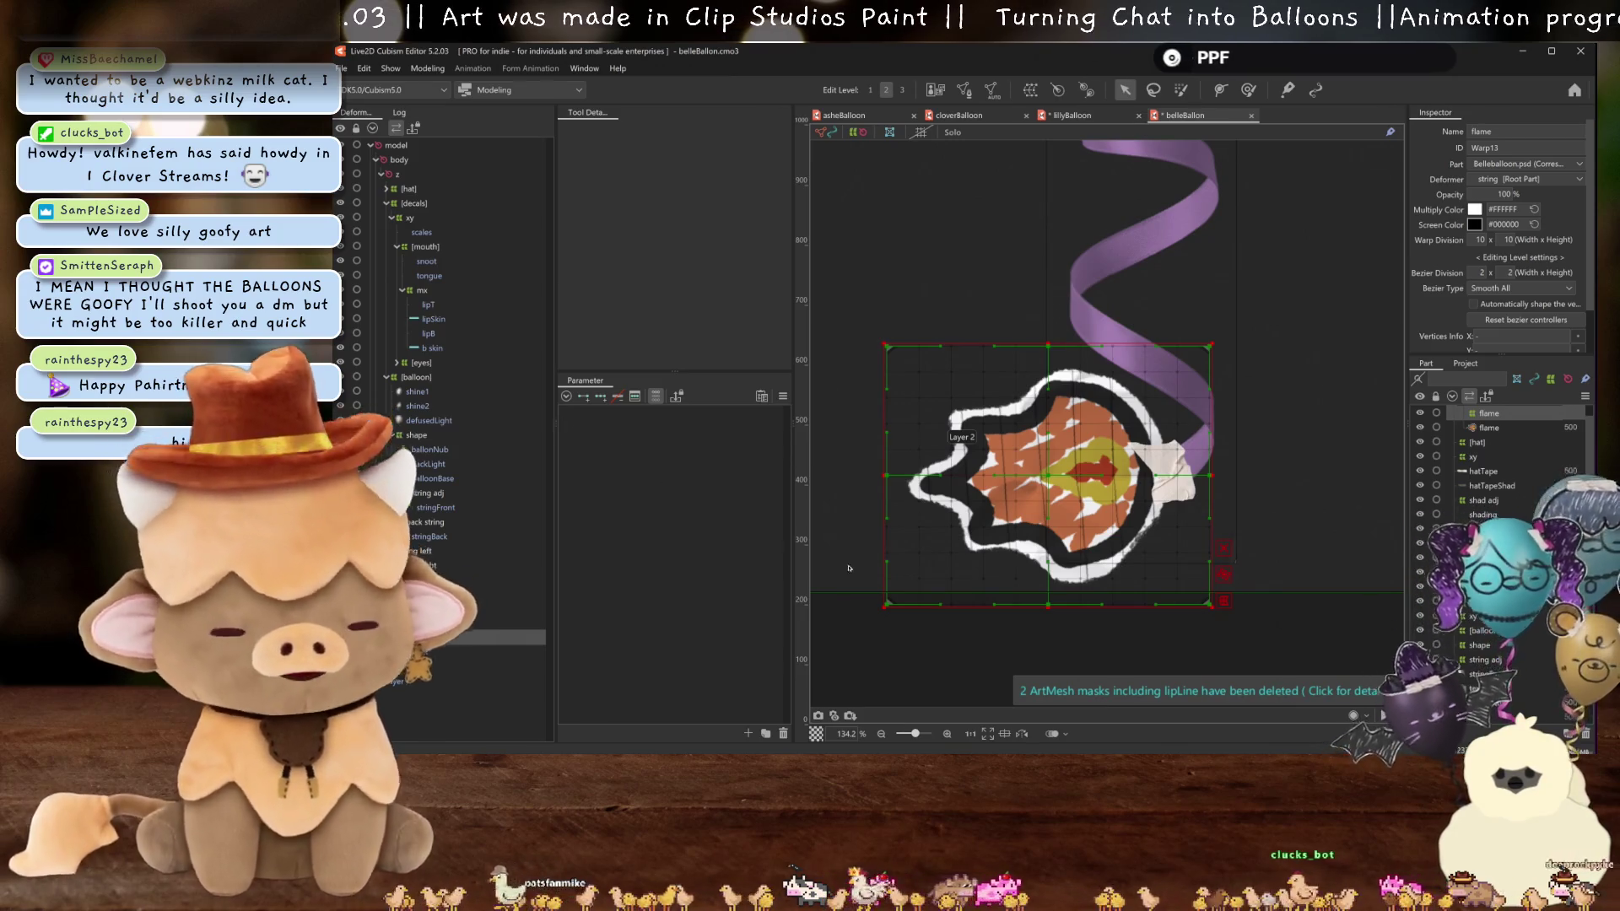
scroll(1102, 501, up, 2)
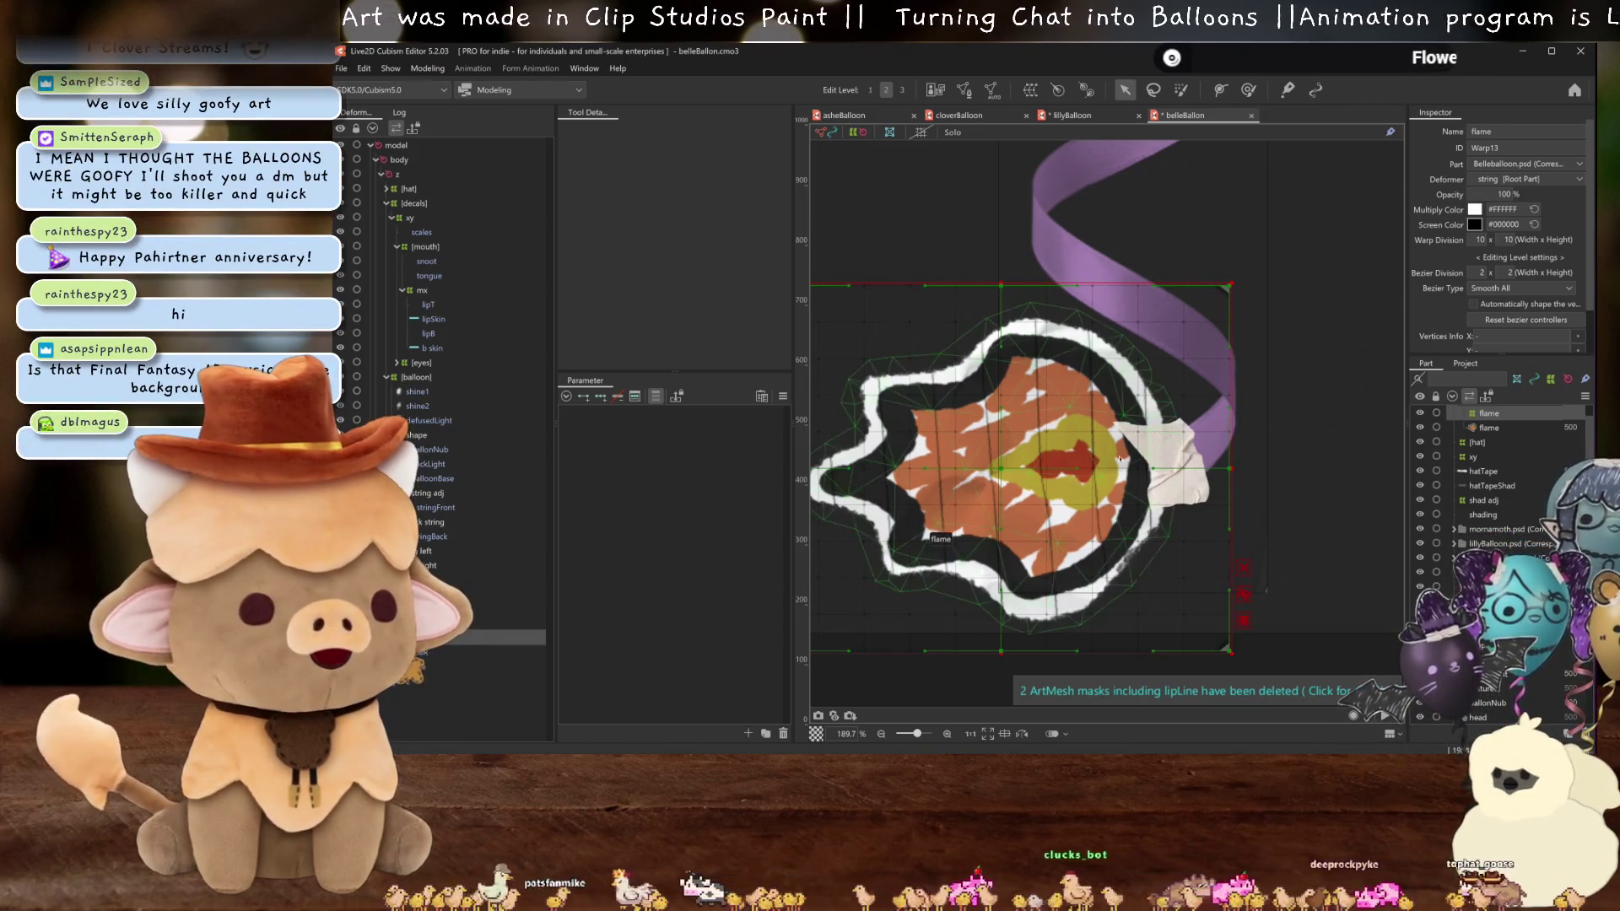
- Create a warp deformer named 'tape' around the TapeR piece
click(1169, 465)
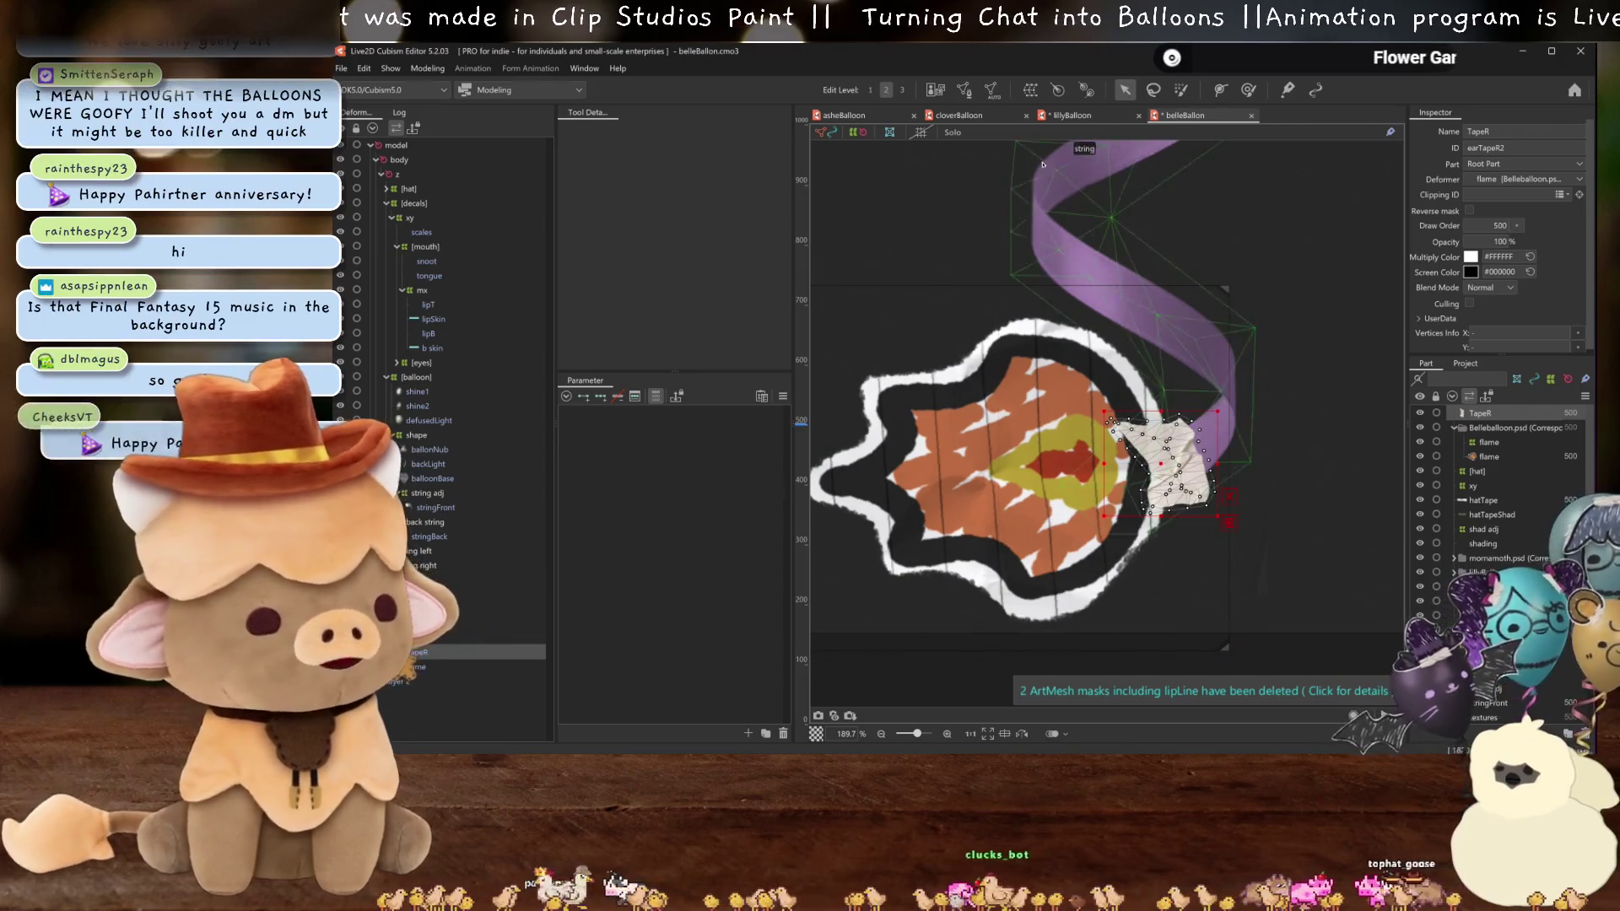
click(427, 68)
click(538, 264)
text(tape)
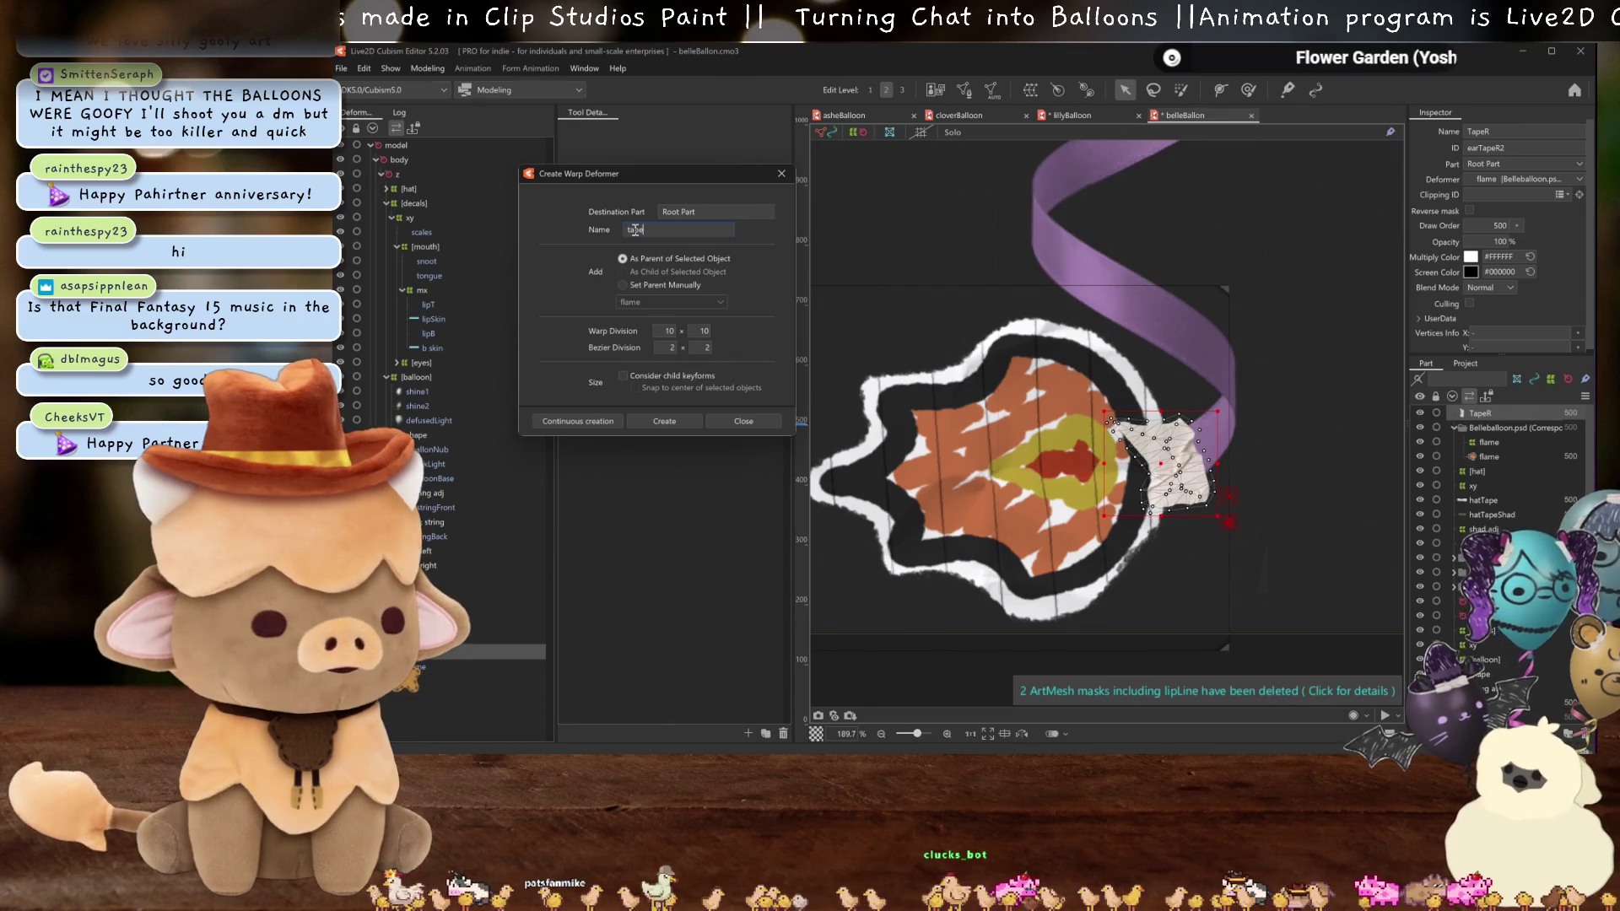
click(680, 422)
scroll(1208, 441, up, 3)
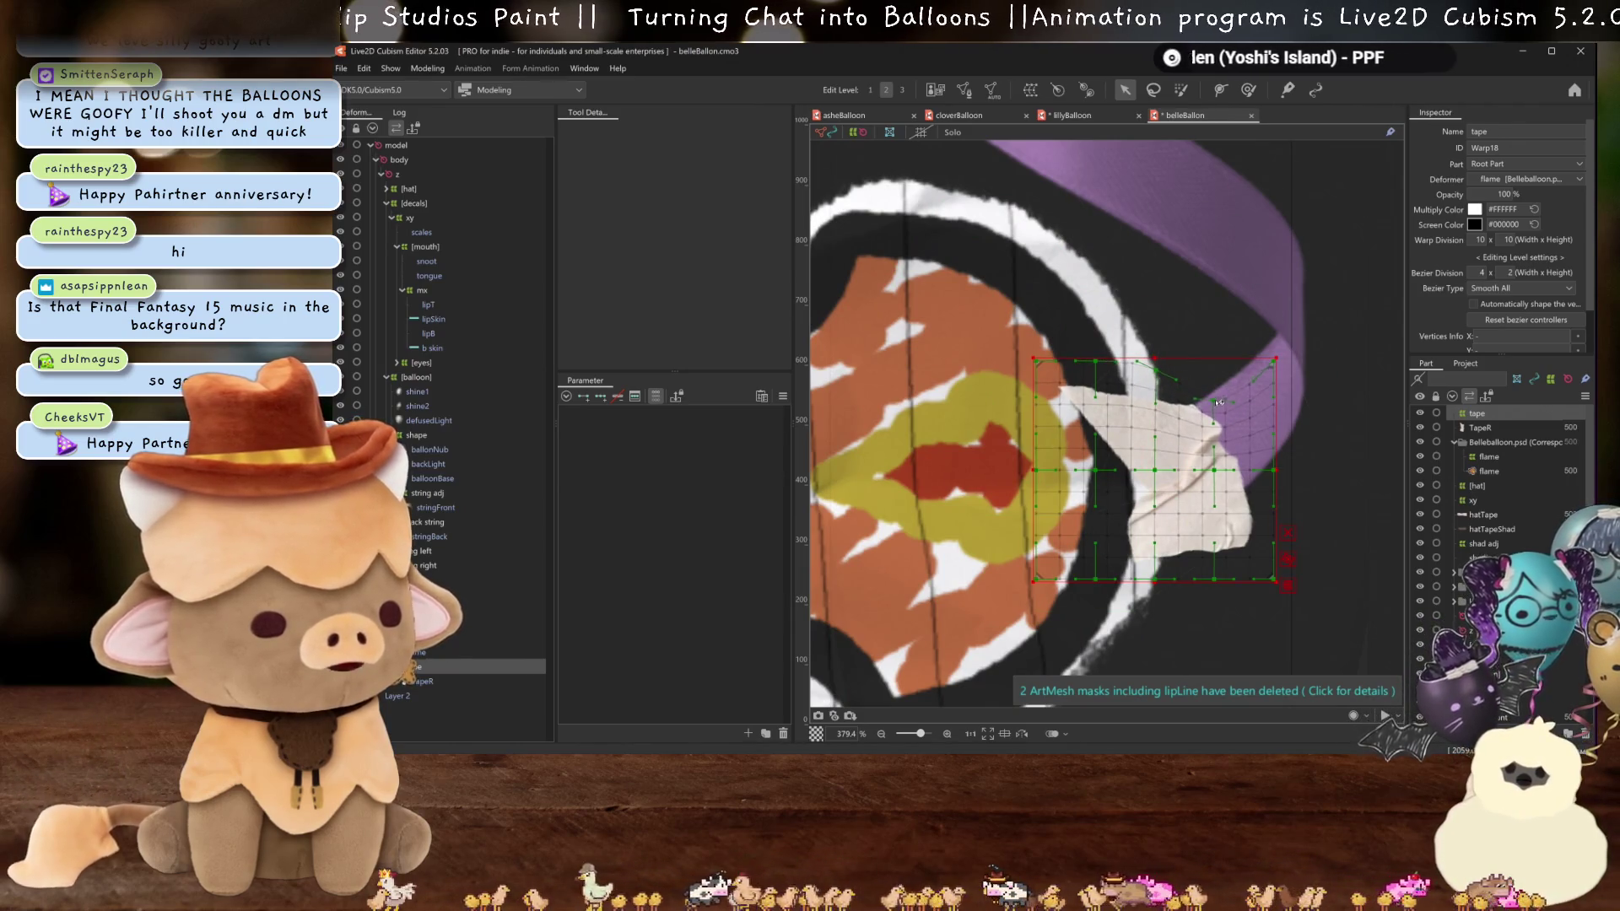
- Drag the tape's warp points and vertices so it curves around the balloon's edge
mouse_move(1244, 588)
mouse_down()
mouse_move(1244, 543)
mouse_move(1212, 536)
mouse_up()
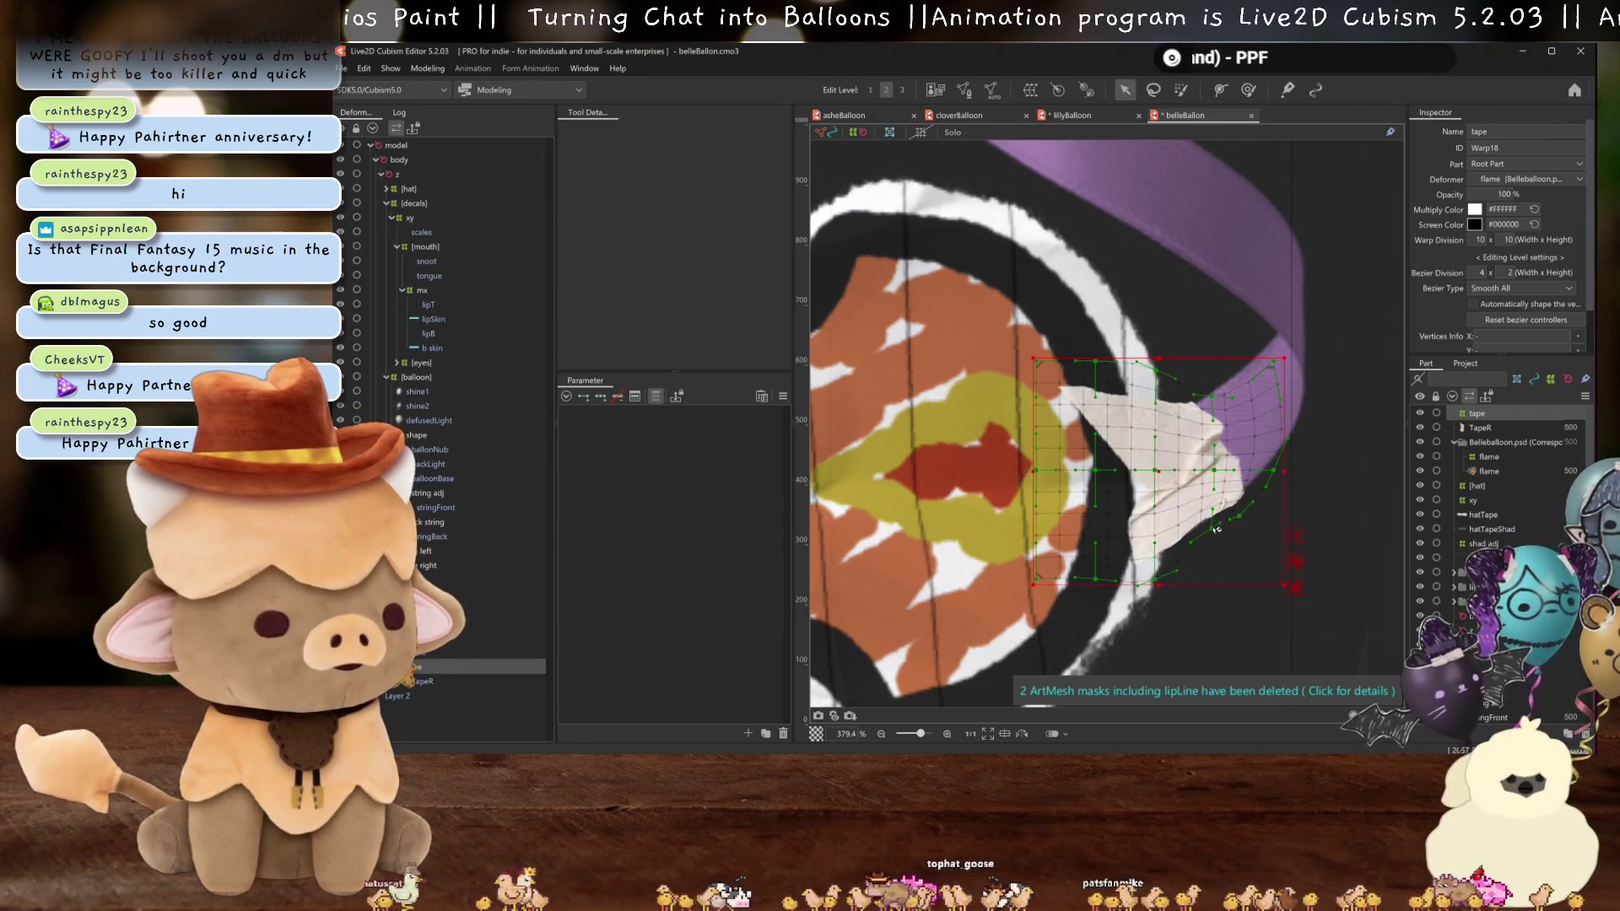
scroll(1225, 525, down, 5)
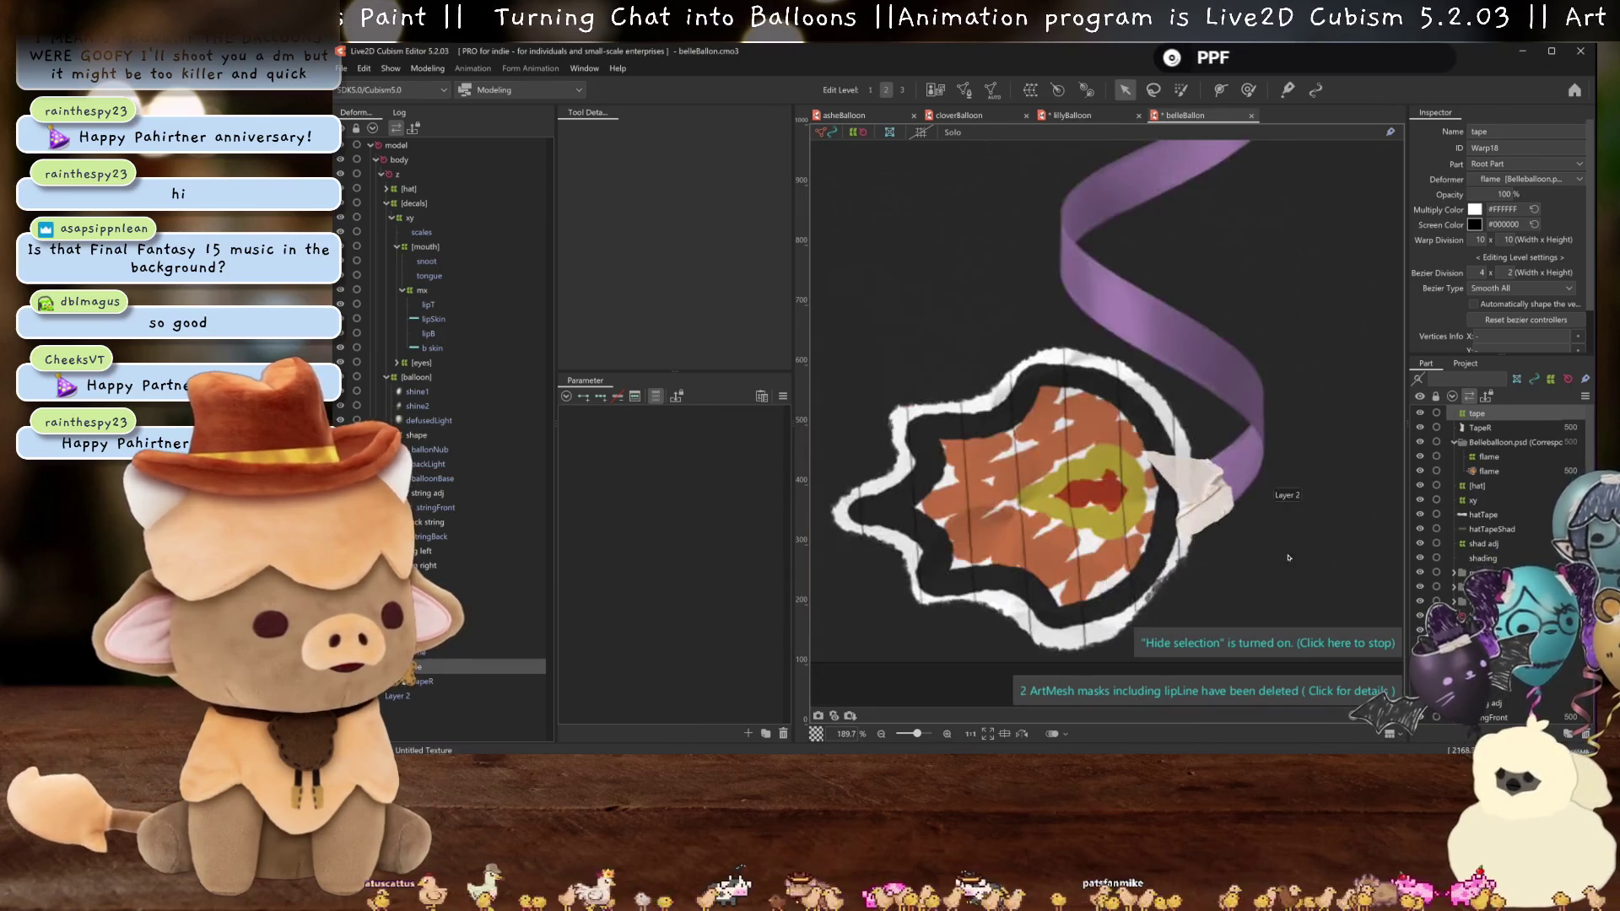
scroll(1073, 505, up, 5)
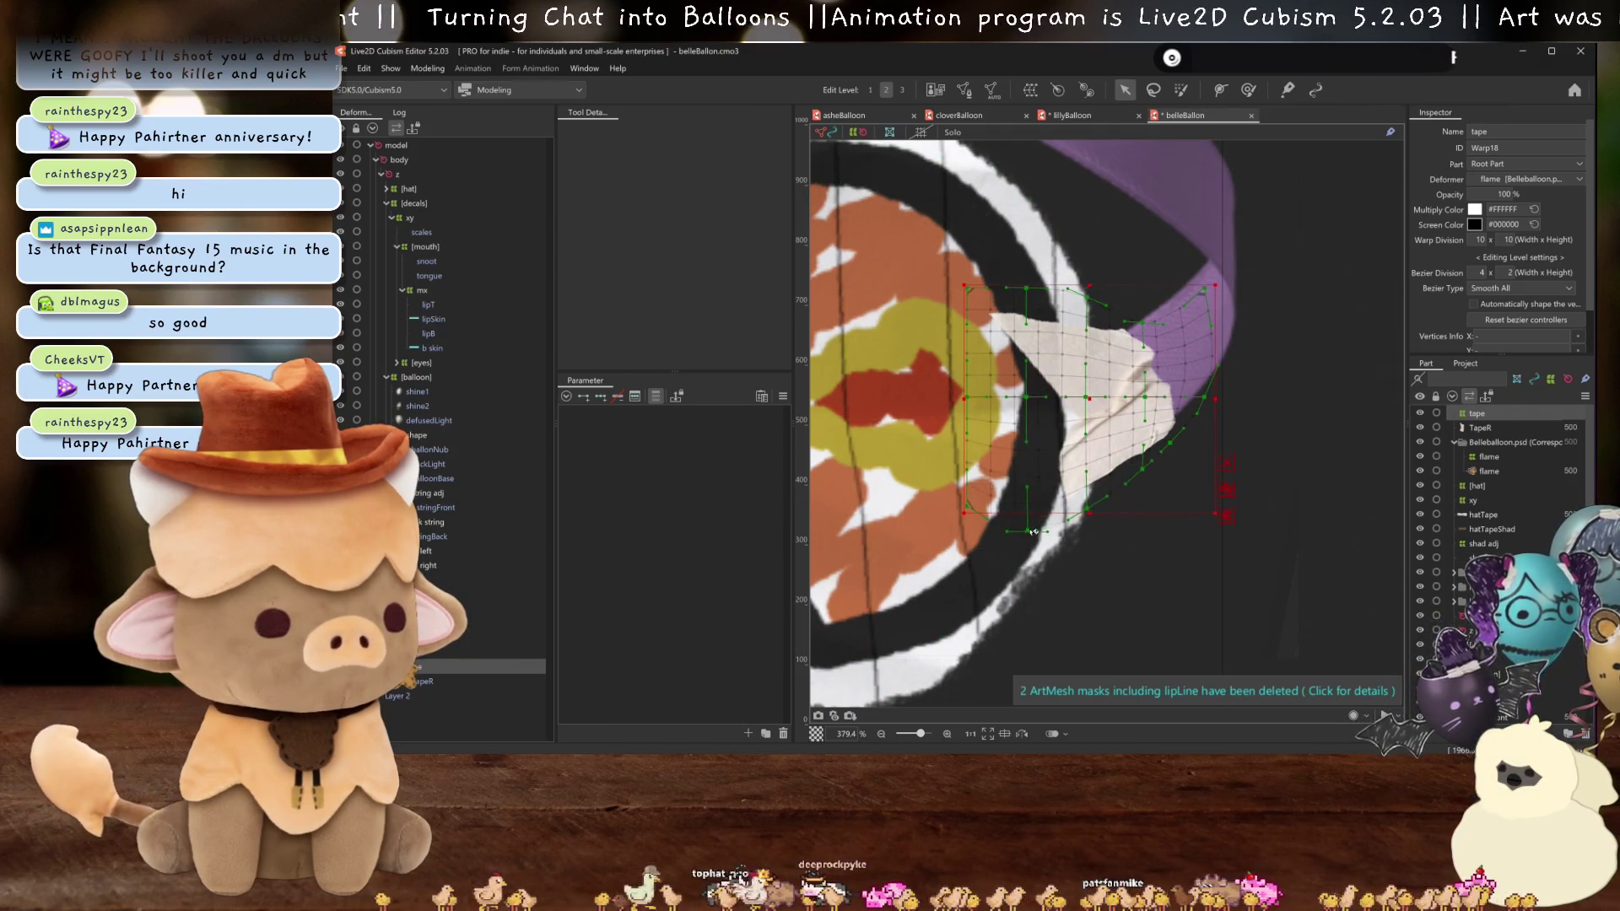
drag(1088, 400, 1082, 399)
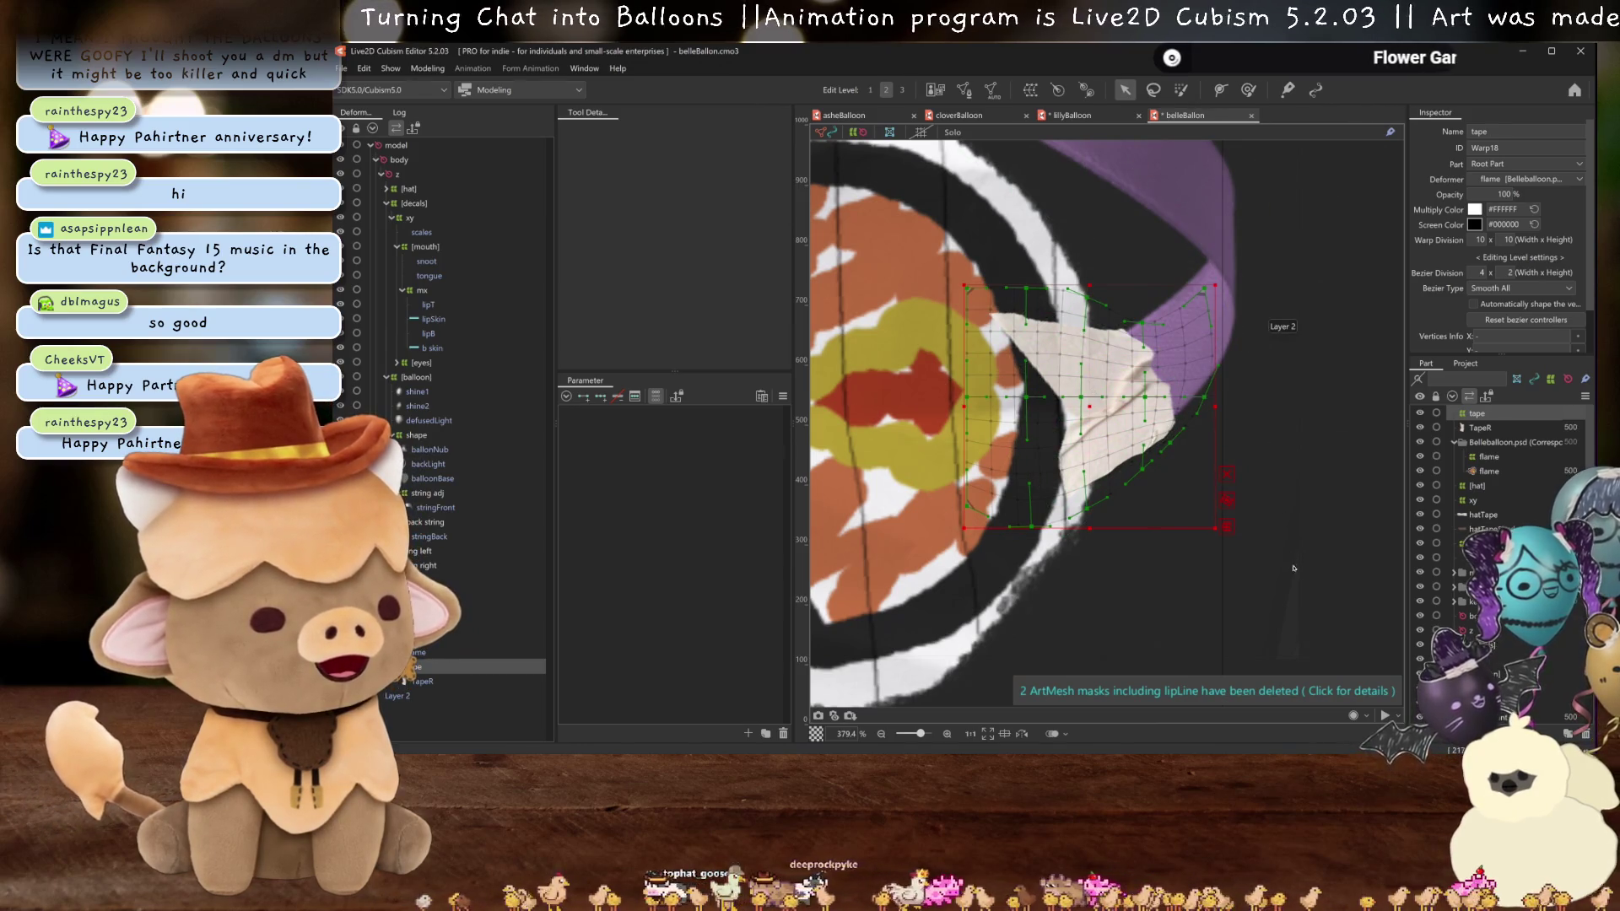
drag(1119, 200, 1120, 200)
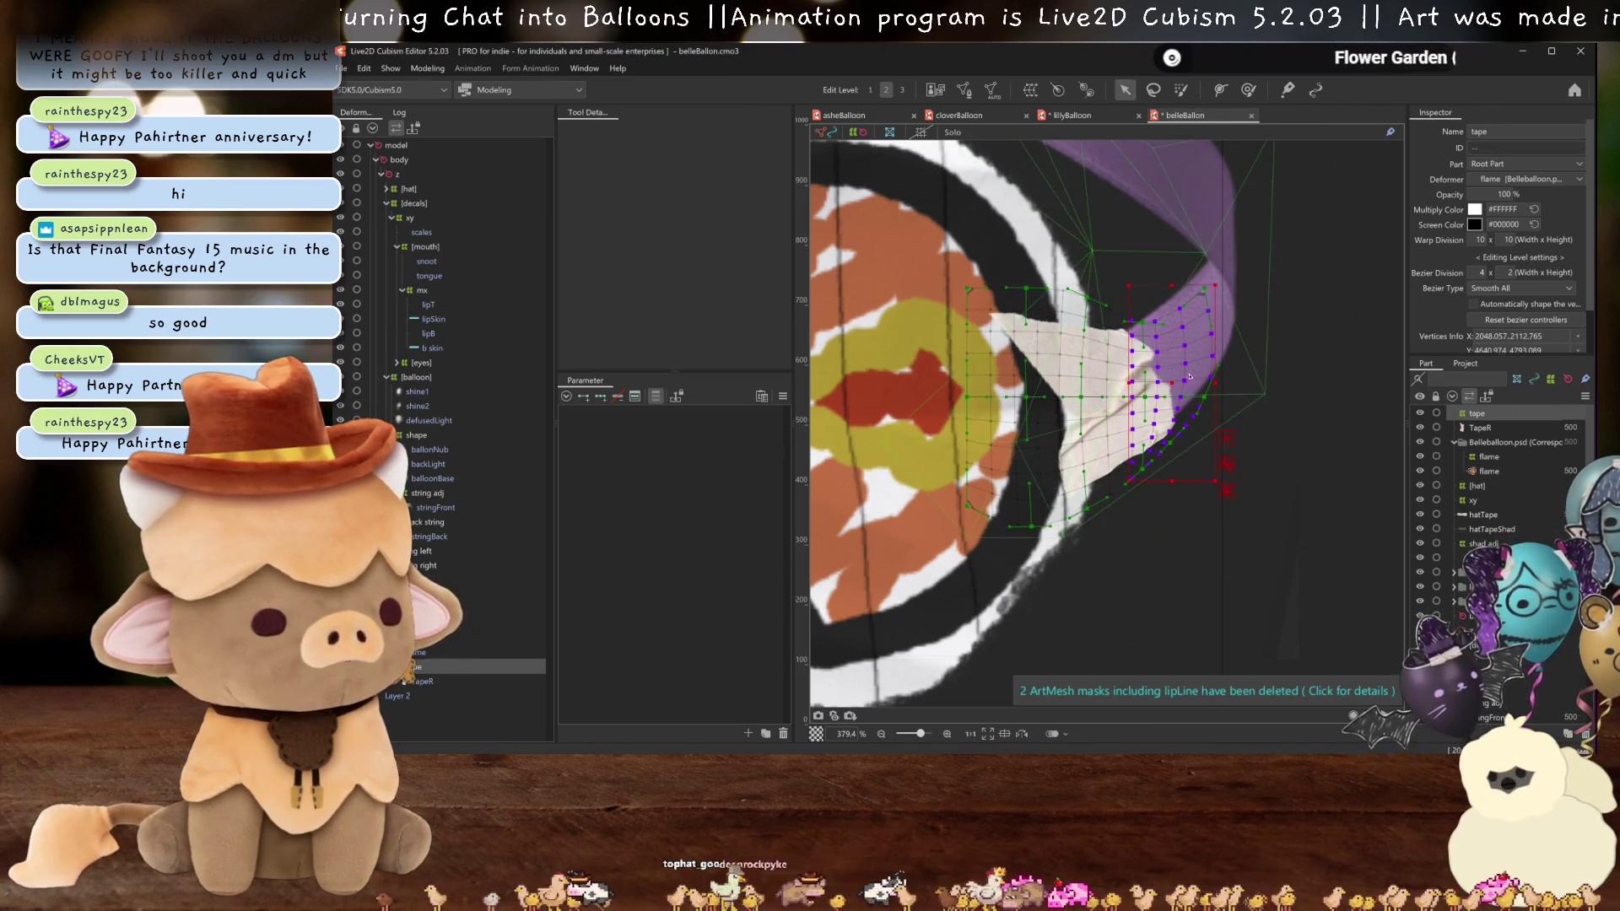
drag(1168, 383, 1158, 389)
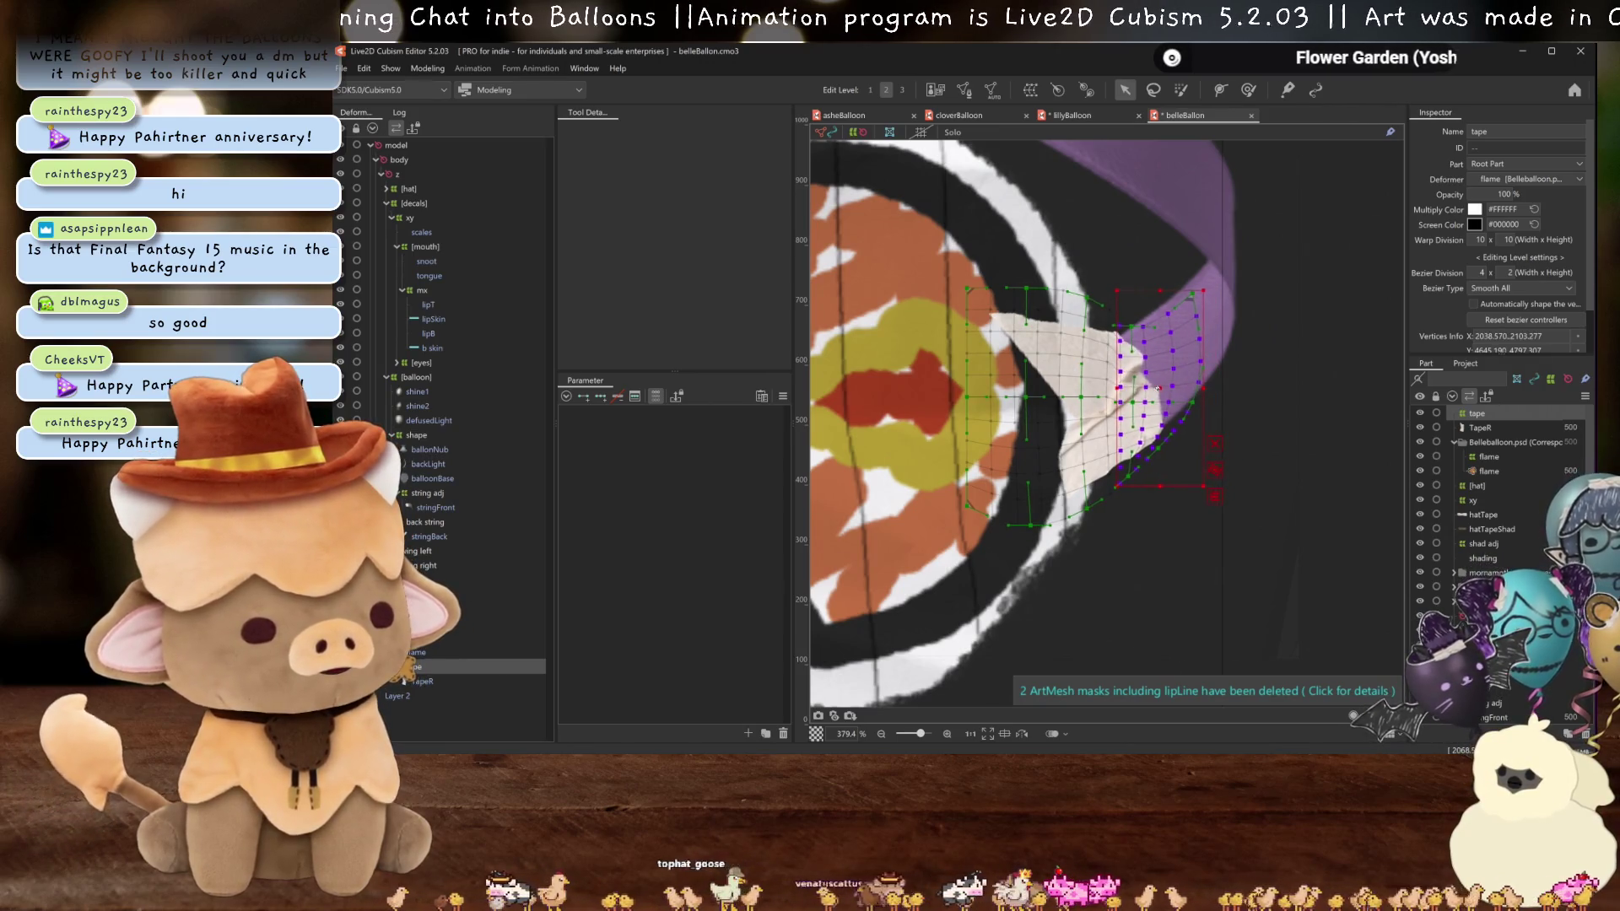
scroll(1153, 396, down, 5)
key(ctrl+h)
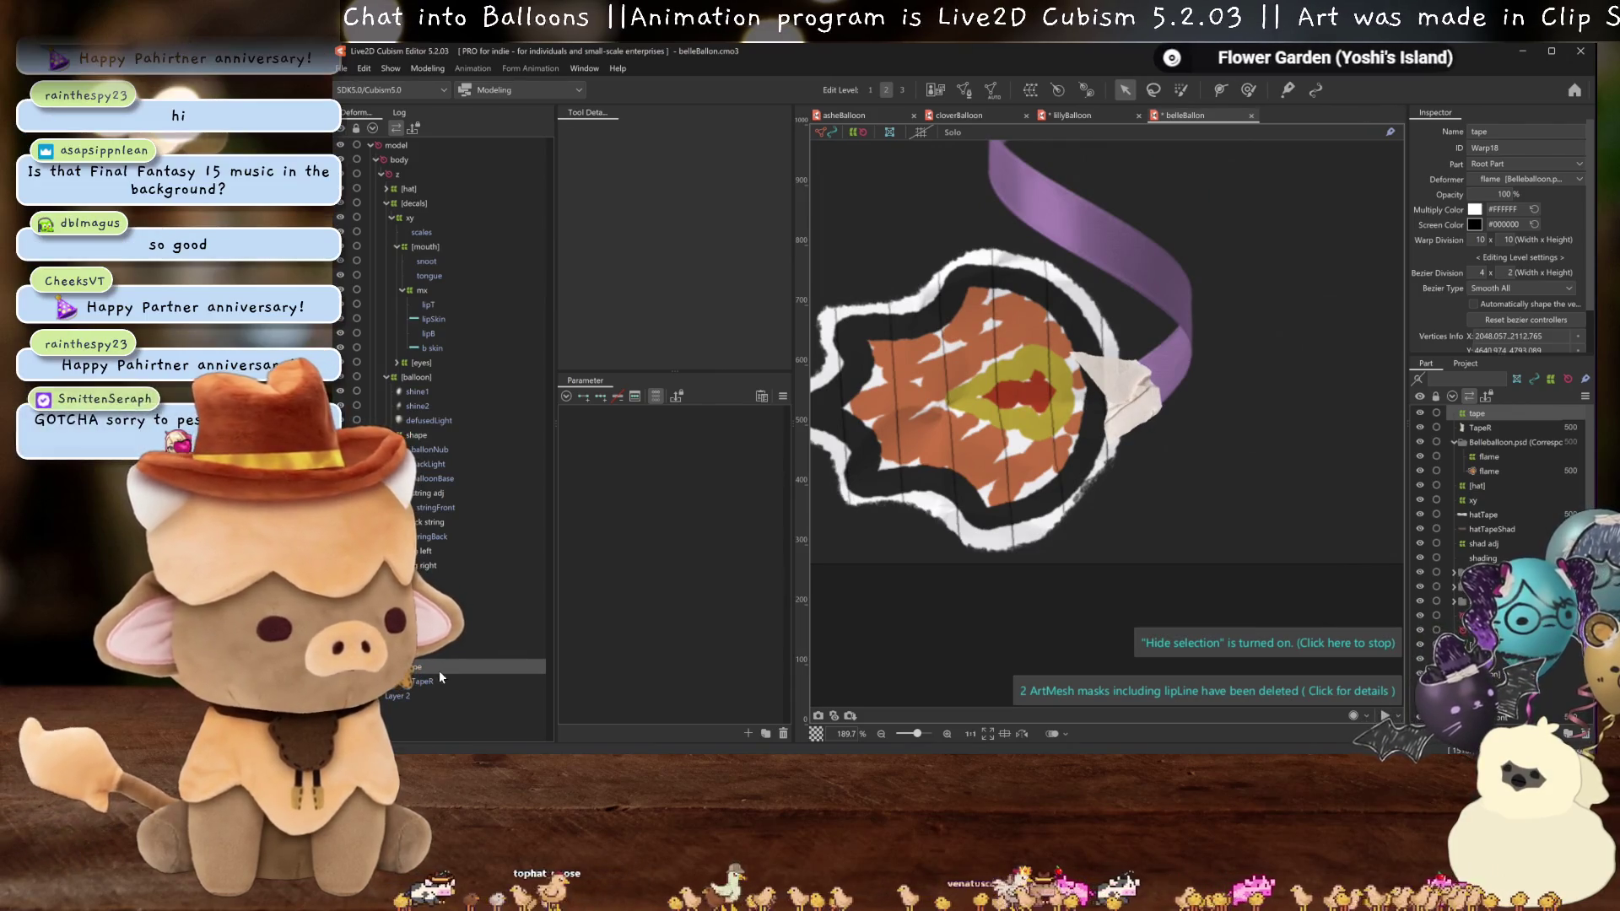
key(ctrl+z)
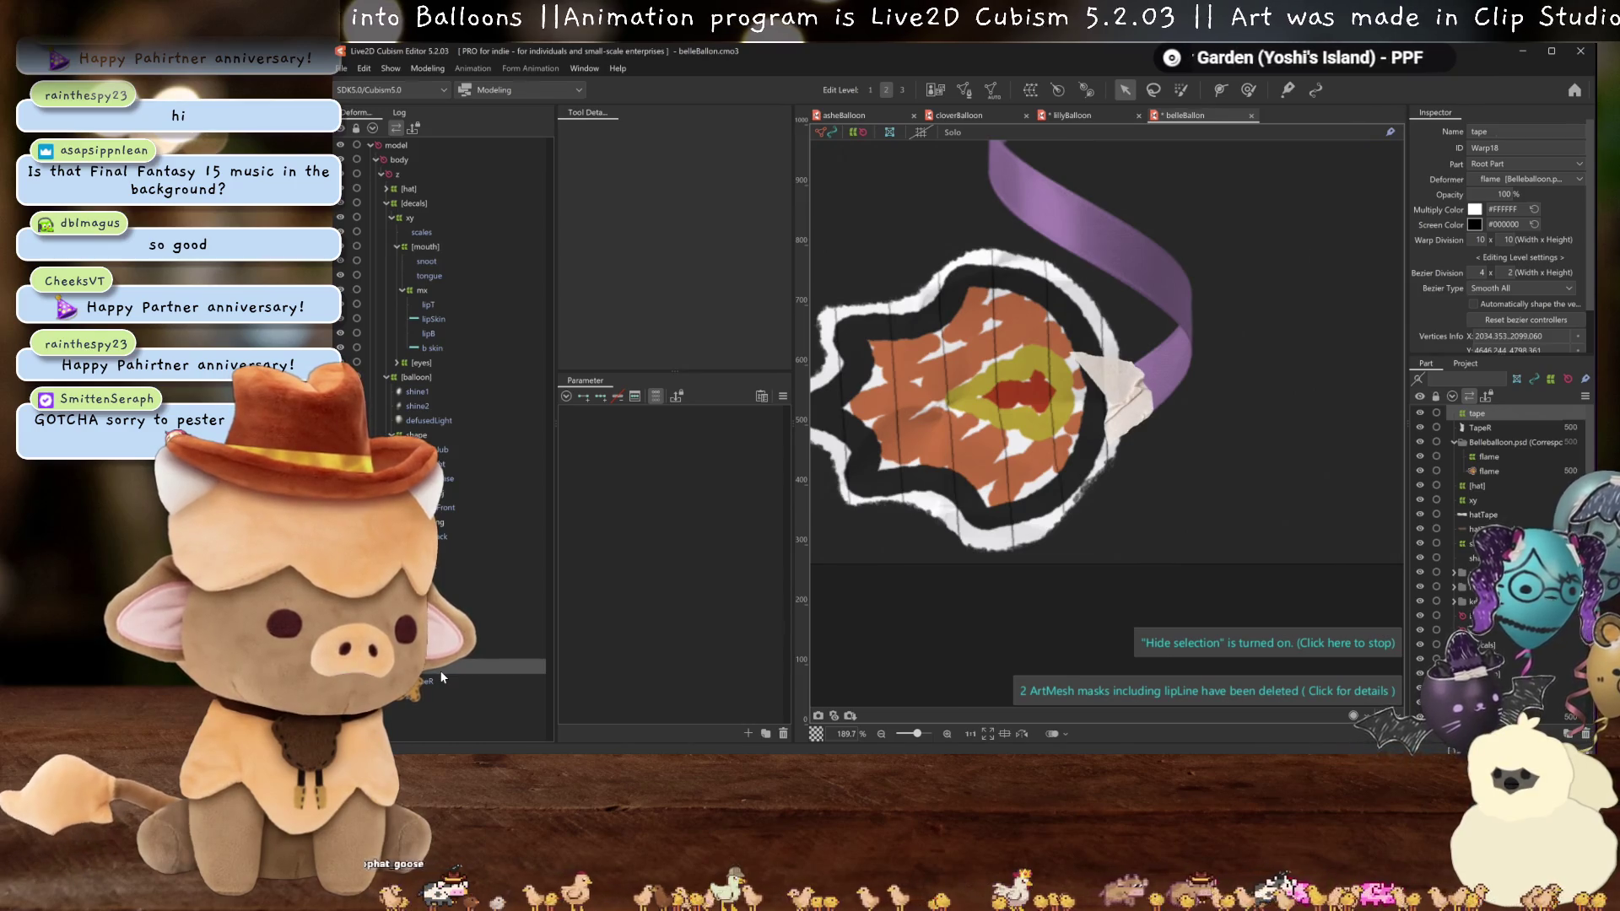
scroll(1166, 481, down, 5)
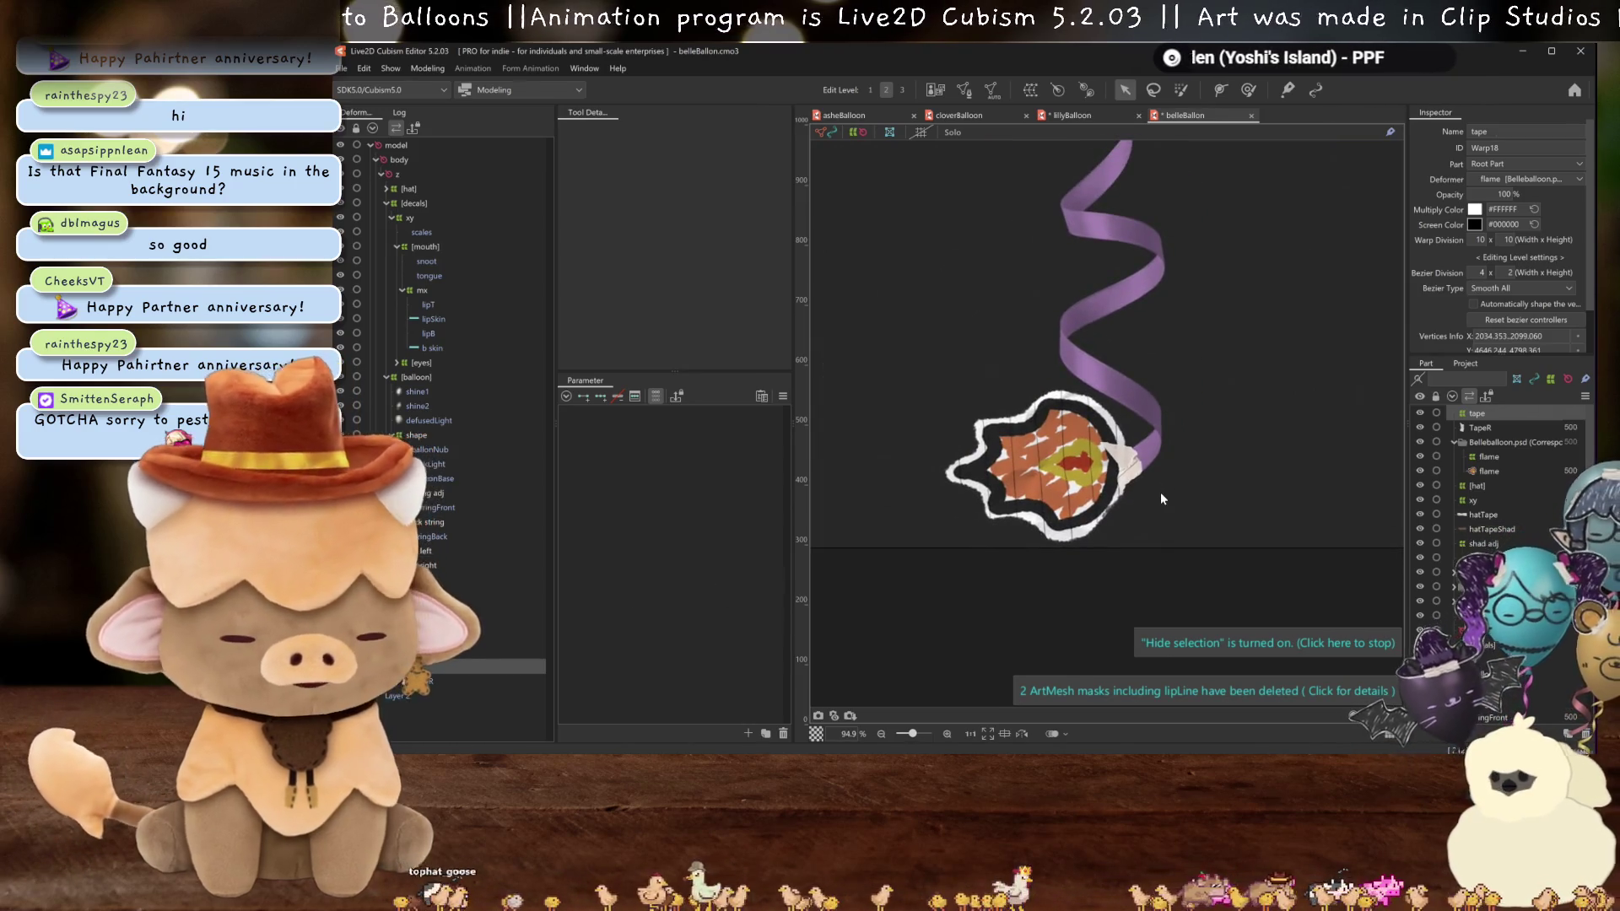
- Save the model, select the flame warp deformer and swing string x1 to 30
key(ctrl+s)
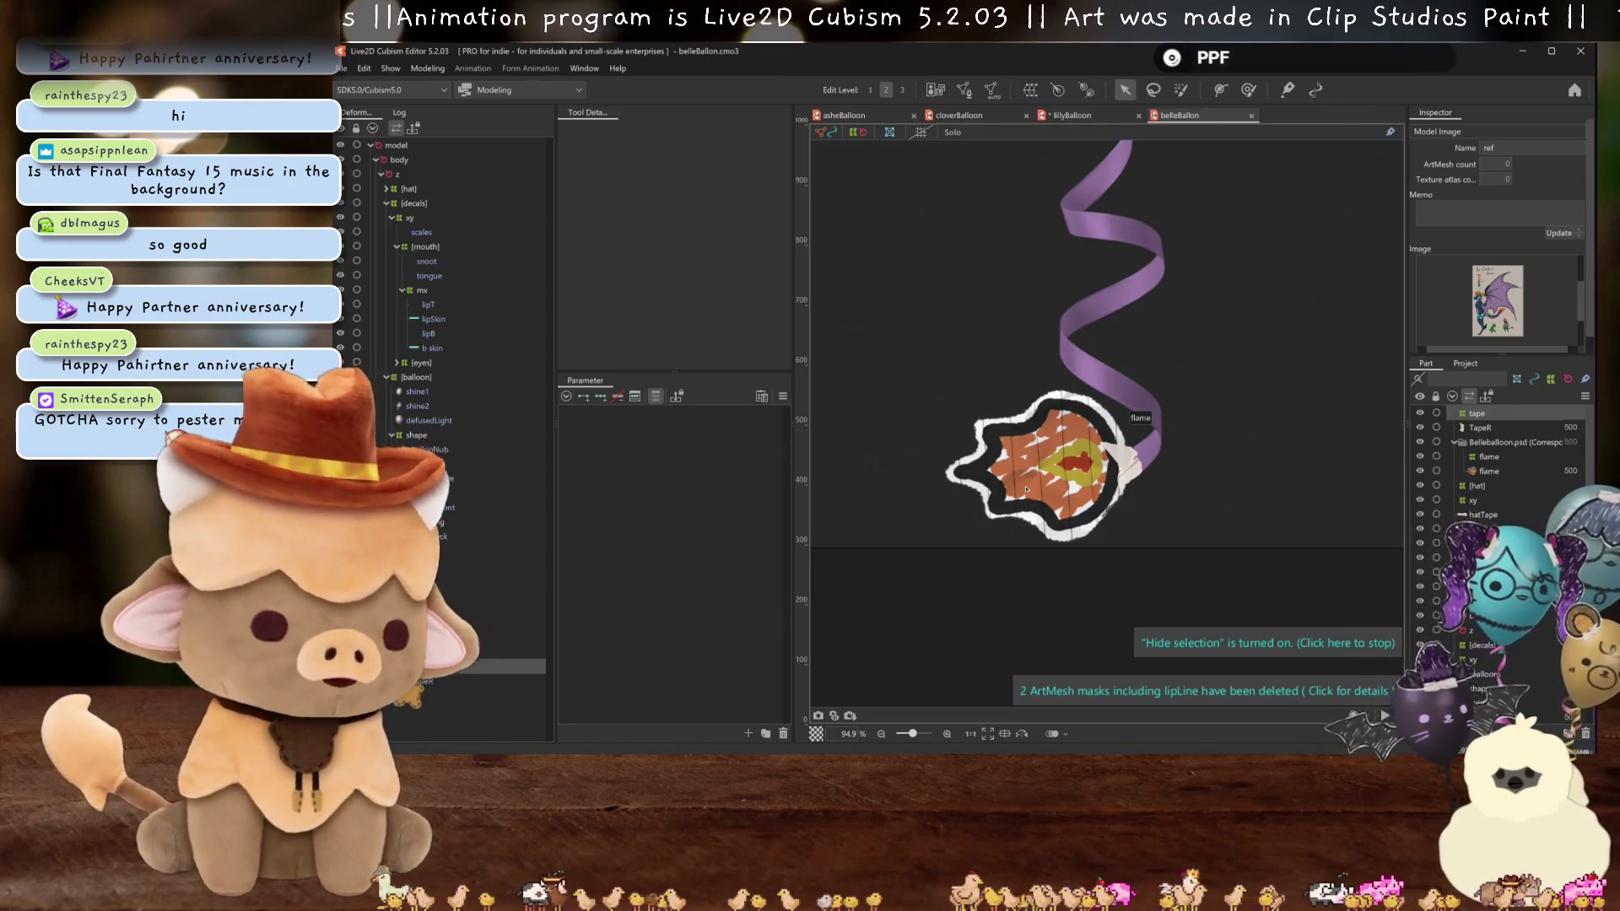
scroll(1046, 494, up, 2)
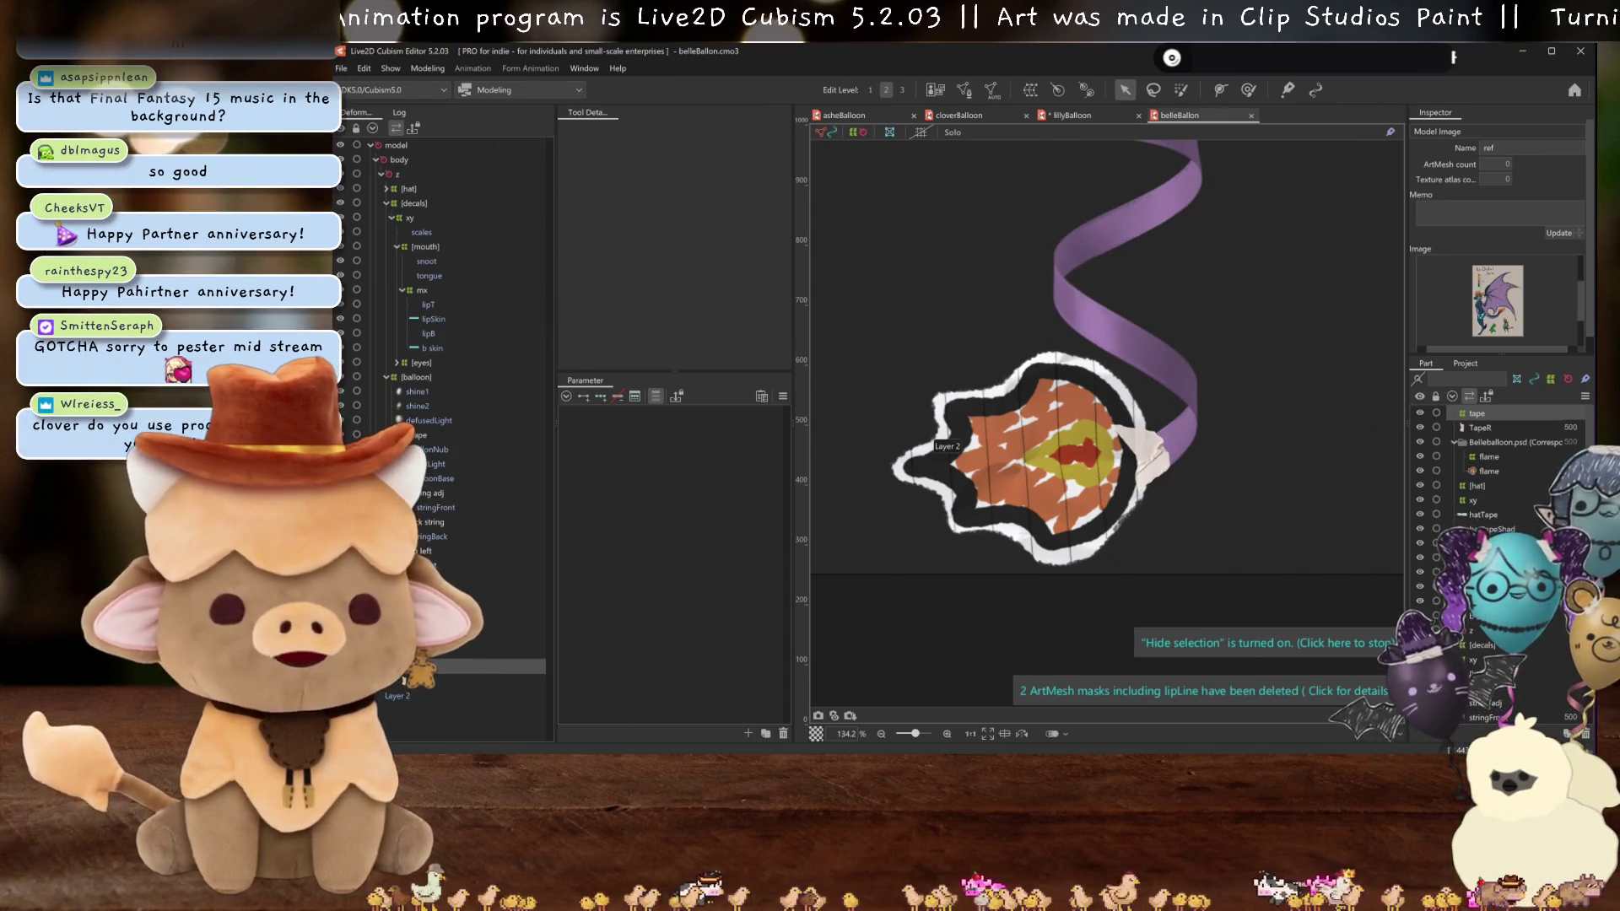
click(506, 637)
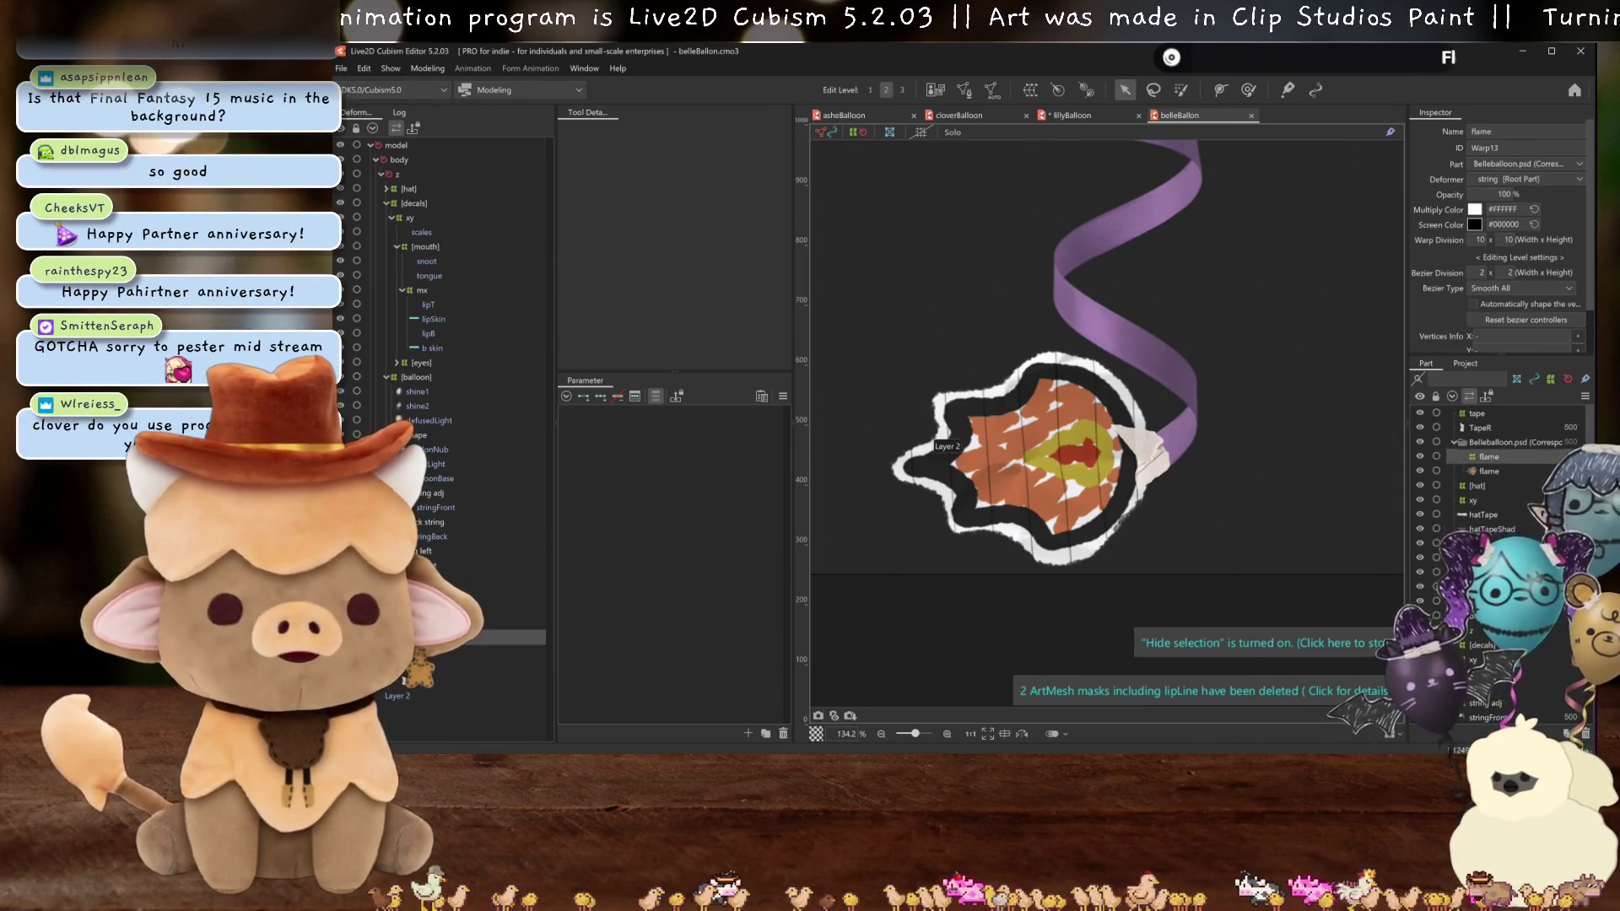
click(655, 396)
scroll(650, 595, up, 1)
scroll(633, 639, down, 2)
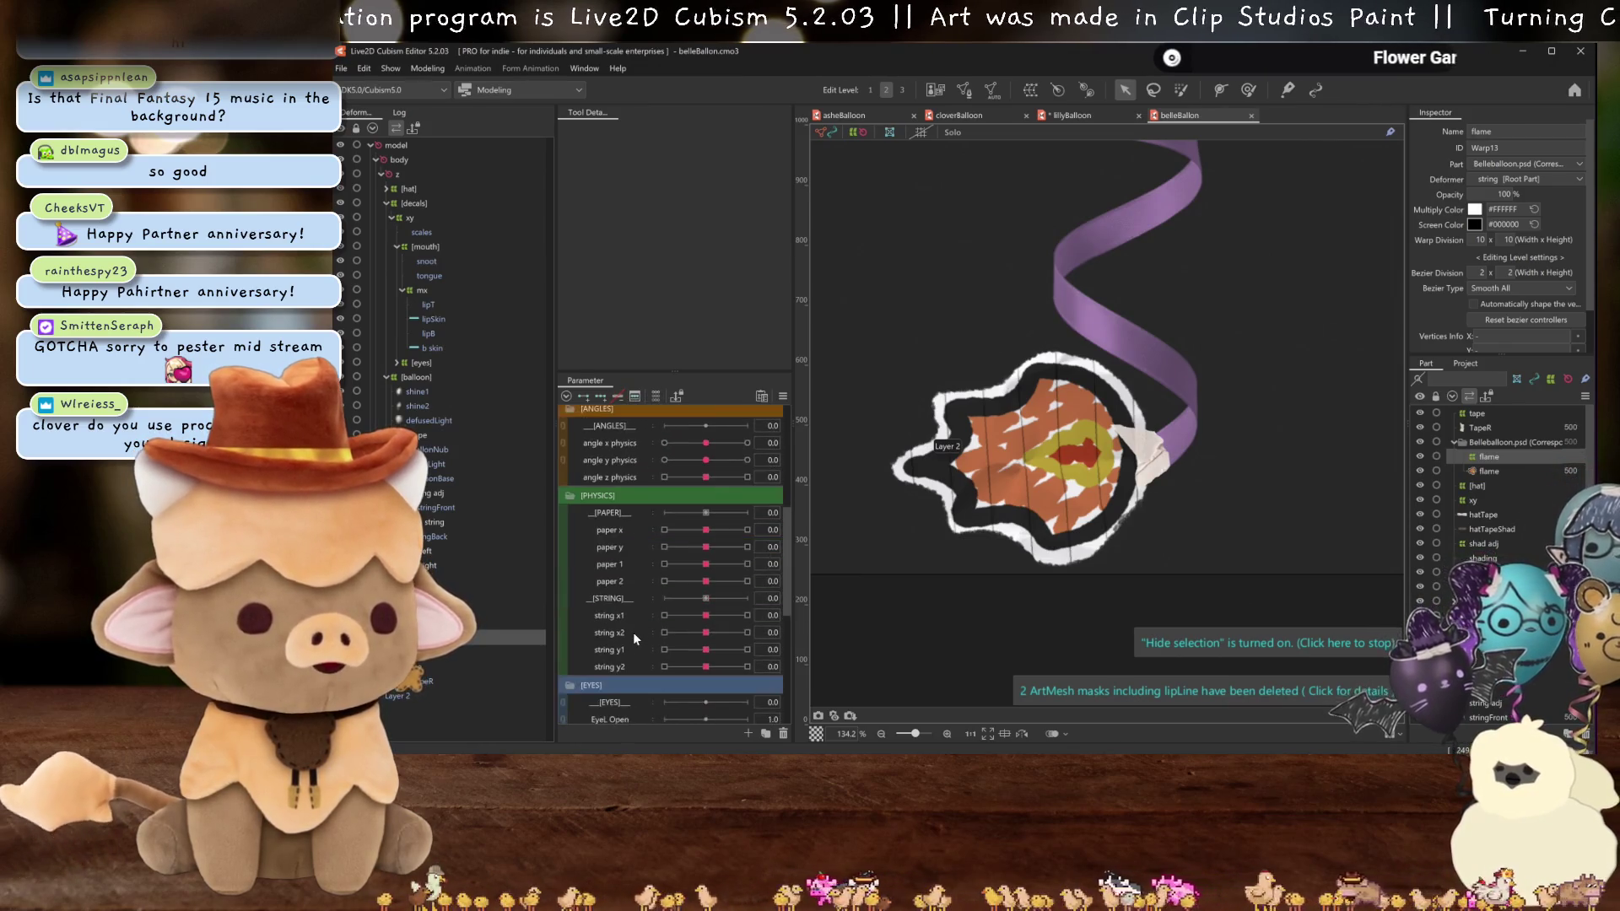
click(656, 396)
mouse_move(710, 535)
mouse_down()
mouse_move(994, 508)
mouse_move(671, 524)
mouse_move(628, 562)
mouse_move(705, 534)
mouse_up()
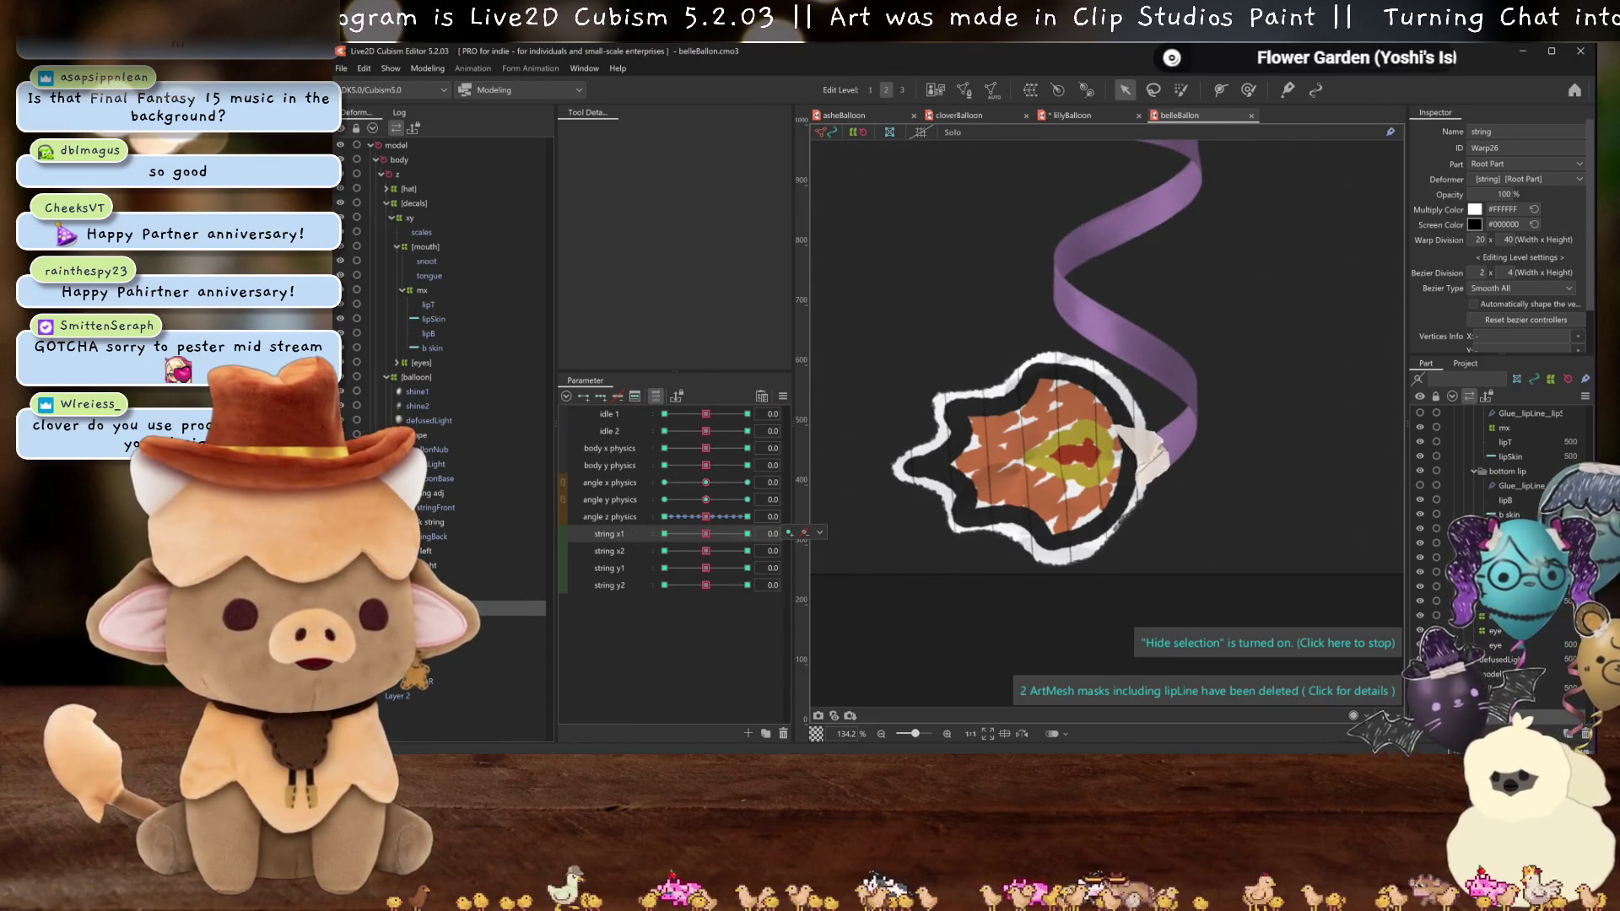
- Add three keyforms on string x1 to the flame warp deformer
click(653, 398)
click(653, 398)
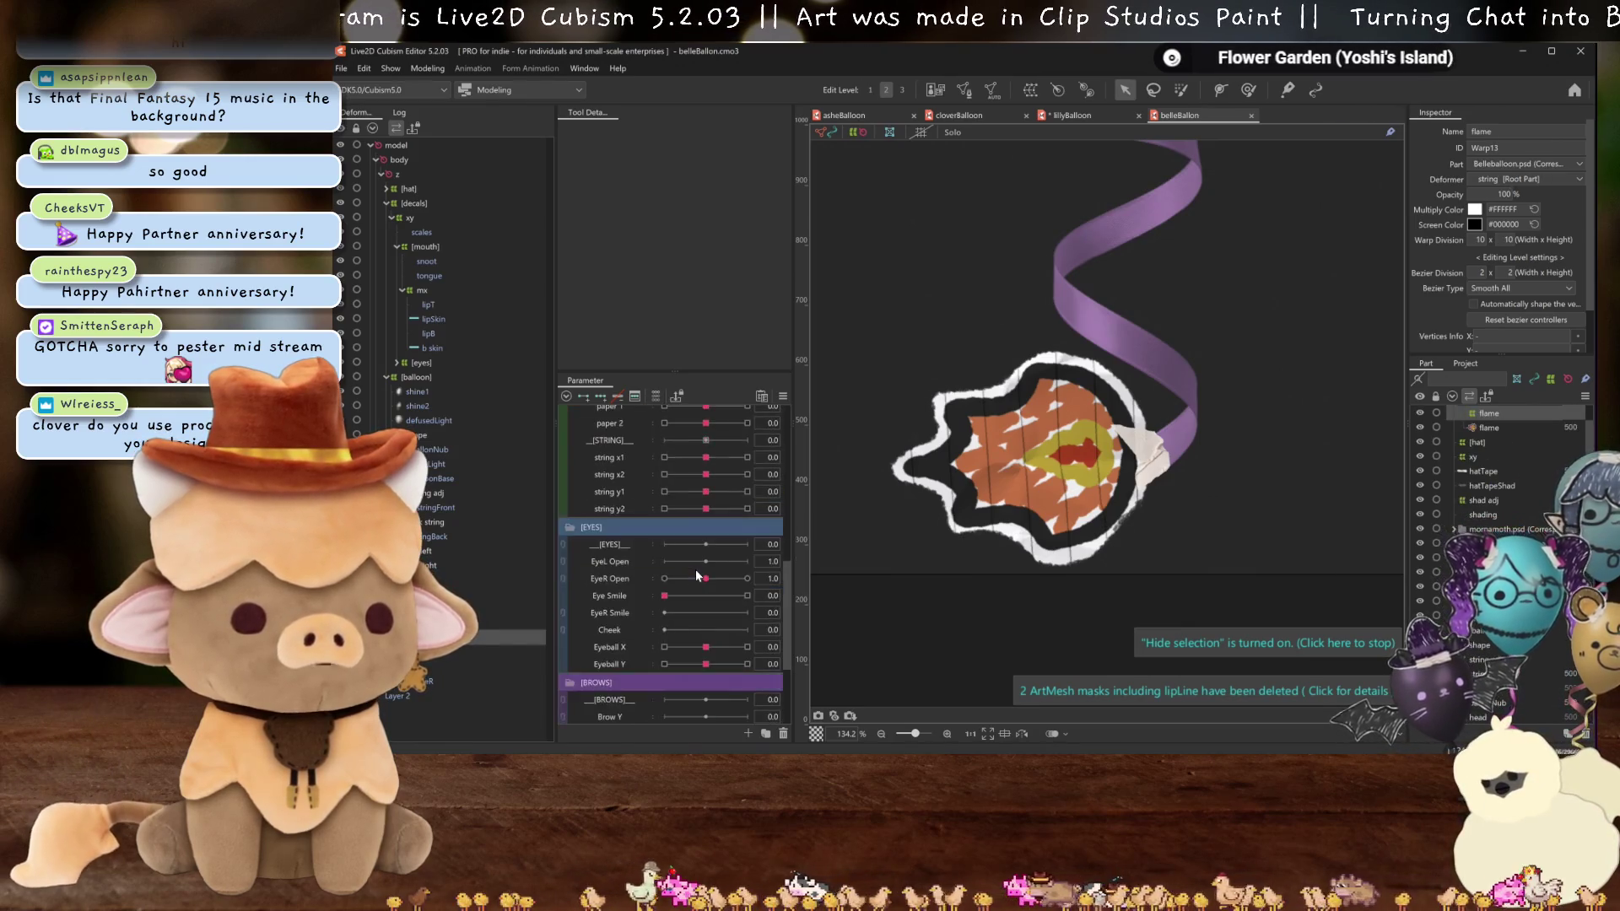
click(600, 396)
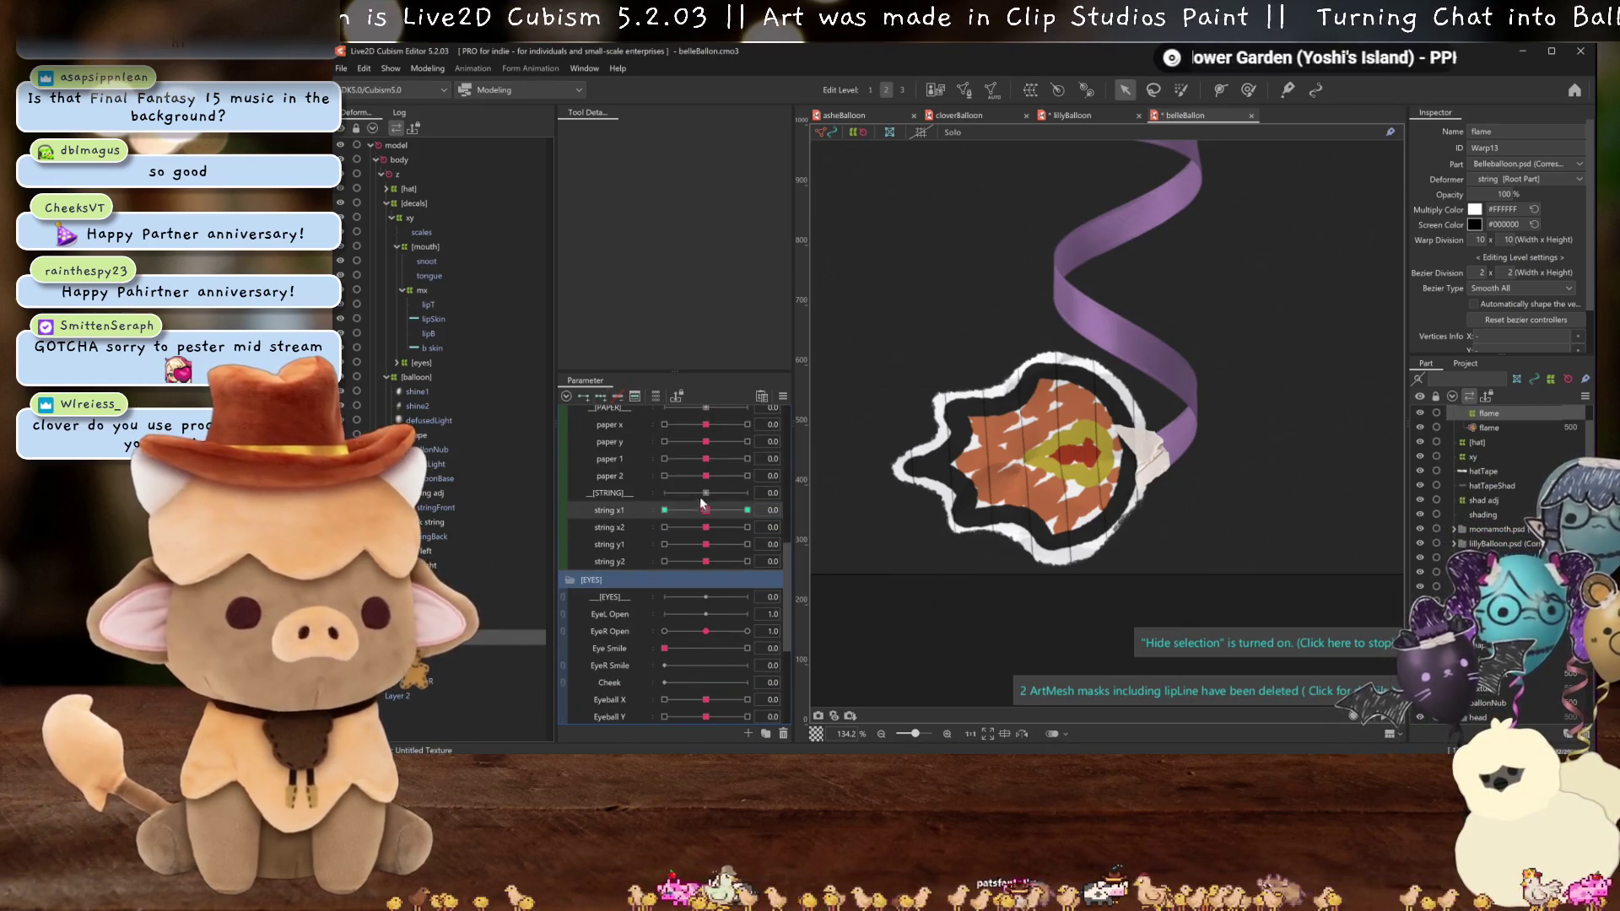
click(747, 509)
- At string x1 30, push the flame inward and skew it left with Perspective temporary deform
drag(851, 470, 873, 469)
scroll(1156, 482, down, 5)
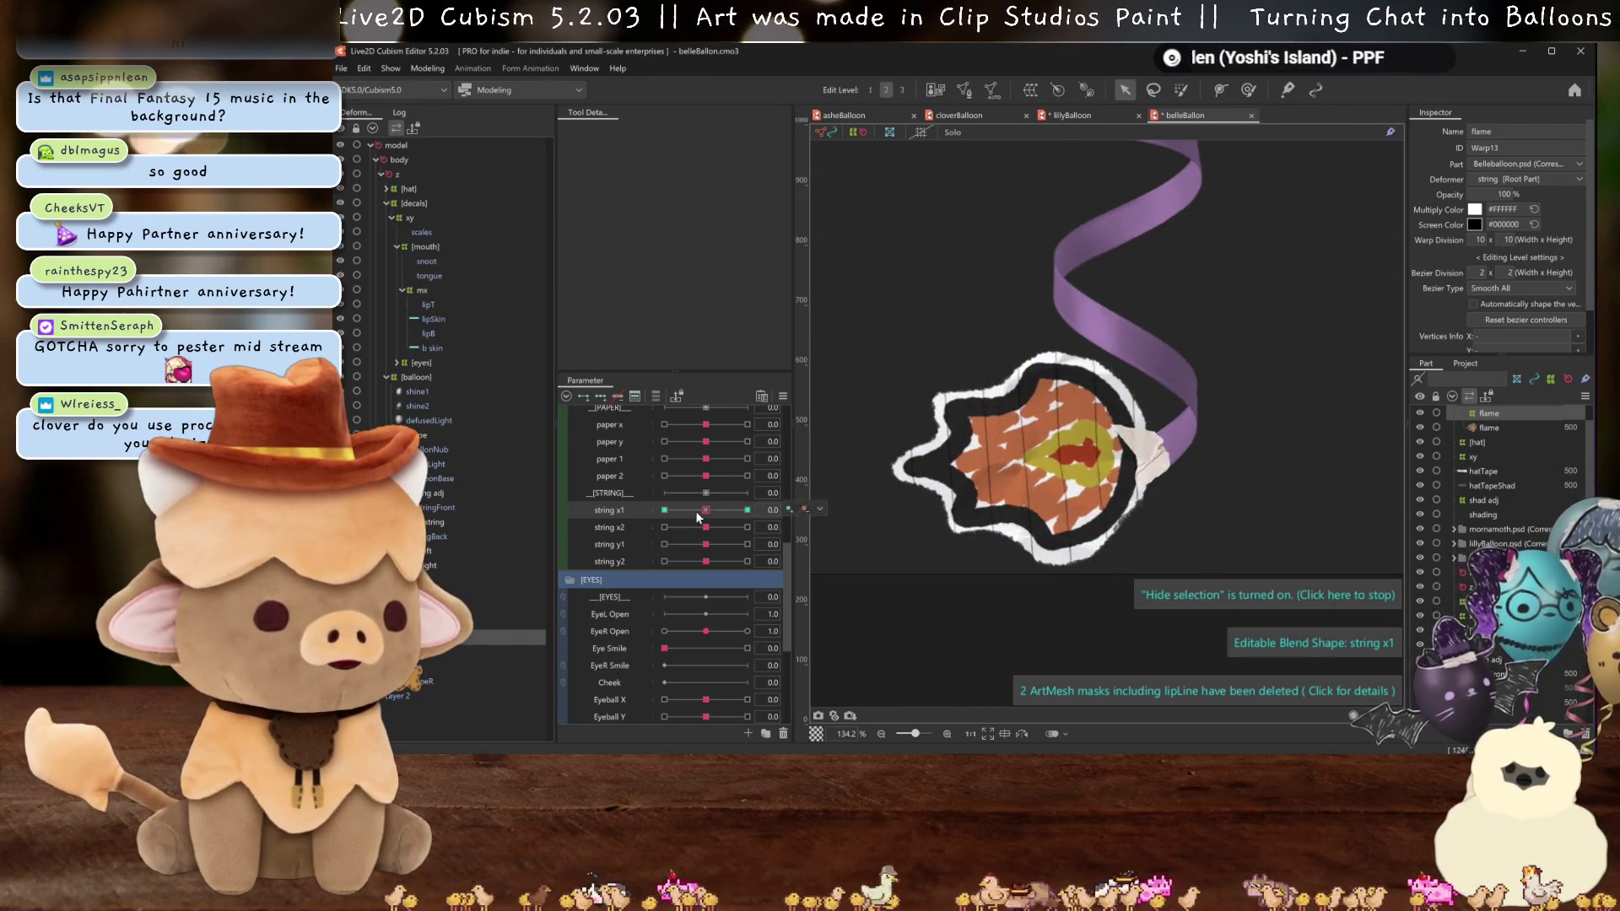
scroll(1156, 482, up, 7)
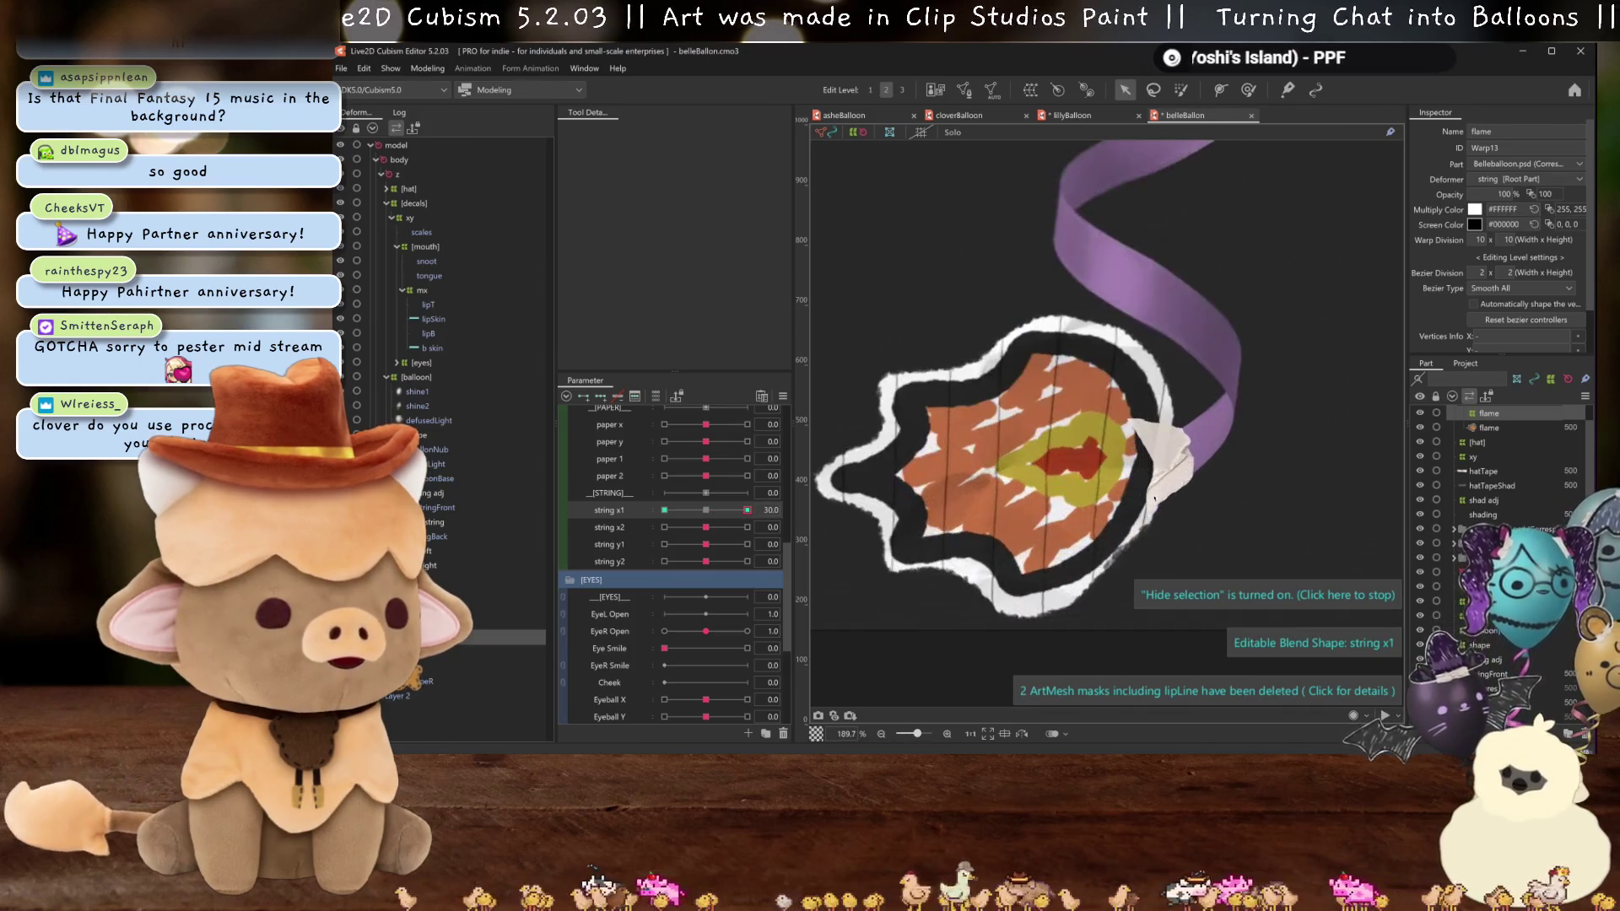
click(1136, 493)
scroll(1137, 493, down, 4)
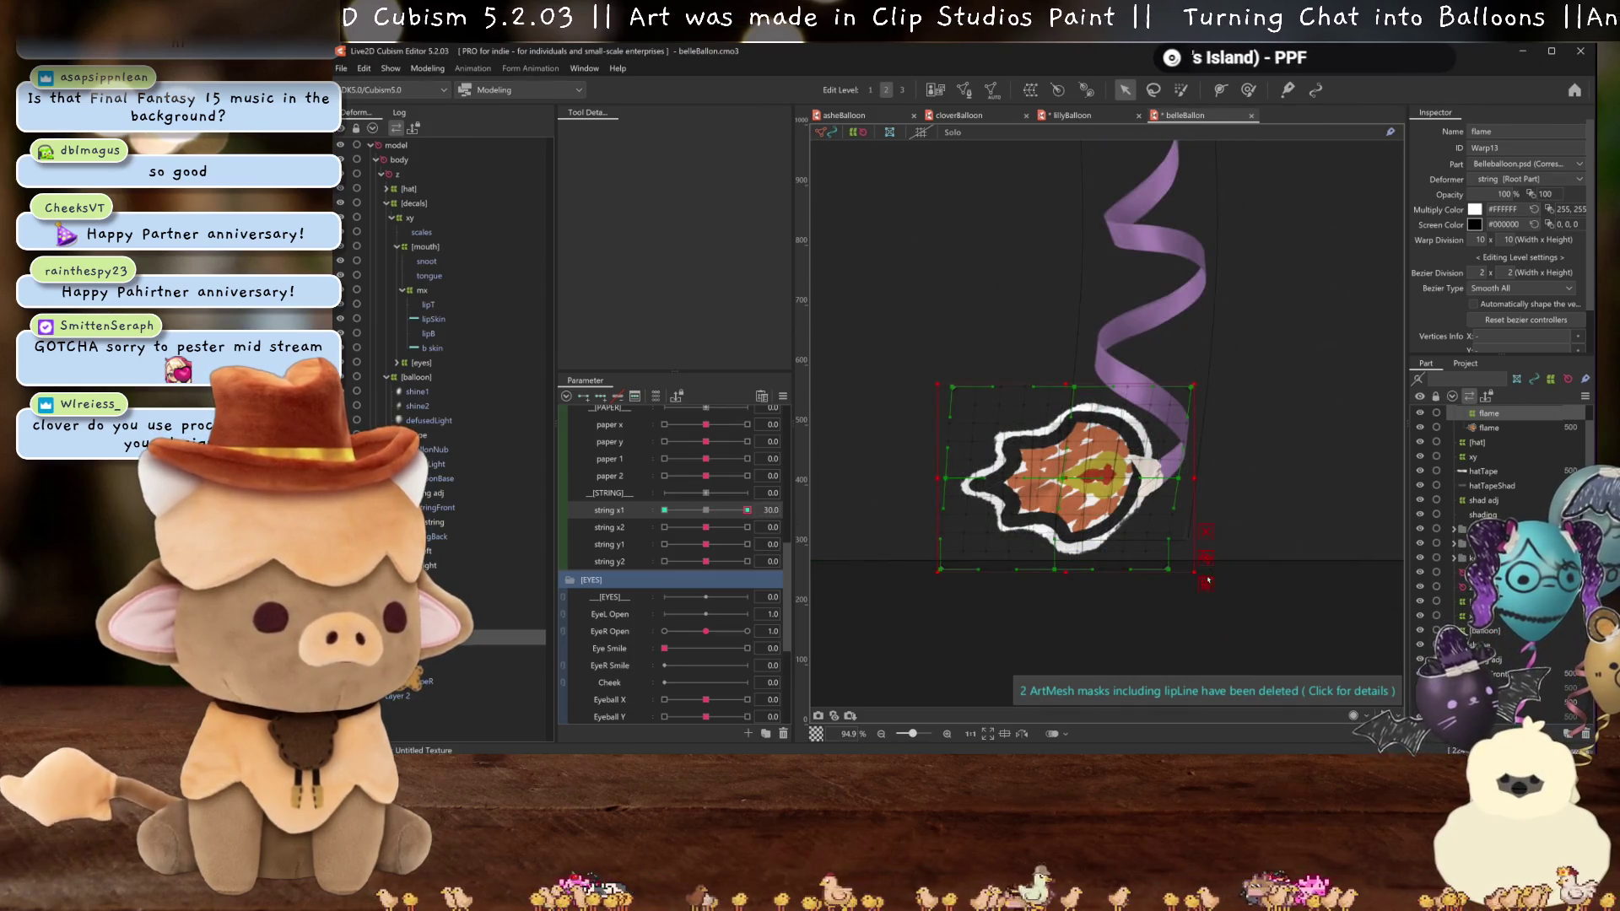
click(675, 131)
click(685, 171)
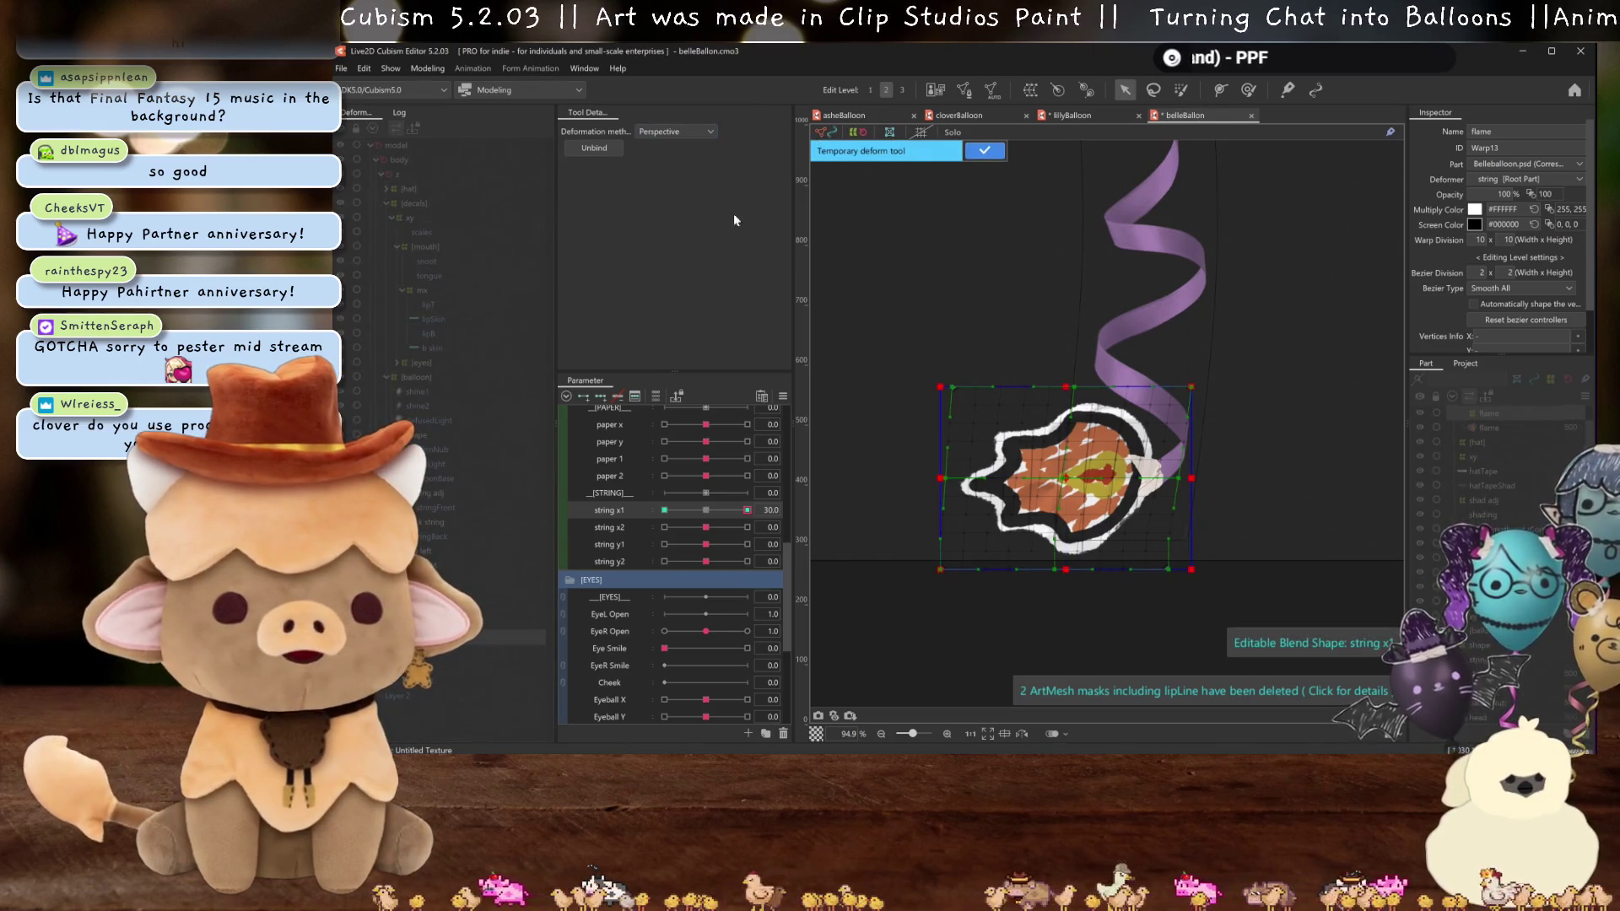
drag(1068, 390, 1059, 389)
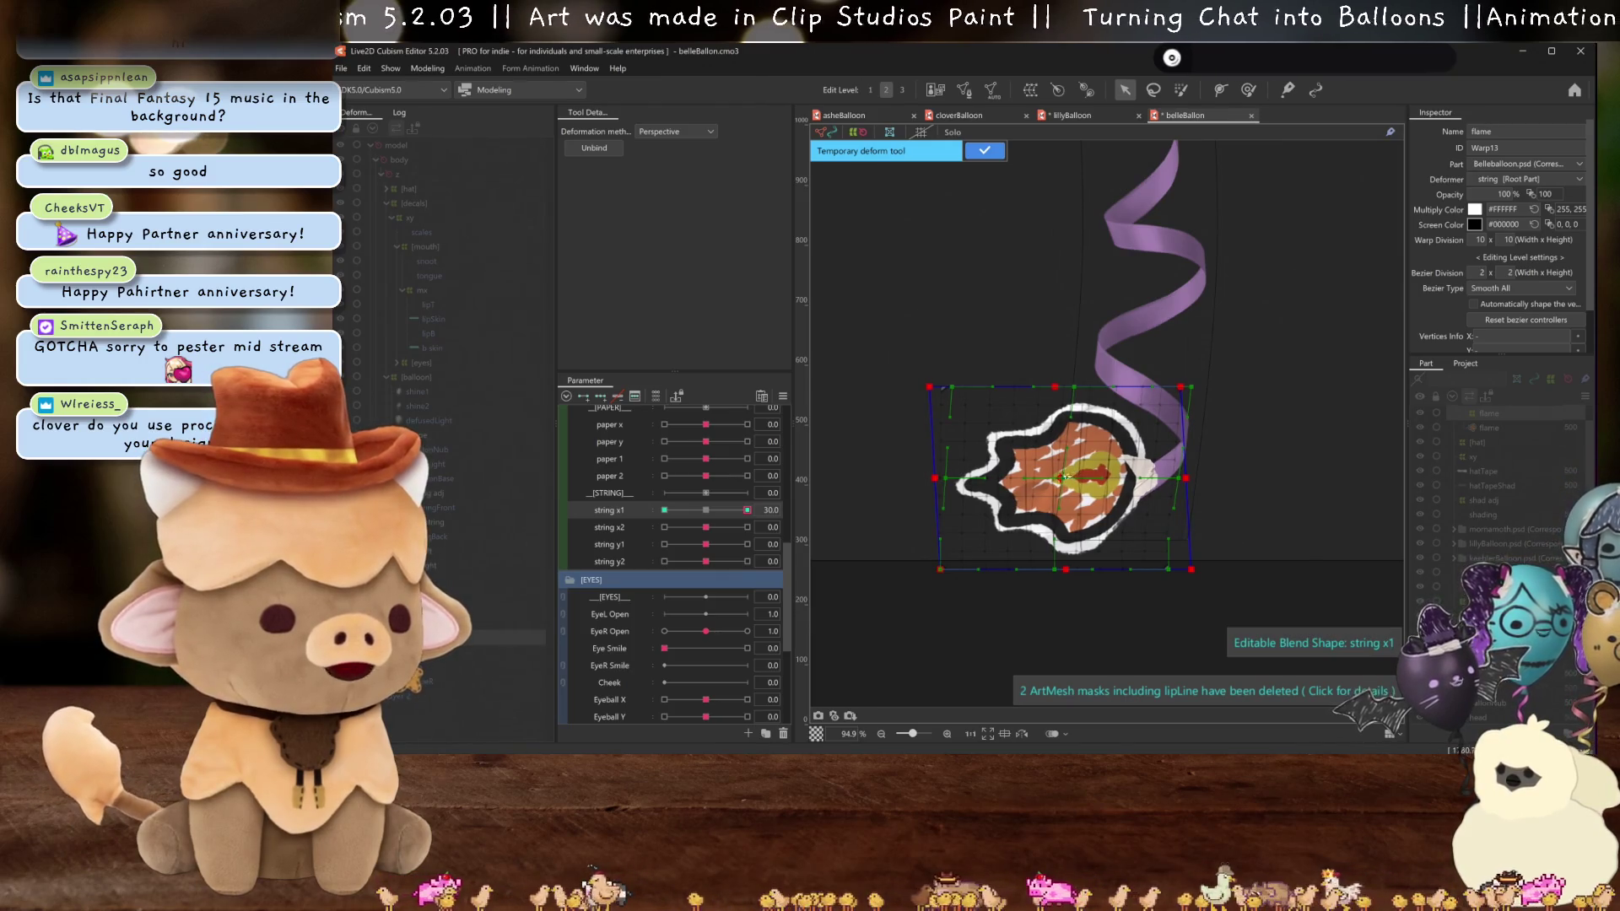
key(Return)
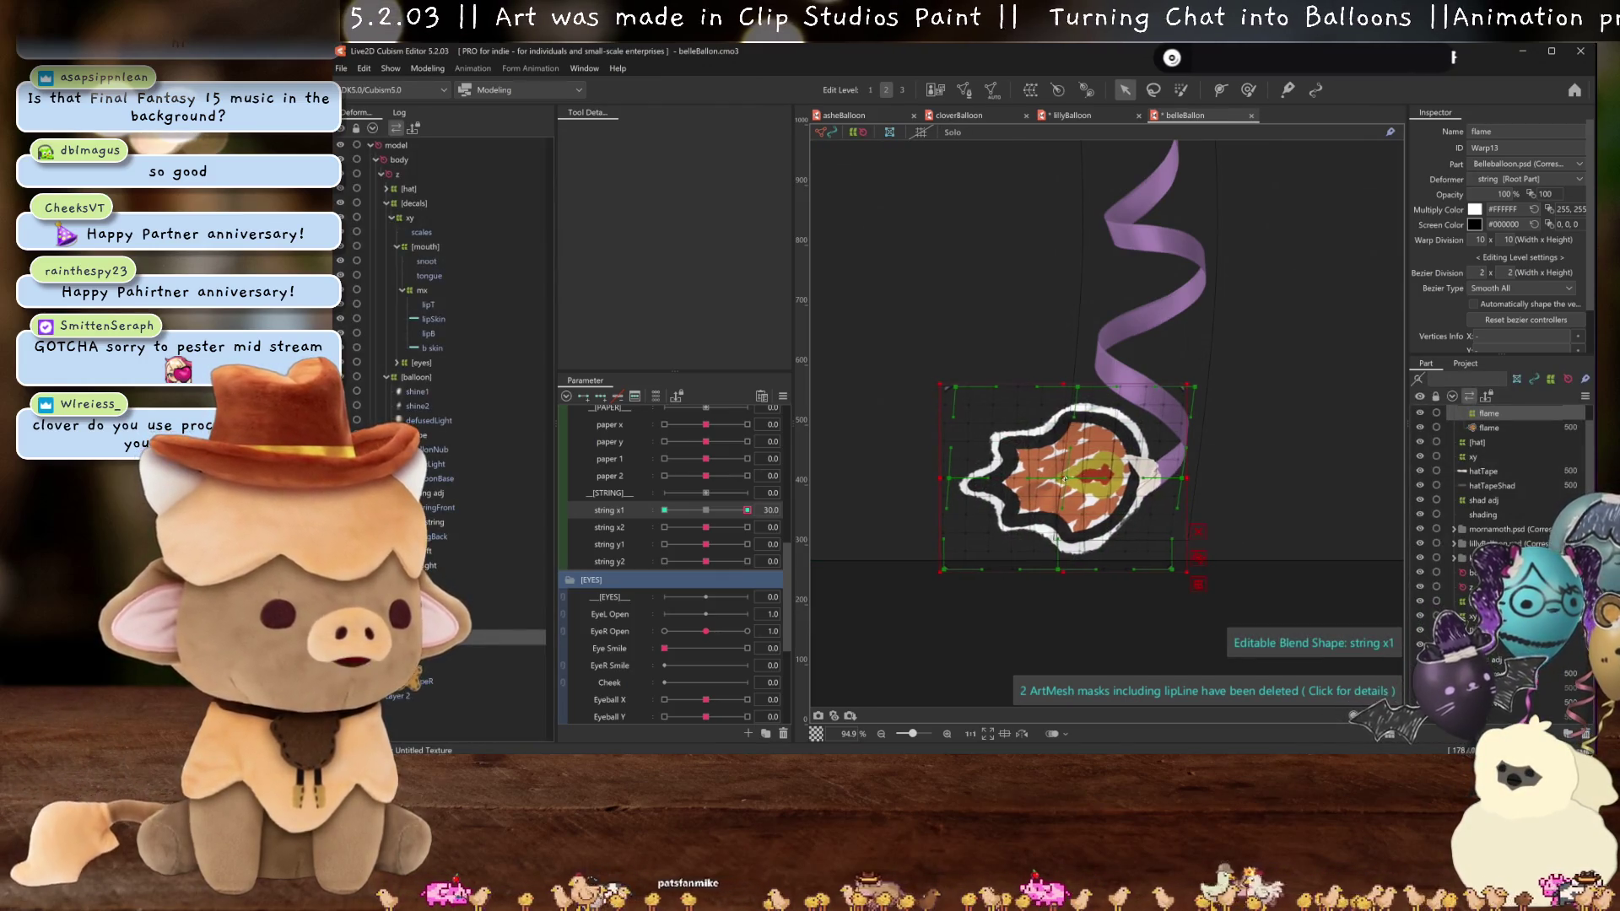
- Shift the flame's left edge right and preview the result without handles
key(ctrl+h)
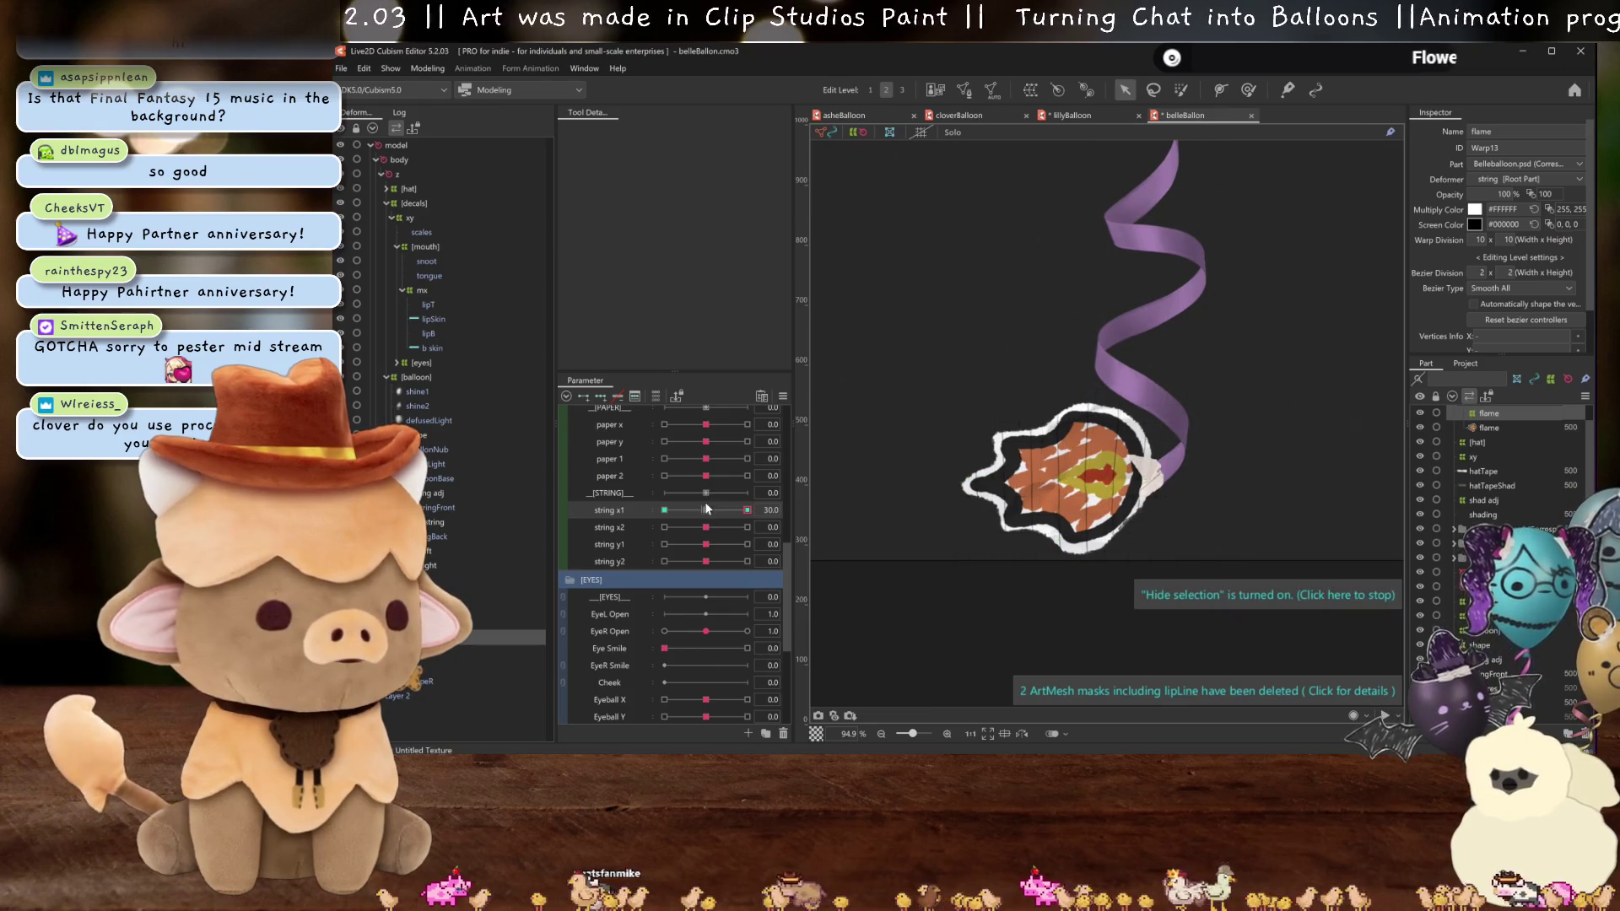
click(707, 509)
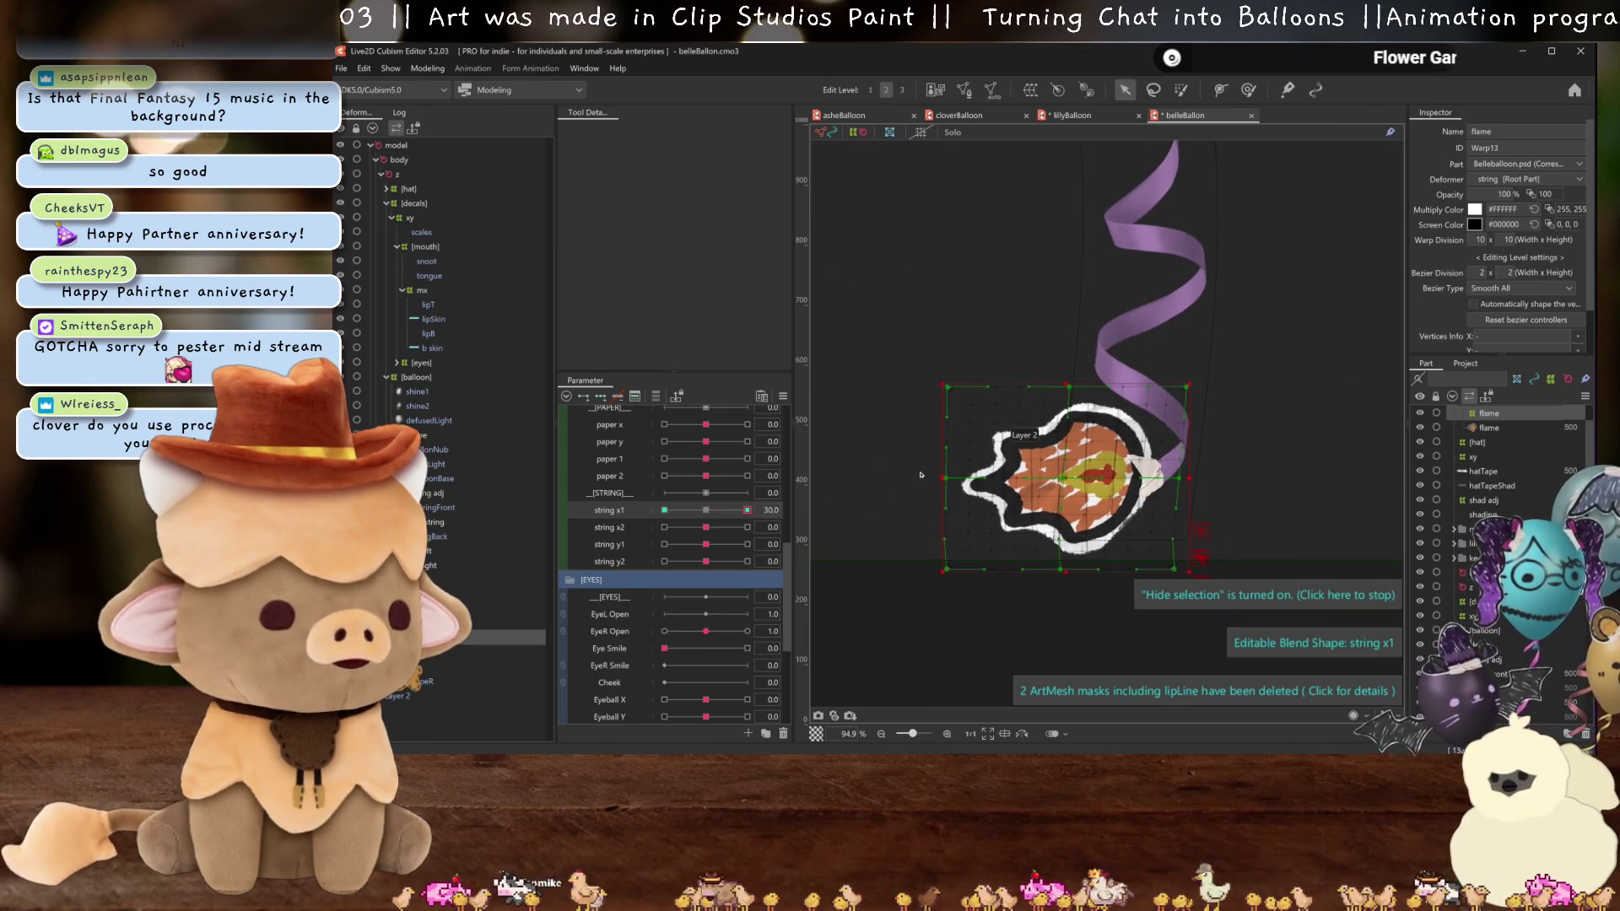
drag(950, 479, 956, 479)
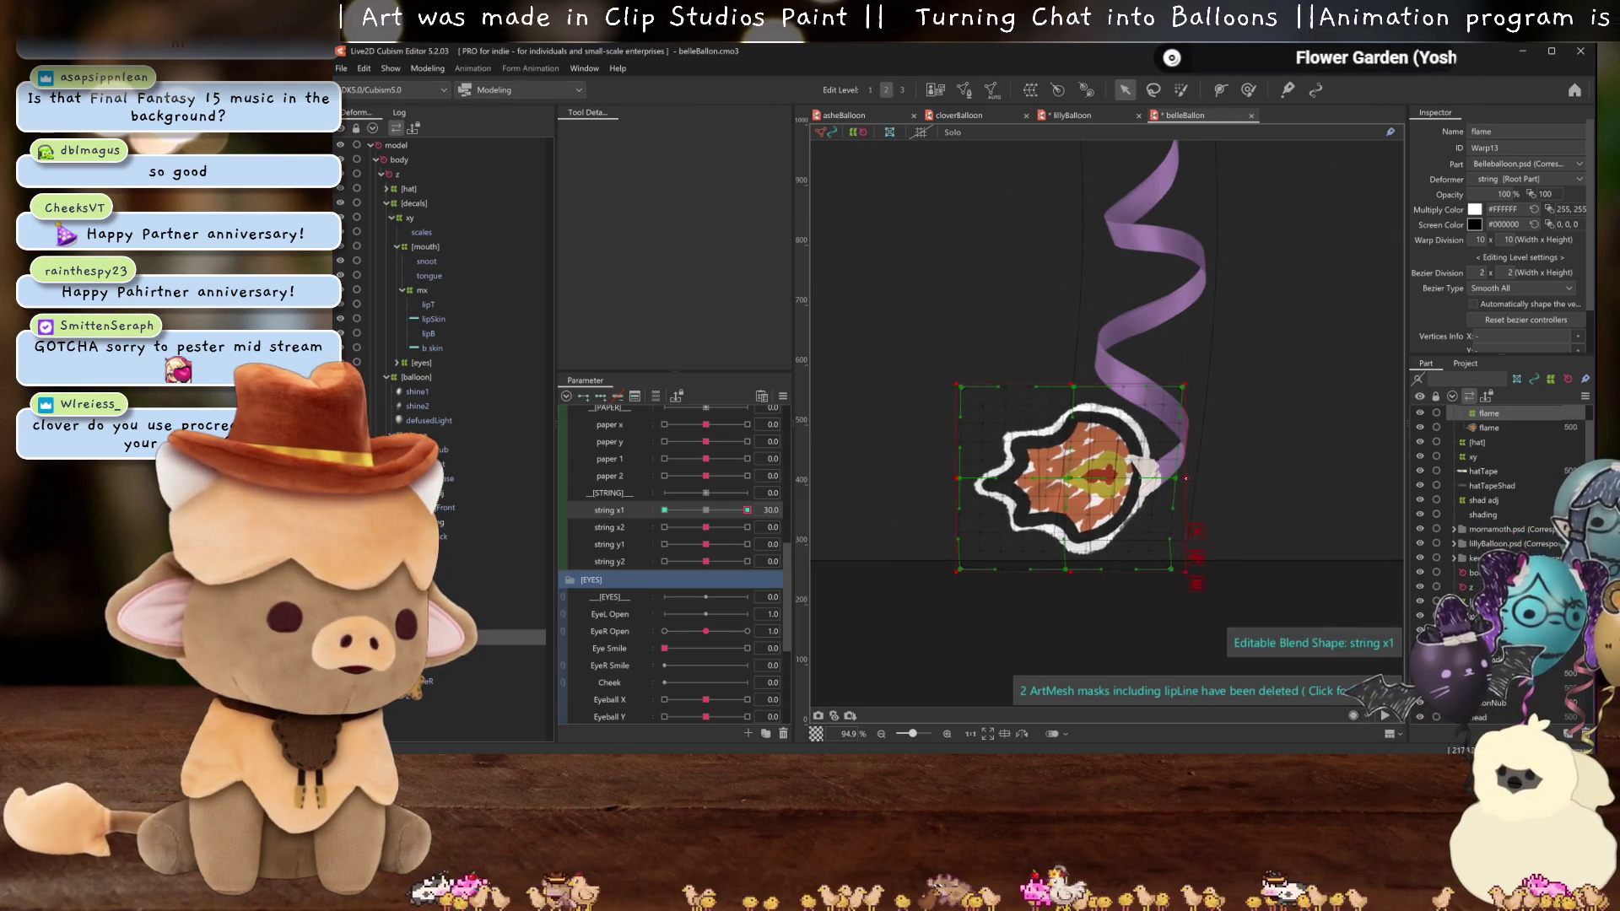
key(ctrl+h)
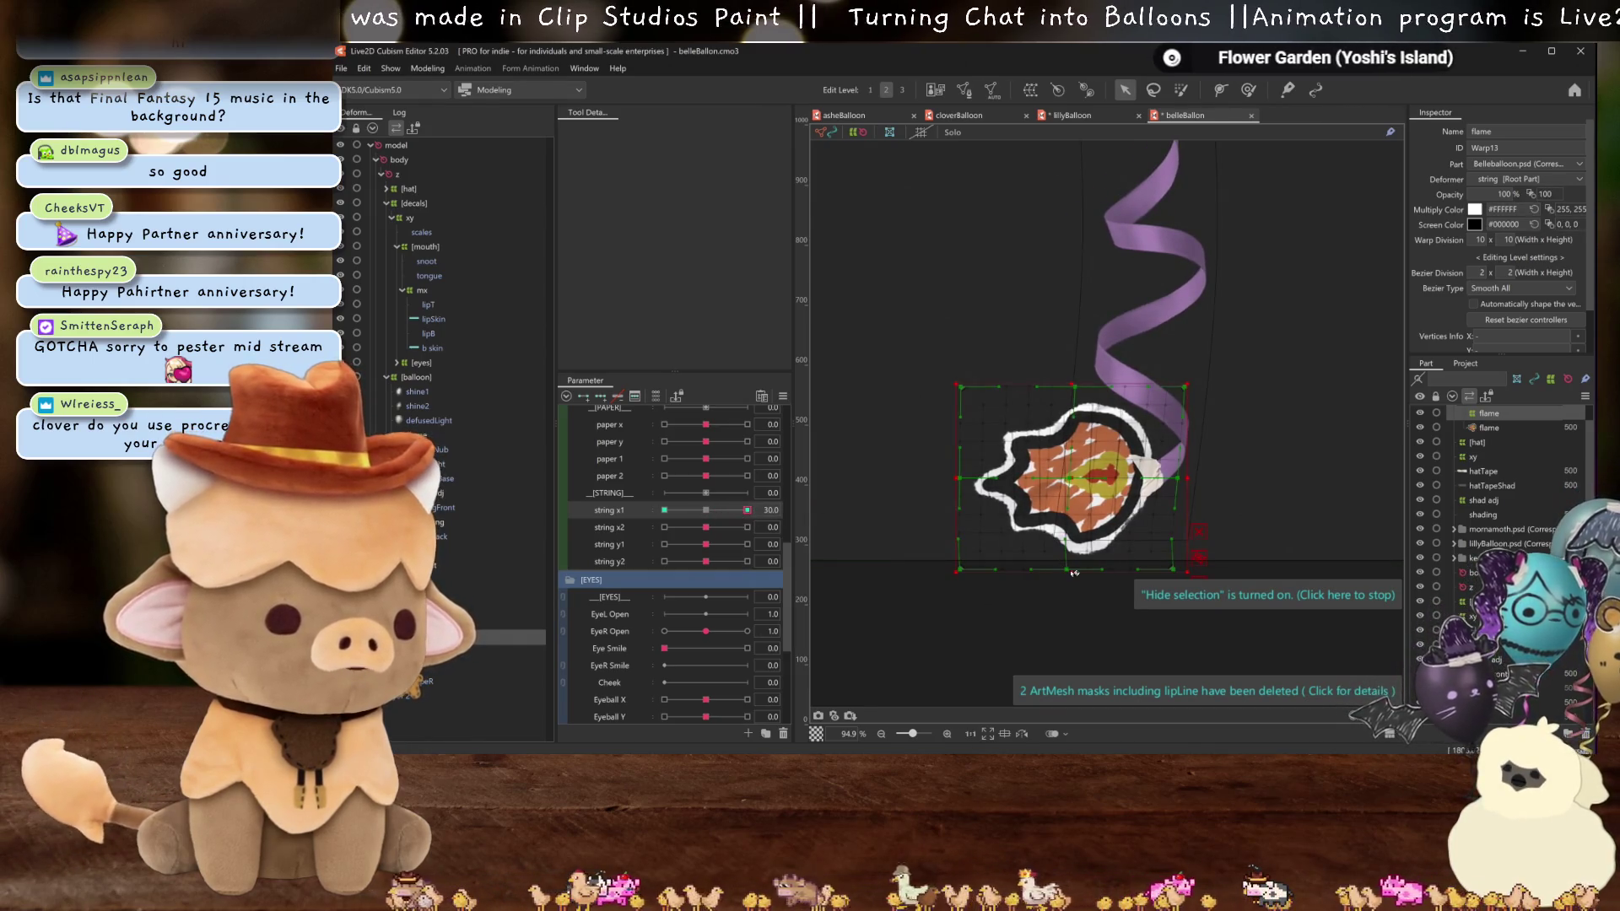
click(1074, 573)
key(ctrl+h)
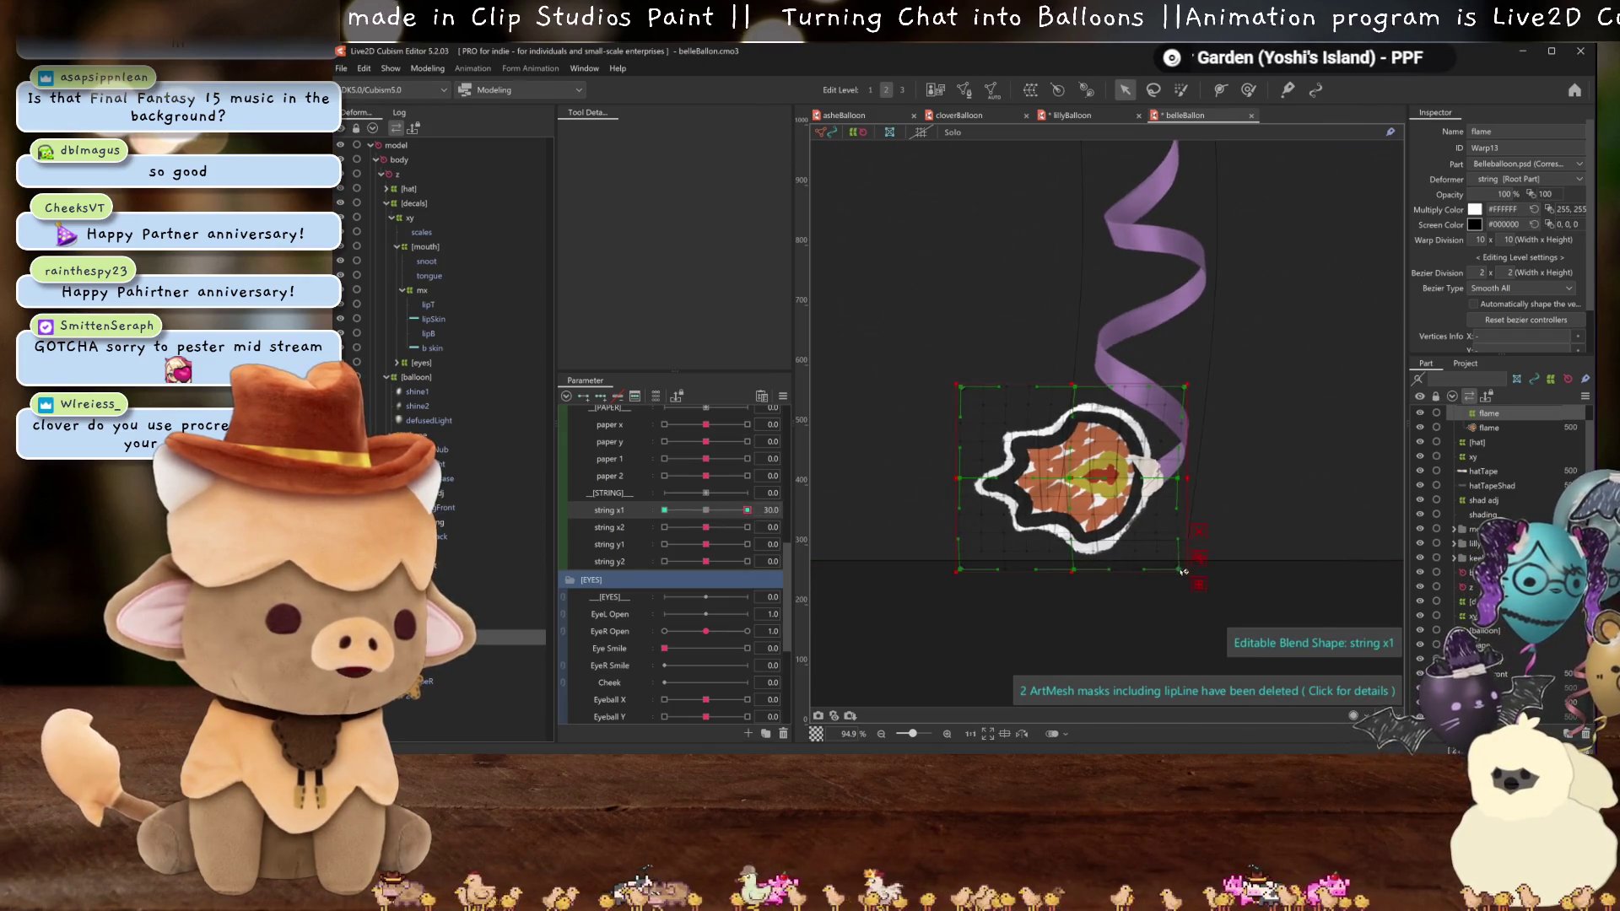
key(ctrl+h)
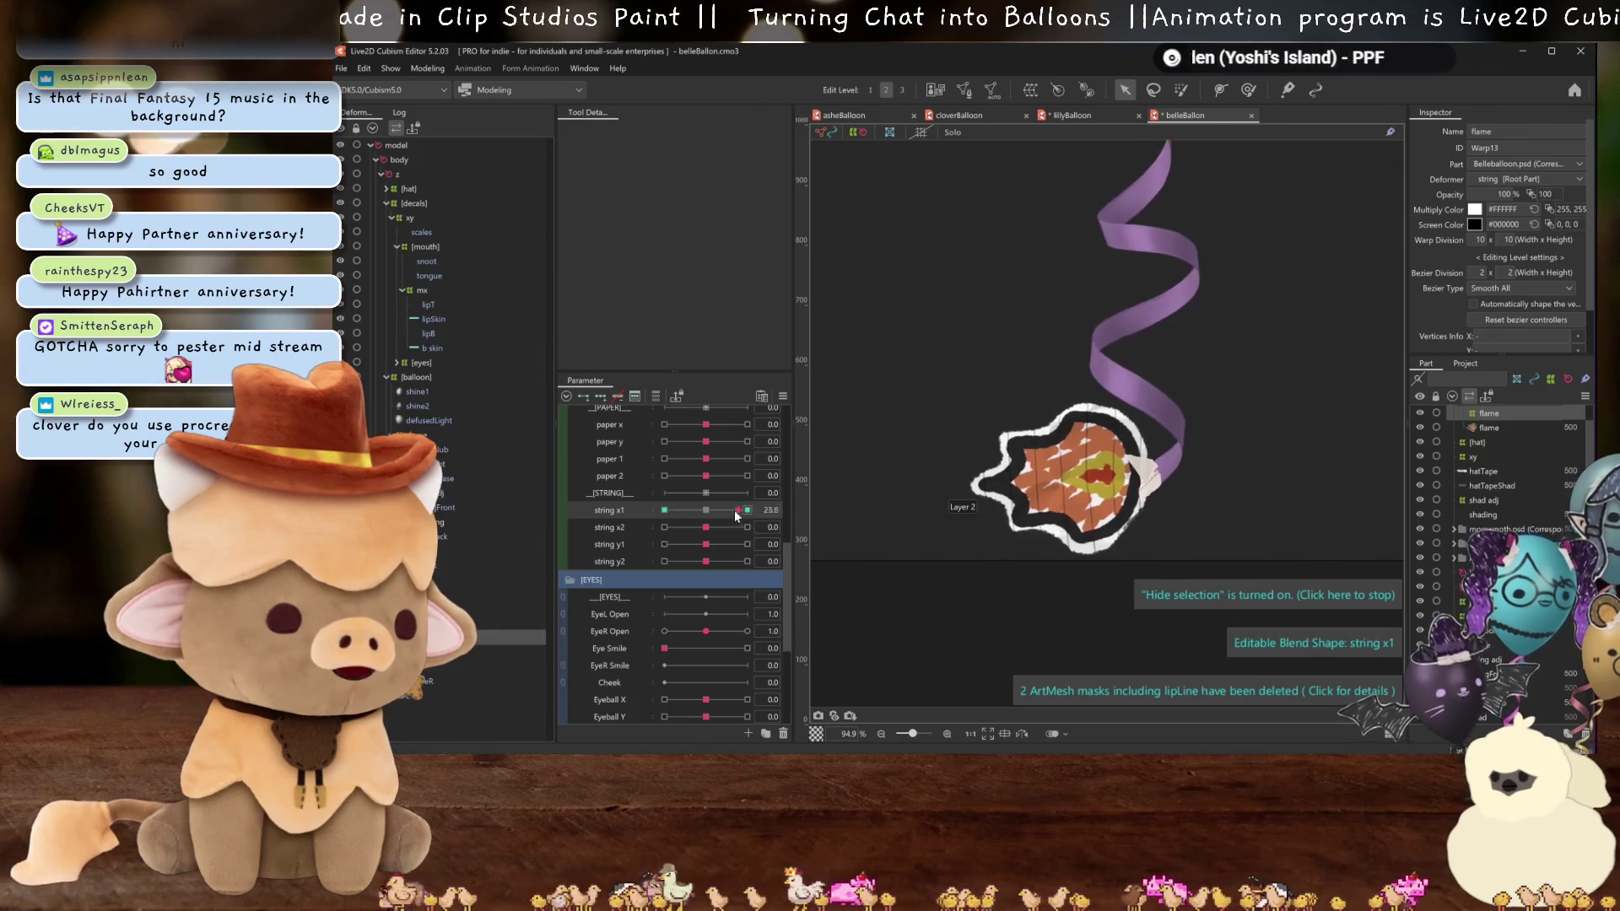
- Drag the string x1 slider to test the flame's motion, then open Motion Mirroring
scroll(844, 515, down, 5)
mouse_move(747, 510)
mouse_down()
mouse_move(717, 516)
mouse_move(747, 509)
mouse_up()
scroll(1084, 472, up, 5)
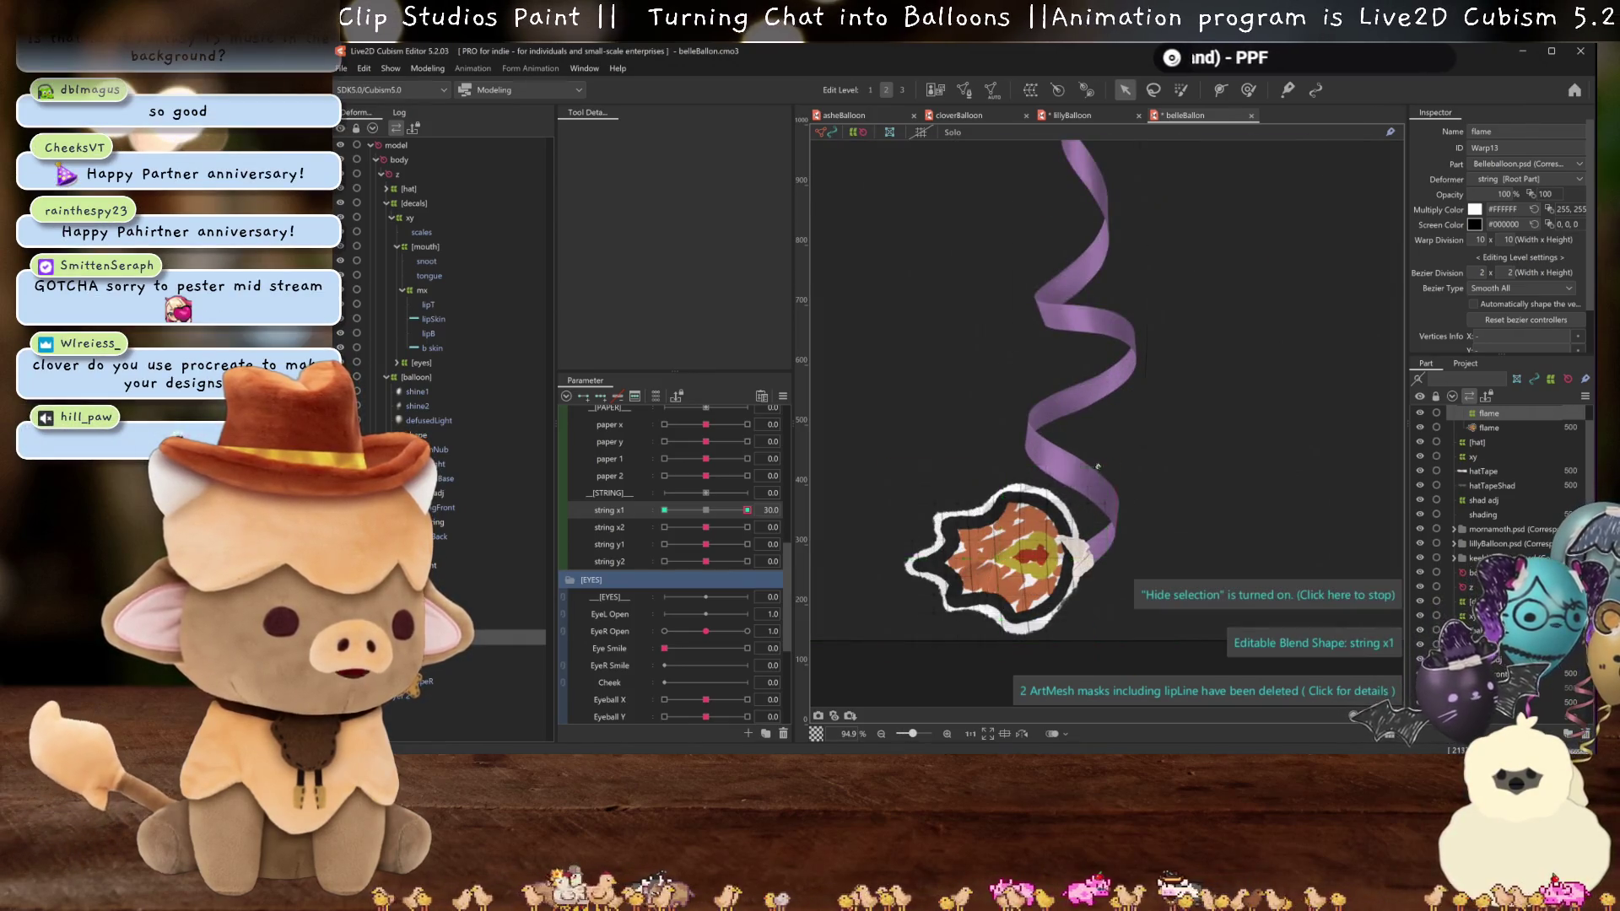
scroll(1101, 472, down, 3)
drag(747, 509, 910, 533)
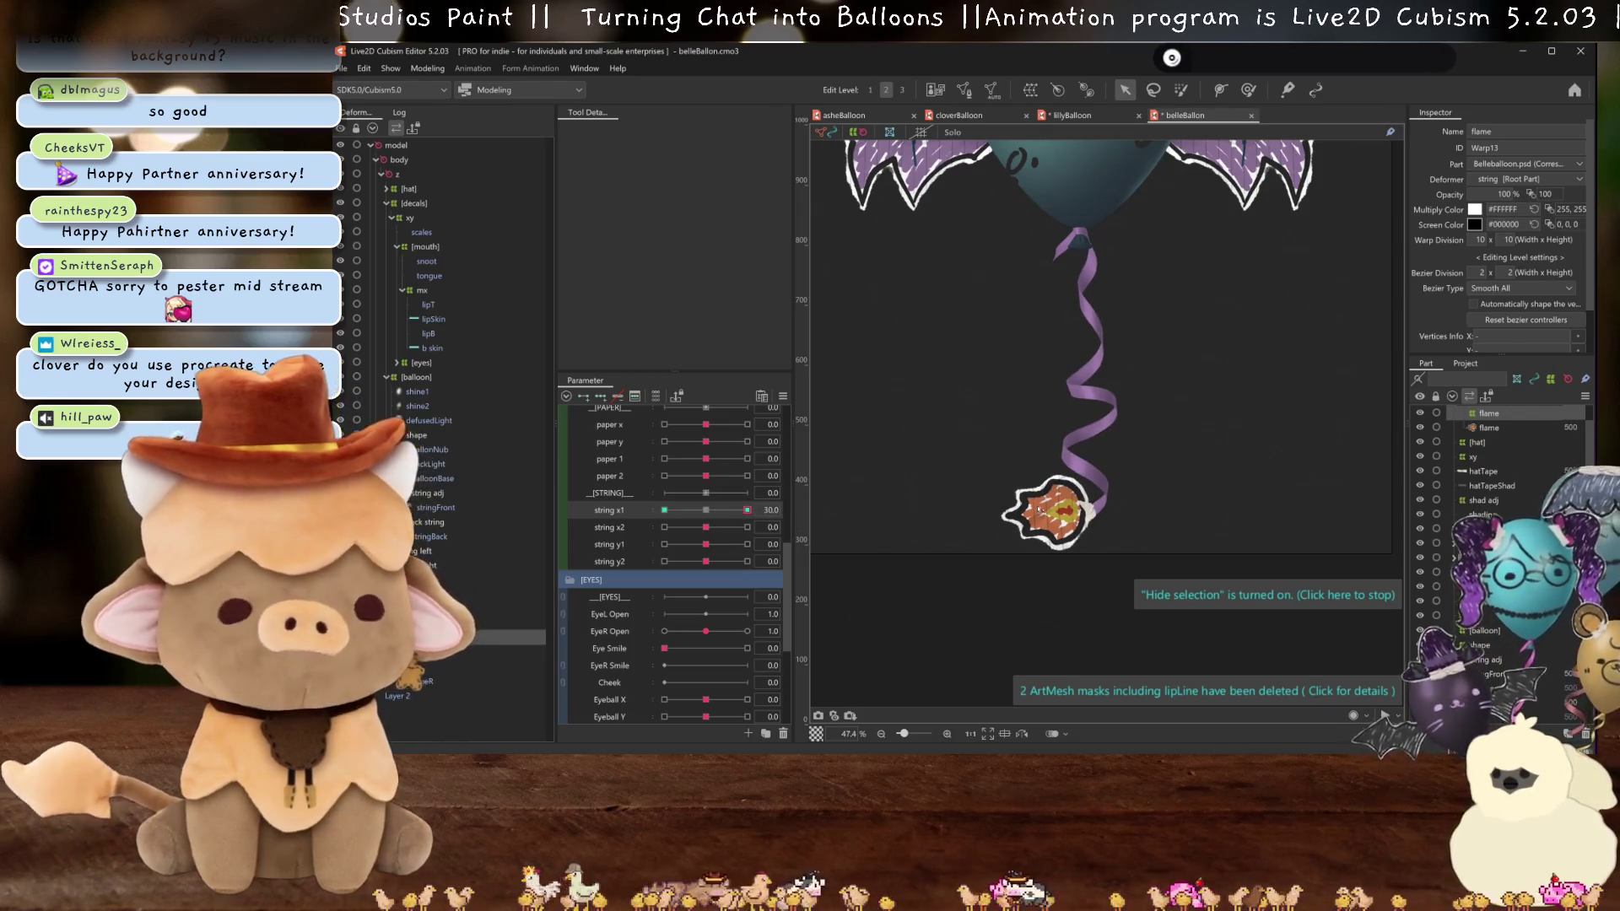
key(ctrl+m)
click(949, 439)
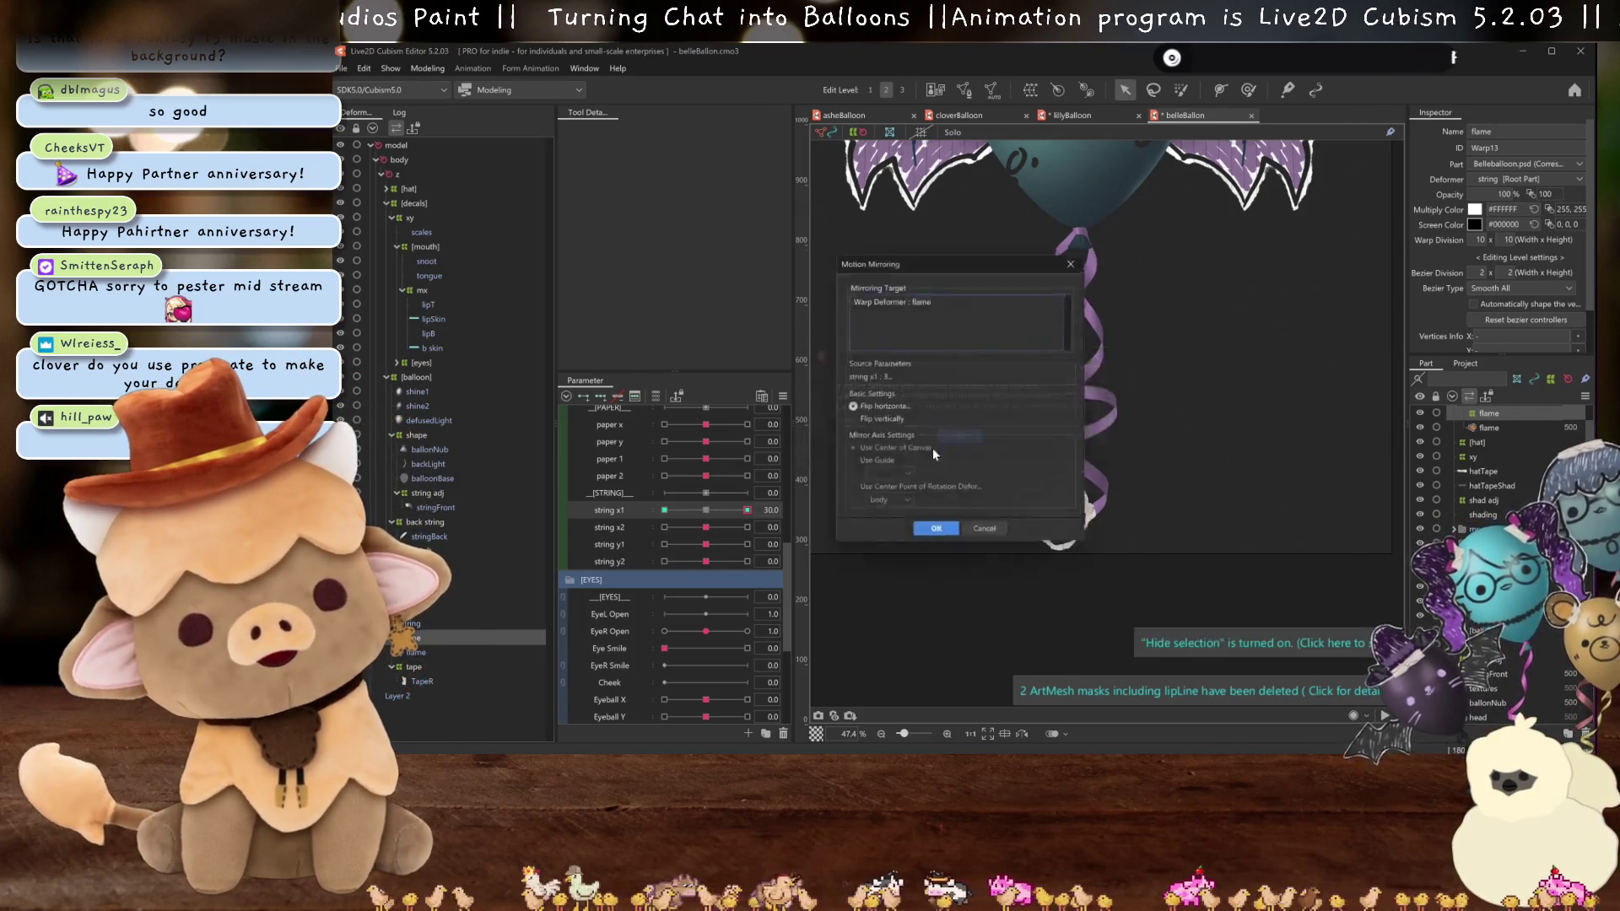
- At the mirrored string x1 -30 pose, shear the flame's top edge right with a temporary deformation
click(938, 535)
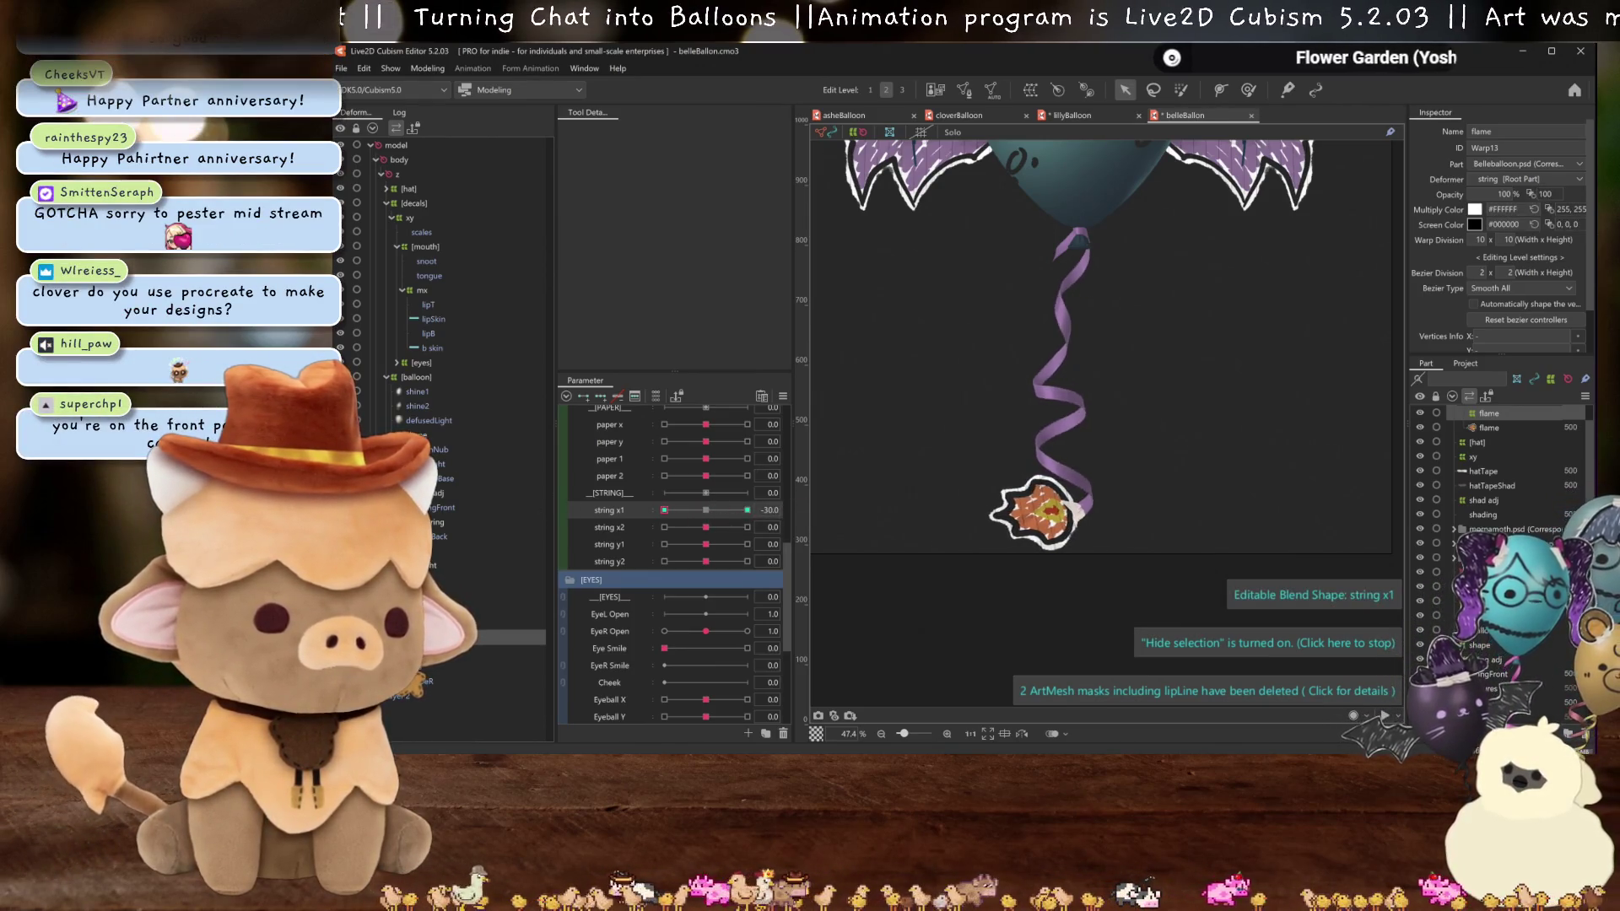
scroll(997, 486, up, 2)
key(t)
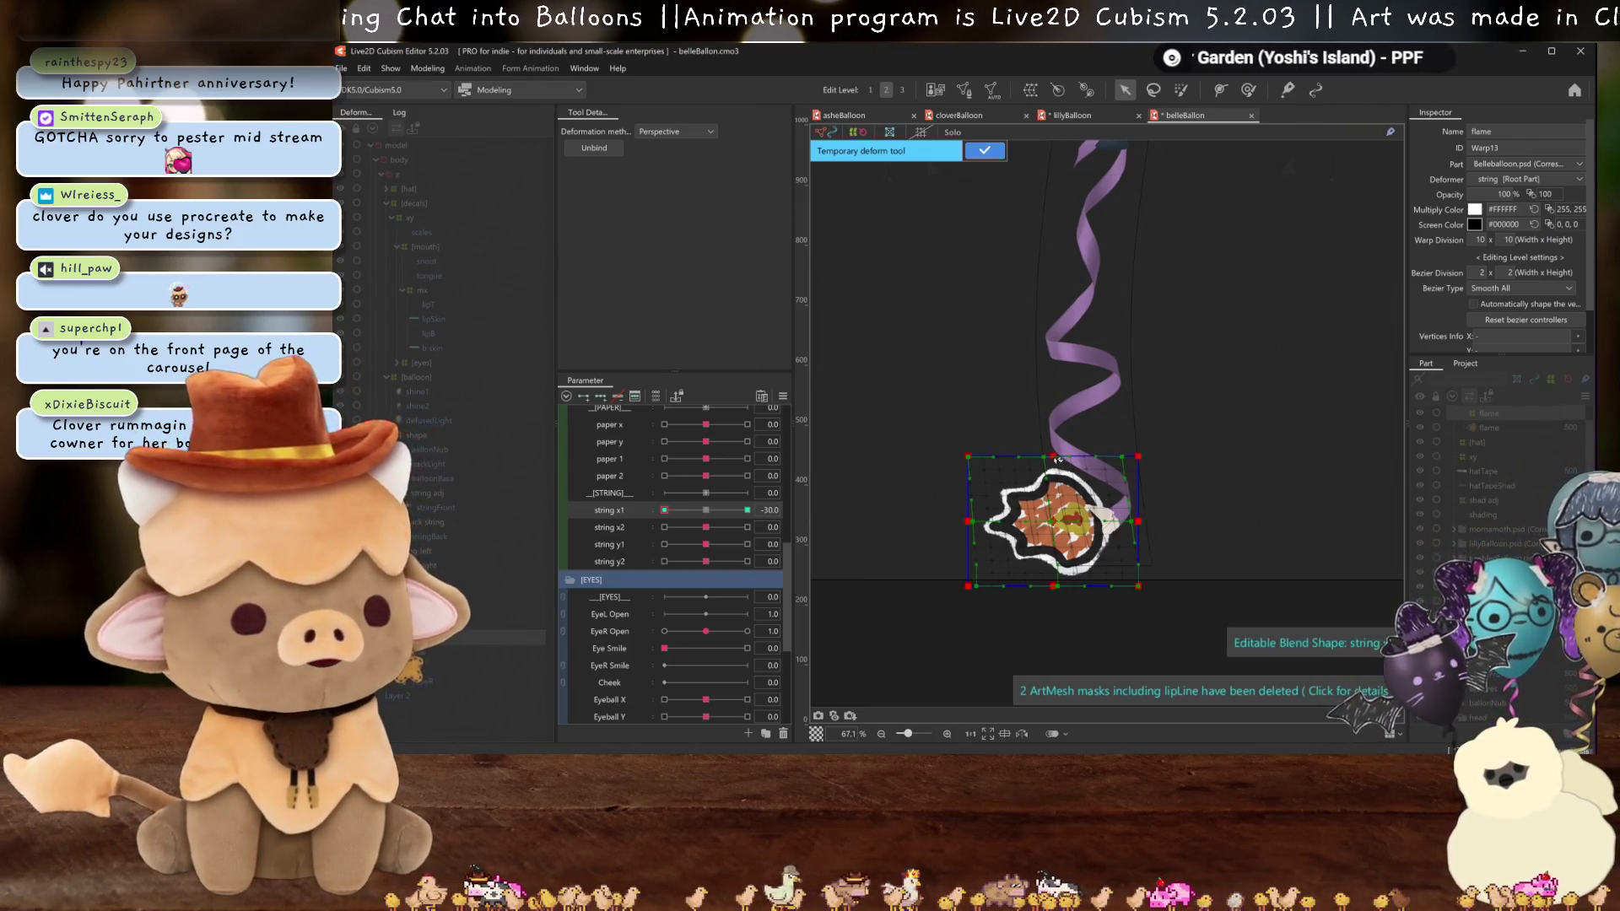
drag(1057, 459, 1070, 460)
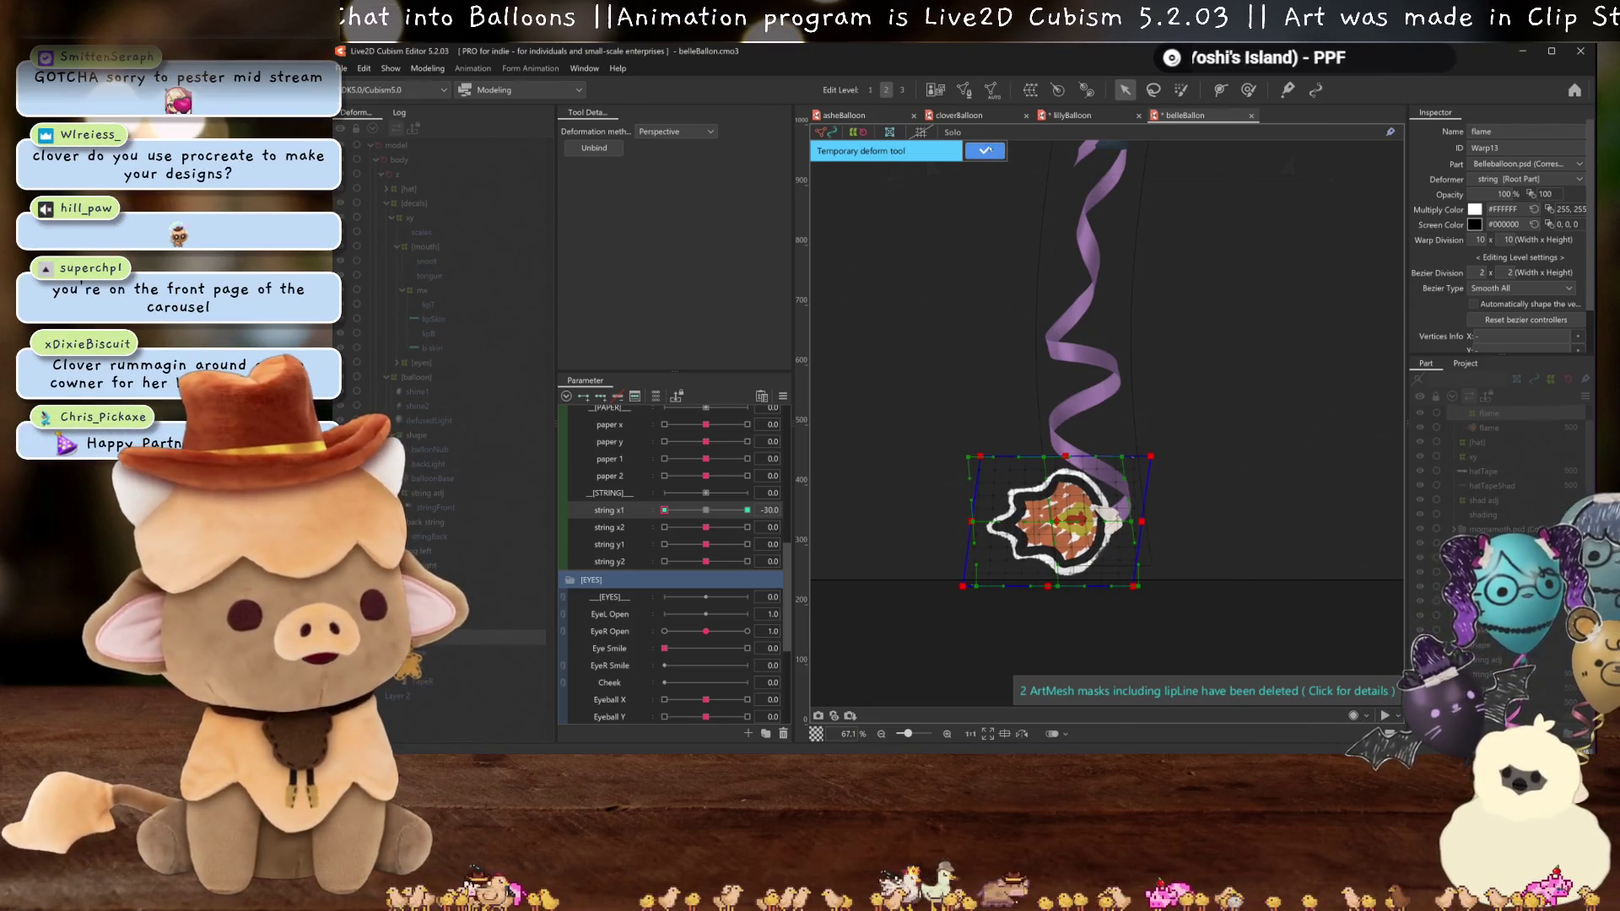
click(986, 150)
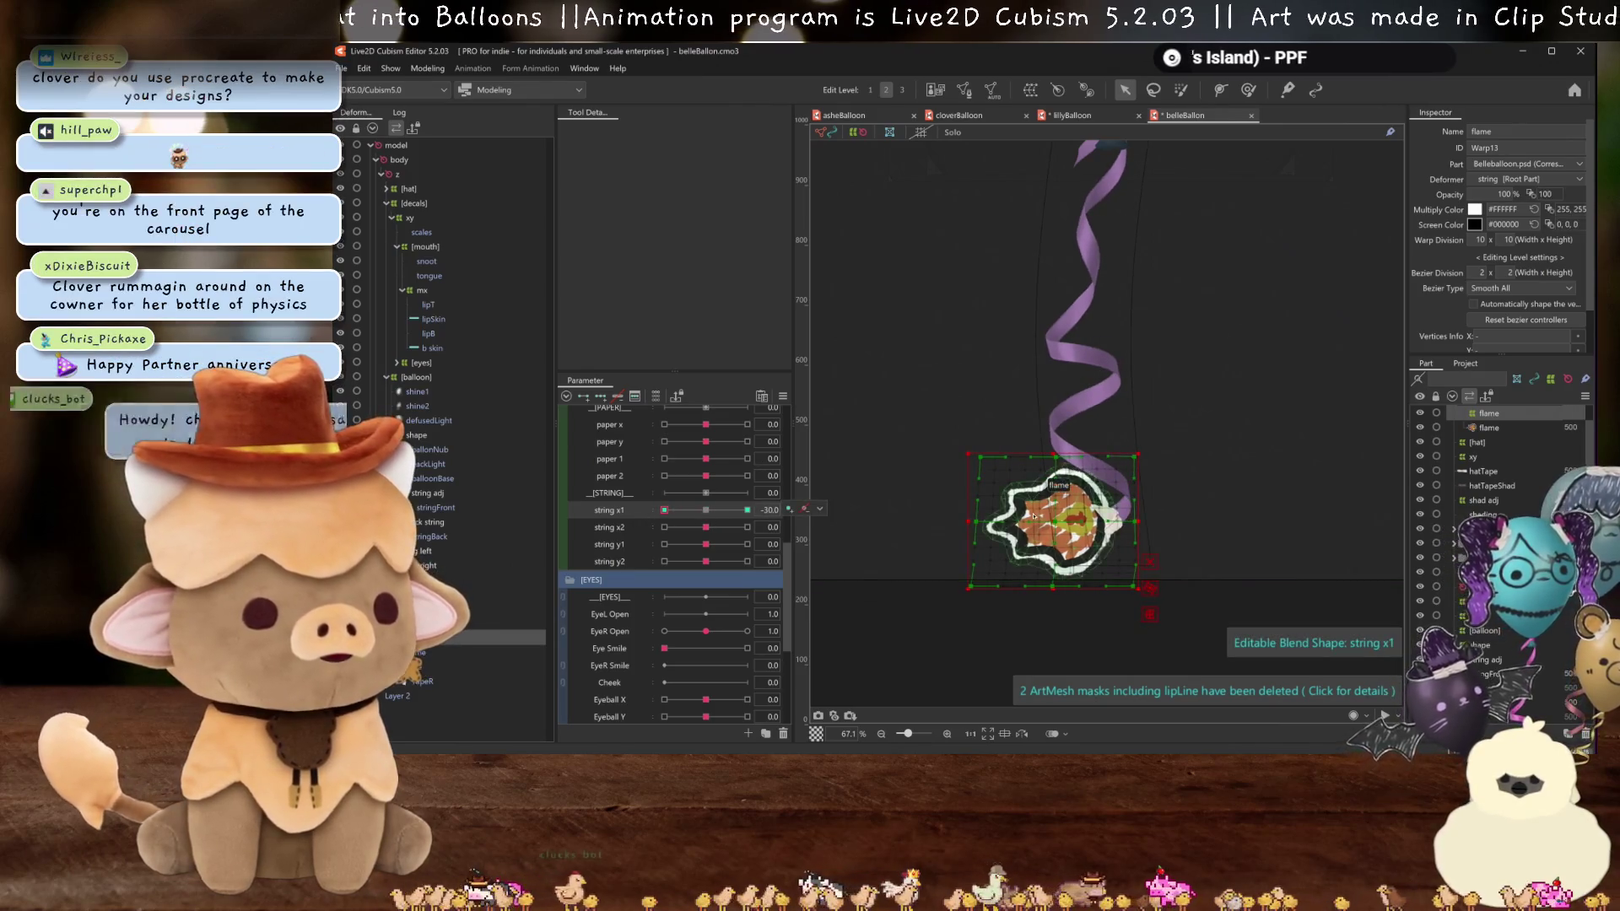
scroll(987, 470, up, 2)
key(ctrl+h)
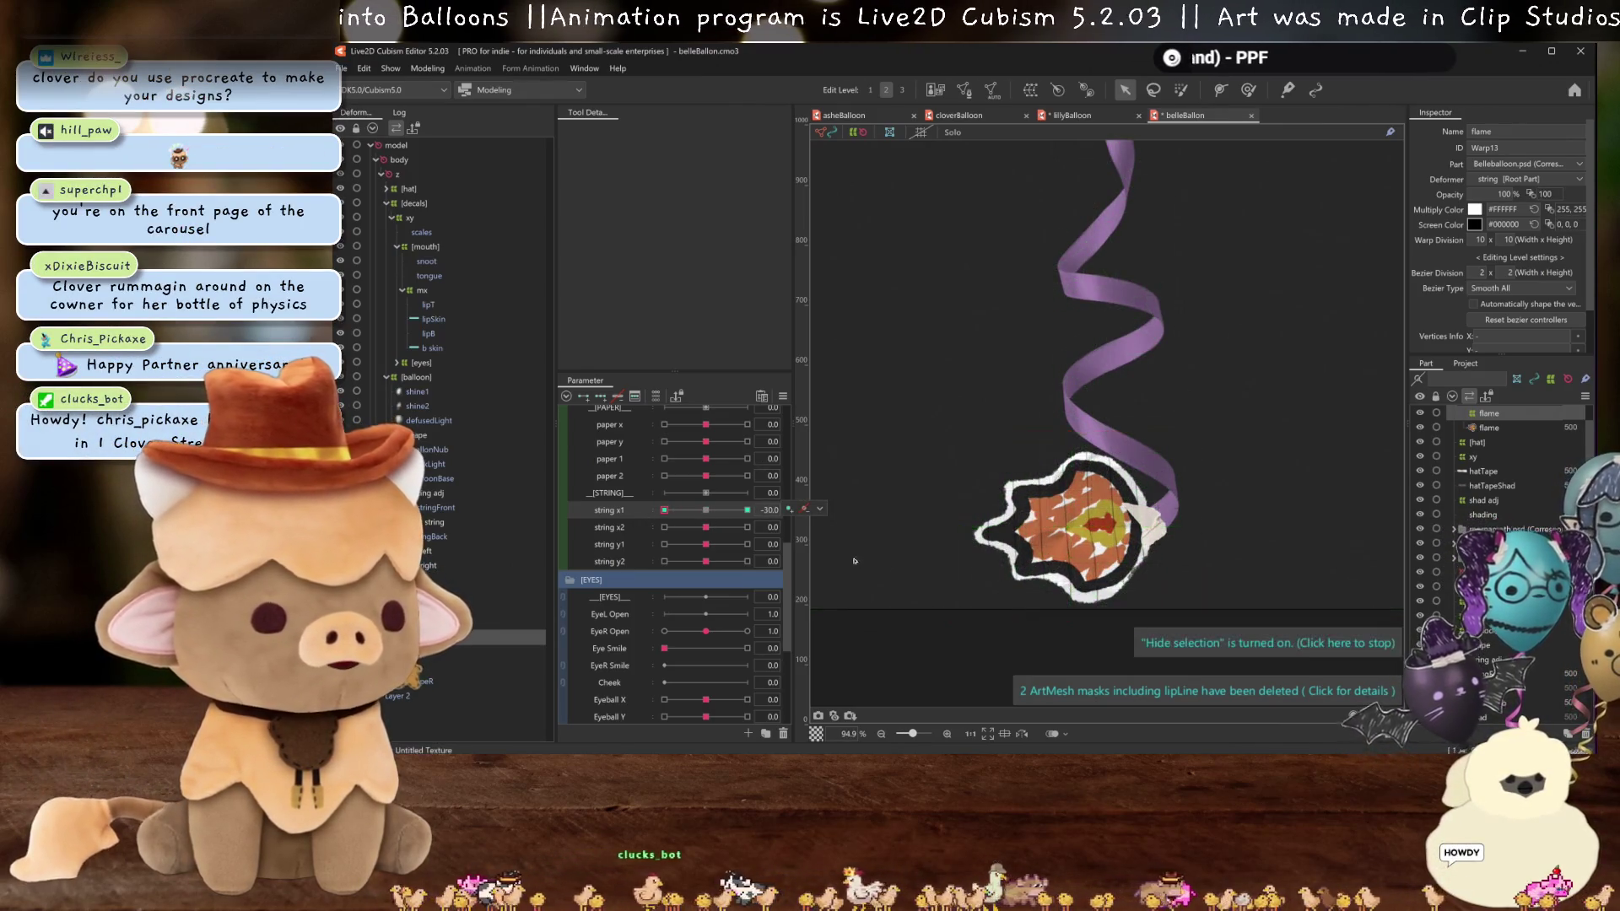
- Shift the flame left onto the ribbon end, then reset string x1 to 0
click(706, 512)
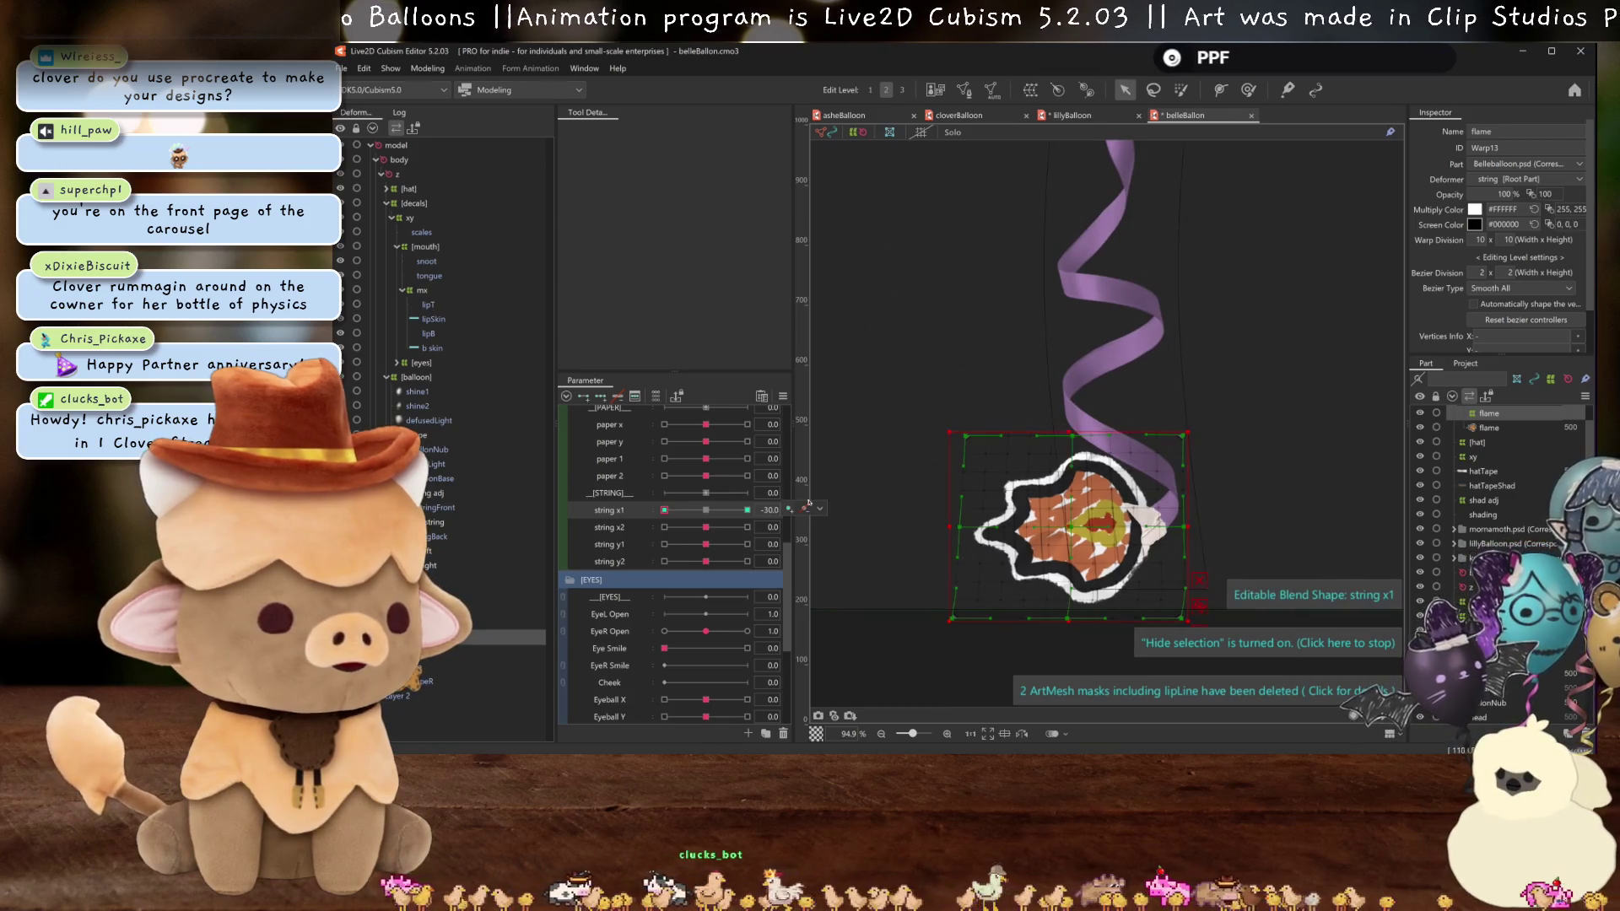
drag(1070, 528, 1062, 524)
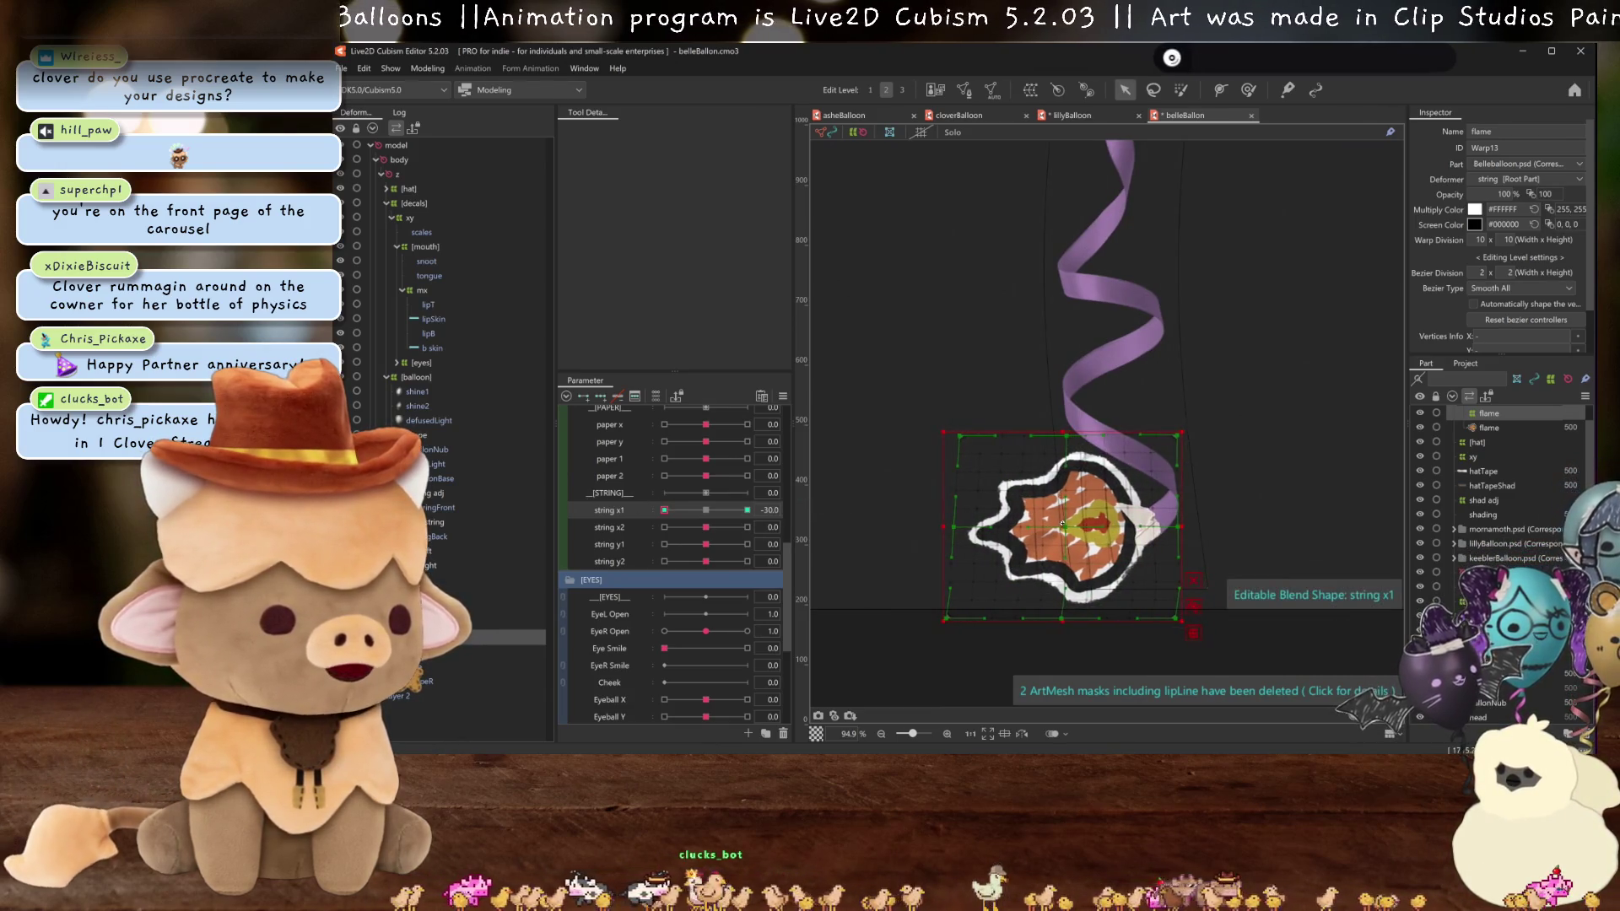
key(ctrl+h)
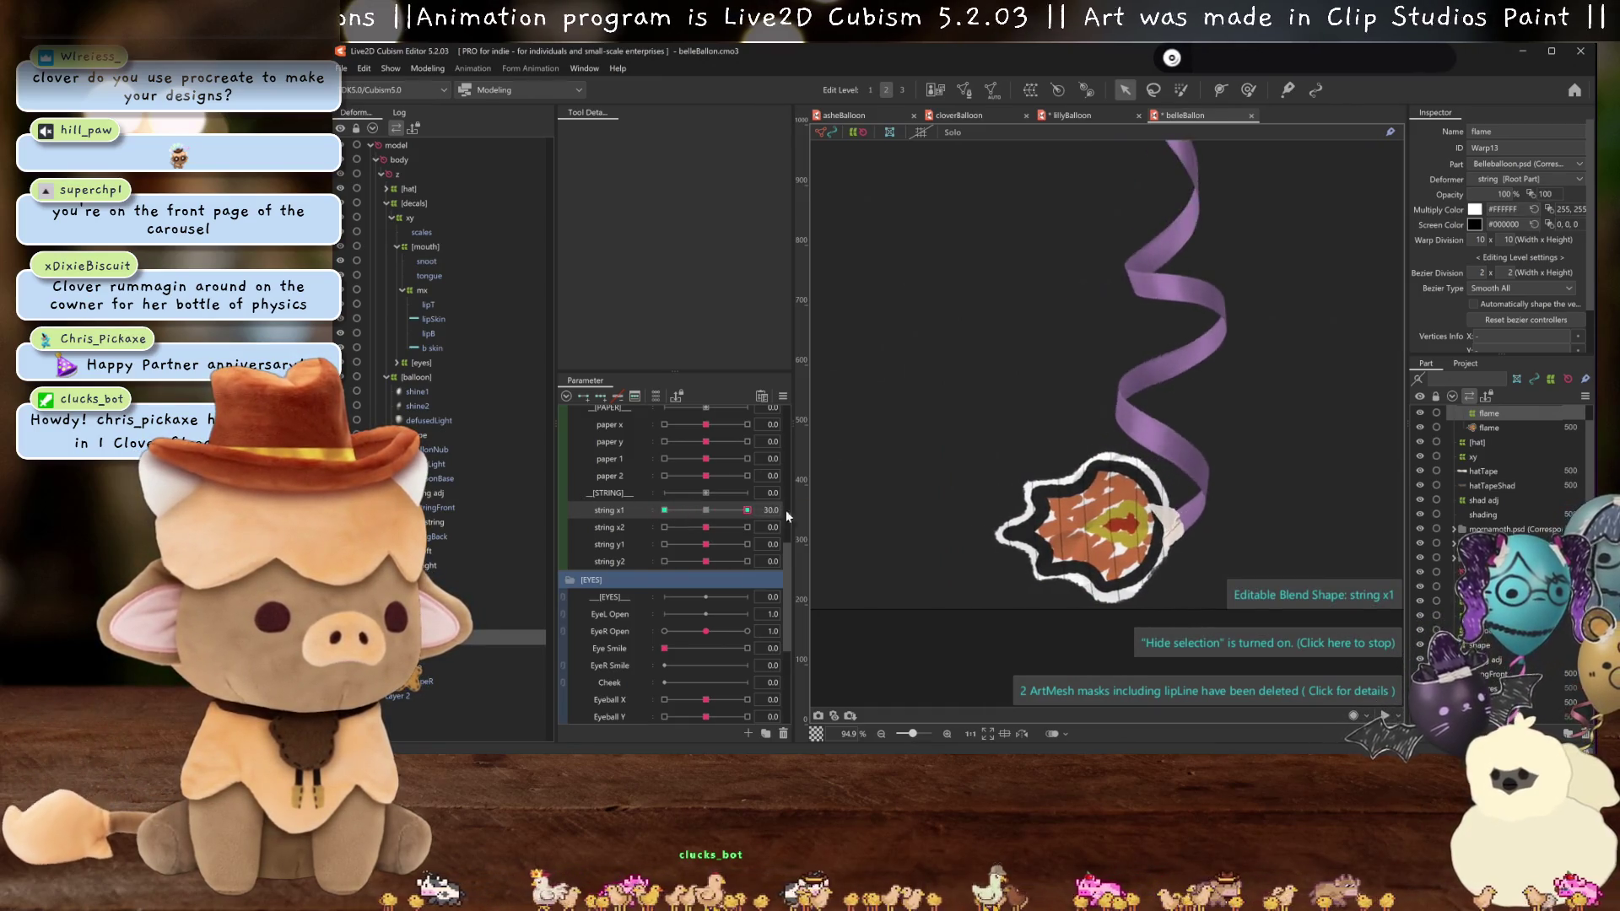
click(708, 510)
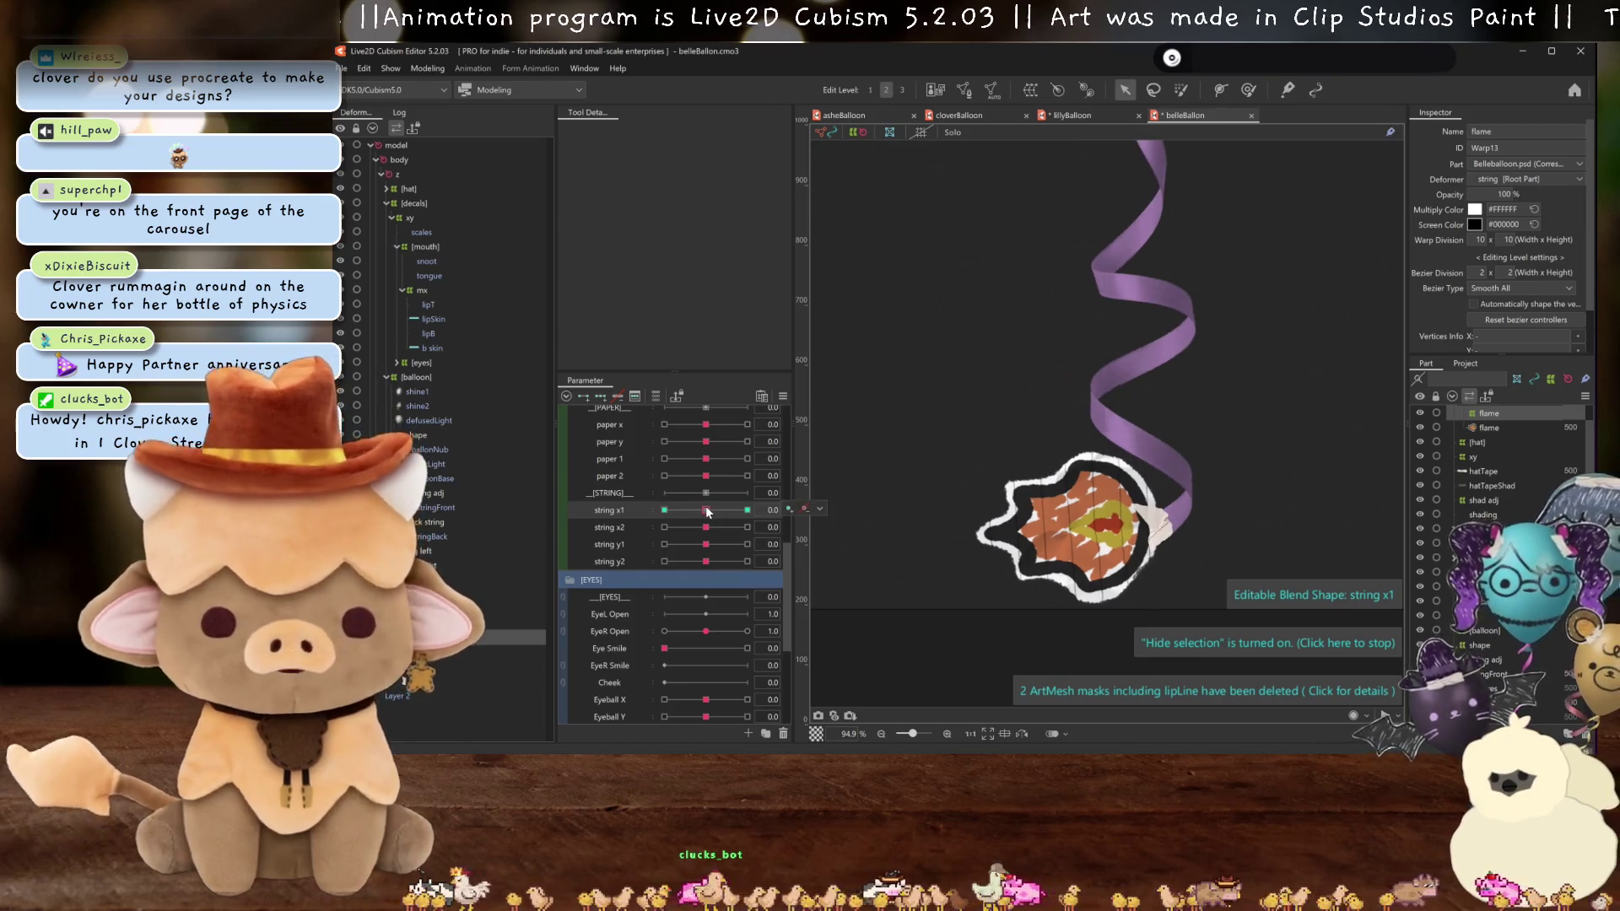
- Set string x2 to 30 and shift the flame right to follow the ribbon
drag(707, 528, 664, 527)
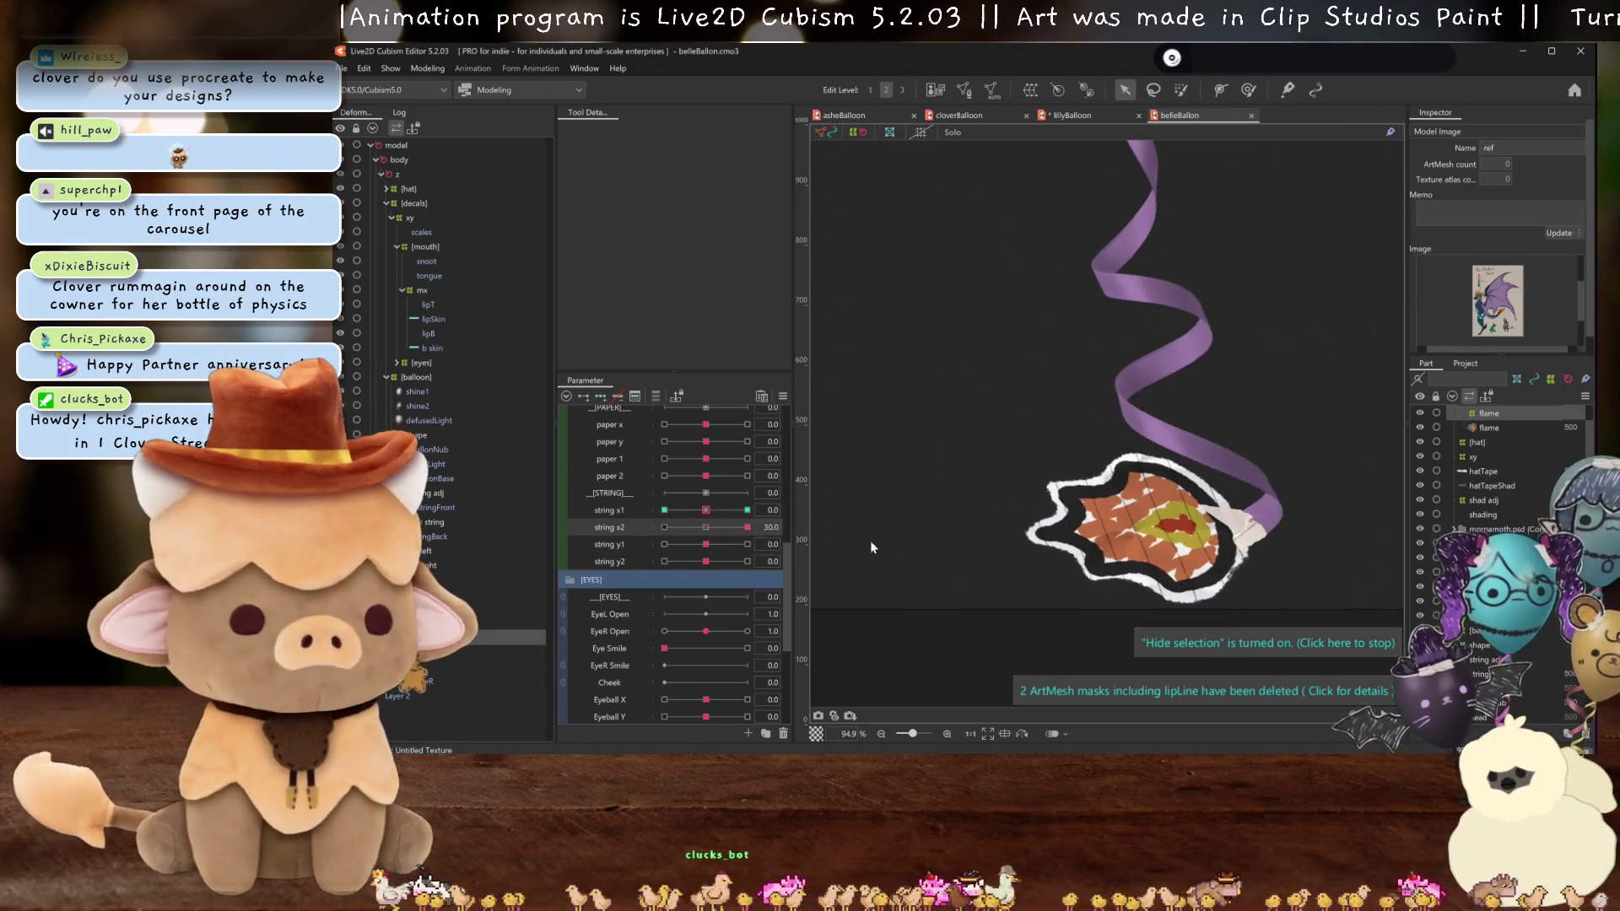
click(711, 527)
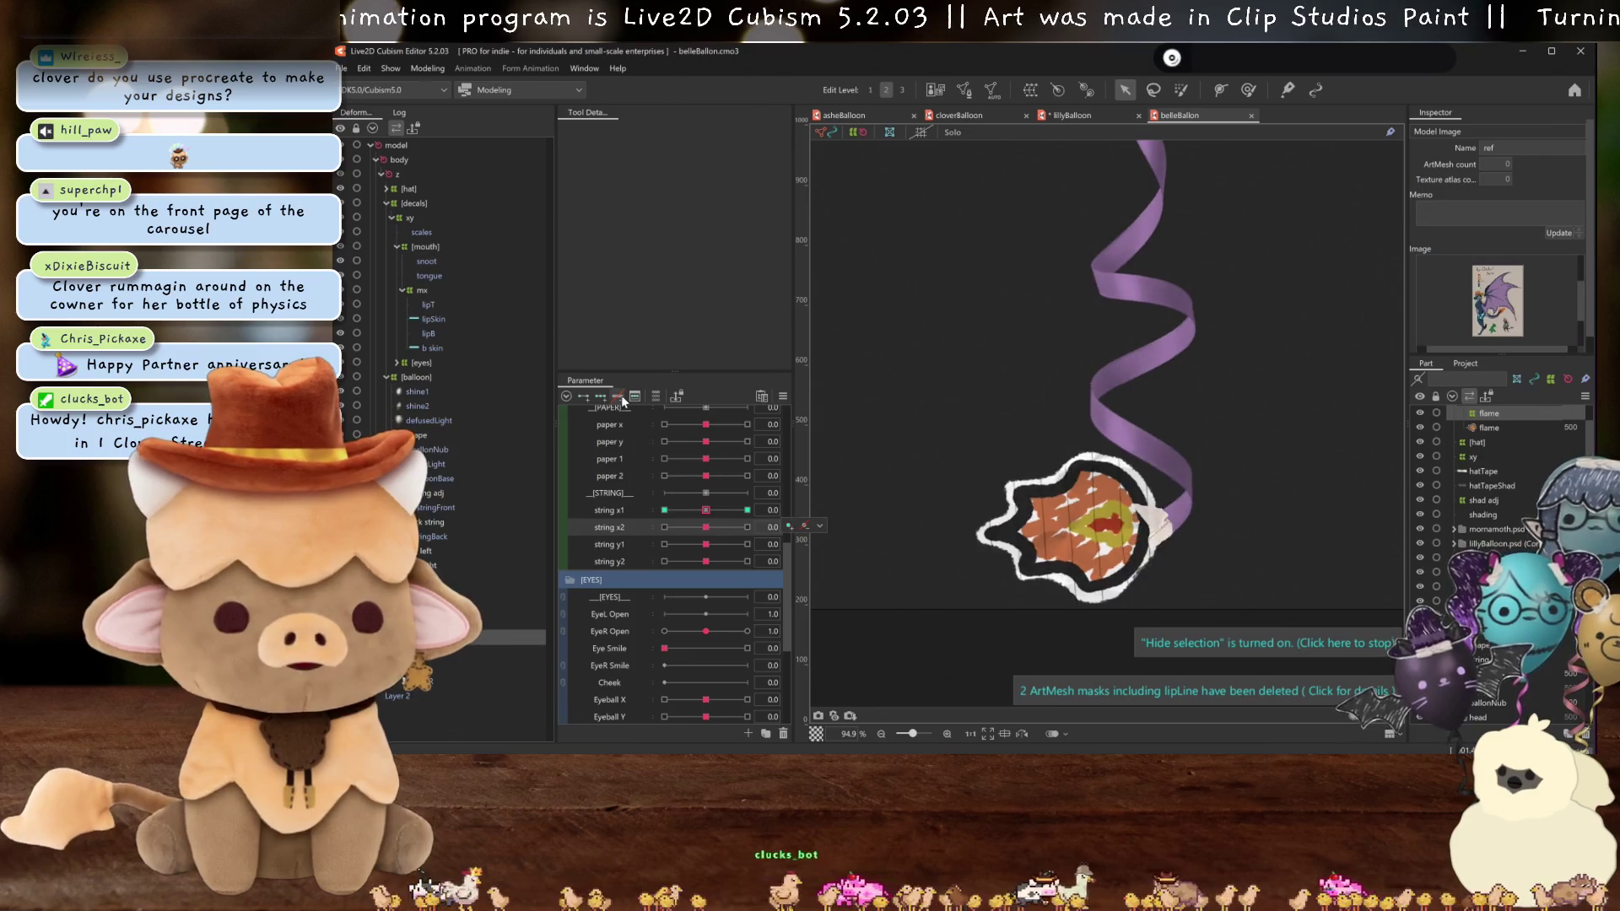
click(747, 528)
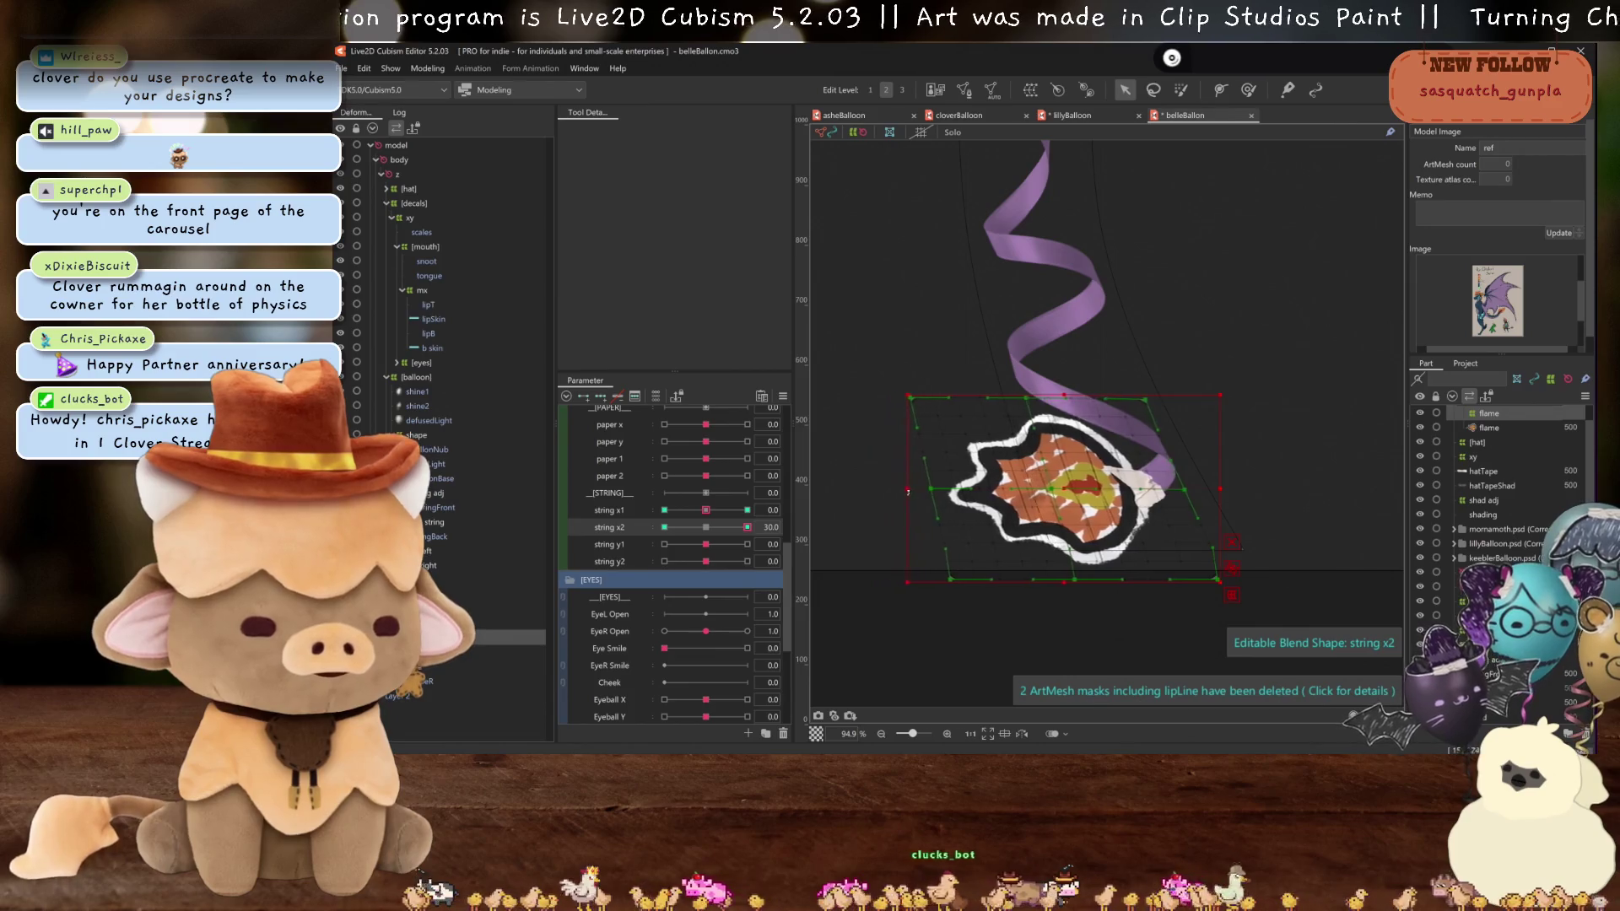
drag(907, 492, 931, 492)
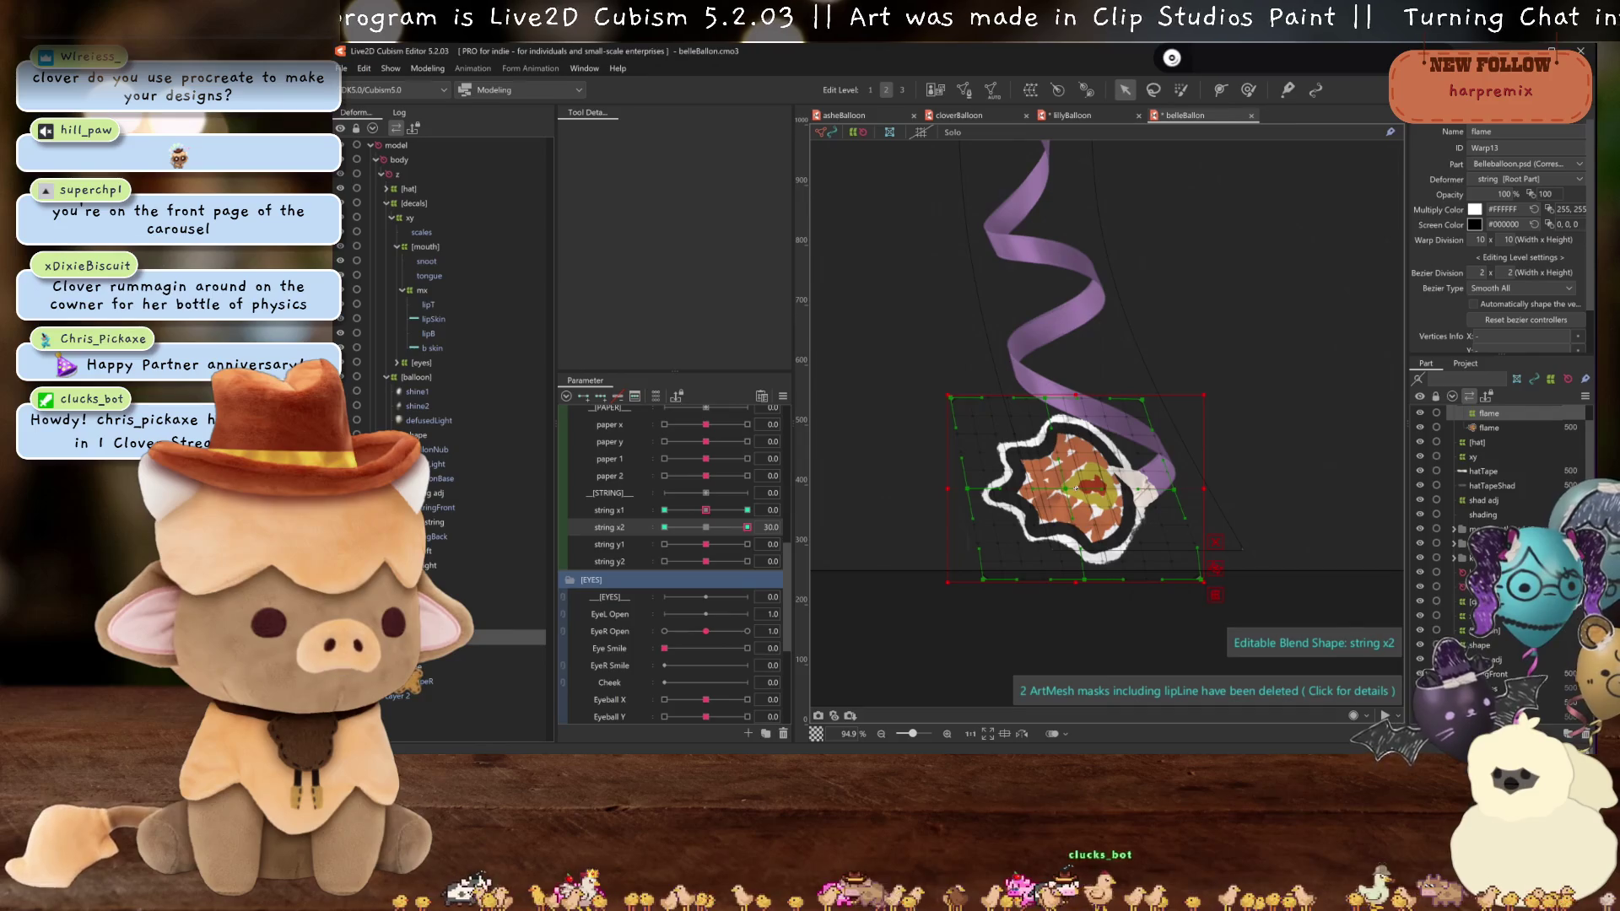
key(h)
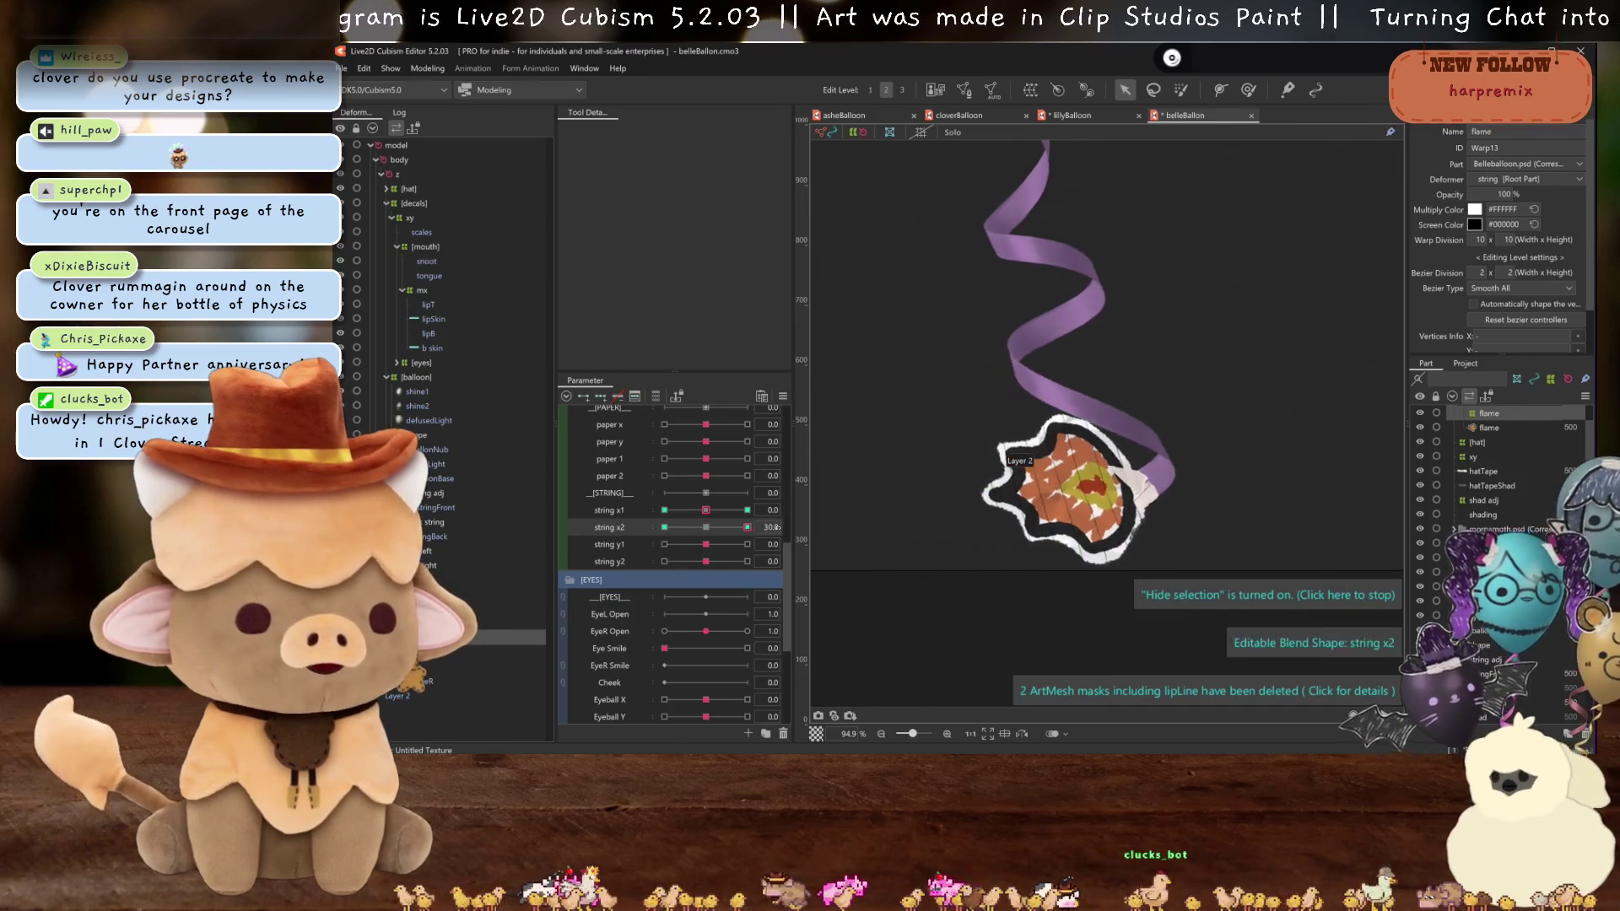
scroll(993, 510, down, 3)
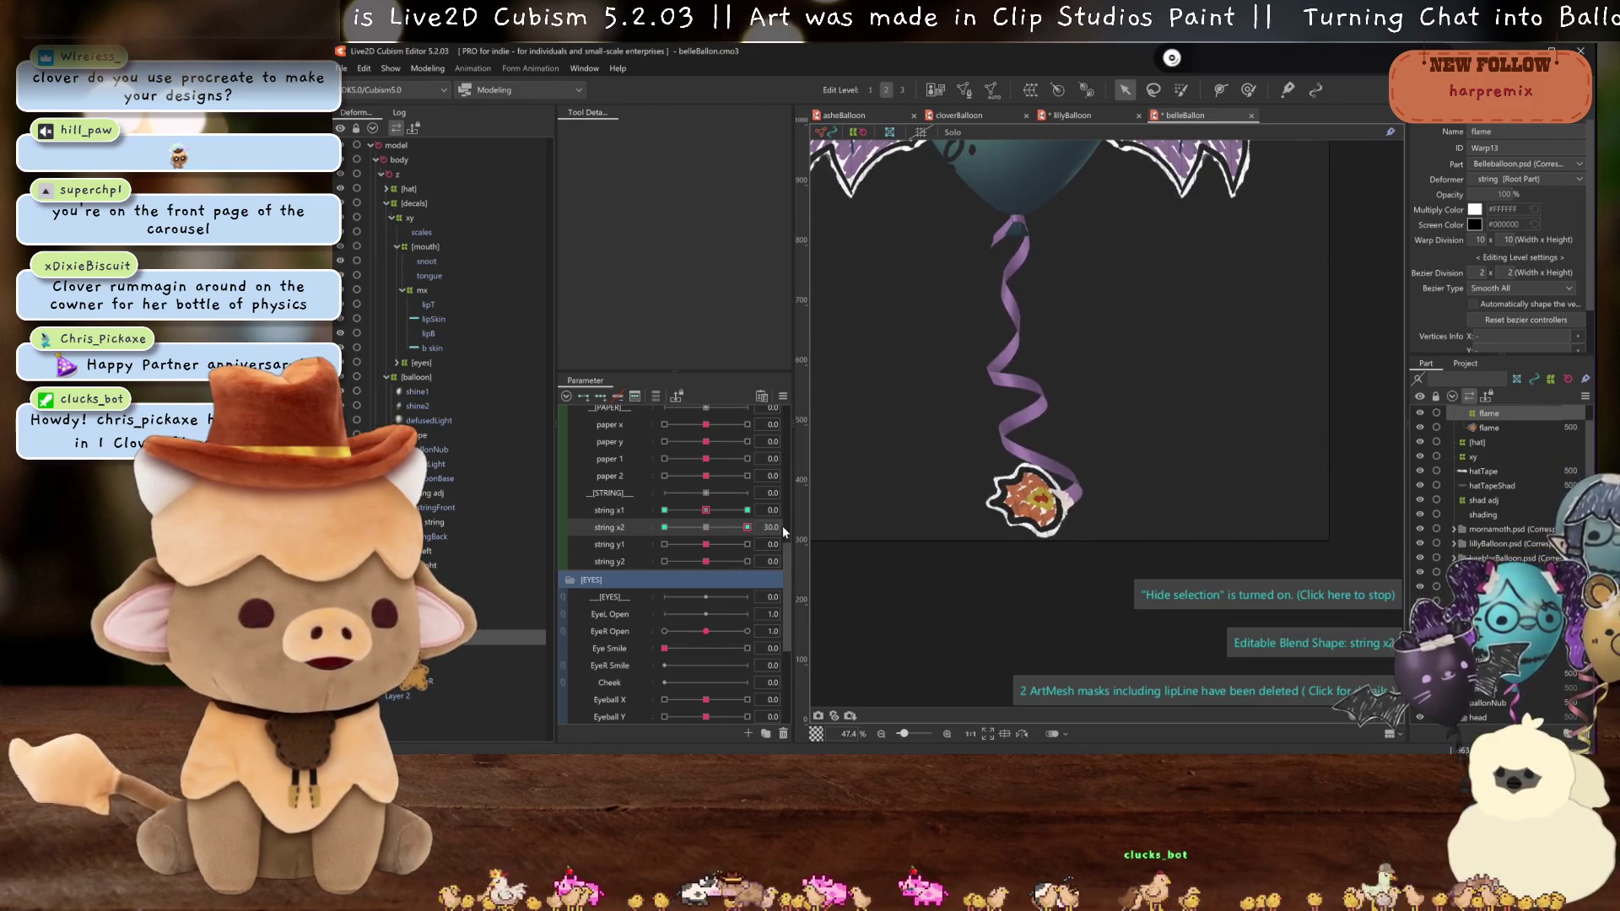
- At string x2 -30, skew the flame's warp into a slant and nudge it right
drag(747, 526, 676, 518)
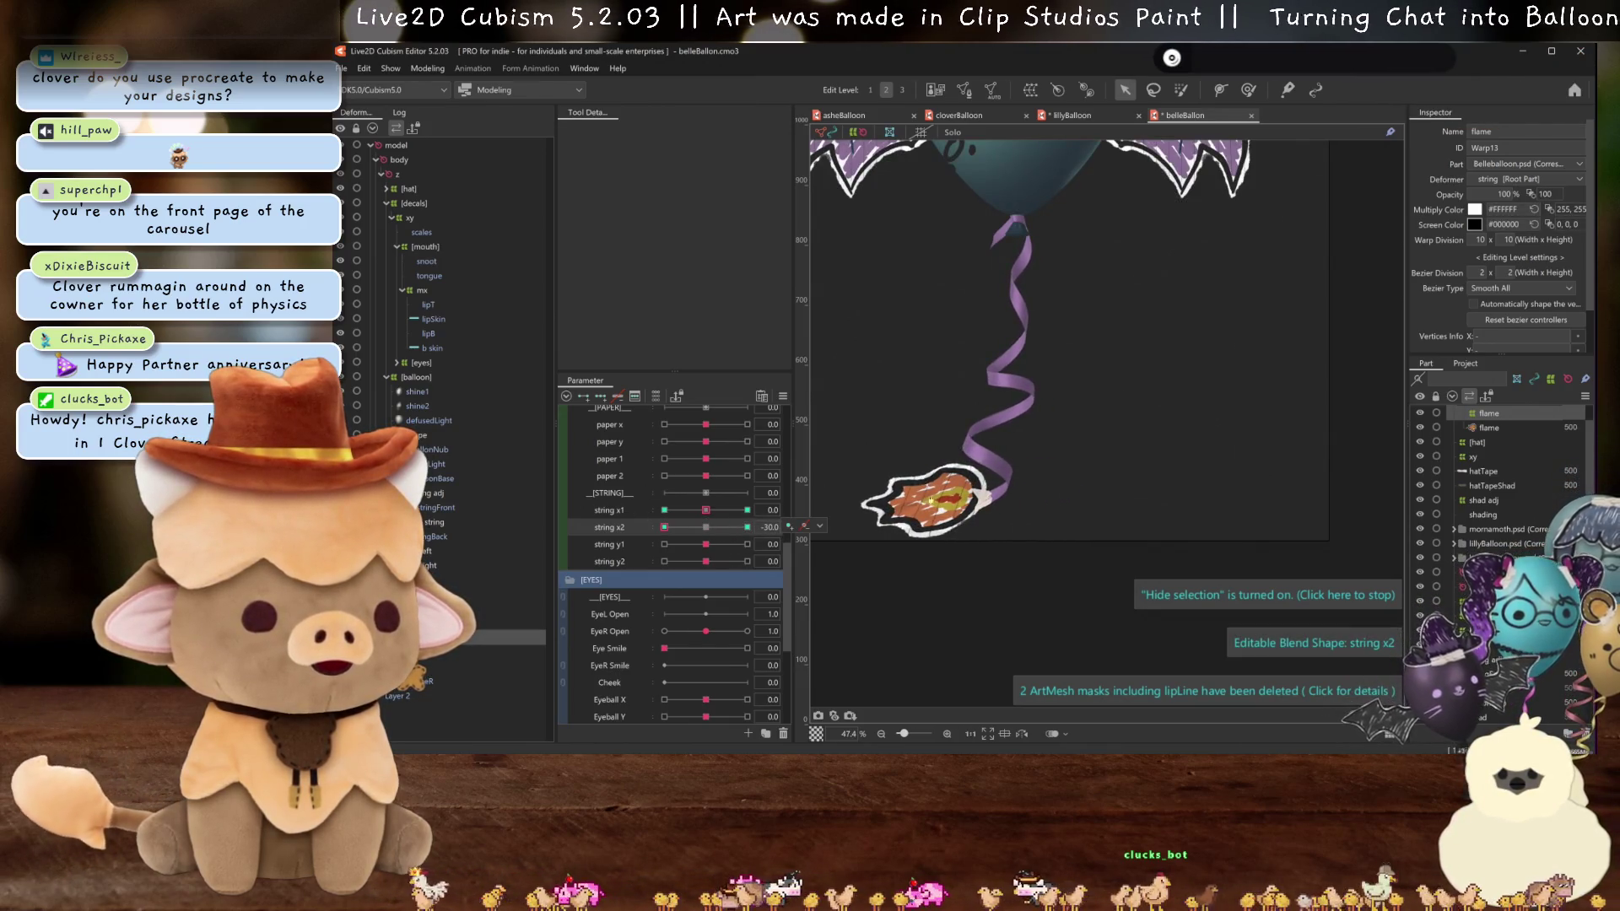
scroll(928, 495, up, 3)
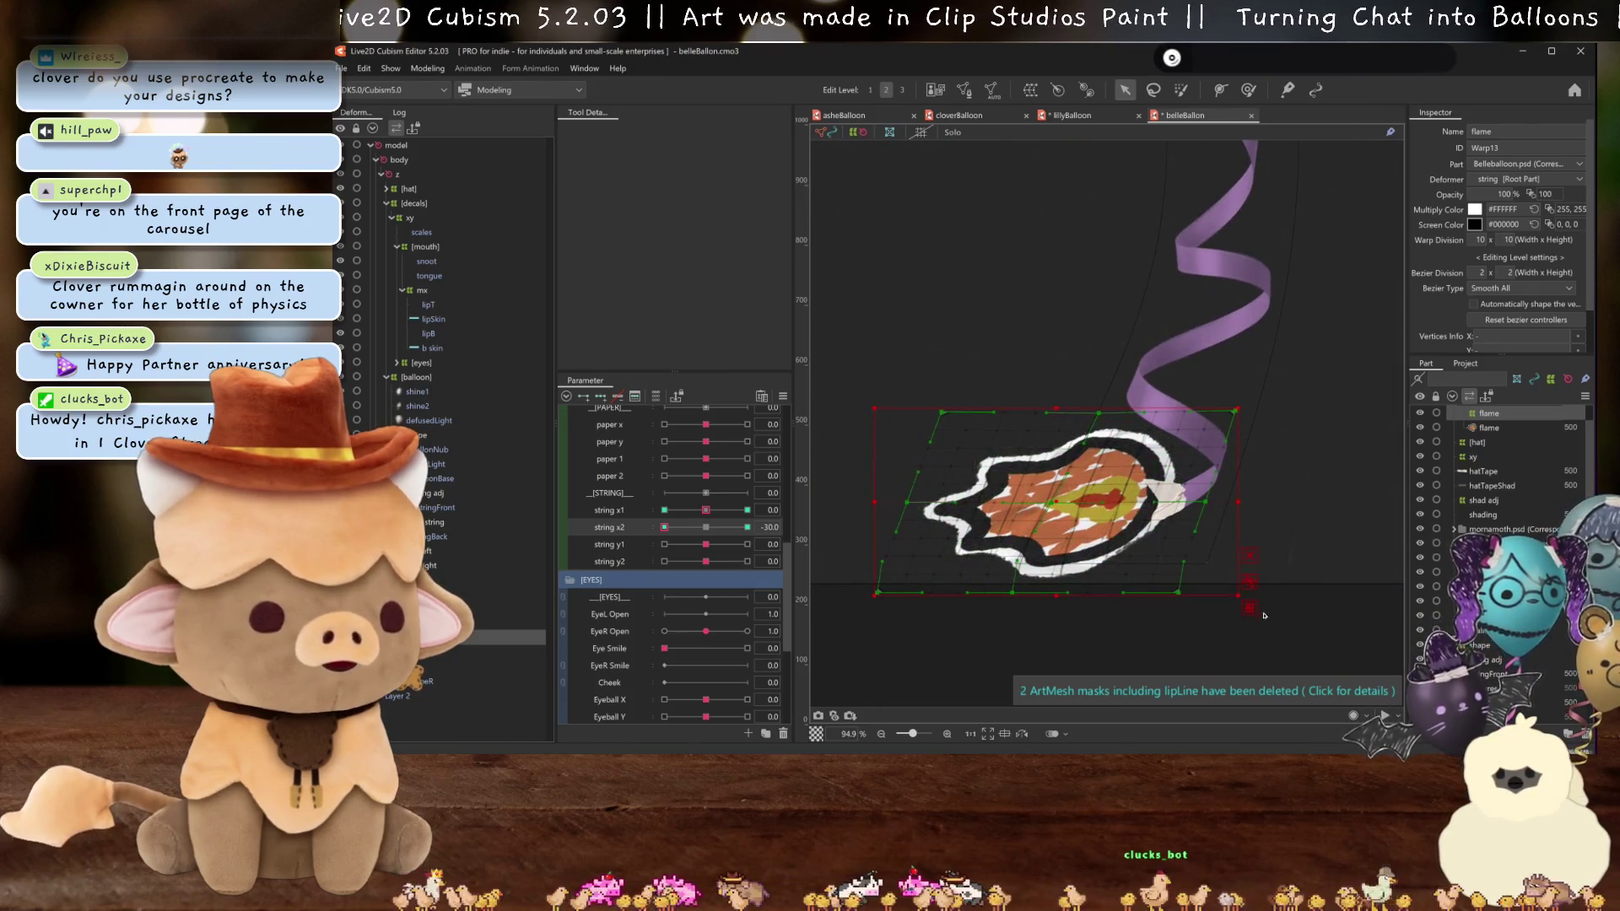
key(ctrl+t)
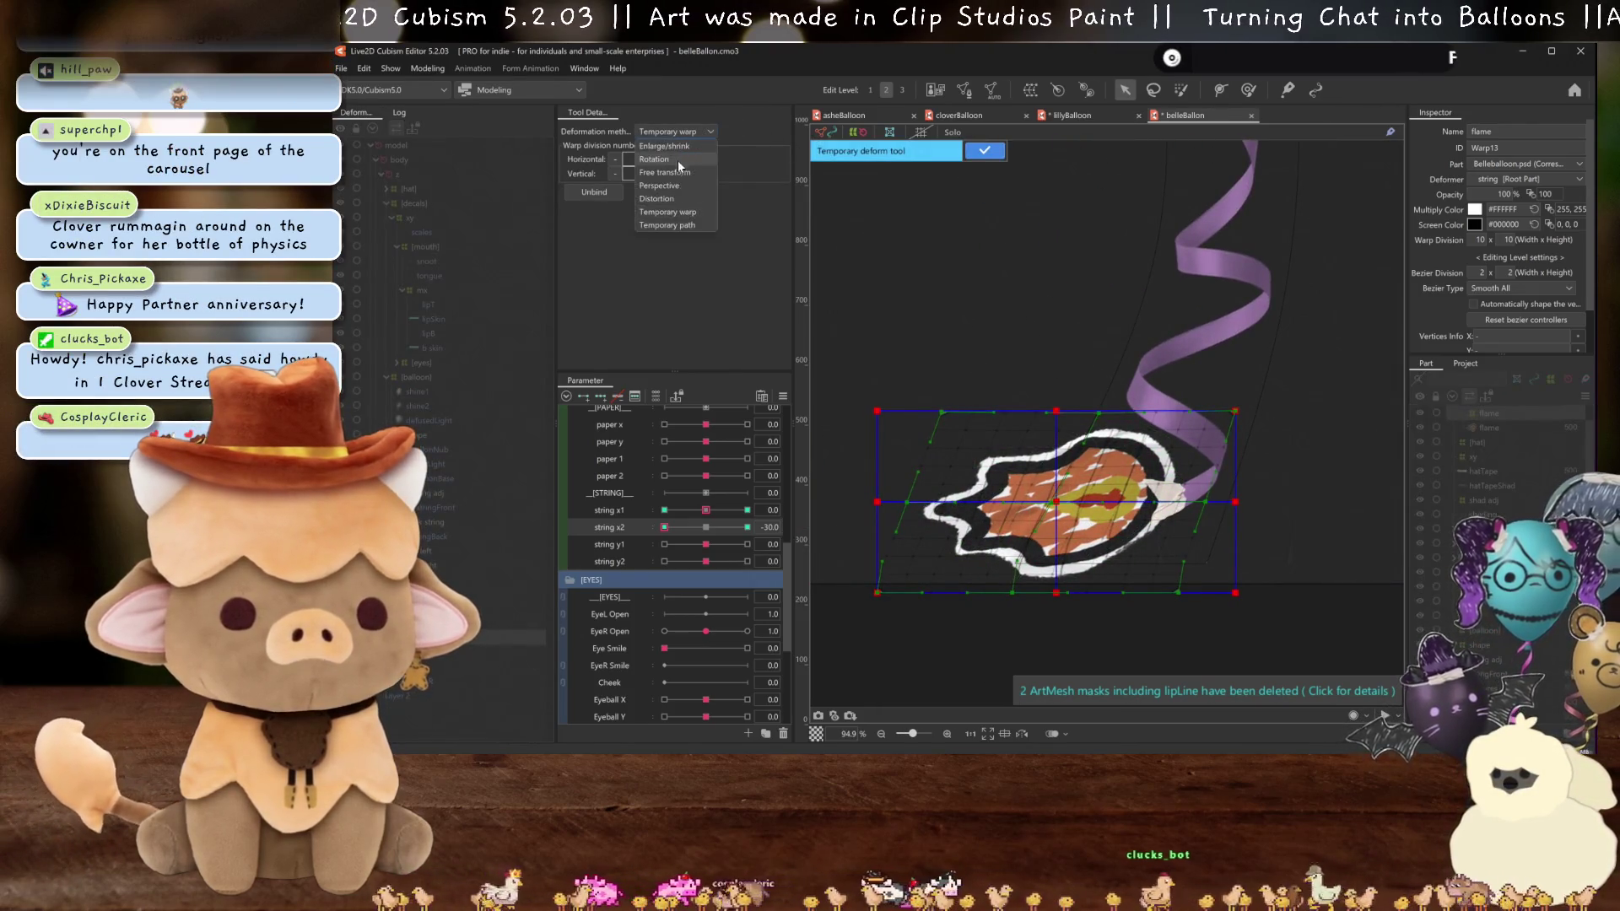
drag(1057, 412, 992, 409)
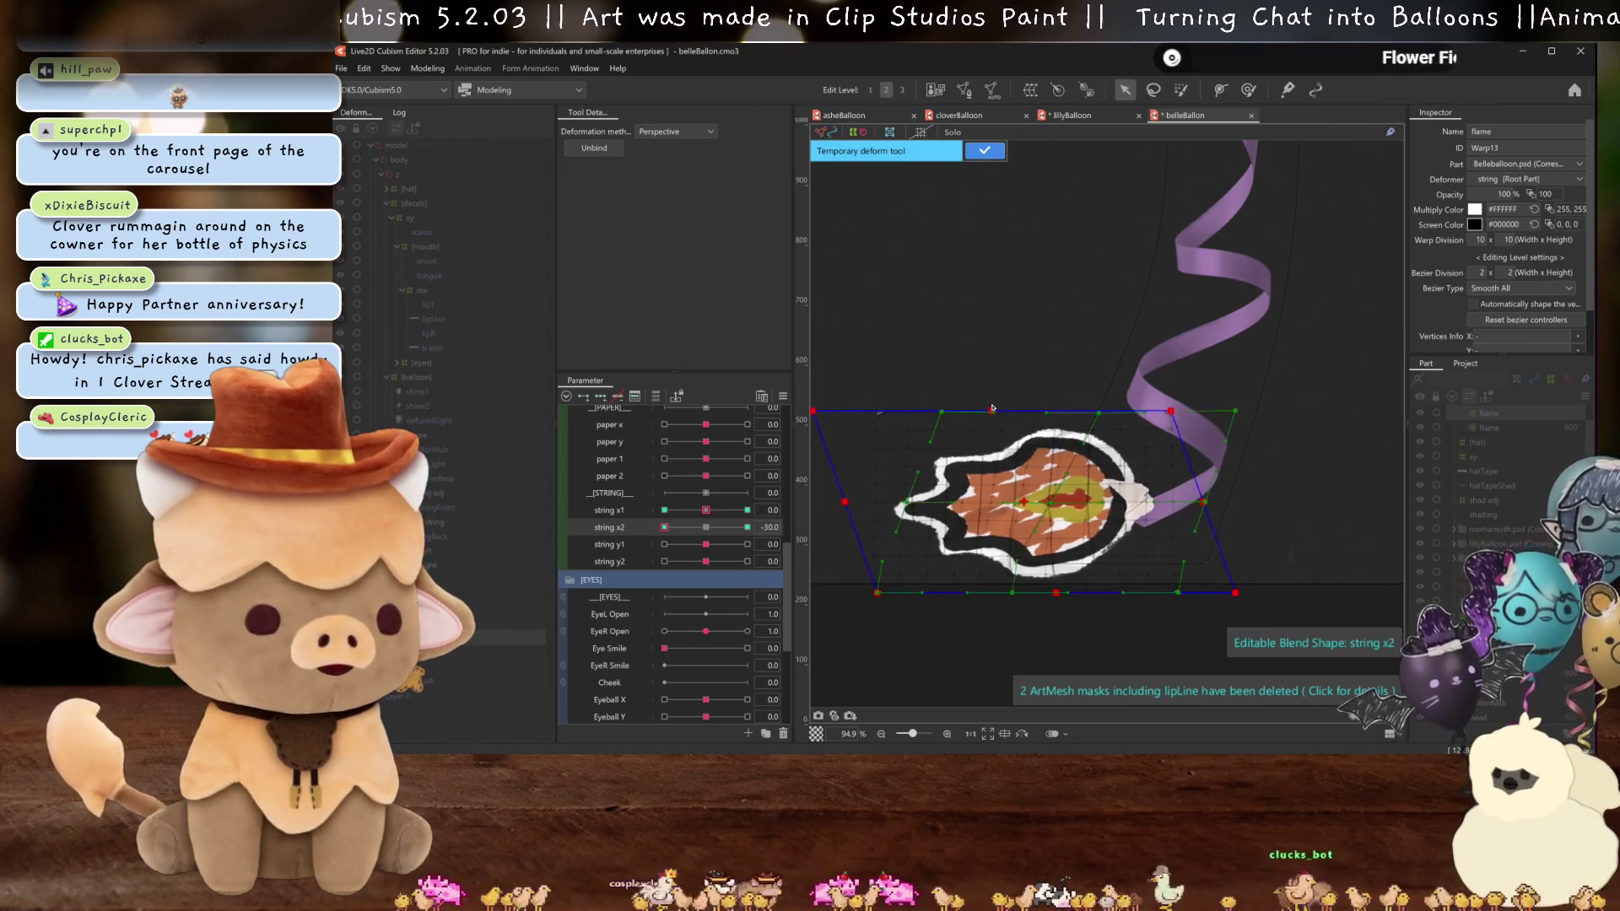
click(984, 152)
drag(1026, 500, 1054, 513)
key(ctrl+h)
scroll(1054, 513, down, 3)
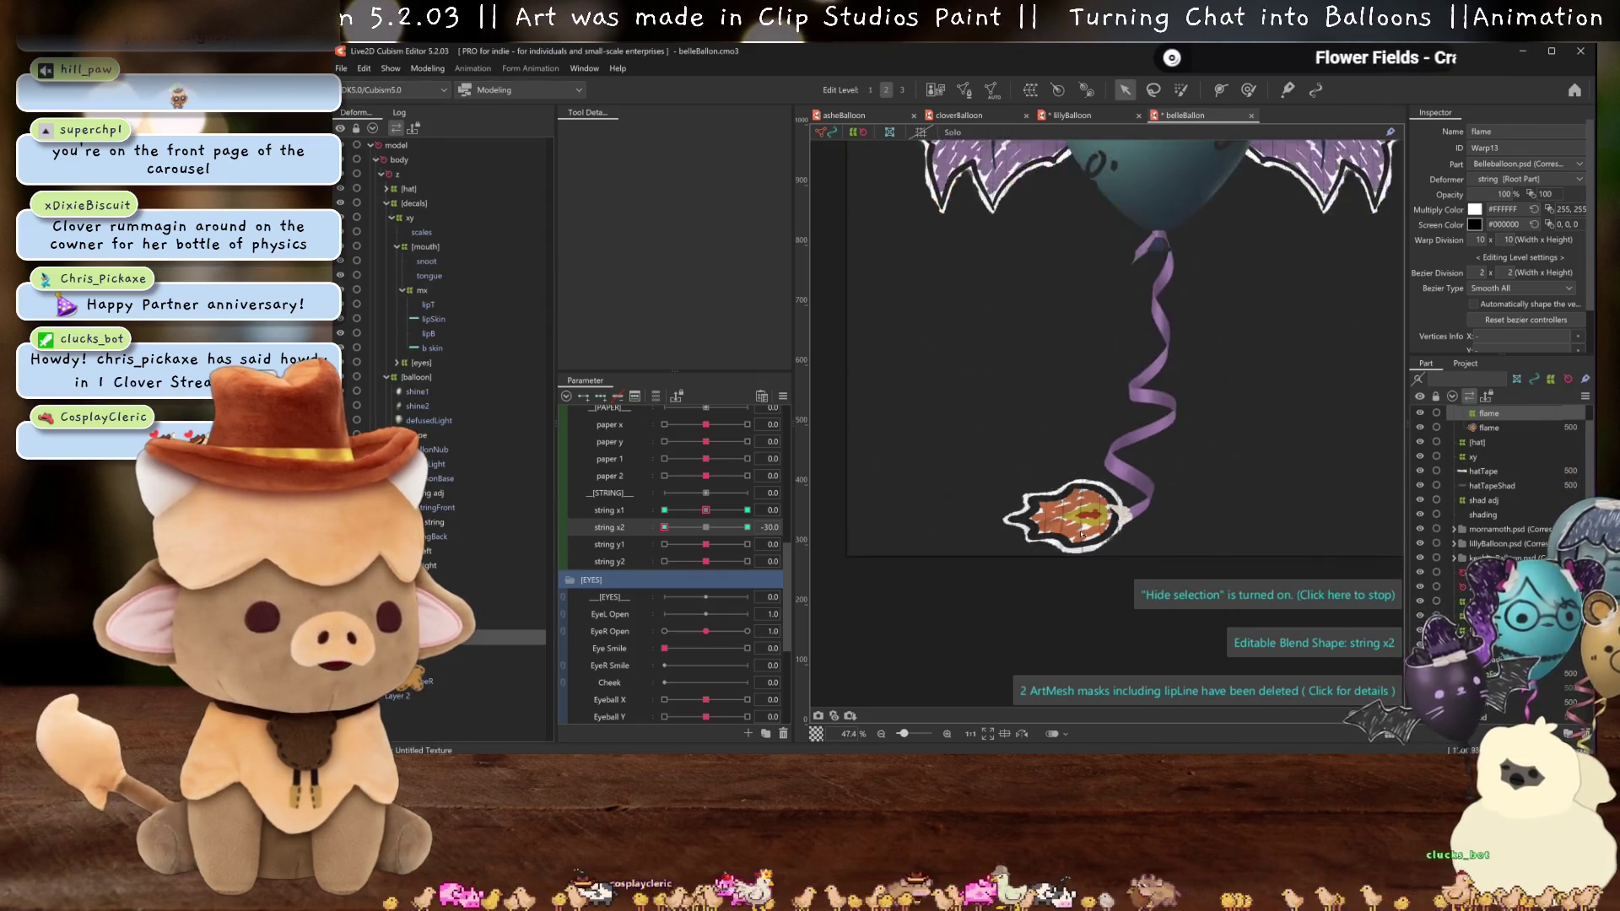
- Reset string x2 to neutral, save the balloon model, and push string y1 to its extreme
click(705, 527)
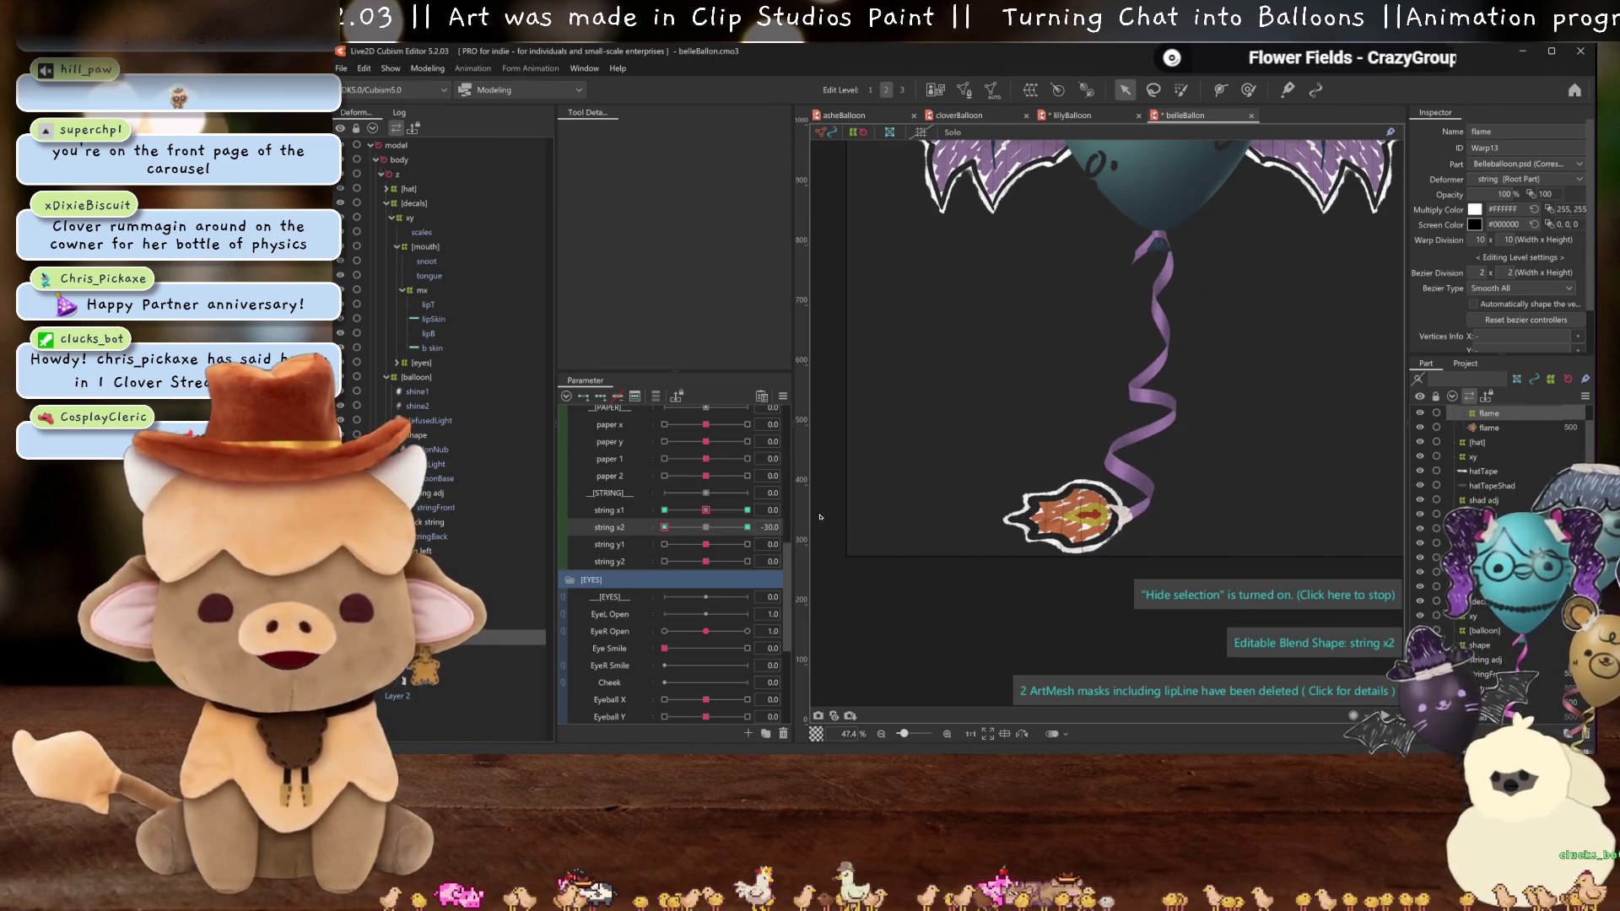
click(712, 530)
key(ctrl+s)
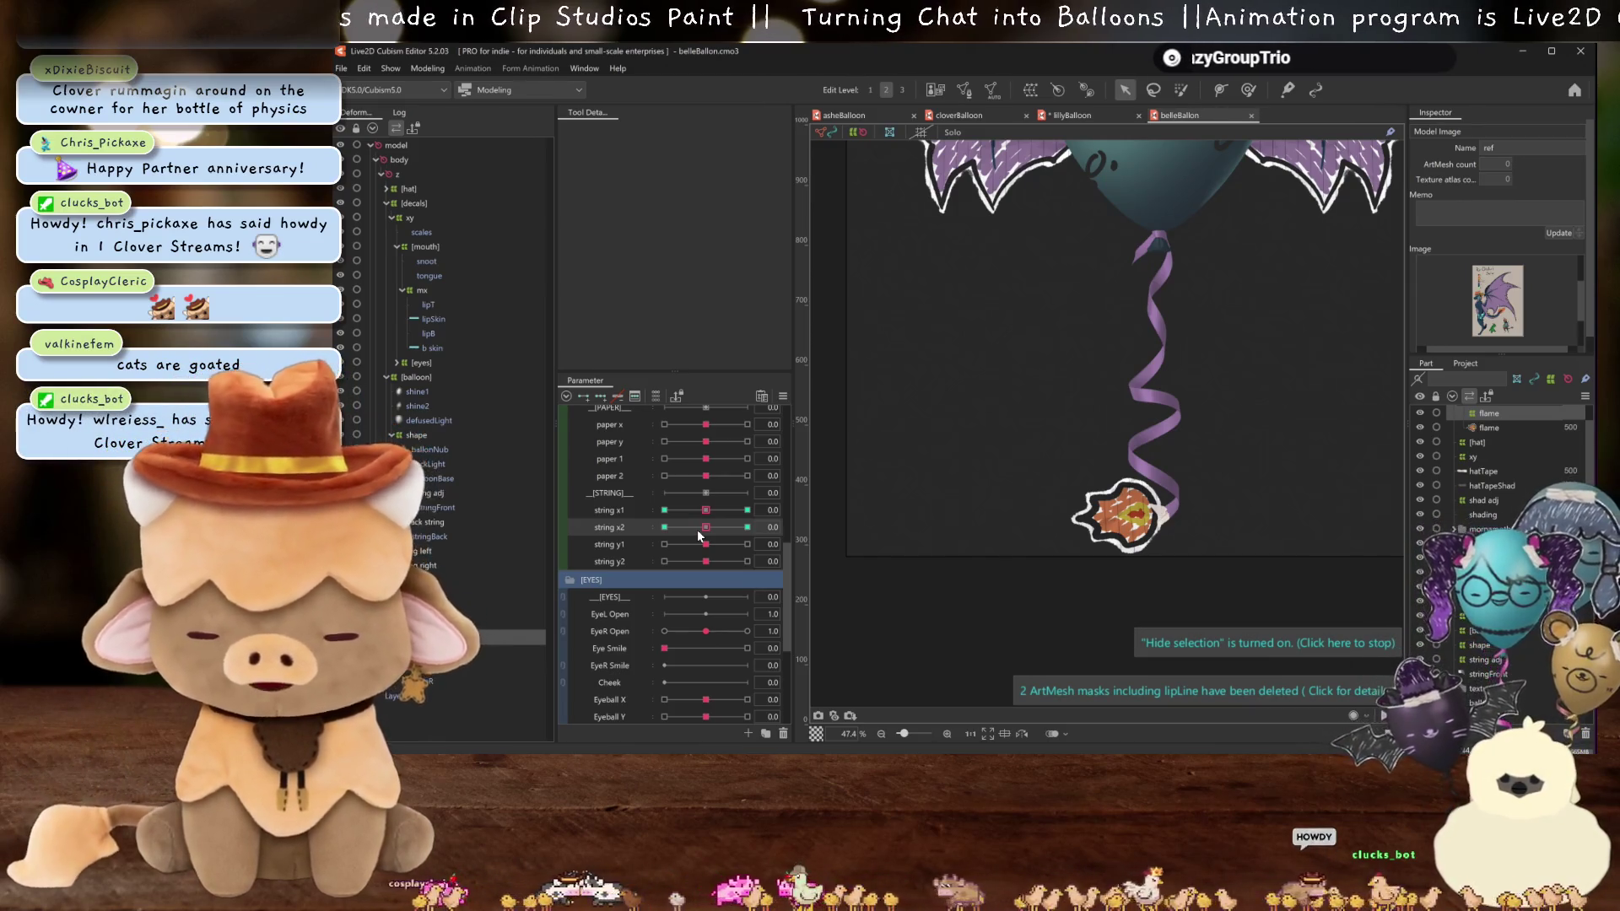
drag(697, 530, 438, 512)
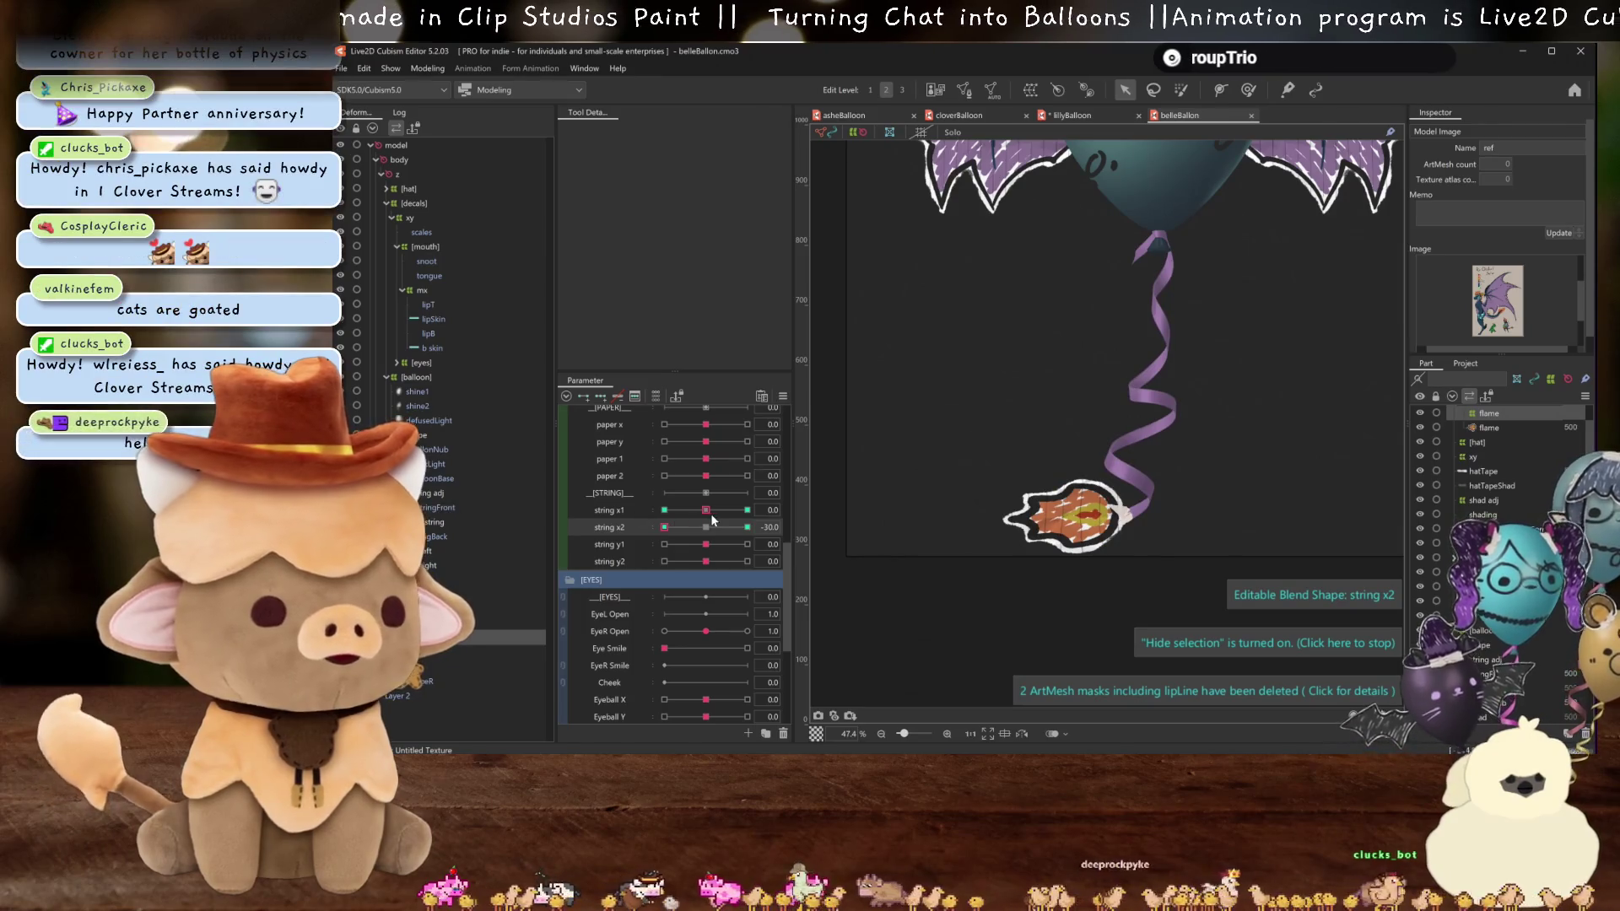
click(711, 515)
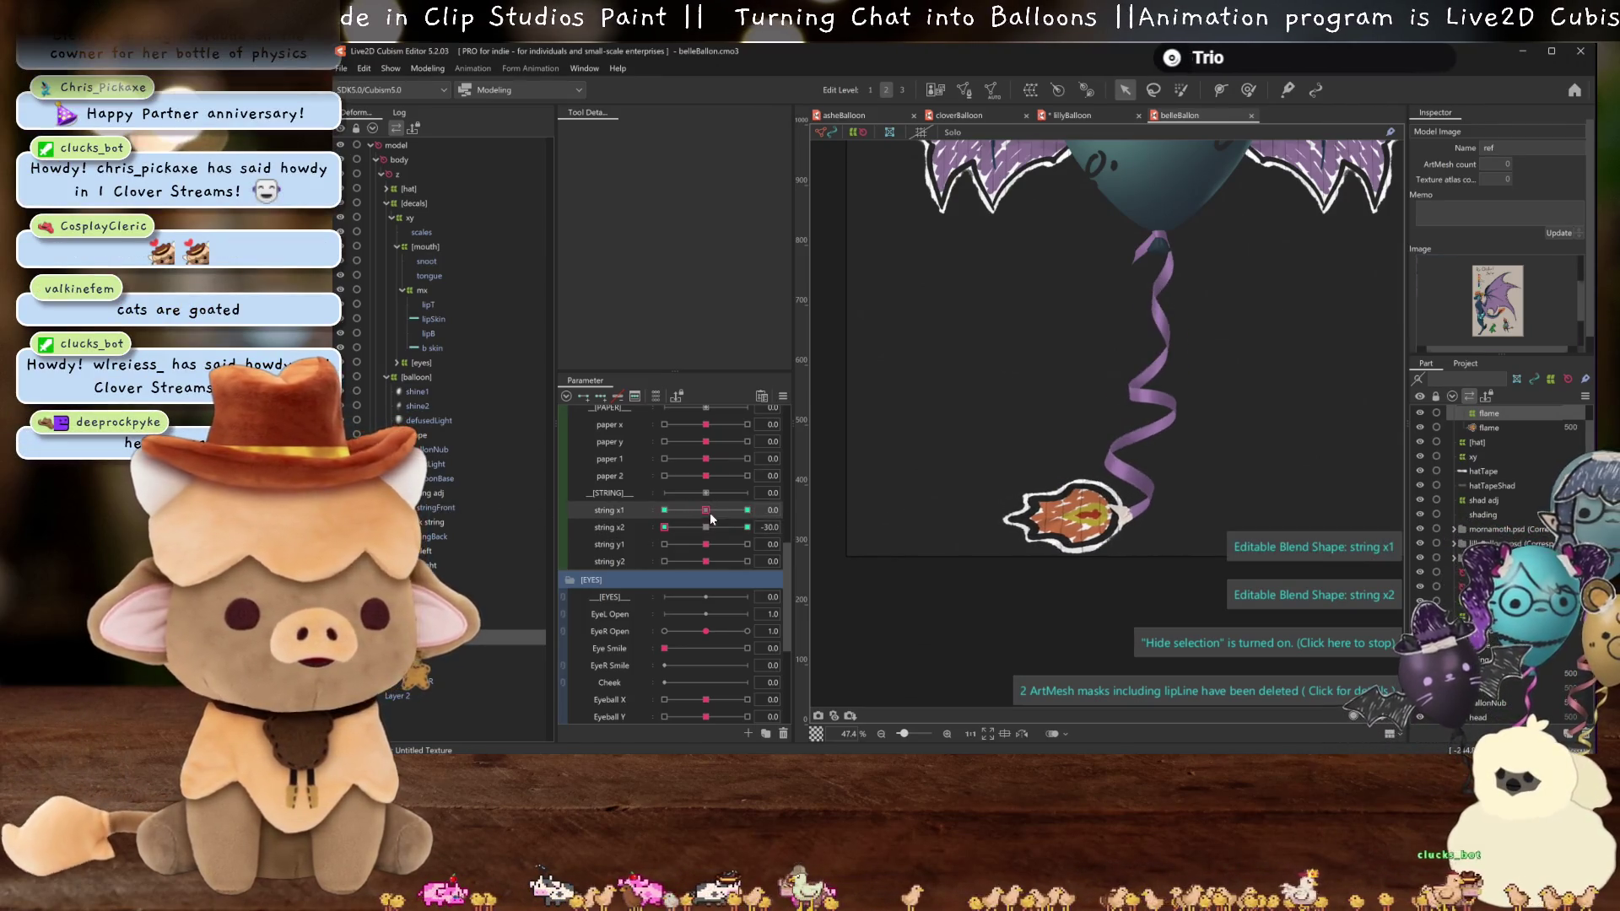
mouse_move(705, 544)
mouse_down()
mouse_move(648, 547)
mouse_move(1080, 515)
mouse_up()
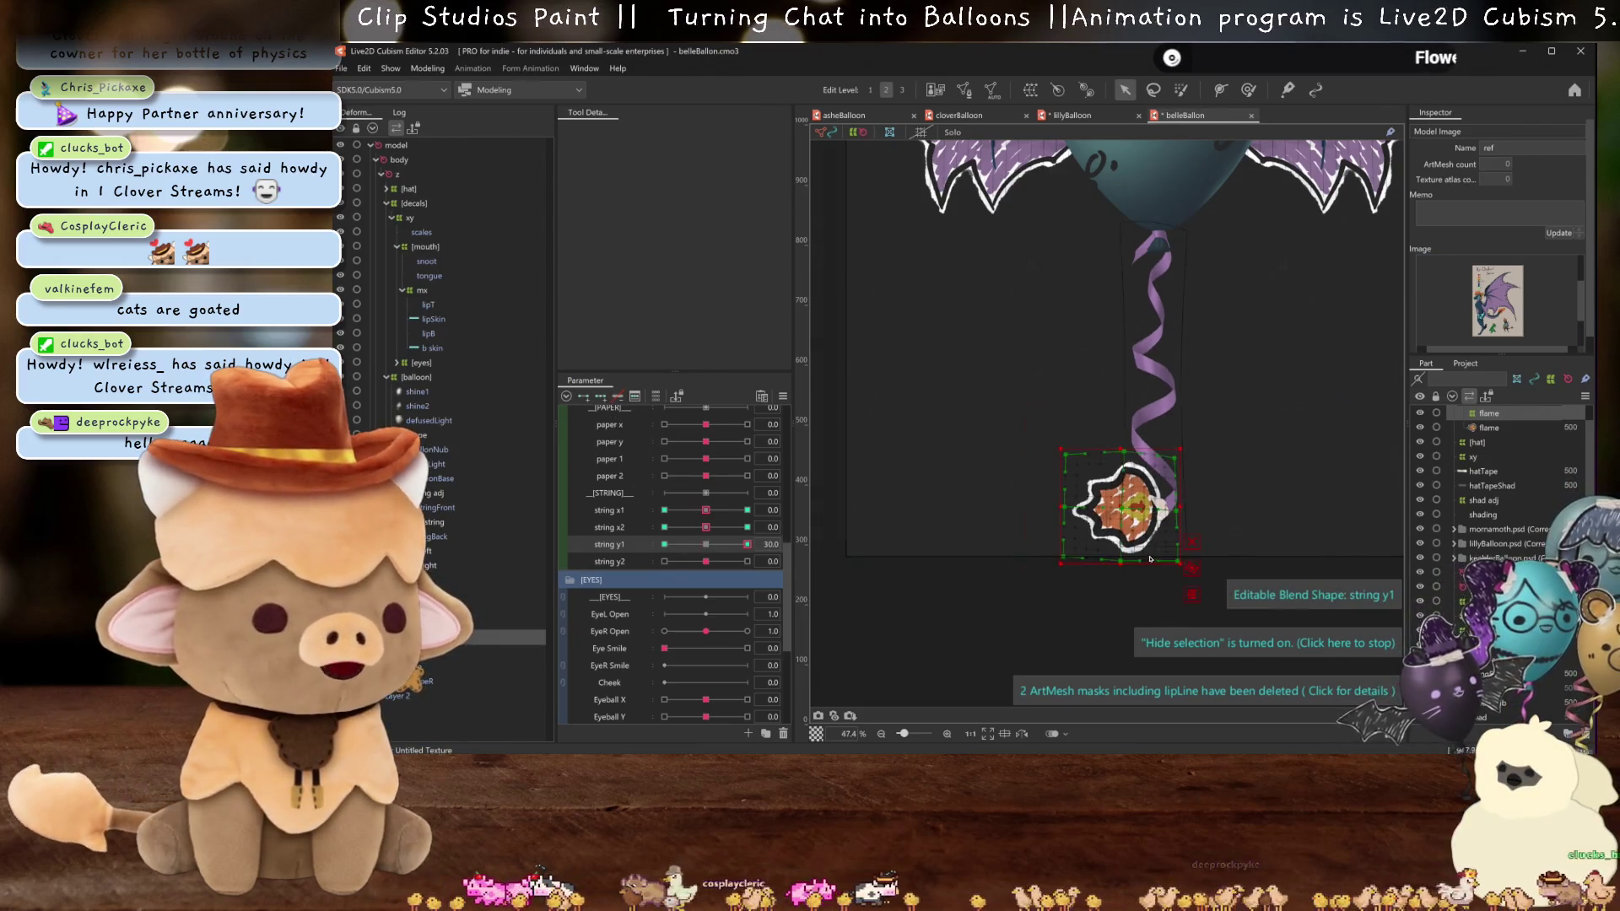
- Move the flame down, tilt it slightly counter-clockwise, and pull its warp's top-right corner outward
scroll(1151, 558, up, 3)
click(1135, 433)
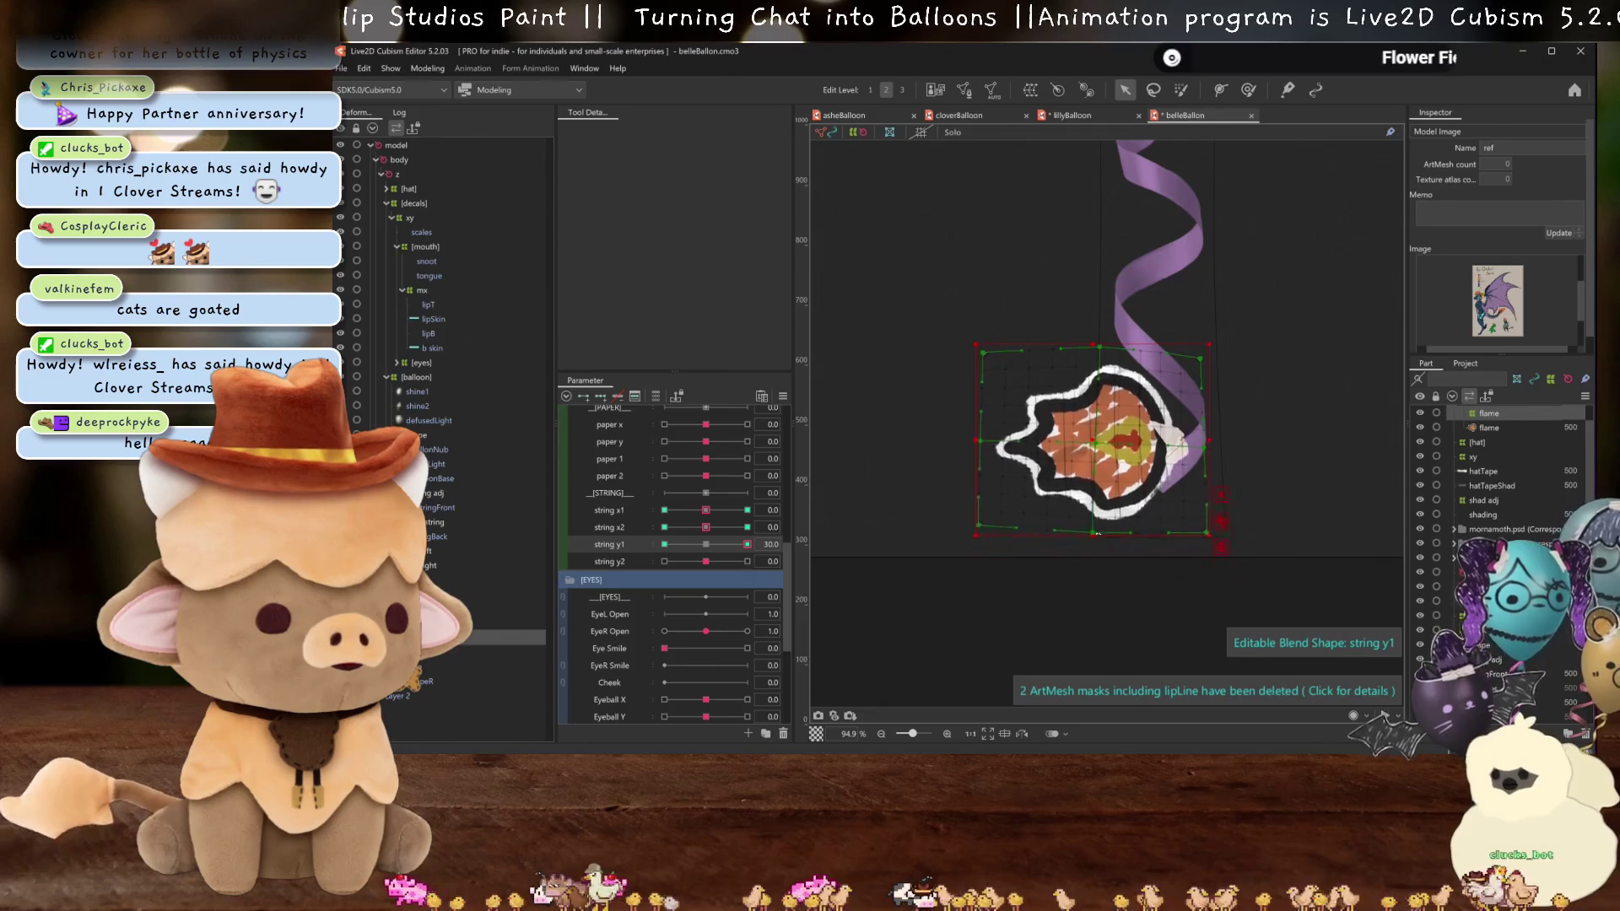
drag(1090, 438, 1089, 461)
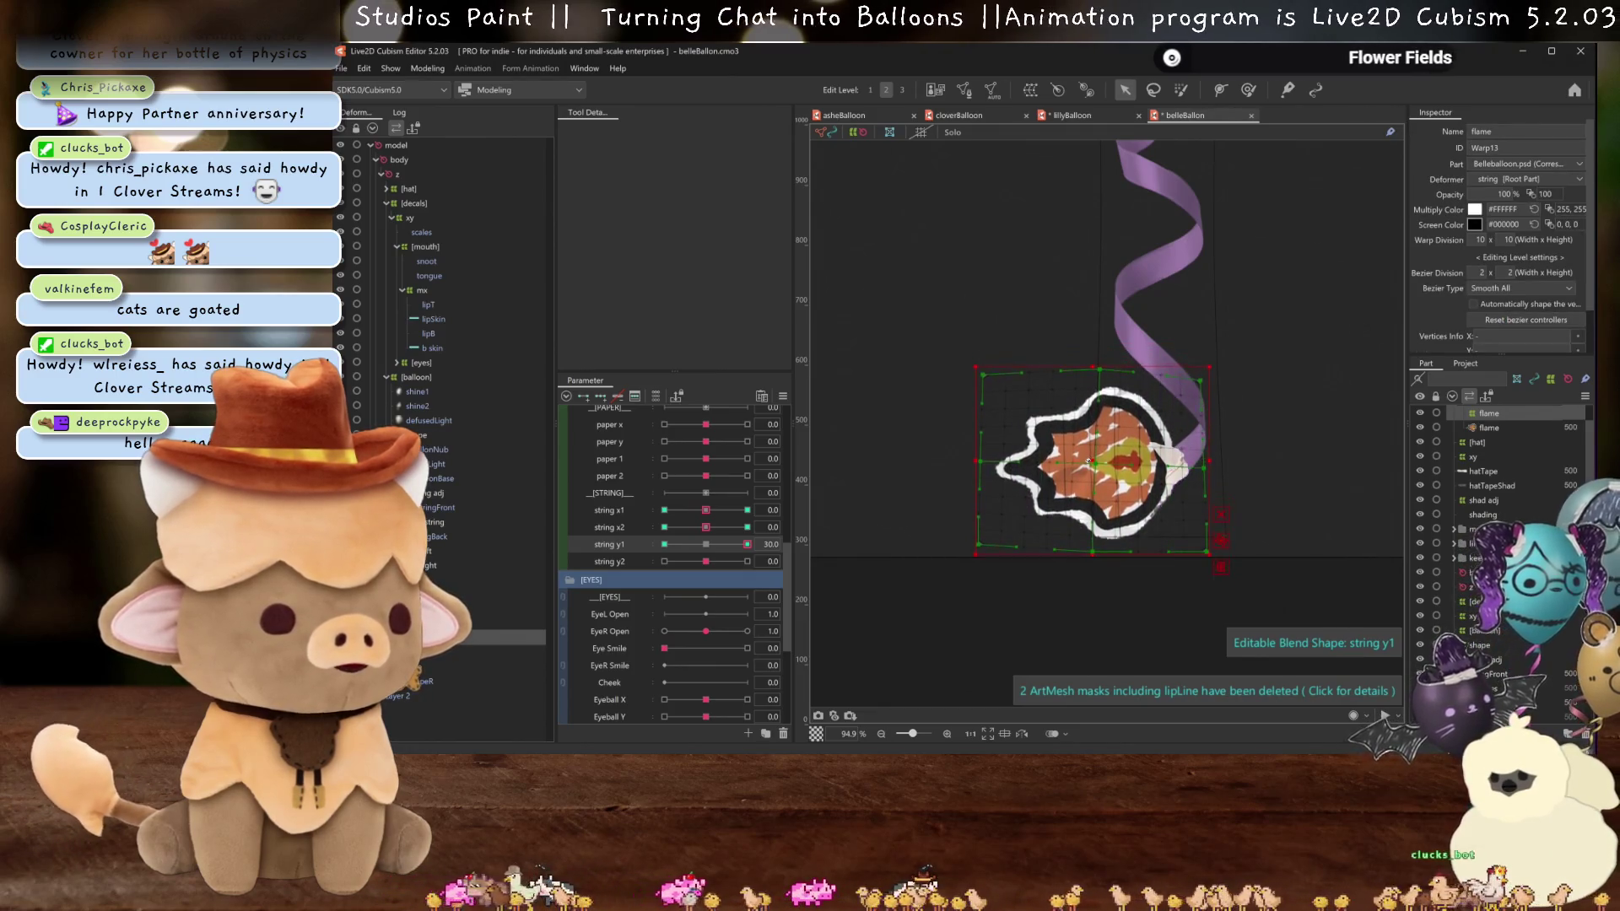
drag(1093, 560, 1103, 559)
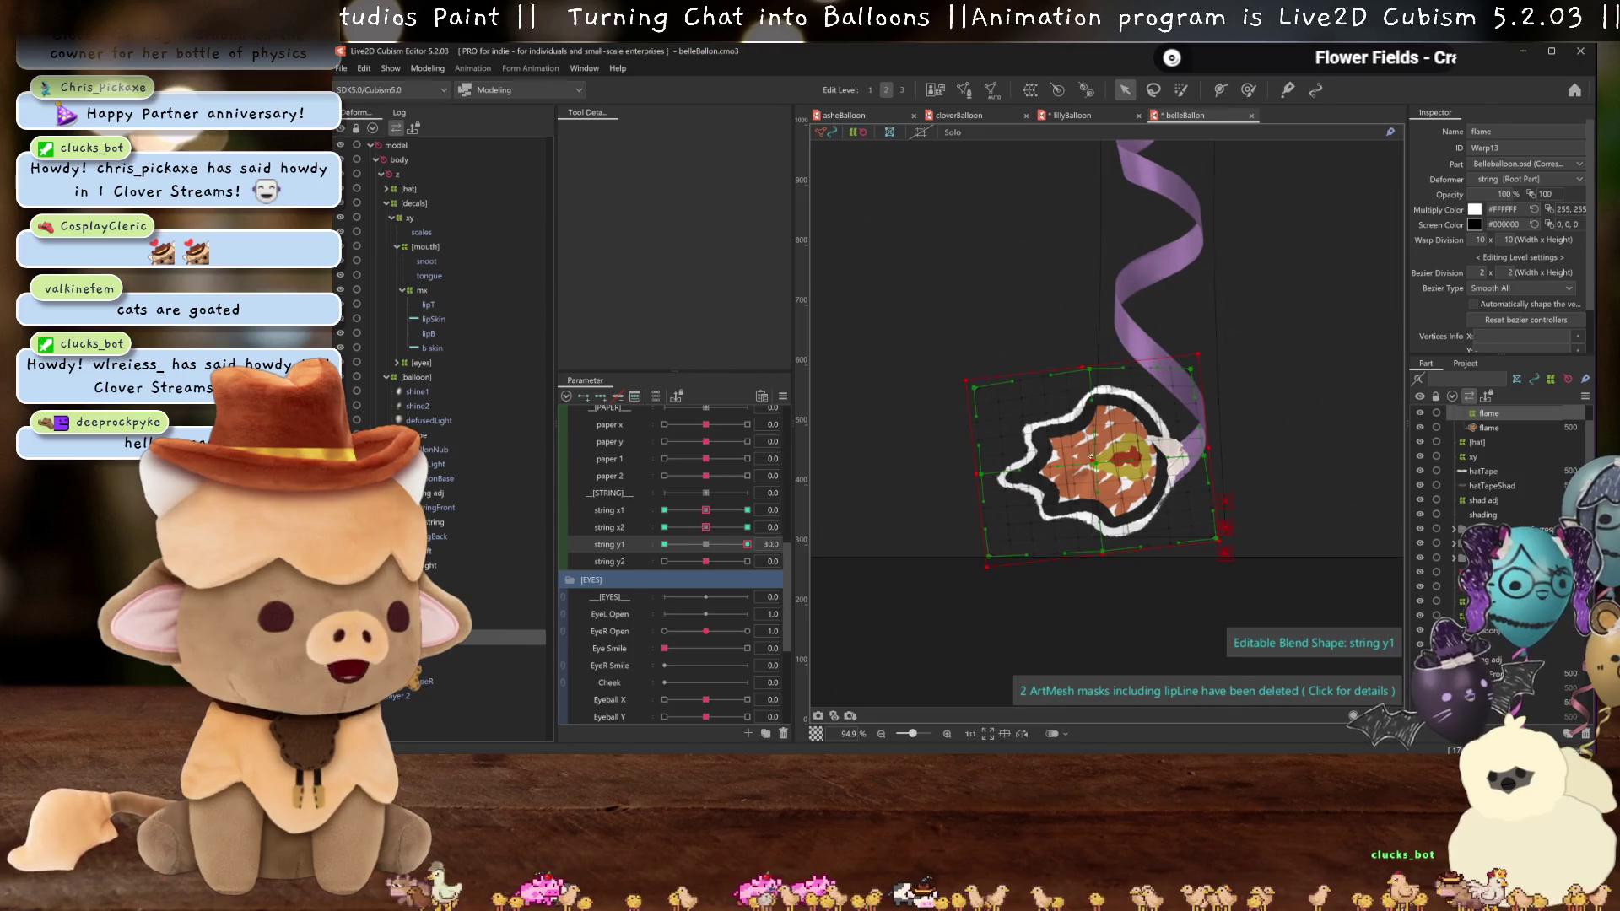
drag(1095, 462, 1095, 467)
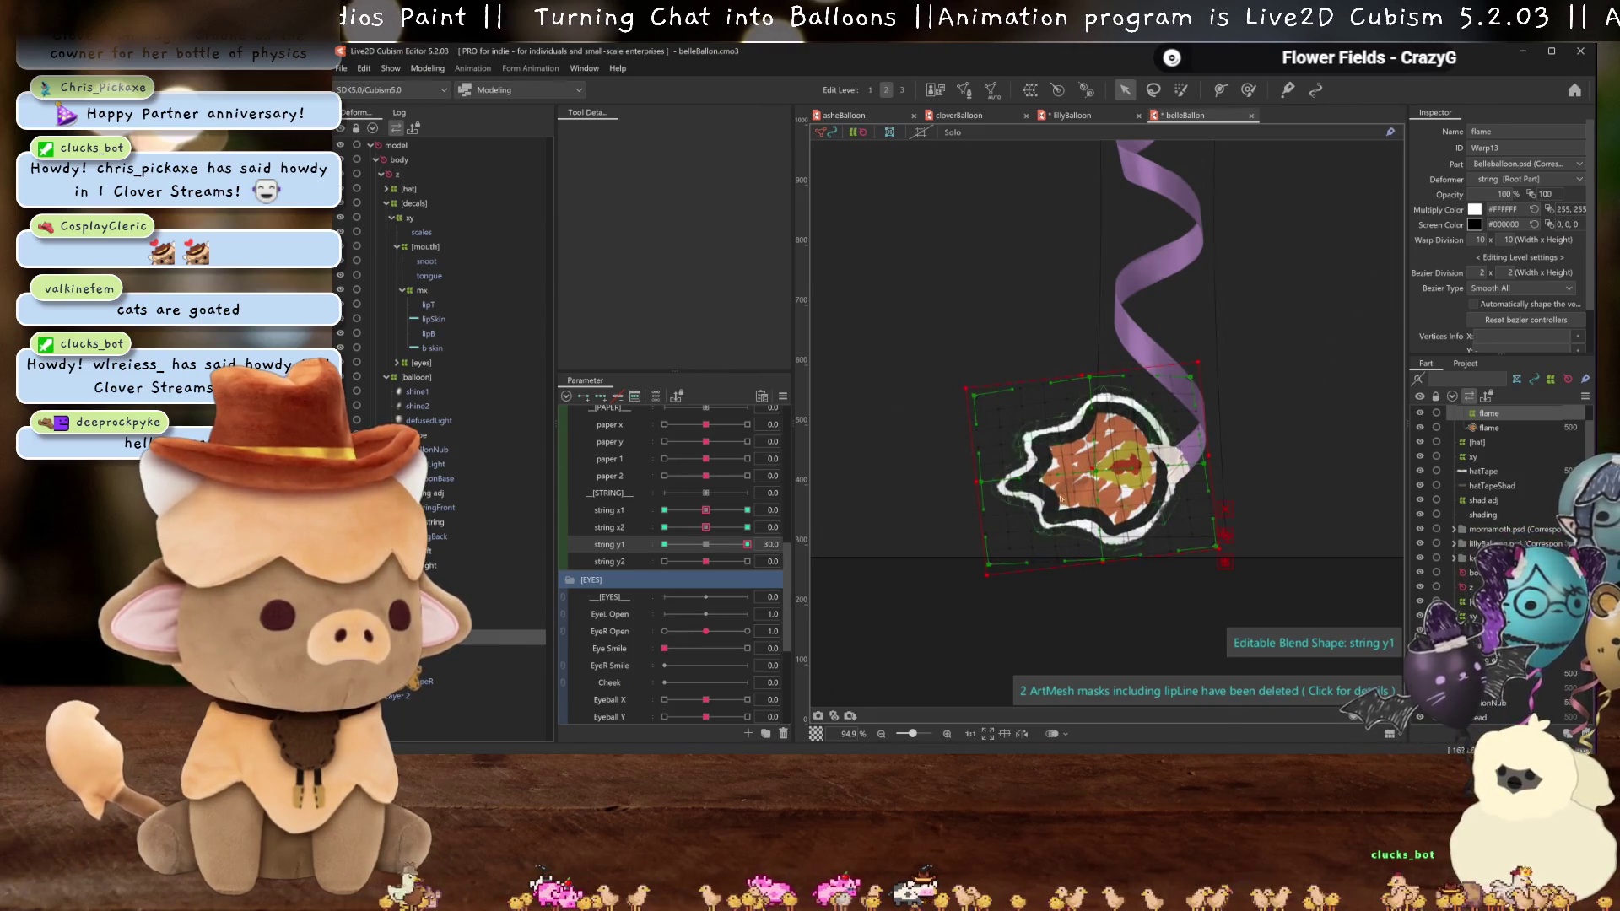
key(ctrl+h)
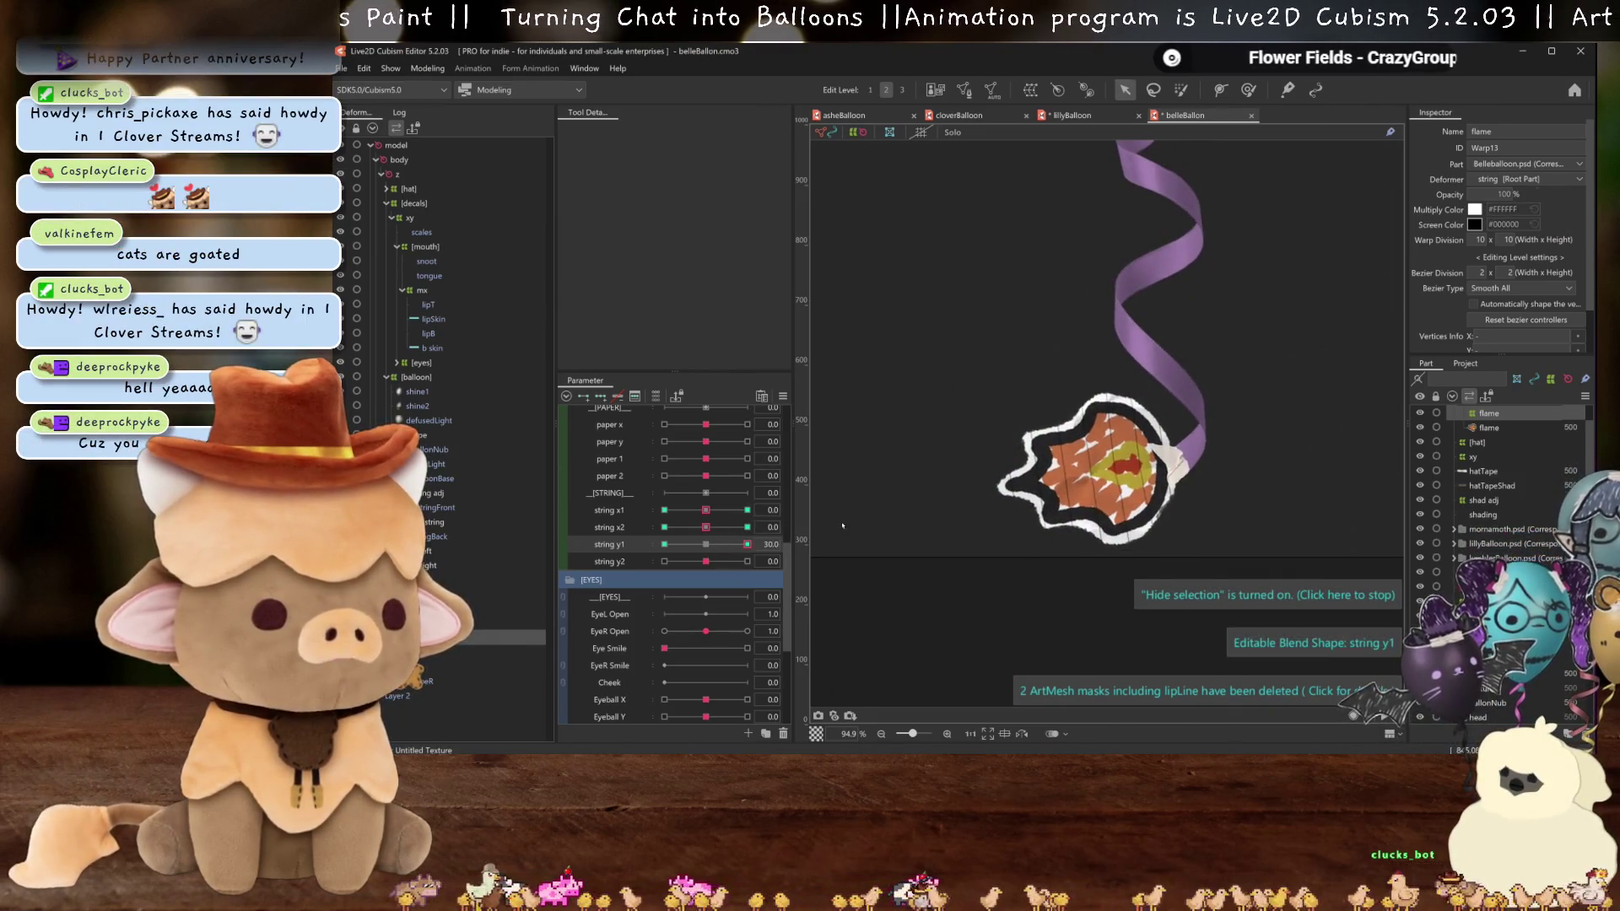
drag(1196, 380, 1205, 375)
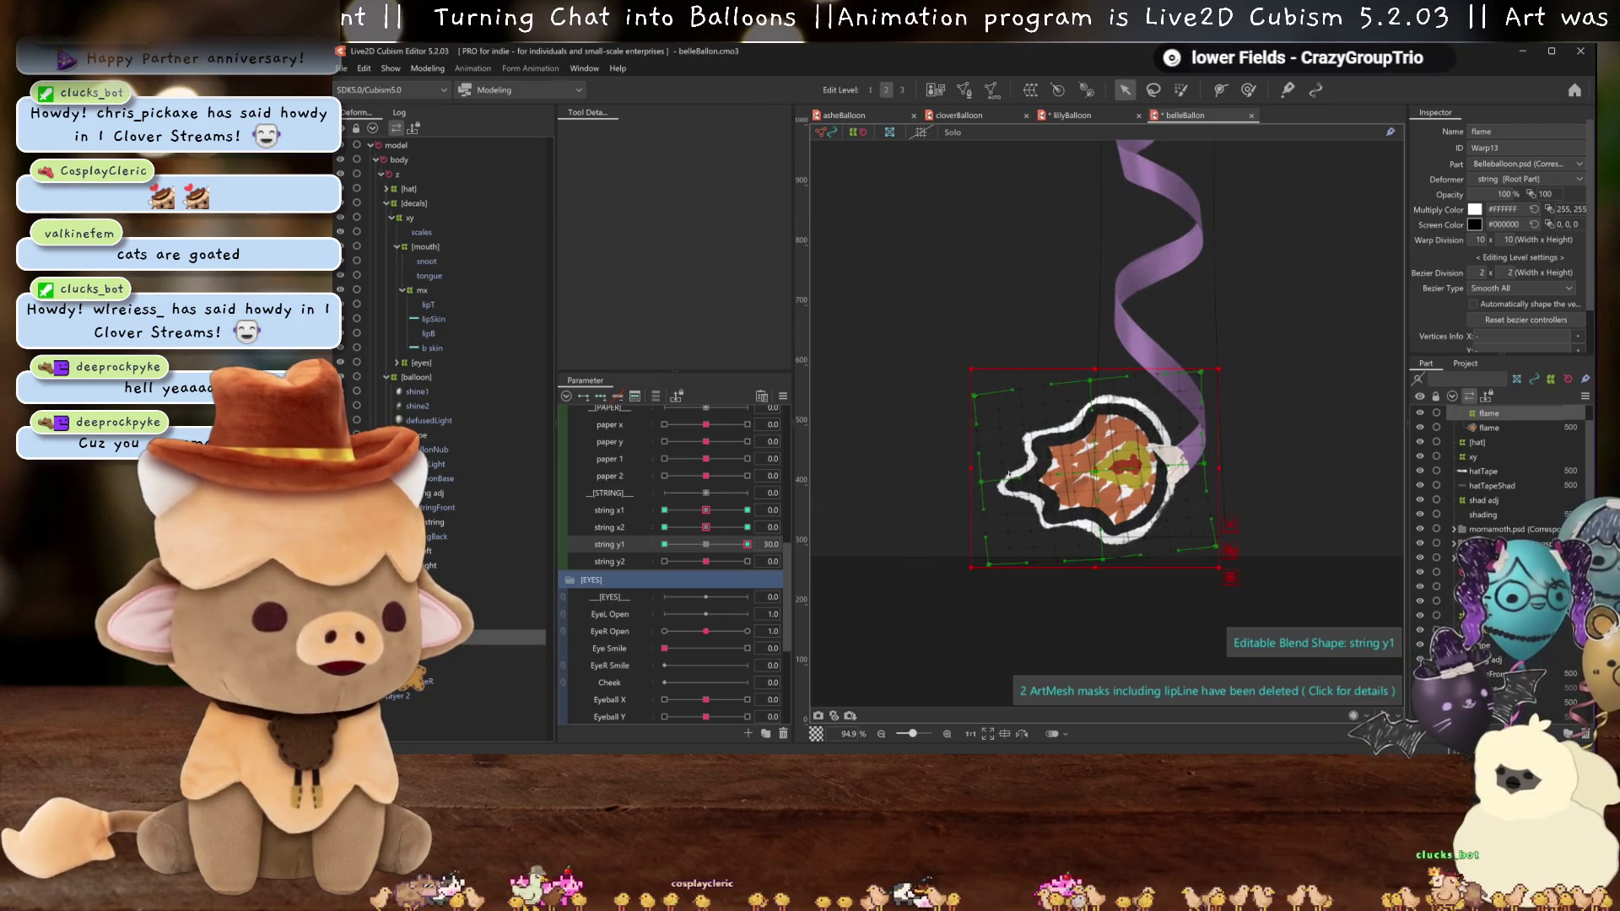
key(ctrl+h)
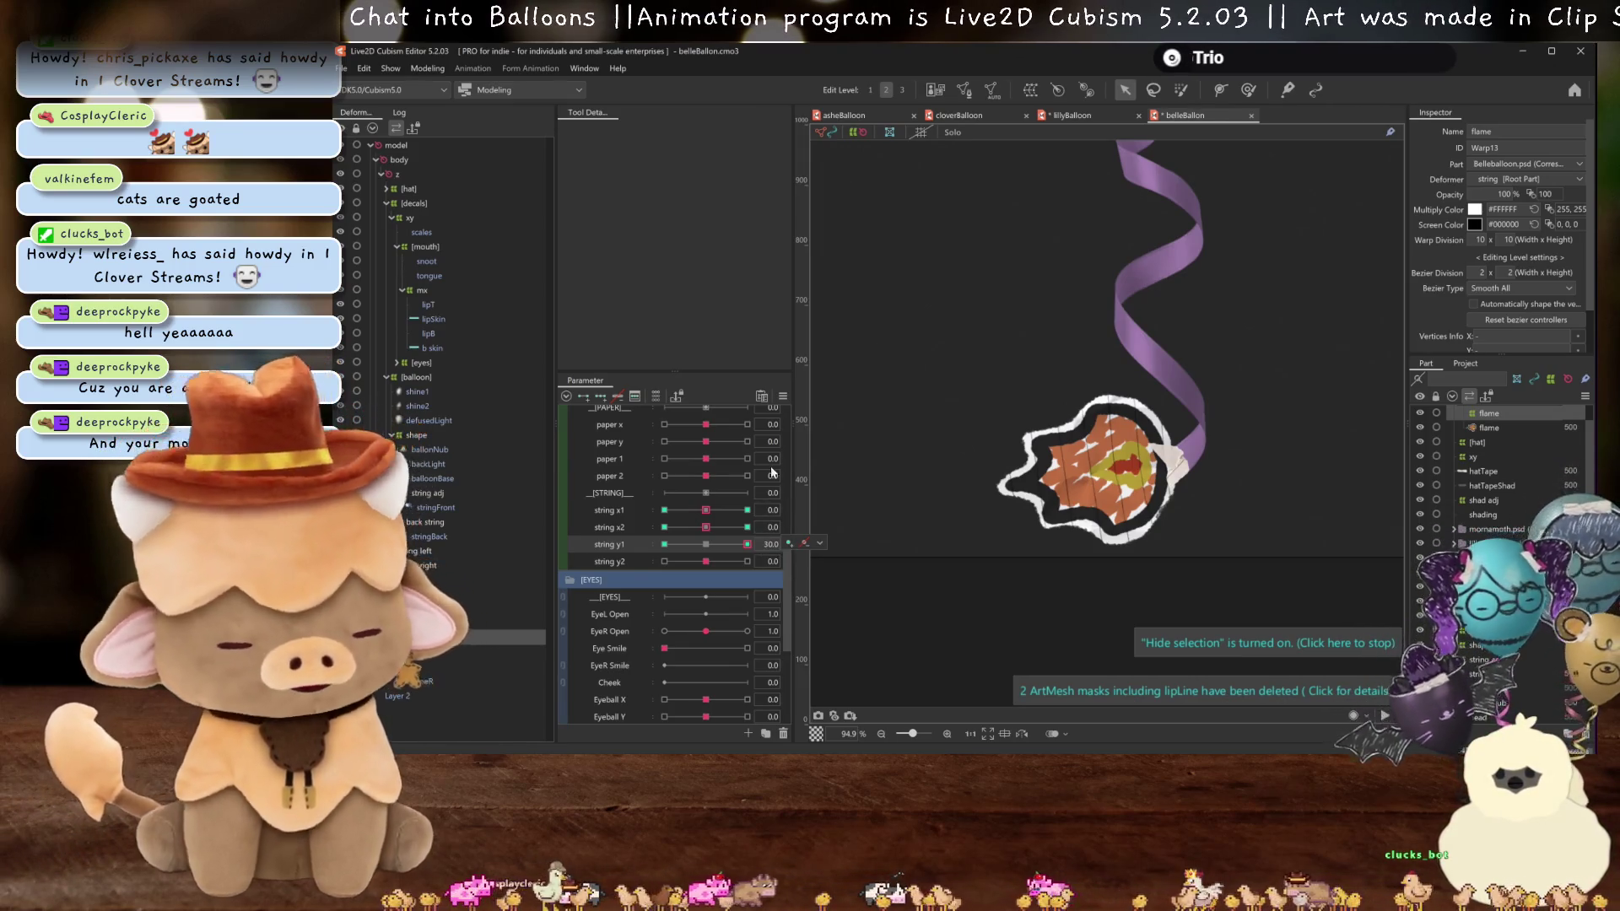
- At string y1 -30, rotate the flame clockwise and shift it up, then reset string y1 to 0
click(664, 544)
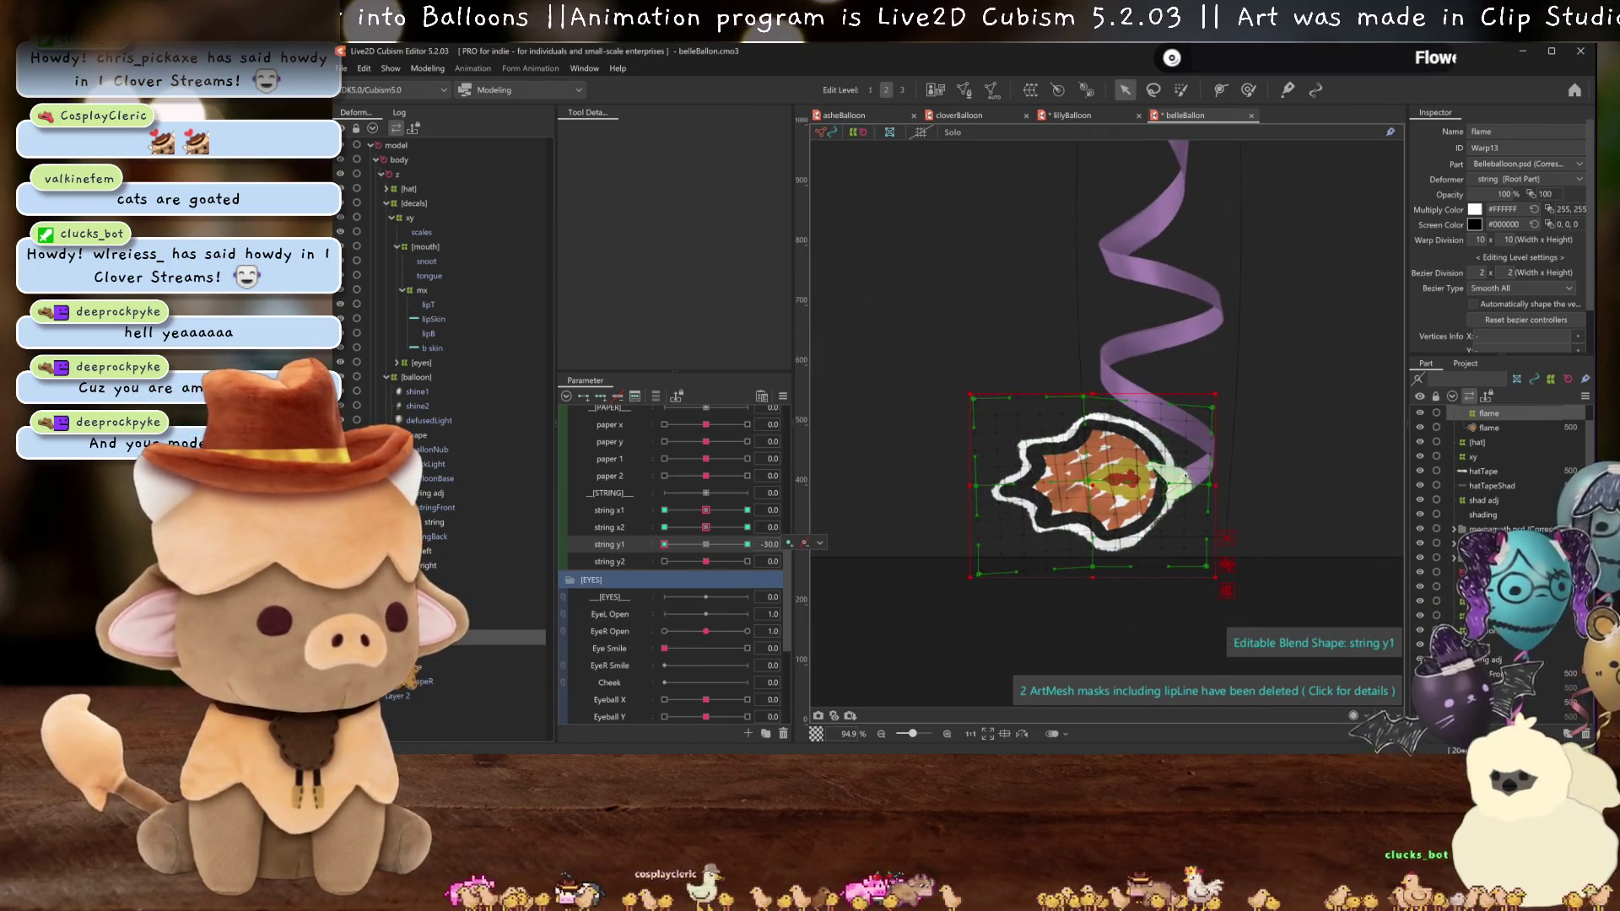
drag(1220, 485, 1228, 505)
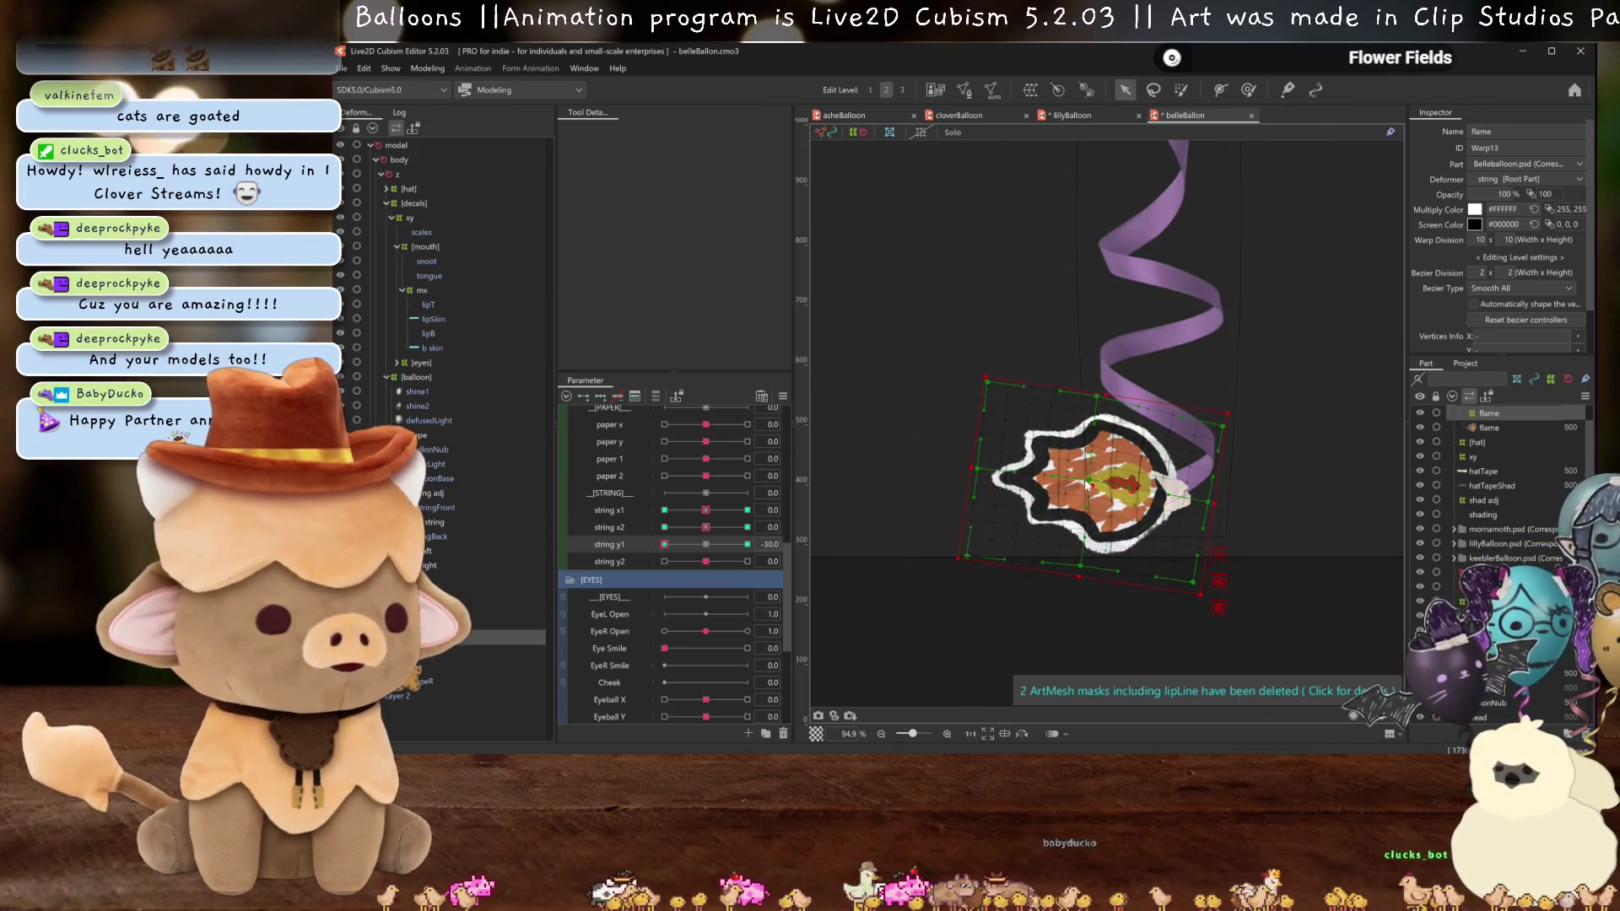
drag(1091, 483, 1089, 459)
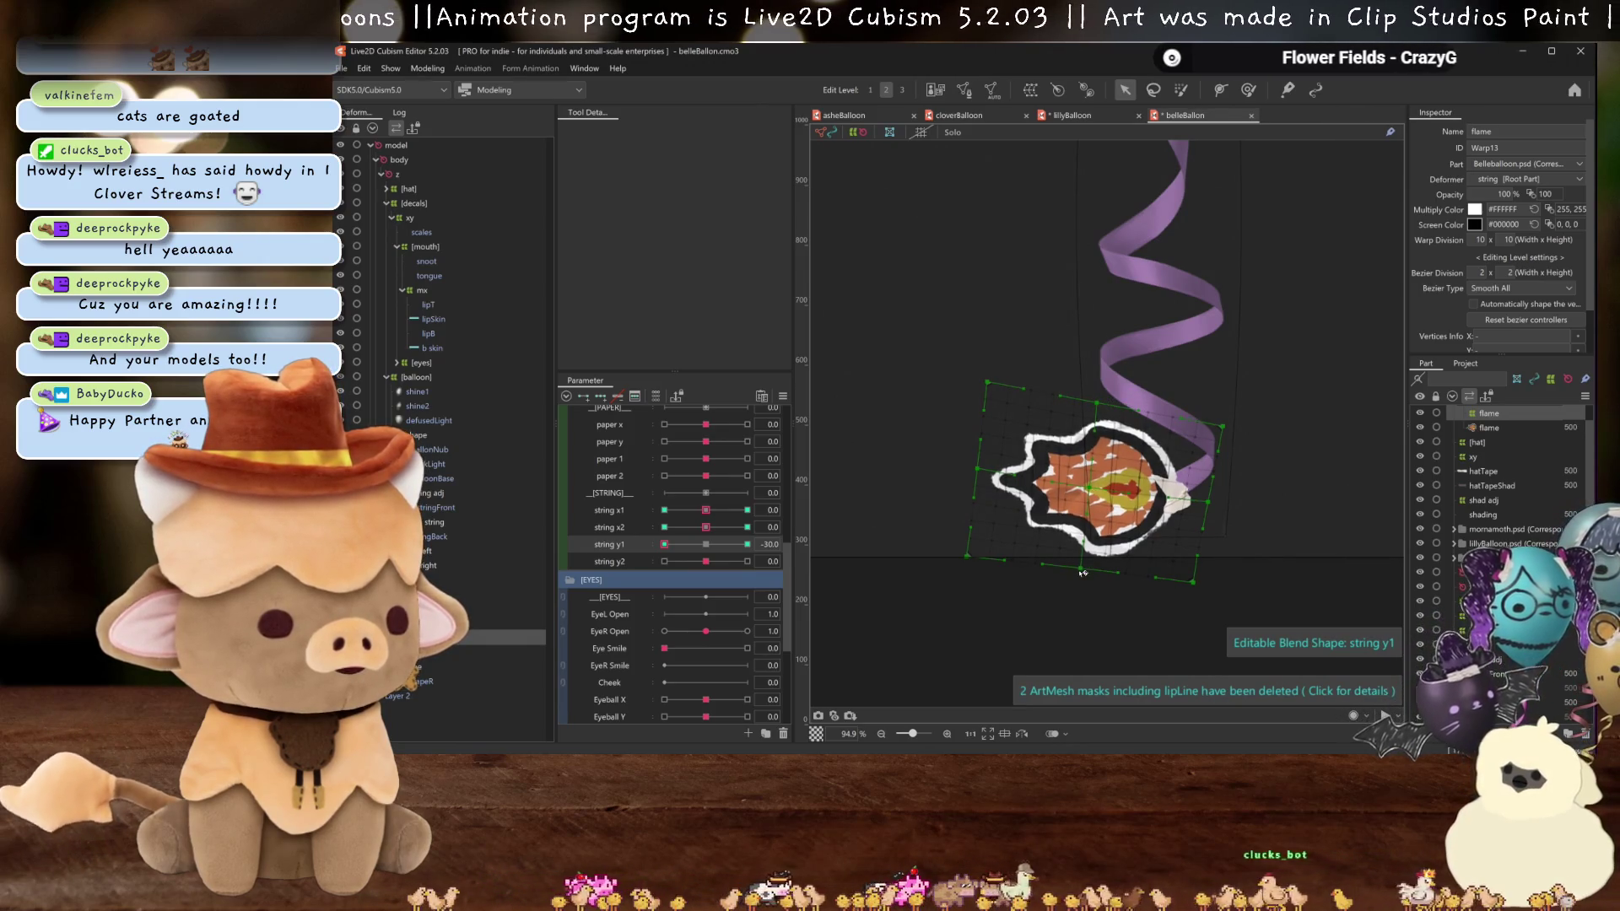
drag(1096, 497, 1096, 467)
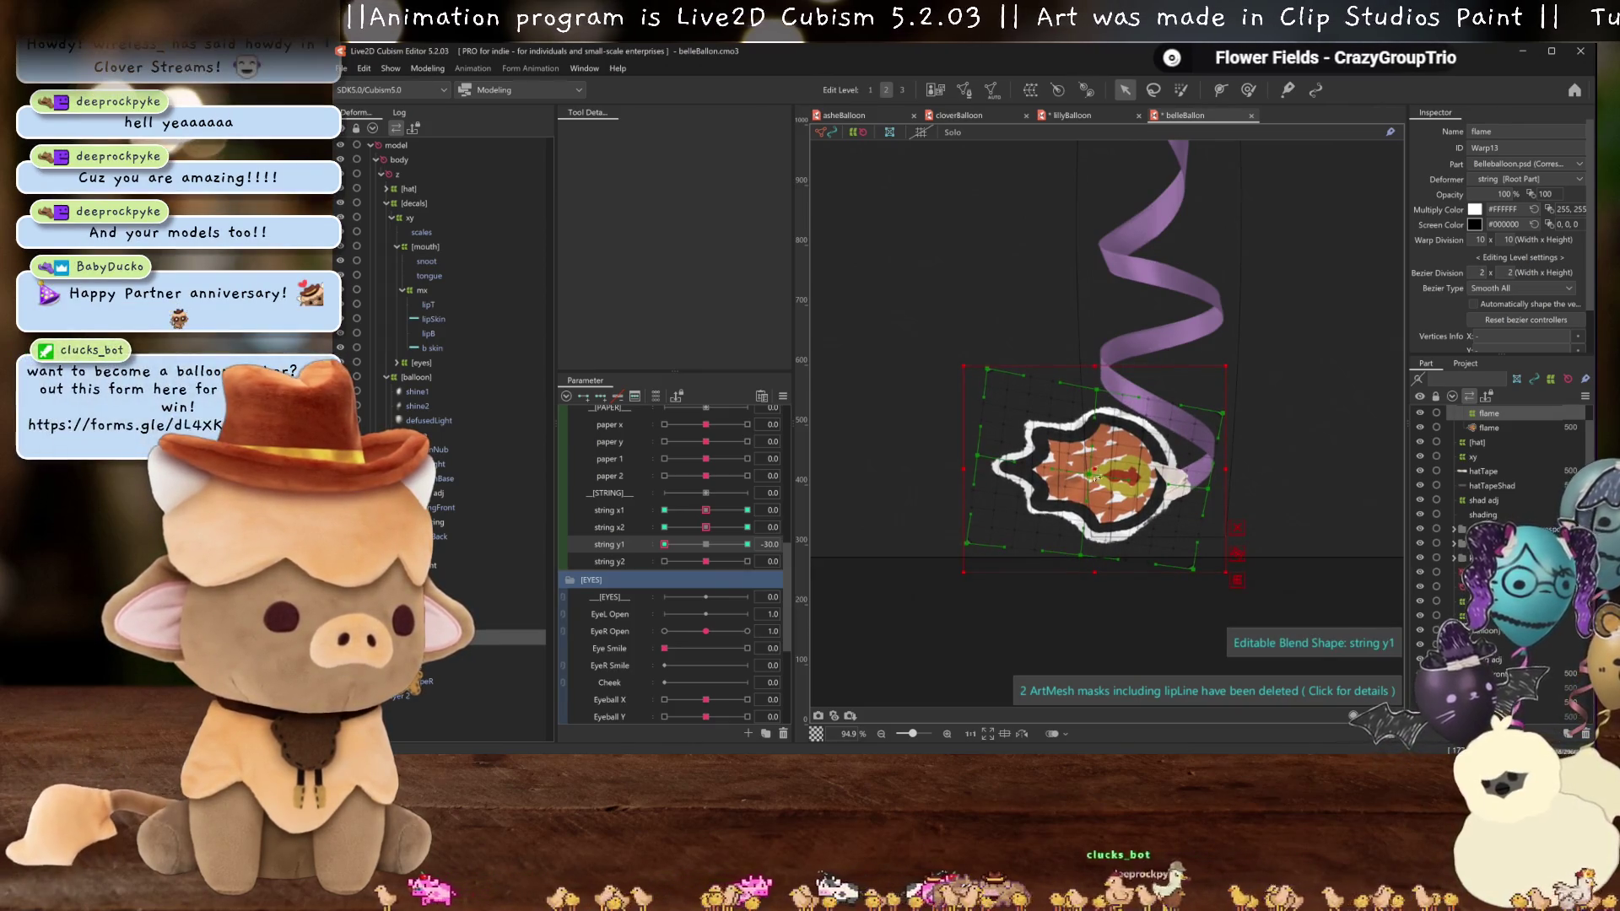
key(ctrl+h)
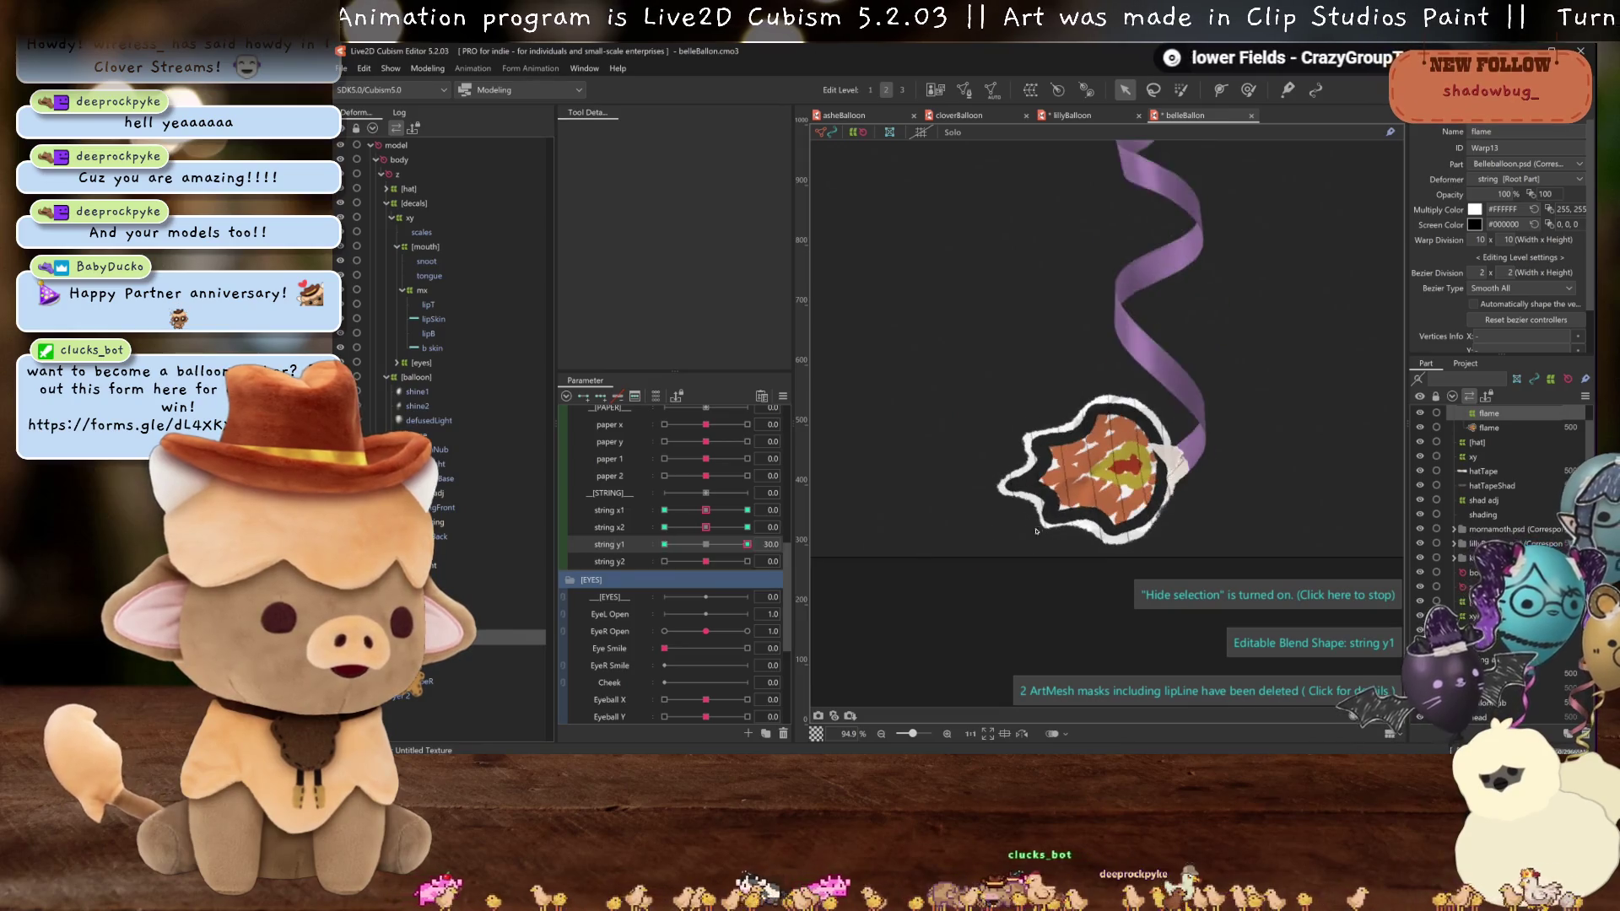
click(706, 544)
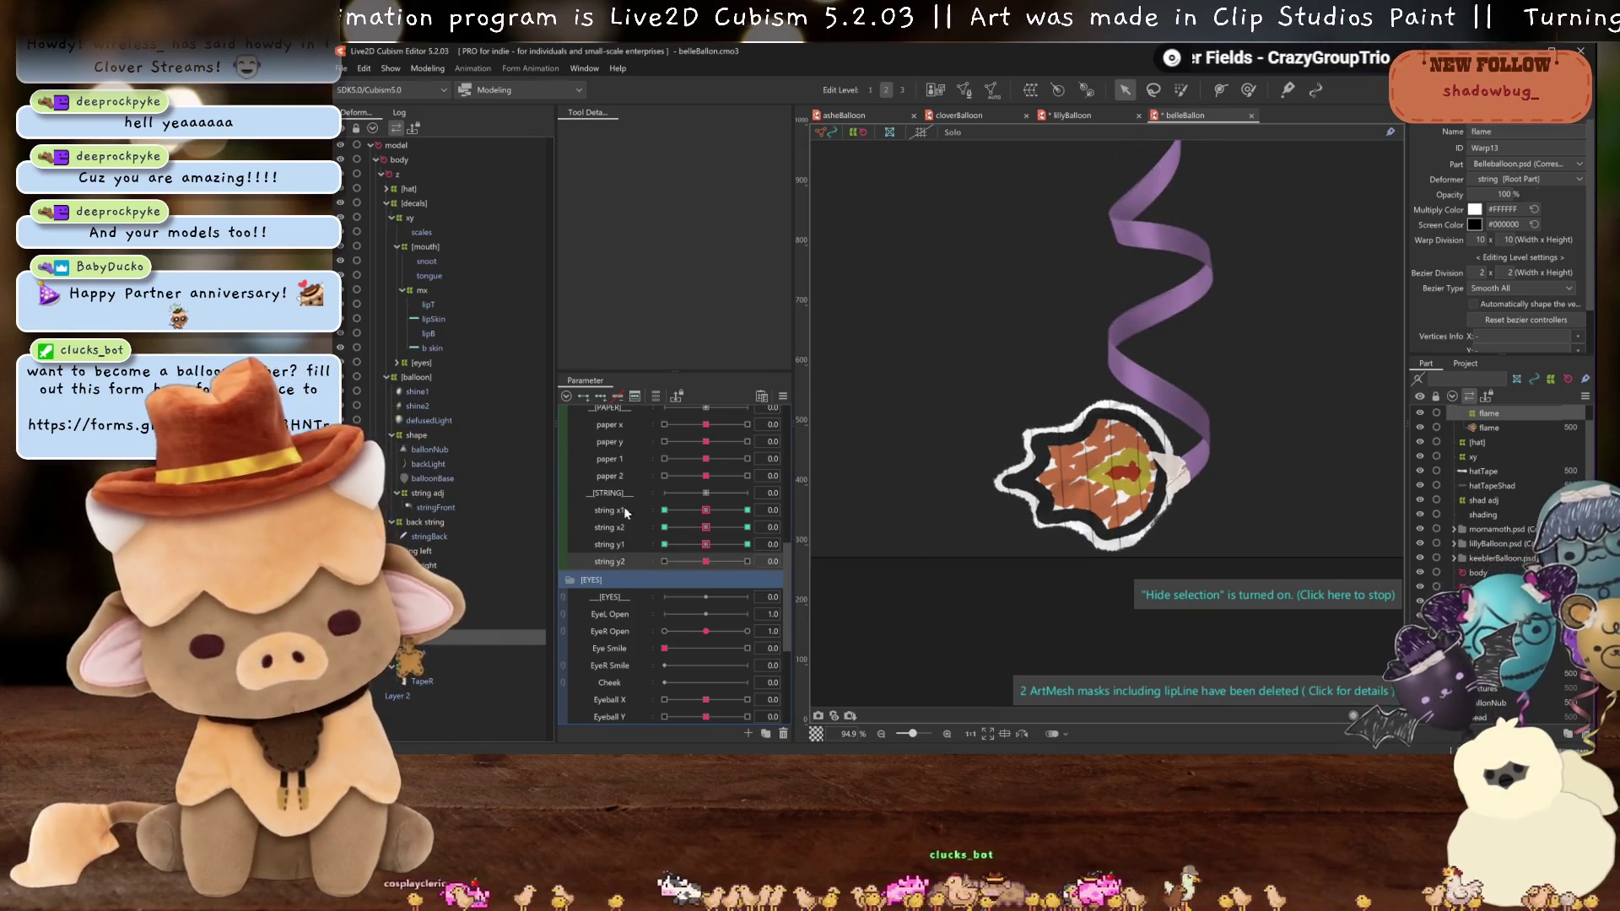
- Preview the flame at string y2 maximum and minimum, then reset string y2 to zero
click(746, 561)
scroll(1127, 488, down, 6)
scroll(1127, 488, up, 2)
click(716, 560)
click(664, 561)
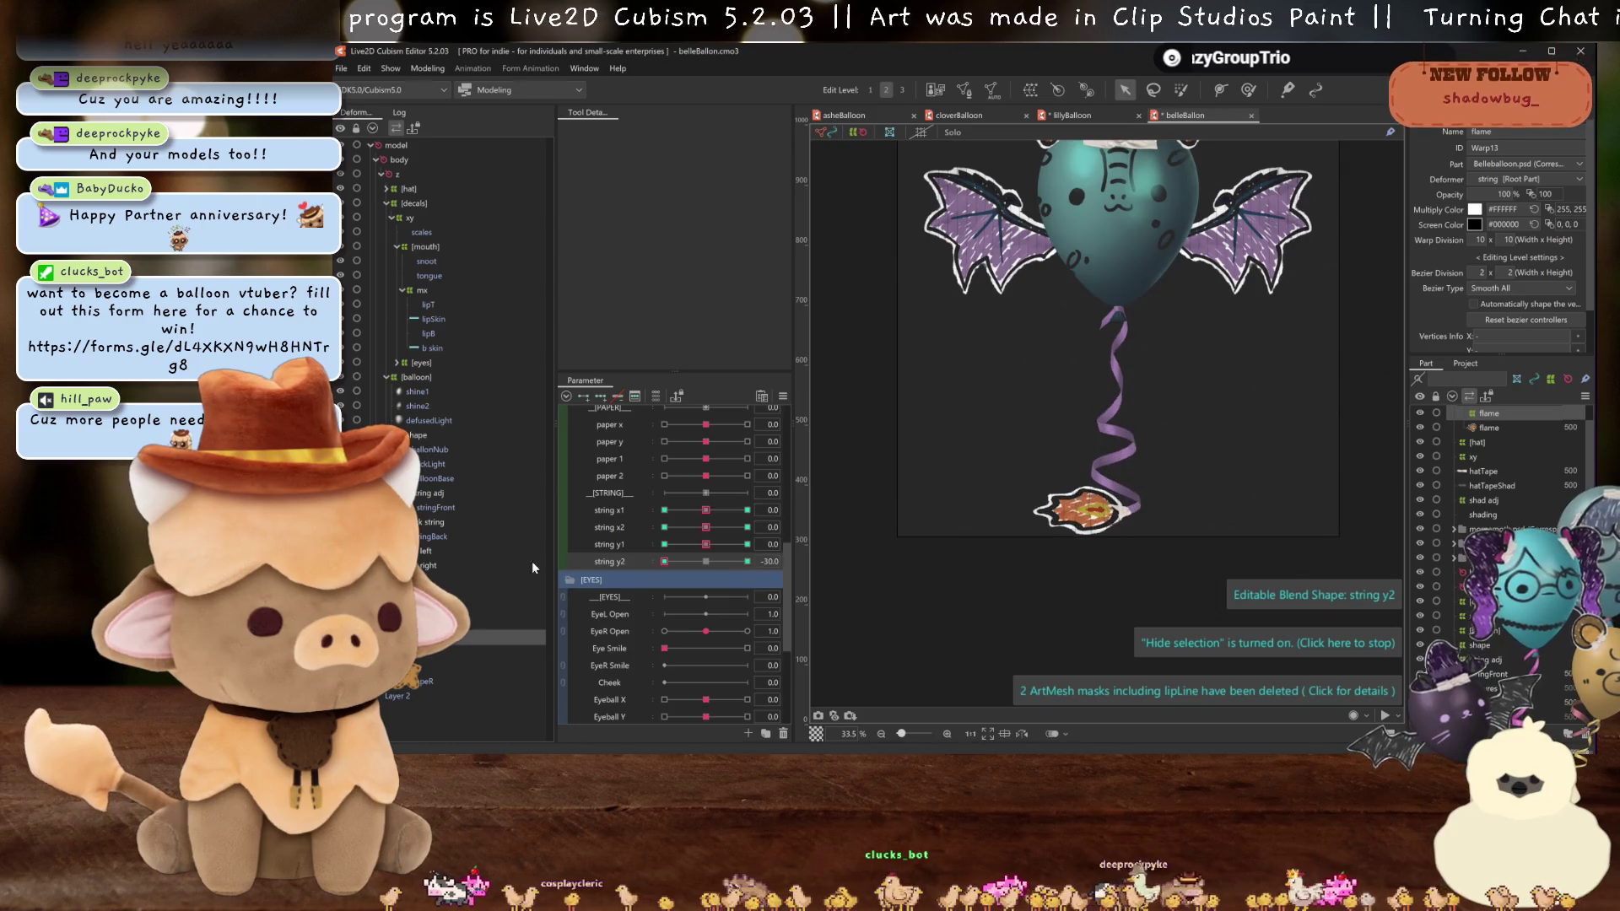
scroll(1048, 523, up, 3)
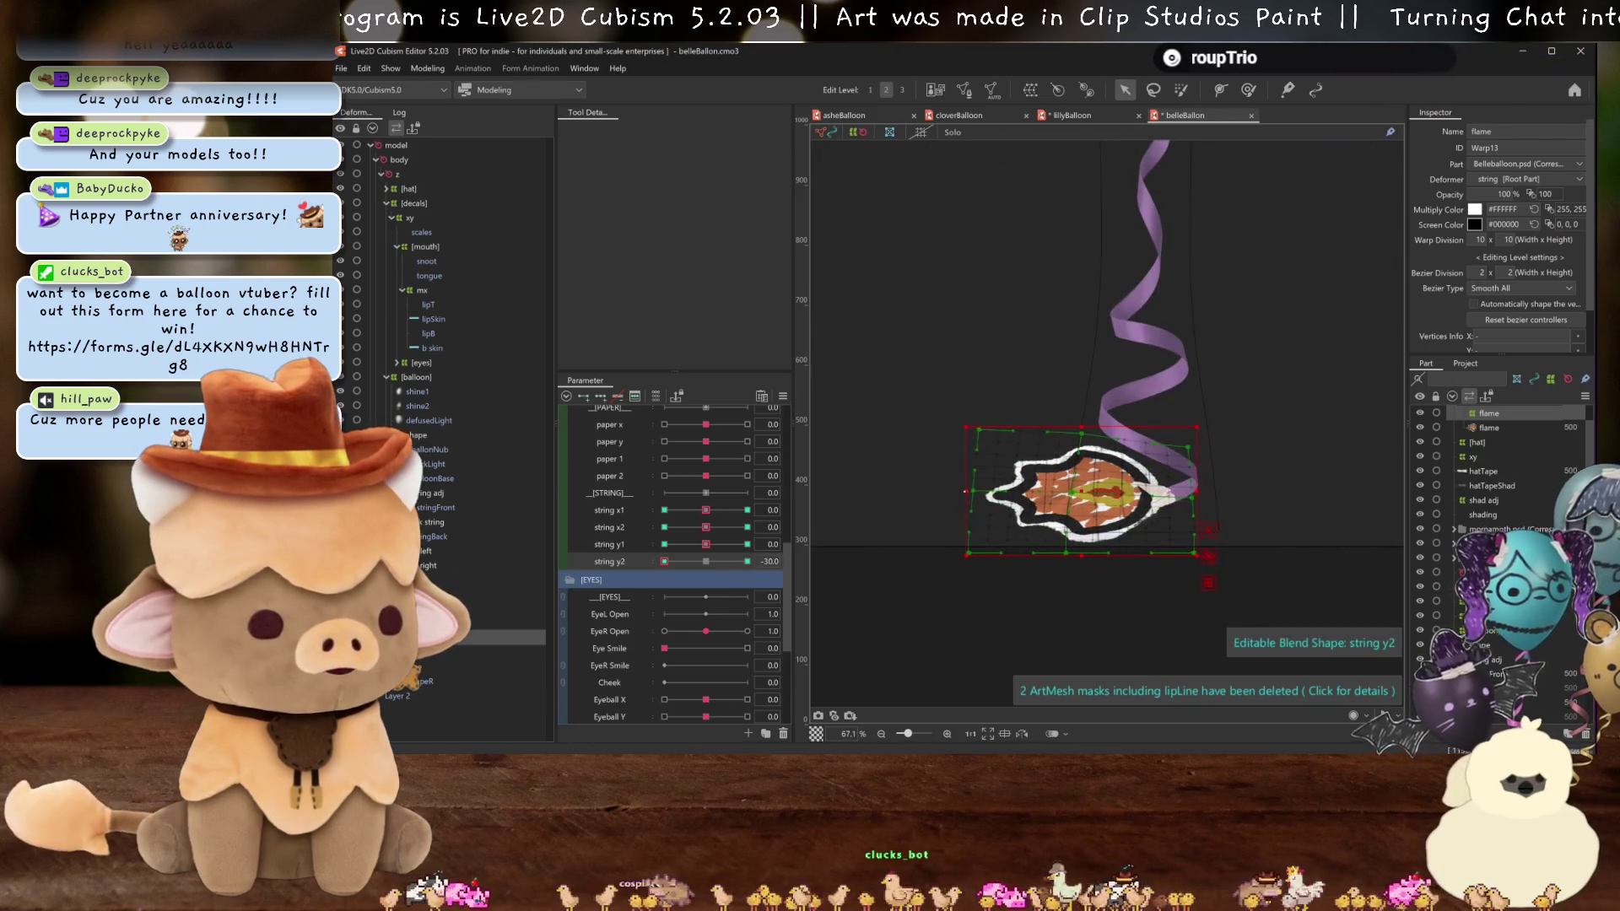
key(ctrl+h)
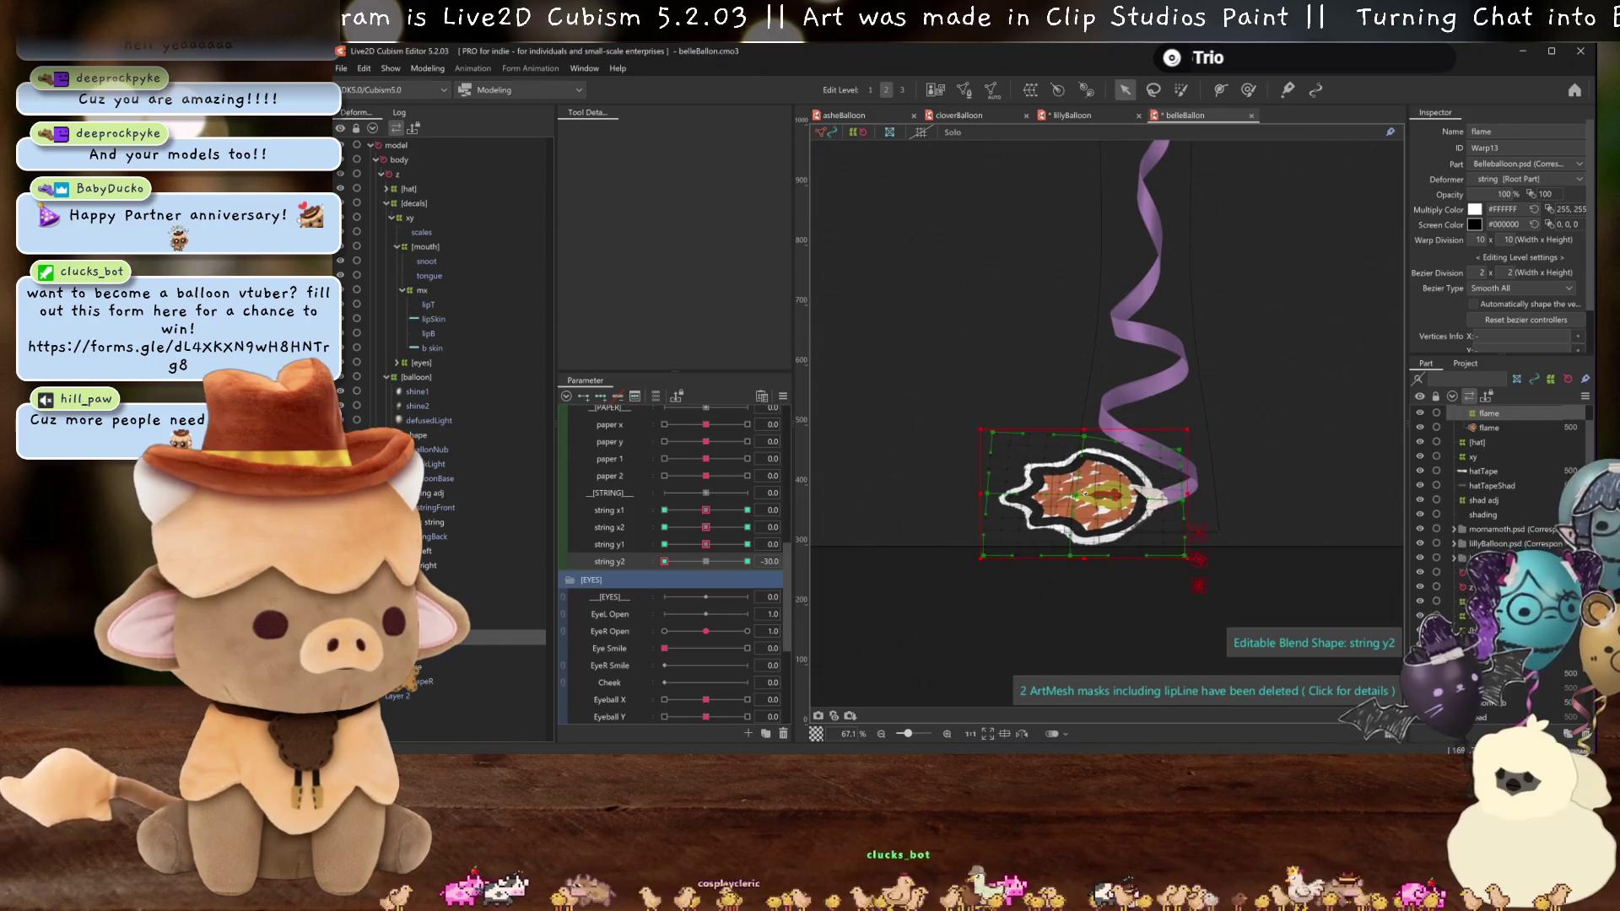
click(747, 562)
click(664, 562)
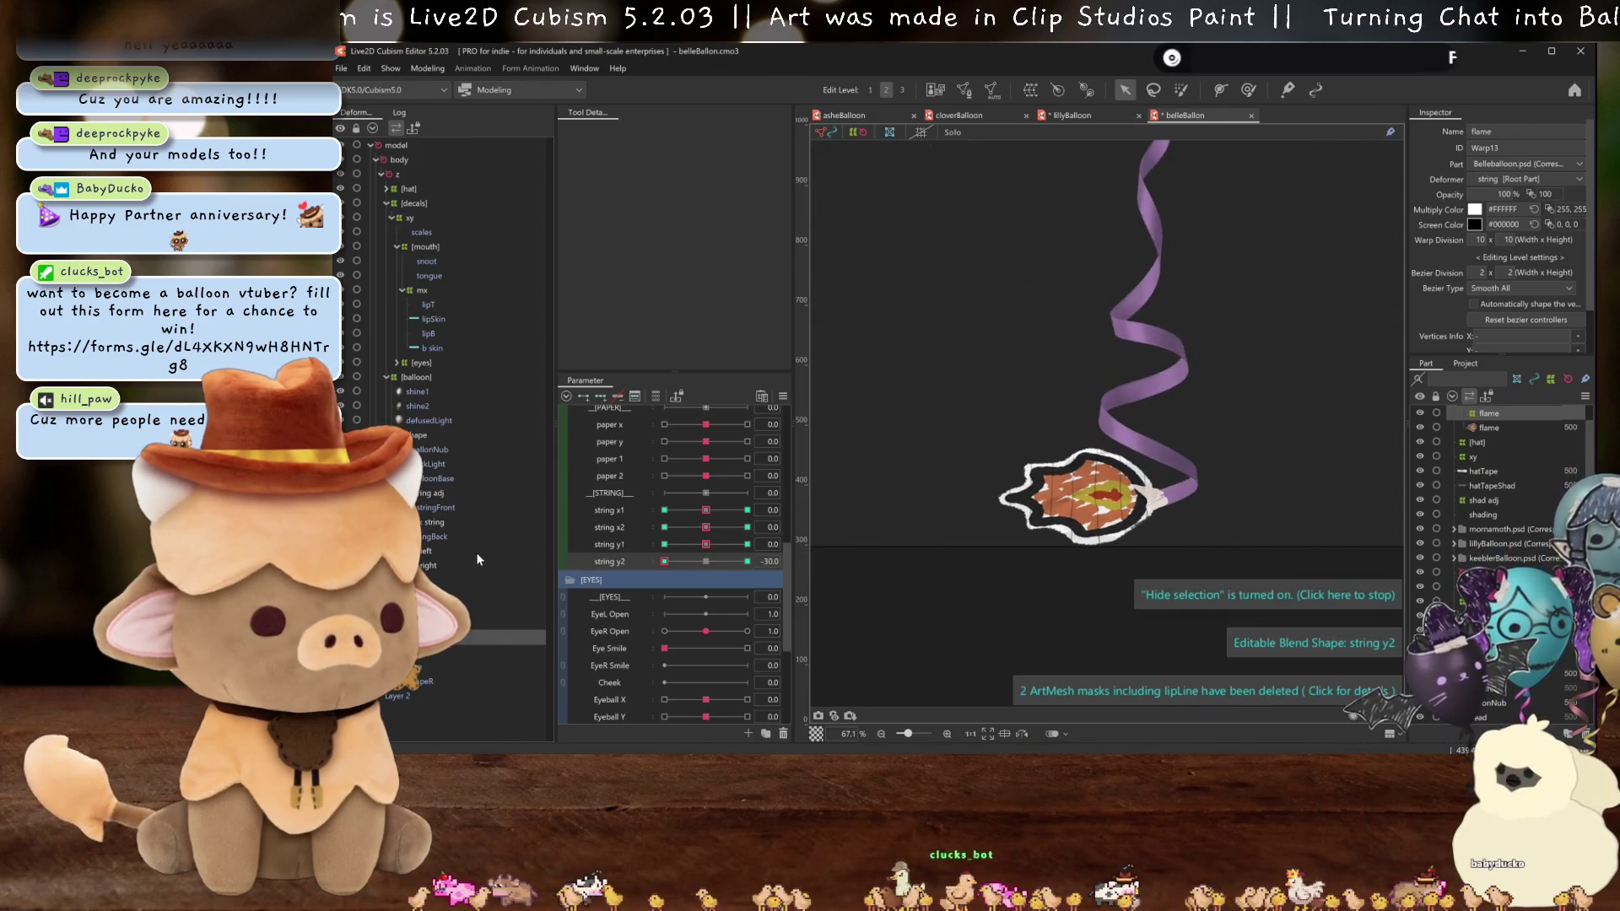
click(704, 561)
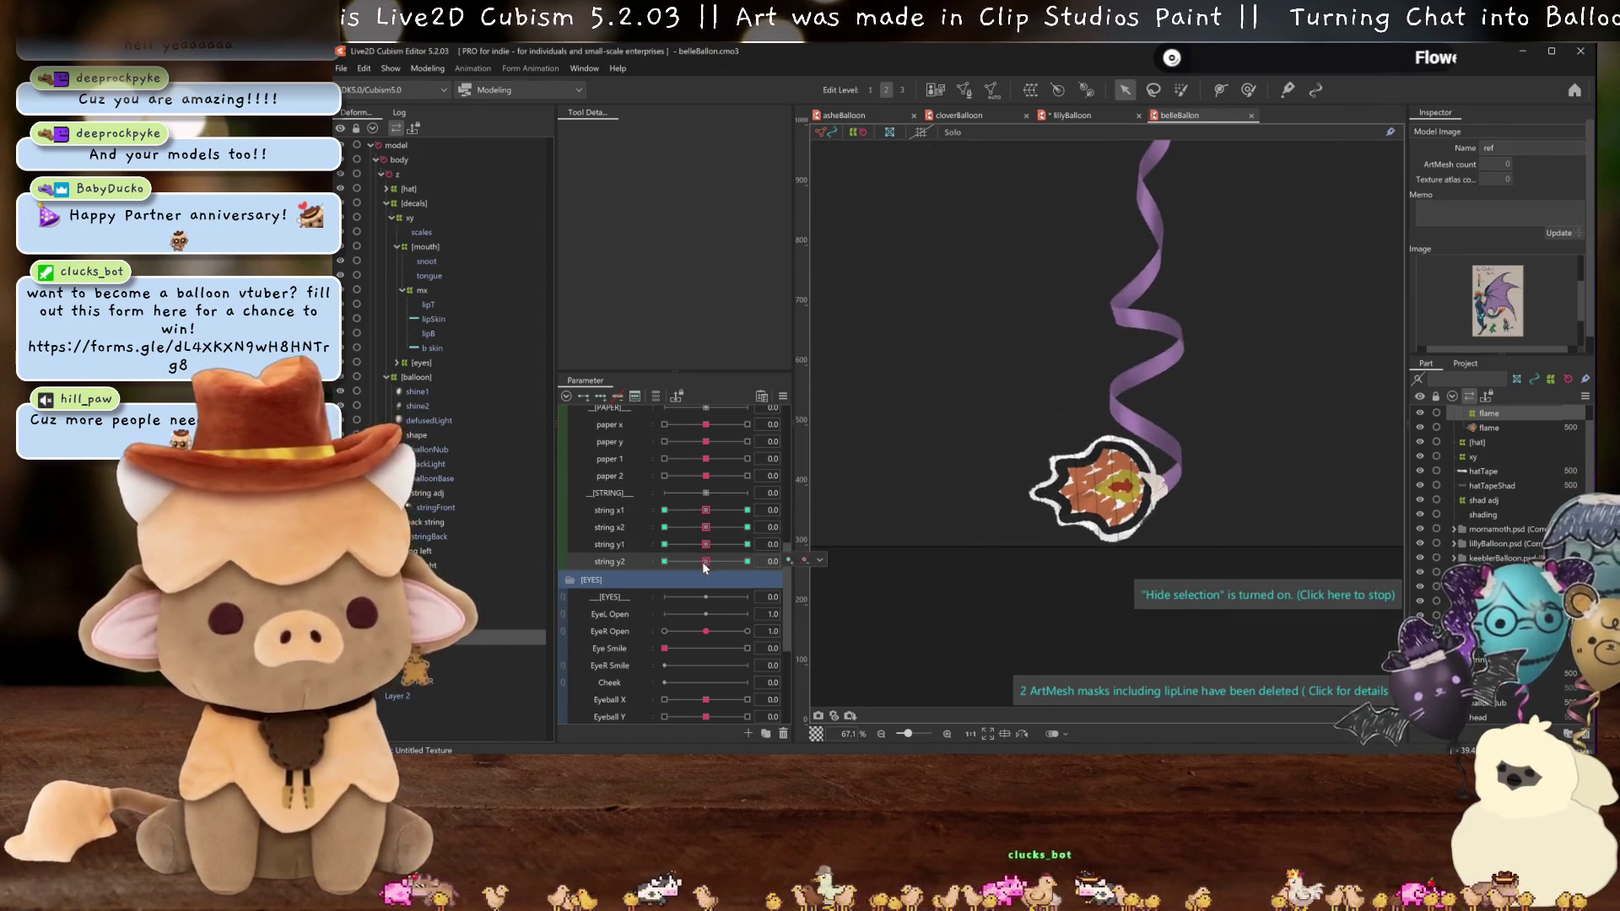
- Preview the flame at the paper 2 pose and reset paper 2 to zero
click(664, 475)
click(706, 475)
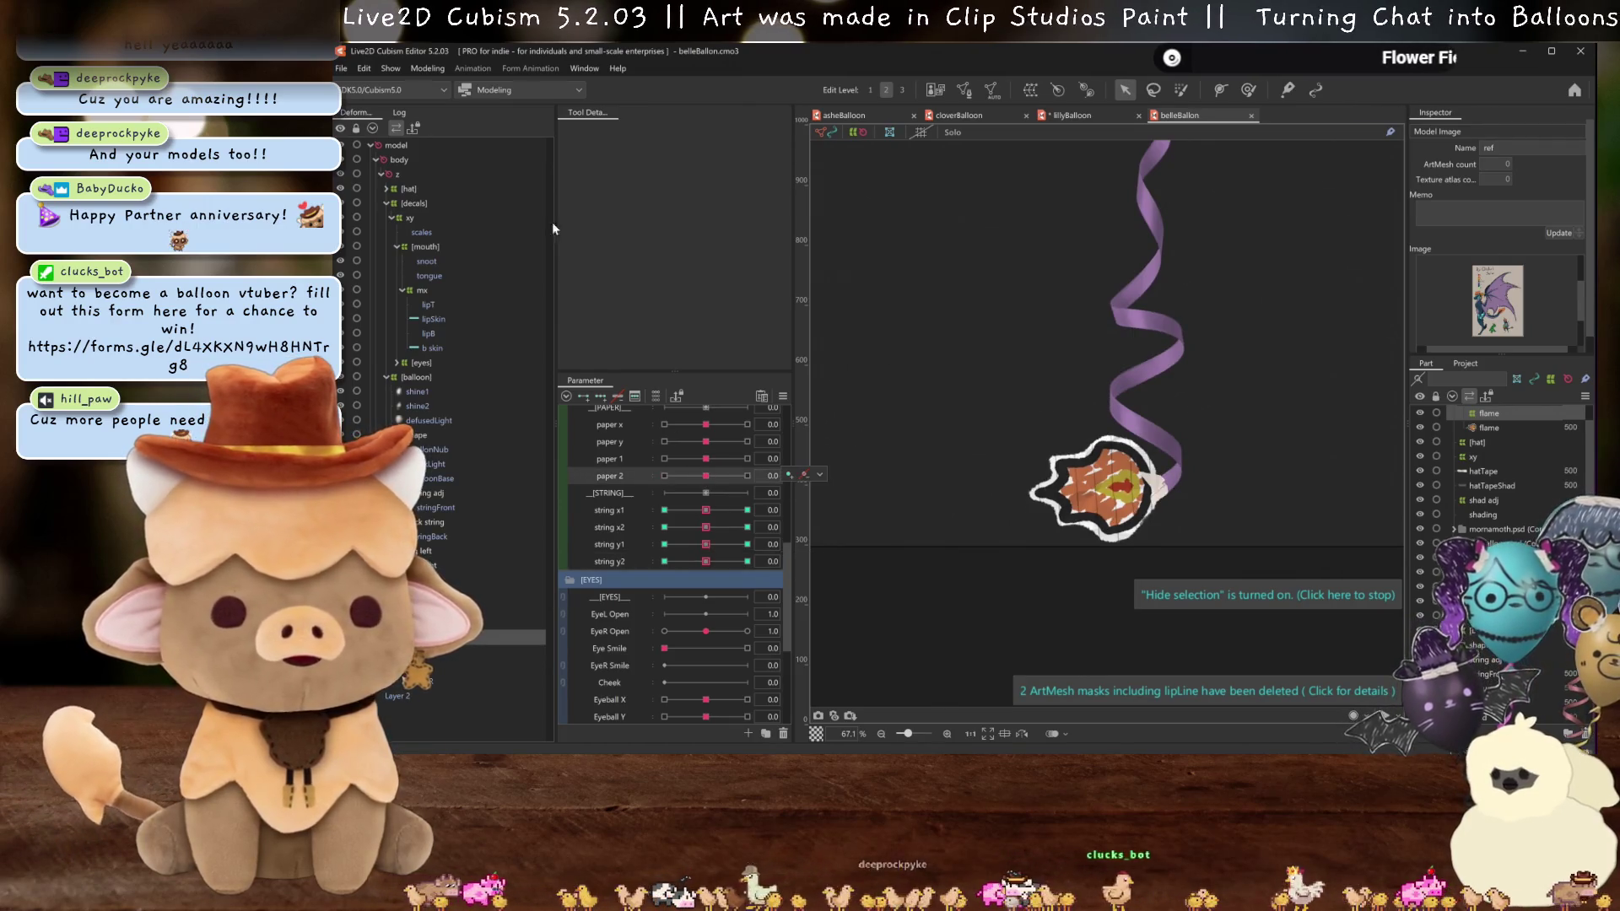
click(422, 68)
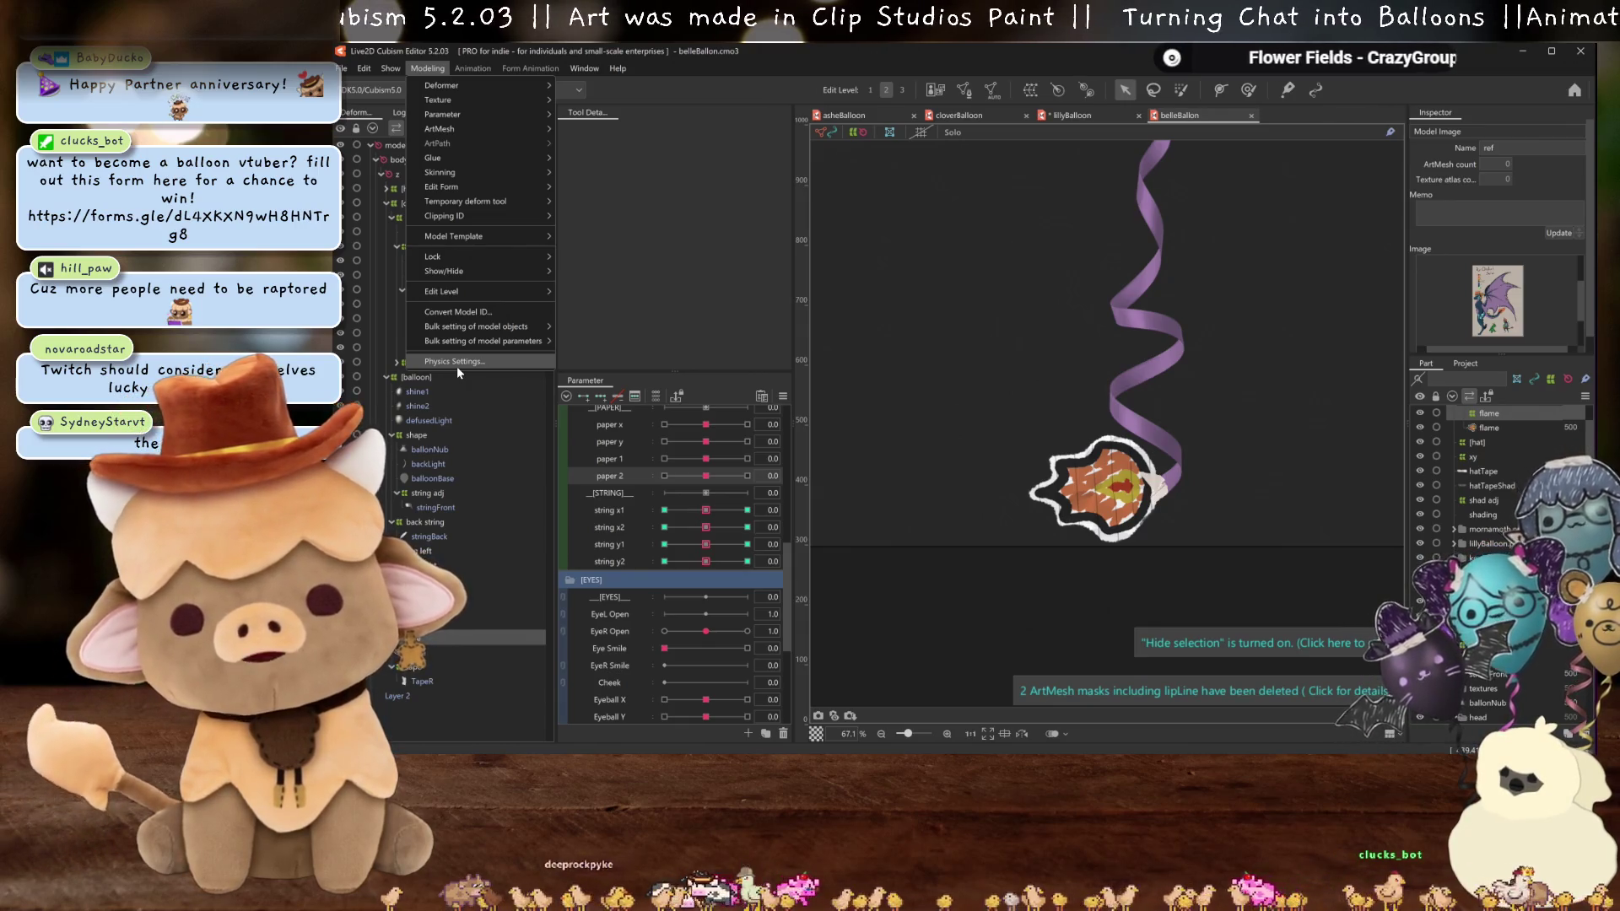
click(458, 363)
mouse_move(1203, 508)
mouse_down()
mouse_move(1350, 556)
mouse_move(1340, 497)
mouse_move(1400, 534)
mouse_move(1403, 554)
mouse_up()
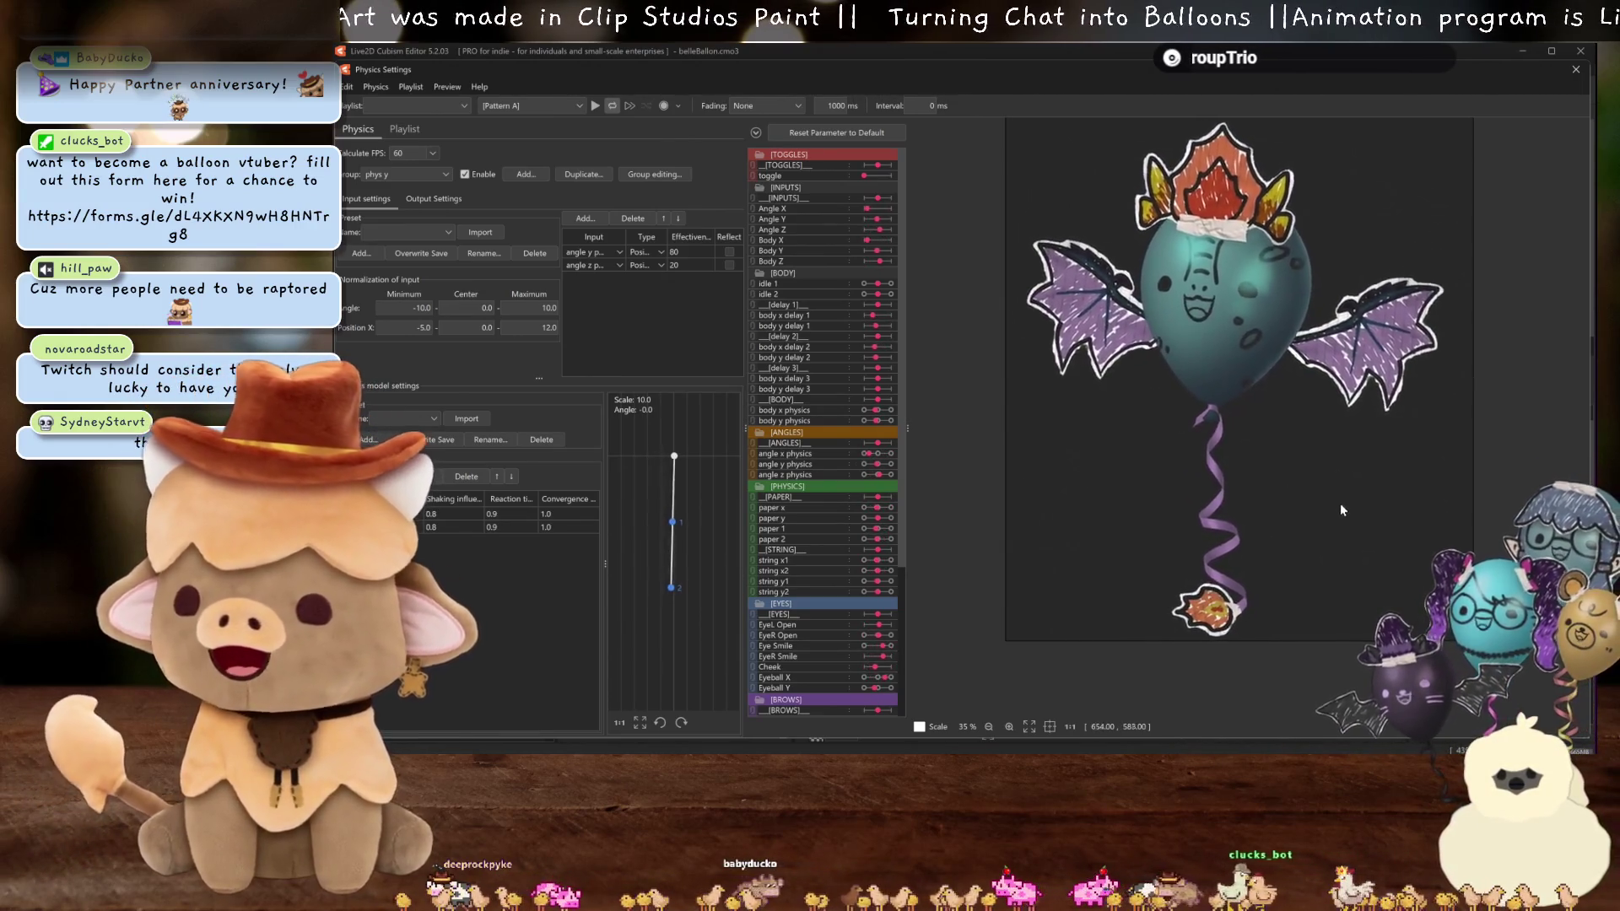
scroll(1369, 526, up, 2)
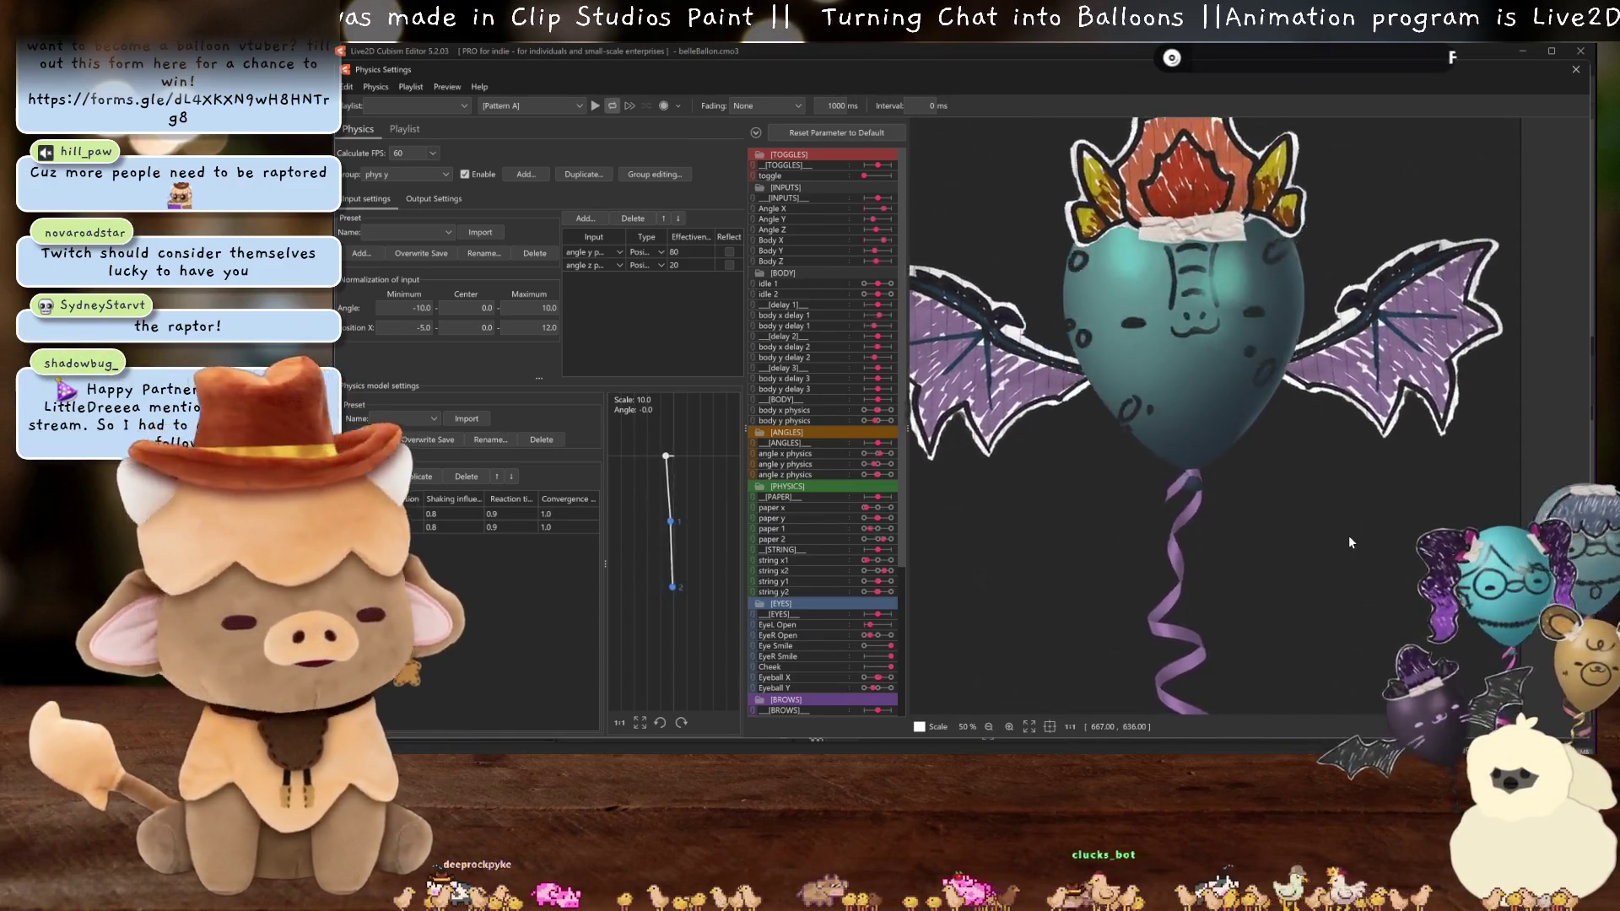
scroll(1349, 535, down, 2)
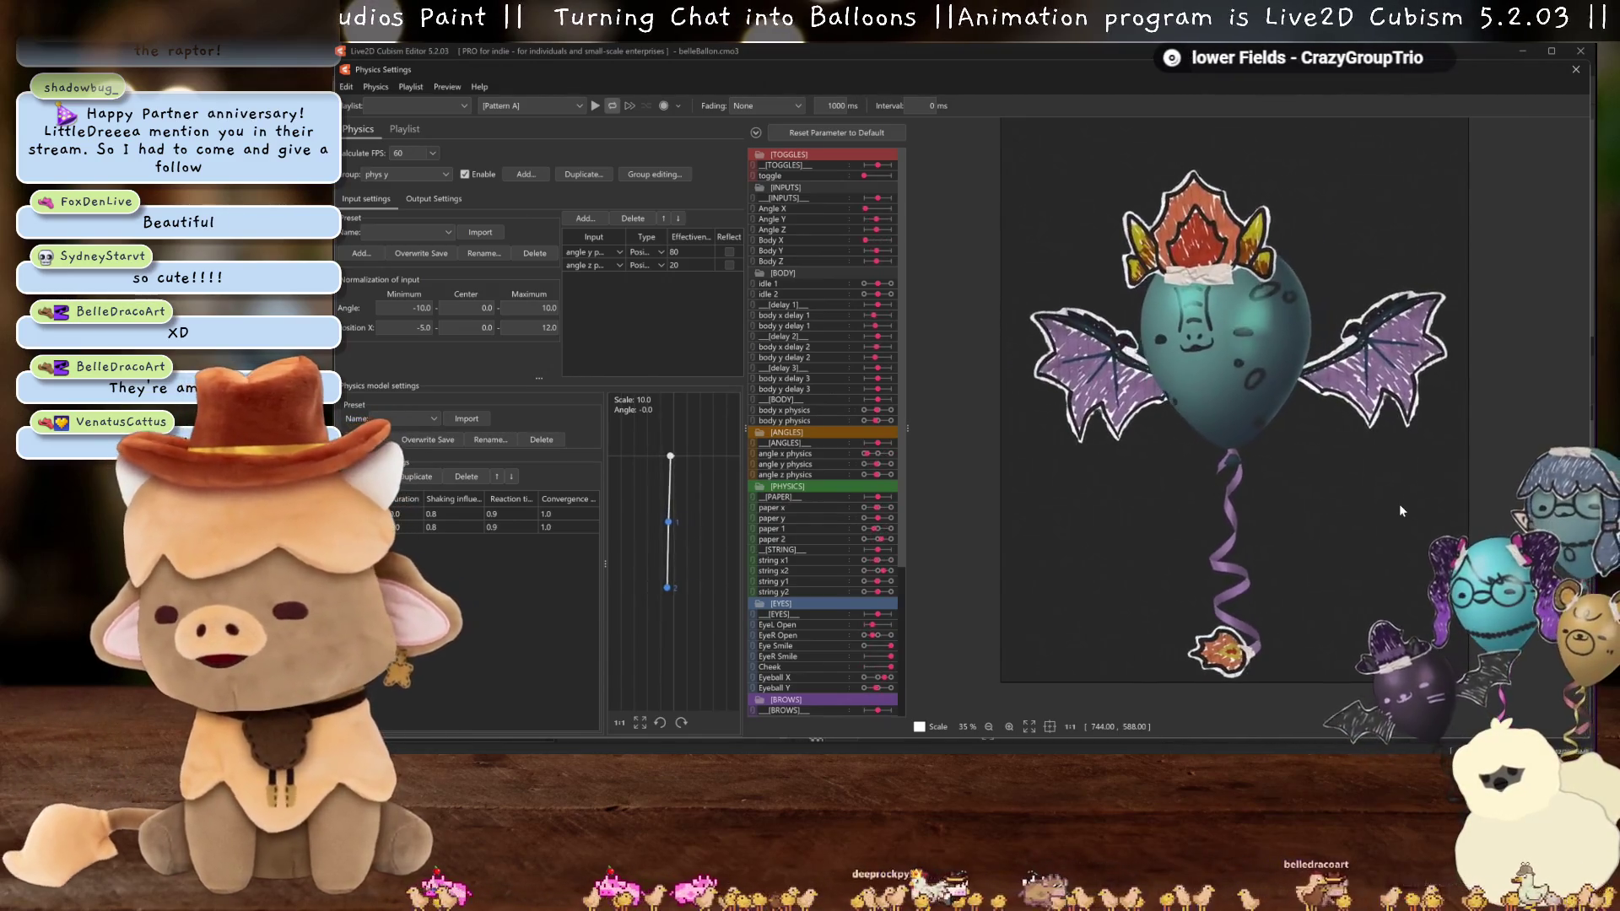
scroll(1242, 334, up, 2)
scroll(1241, 334, up, 3)
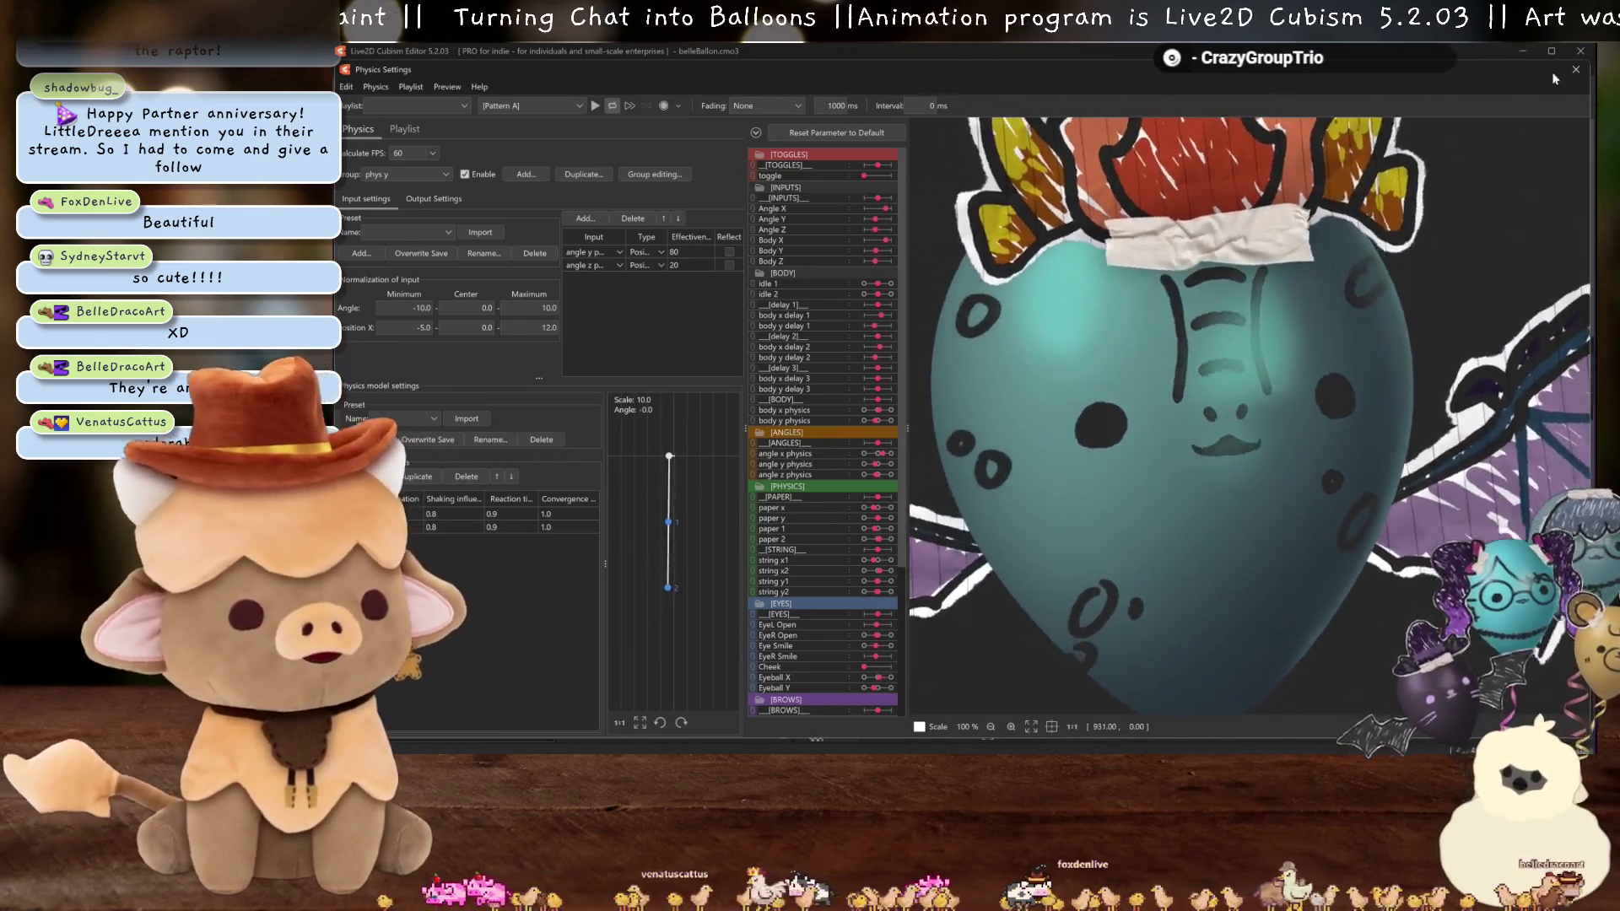
key(Escape)
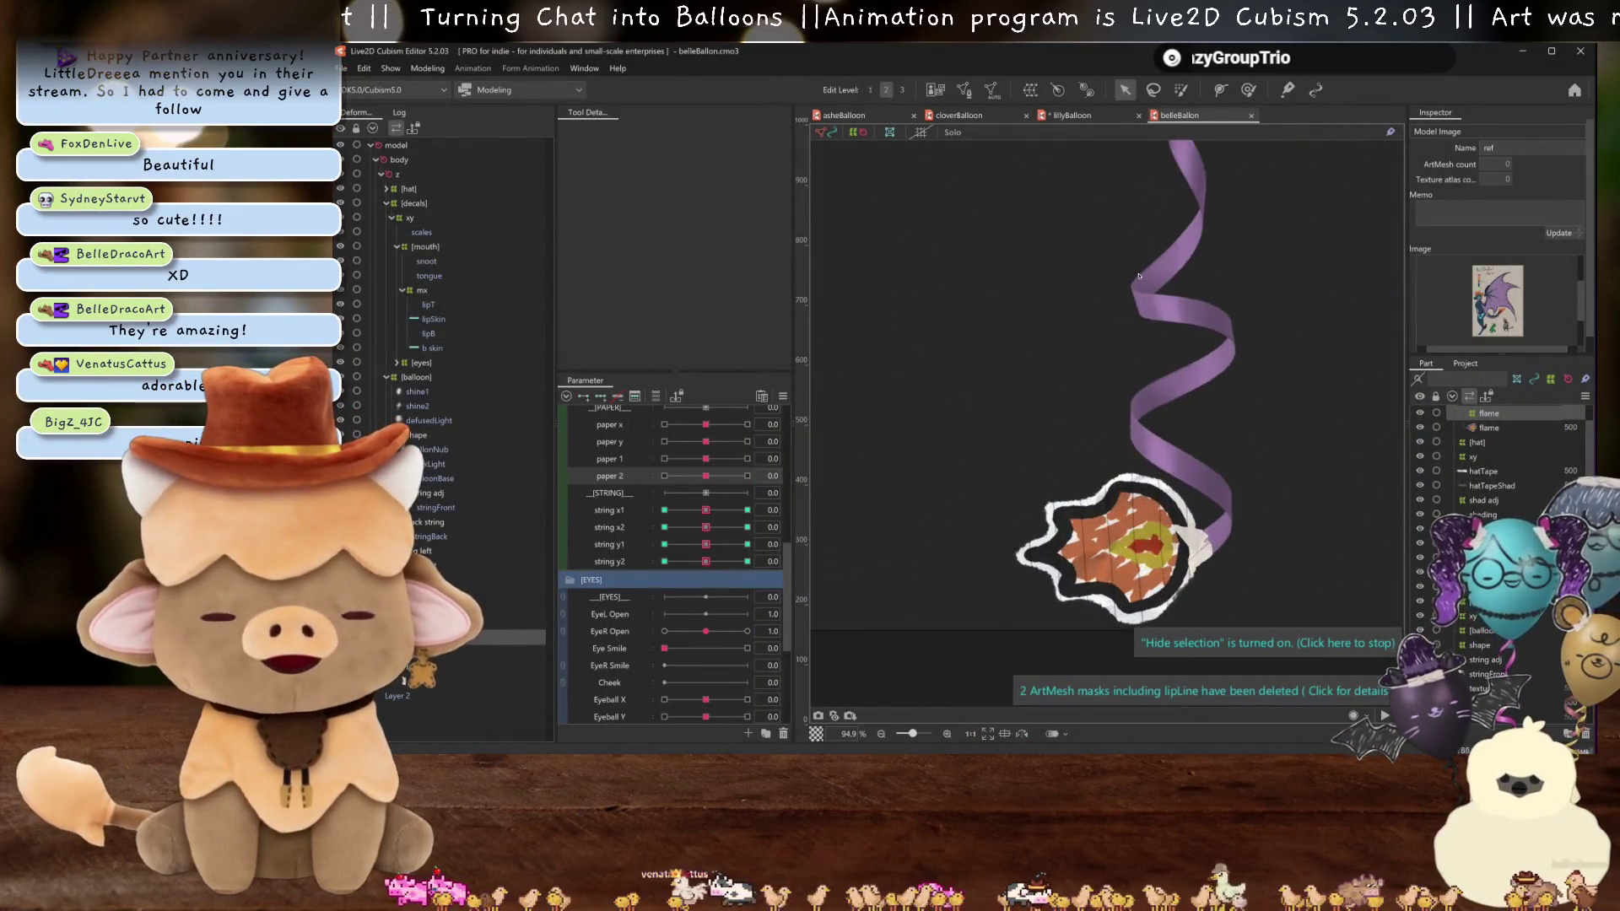
- Wrap the snoot mesh in a new warp deformer named 'snoot'
scroll(1071, 524, up, 4)
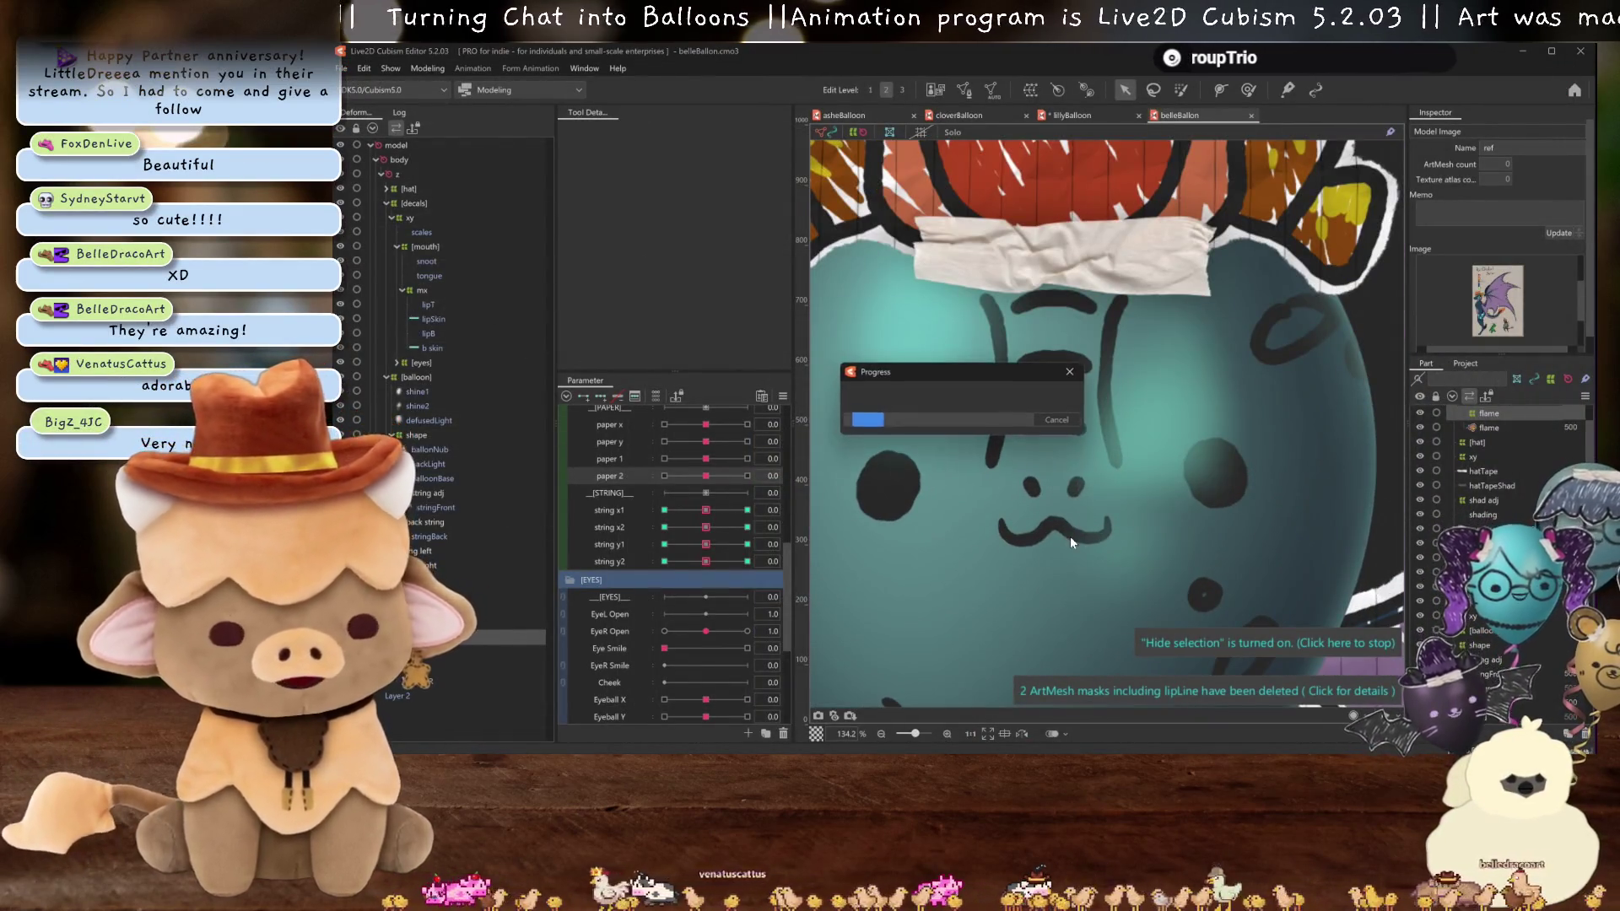
click(424, 263)
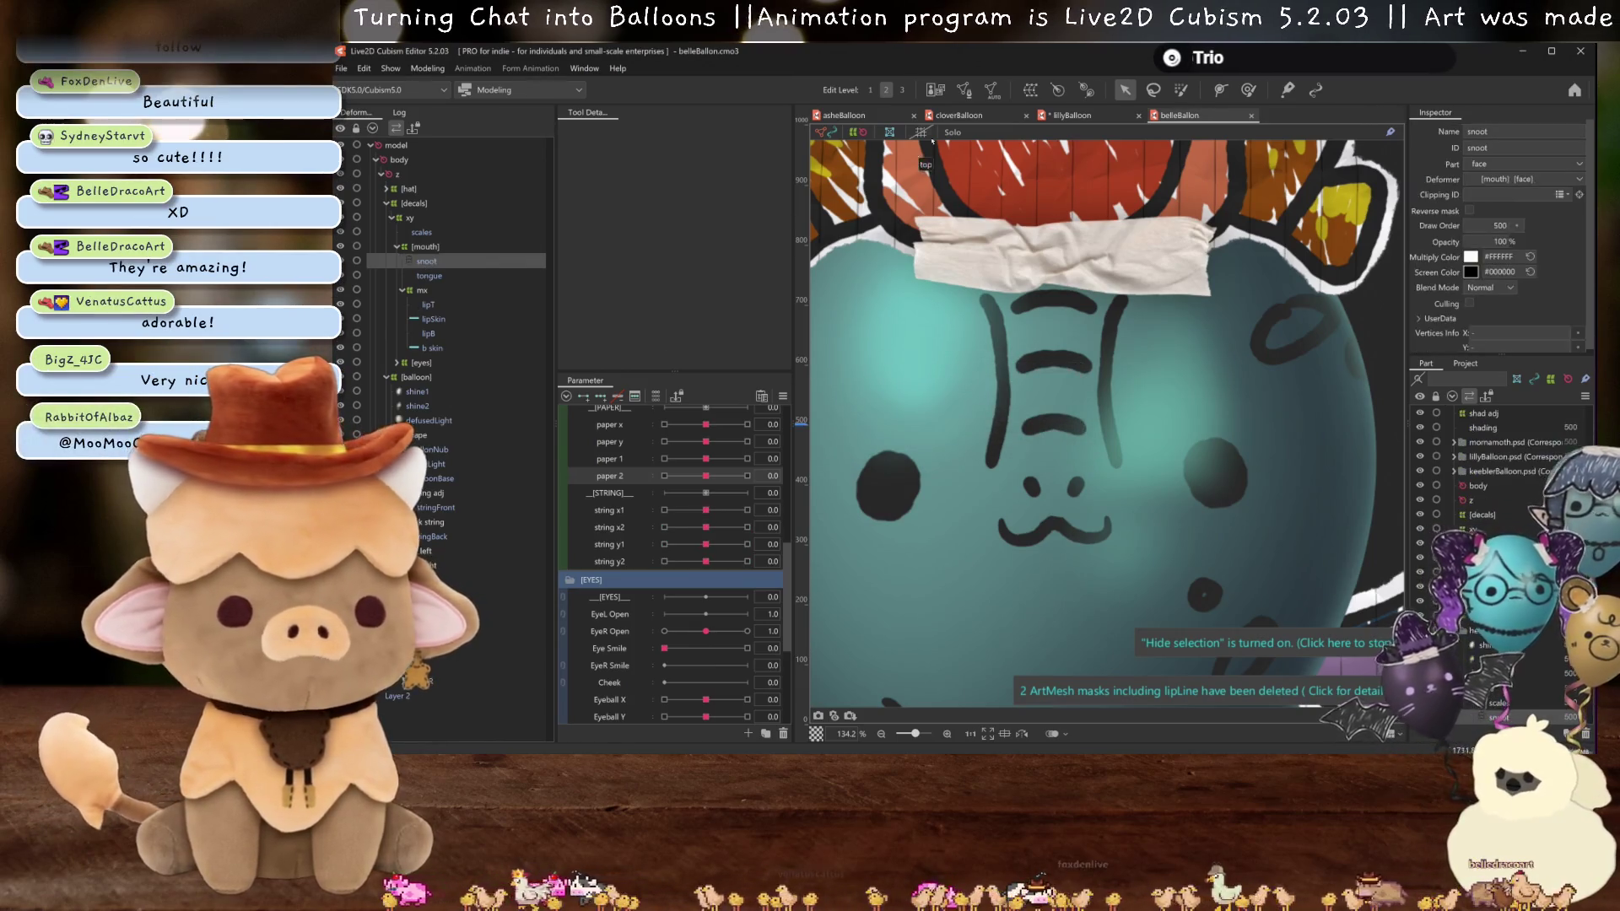
click(1032, 91)
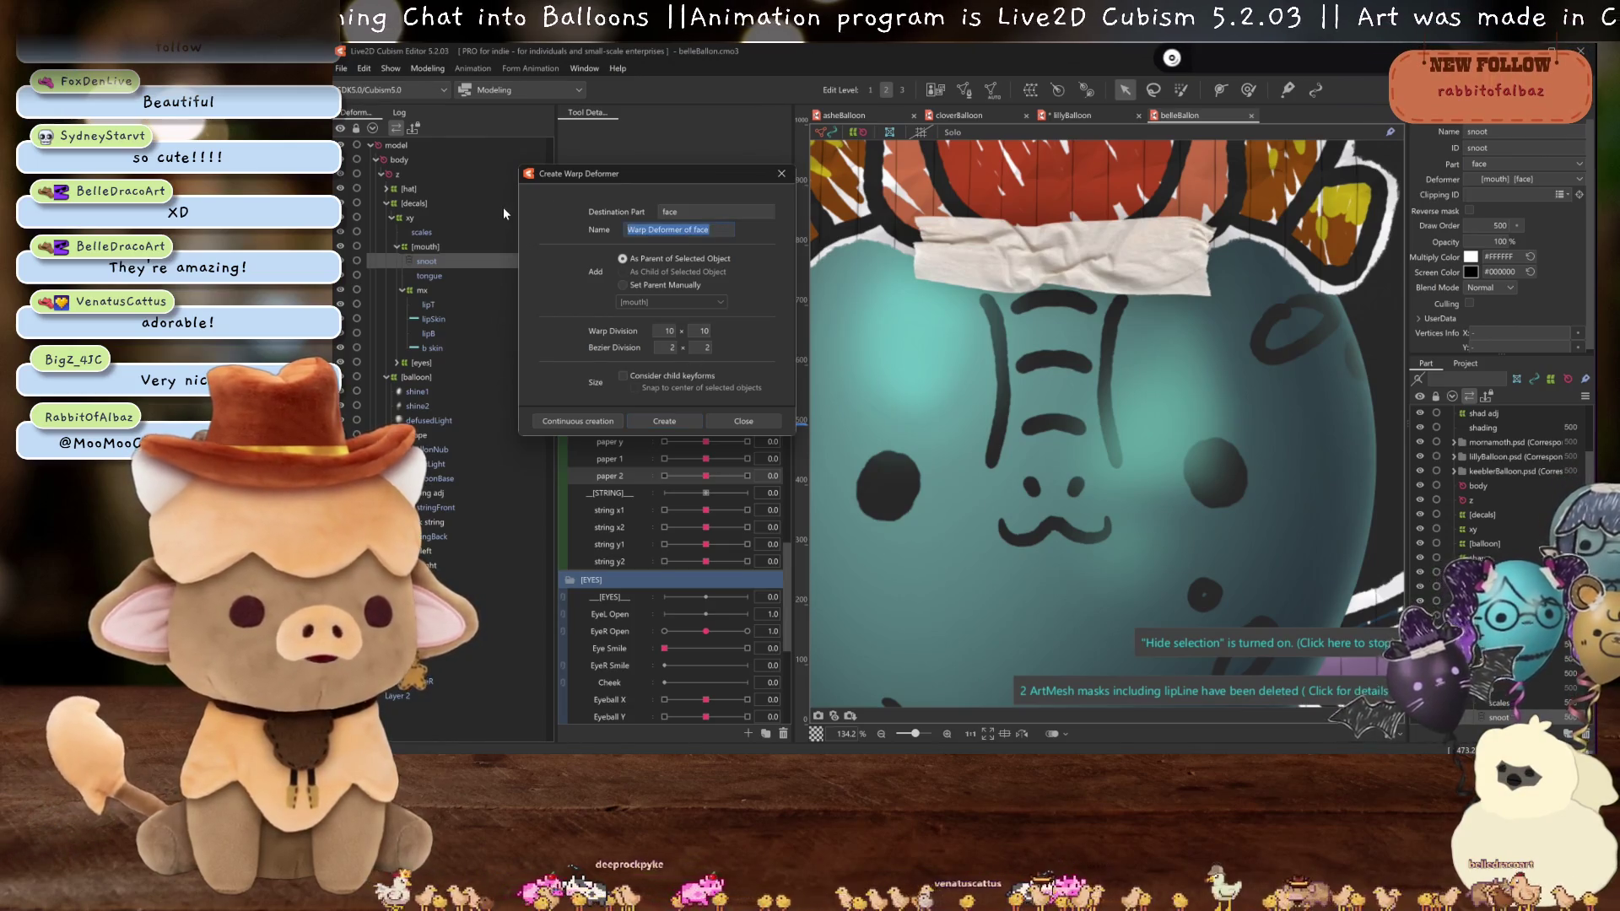
text(snoot)
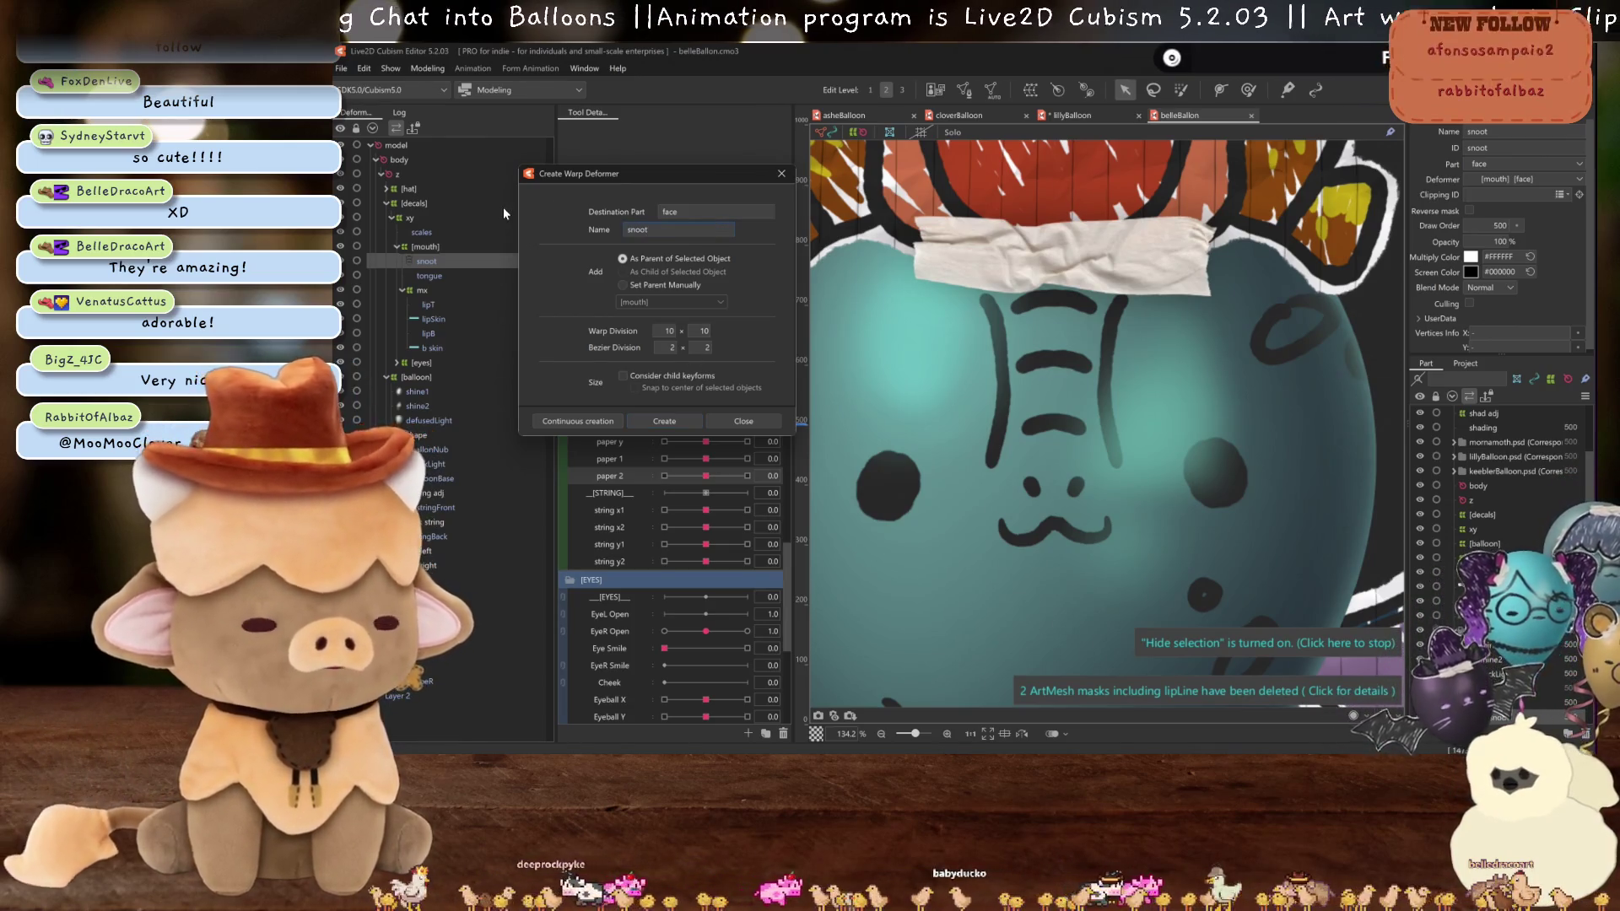
click(663, 422)
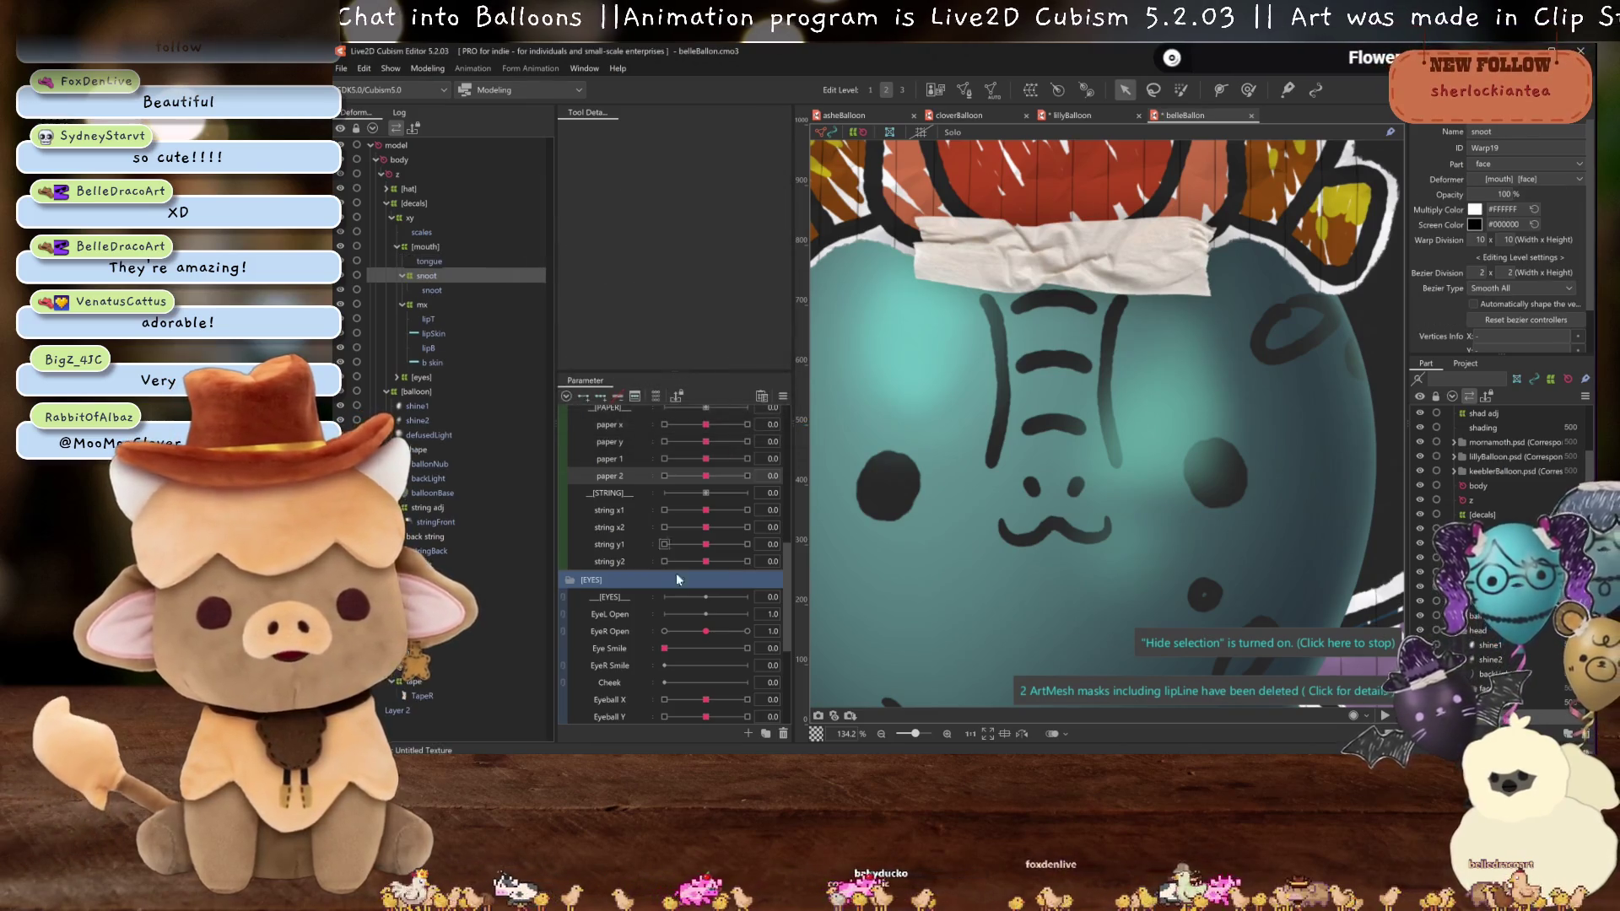
- Shift the snoot left at mouth x -1, mirror that pose to +1, and return mouth x to 0
scroll(667, 561, down, 5)
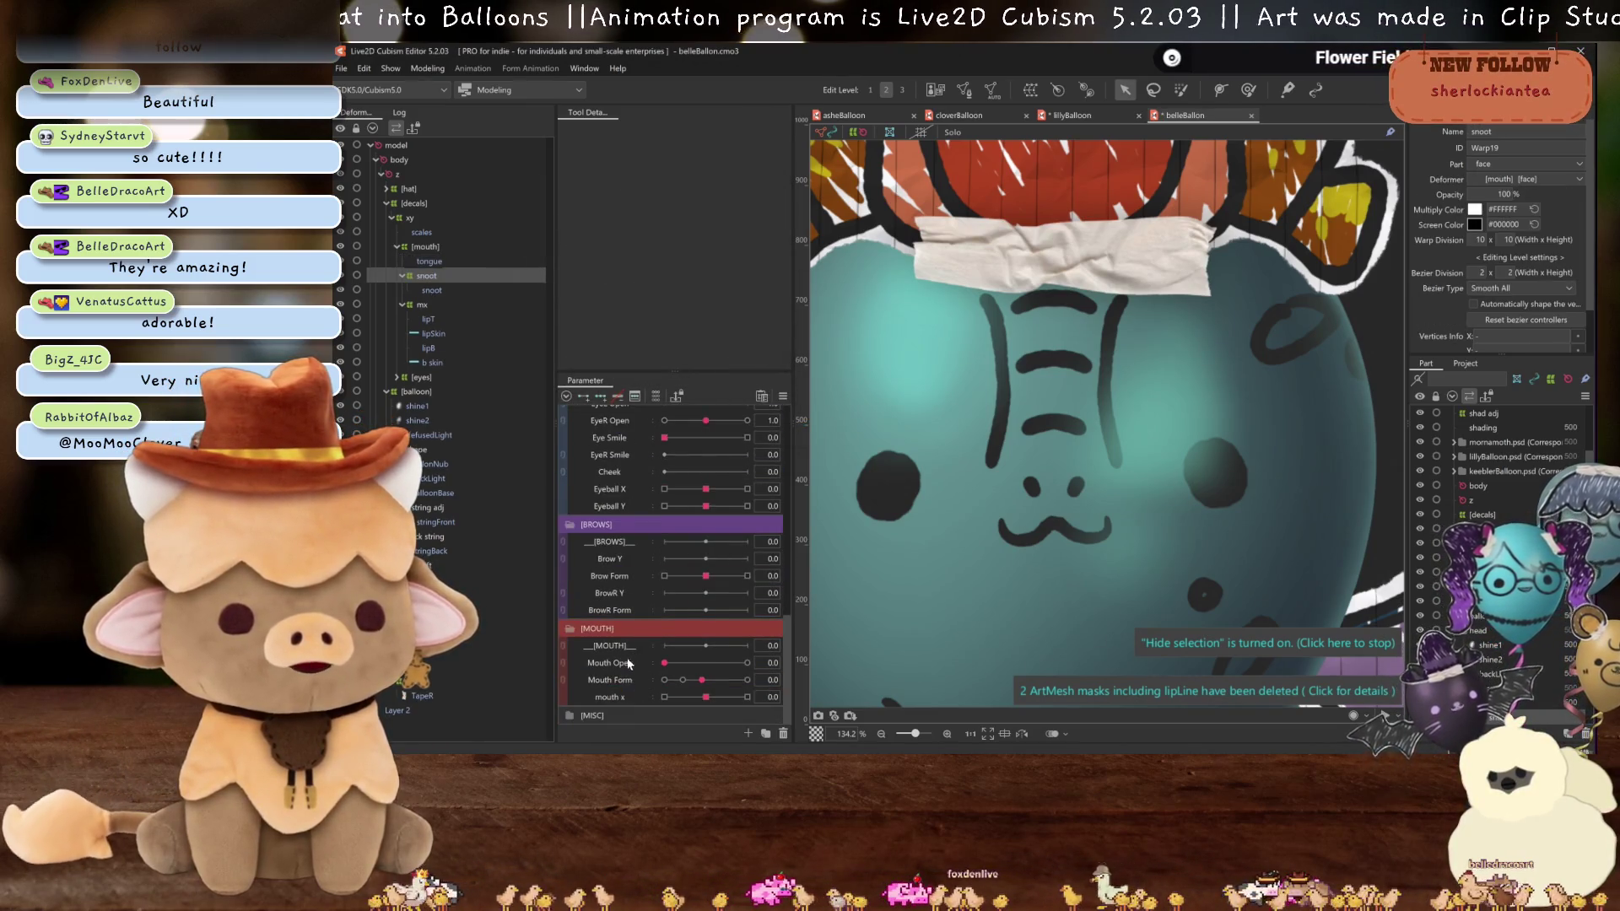
click(630, 692)
drag(713, 699, 664, 697)
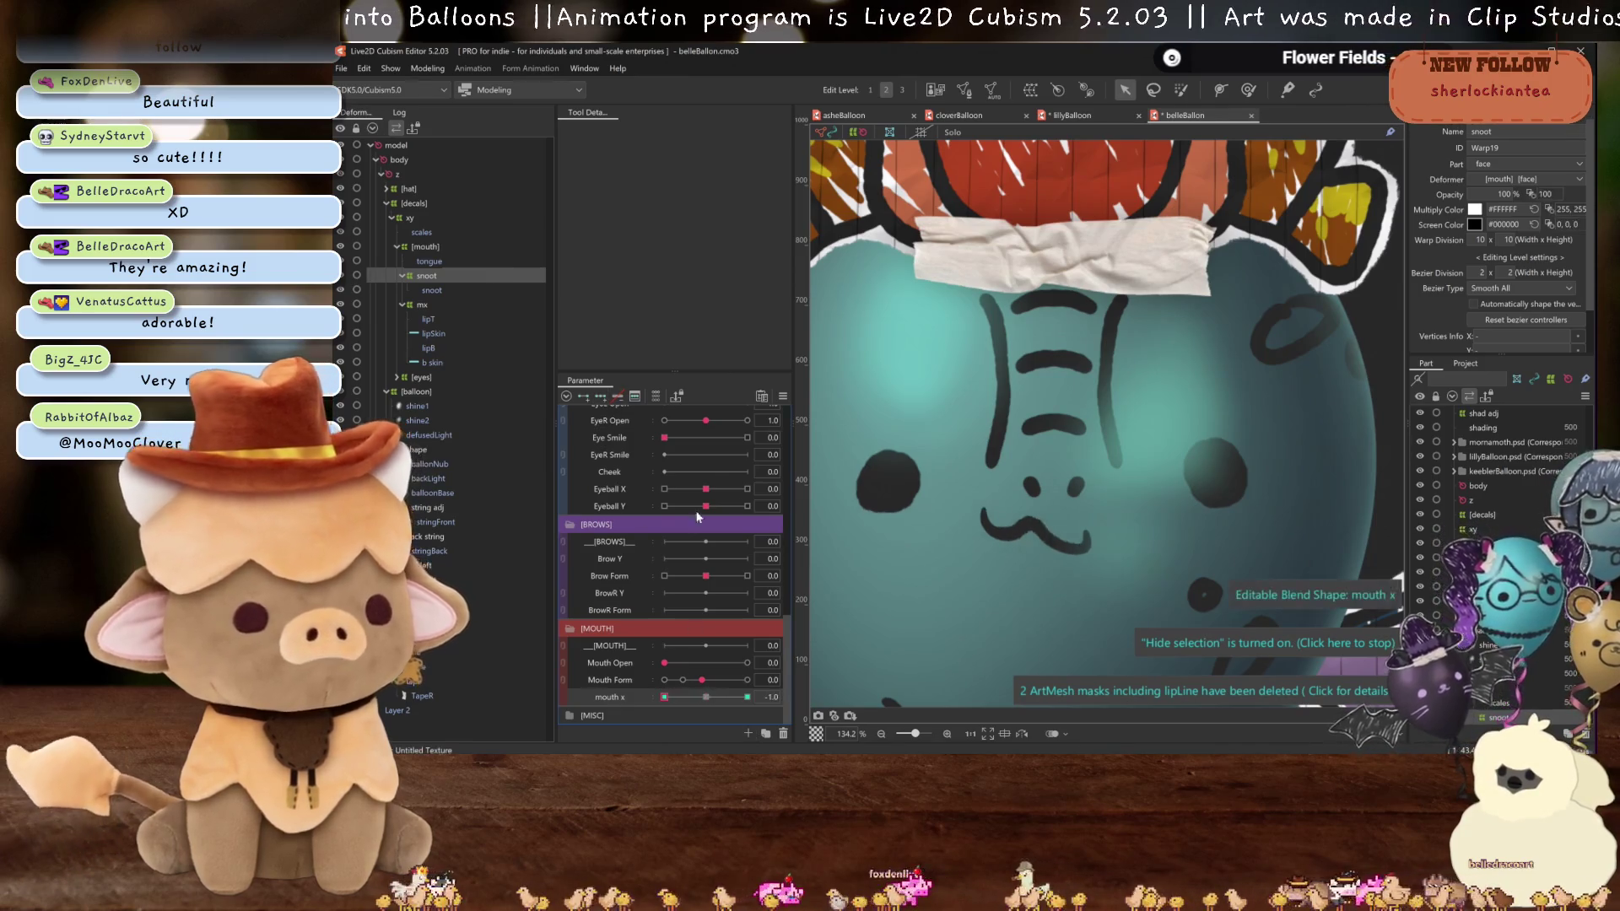
drag(1053, 515, 965, 491)
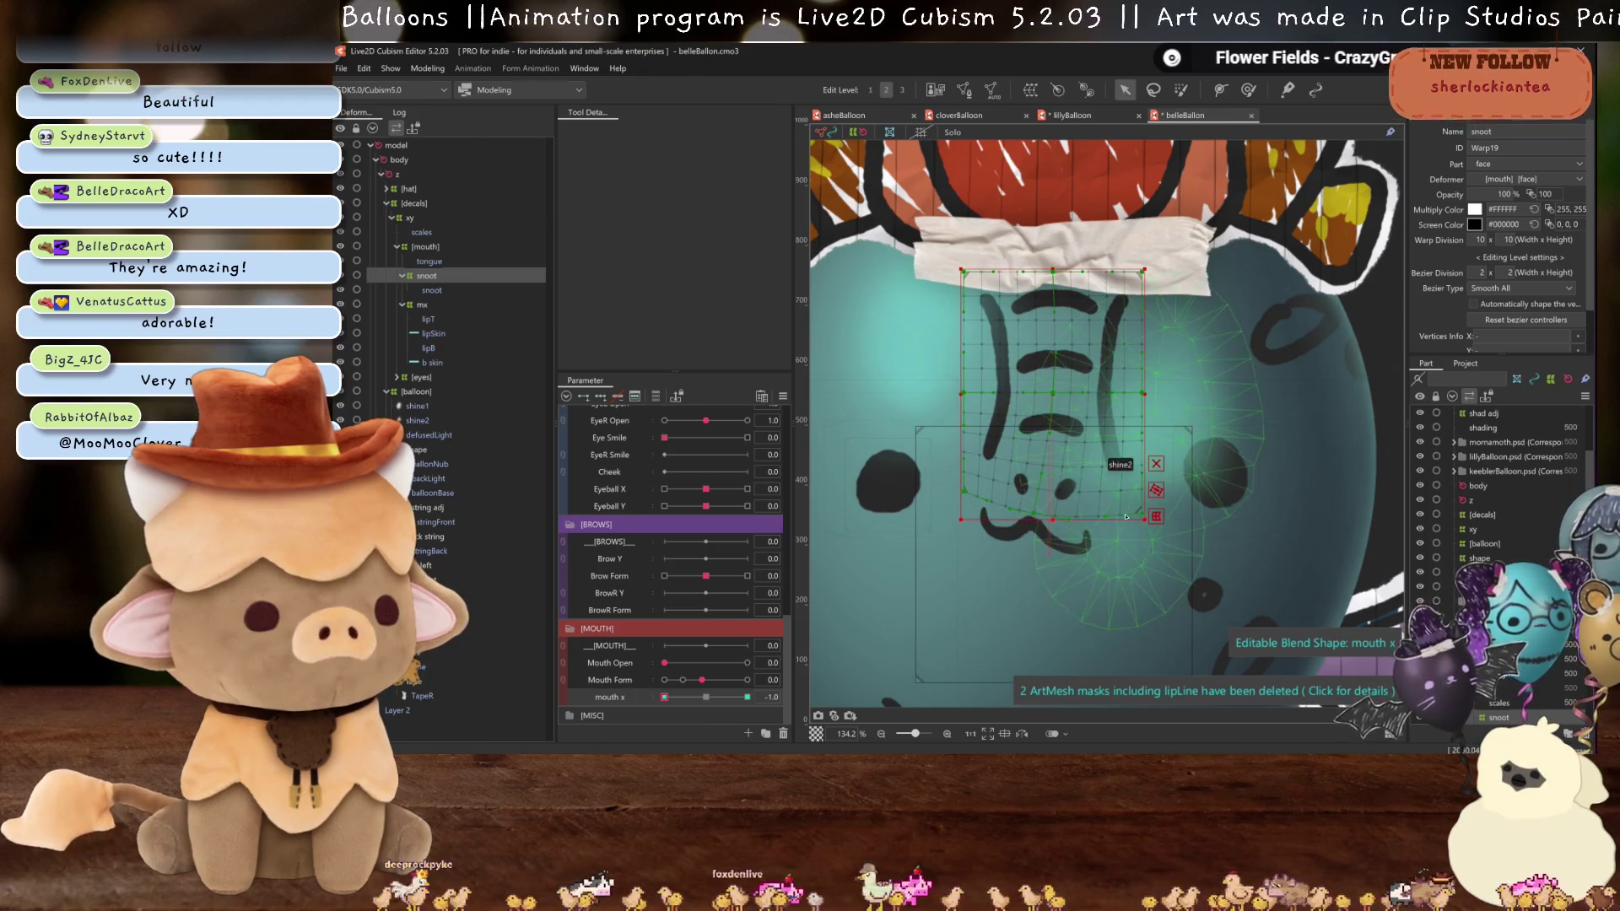
key(h)
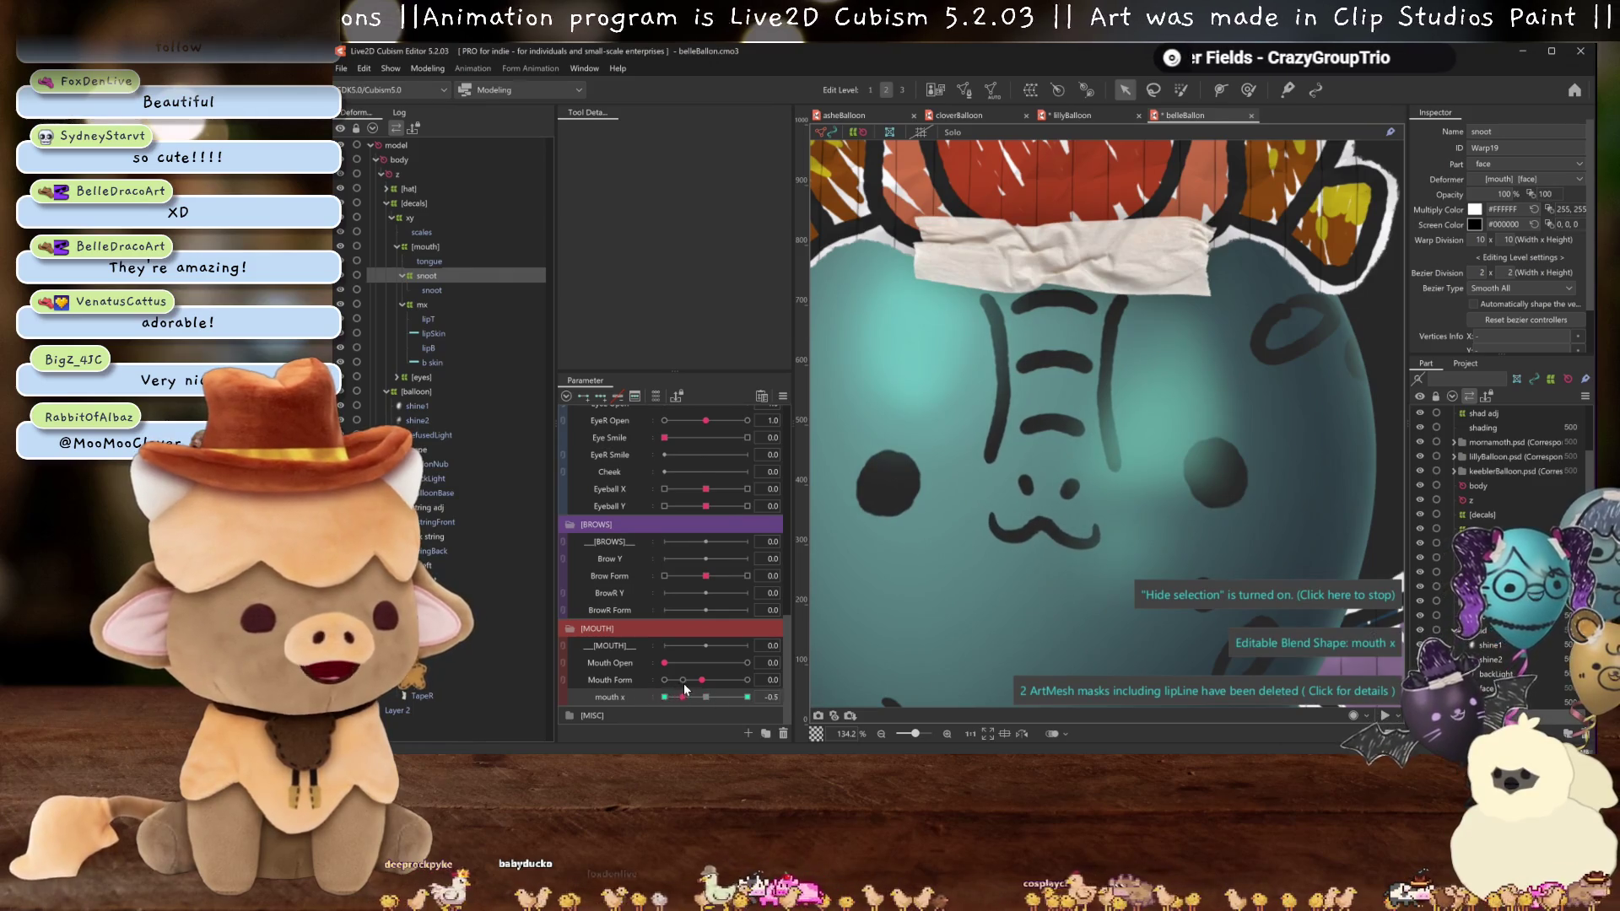
scroll(1098, 422, down, 3)
click(707, 697)
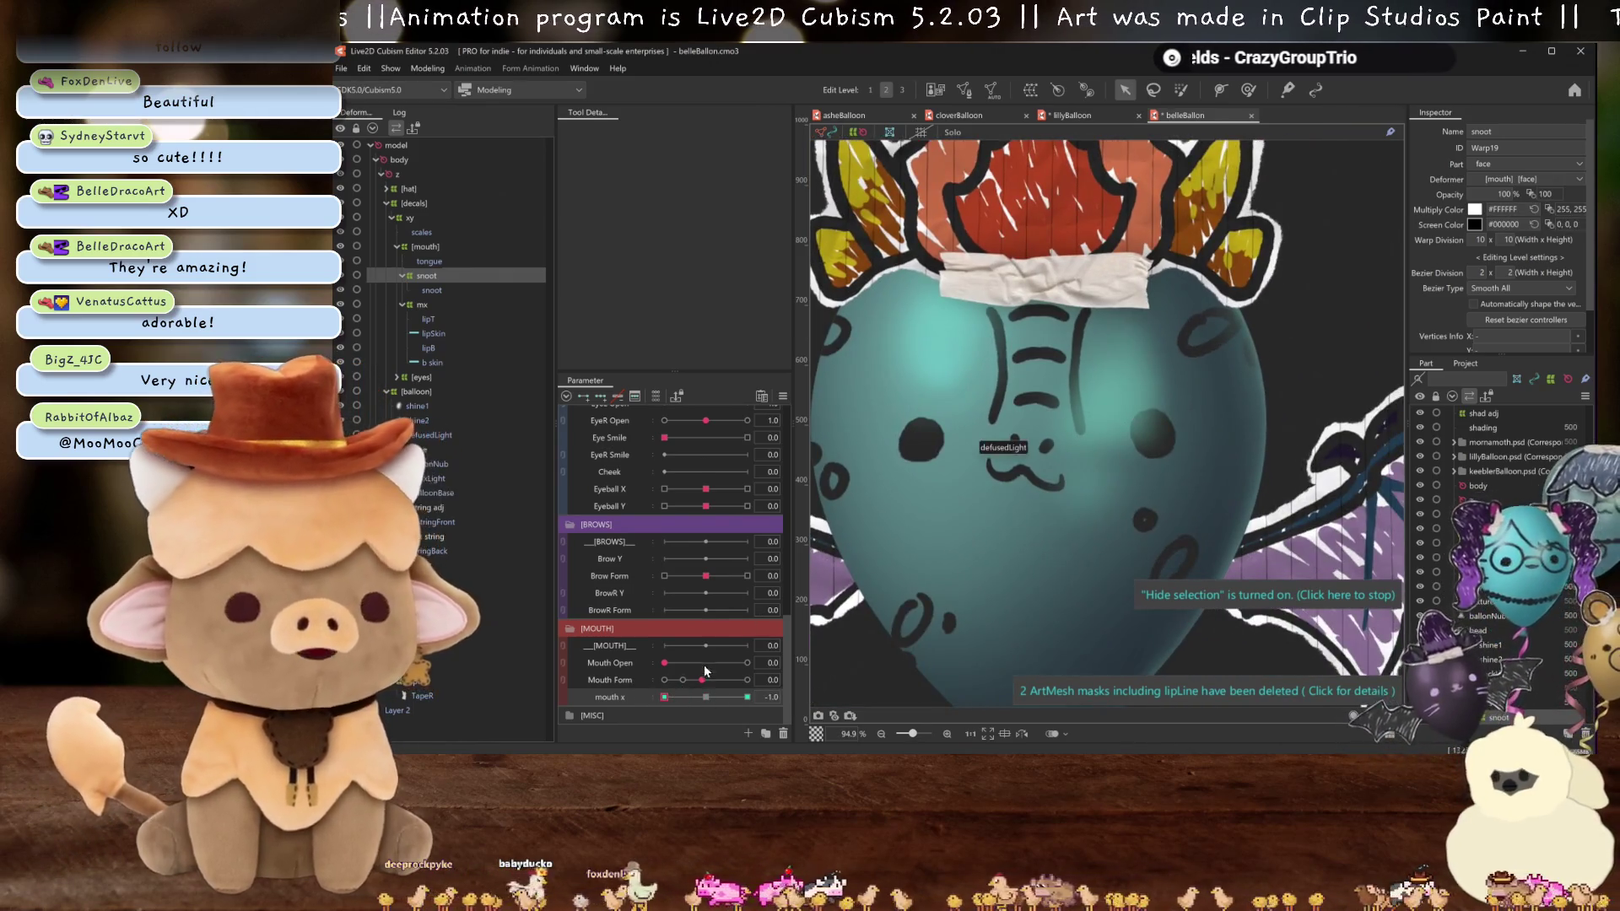
click(664, 697)
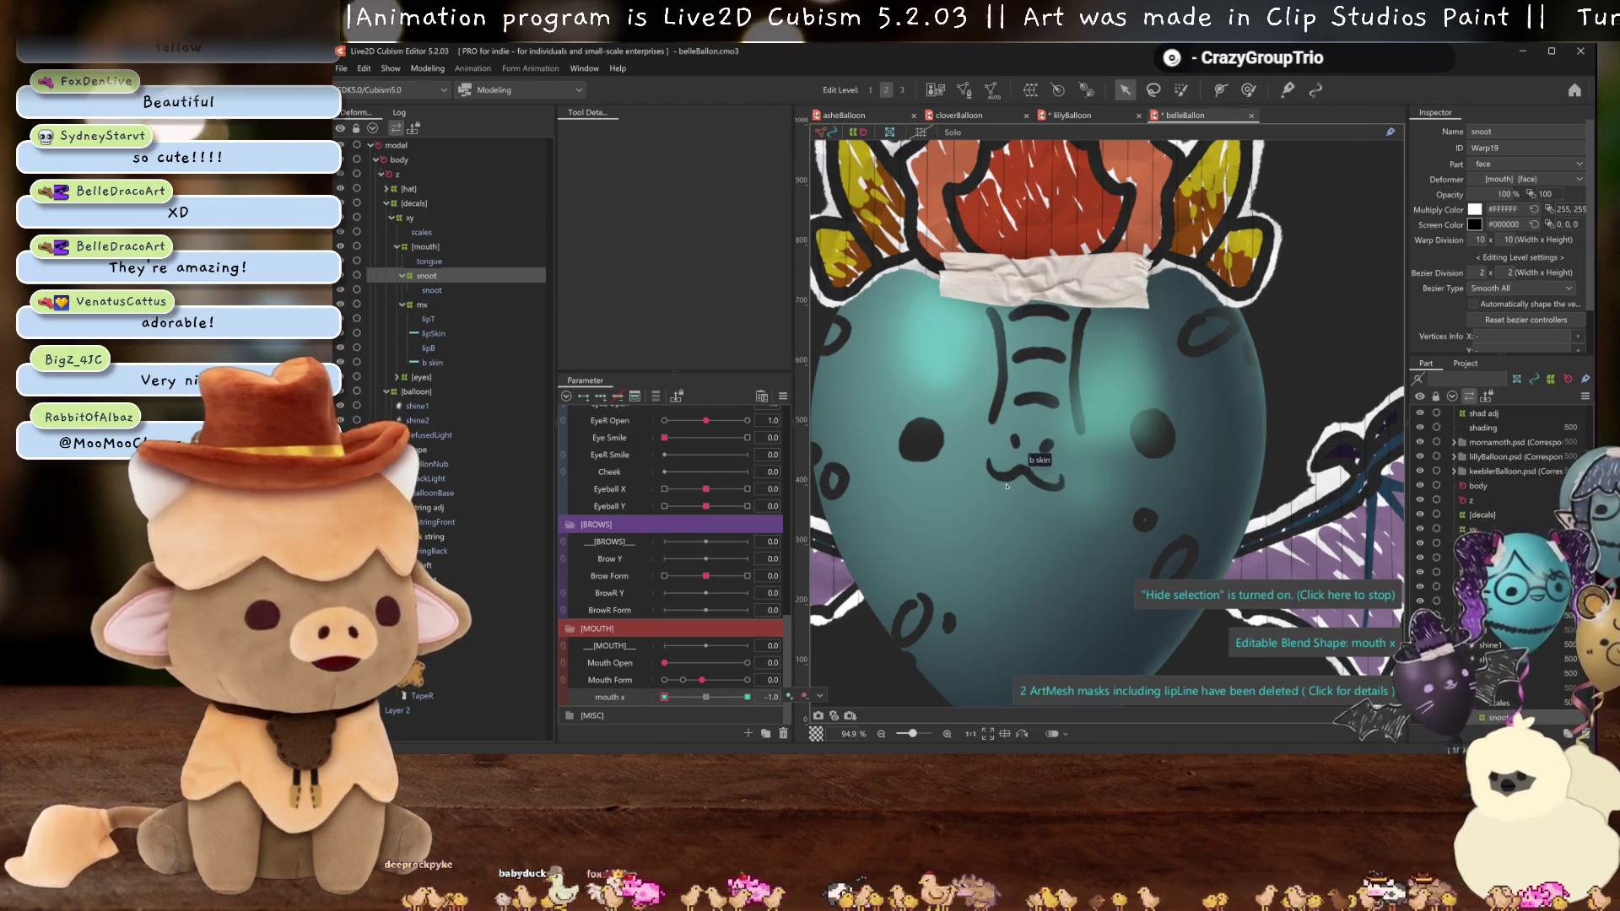
click(935, 532)
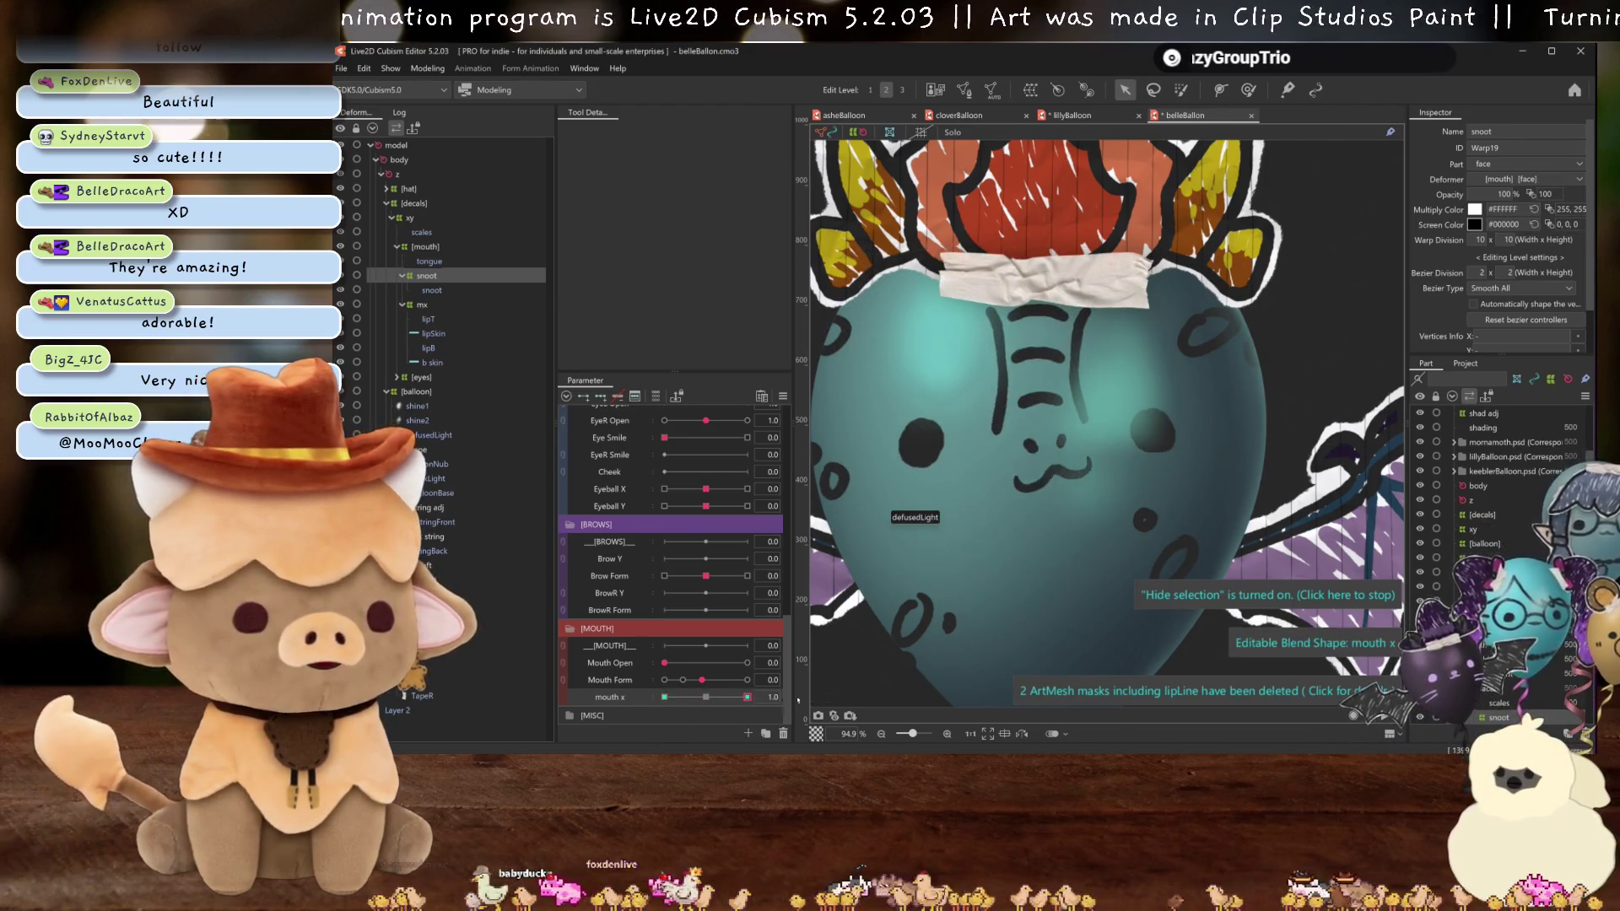
click(706, 697)
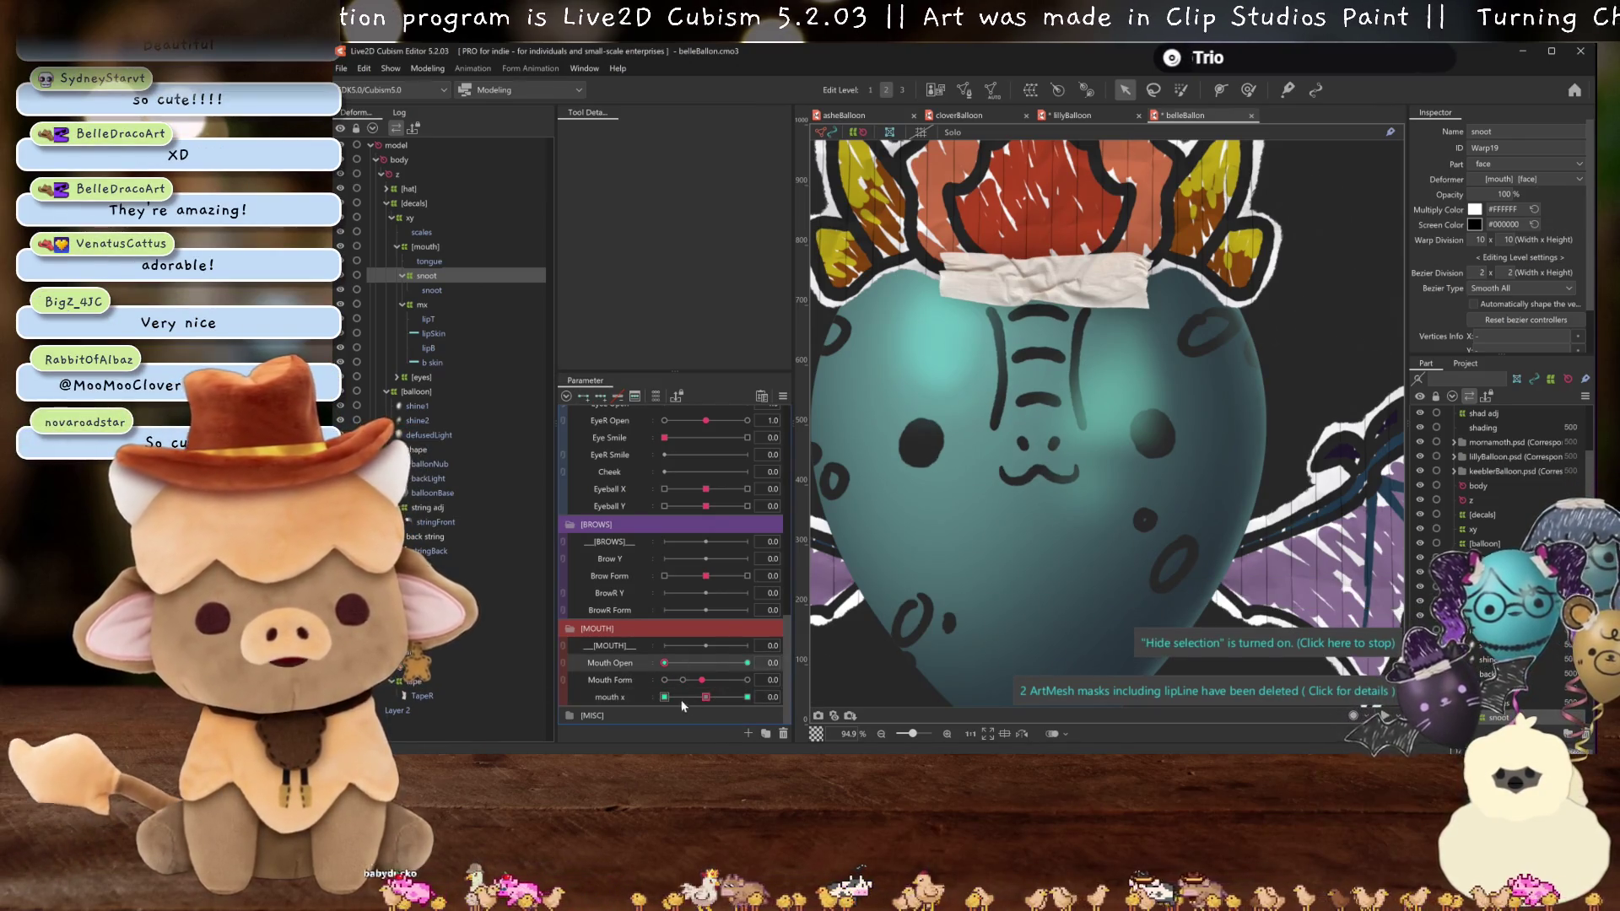
- Slide Mouth Open between closed and fully open to test the snoot, then save belleBalloon
drag(664, 662, 746, 662)
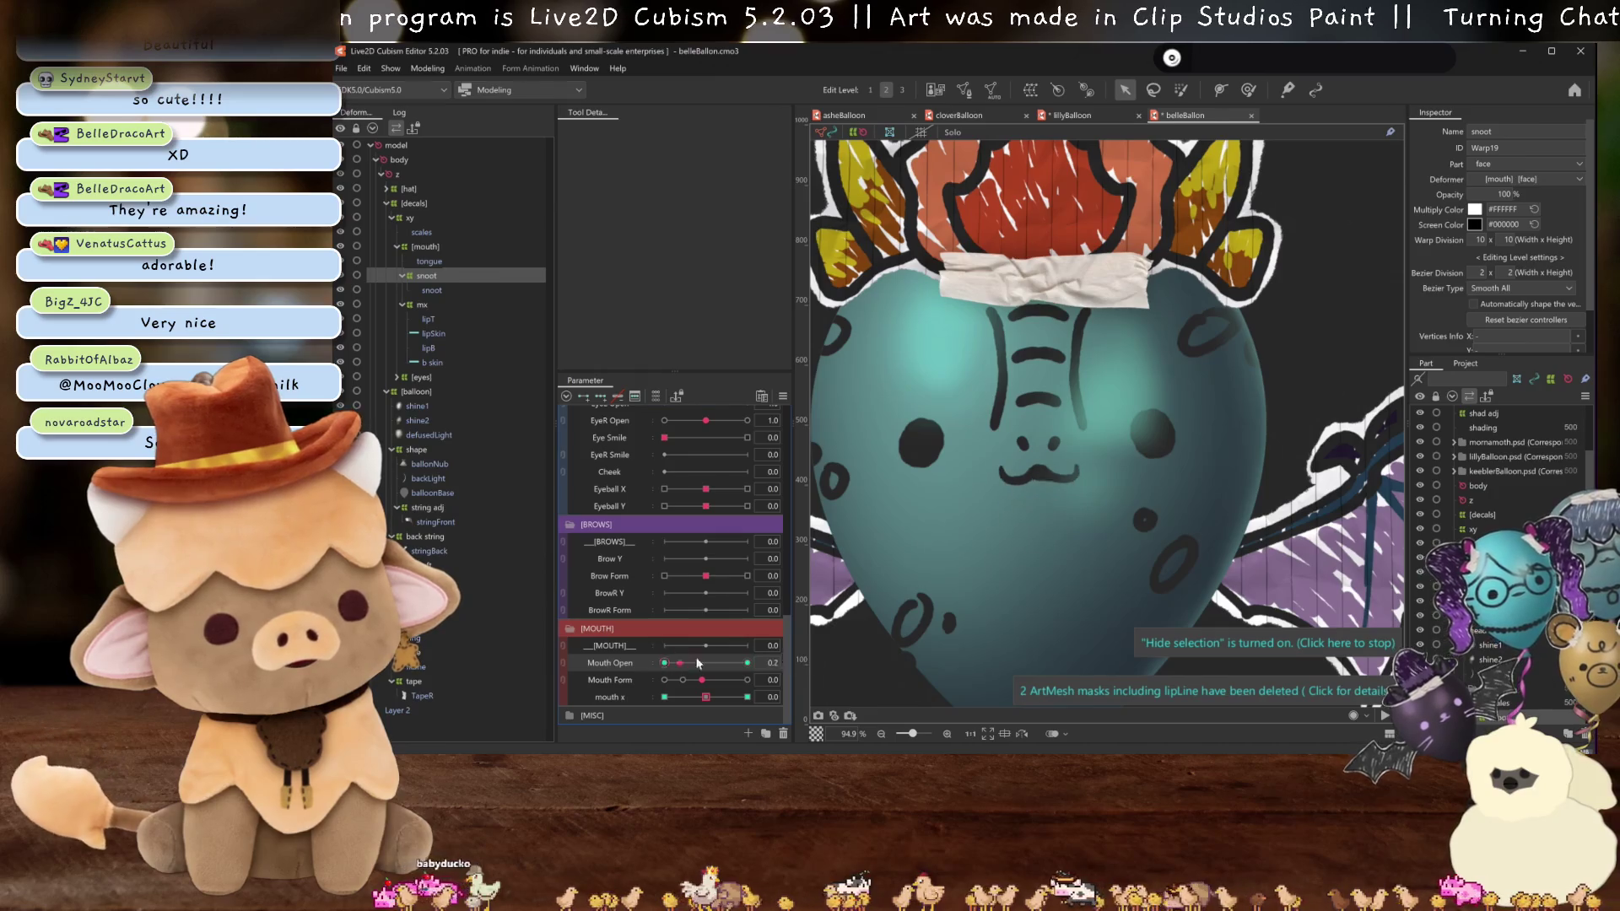
click(1041, 463)
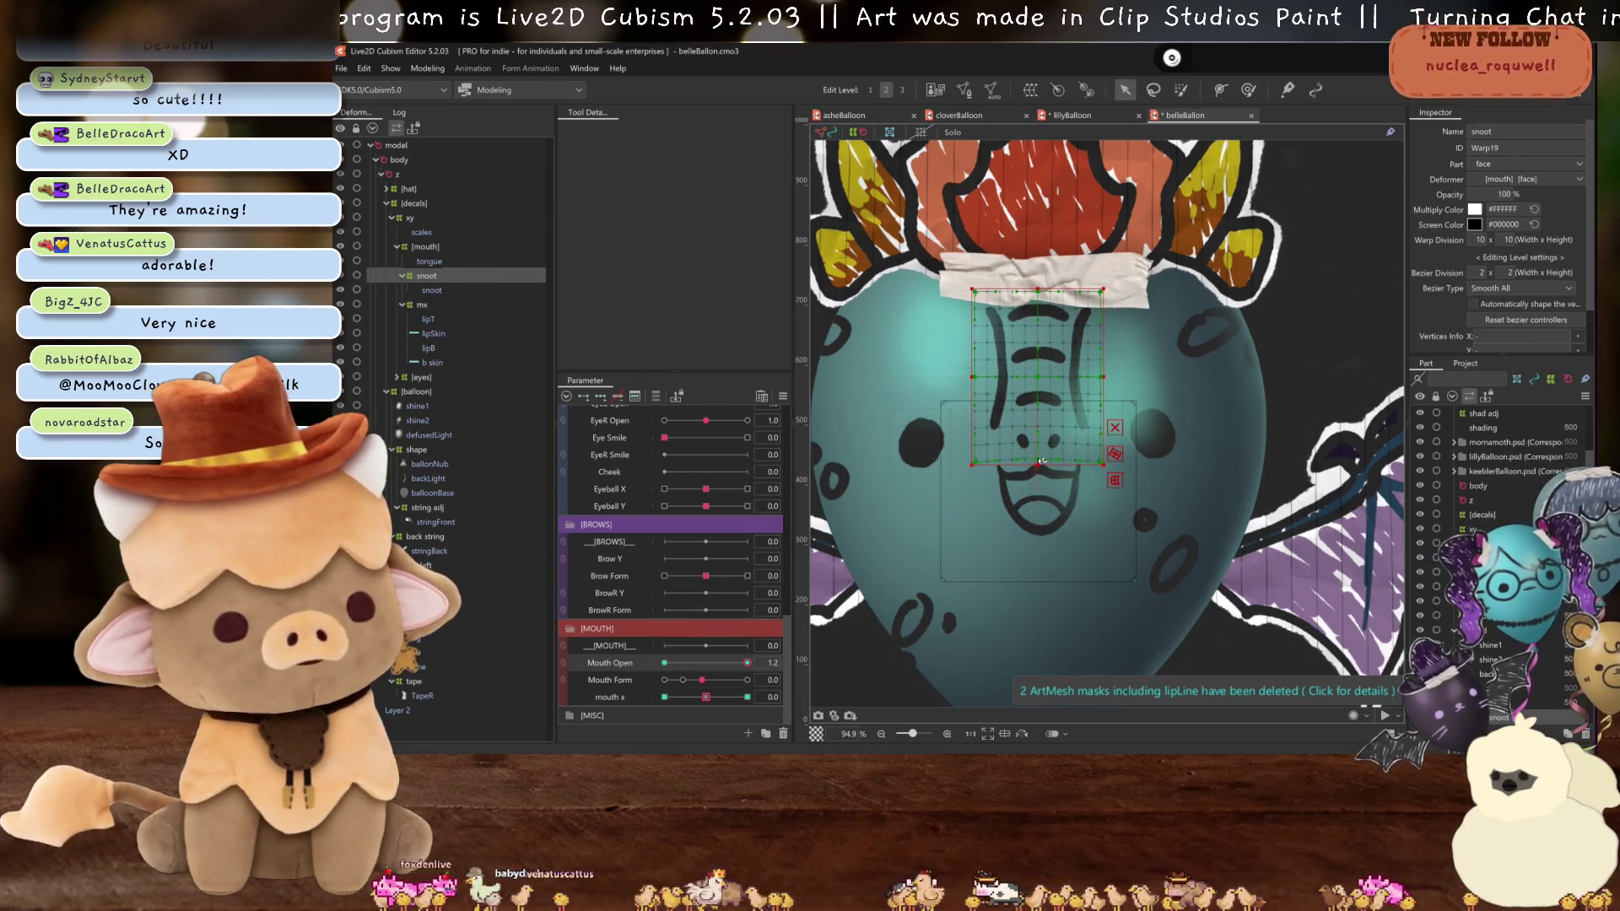
key(ctrl+h)
mouse_move(747, 662)
mouse_down()
mouse_move(664, 662)
mouse_move(709, 651)
mouse_move(675, 652)
mouse_up()
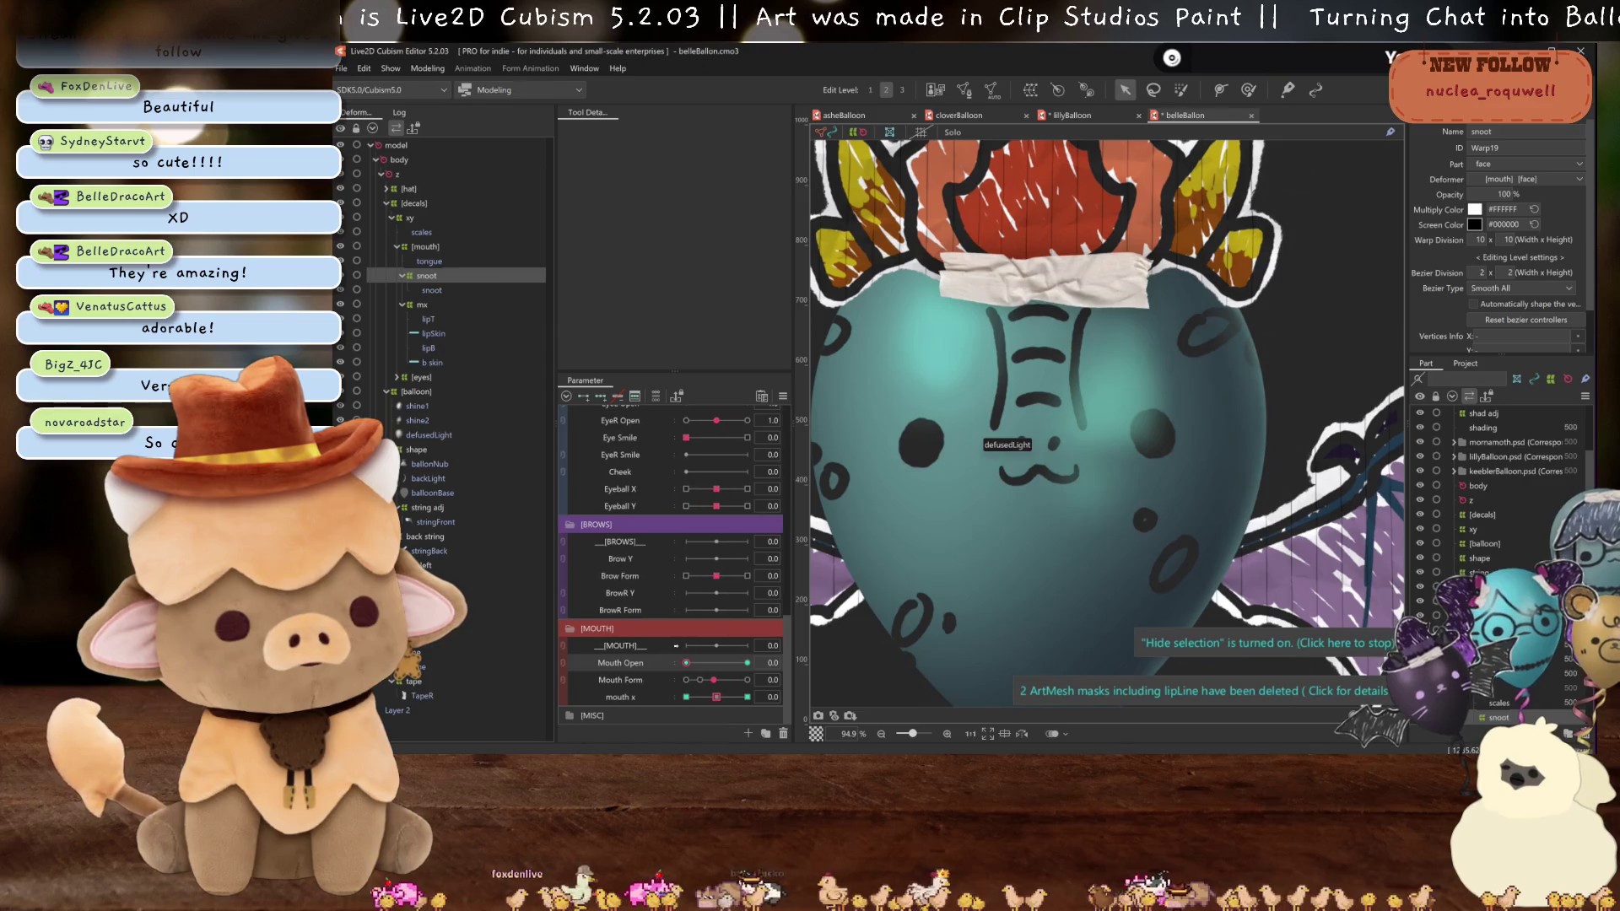
click(716, 663)
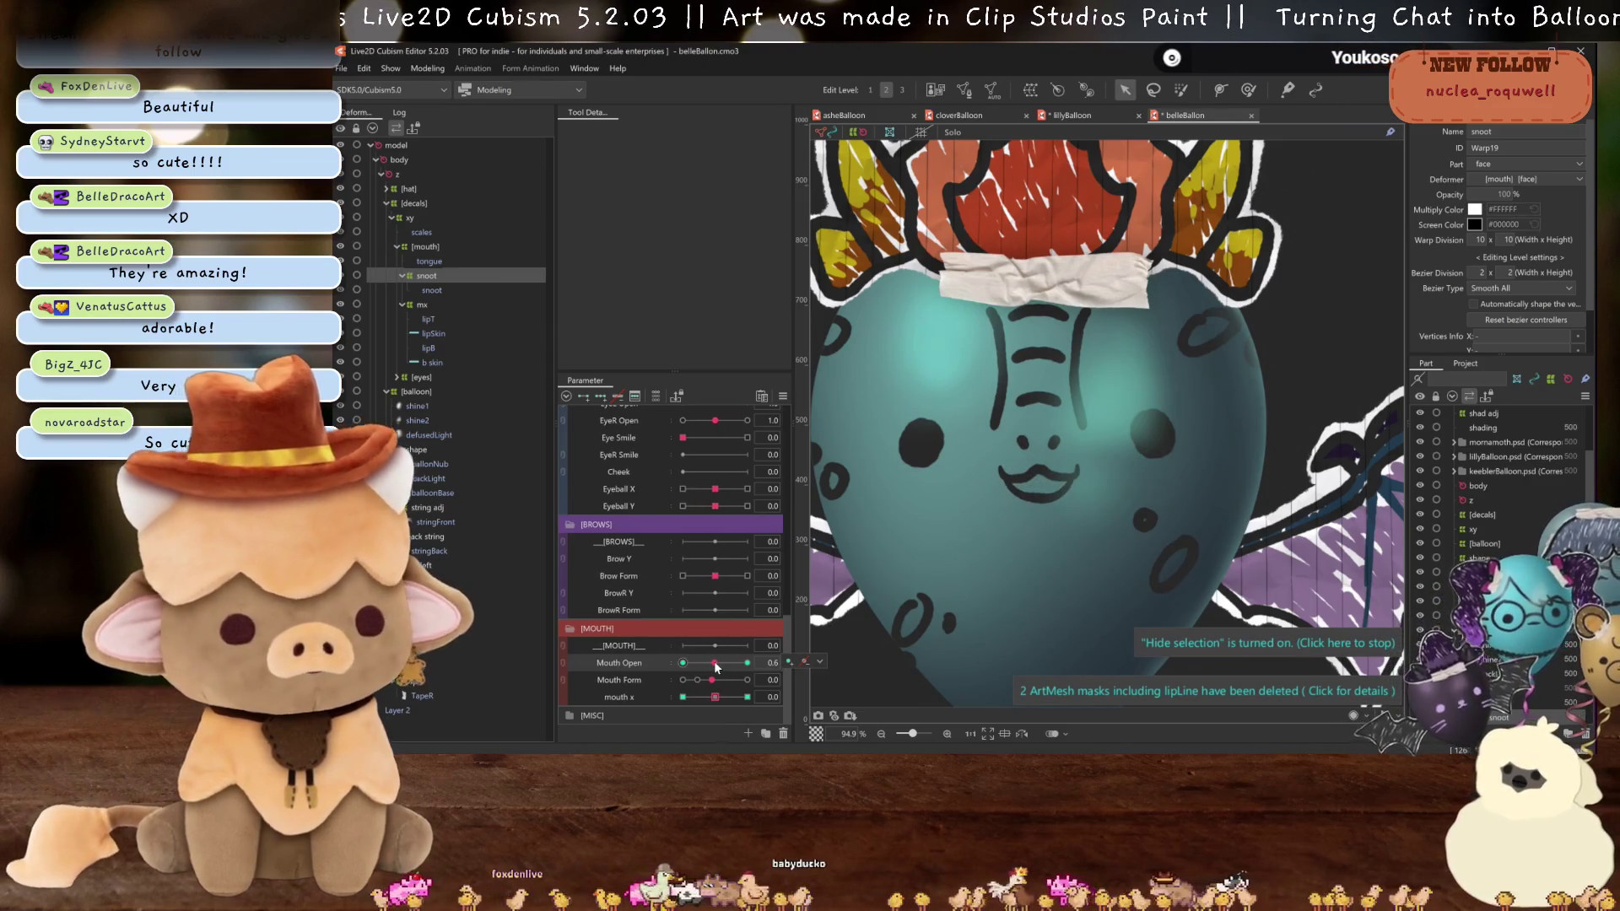
drag(716, 663, 747, 663)
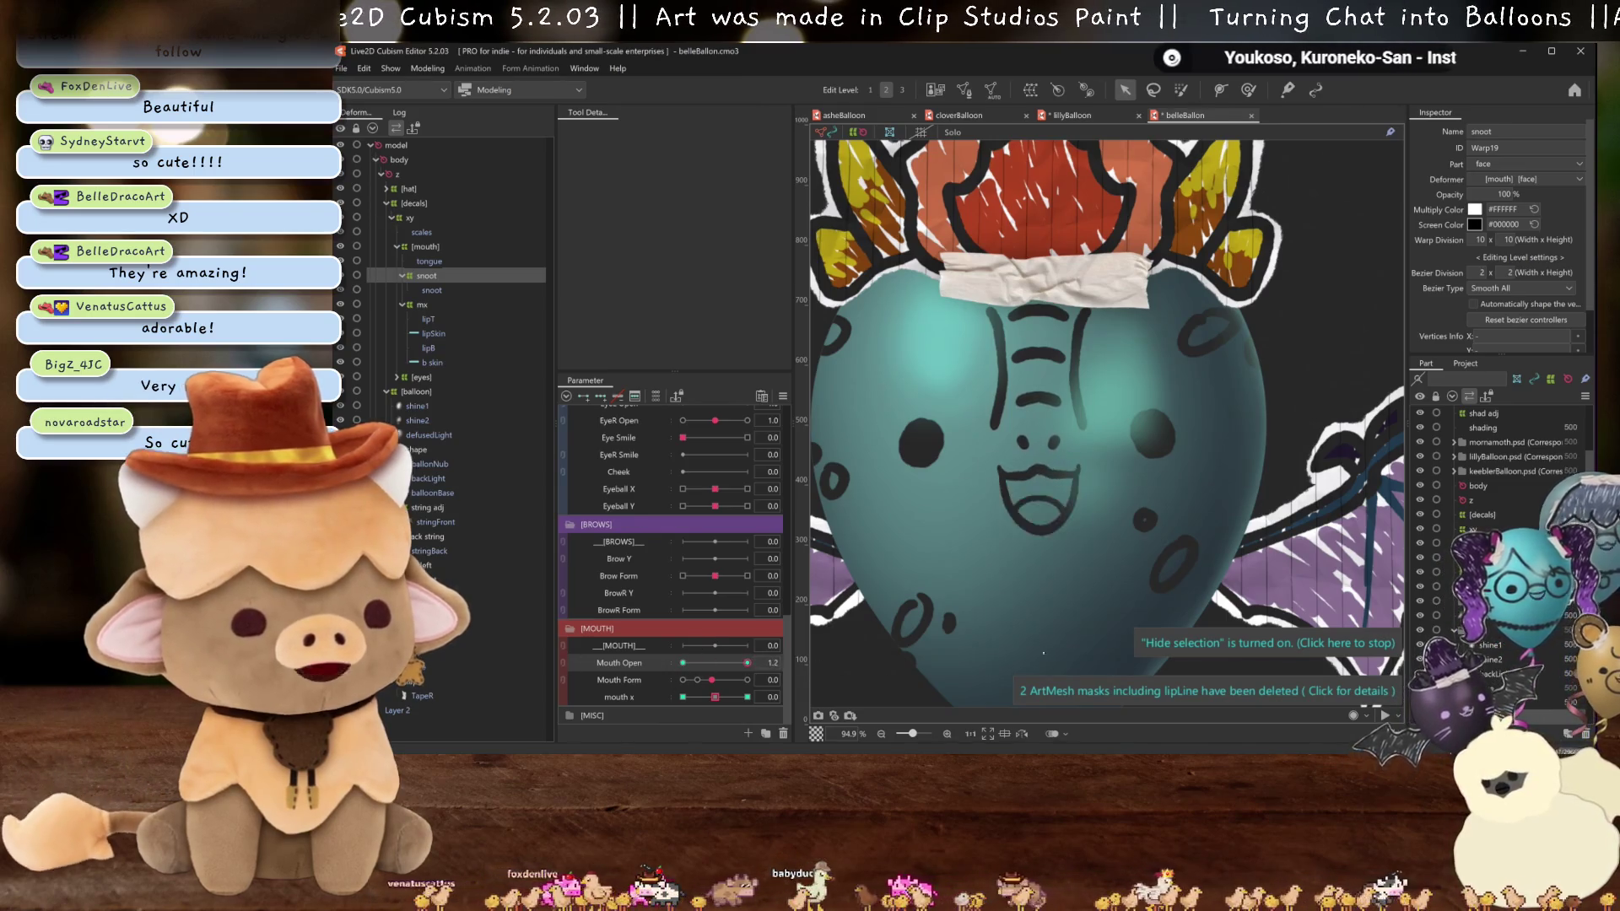
key(ctrl+s)
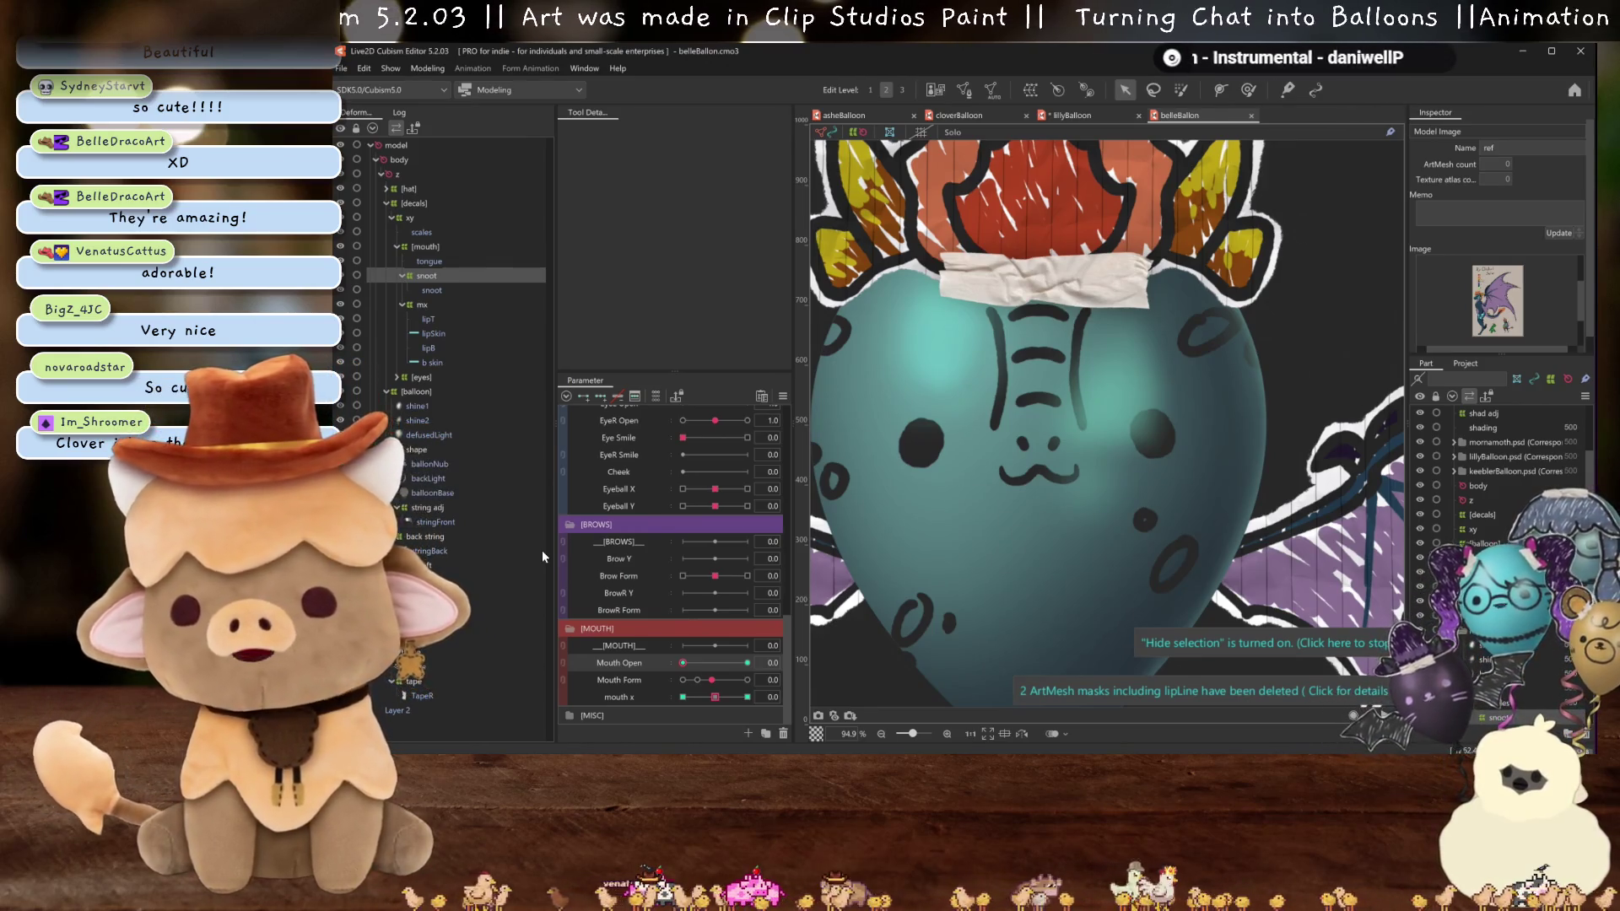
scroll(814, 363, down, 5)
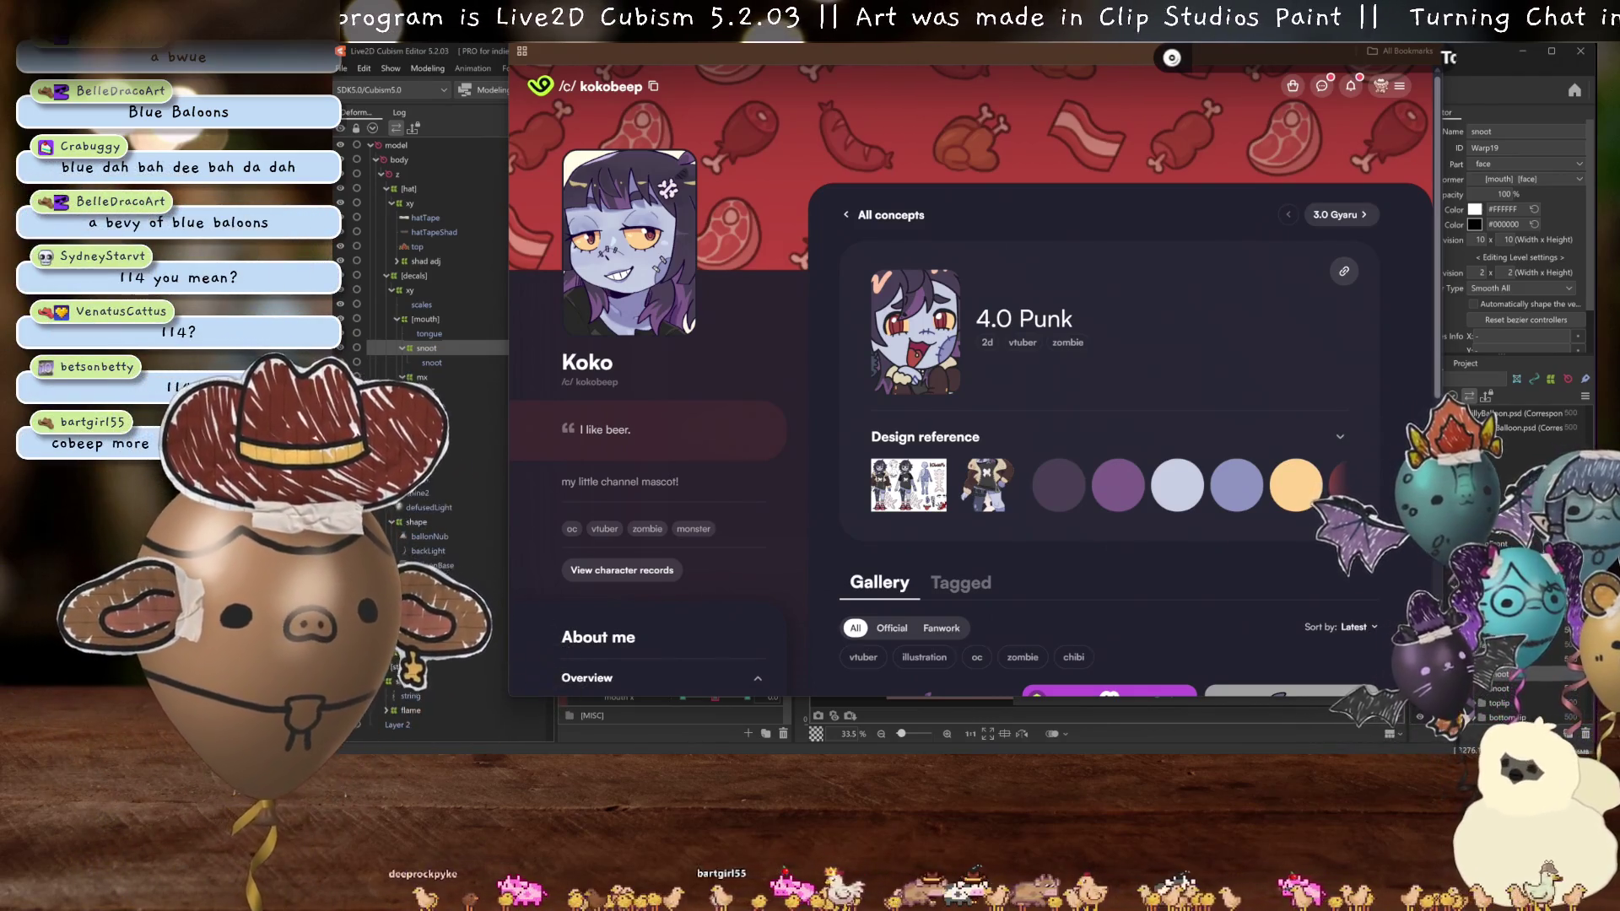
- Scroll Koko's 4.0 Punk profile and expand Design reference to view the credits and reference sheet
scroll(1123, 369, down, 5)
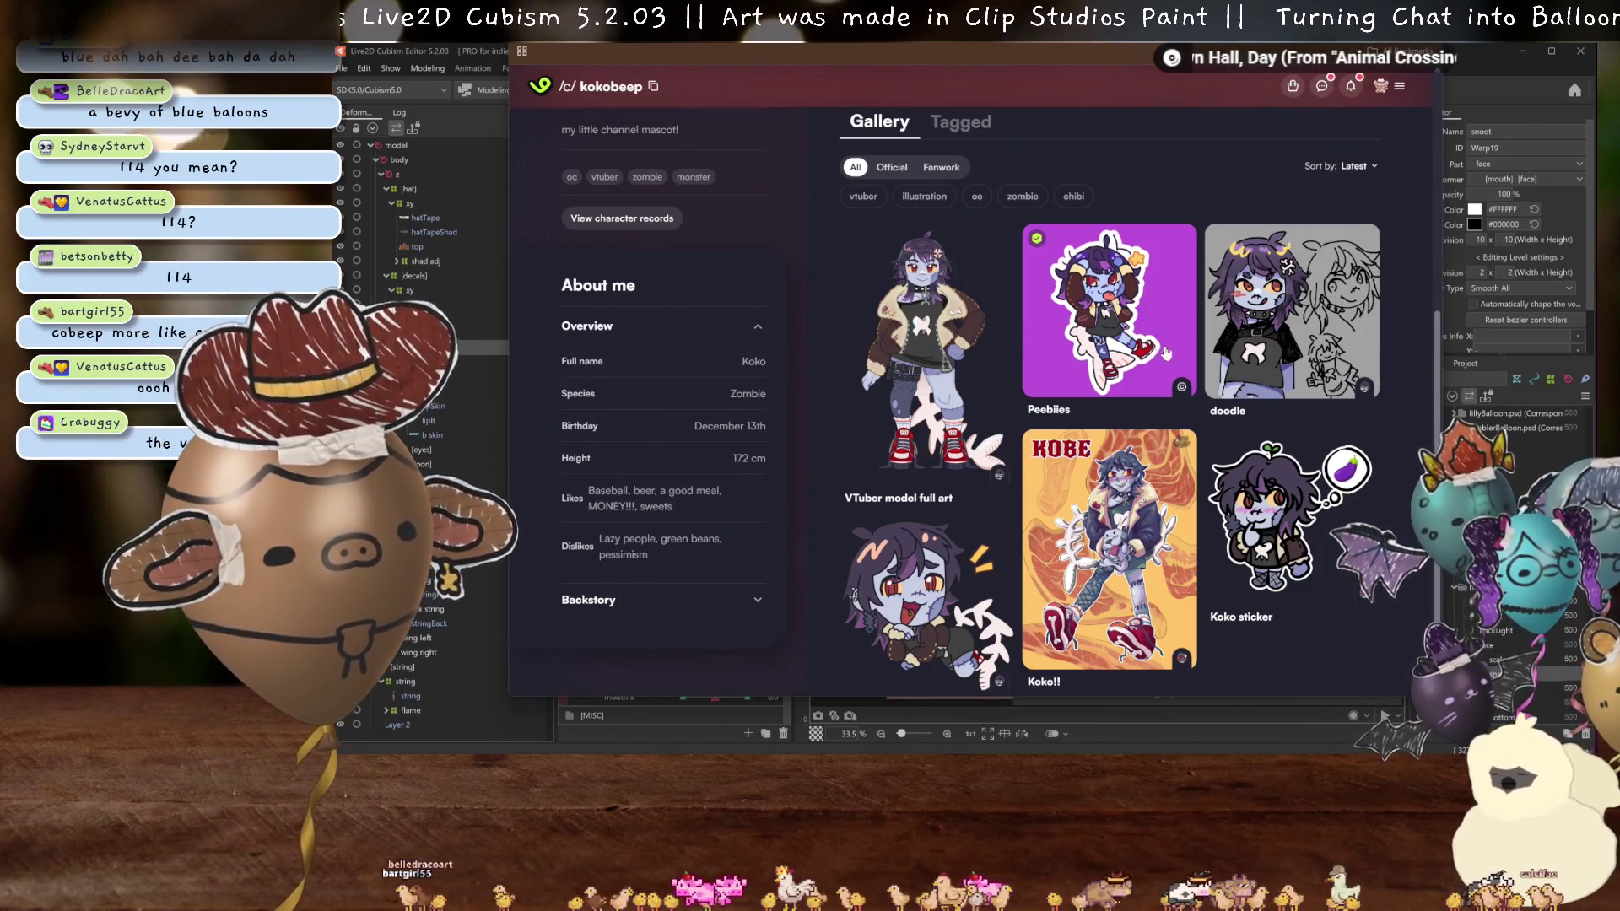
scroll(1091, 498, down, 2)
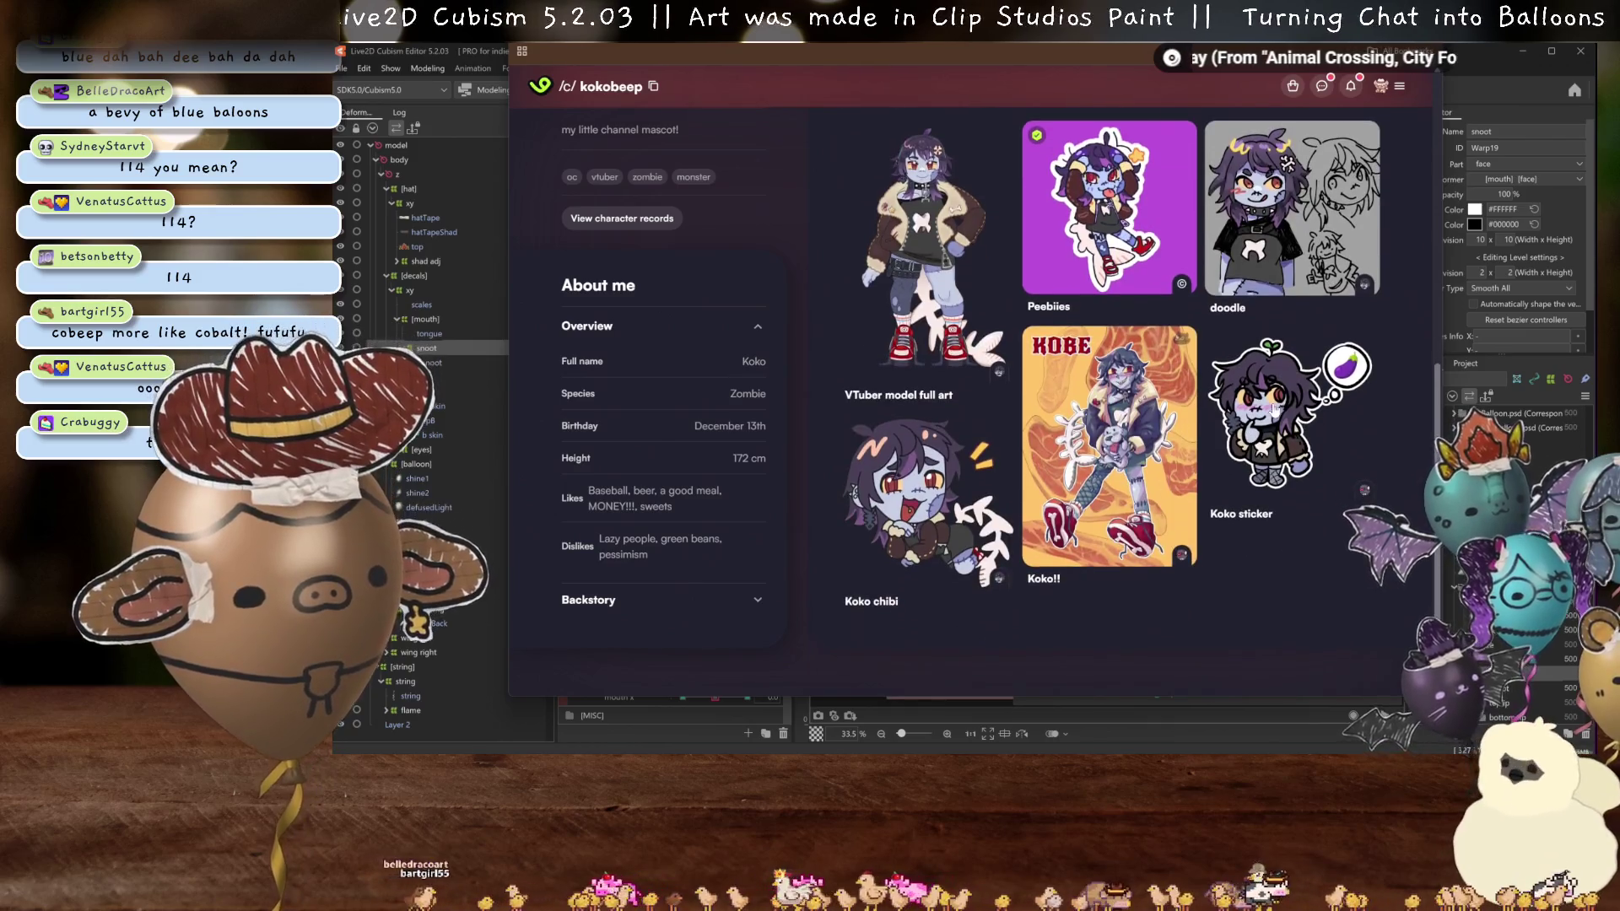
scroll(1085, 349, up, 2)
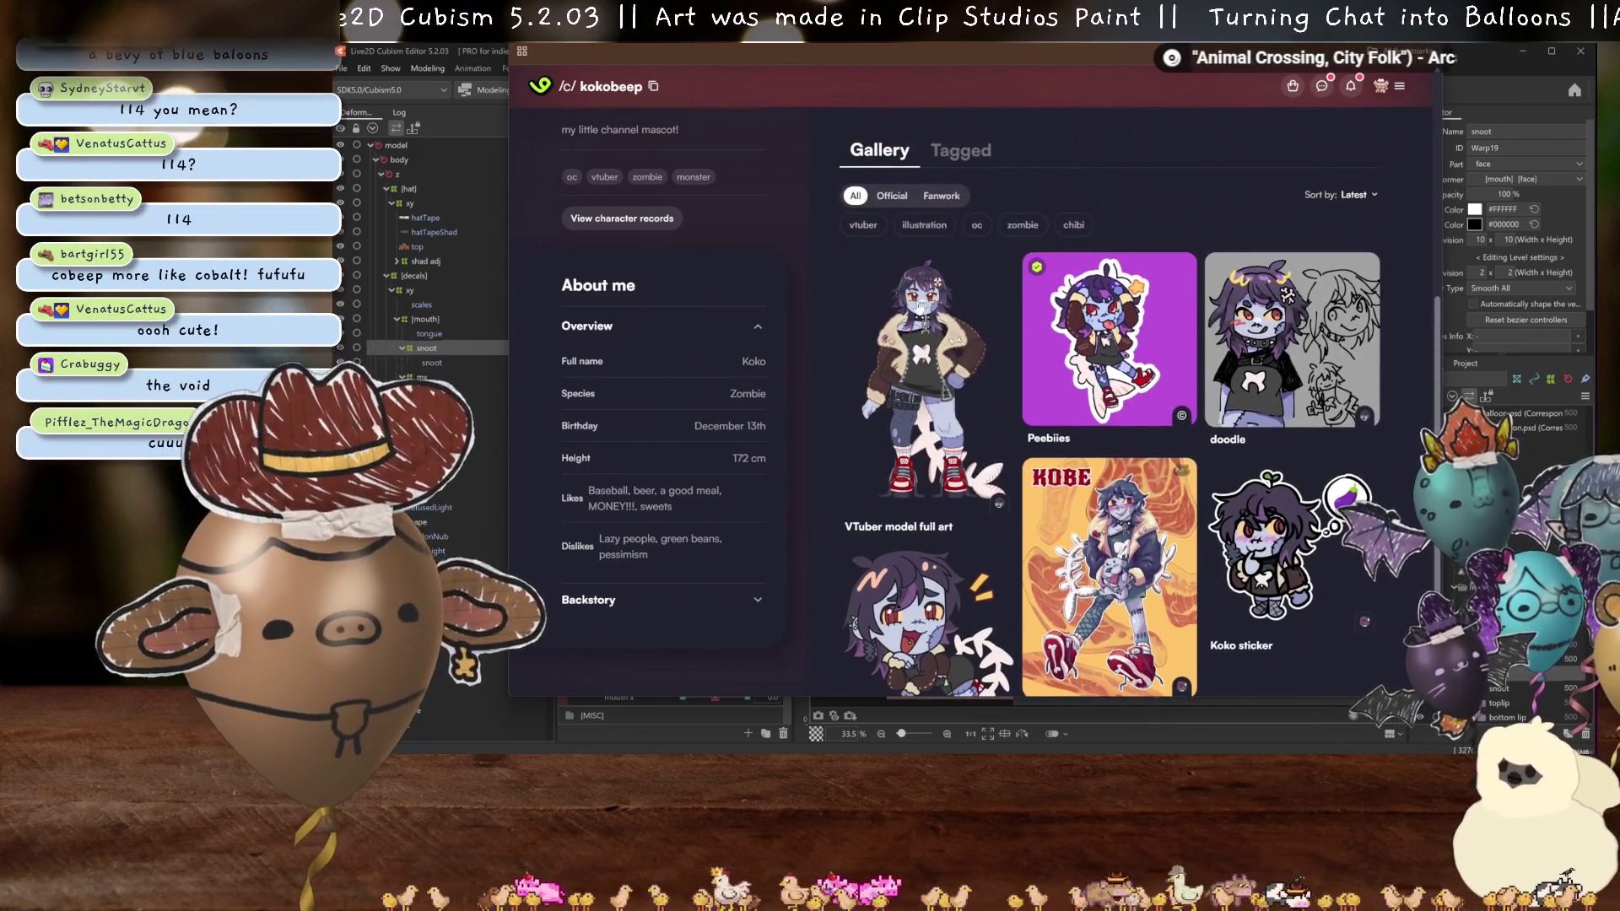
scroll(907, 574, down, 2)
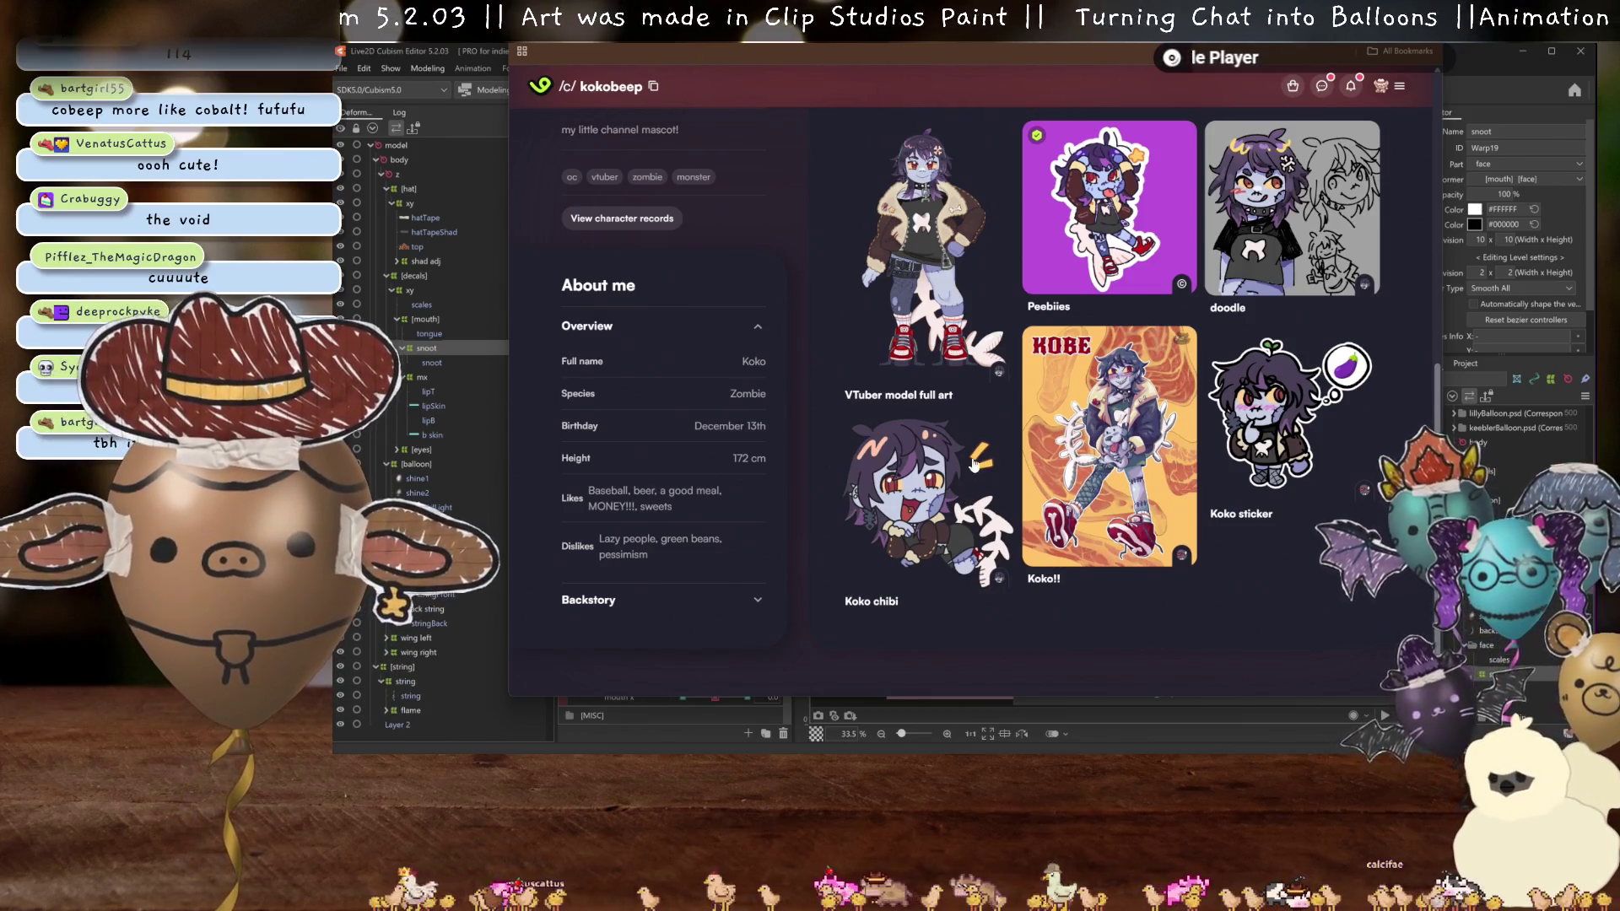
scroll(1097, 465, up, 10)
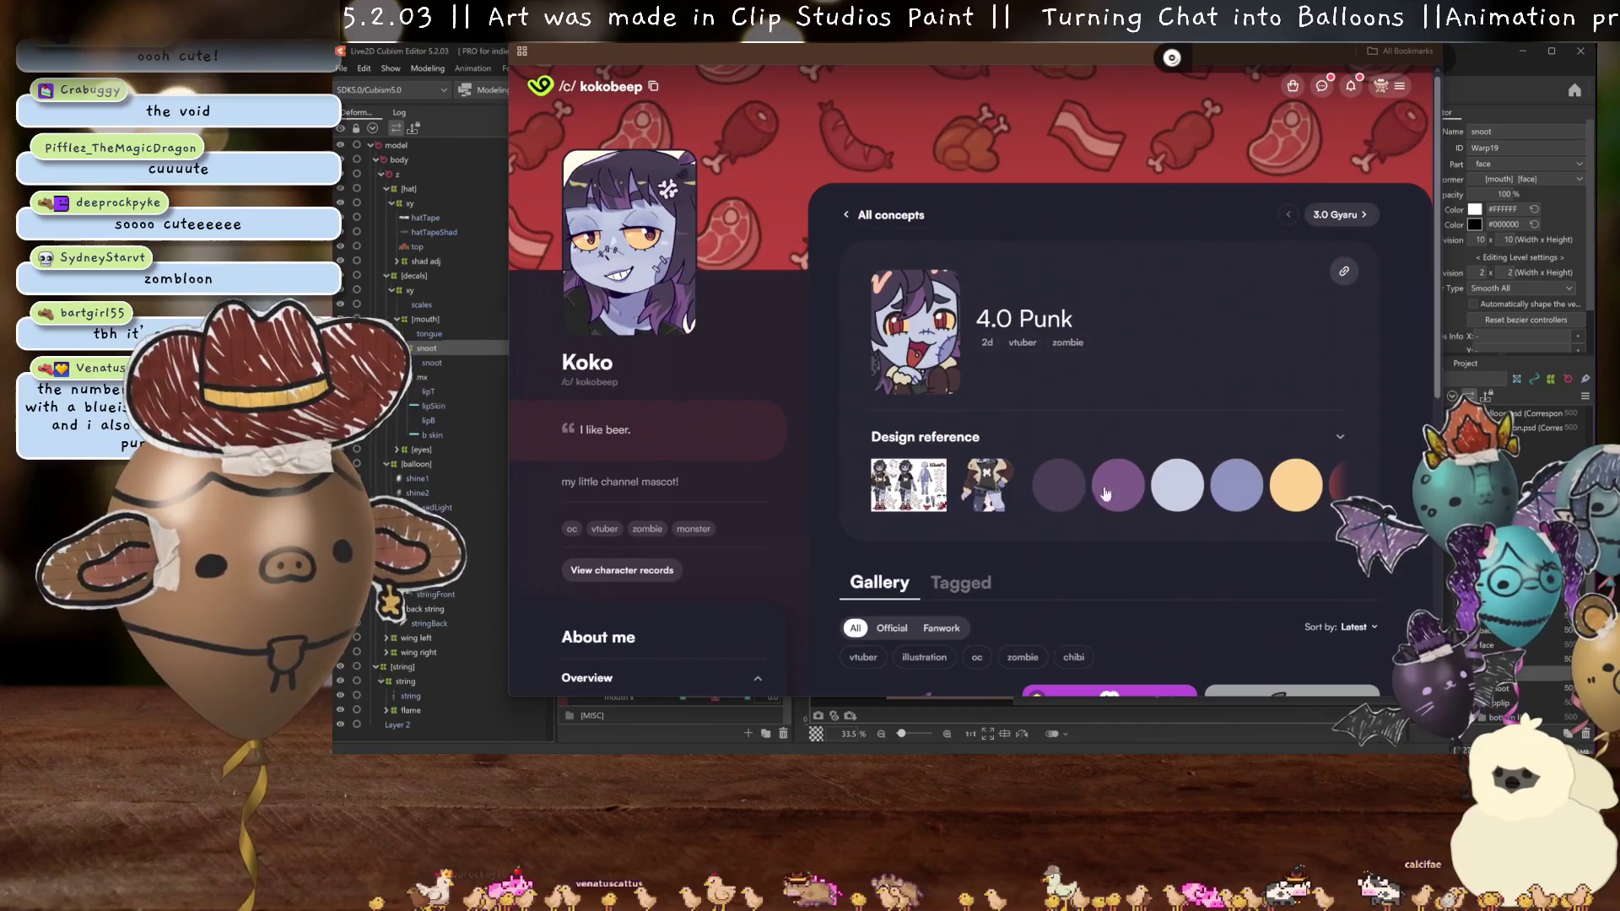
click(1000, 490)
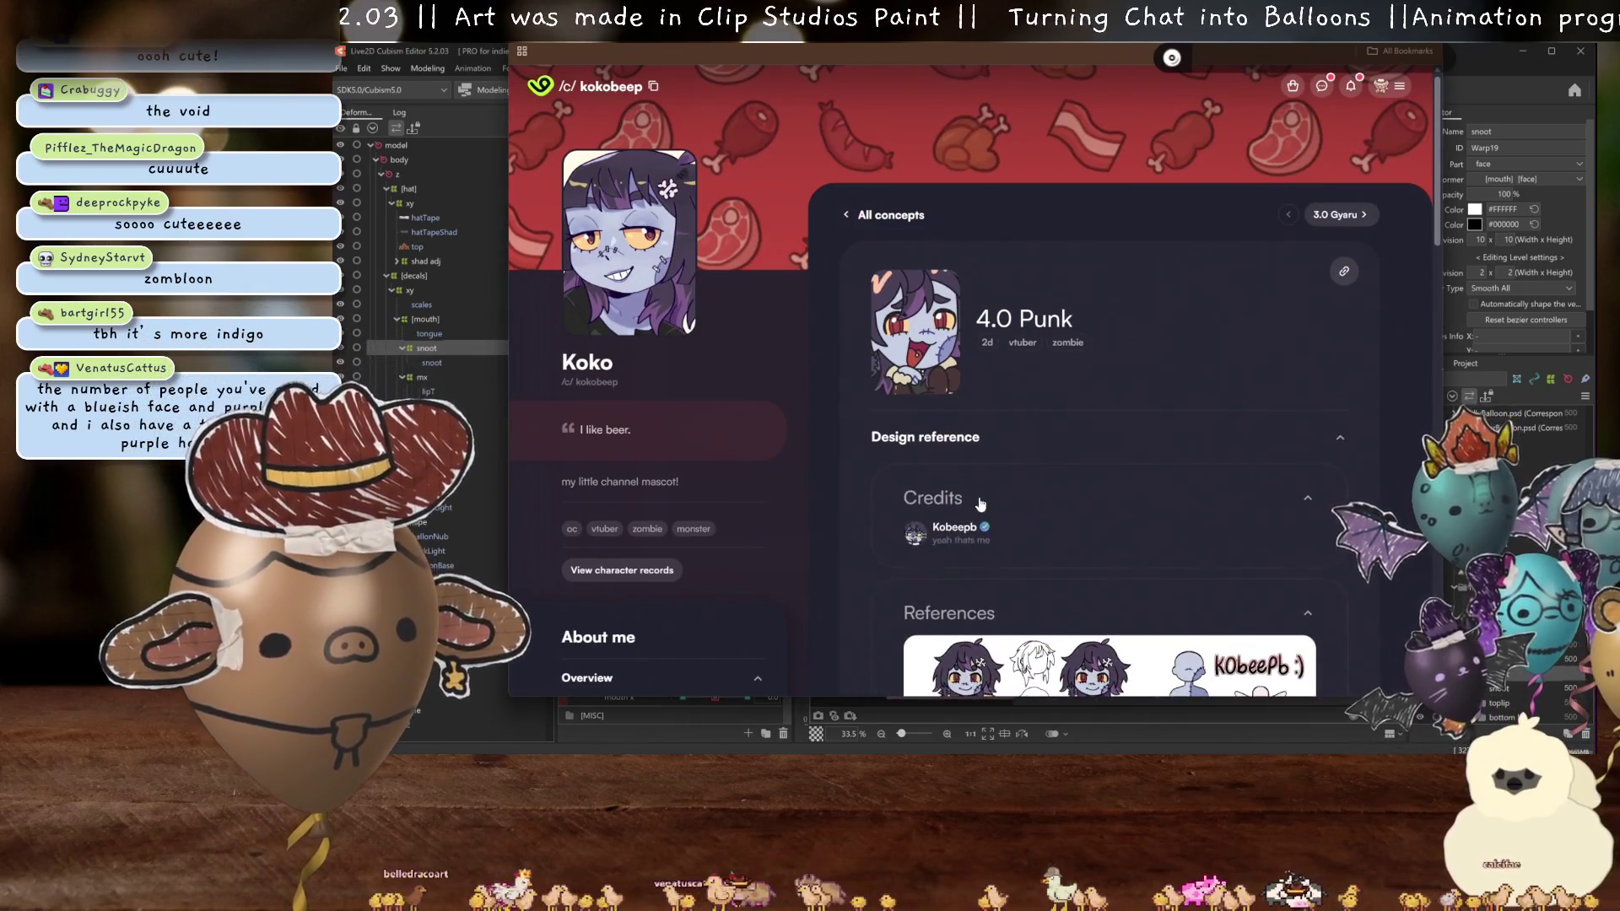
scroll(1175, 480, down, 5)
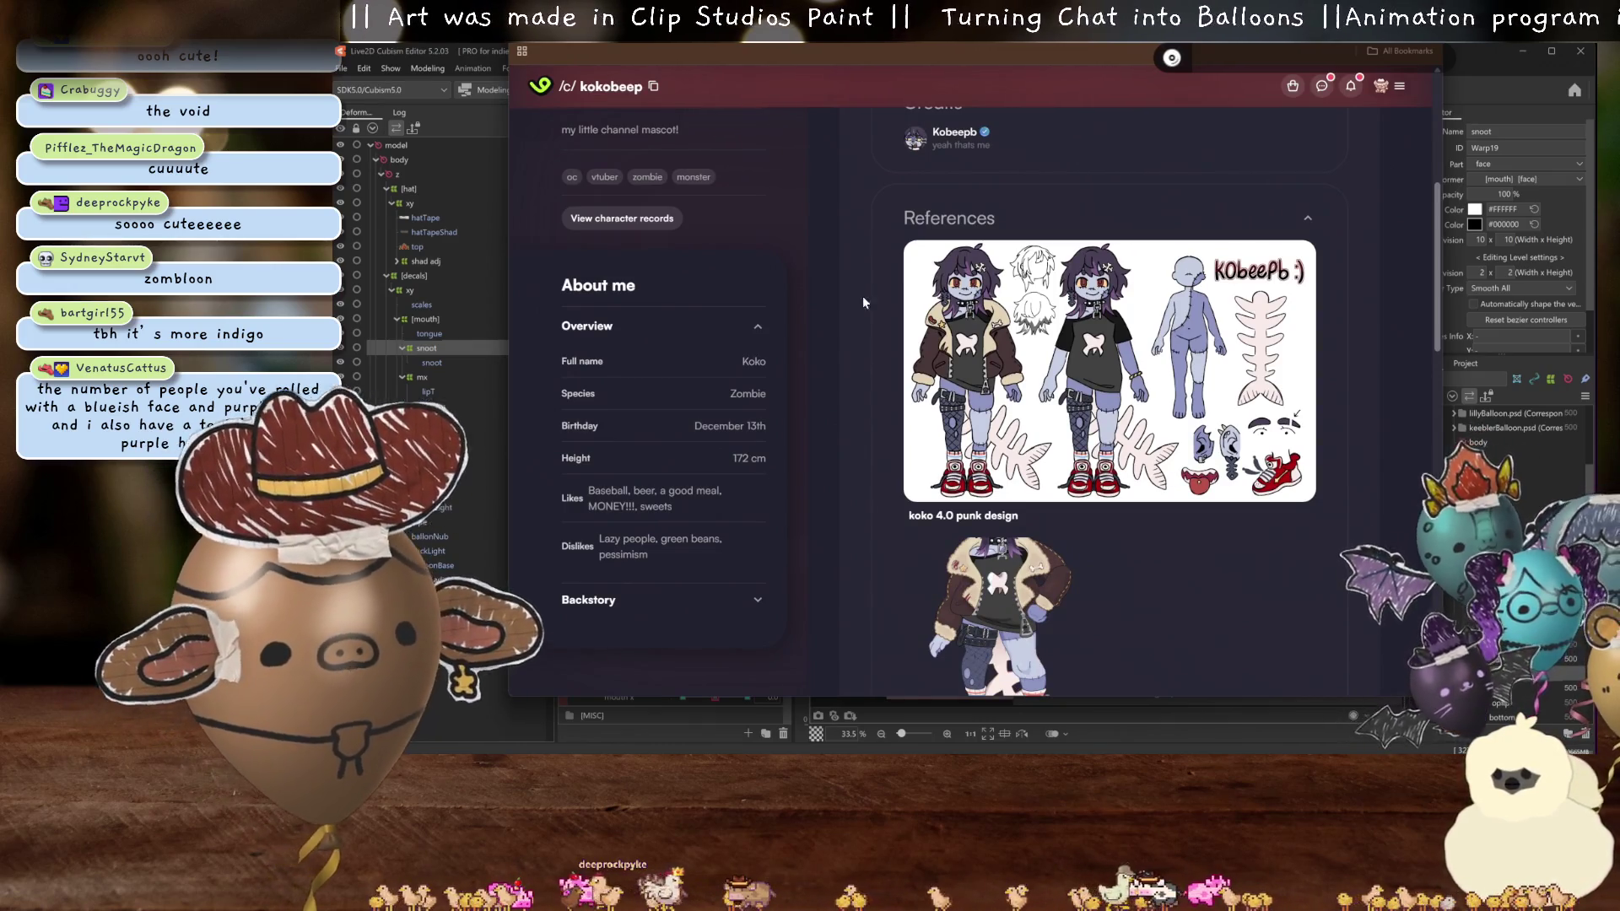
scroll(960, 220, up, 5)
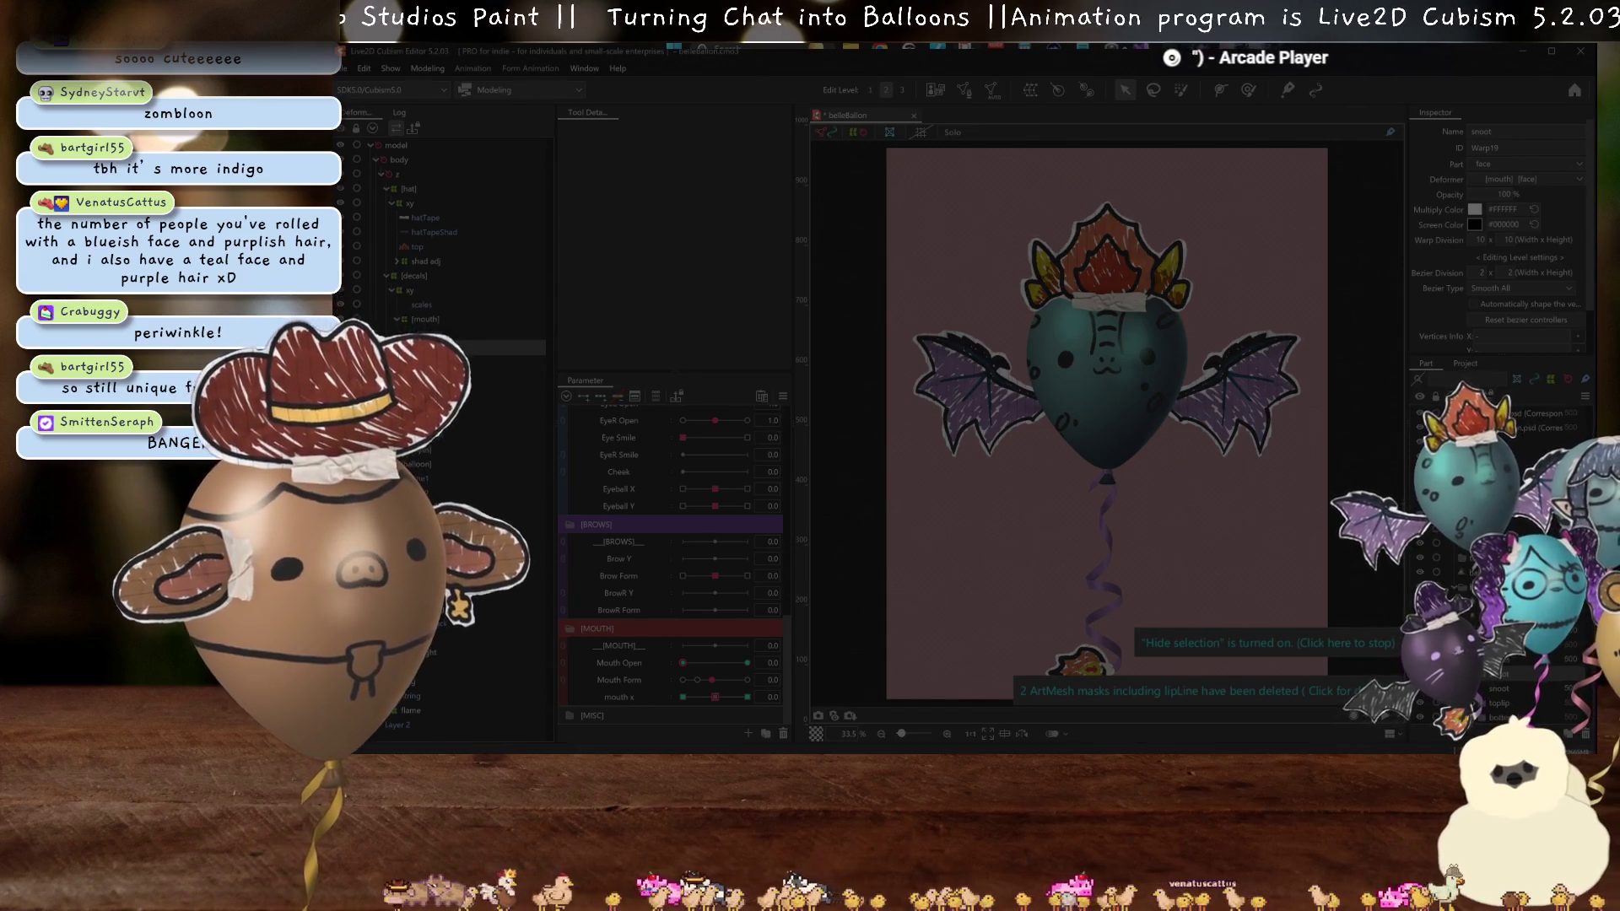
- Save the belleBallon Live2D project, minimize the editor, and return to the Clip Studio Paint artwork
click(1152, 76)
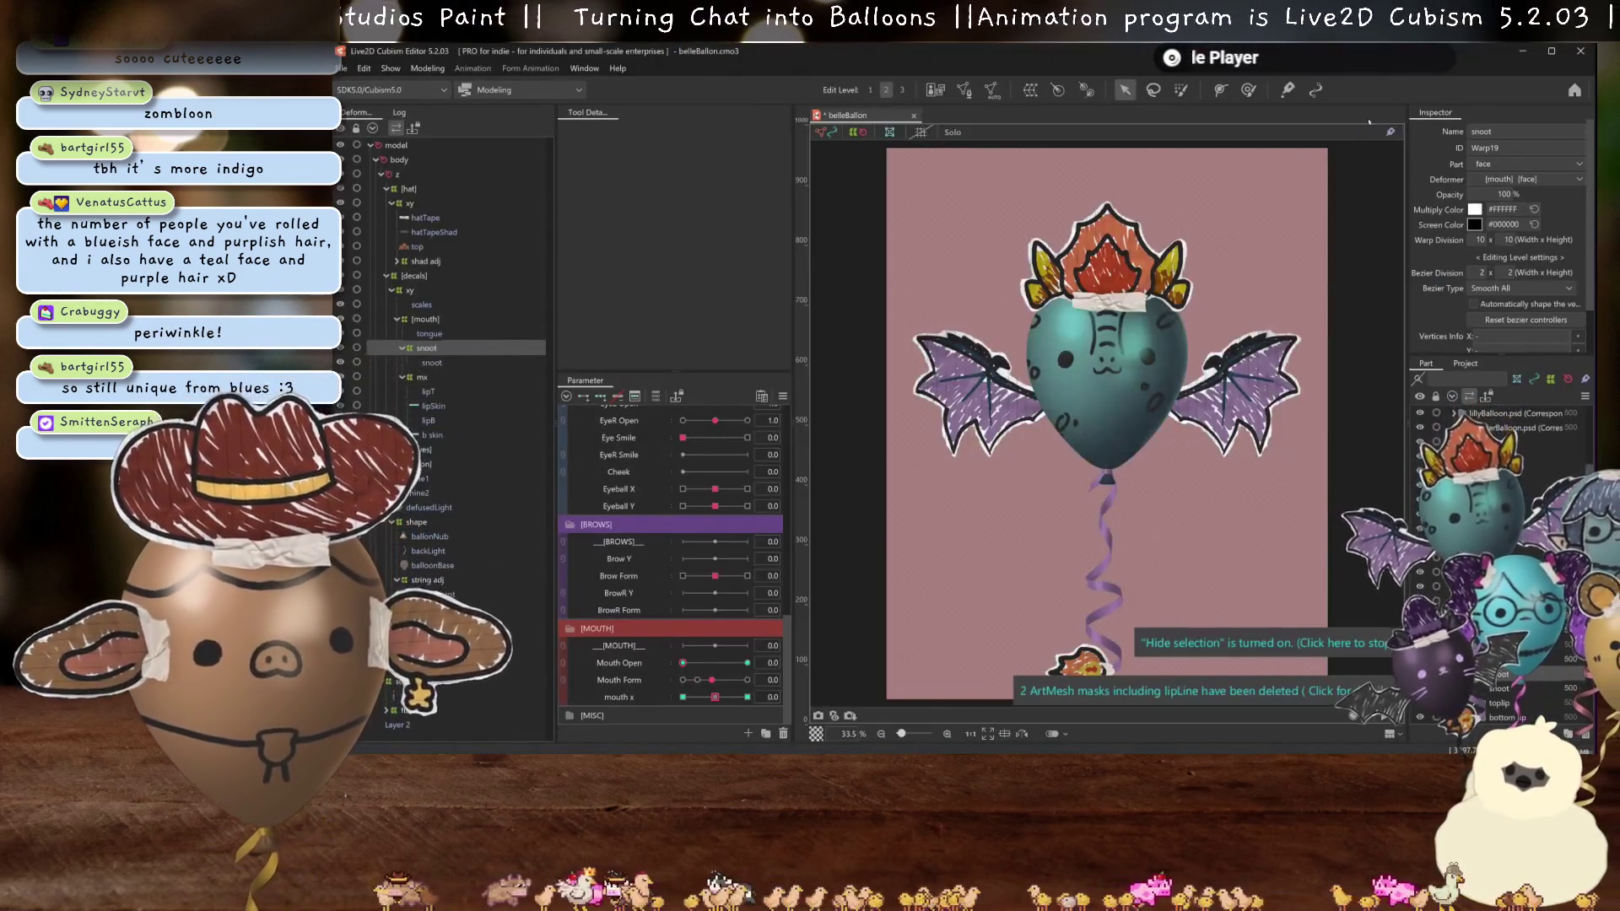
key(ctrl+s)
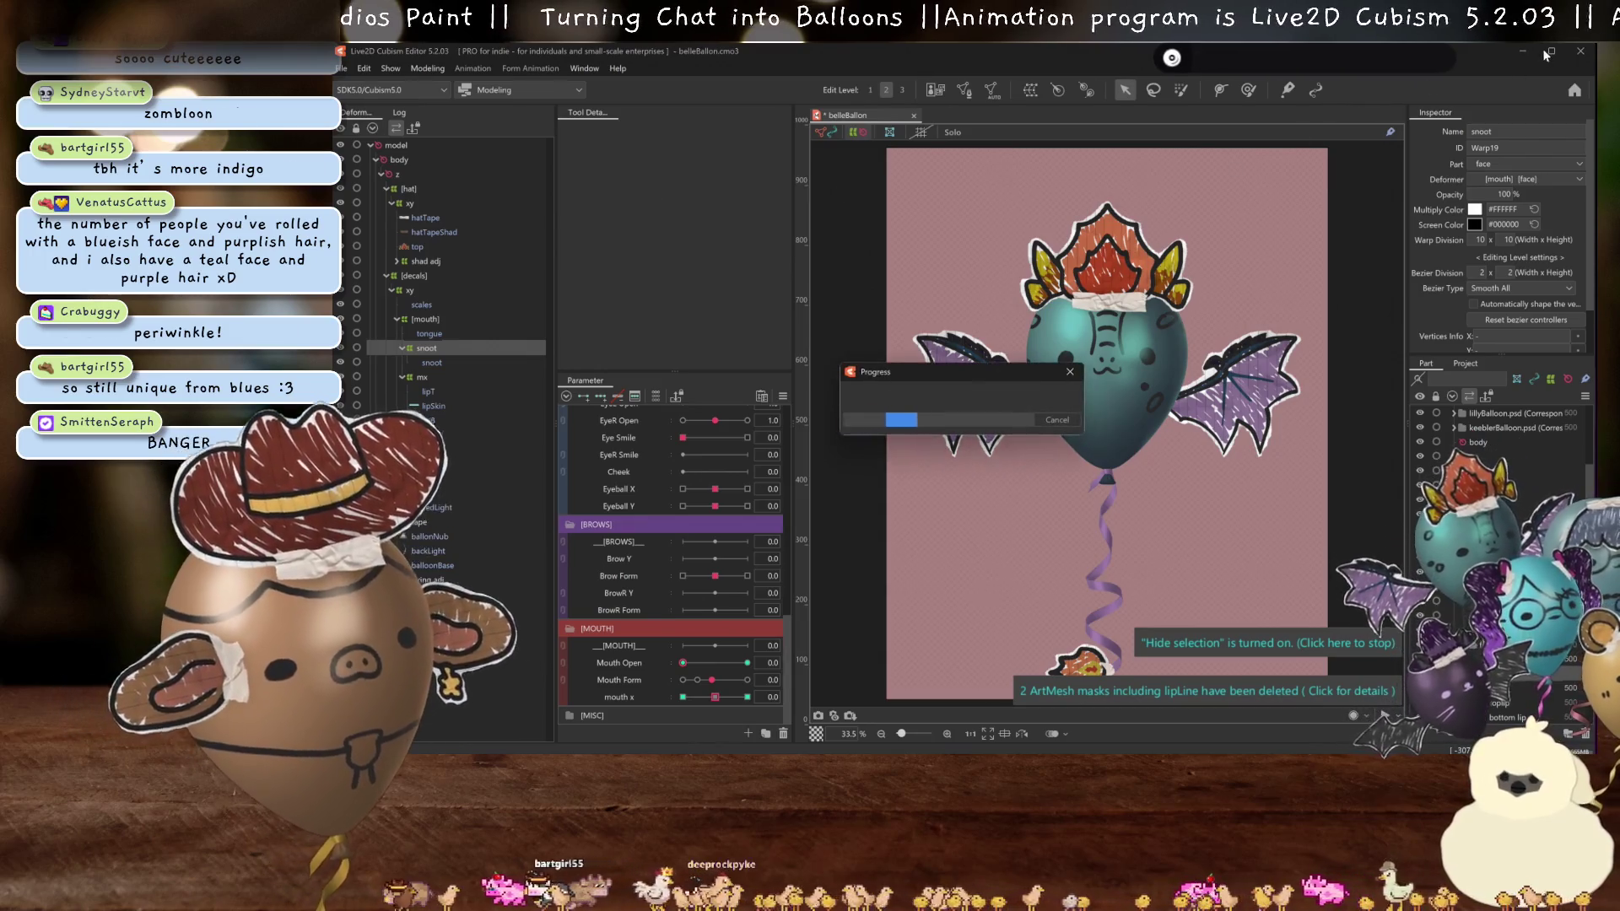
click(1524, 52)
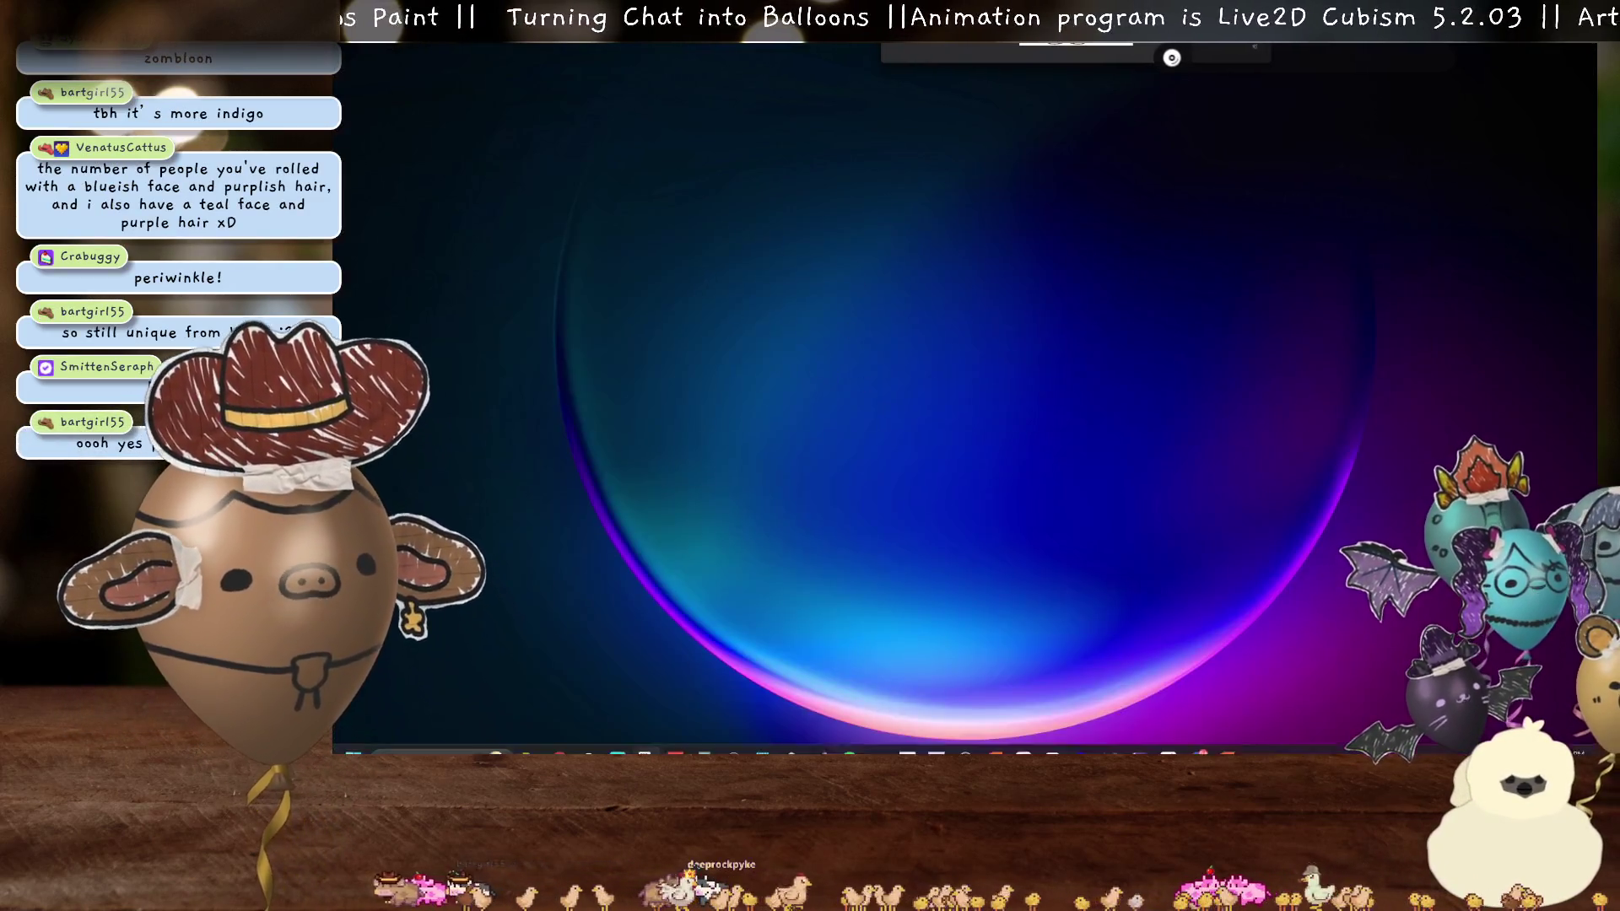
click(1037, 740)
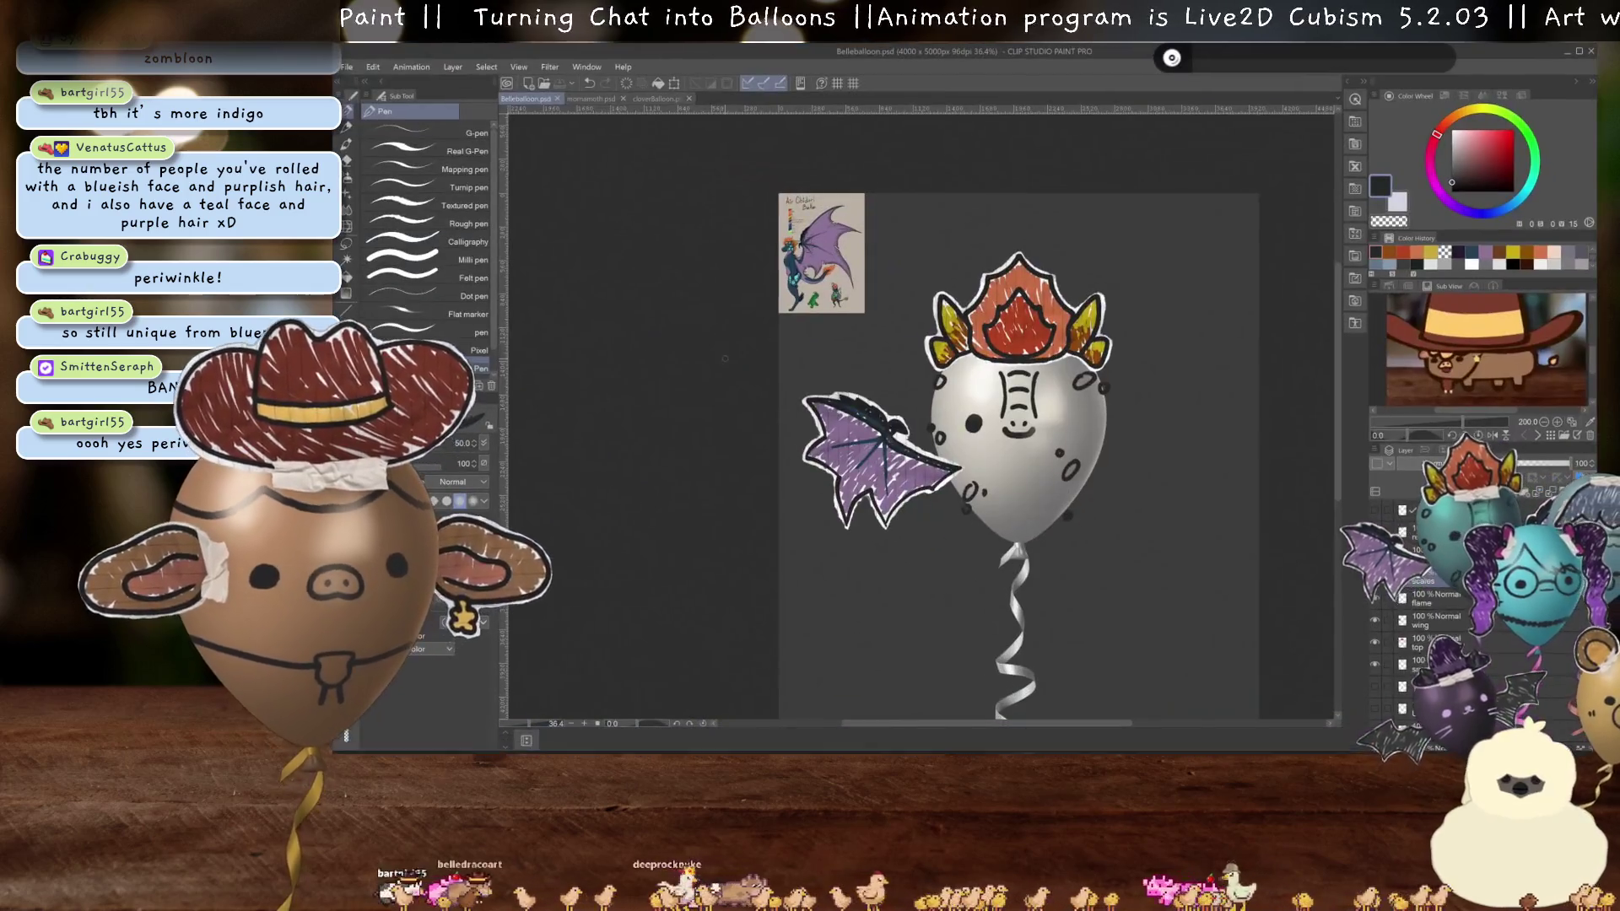
- Save the artwork as Kobeepbballoon.psd in a new Kobeepb folder created under Balloon
scroll(823, 321, up, 1)
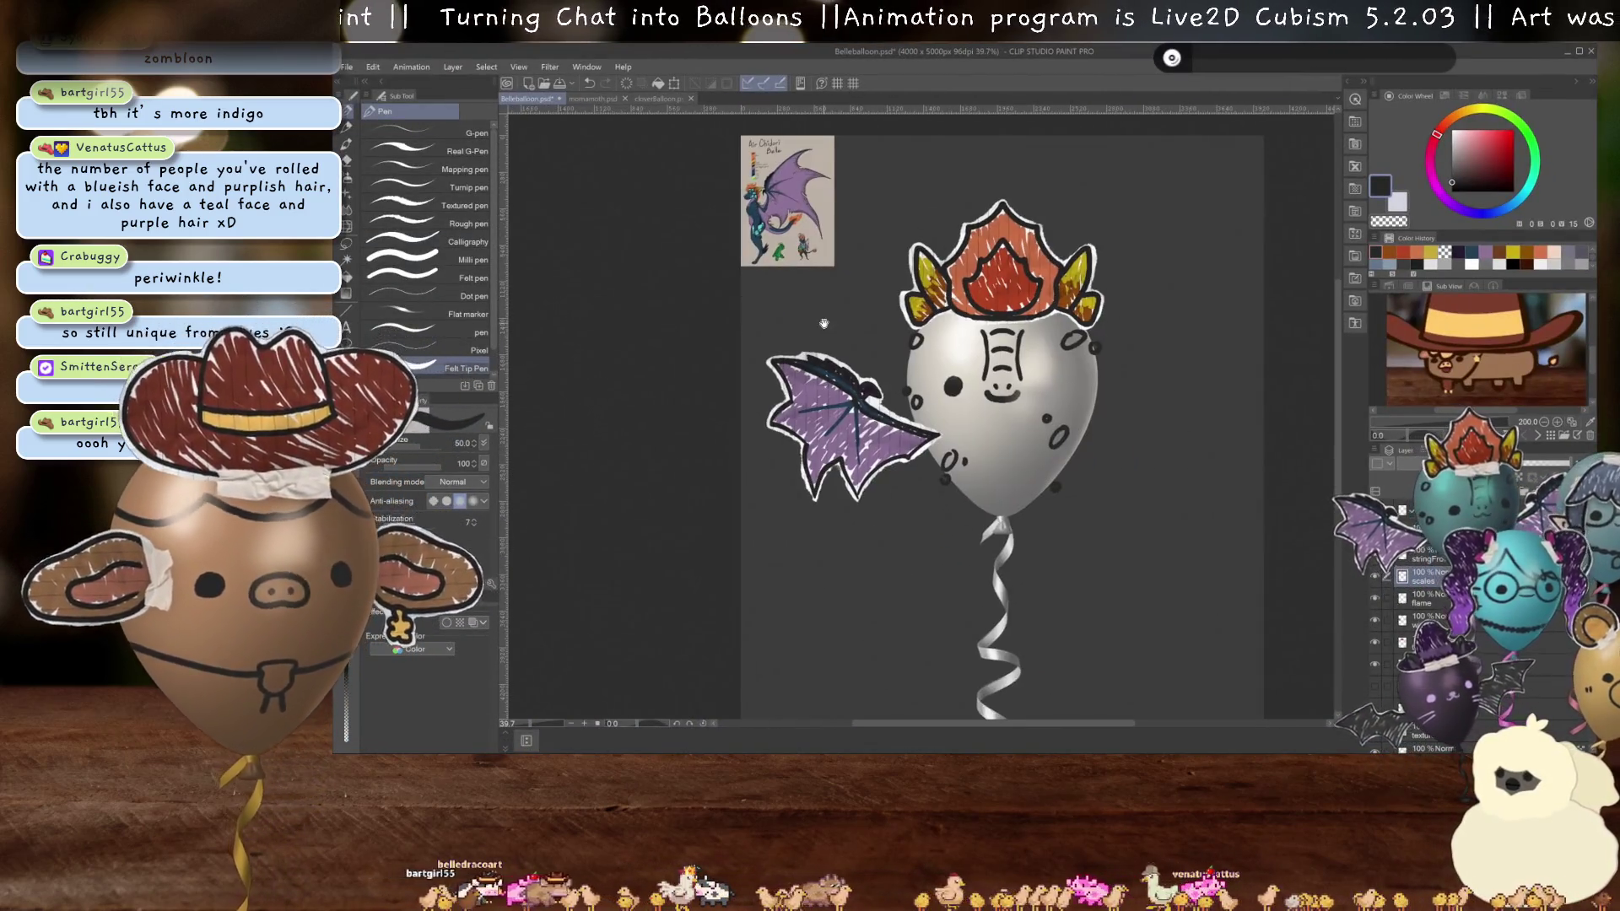
key(shift+alt+s)
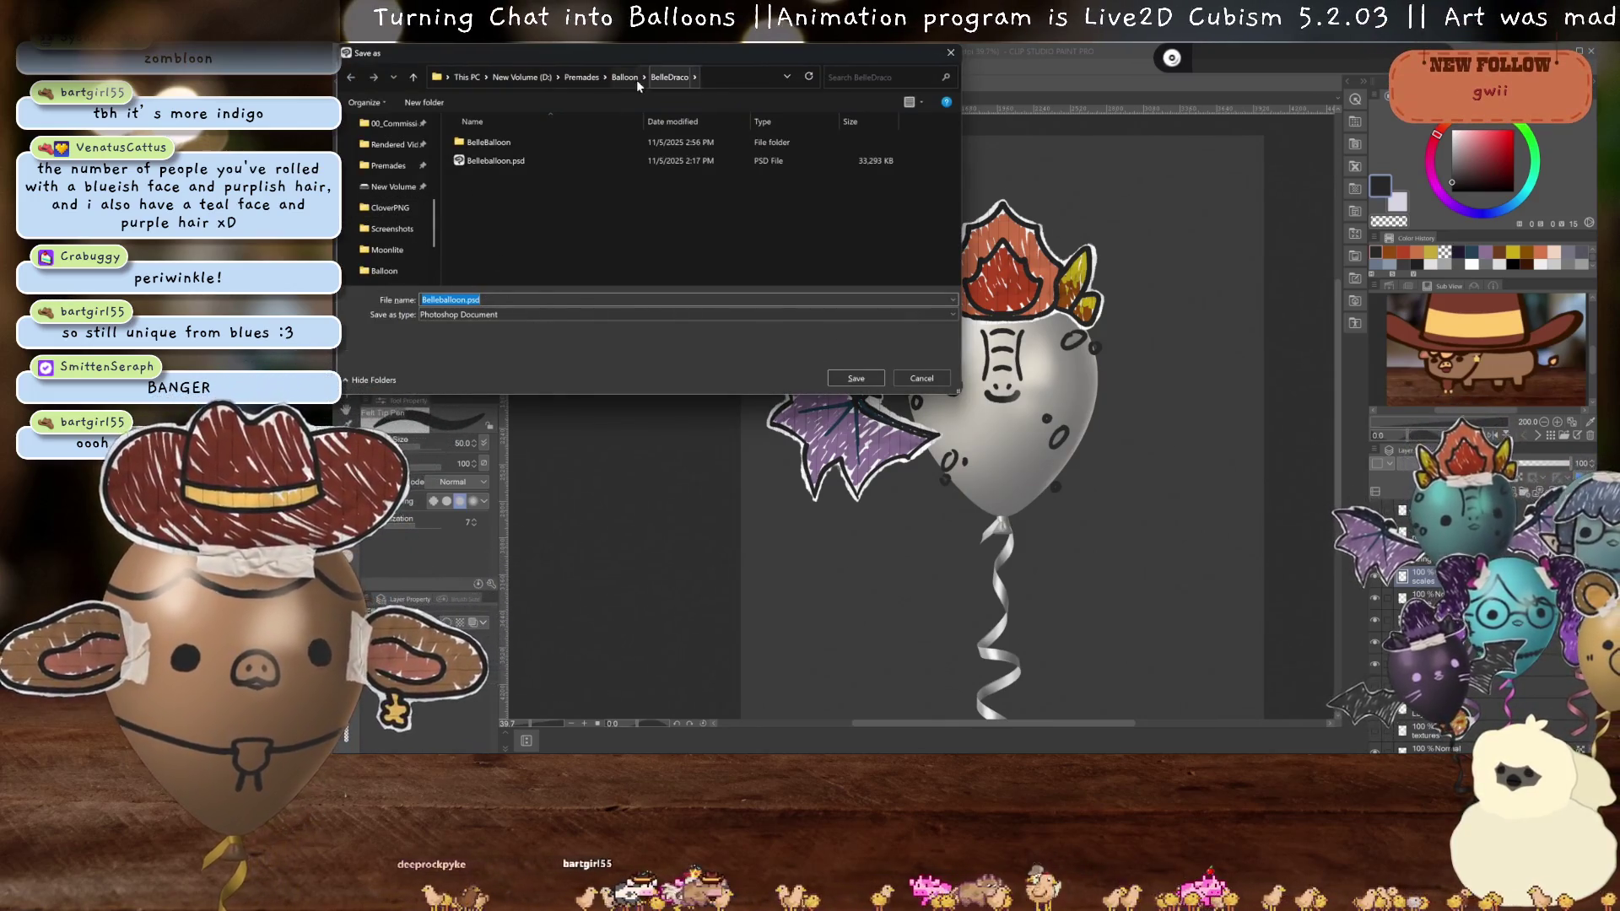
click(625, 78)
right_click(490, 298)
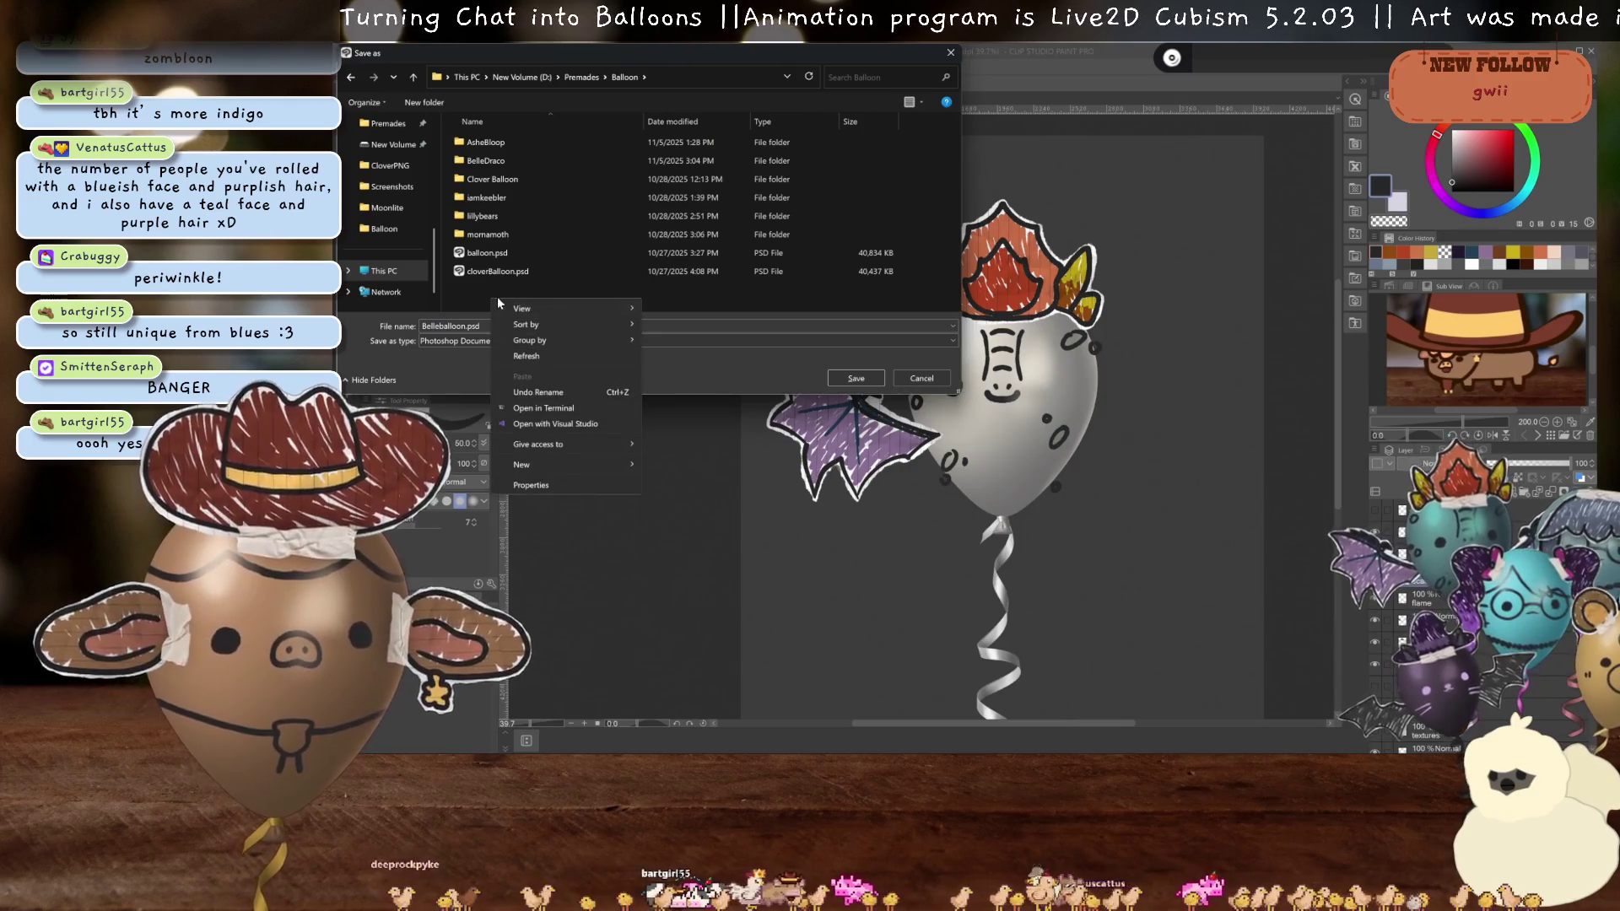
mouse_move(587, 464)
click(680, 463)
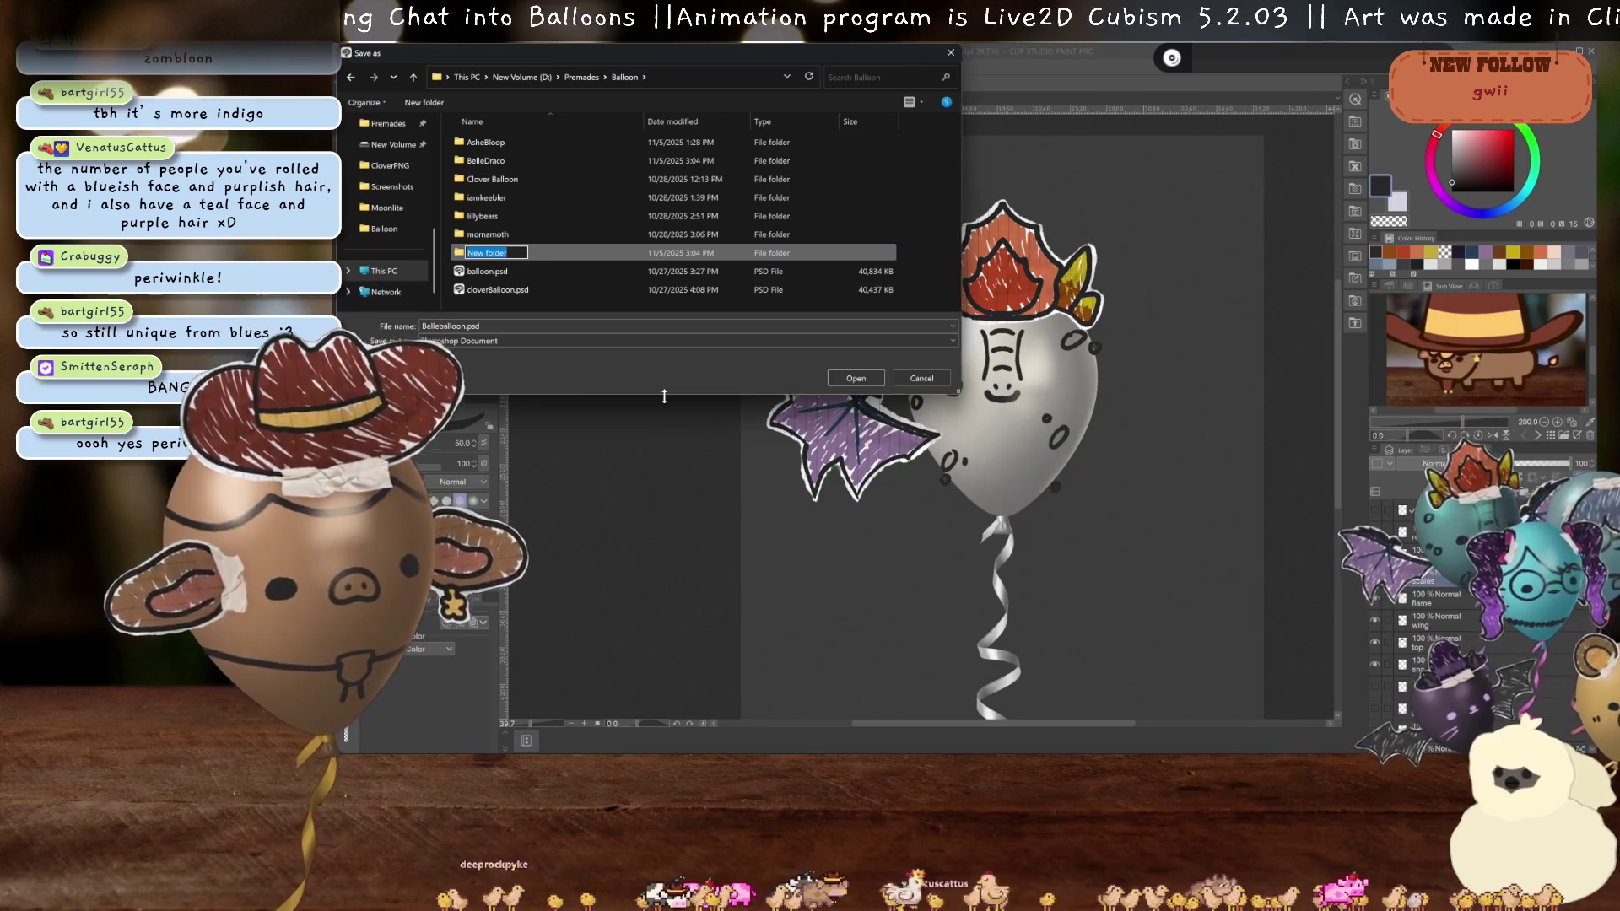
text(kobeepb)
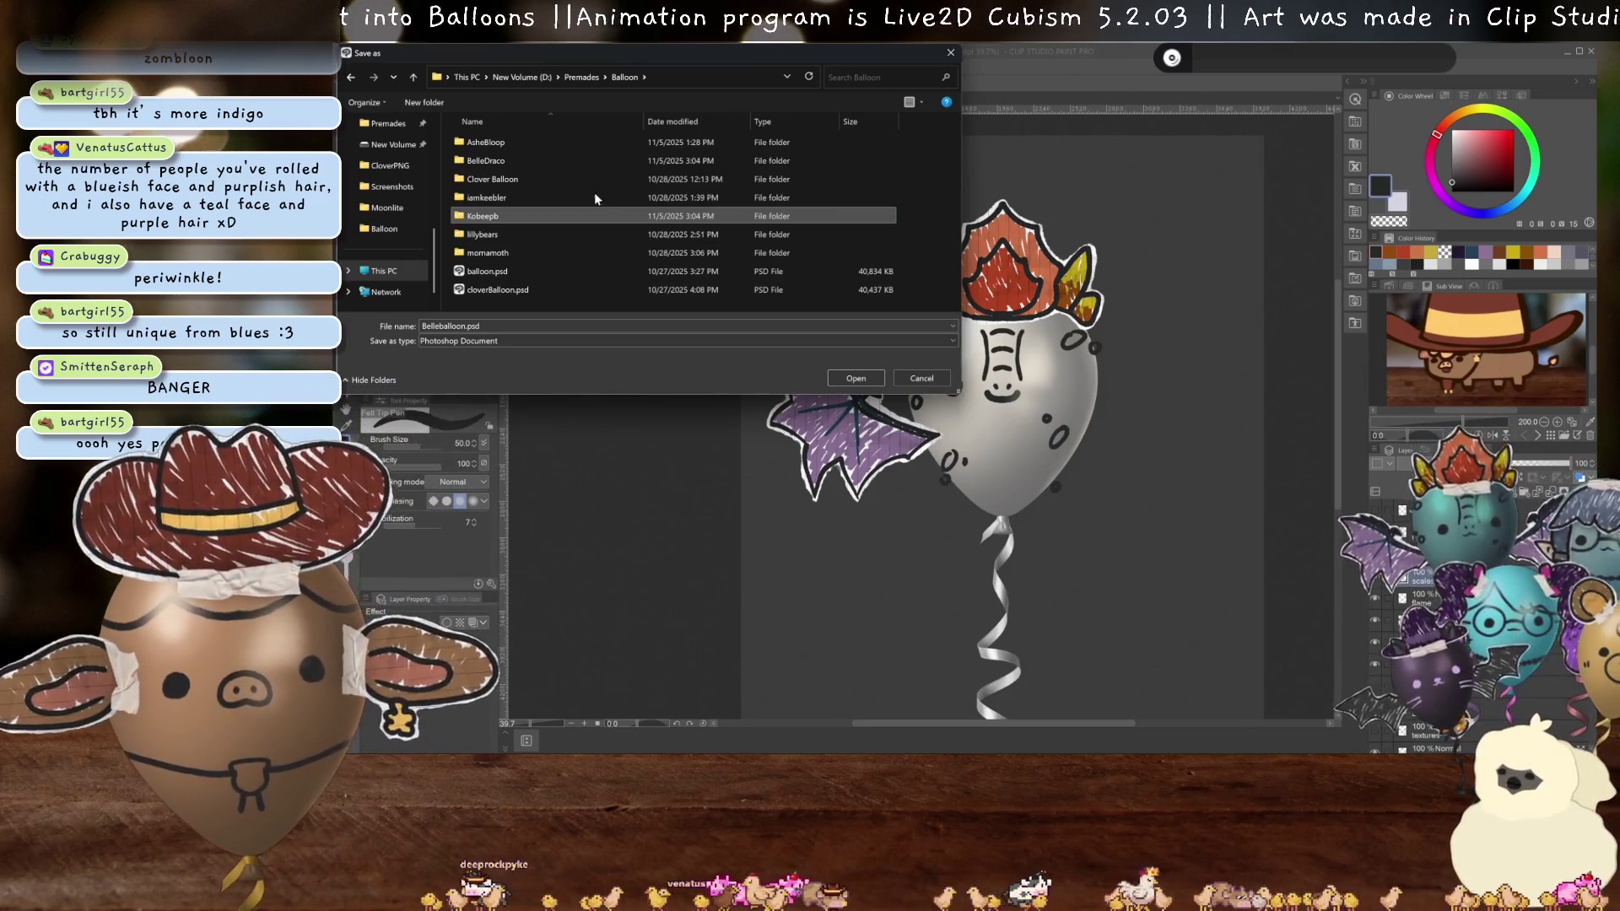
double_click(532, 217)
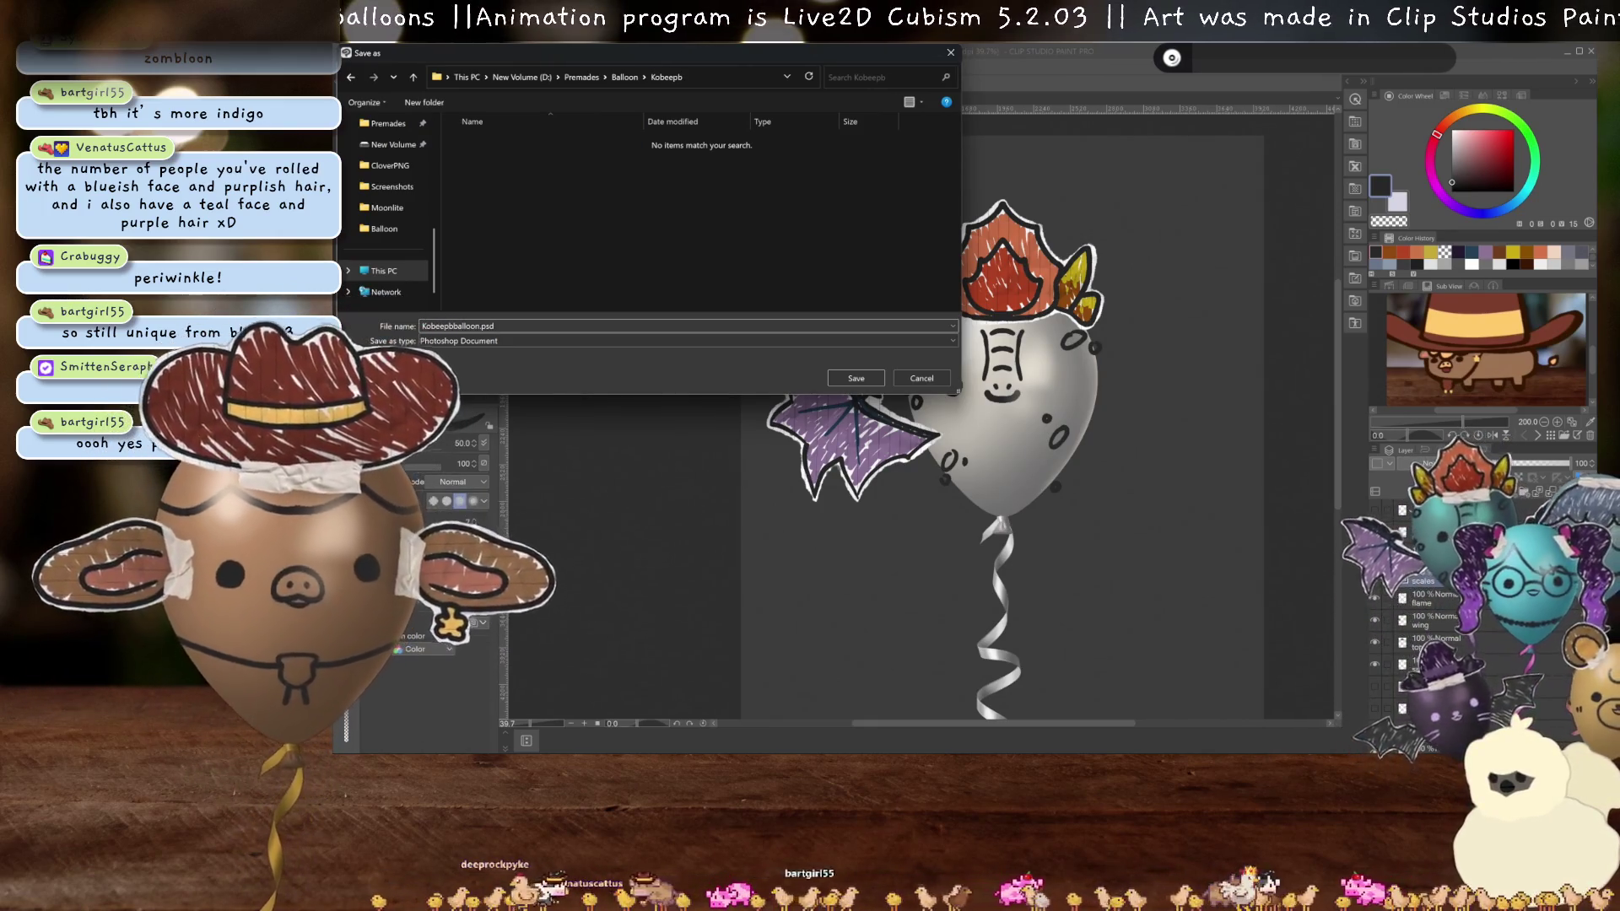
key(Return)
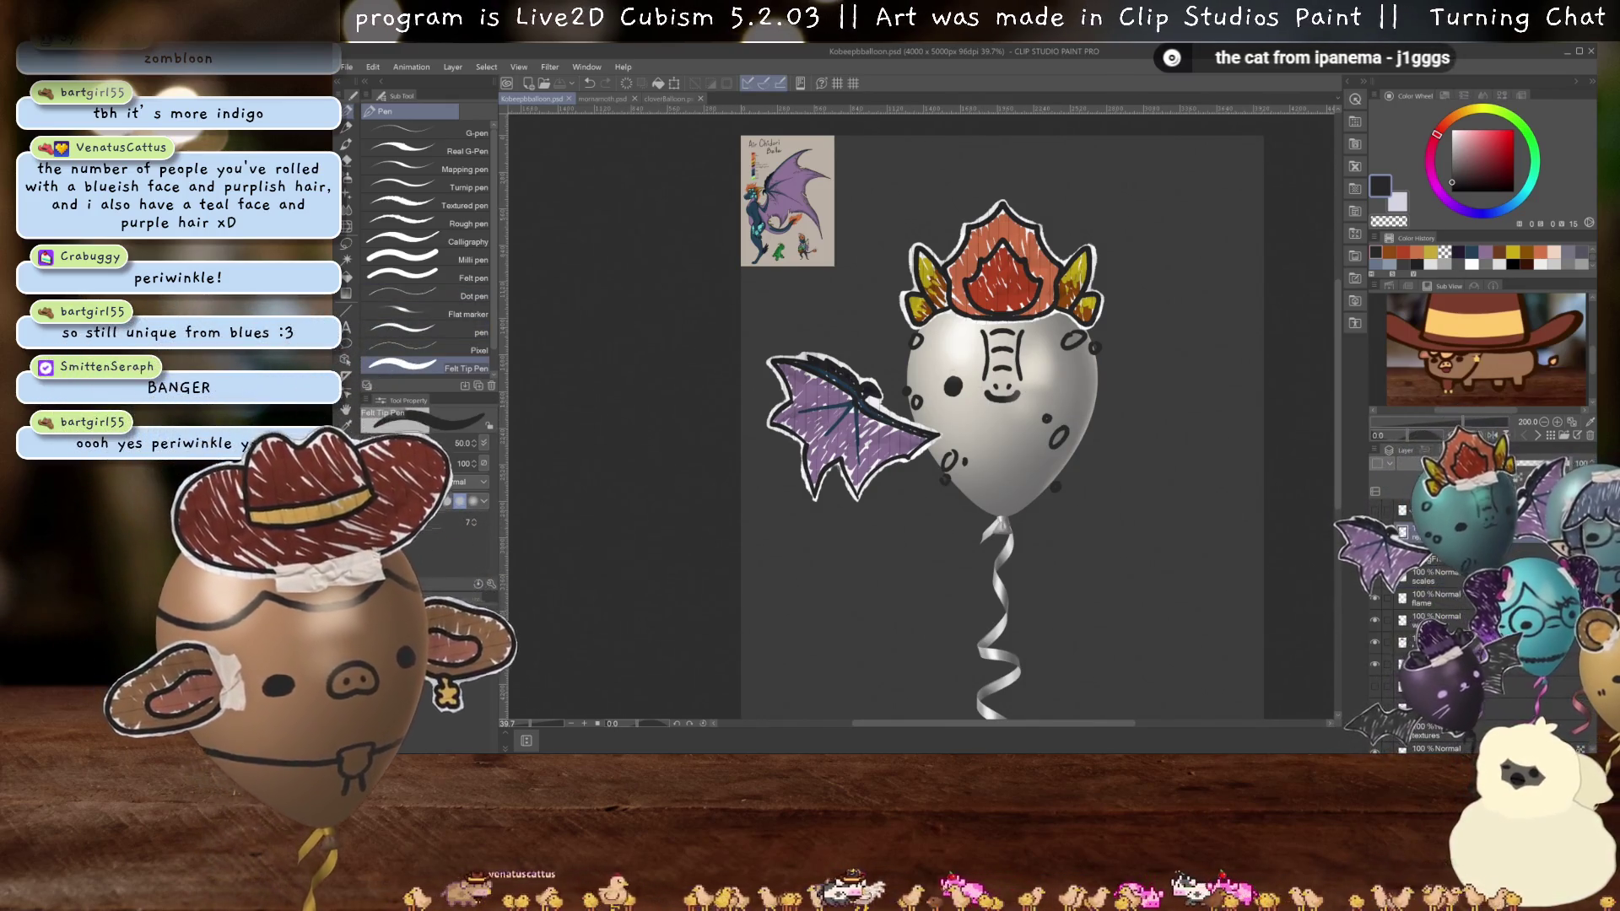
key(Delete)
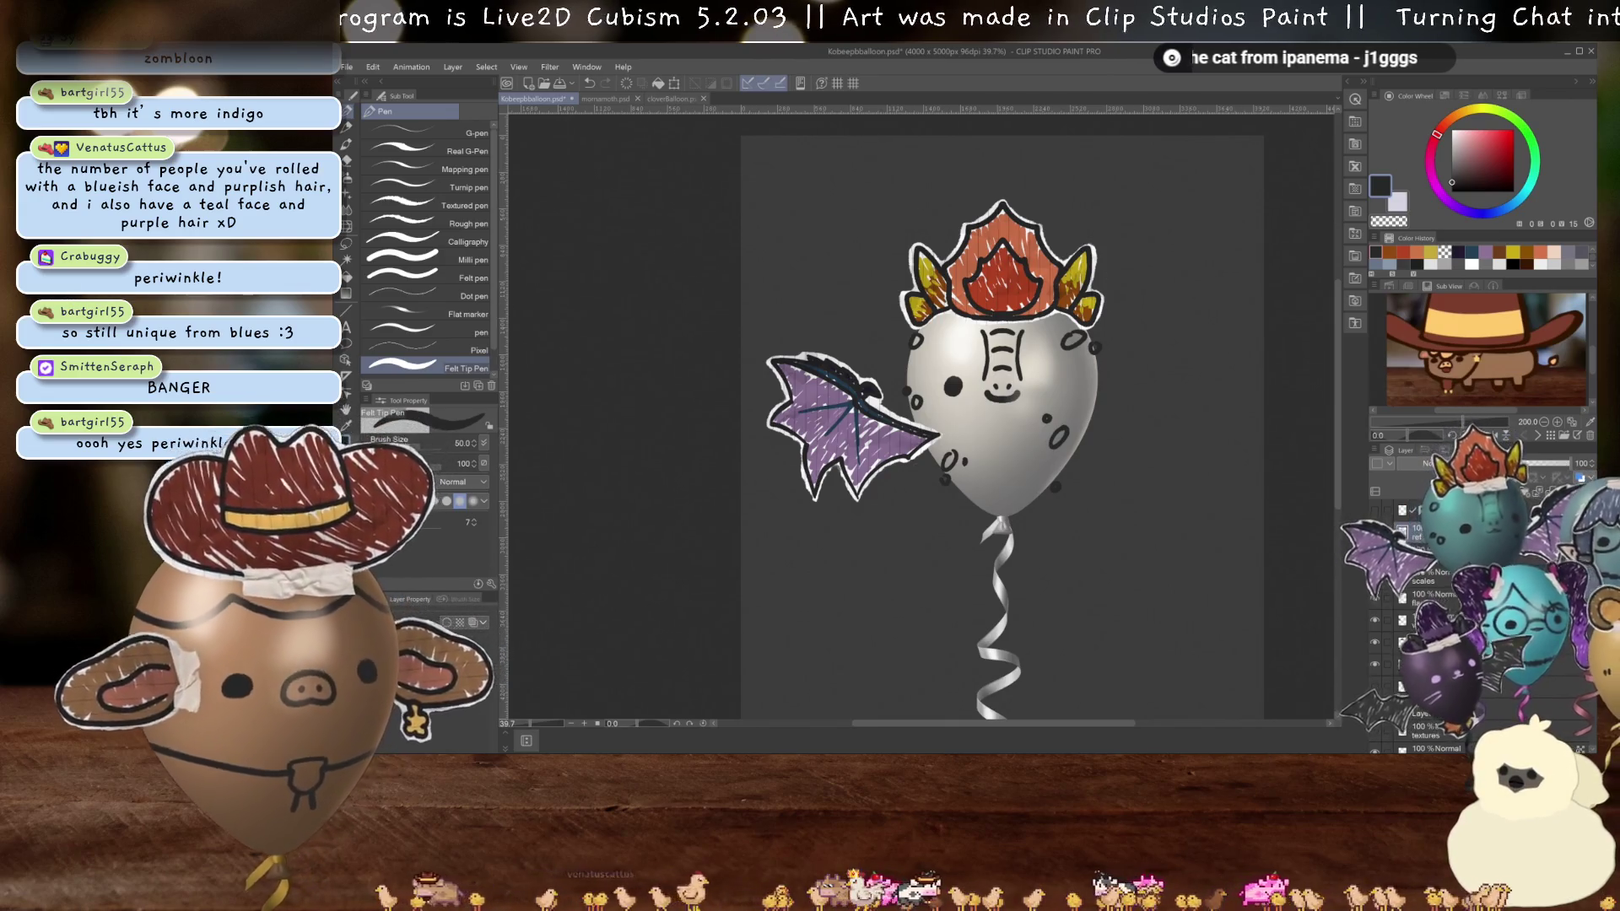
key(ctrl+z)
scroll(761, 118, up, 5)
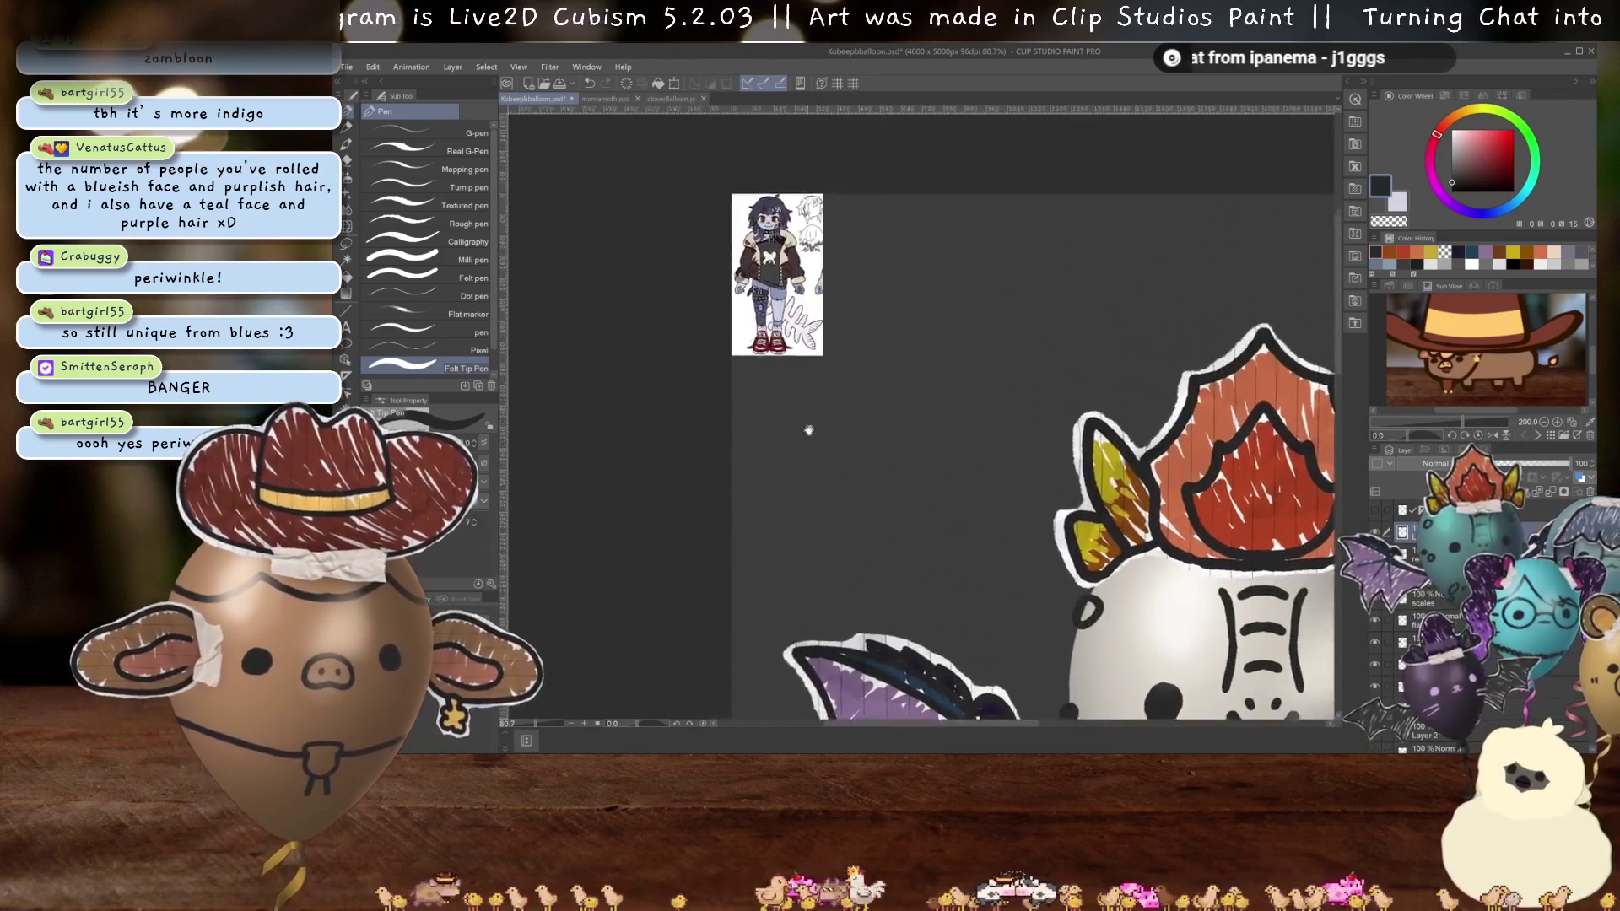
scroll(951, 447, up, 4)
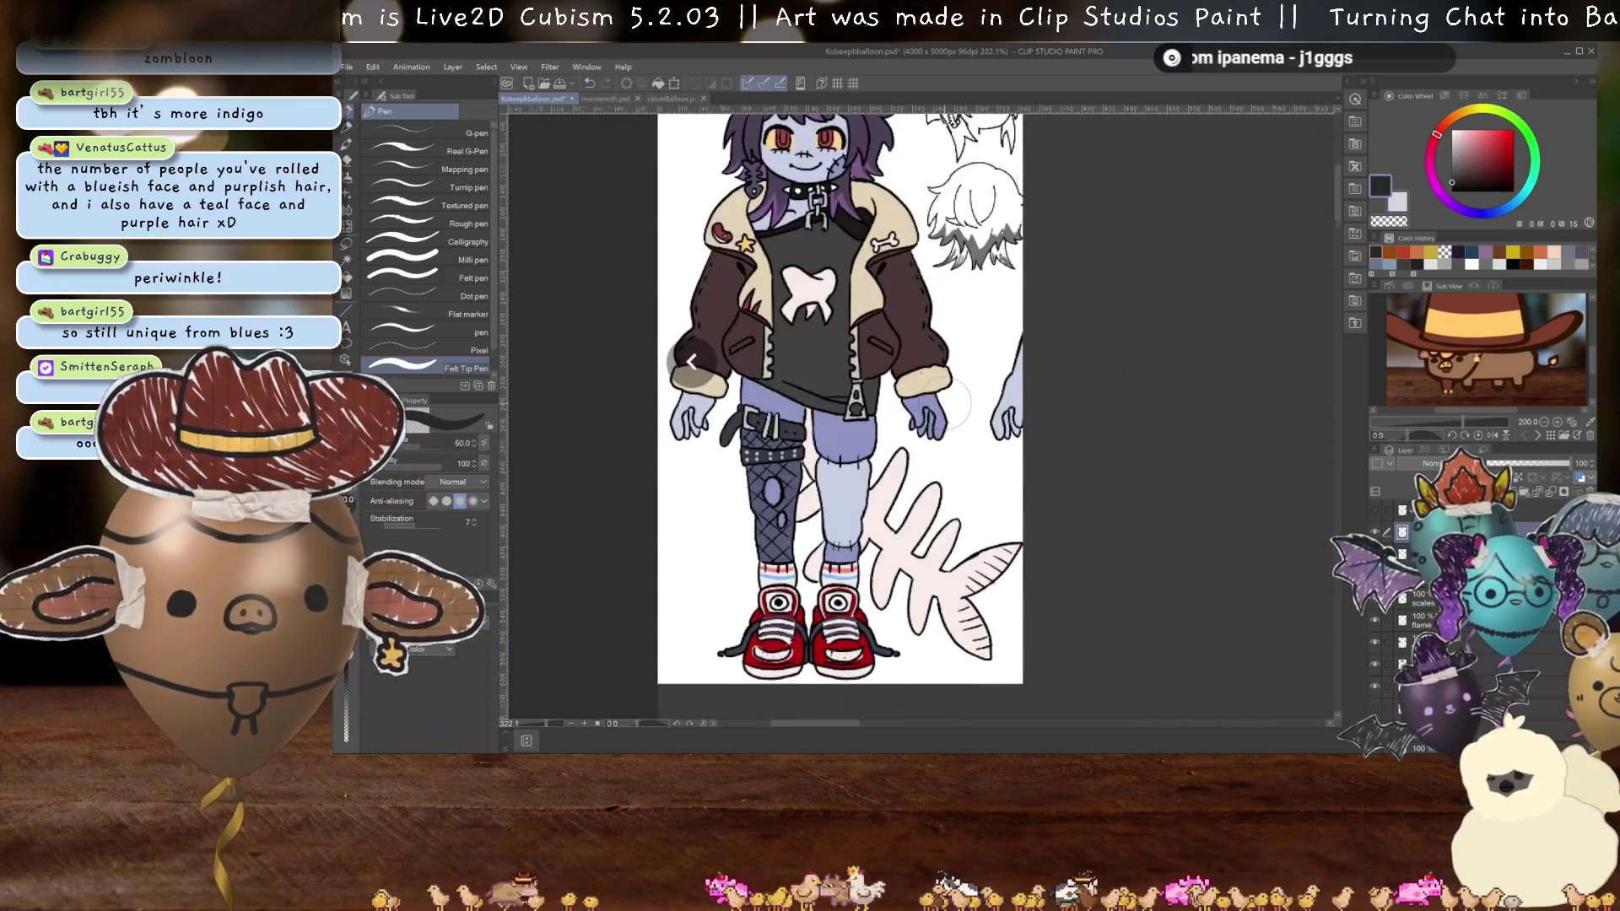
drag(951, 447, 946, 455)
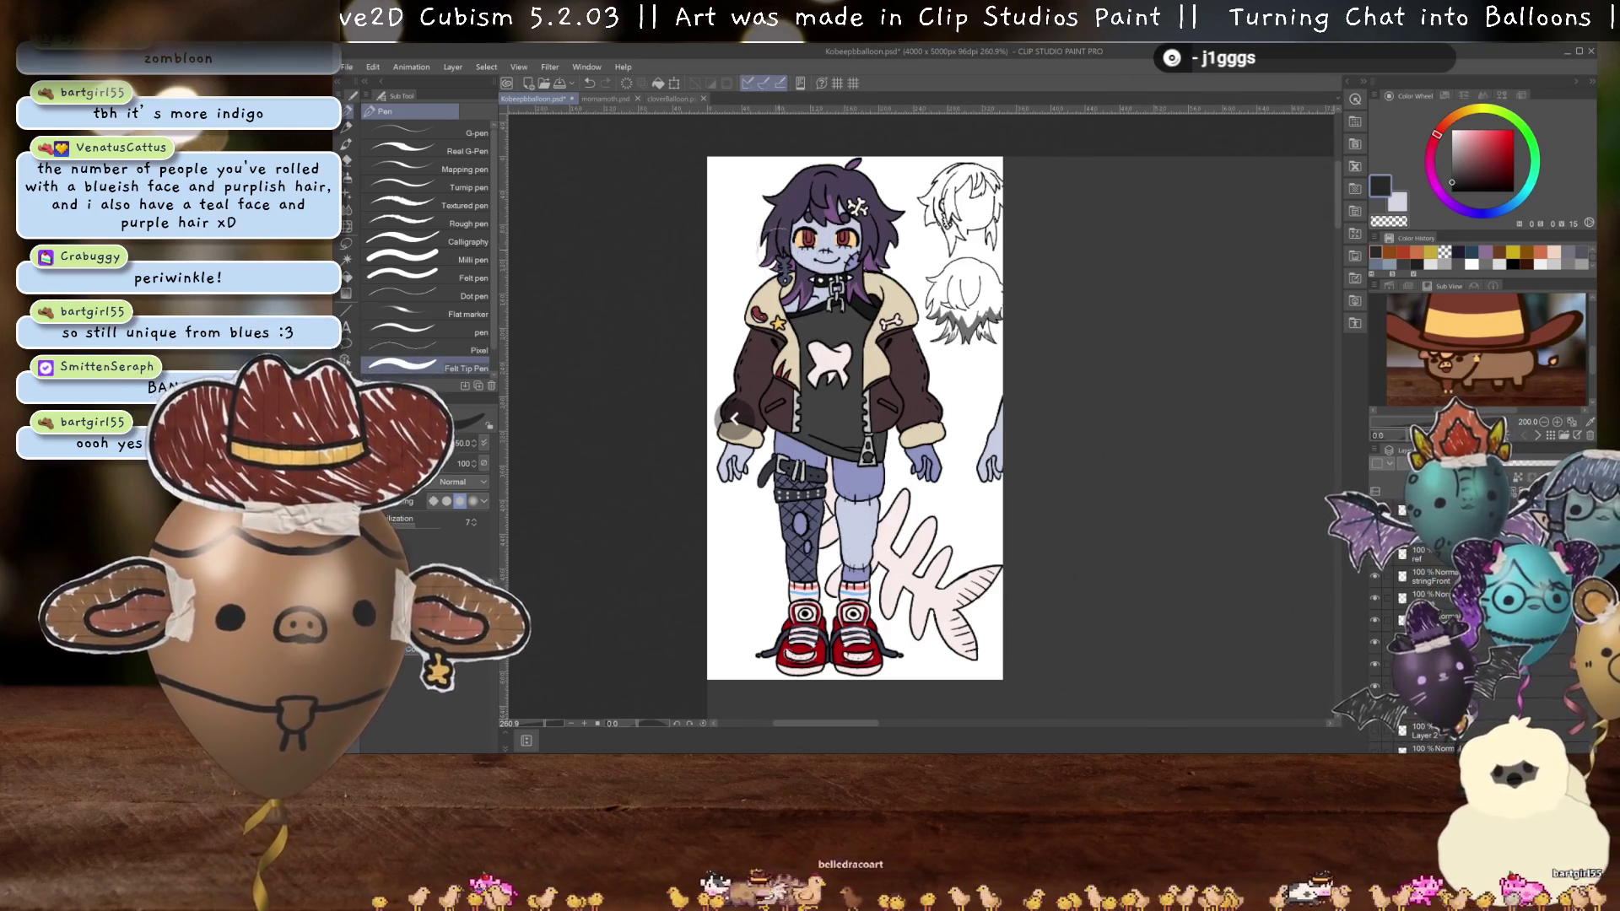
scroll(832, 287, up, 1)
drag(832, 287, 839, 330)
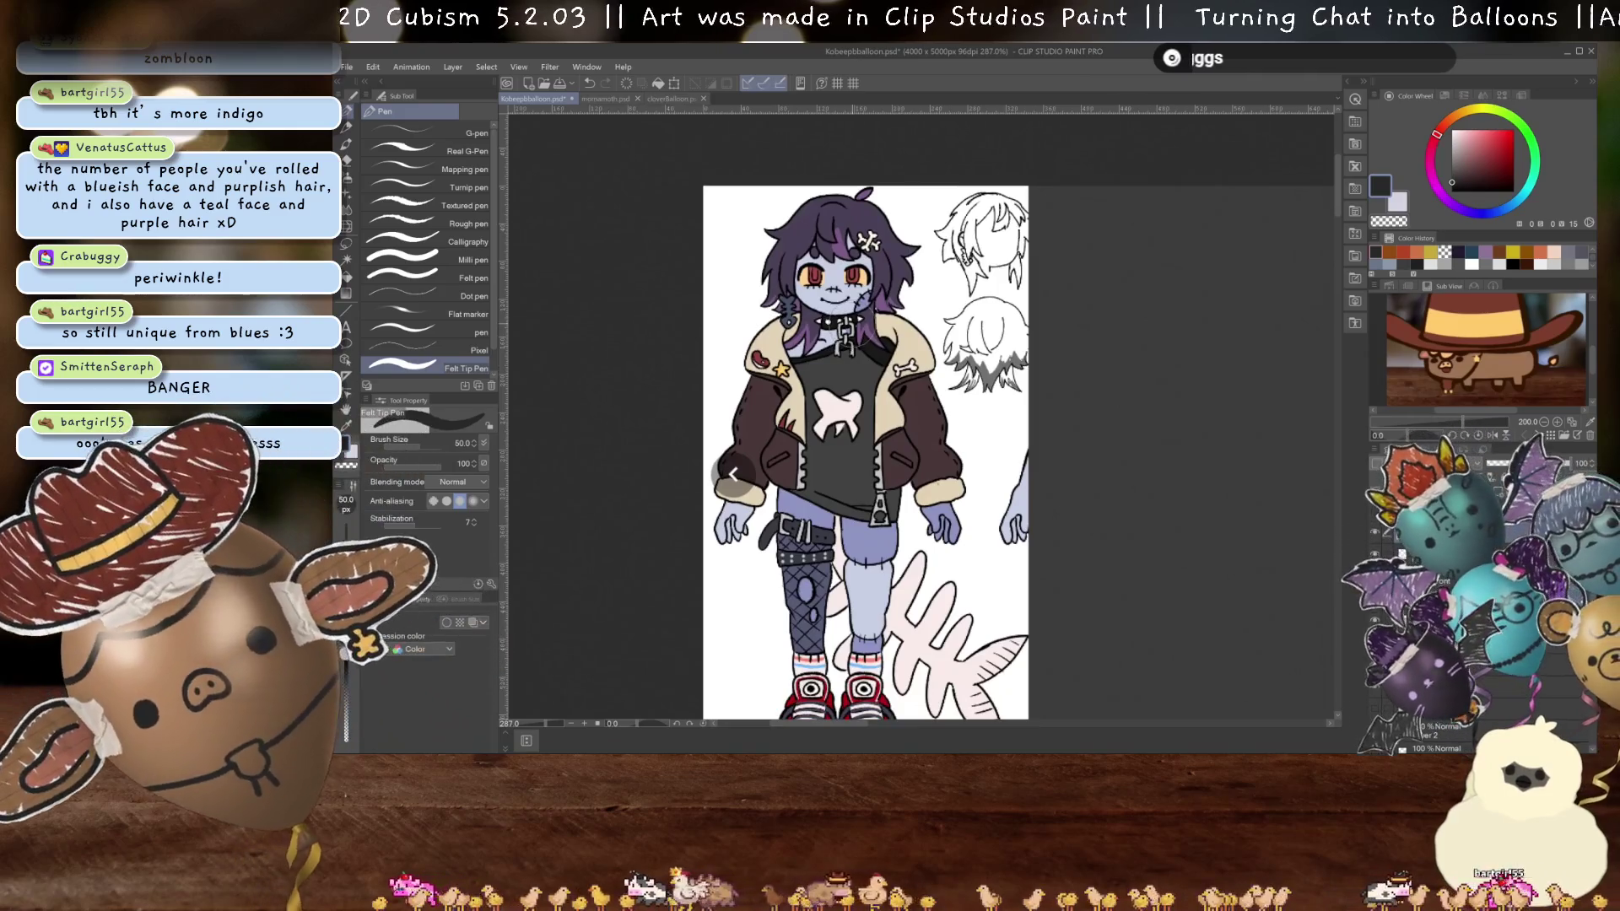
scroll(852, 216, up, 2)
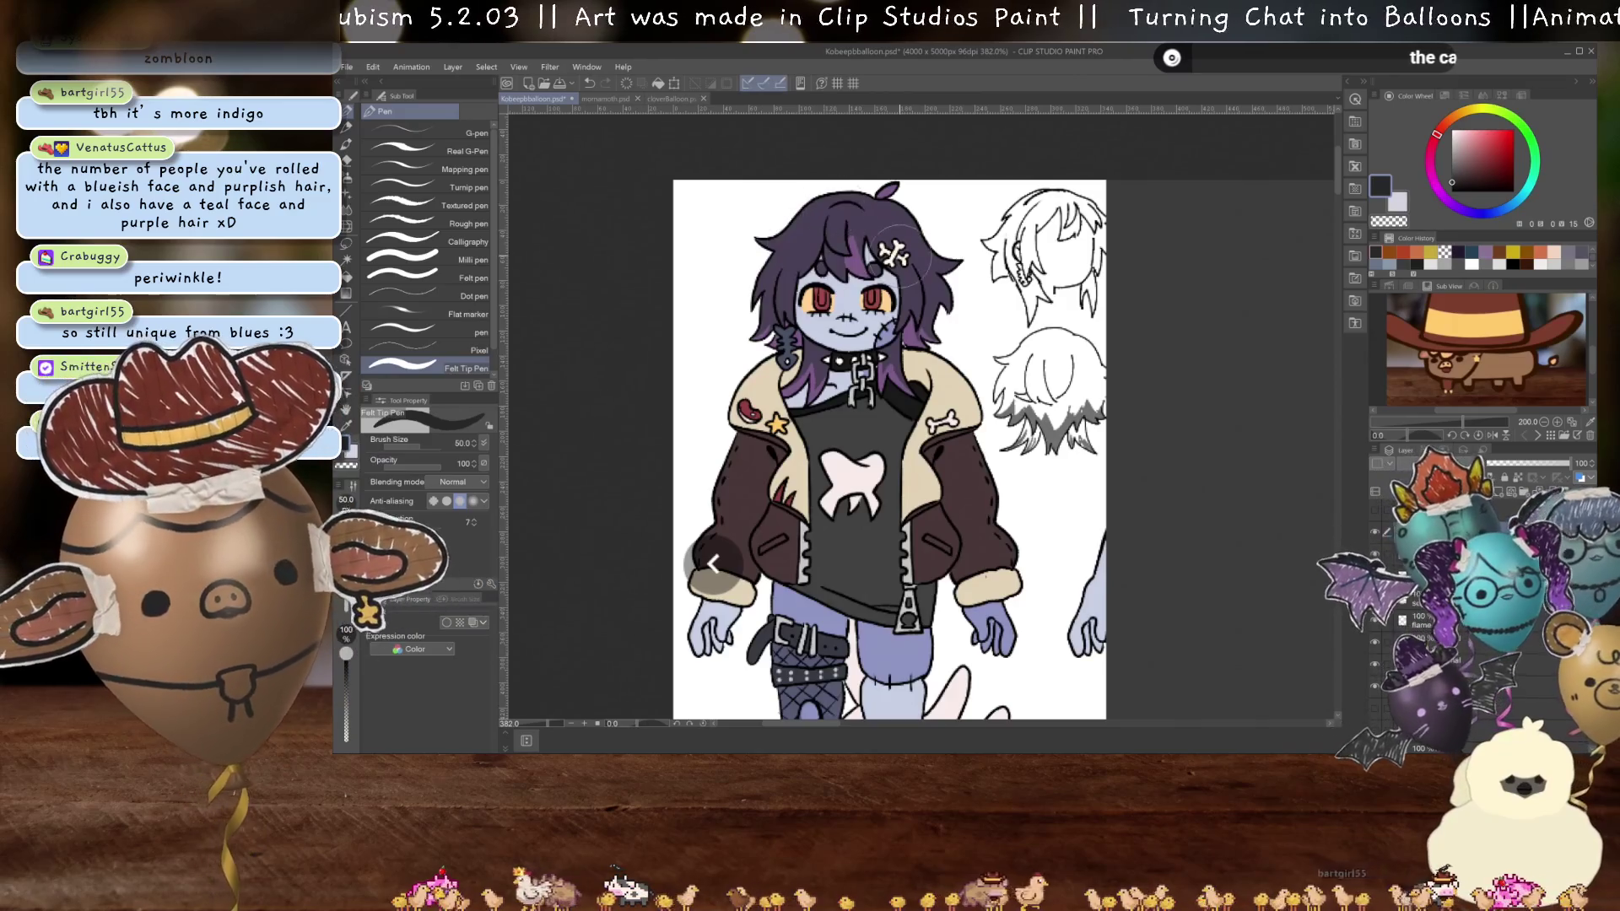
scroll(886, 241, up, 2)
scroll(901, 257, down, 1)
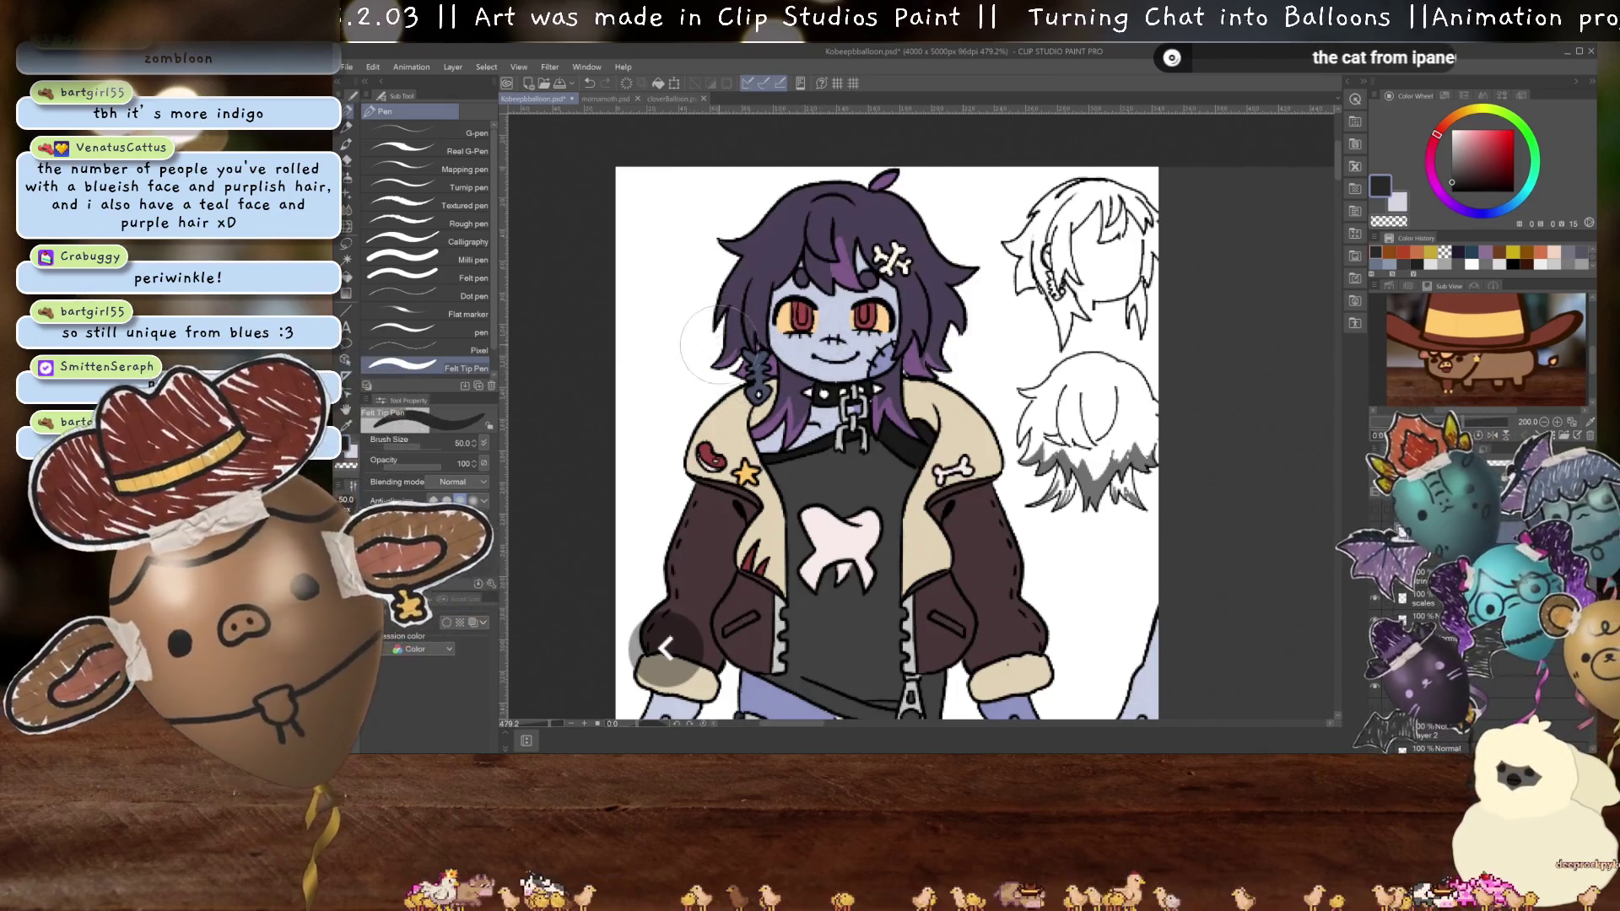
scroll(798, 312, down, 10)
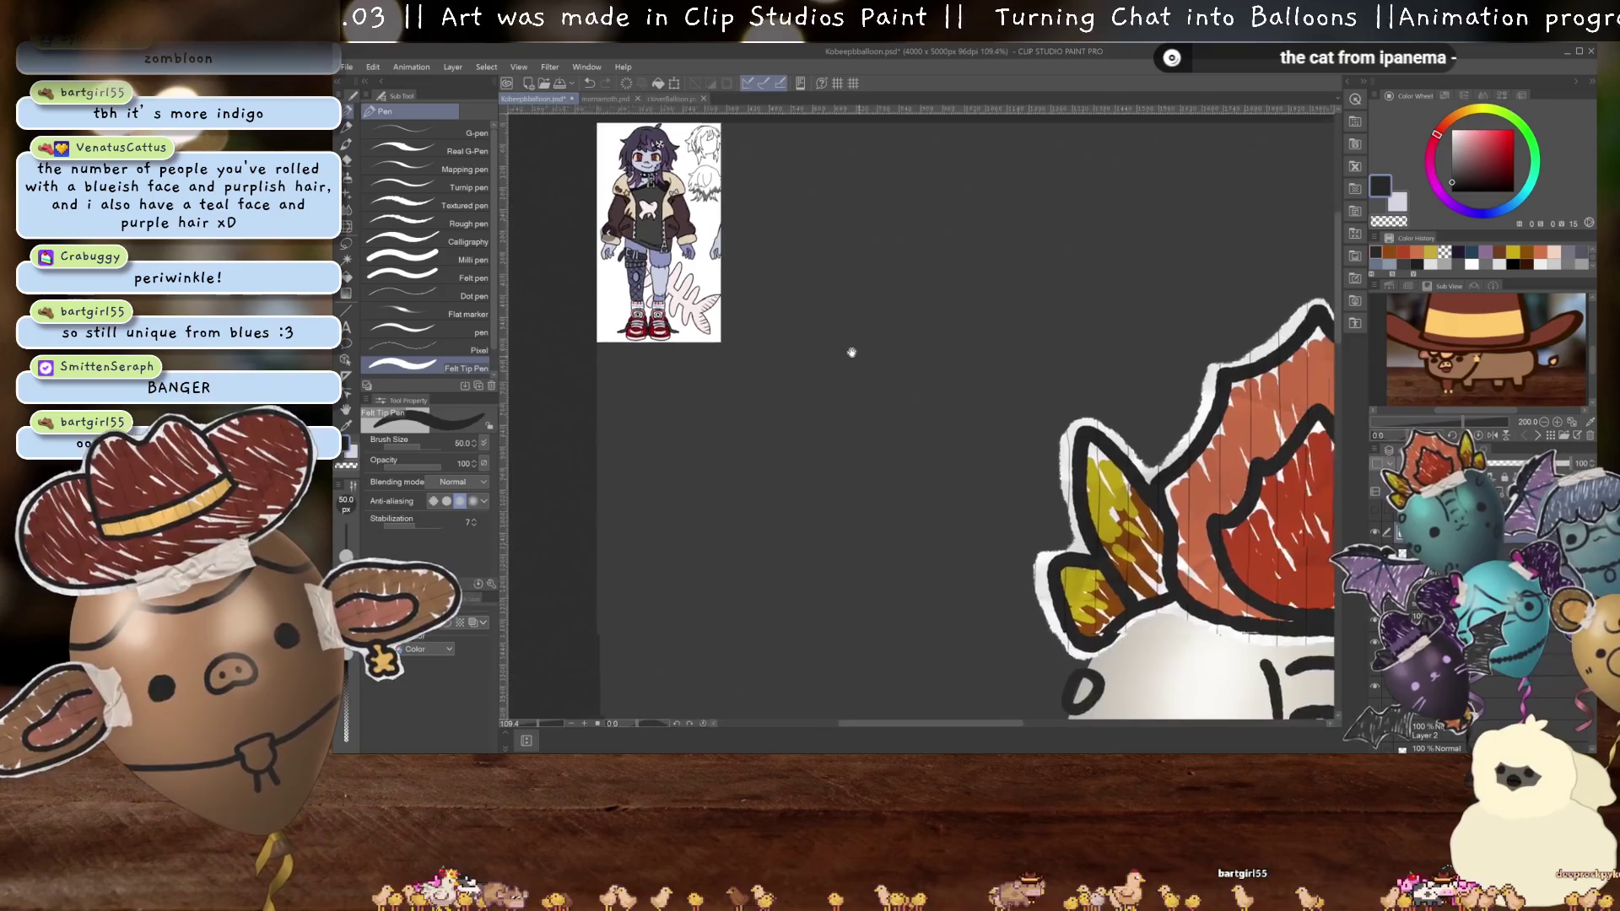
drag(869, 309, 904, 339)
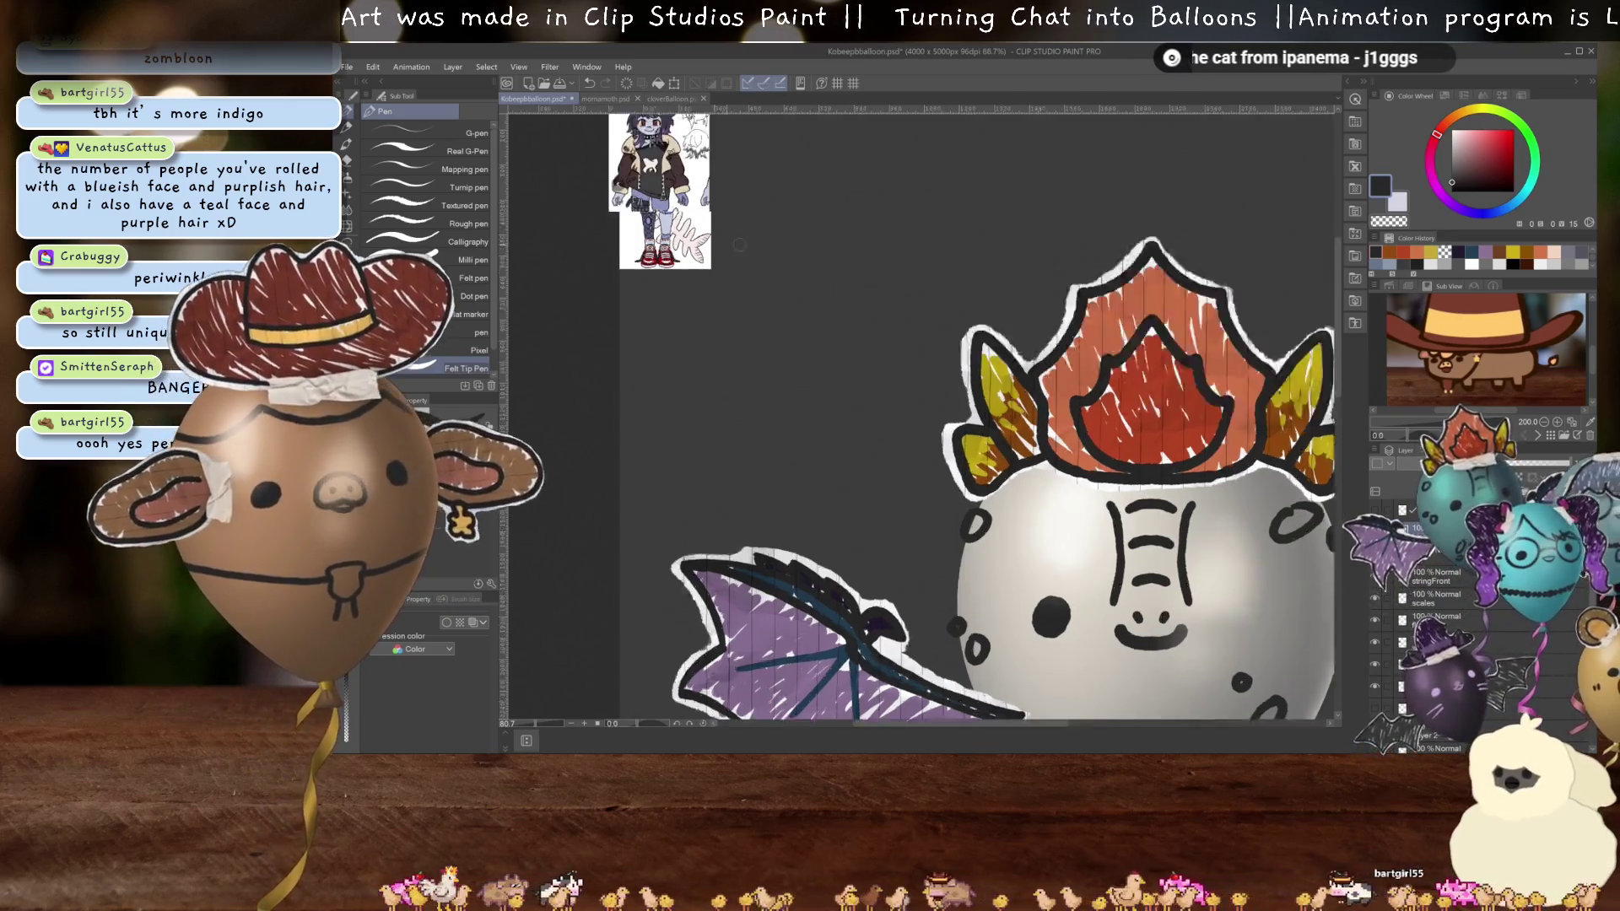
scroll(676, 202, up, 10)
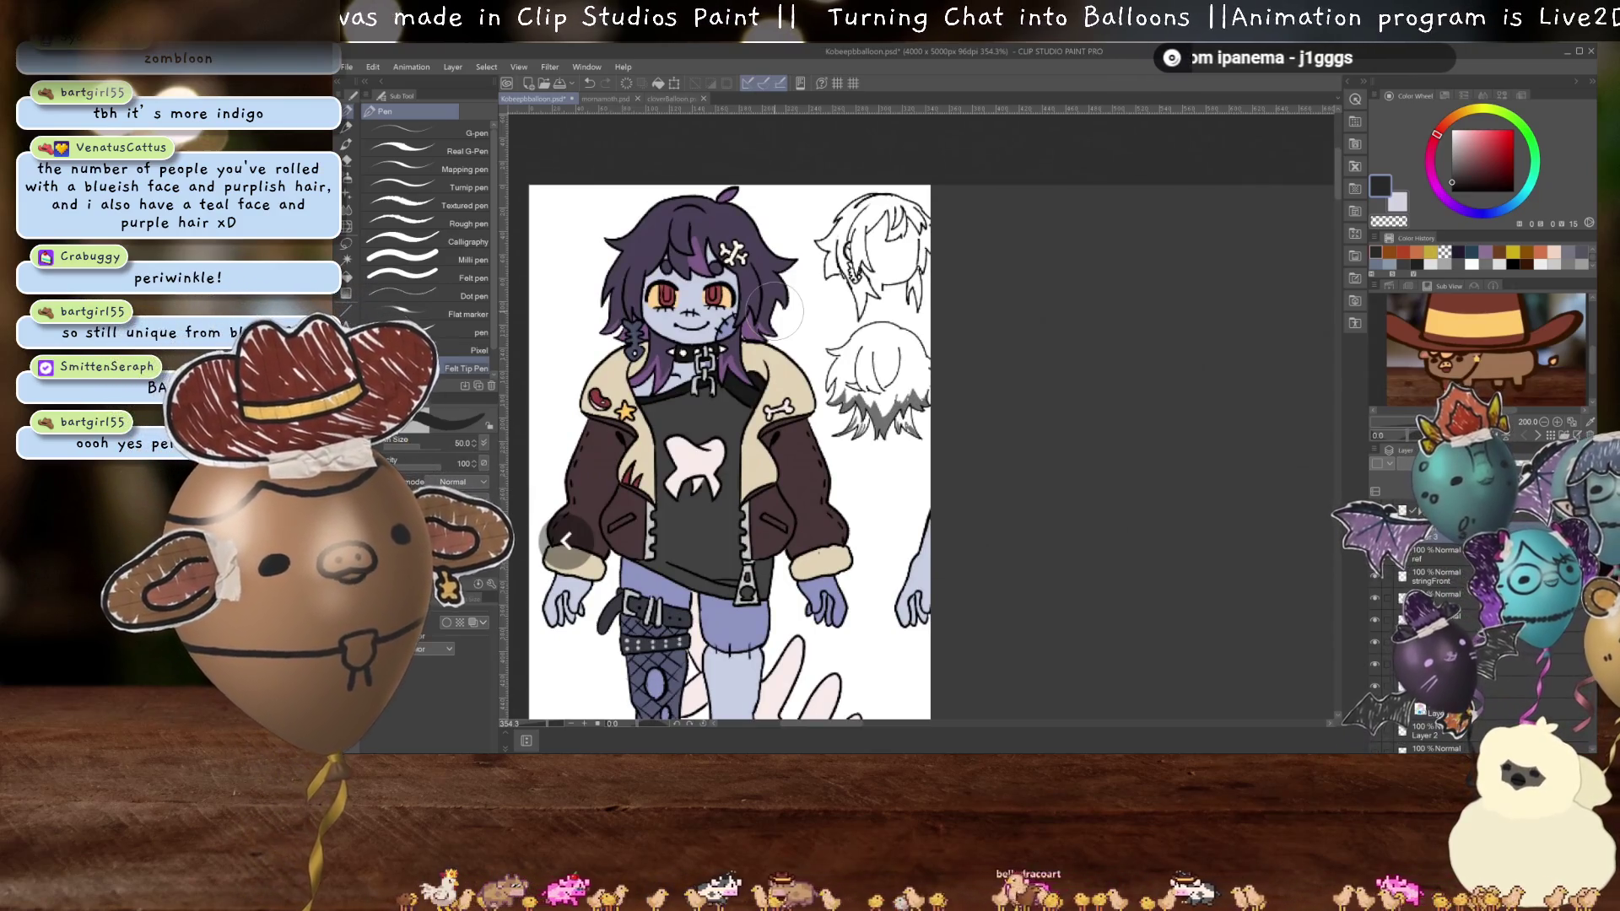
scroll(776, 310, down, 3)
scroll(776, 317, down, 1)
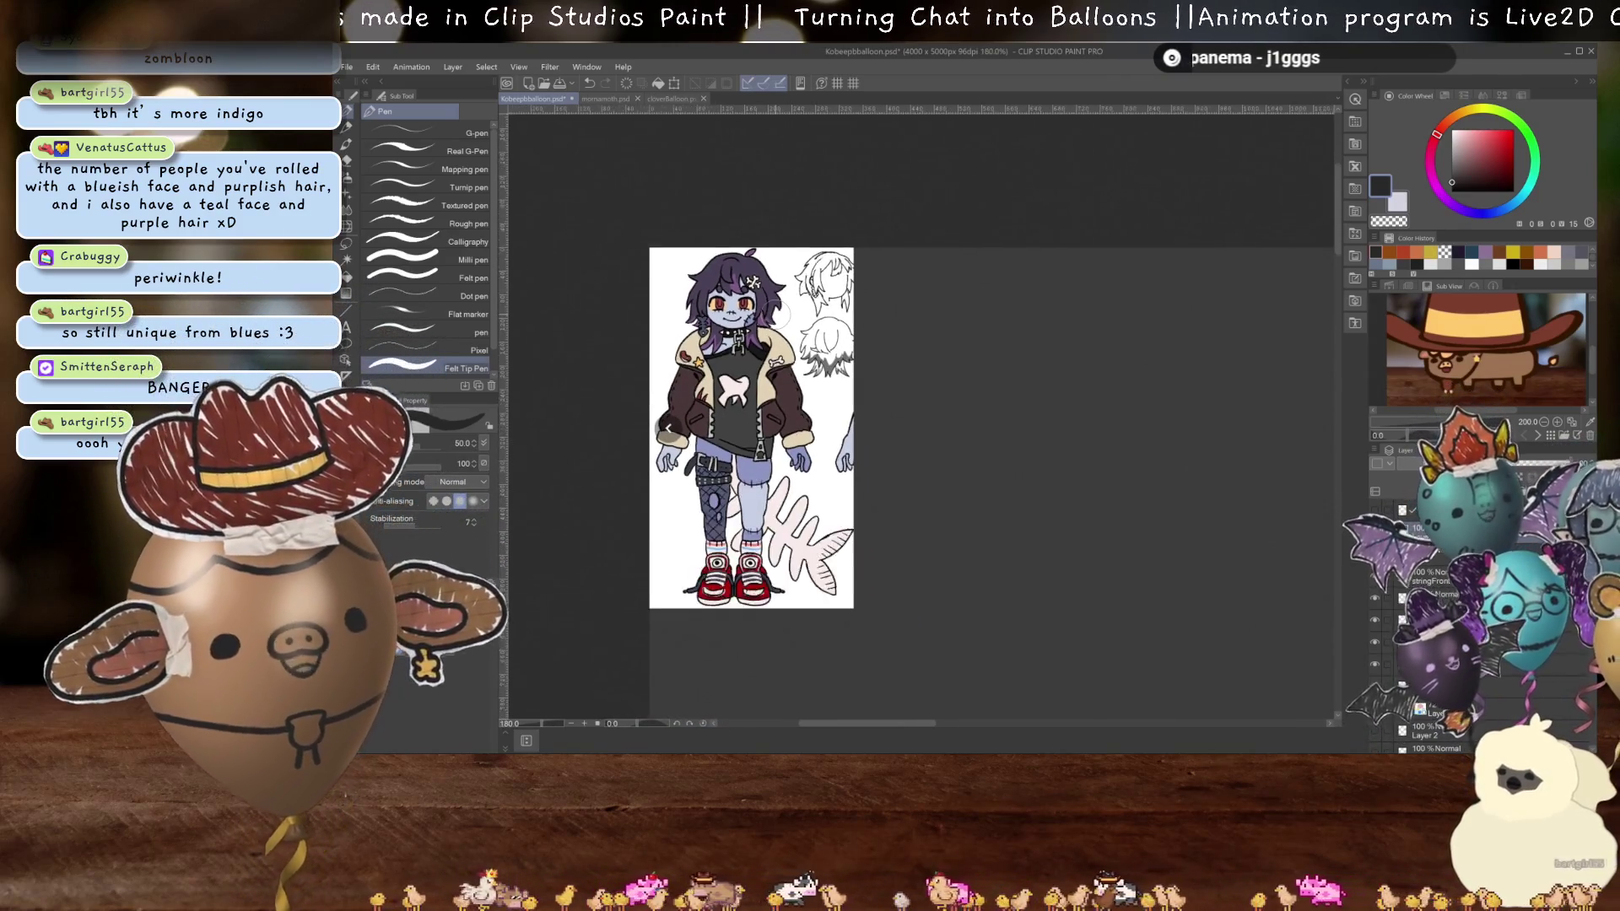
scroll(778, 397, down, 4)
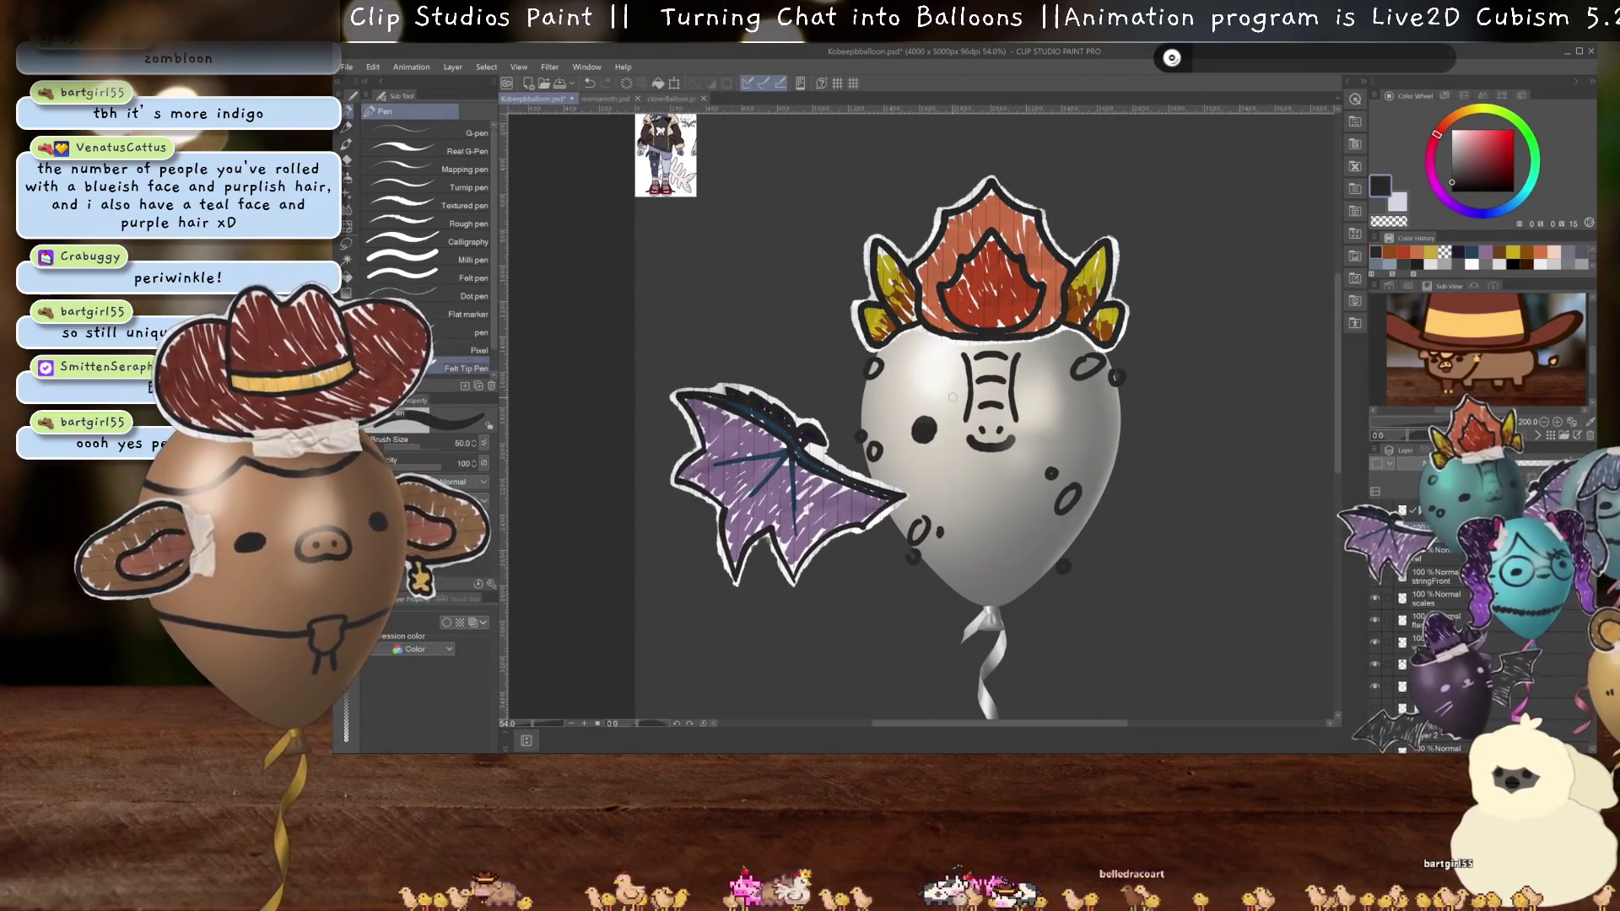
- Turn off the crown, bat wing and dots layers, leaving the plain white winking balloon
scroll(1443, 589, down, 3)
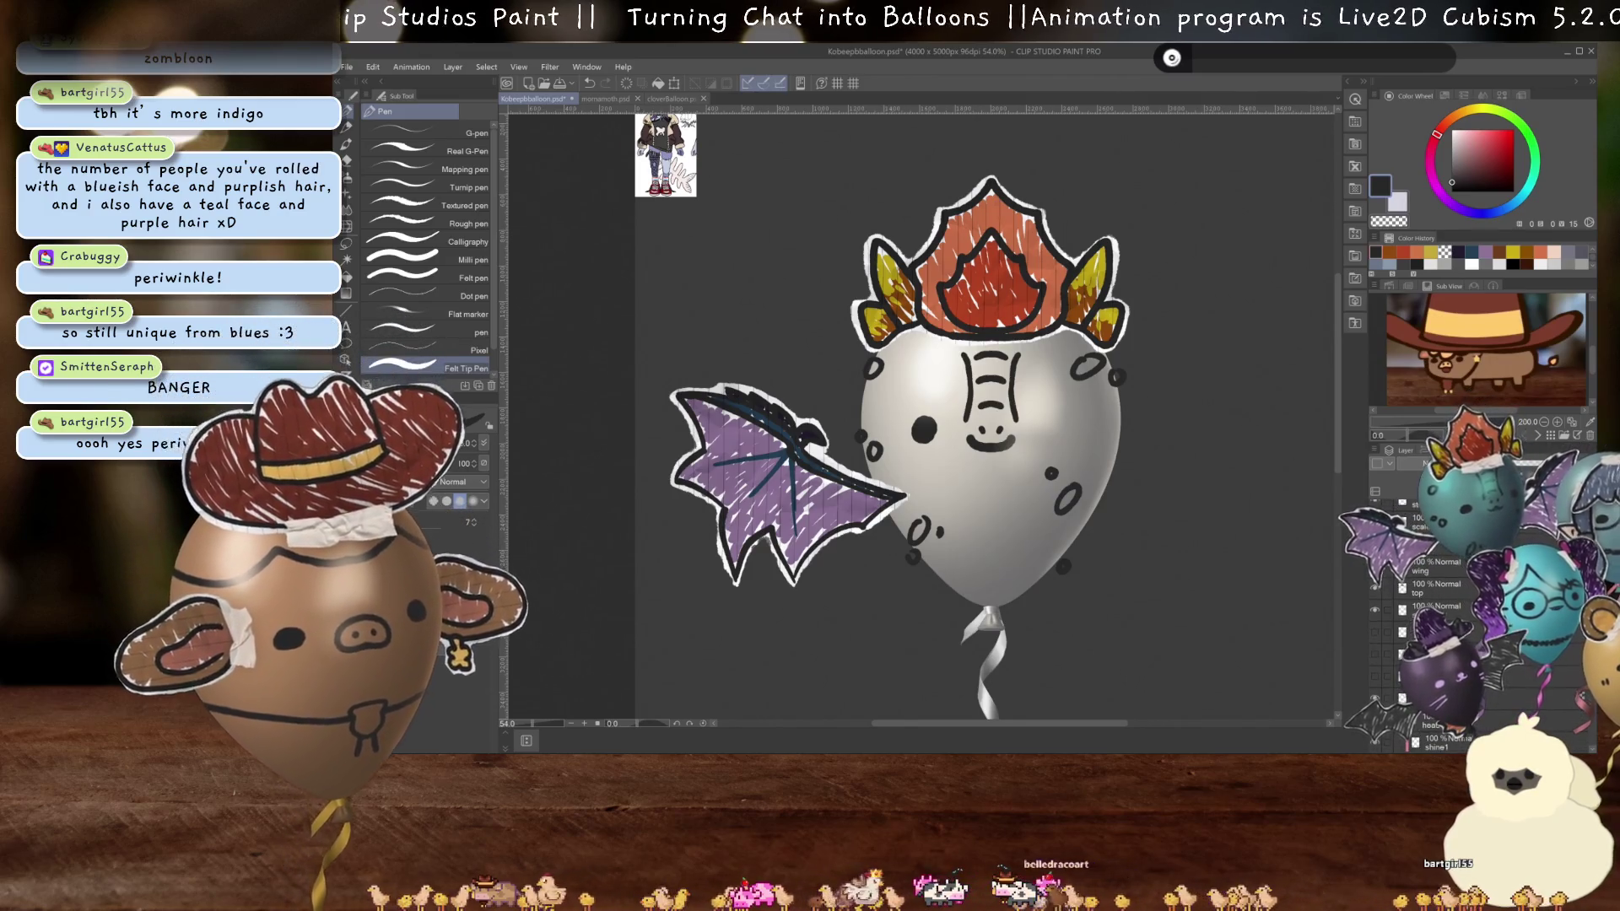
scroll(1443, 589, down, 2)
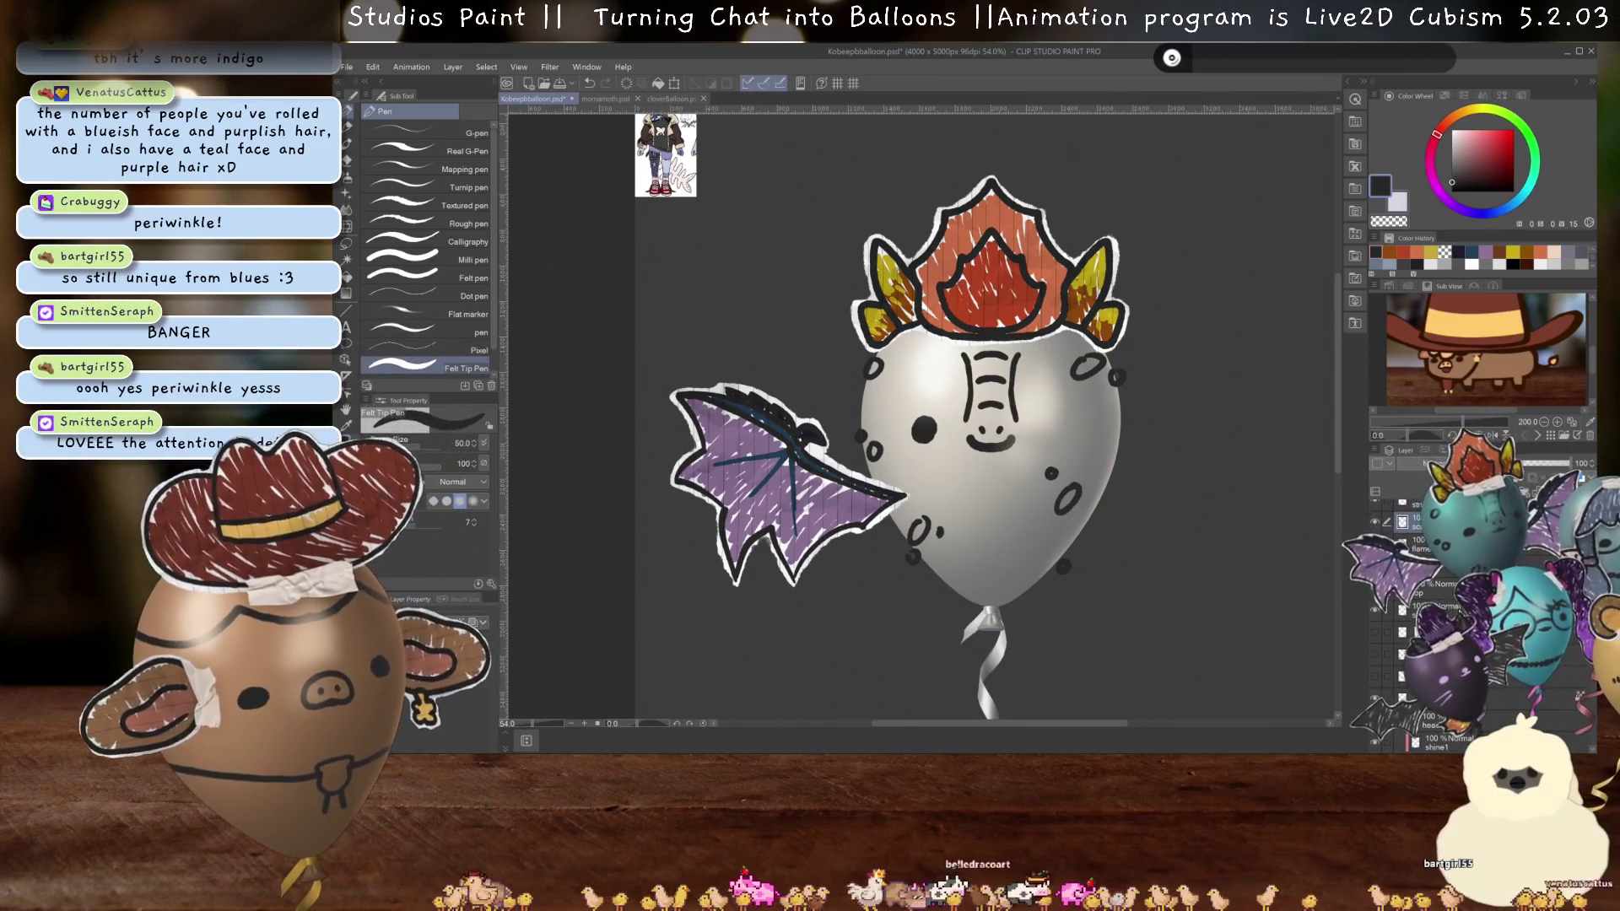
click(1376, 524)
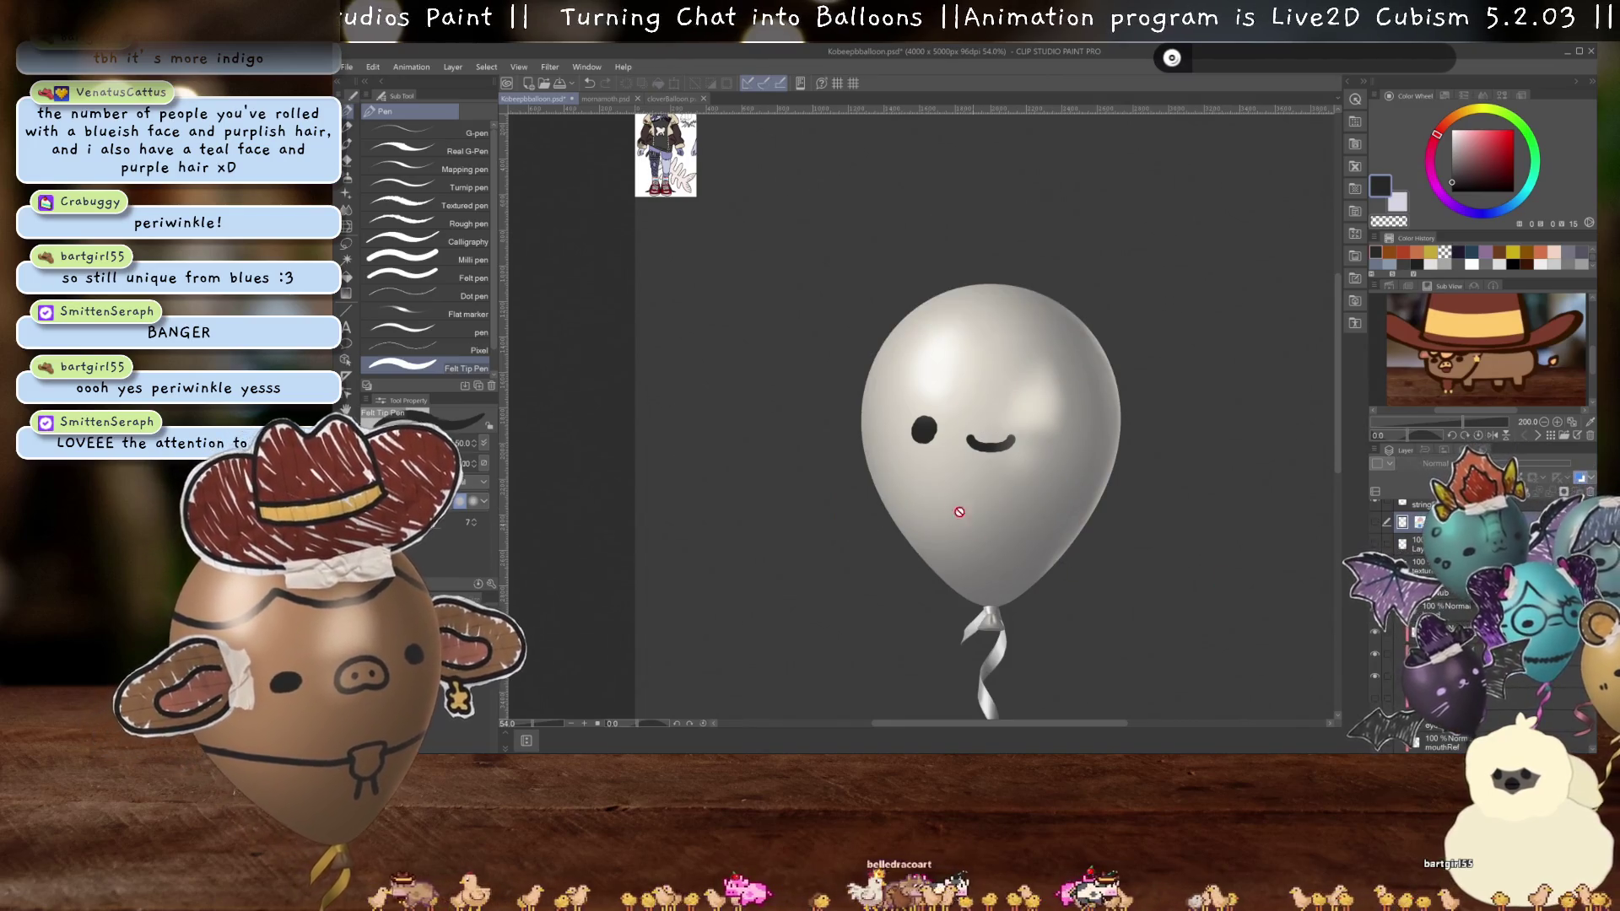
scroll(1012, 416, down, 2)
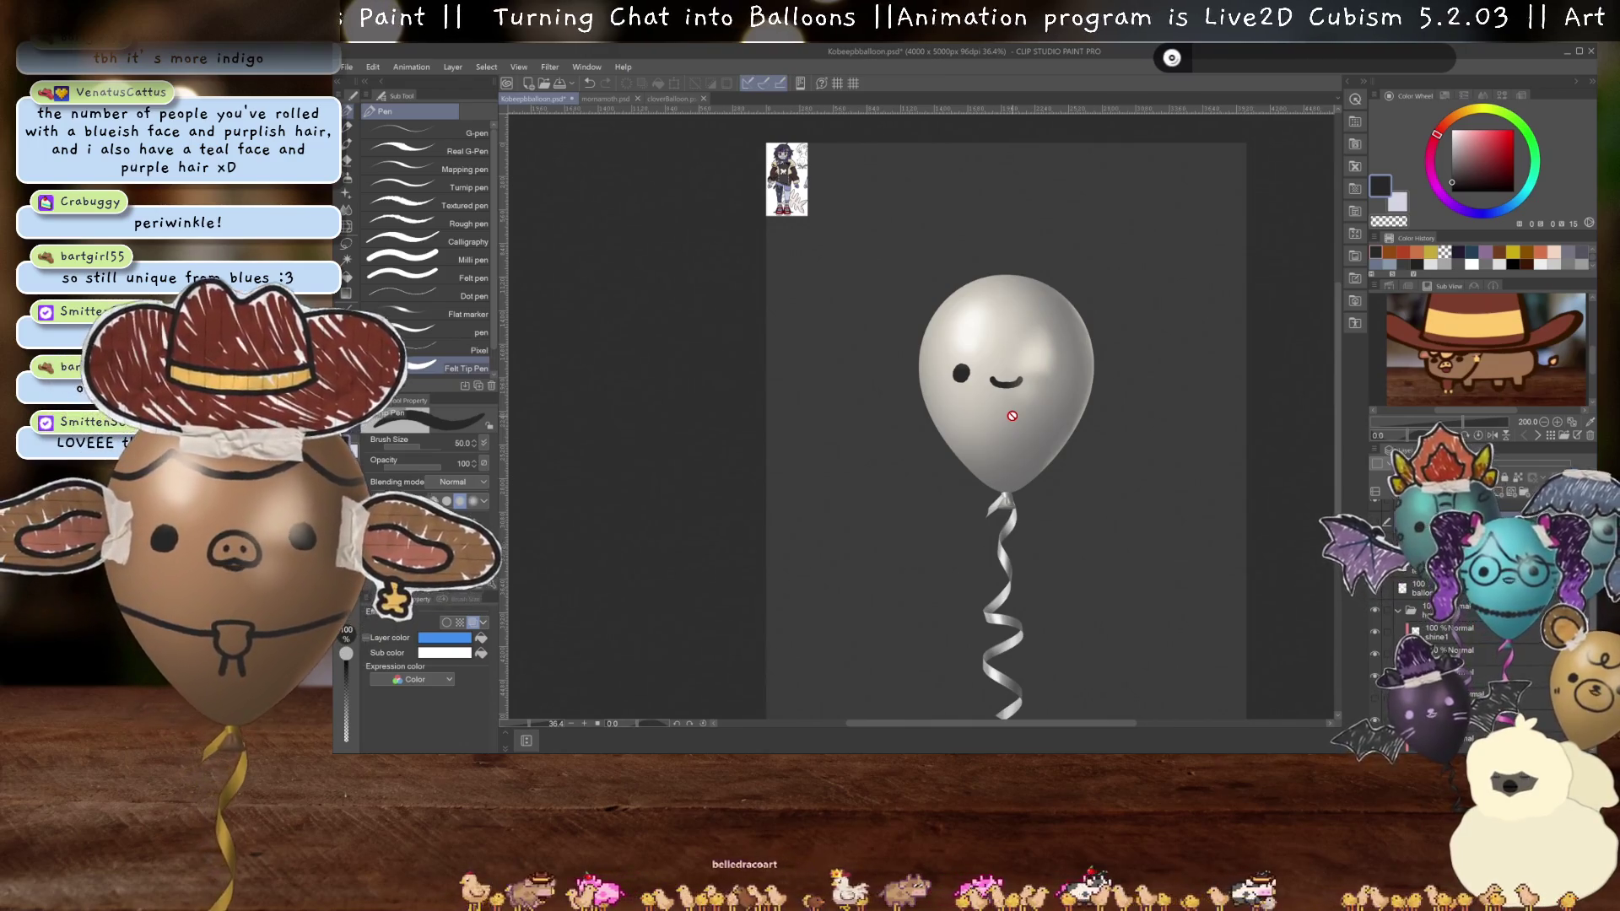
scroll(727, 291, up, 1)
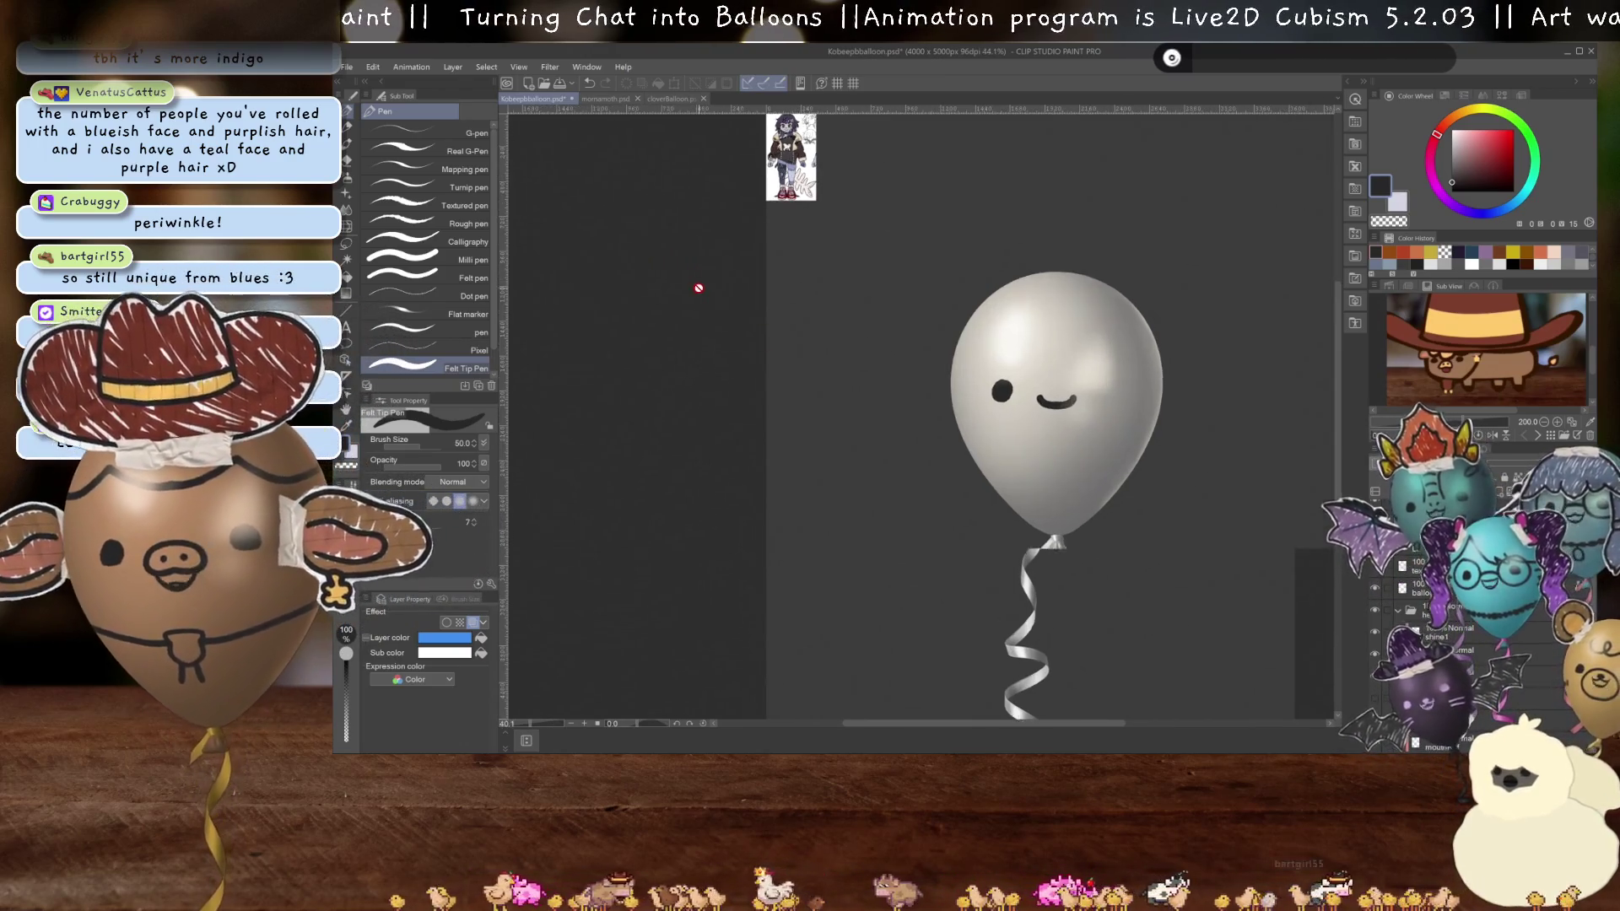
scroll(872, 264, up, 10)
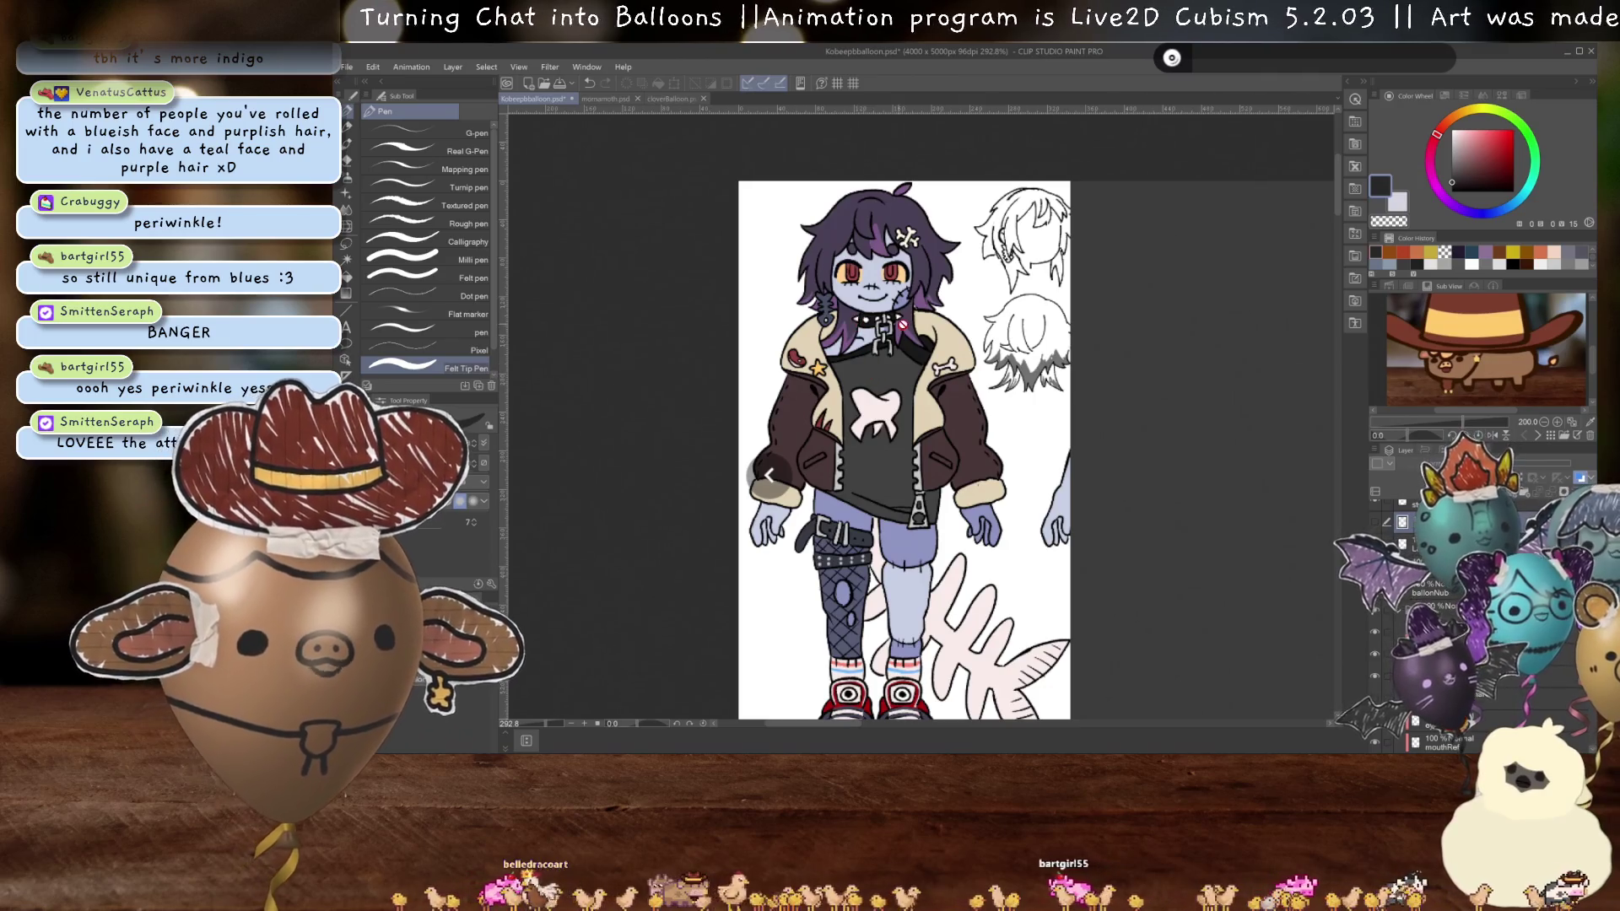
- Scroll through the layer list and canvas to inspect the balloon's layers
scroll(908, 329, down, 2)
scroll(1004, 455, down, 5)
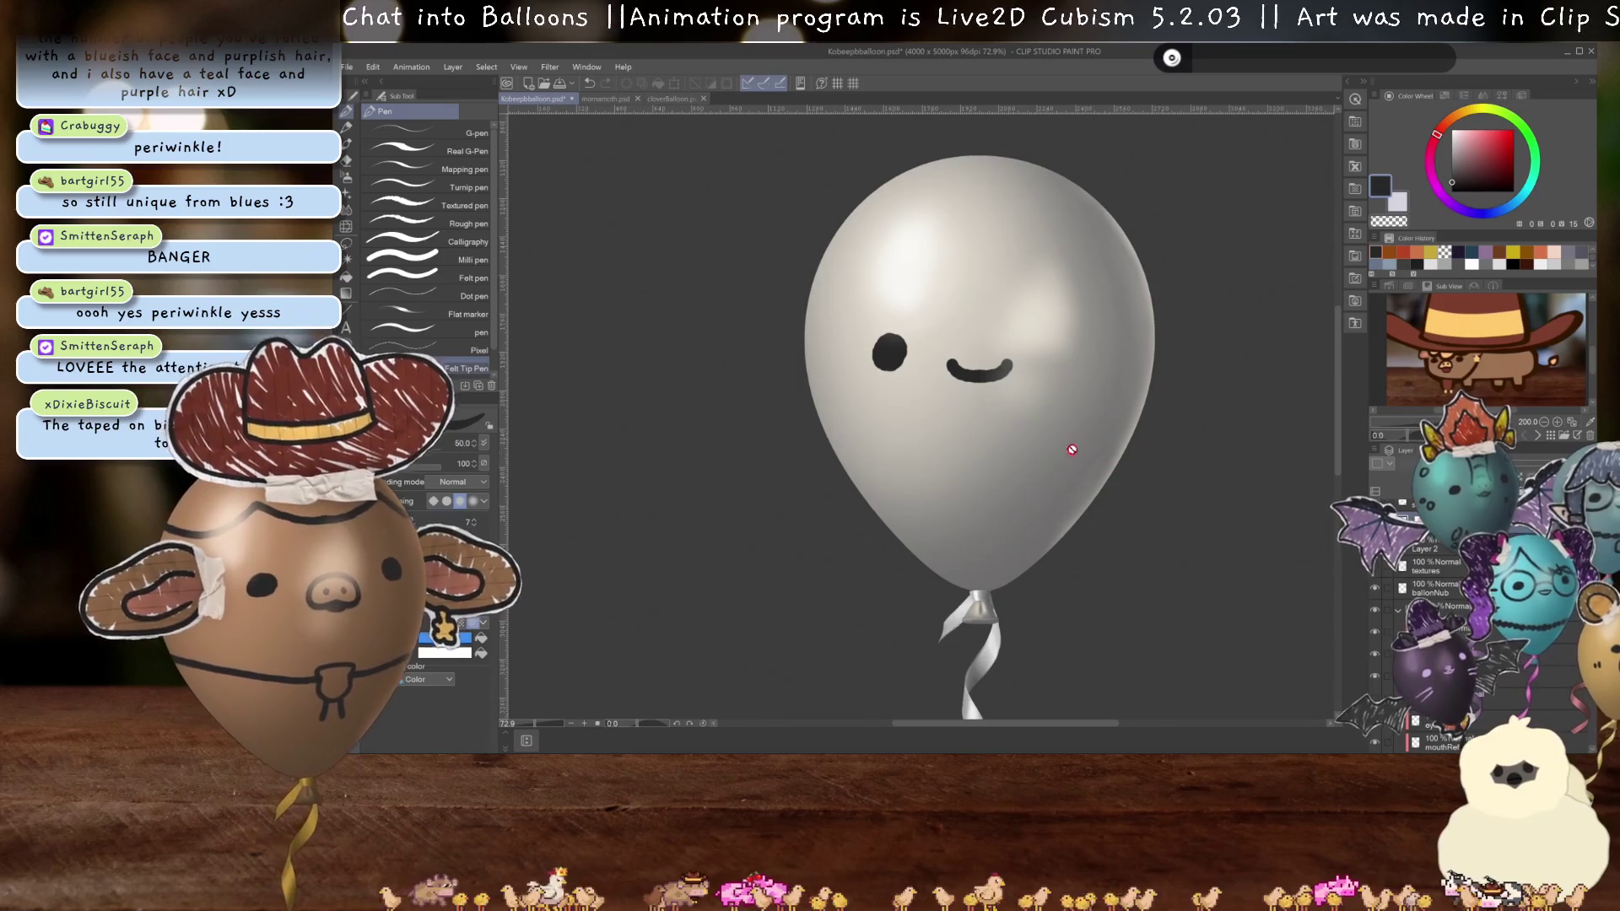
scroll(879, 422, up, 5)
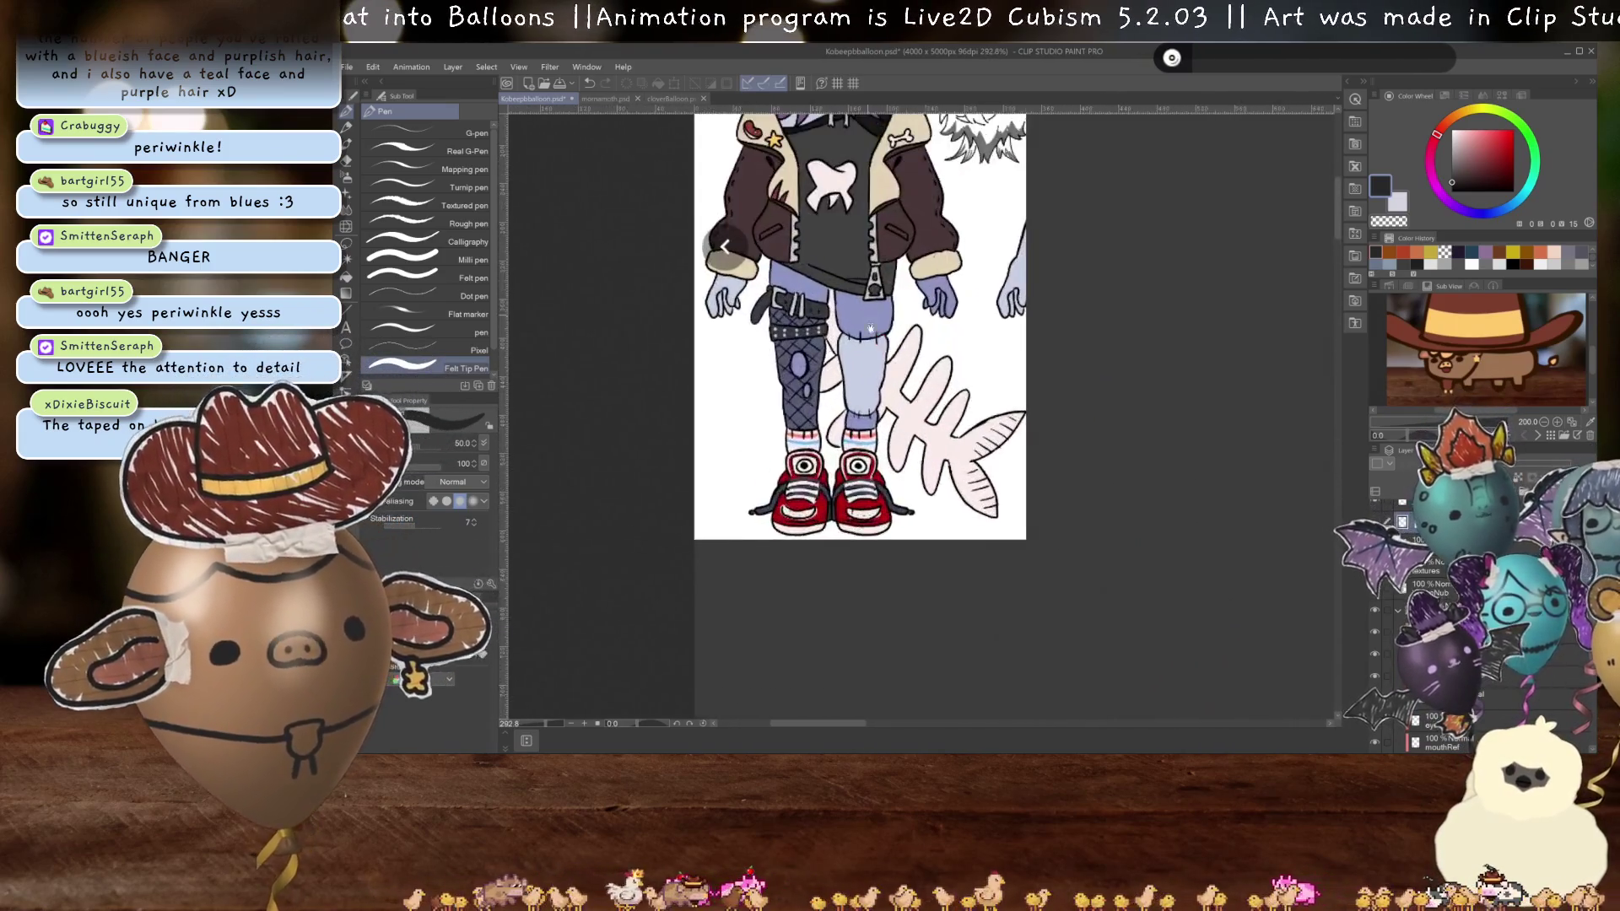
scroll(962, 559, up, 1)
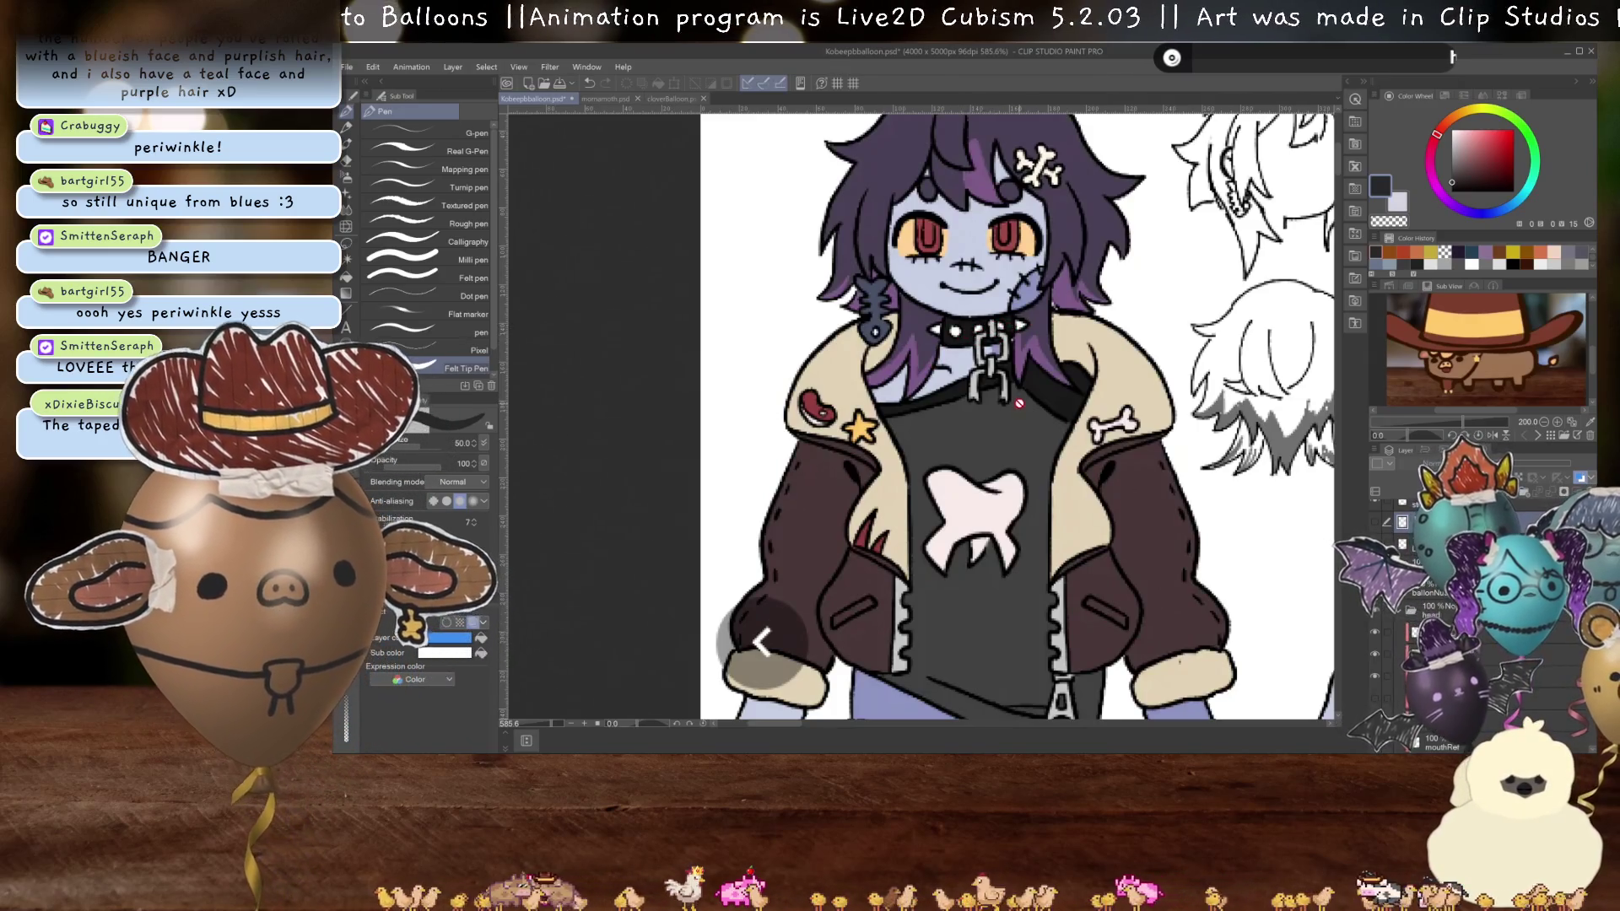
scroll(1019, 404, down, 6)
scroll(673, 170, up, 4)
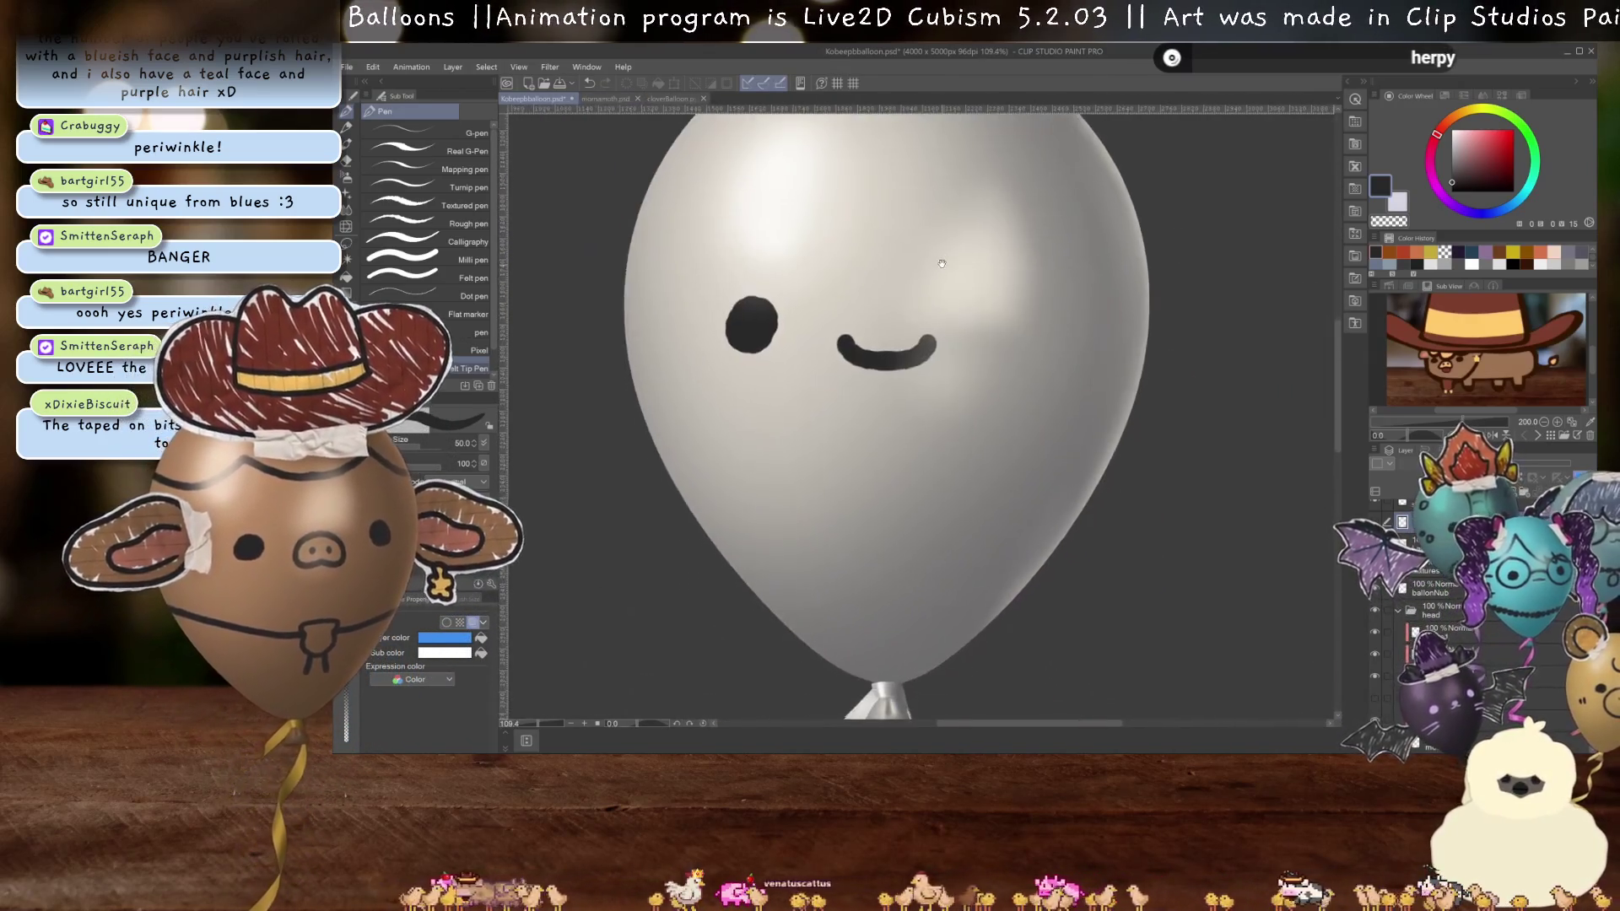
scroll(928, 557, down, 2)
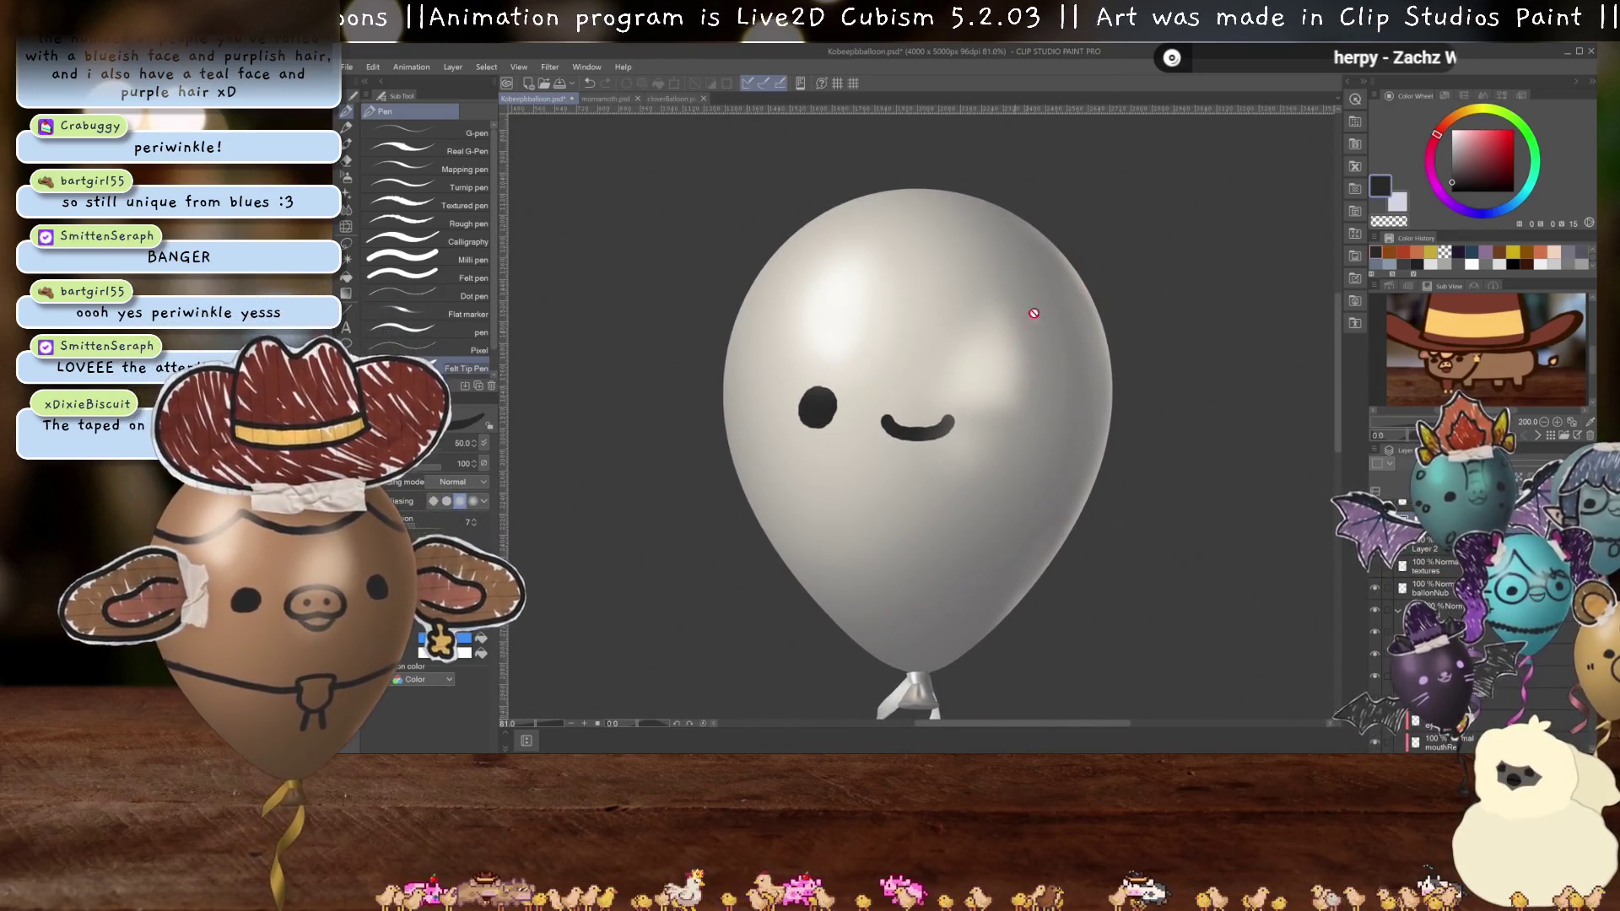
scroll(878, 439, left, 2)
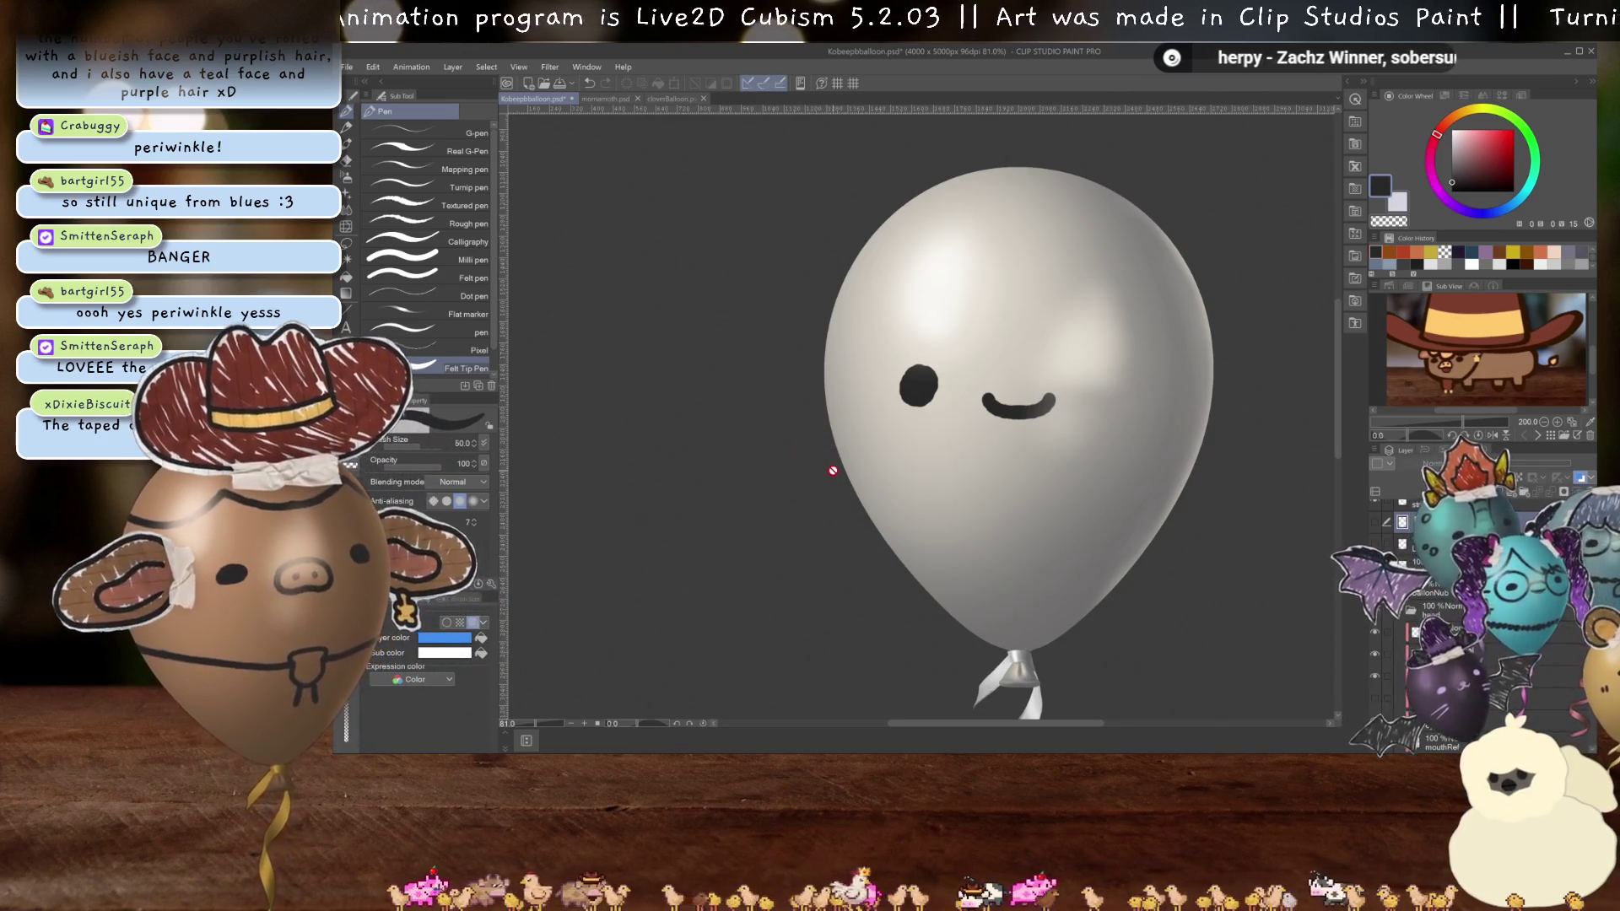
scroll(846, 452, down, 3)
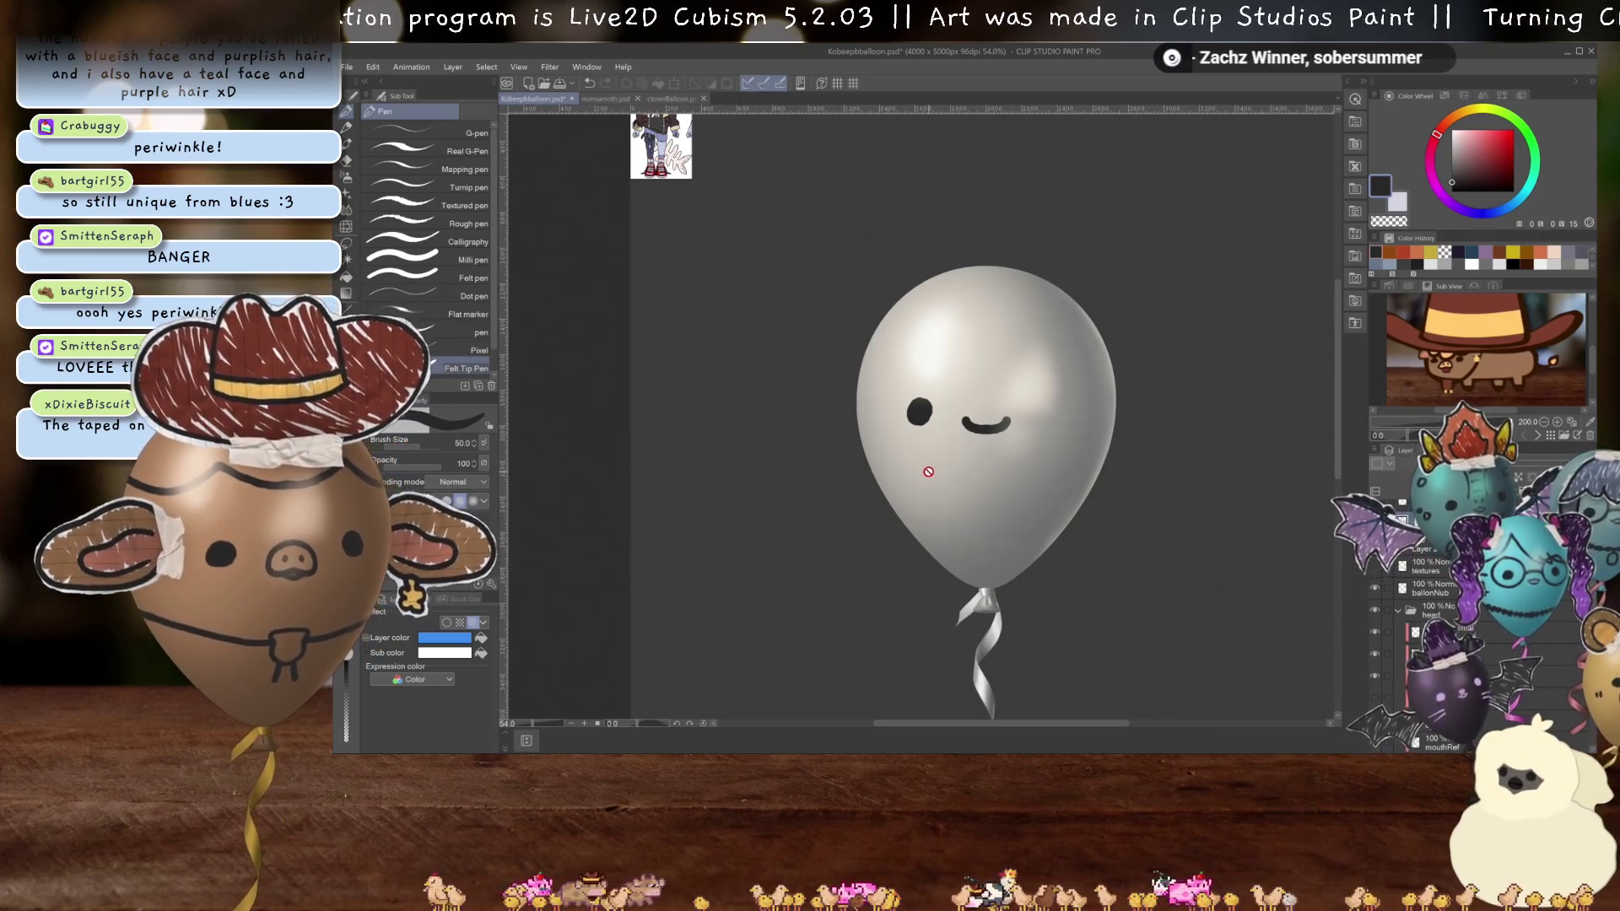
scroll(930, 471, up, 2)
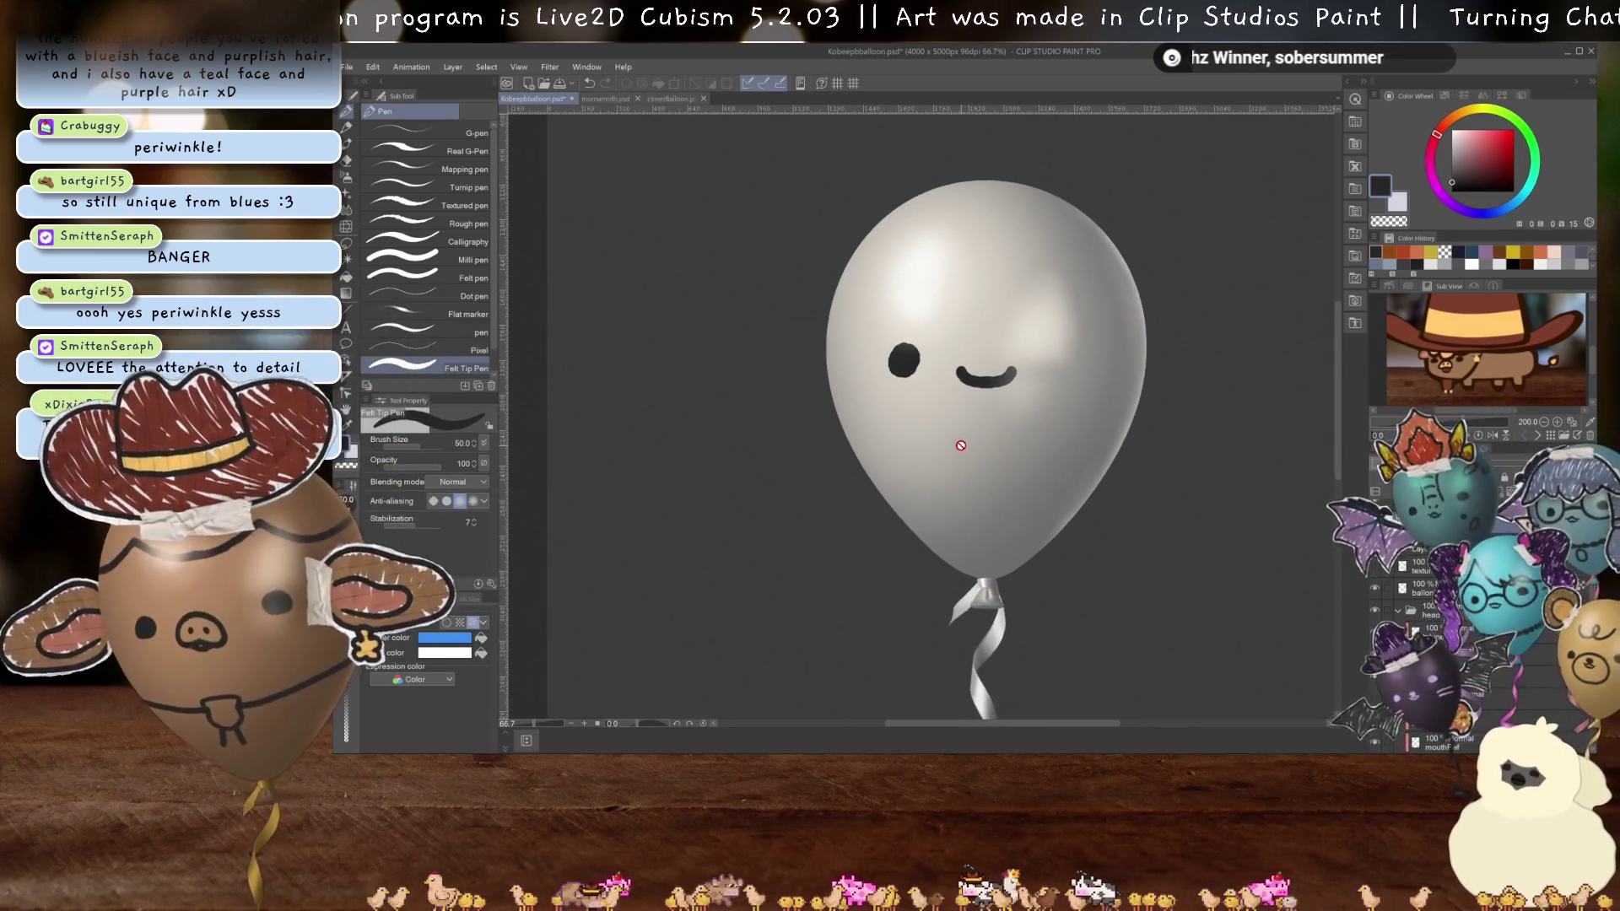
scroll(968, 449, down, 2)
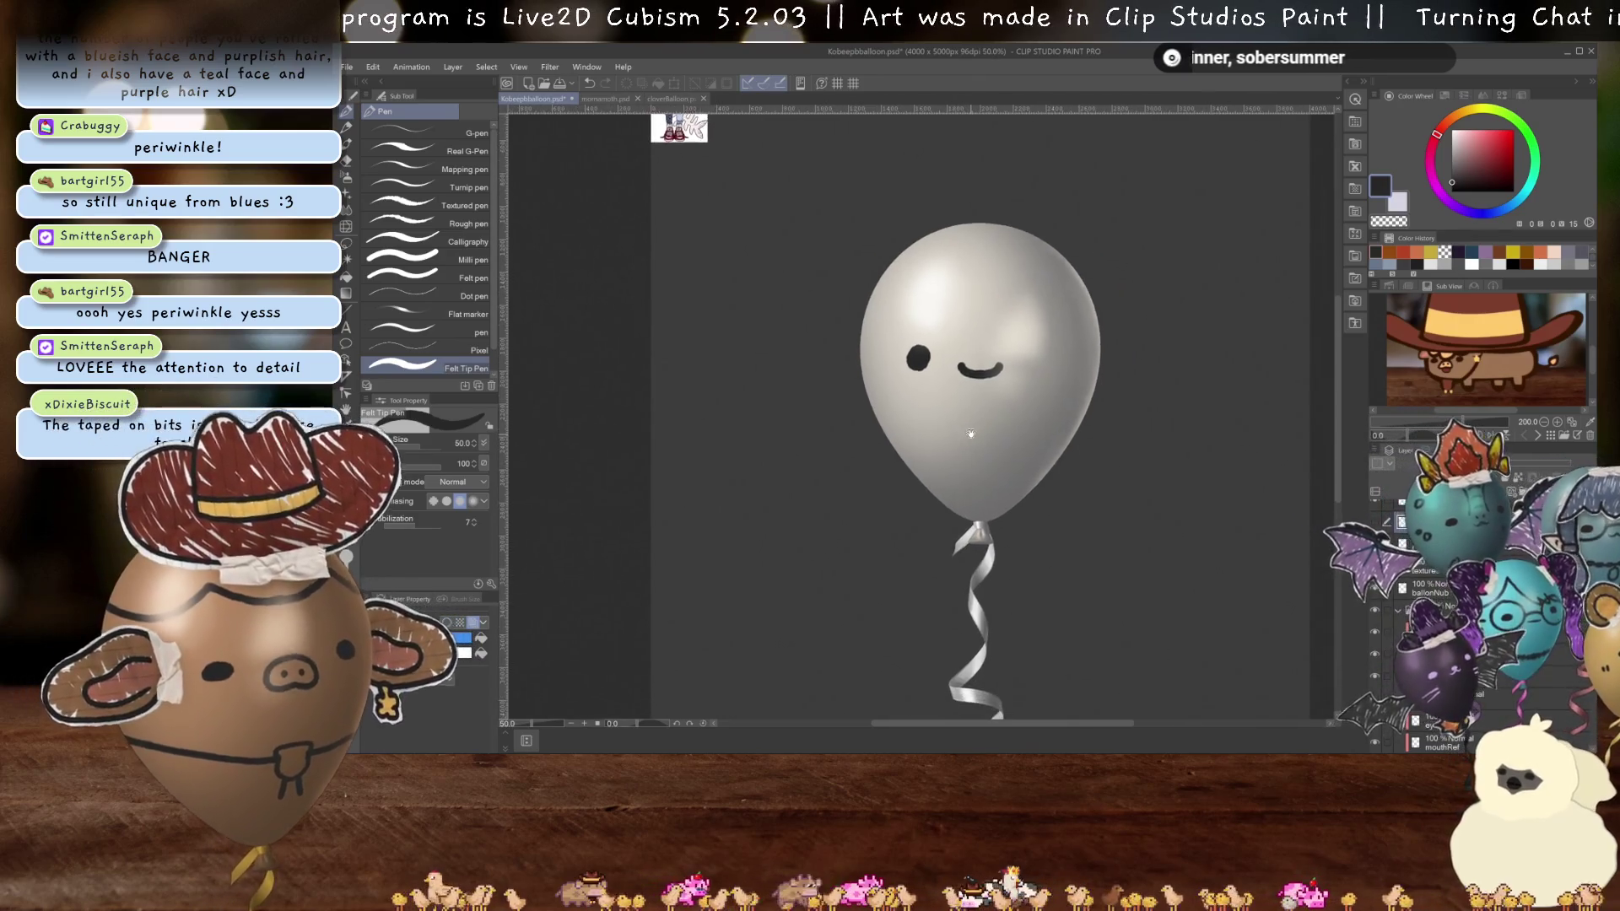
scroll(919, 370, up, 4)
scroll(923, 368, up, 2)
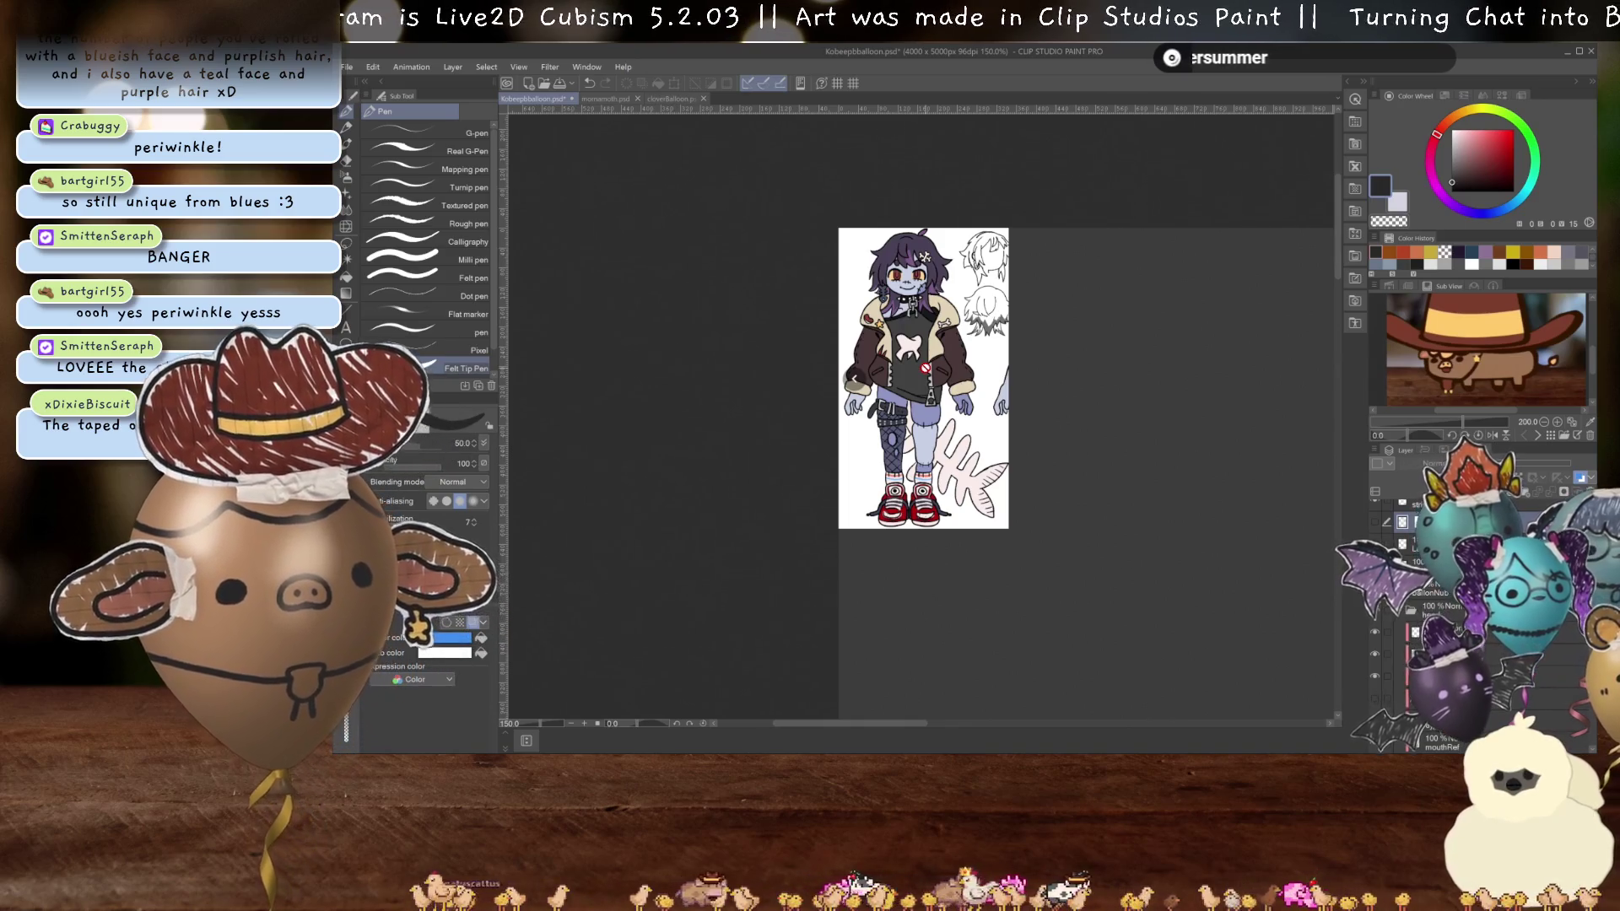
scroll(925, 368, down, 2)
scroll(936, 329, up, 2)
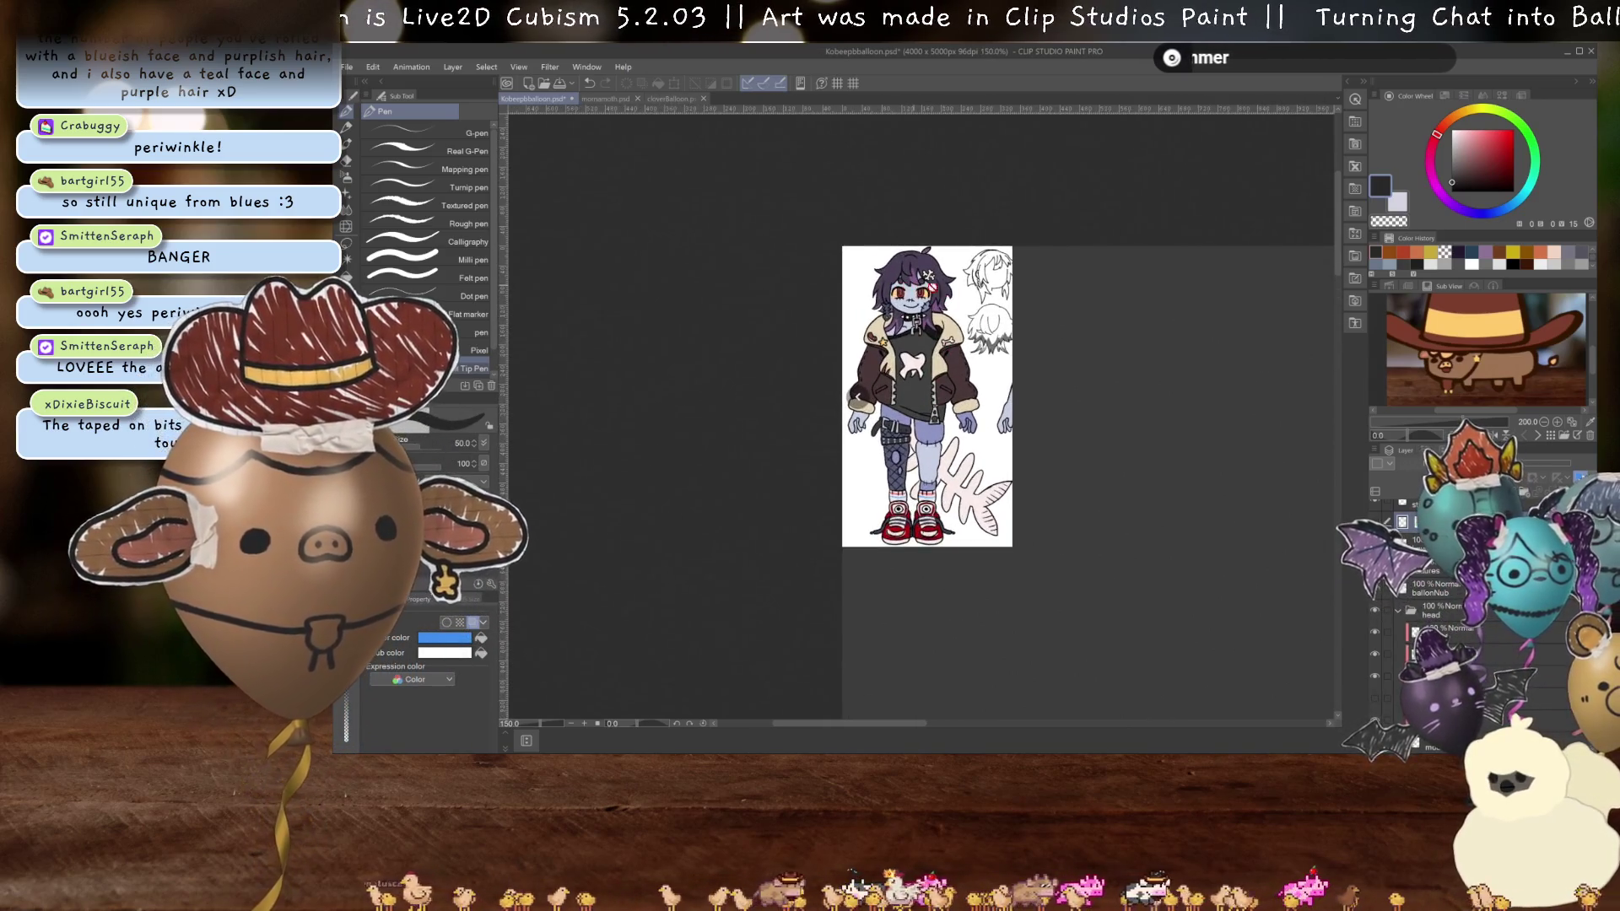
scroll(976, 422, down, 2)
- Centre the balloon in view, toggle a sketch layer, and switch to the cloverBalloon drawing
mouse_move(977, 422)
mouse_down()
mouse_move(835, 384)
mouse_move(811, 347)
mouse_up()
scroll(998, 504, down, 2)
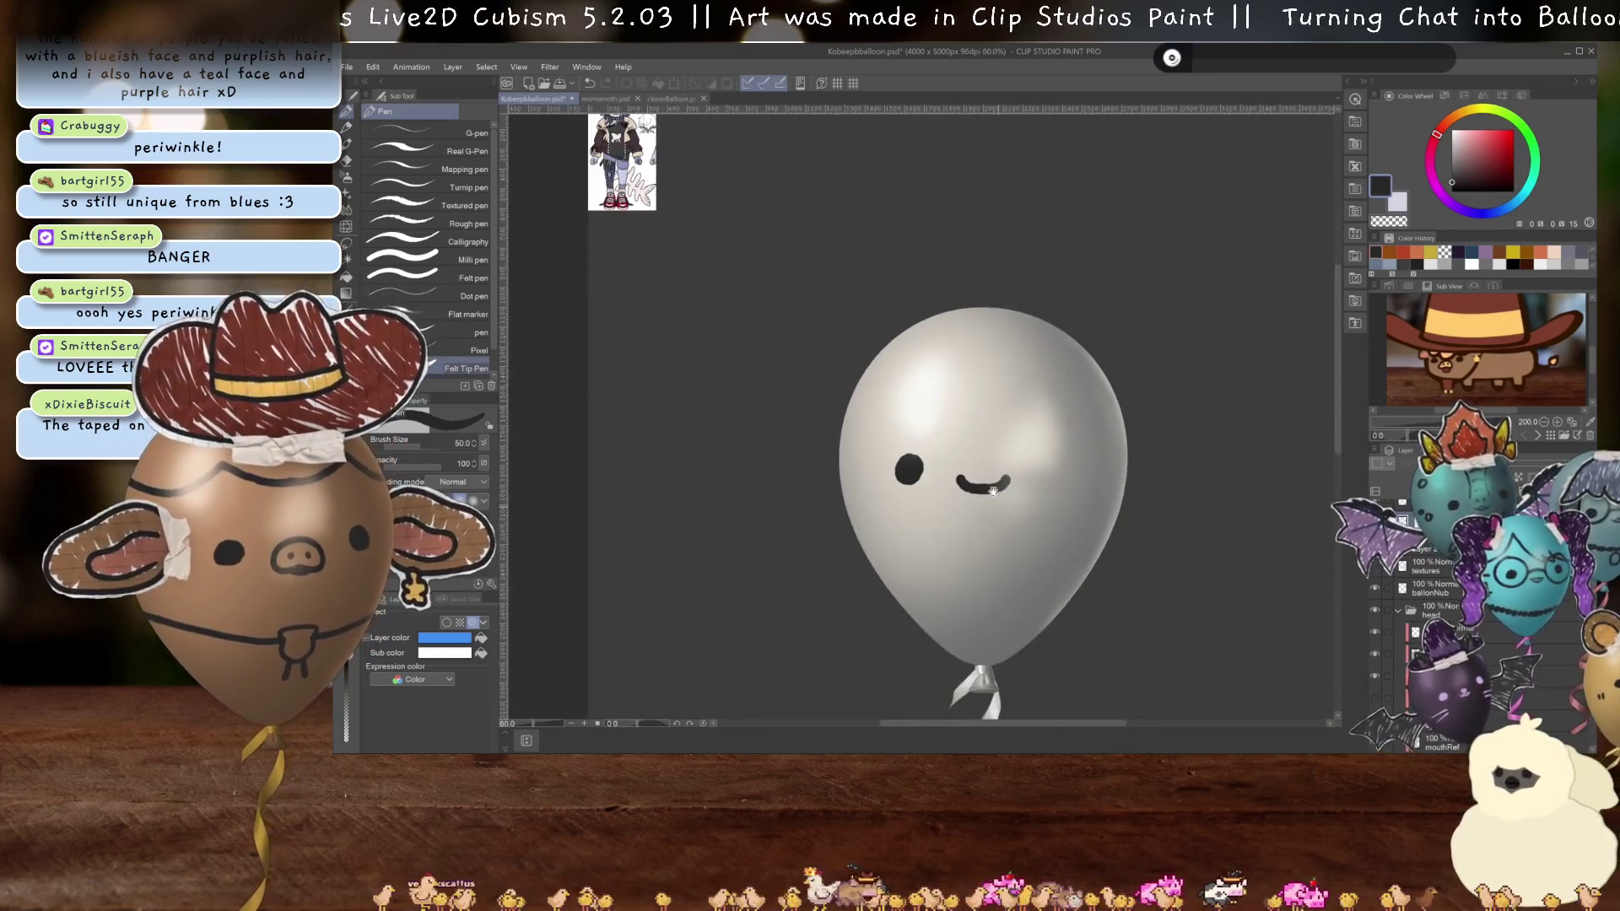
drag(998, 504, 971, 446)
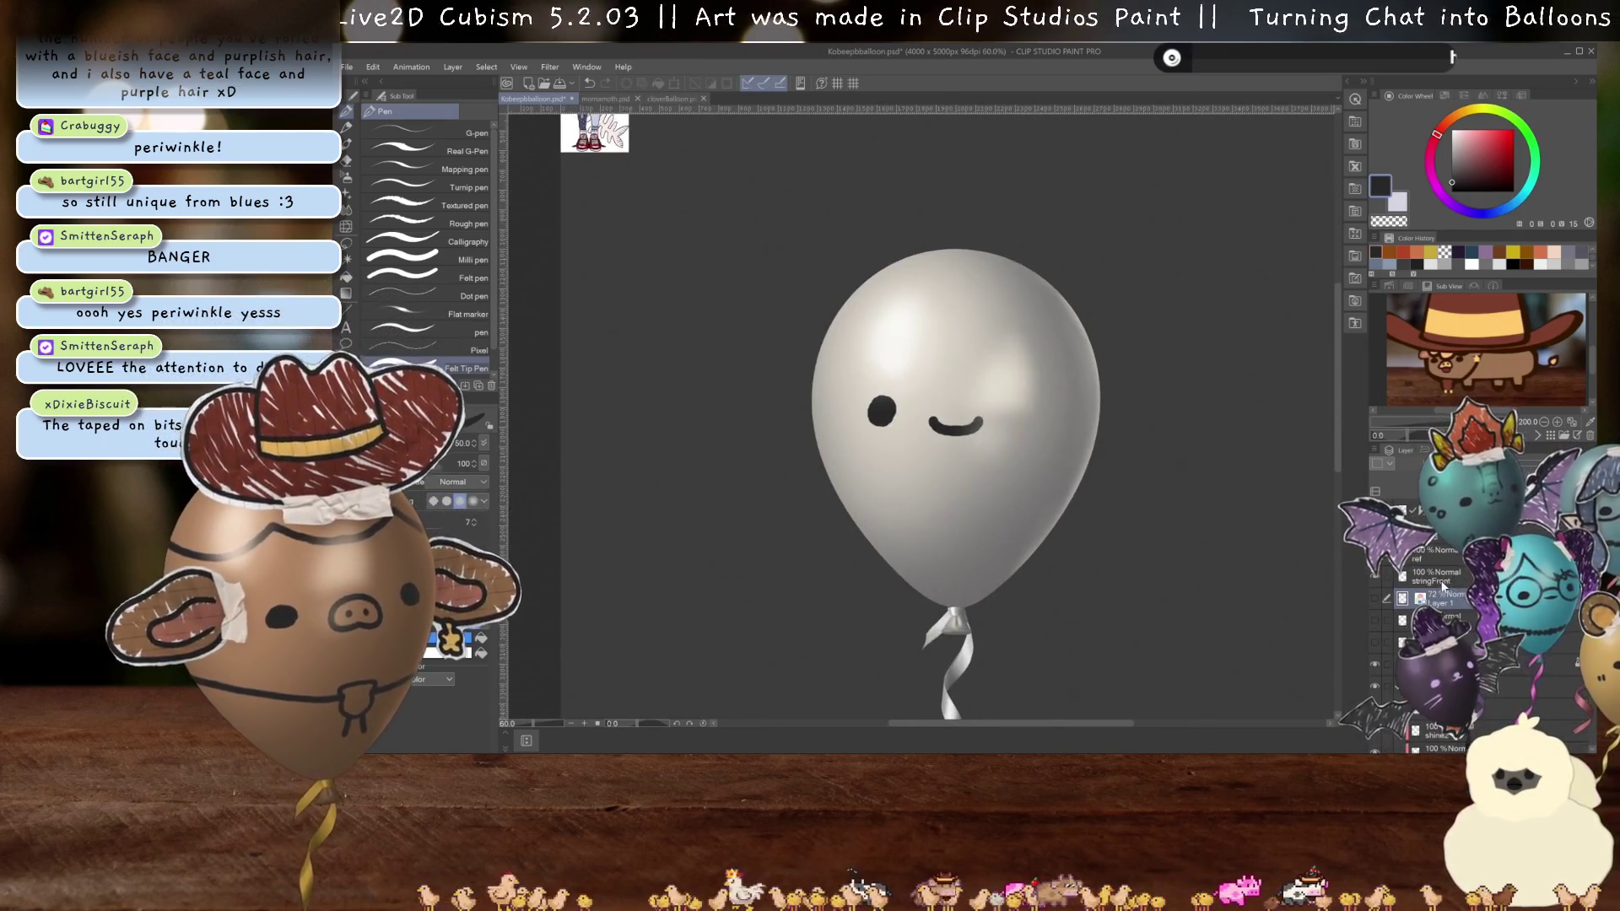
click(1377, 604)
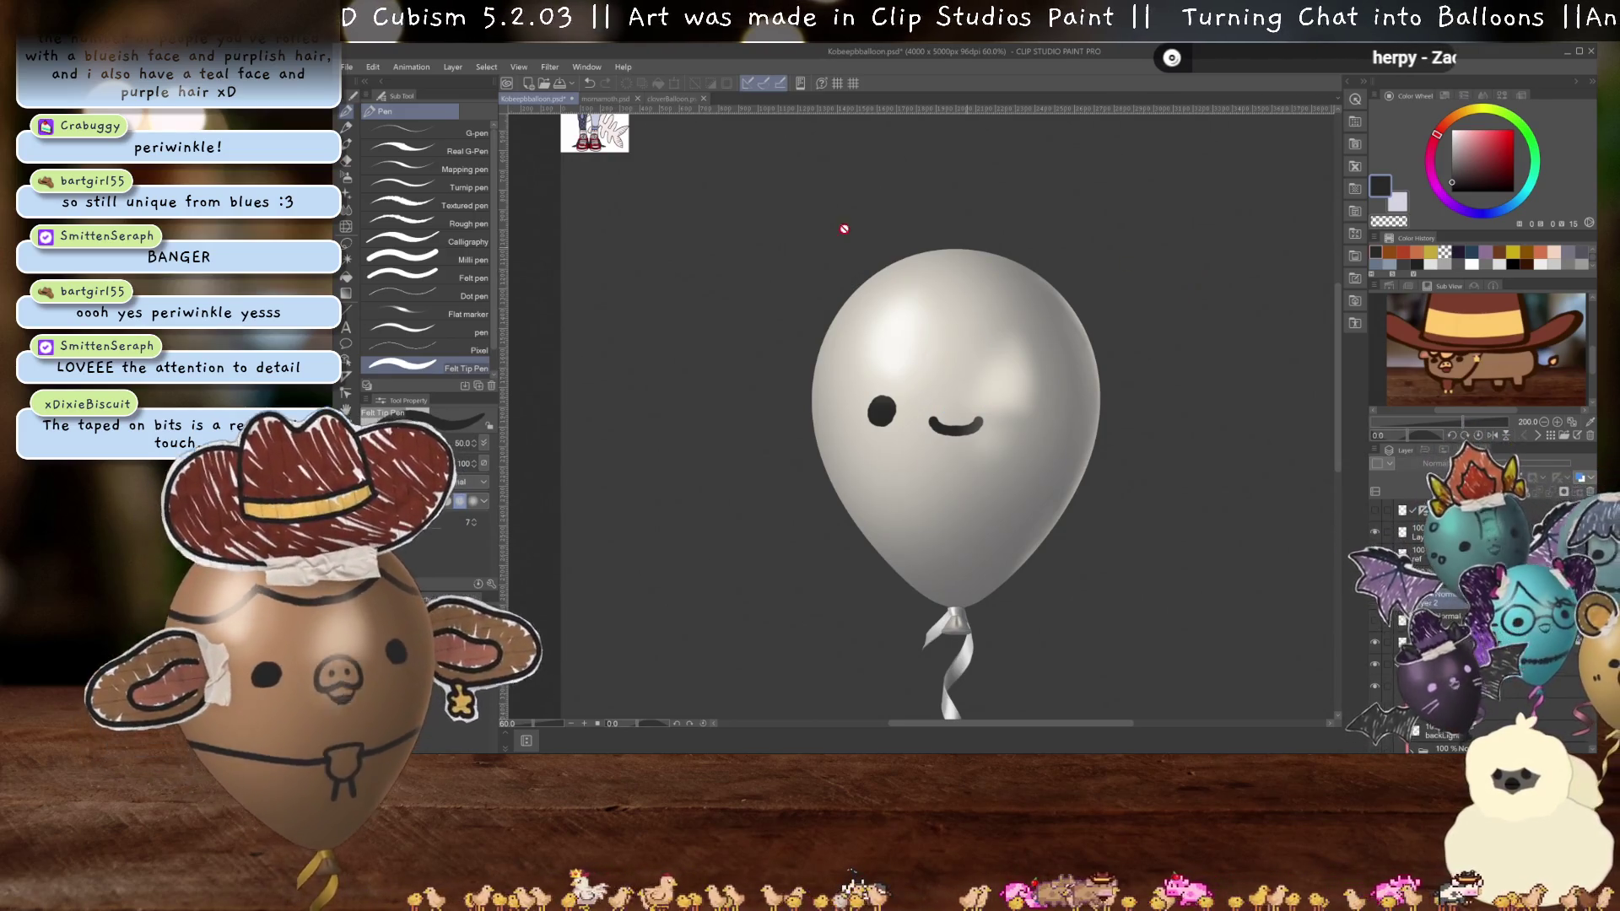
key(ctrl+shift+Tab)
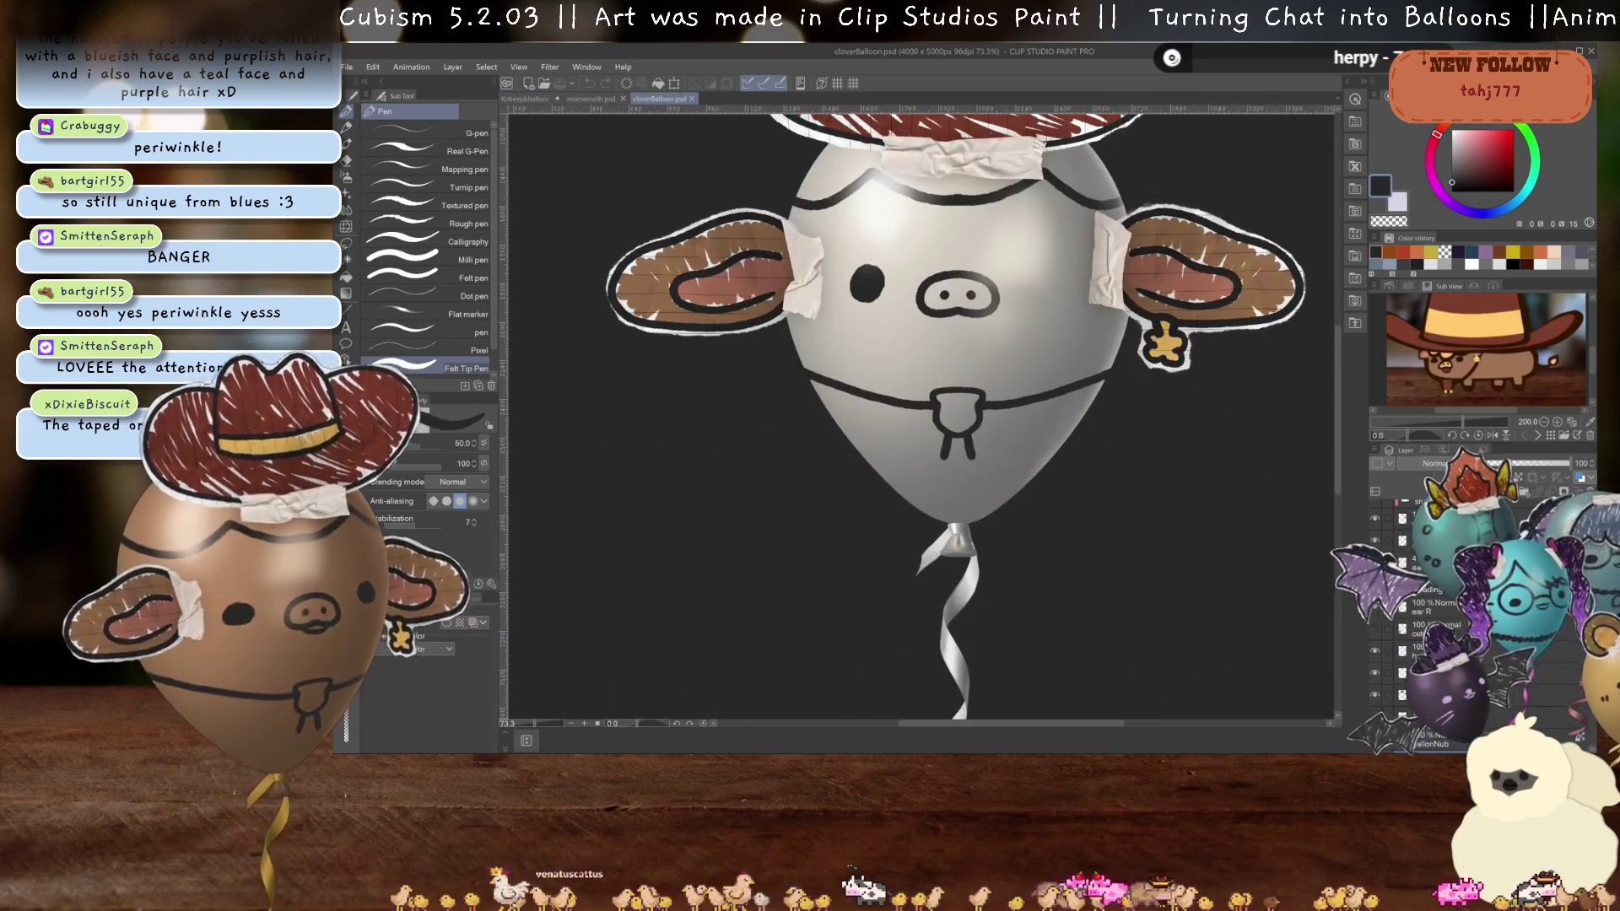
- Go back to Kobeepballoon.psd and make the hidden wavy hairline layer visible
key(o)
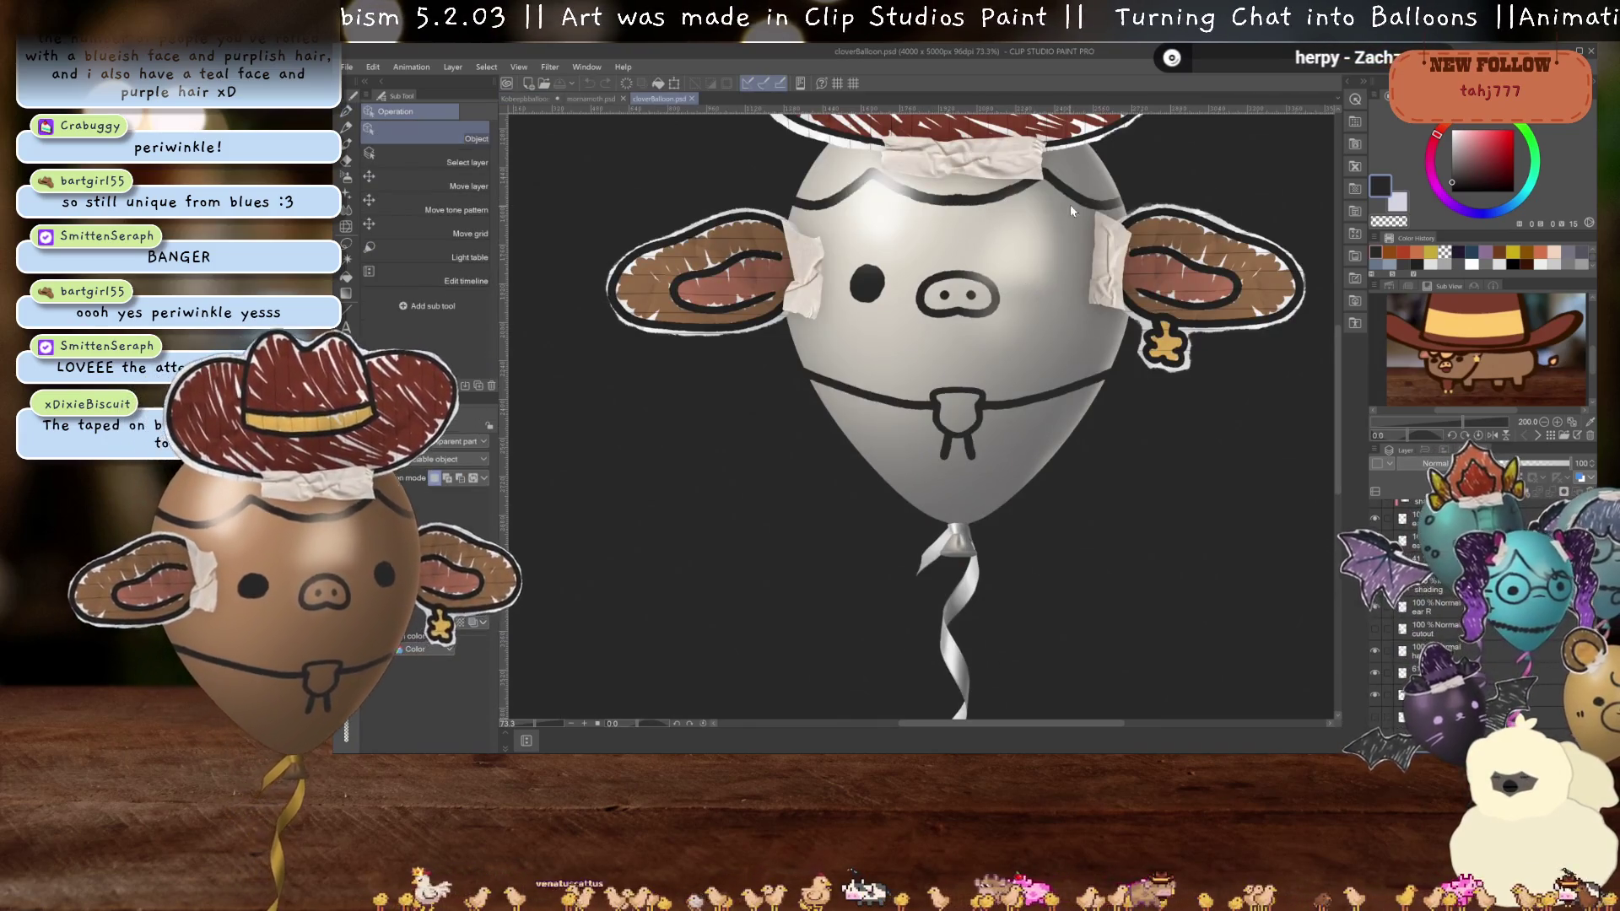
click(1071, 210)
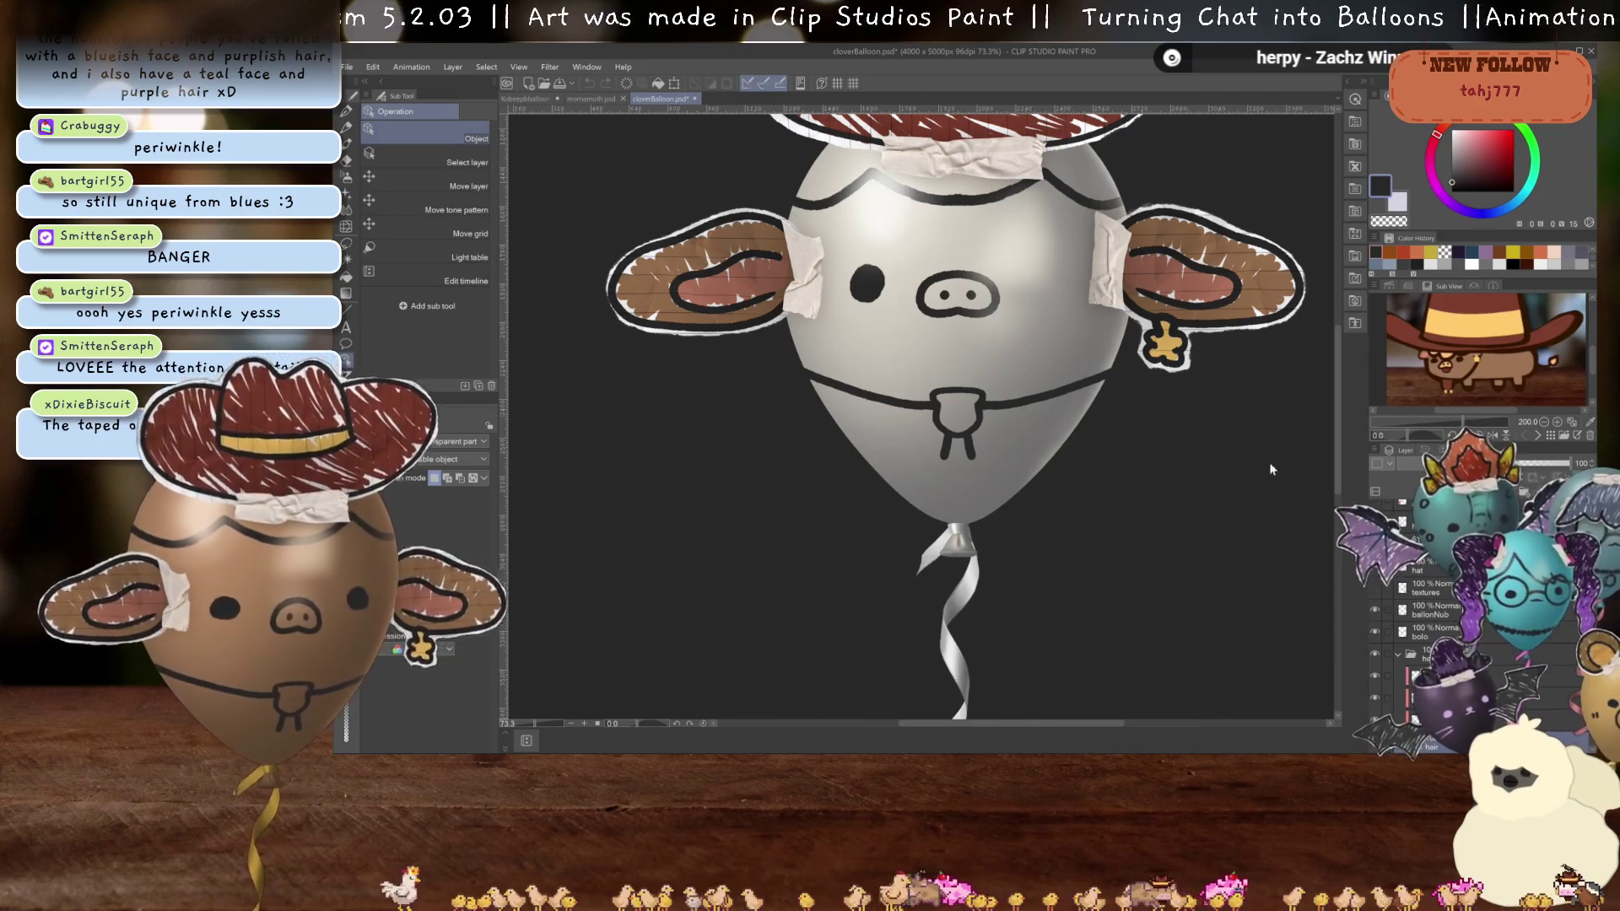
click(540, 98)
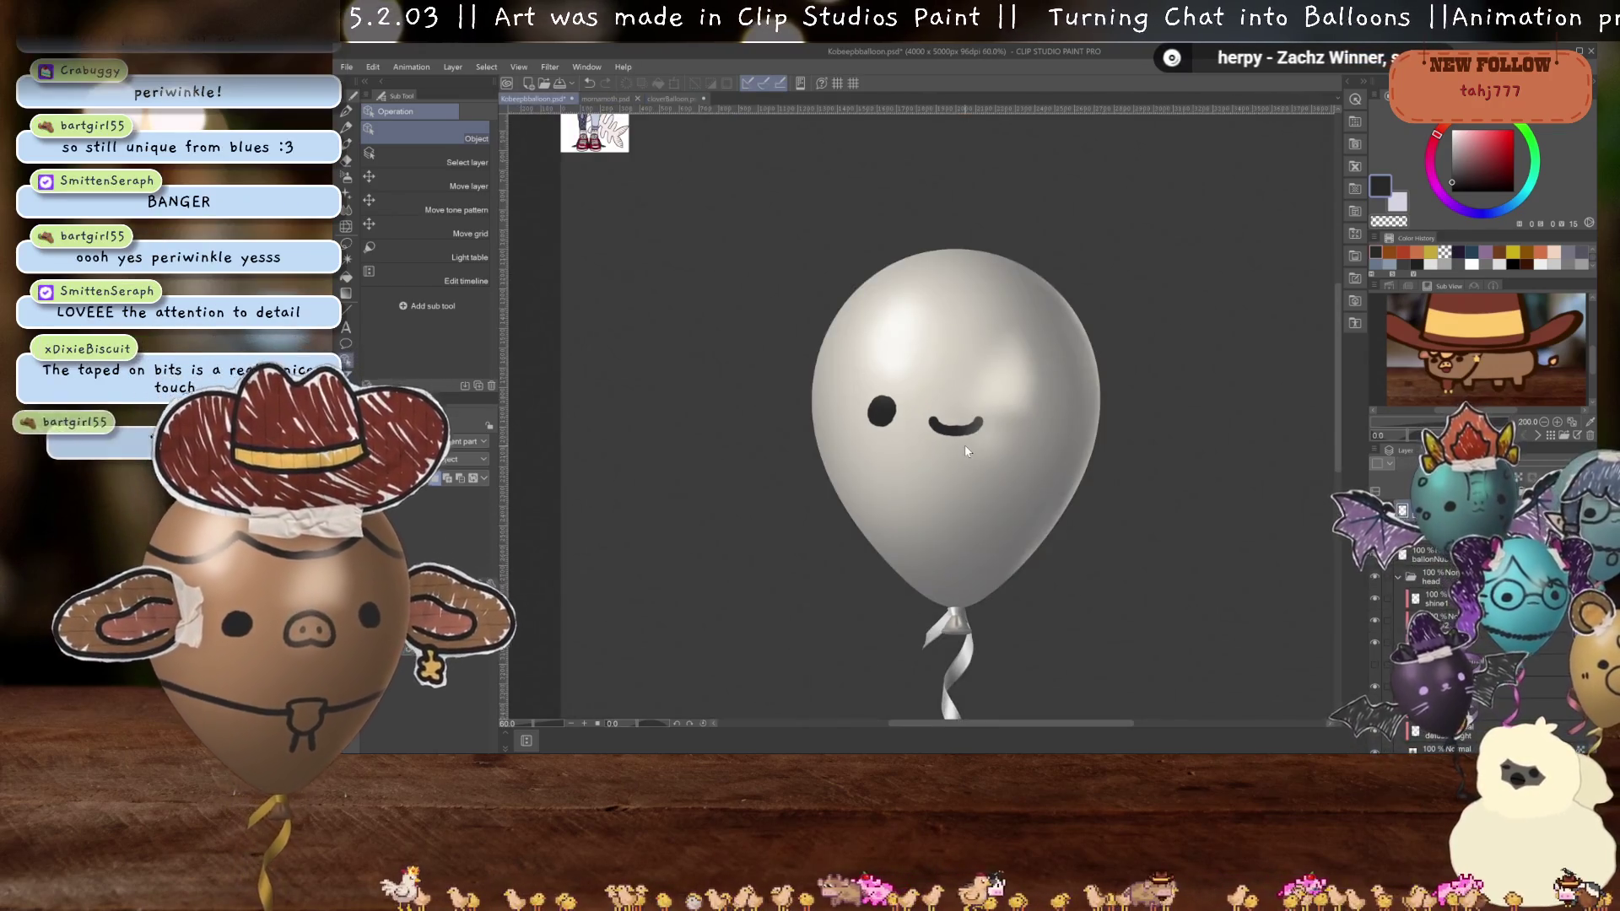
scroll(1435, 607, down, 3)
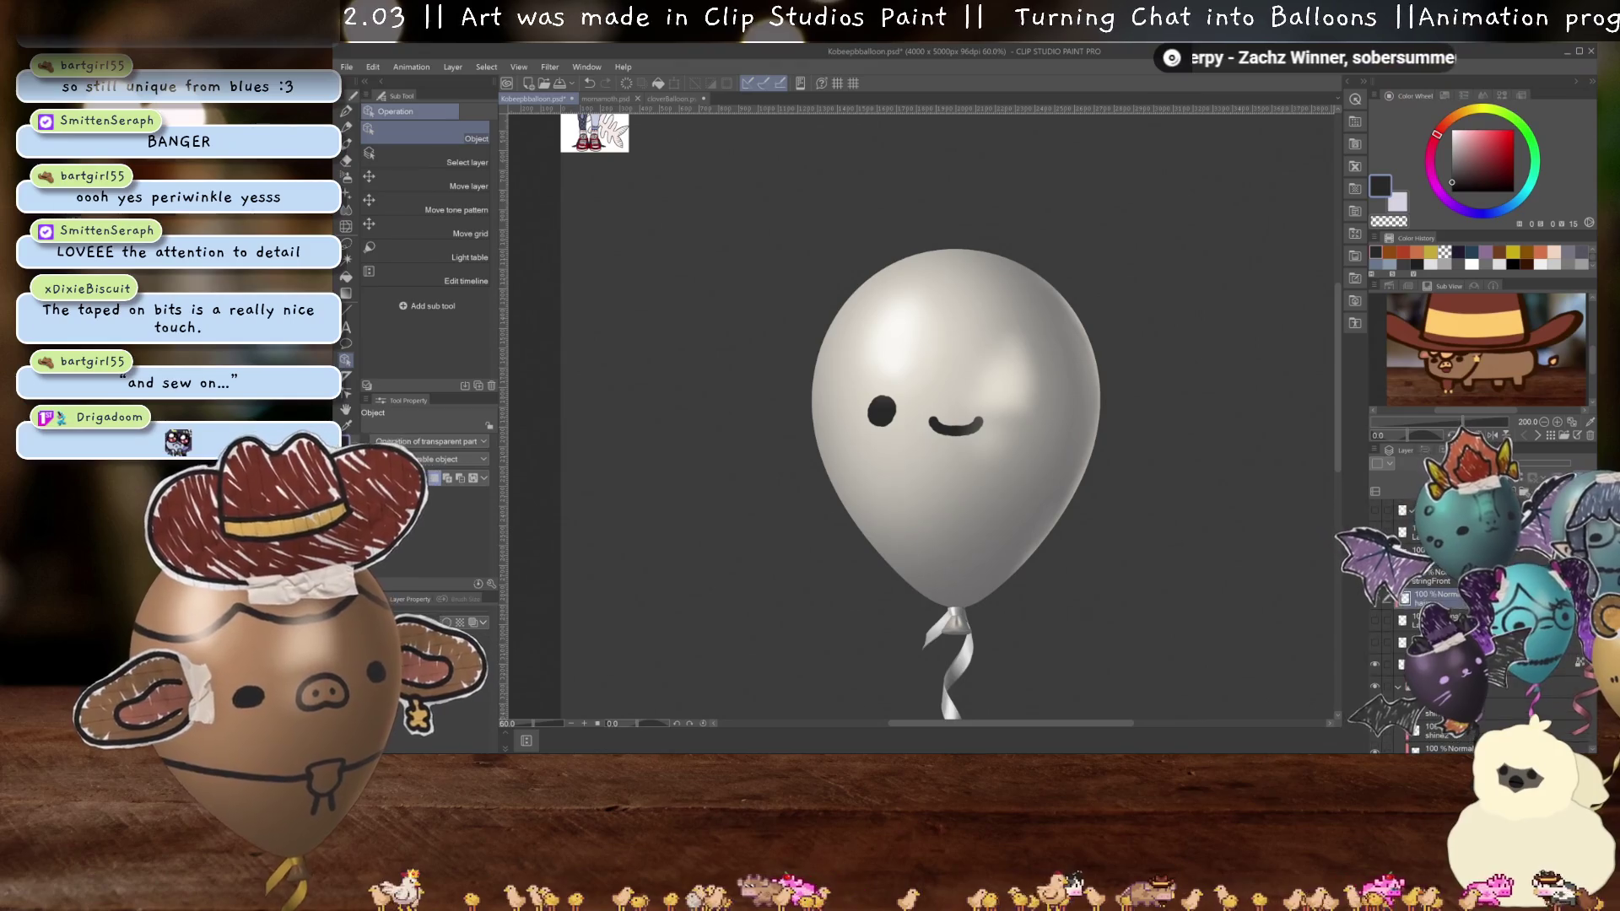
click(1375, 599)
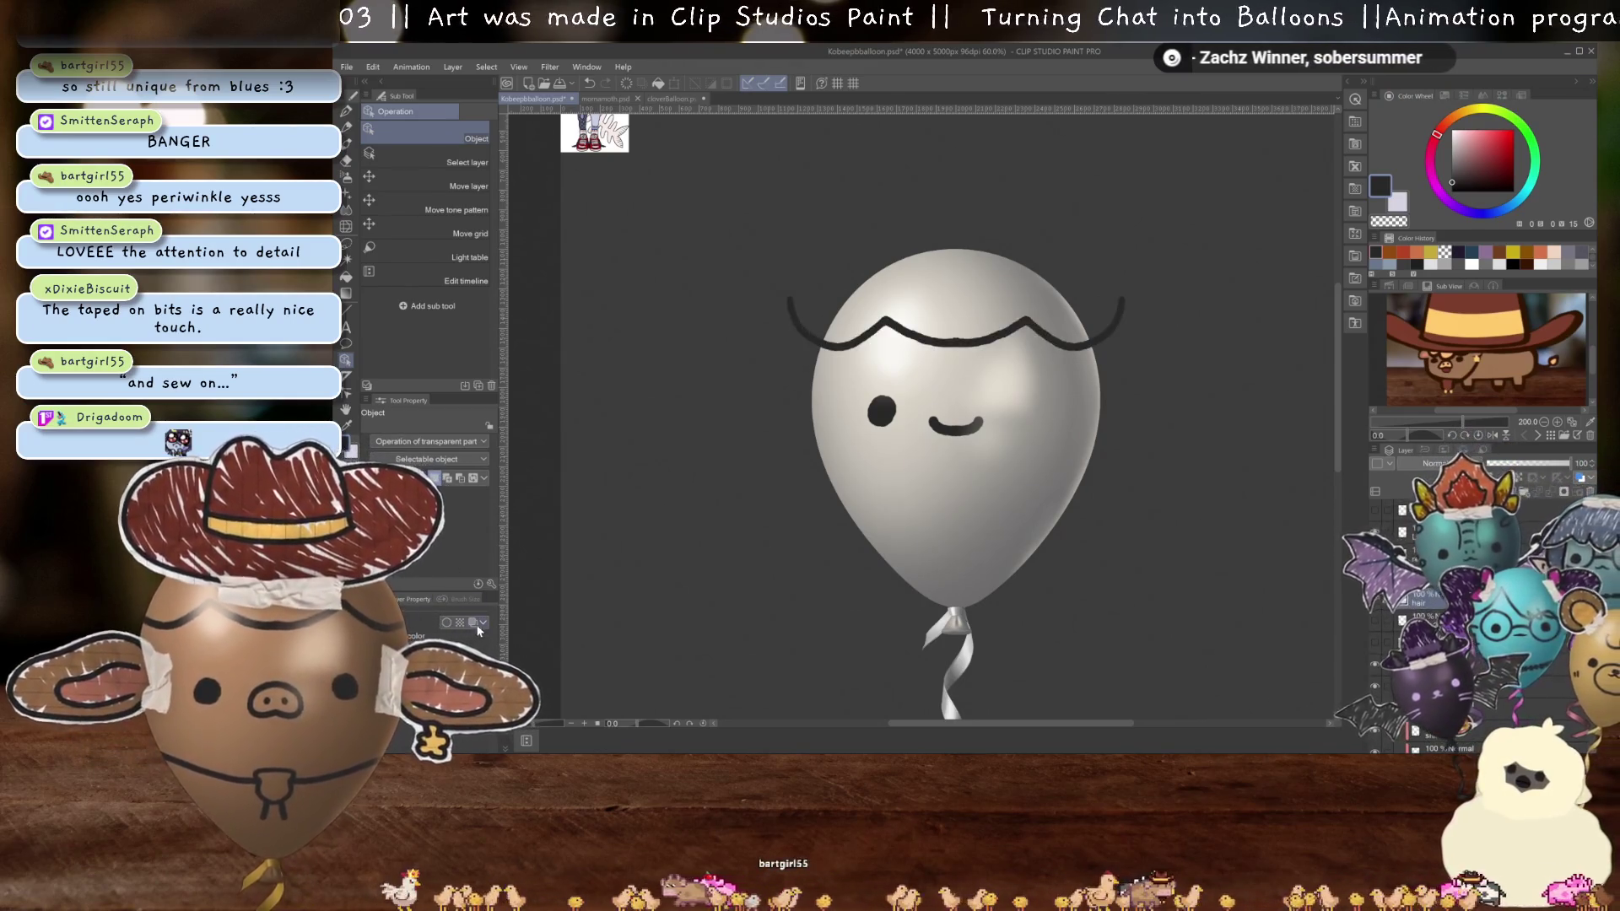
- Give the hairline layer a blue Layer Color and lower its opacity to 68
click(475, 624)
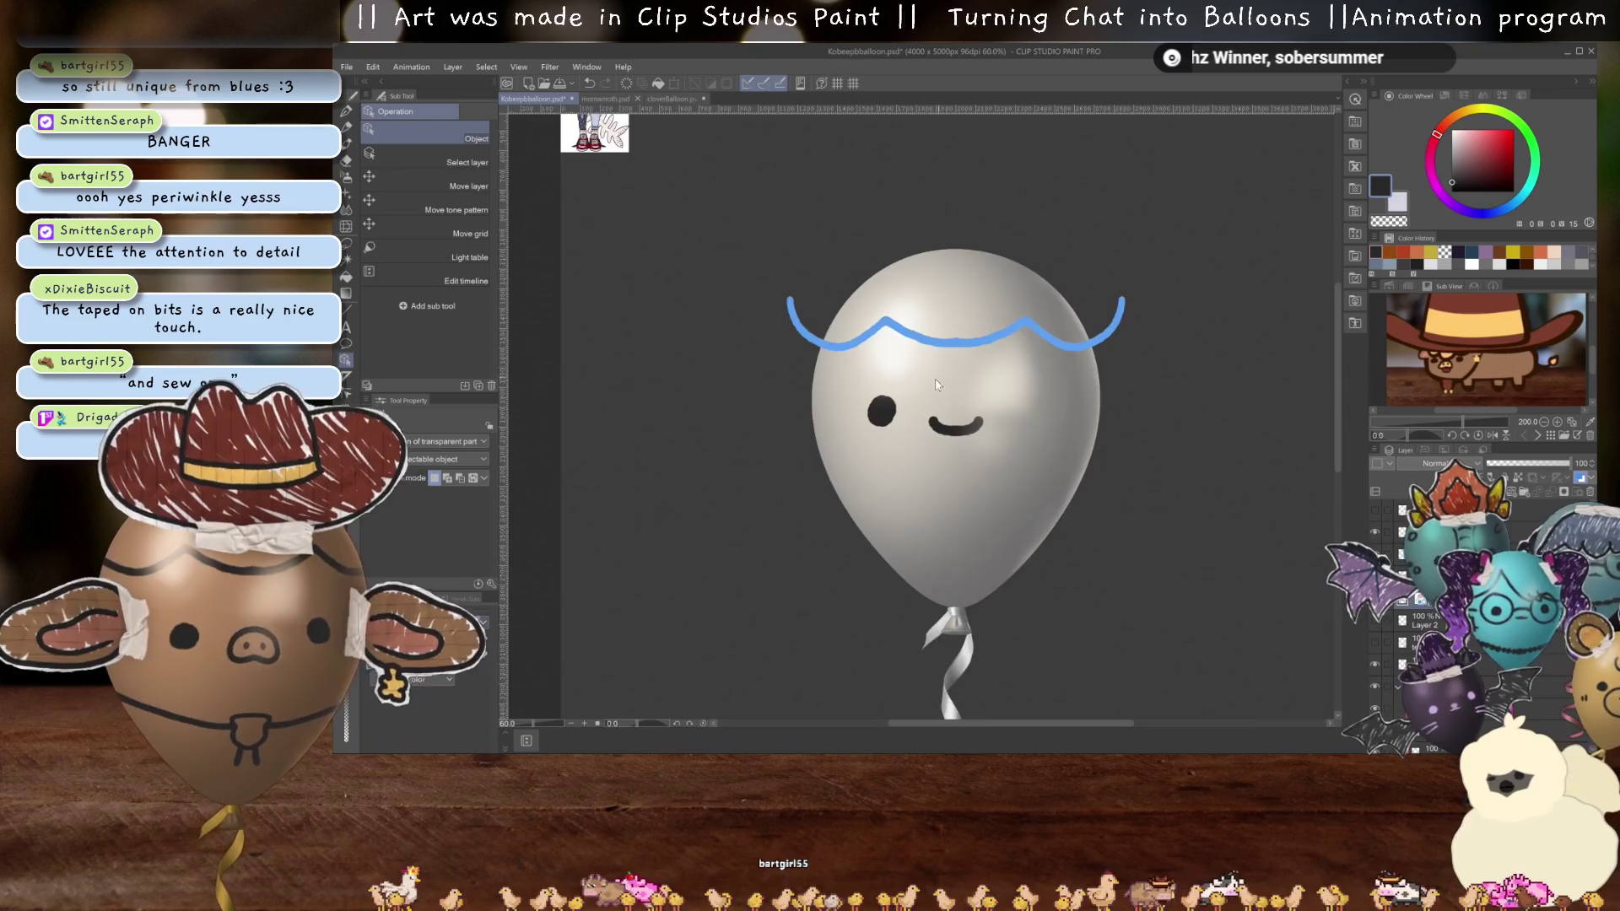
scroll(941, 384, up, 5)
click(1543, 463)
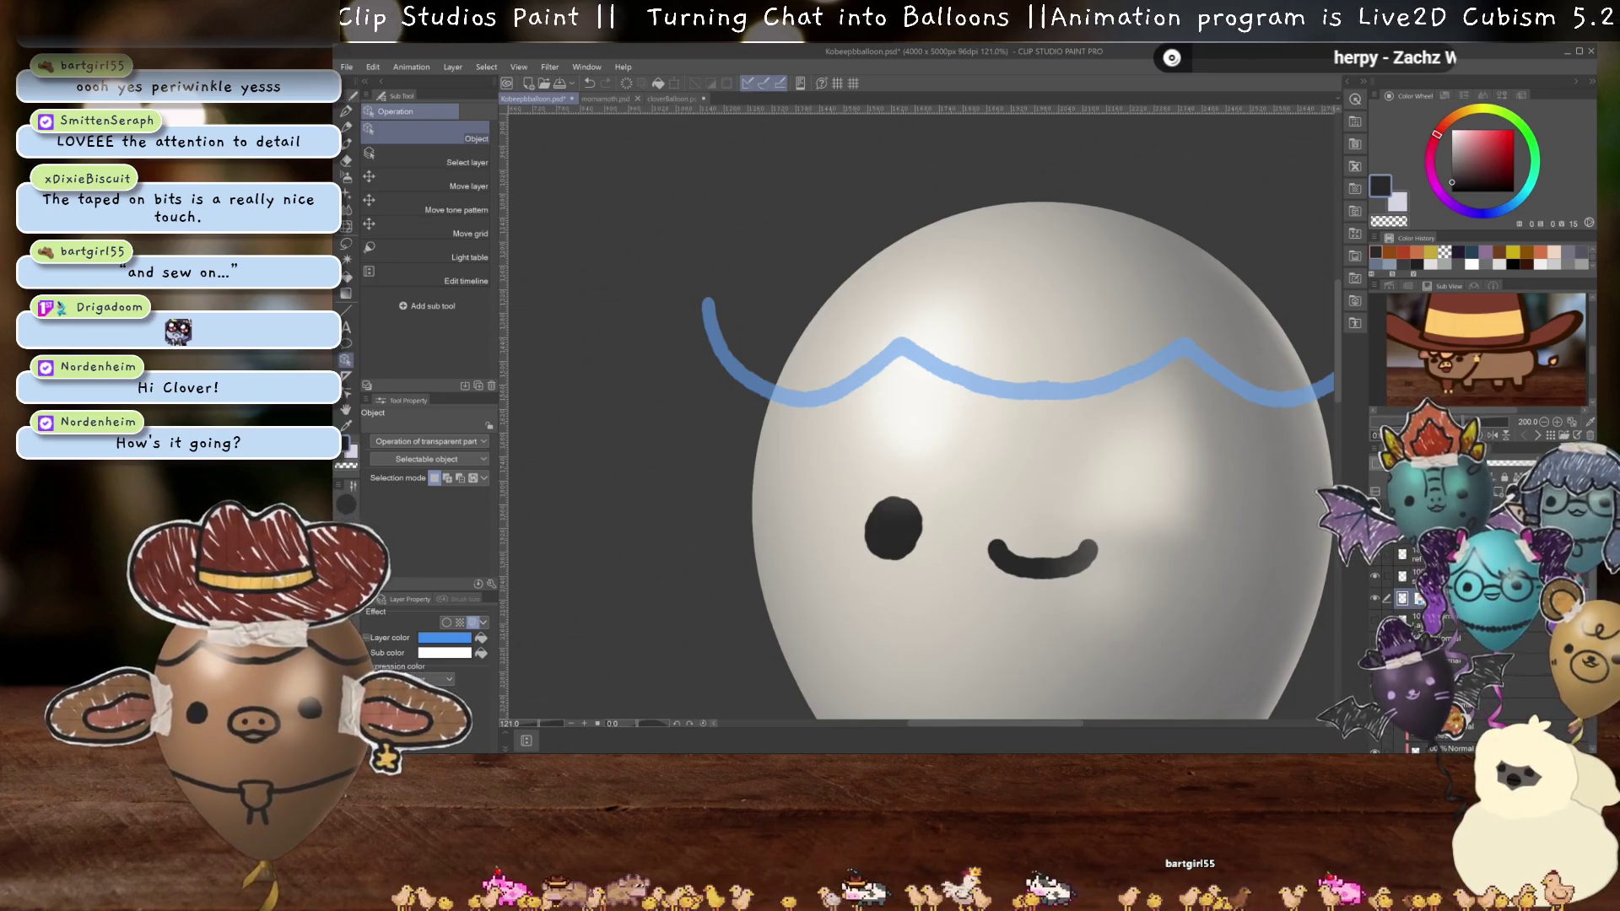
- Fit the whole balloon in the window and switch to the Pen tool
key(ctrl+minus)
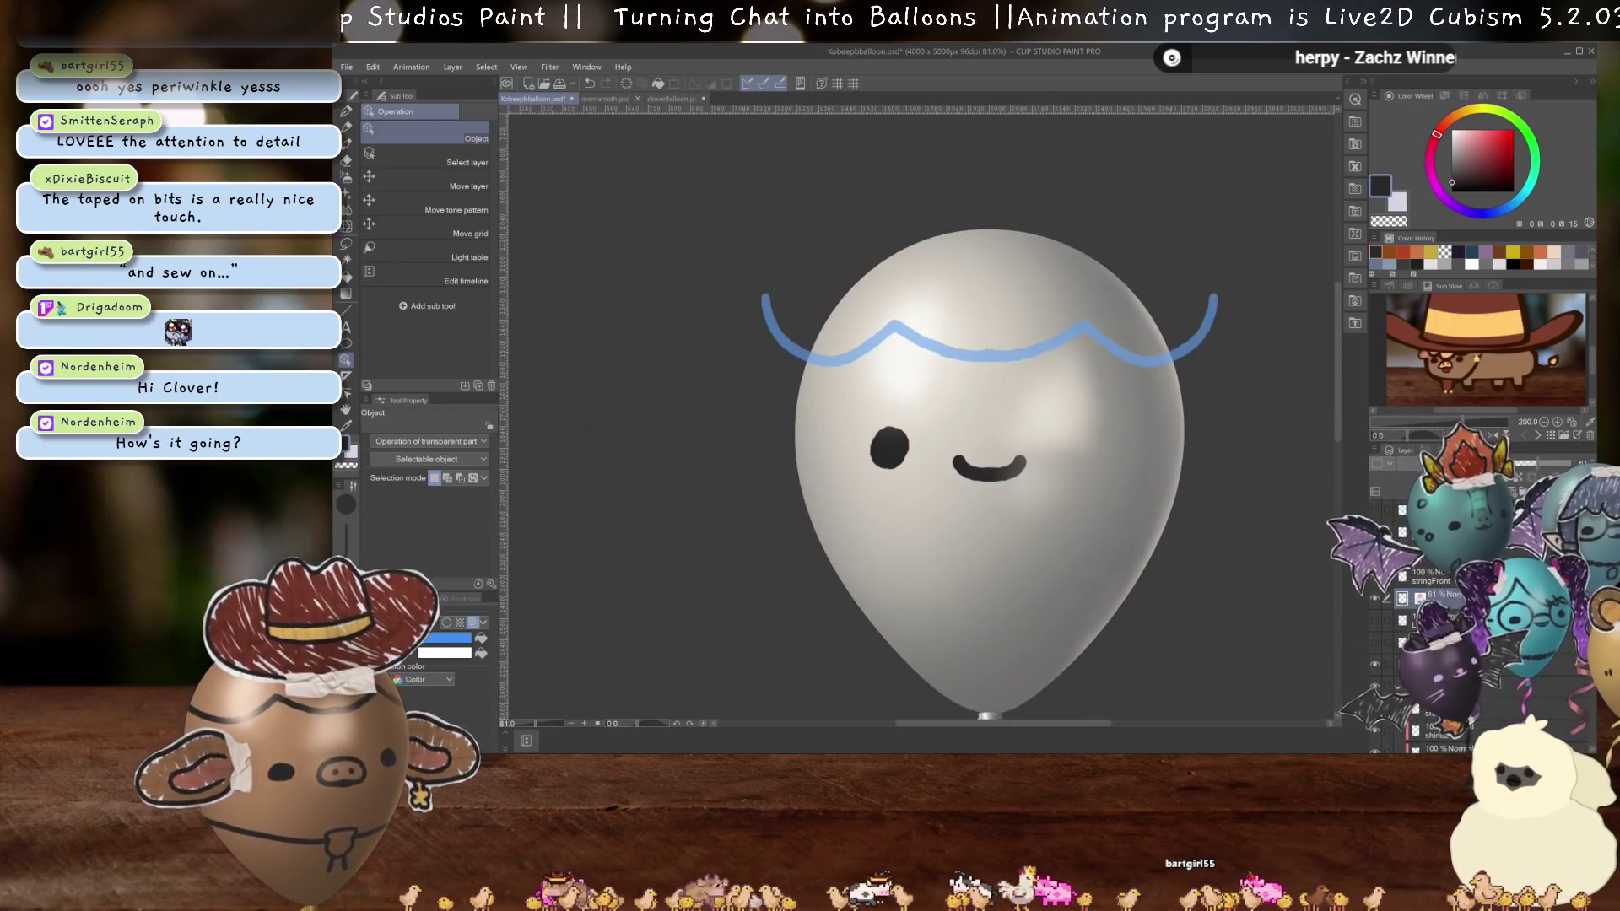
mouse_move(964, 395)
mouse_down()
mouse_move(1094, 581)
mouse_move(920, 443)
mouse_up()
scroll(923, 437, up, 2)
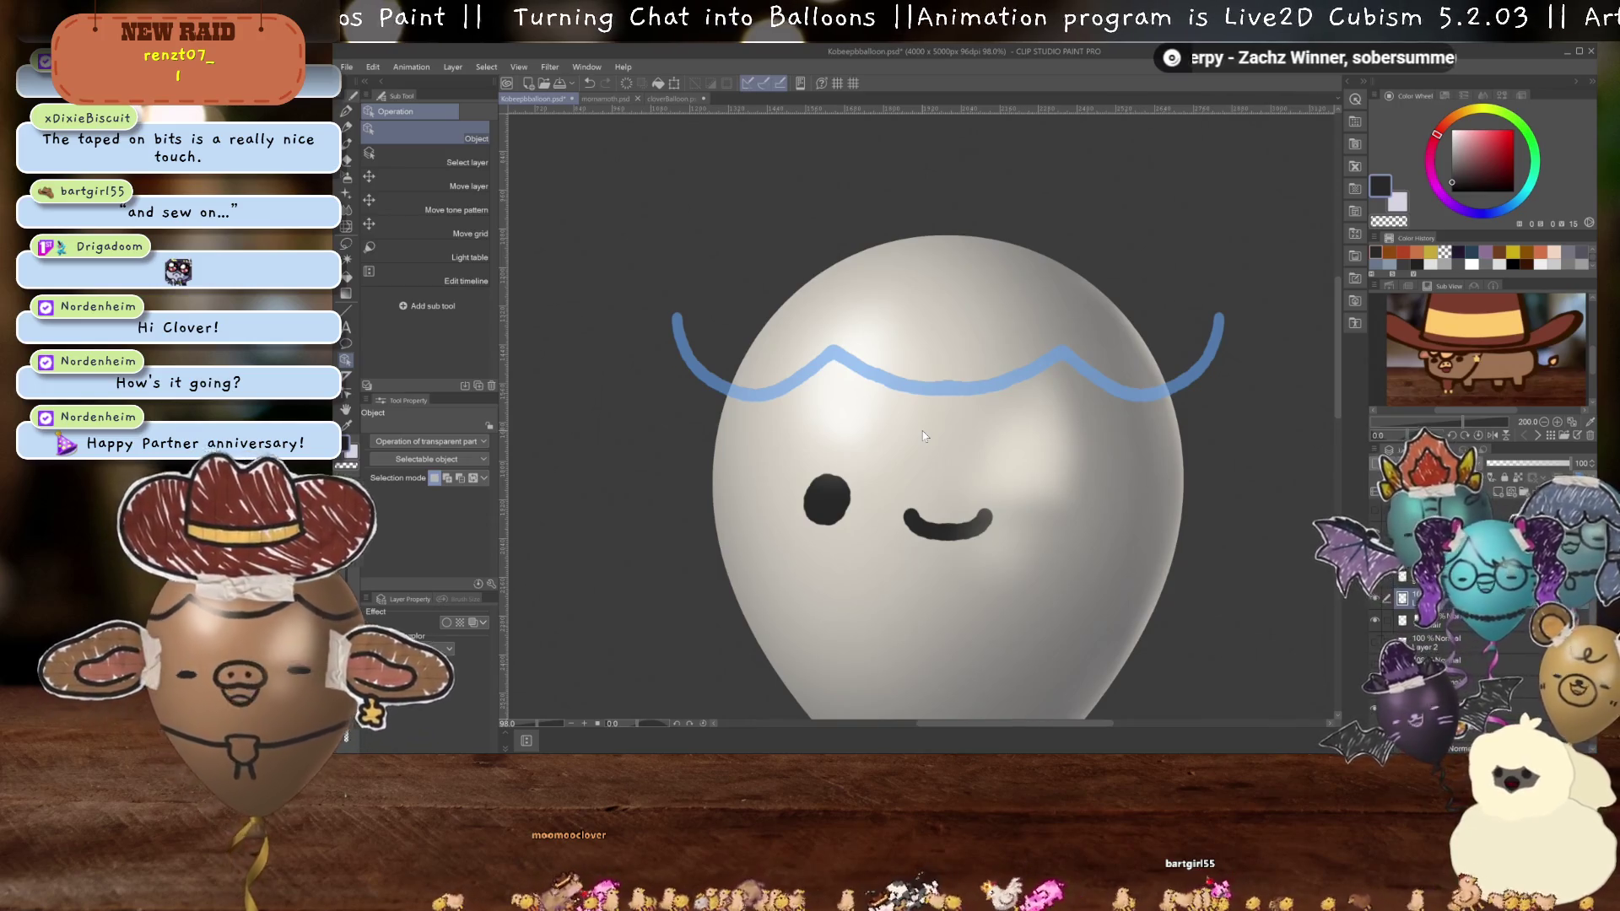
scroll(923, 436, down, 1)
scroll(1028, 440, up, 1)
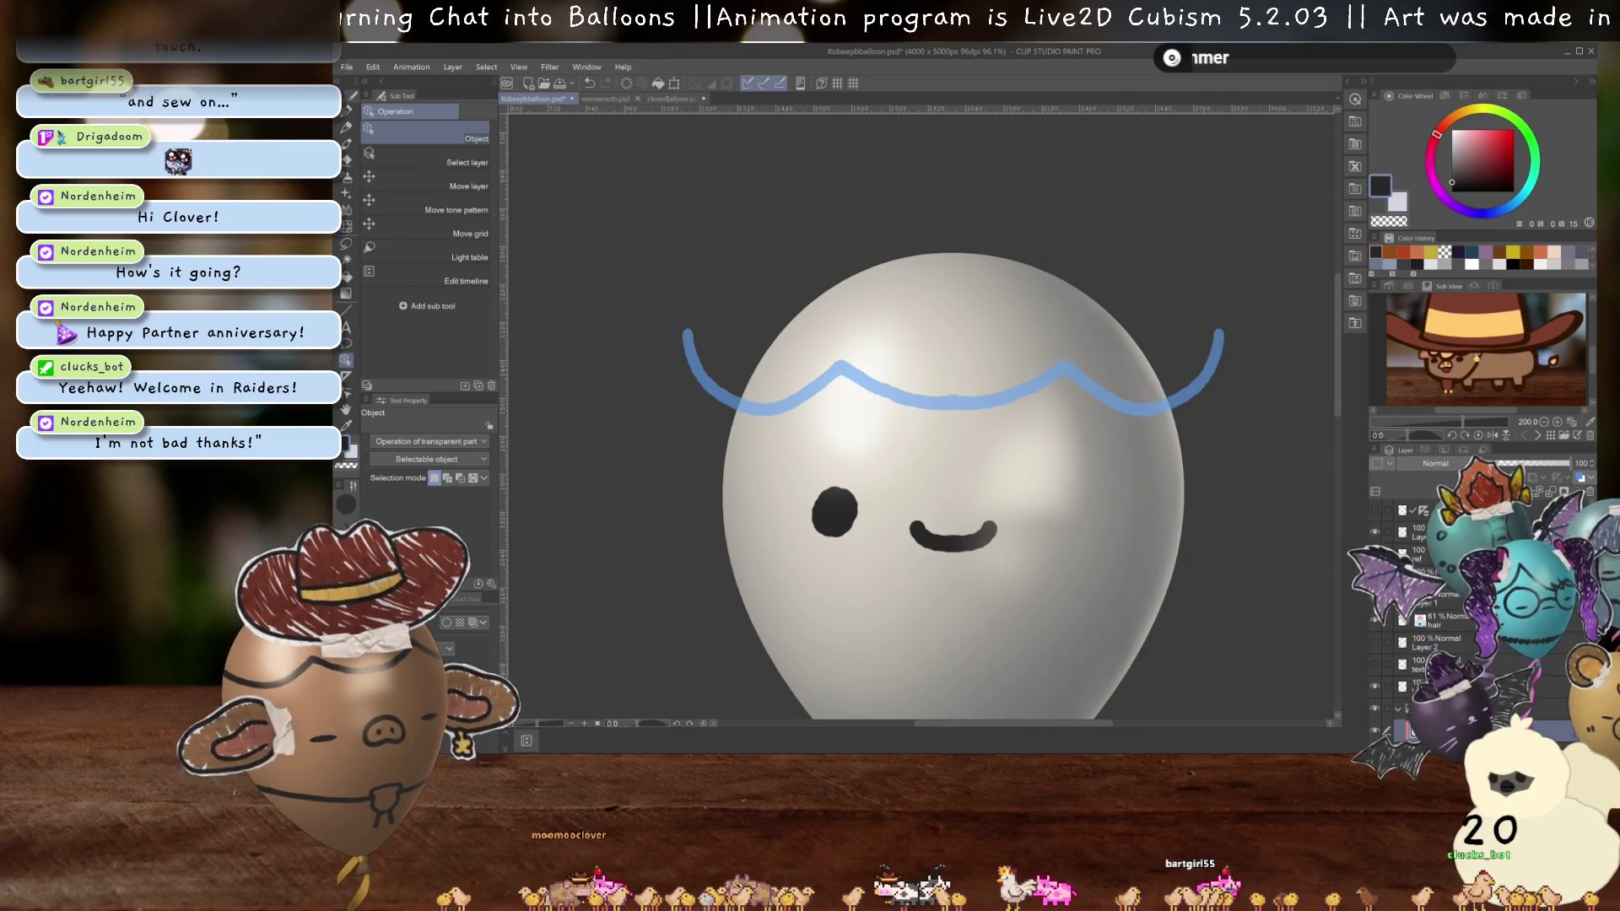
key(p)
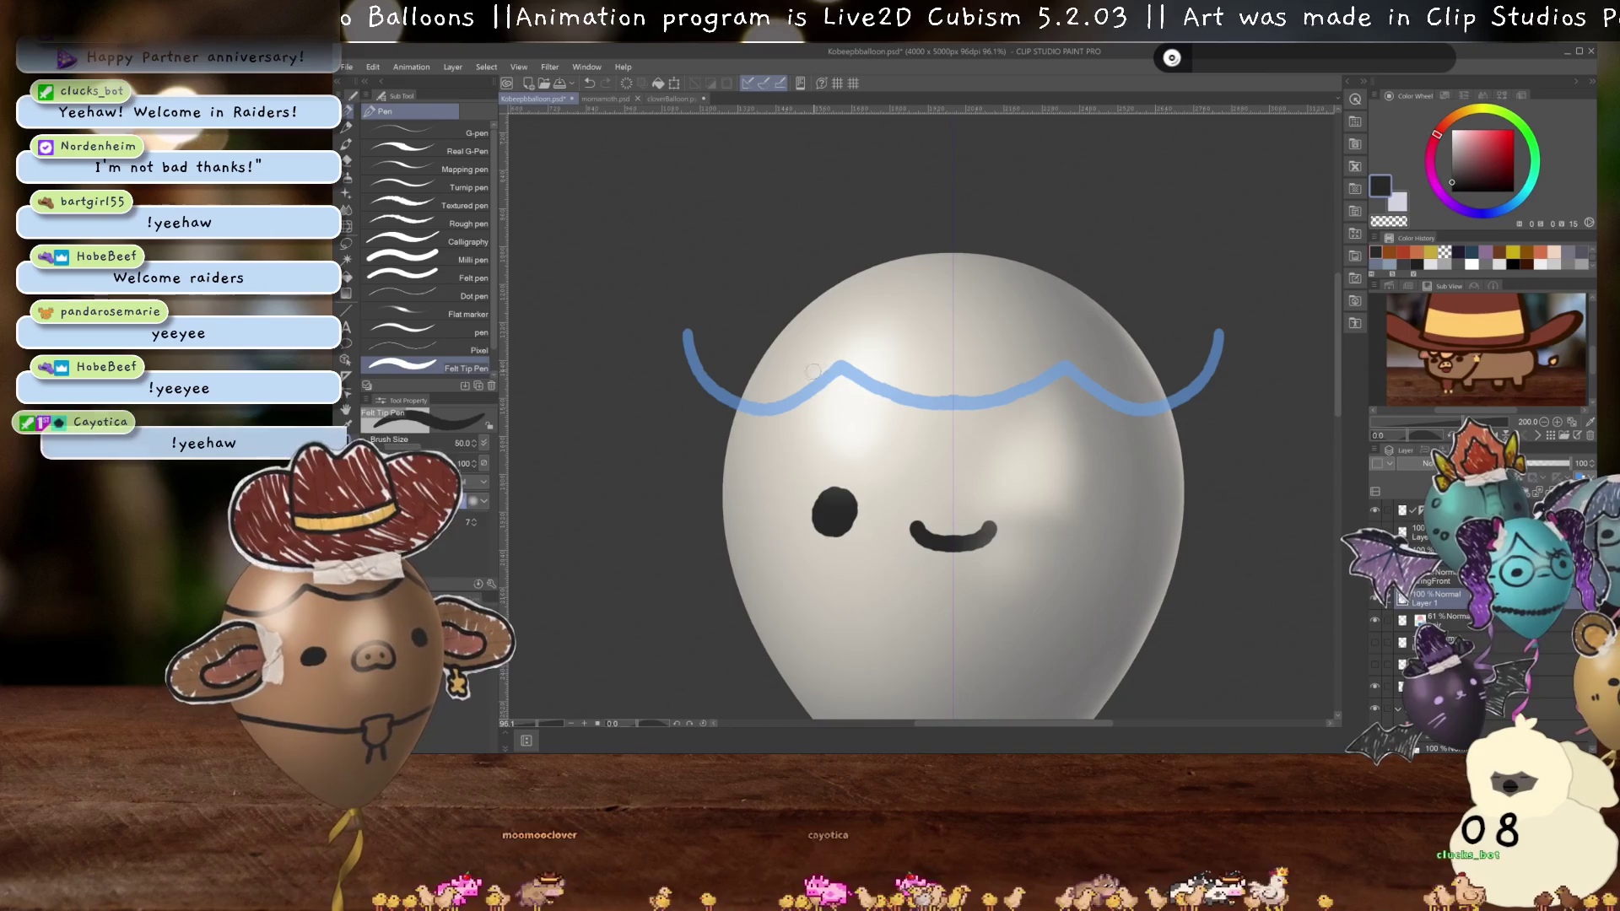
- Draw a bang curving down beside the face and the outer side hair strands
mouse_move(840, 361)
mouse_down()
mouse_move(780, 430)
mouse_move(742, 443)
mouse_up()
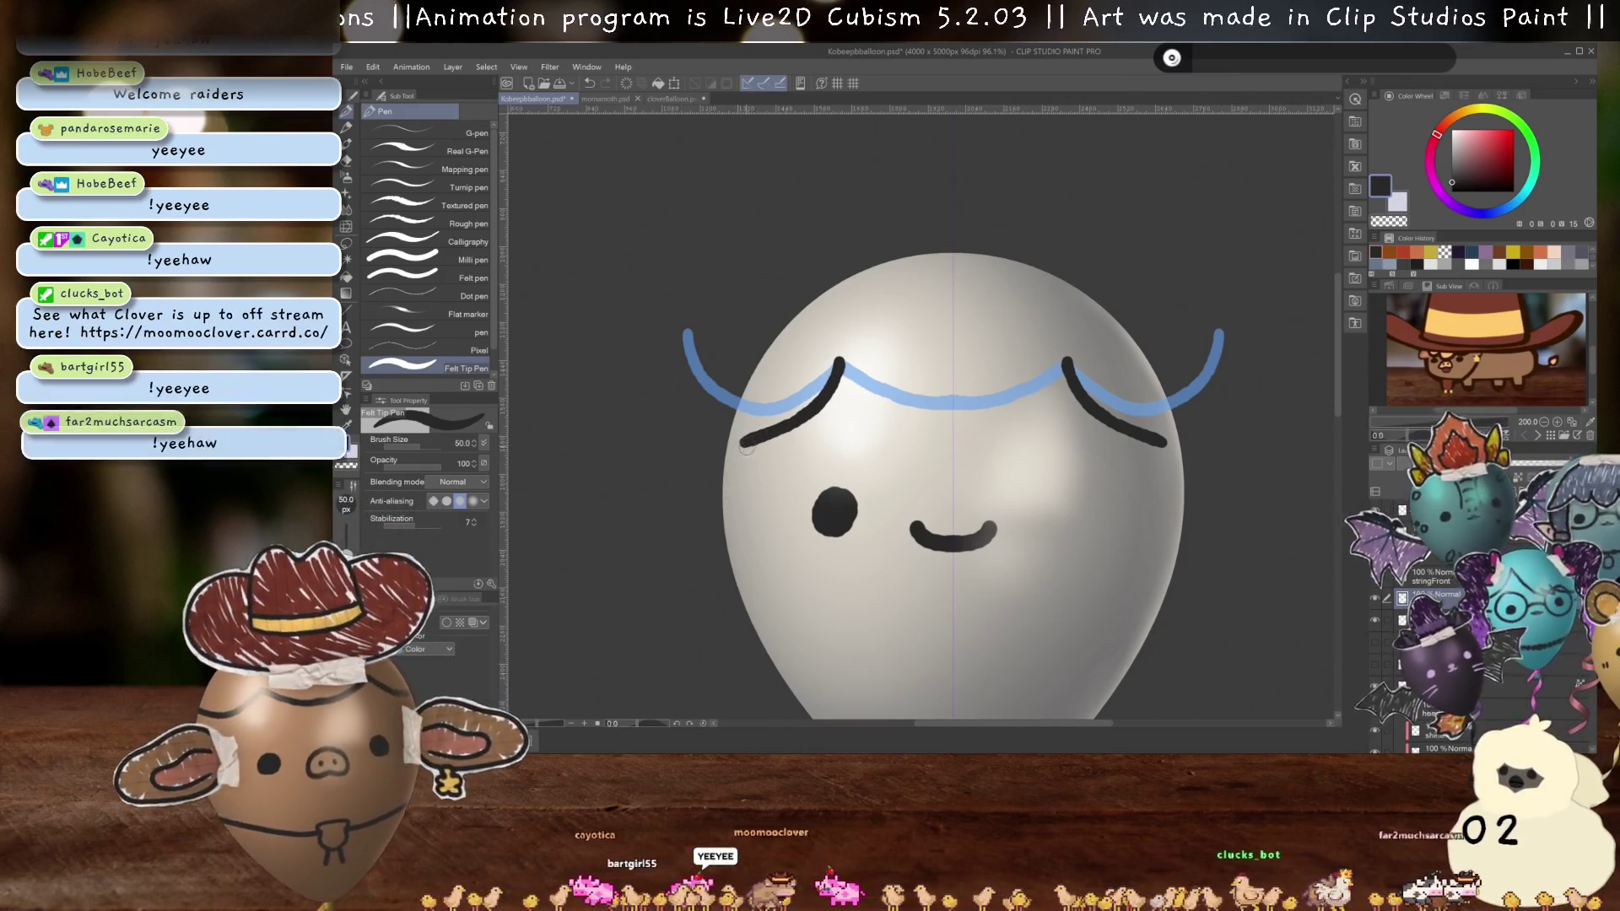
drag(741, 445, 745, 550)
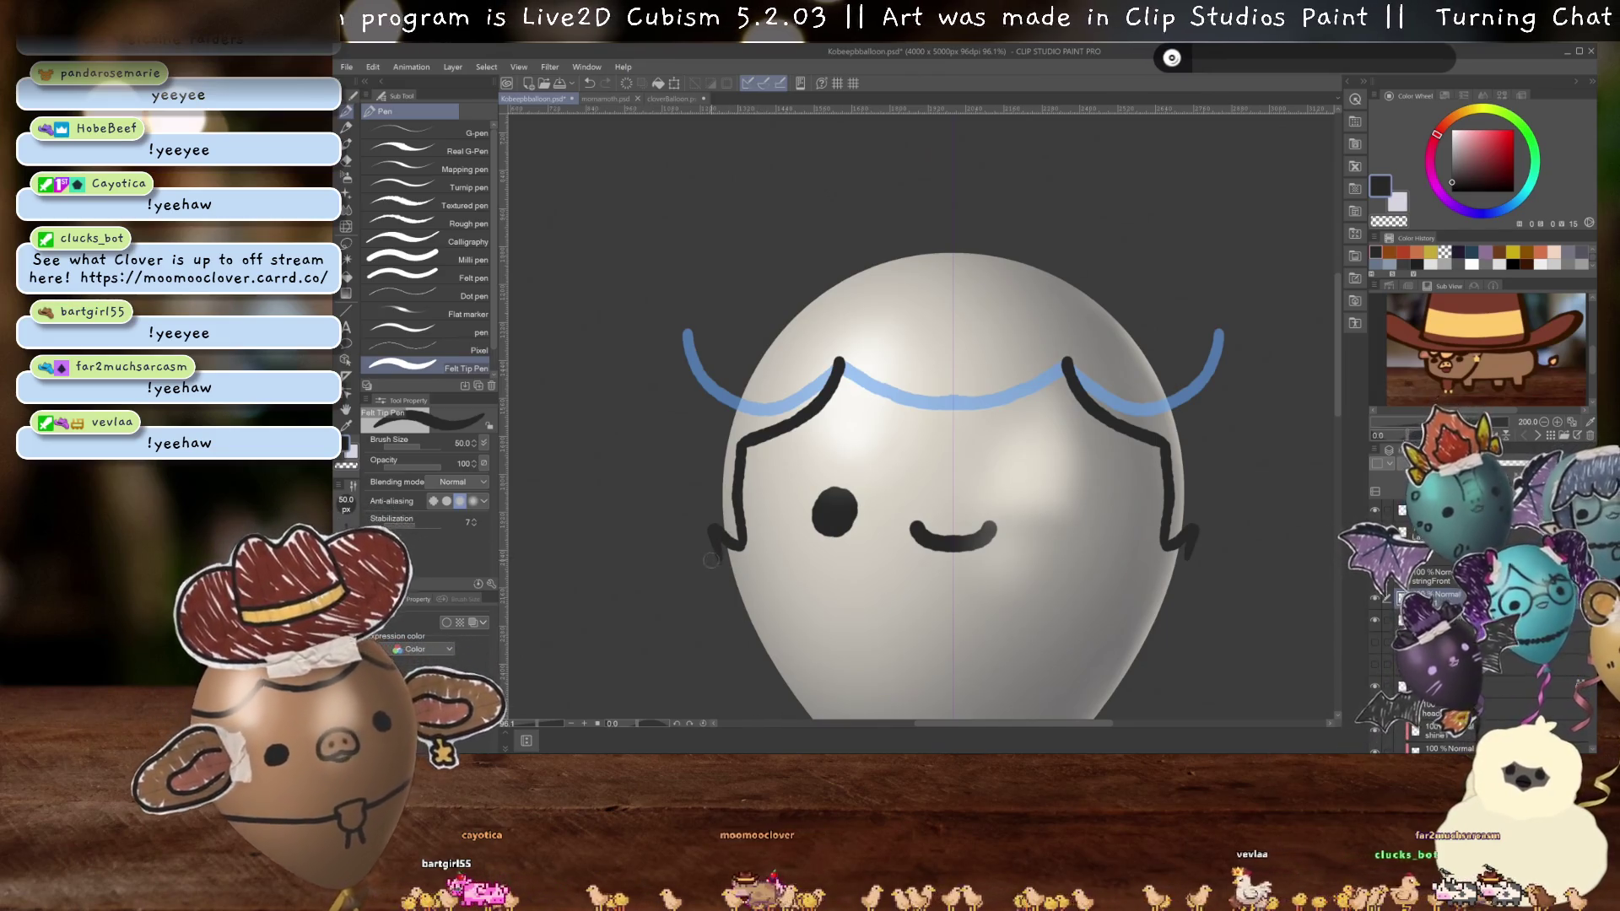
drag(670, 457, 717, 561)
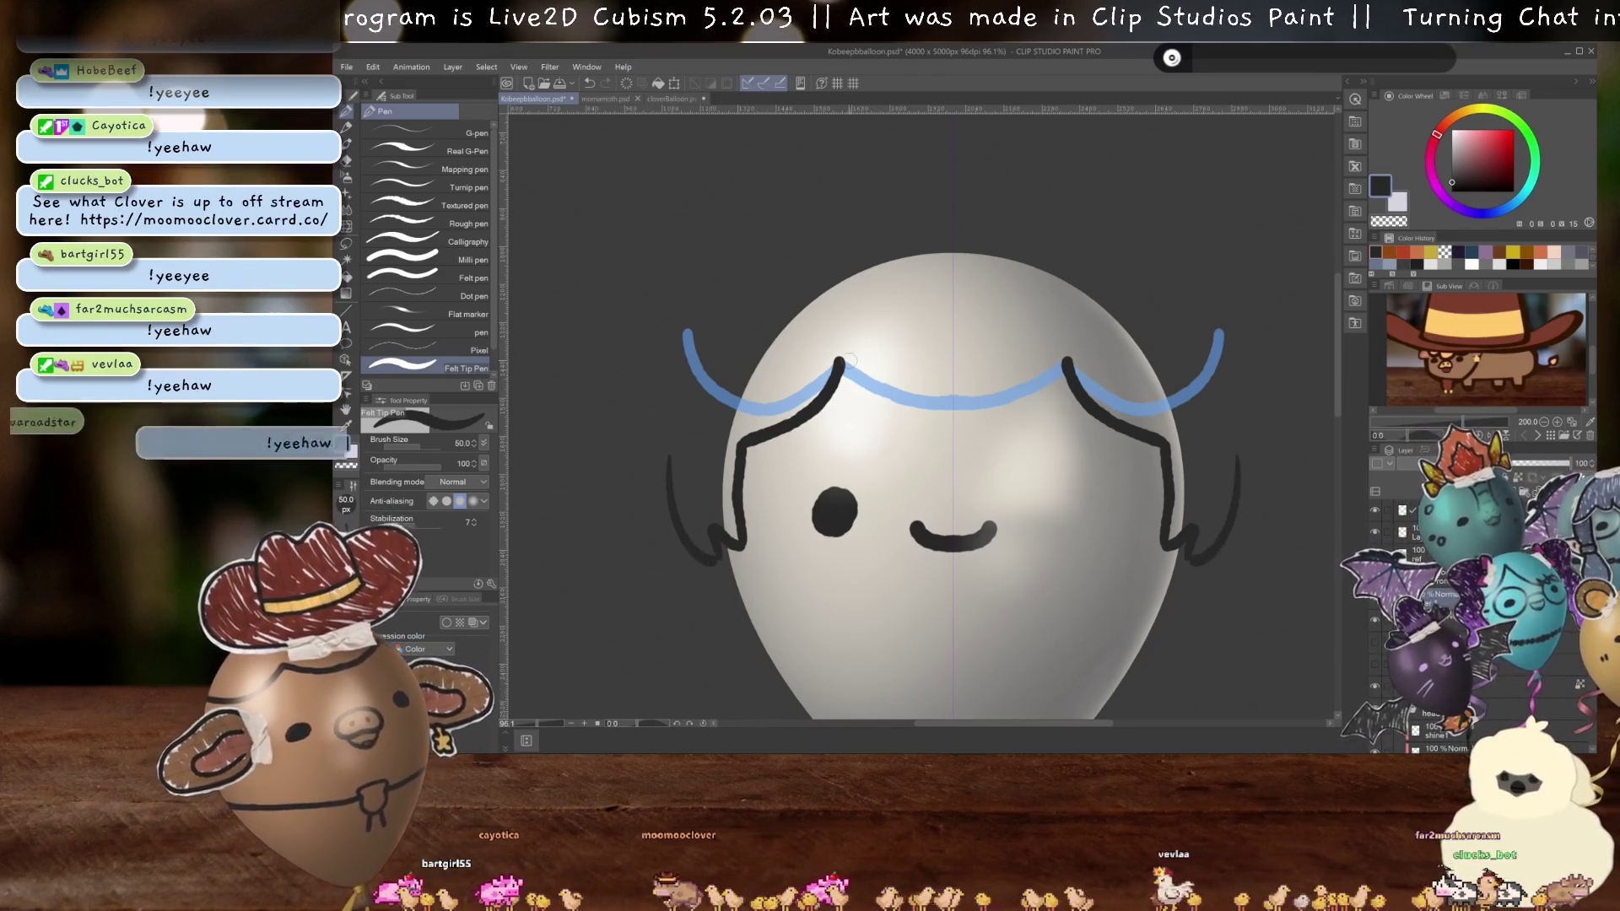
drag(687, 336, 639, 476)
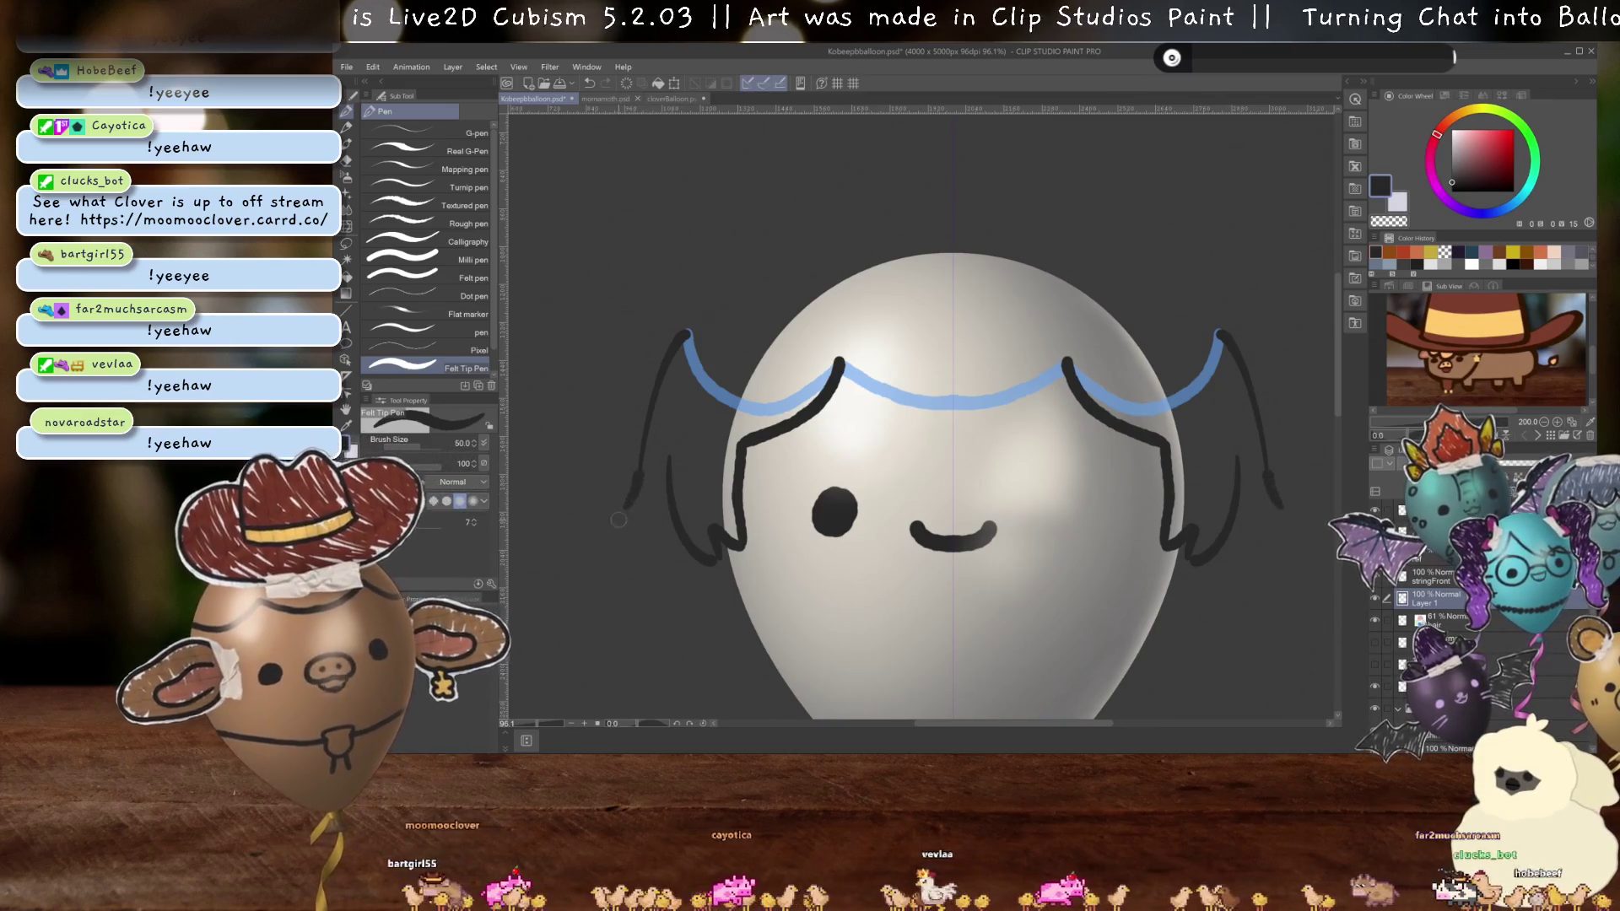
- Redraw the side locks at a better length and finish the lock's bottom with a short stroke
key(ctrl+z)
drag(688, 334, 625, 533)
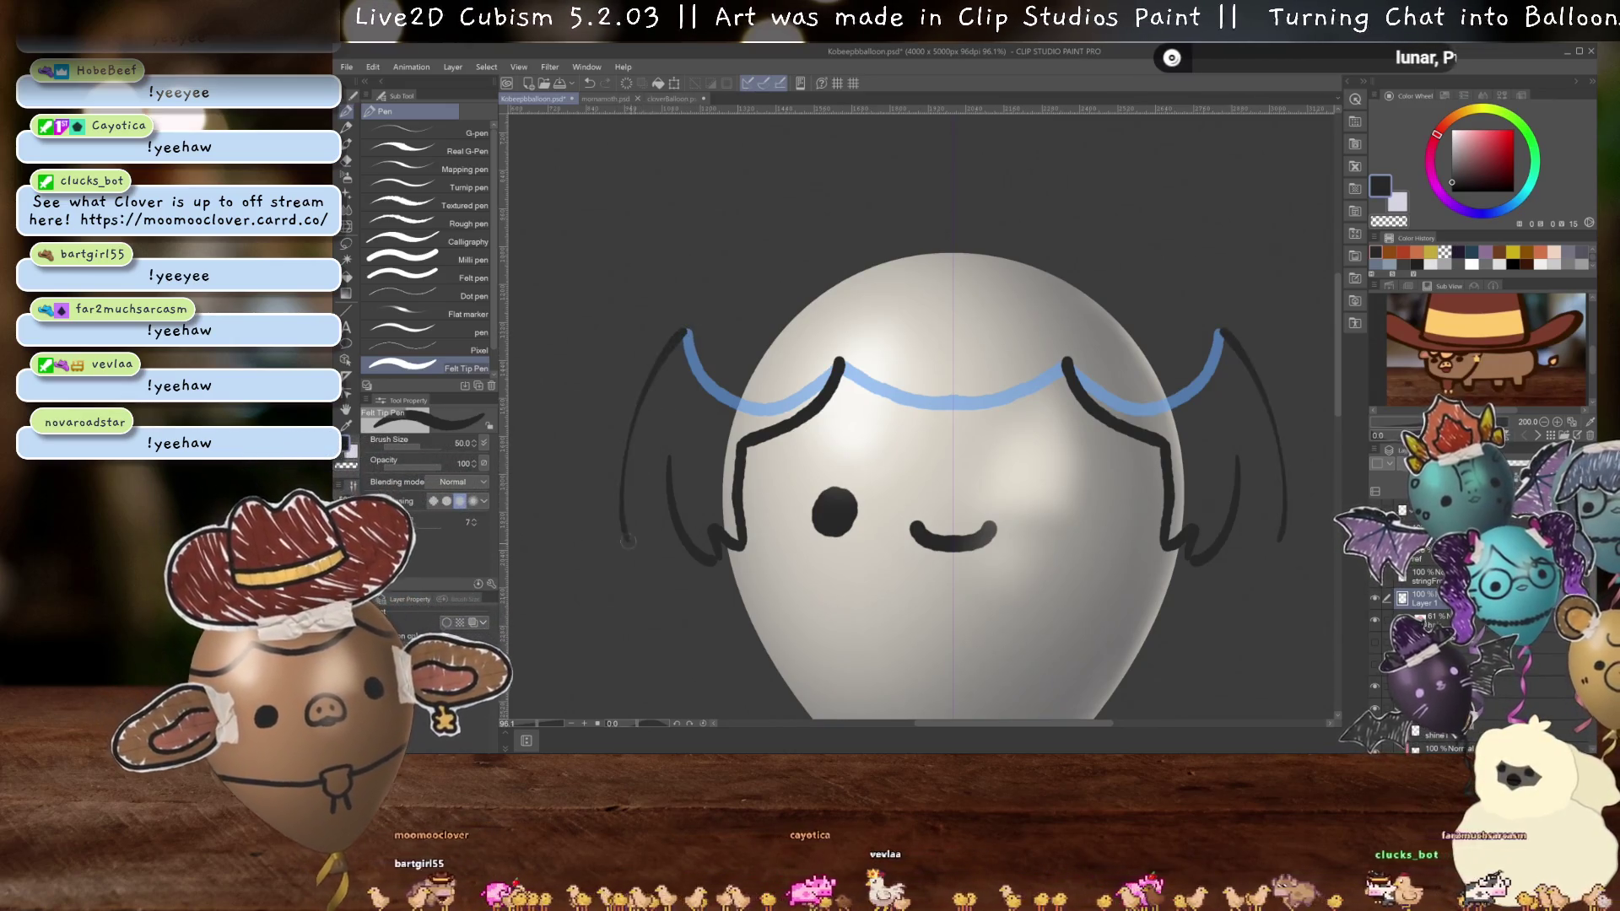
key(ctrl+z)
mouse_move(686, 334)
mouse_down()
mouse_move(631, 496)
mouse_move(623, 589)
mouse_move(697, 525)
mouse_up()
key(ctrl+z)
drag(621, 595, 682, 591)
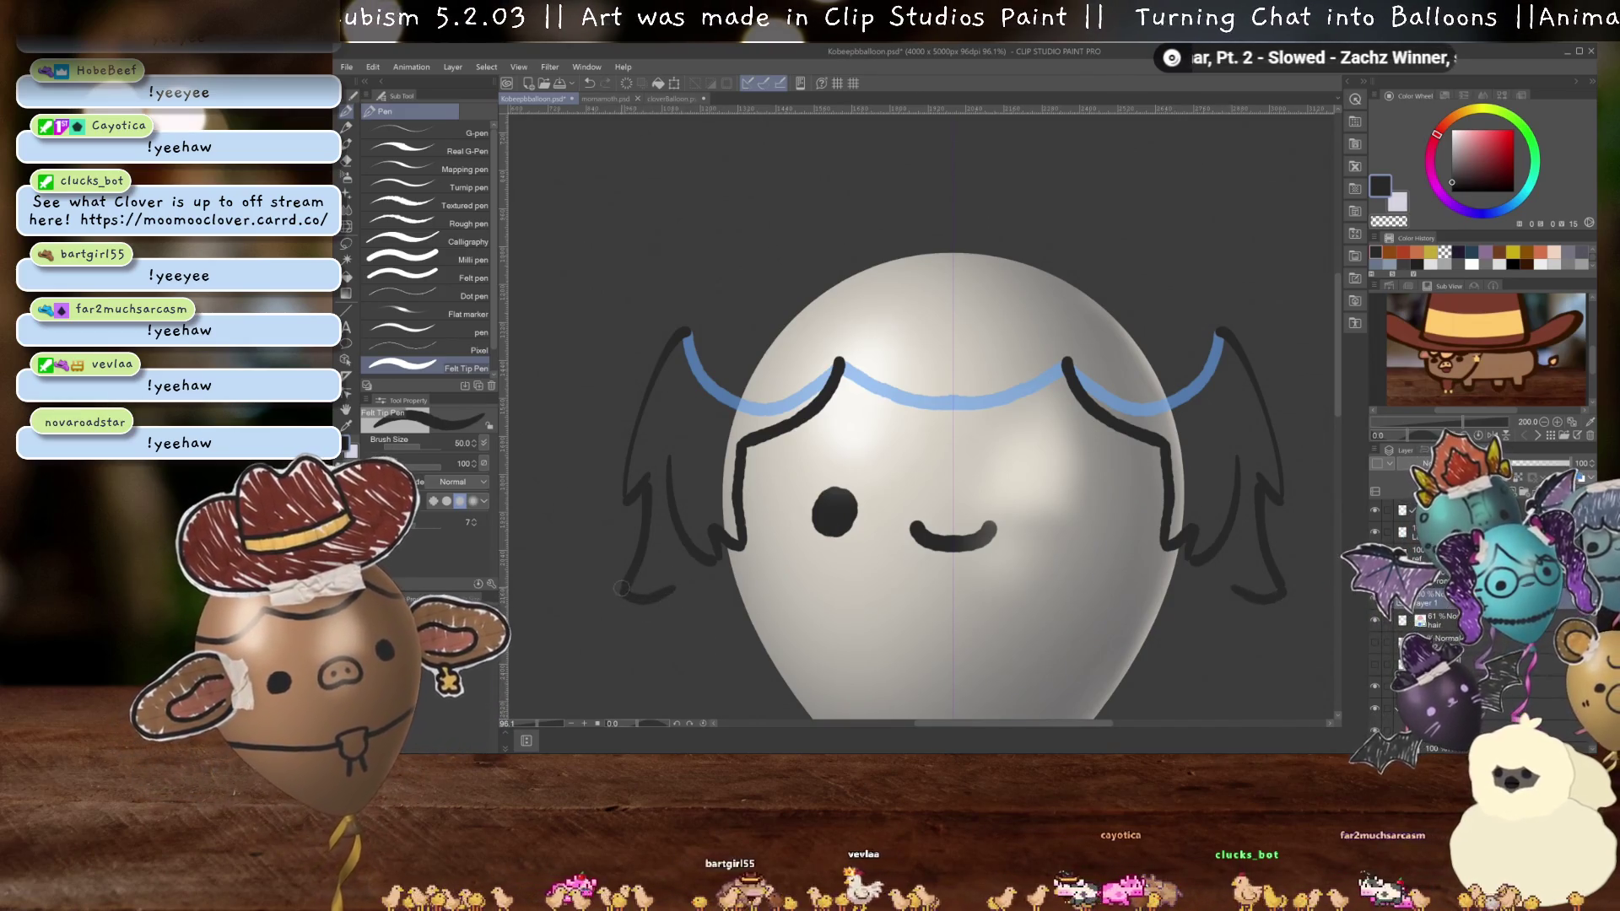
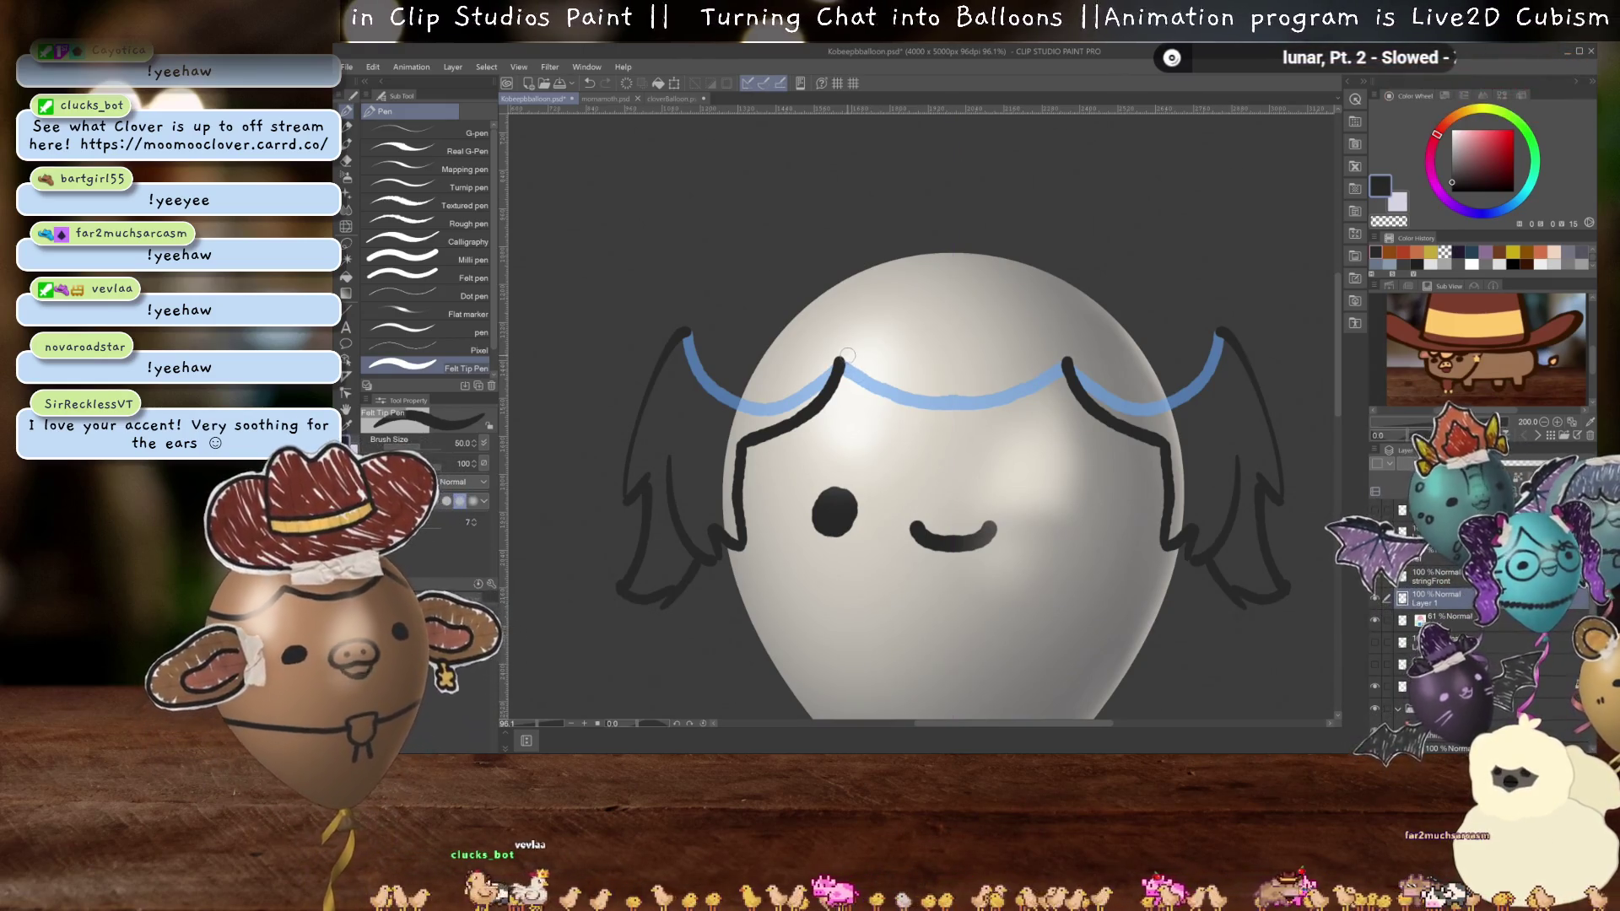
- Ink a curved black fringe strand down from the hair's peak, redrawing it with a thinner line
drag(839, 356, 950, 481)
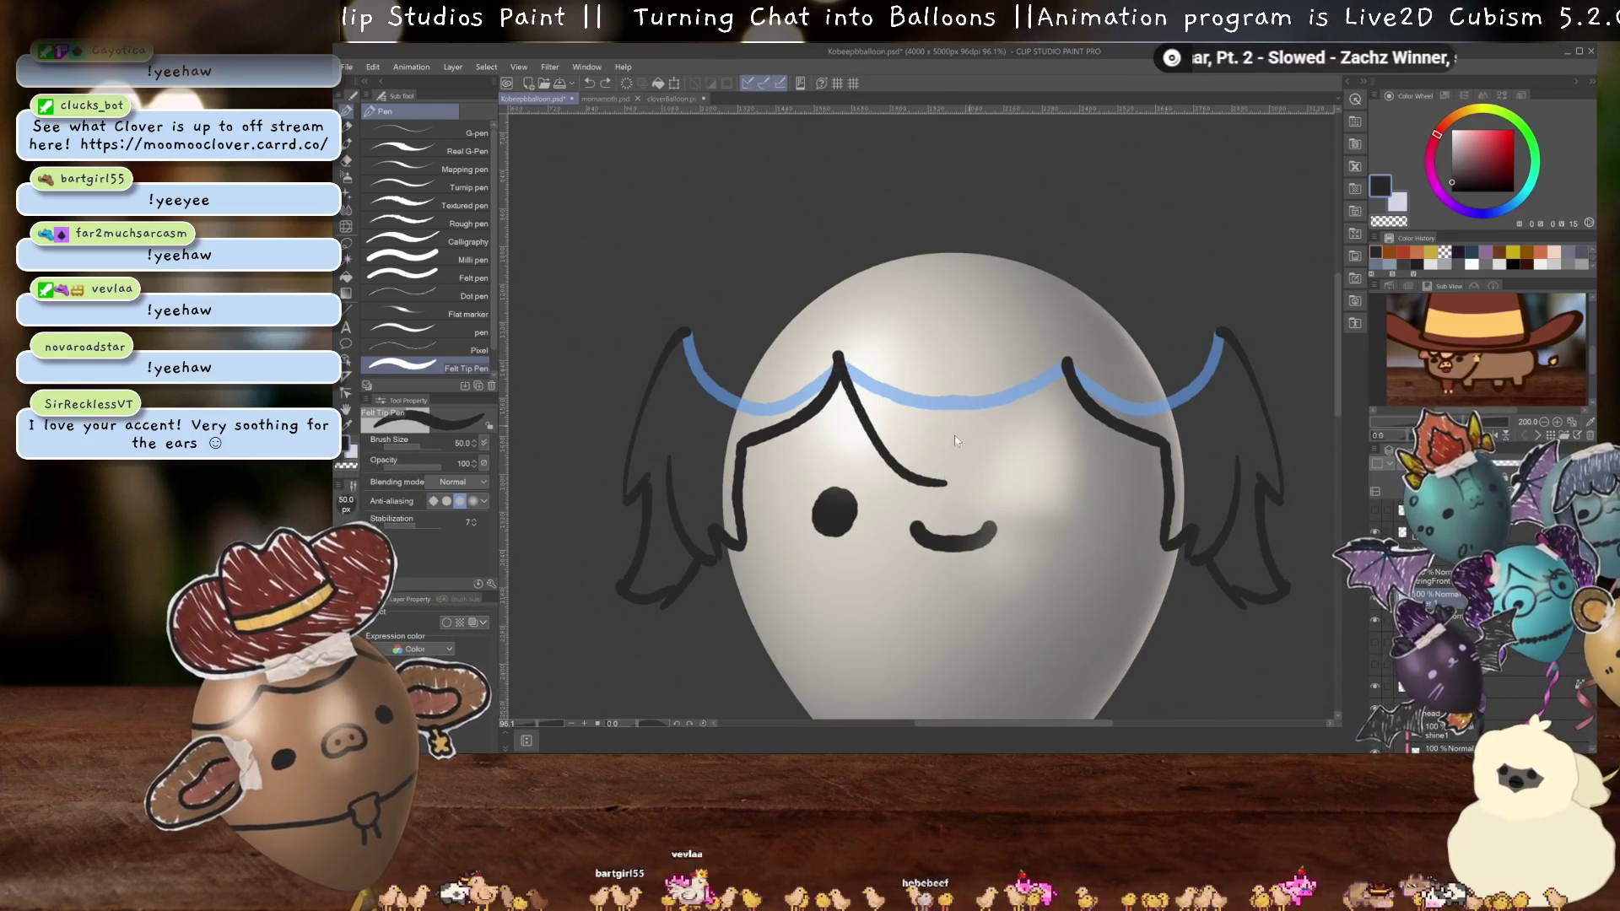
key(ctrl+z)
drag(841, 358, 946, 479)
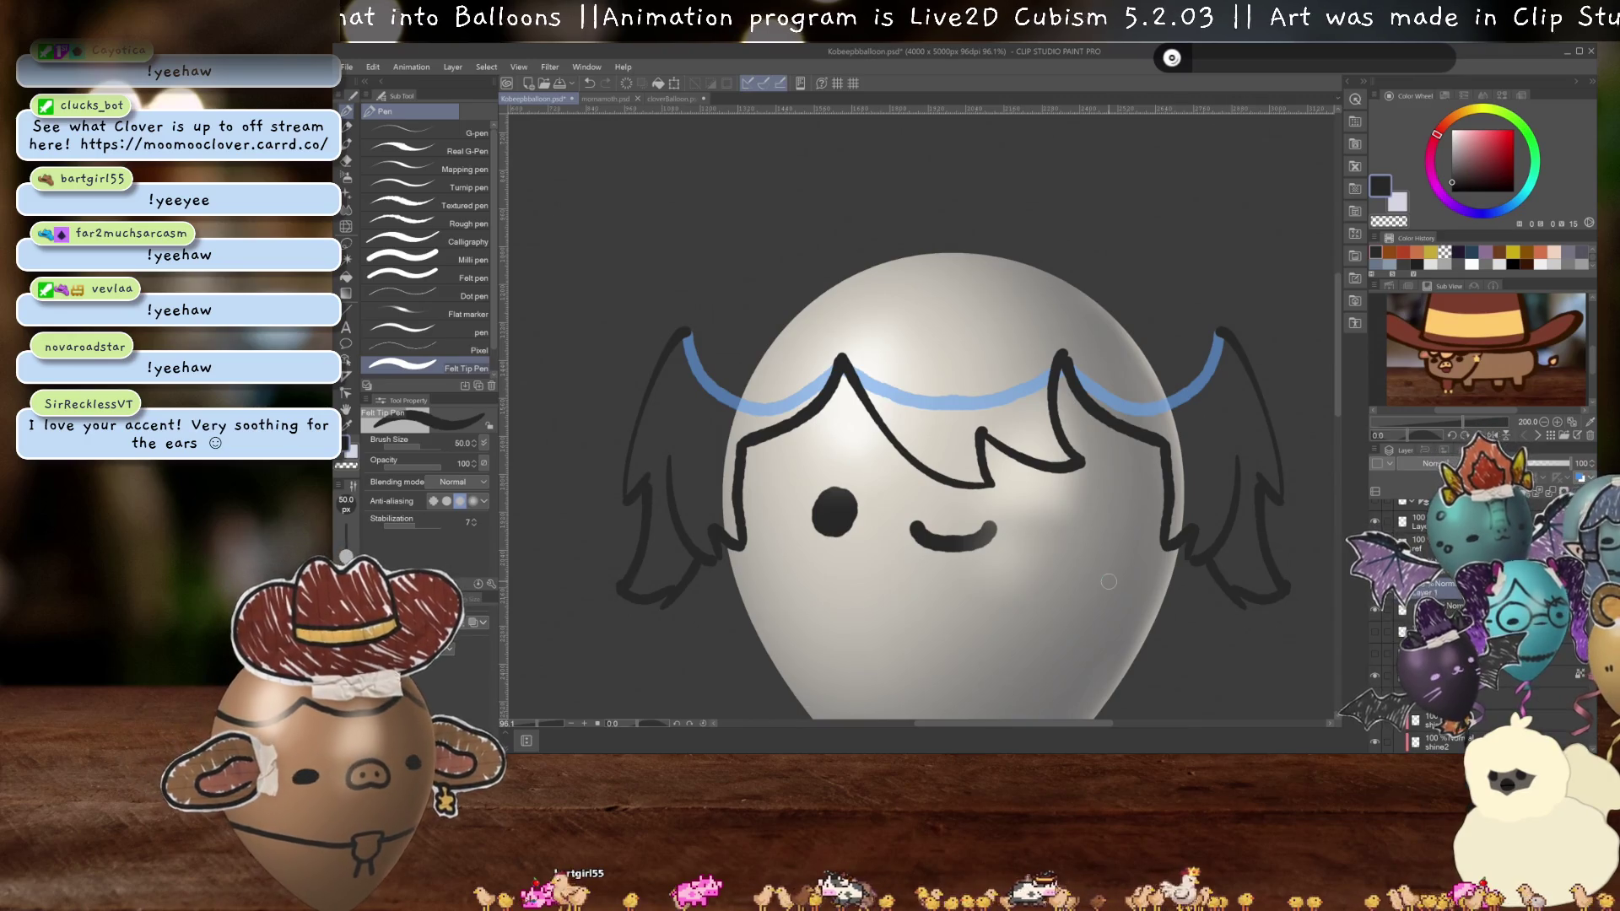
scroll(1103, 580, down, 3)
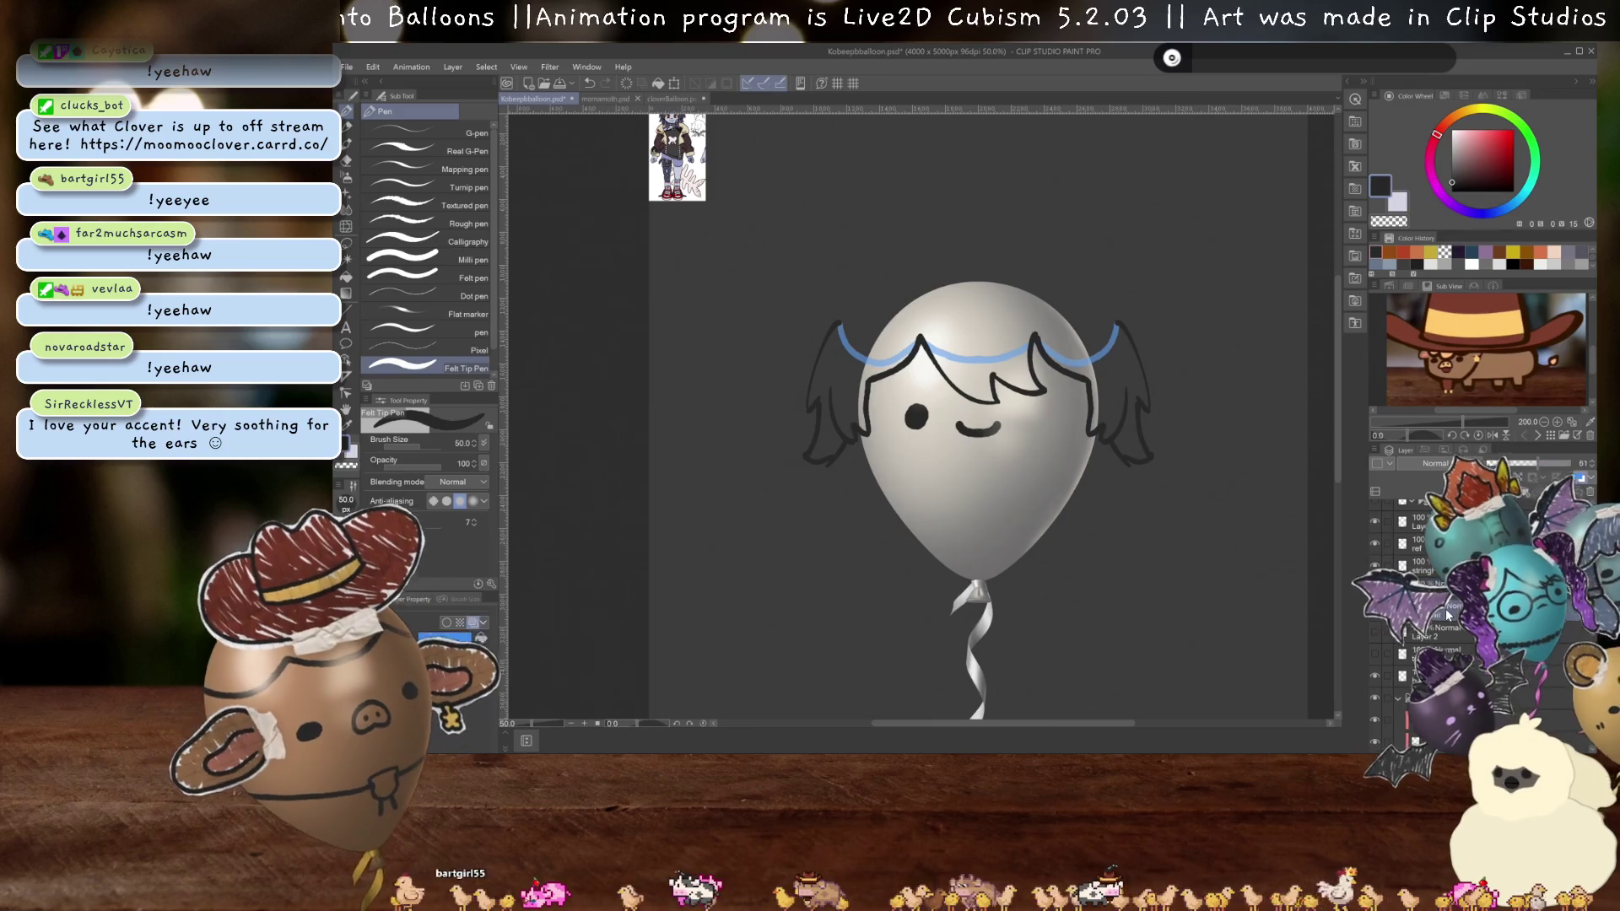
- Hide the blue hair guides and pigtail sketch, then stretch the hair lineart over the balloon's top
click(1450, 614)
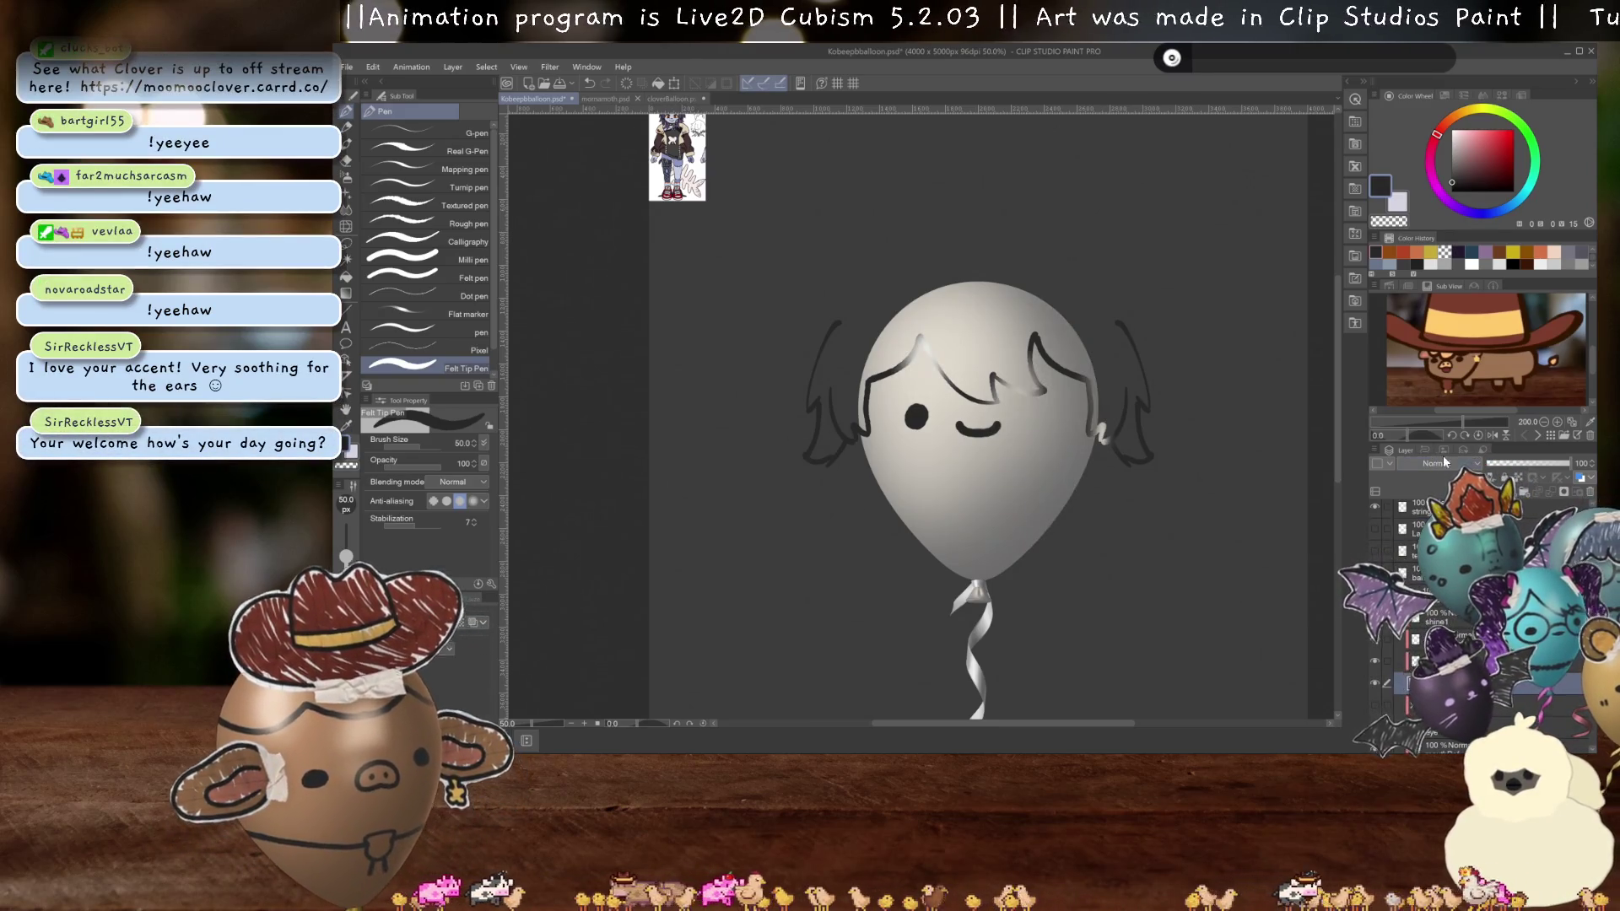
key(ctrl+z)
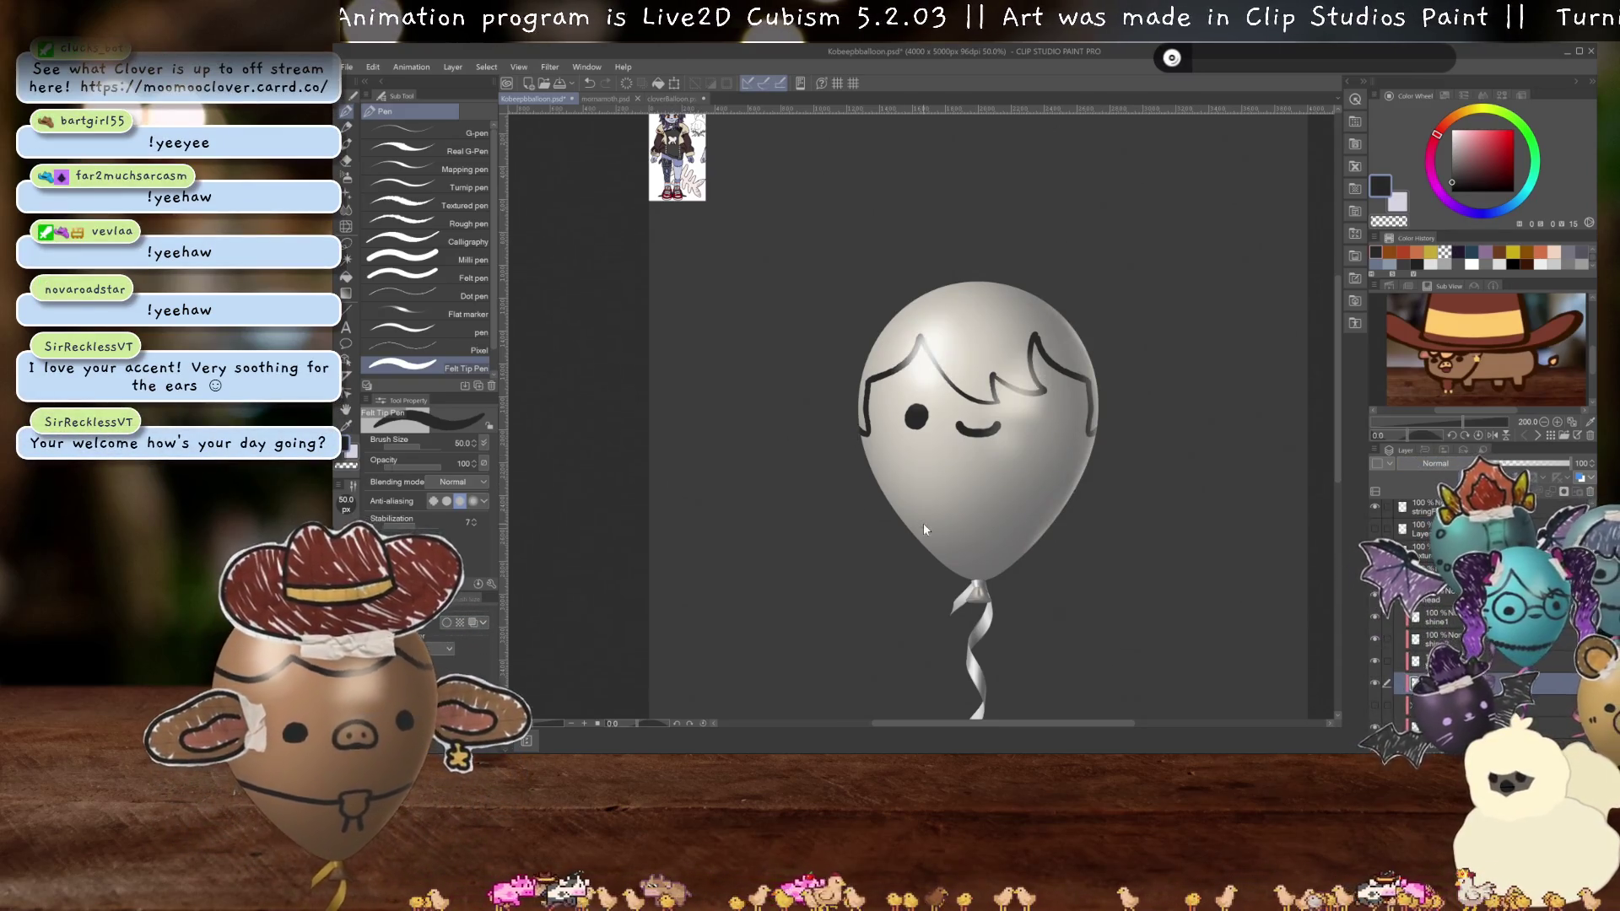
key(ctrl+t)
mouse_move(1047, 395)
mouse_down()
mouse_move(1074, 399)
mouse_move(1021, 402)
mouse_move(1095, 406)
mouse_move(1000, 412)
mouse_move(1133, 404)
mouse_move(1051, 400)
mouse_move(1035, 417)
mouse_up()
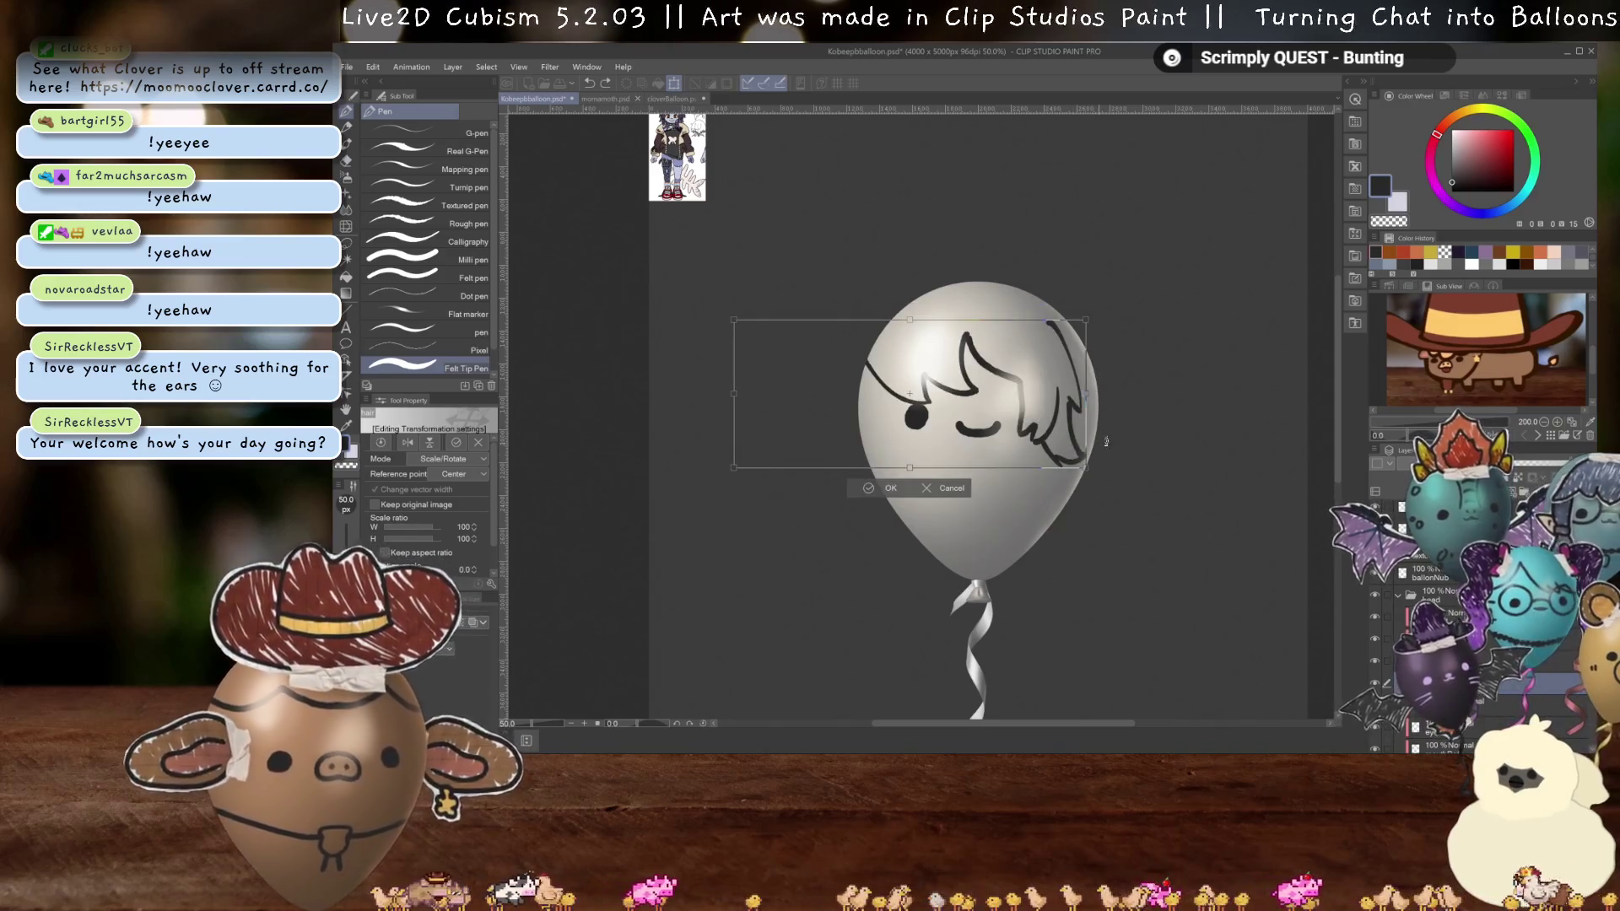
- Shift the hair further right on the balloon and commit the transformation
drag(1091, 467, 1061, 474)
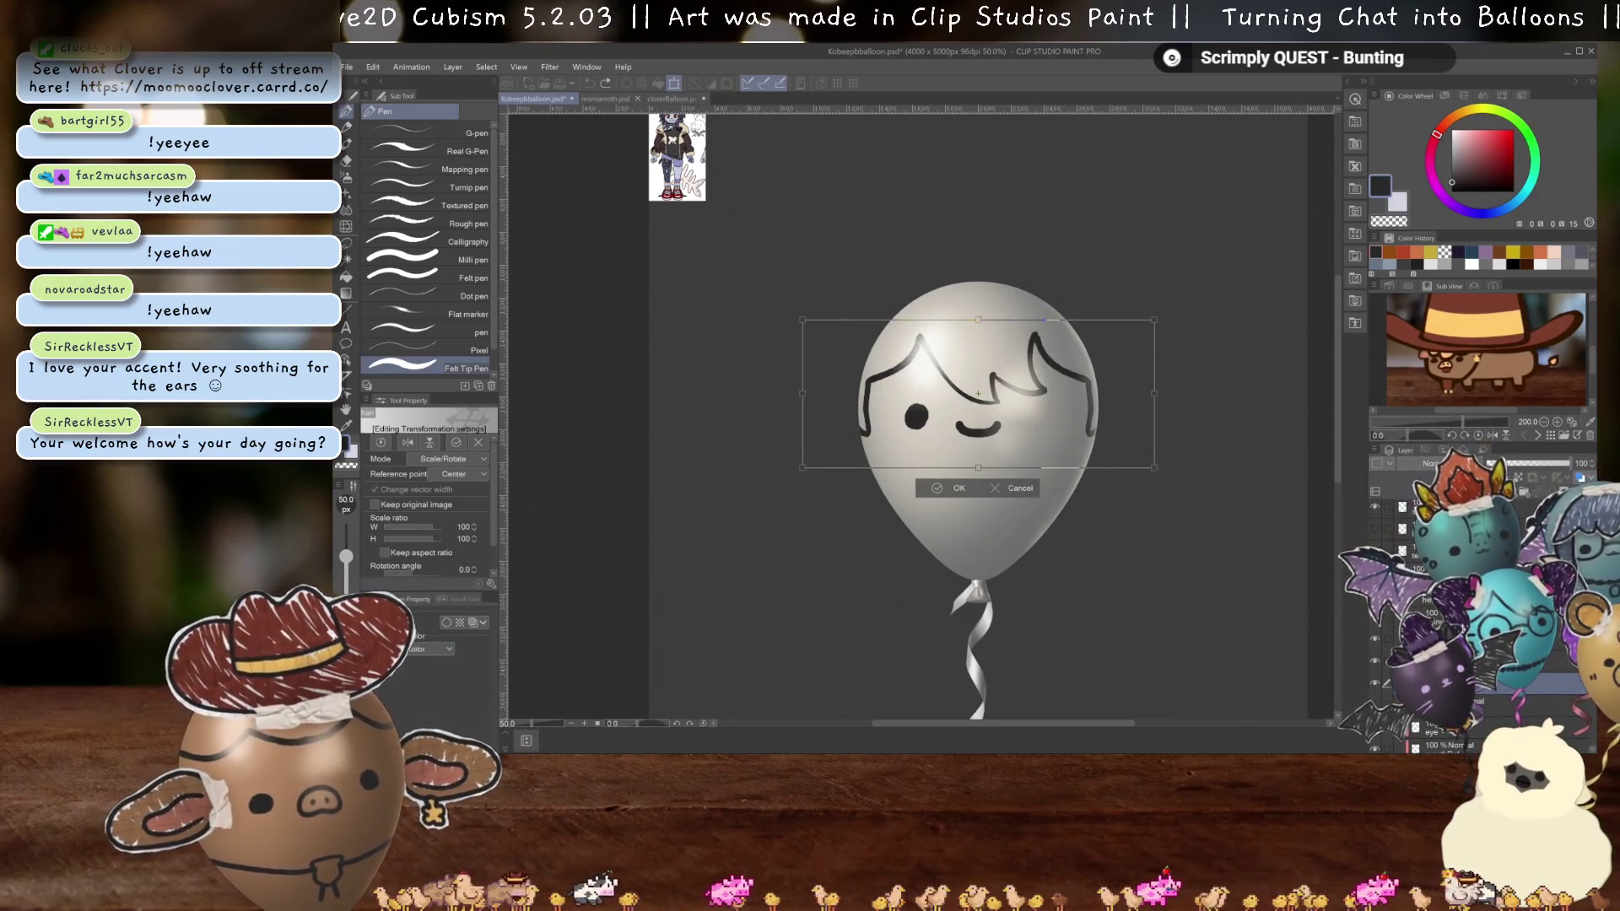
key(Return)
scroll(1026, 433, up, 1)
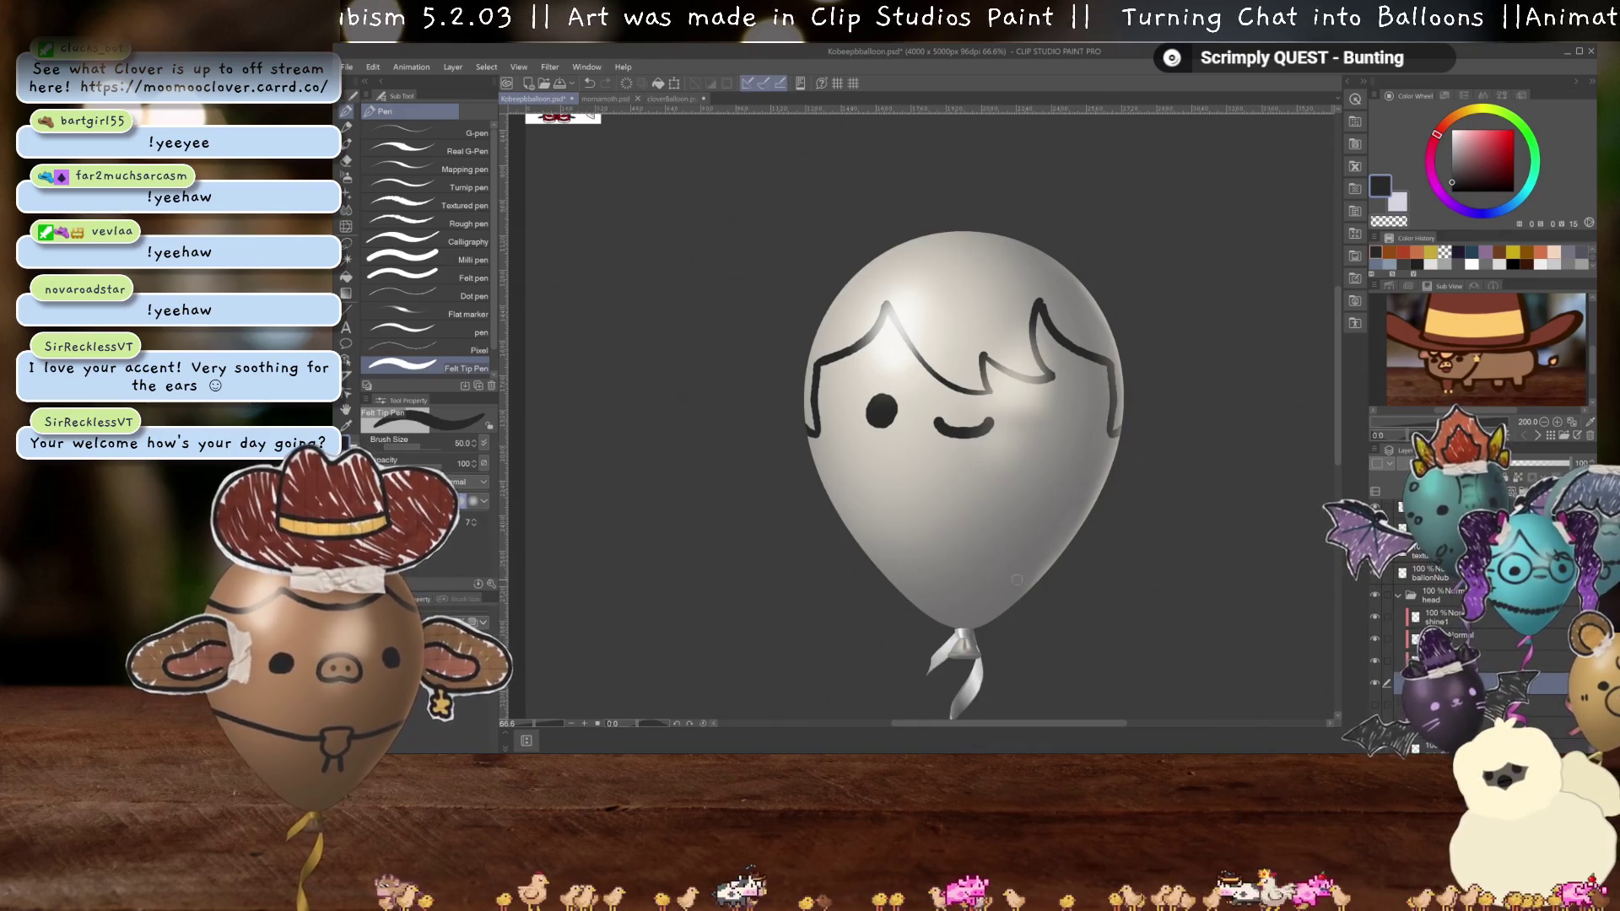
scroll(981, 556, down, 1)
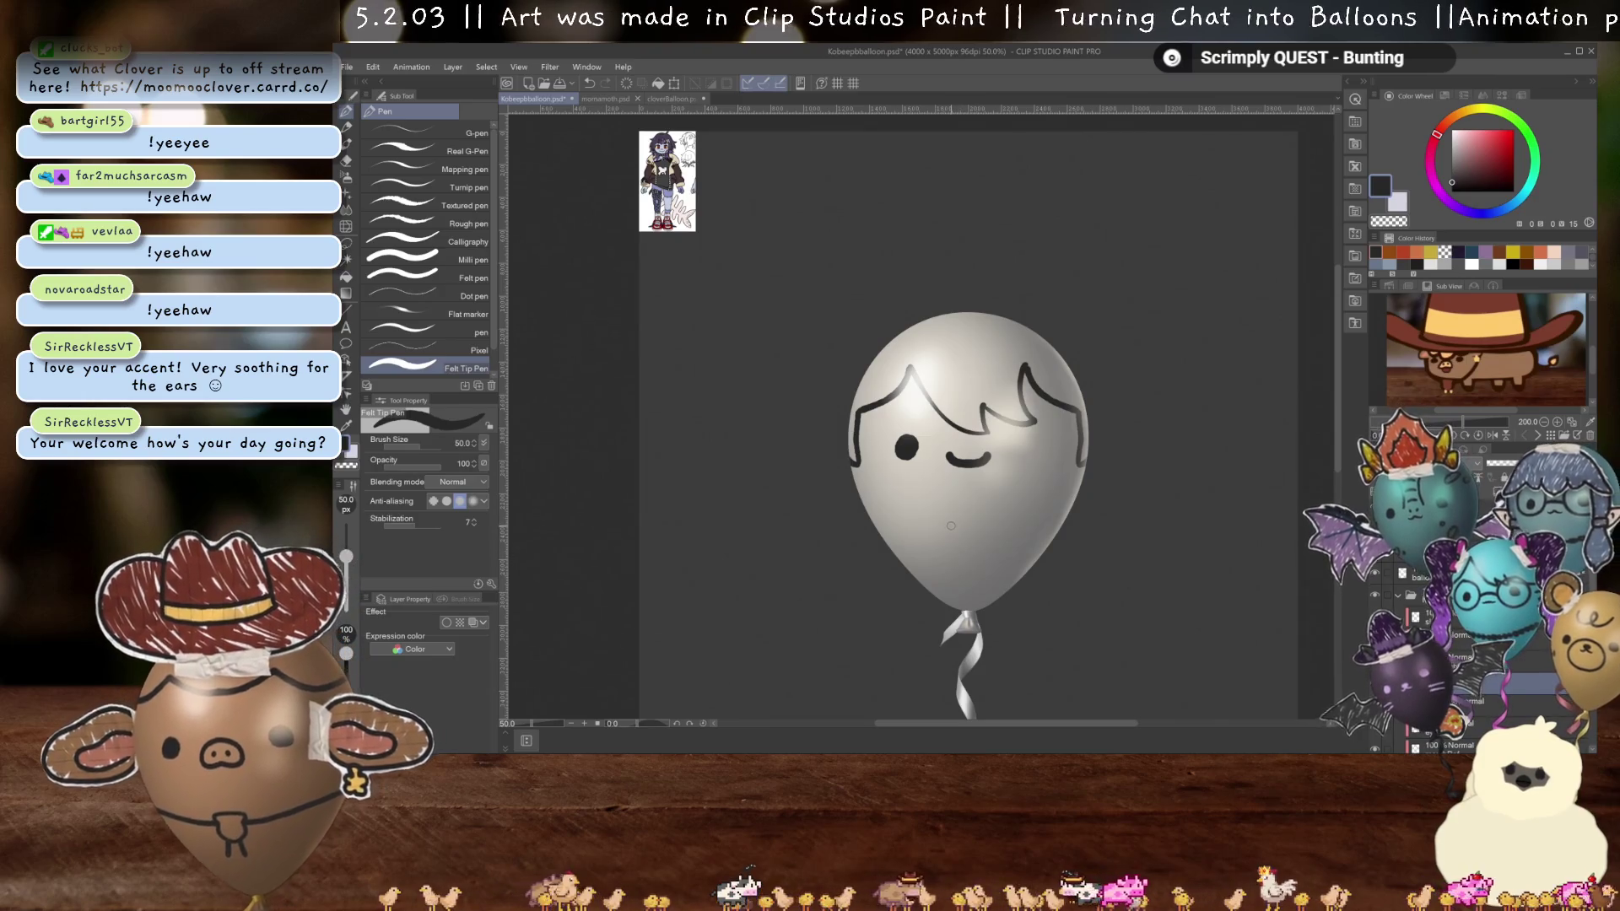
- Switch over to the cow balloon document cloverBalloon.psd
scroll(951, 528, up, 1)
scroll(971, 431, up, 1)
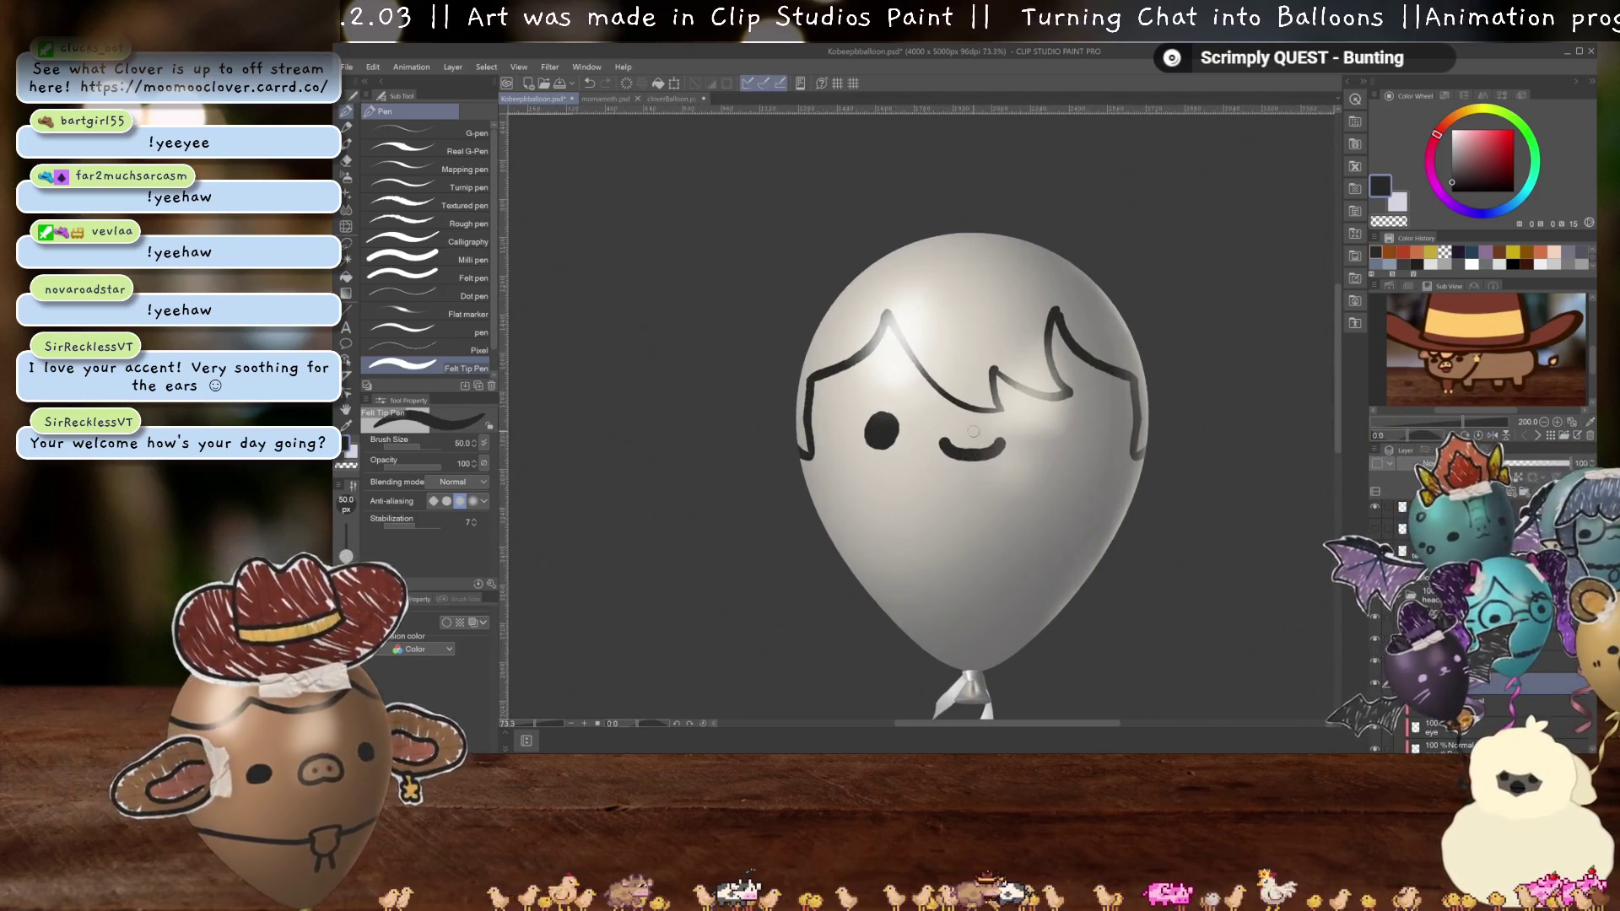
scroll(971, 431, up, 1)
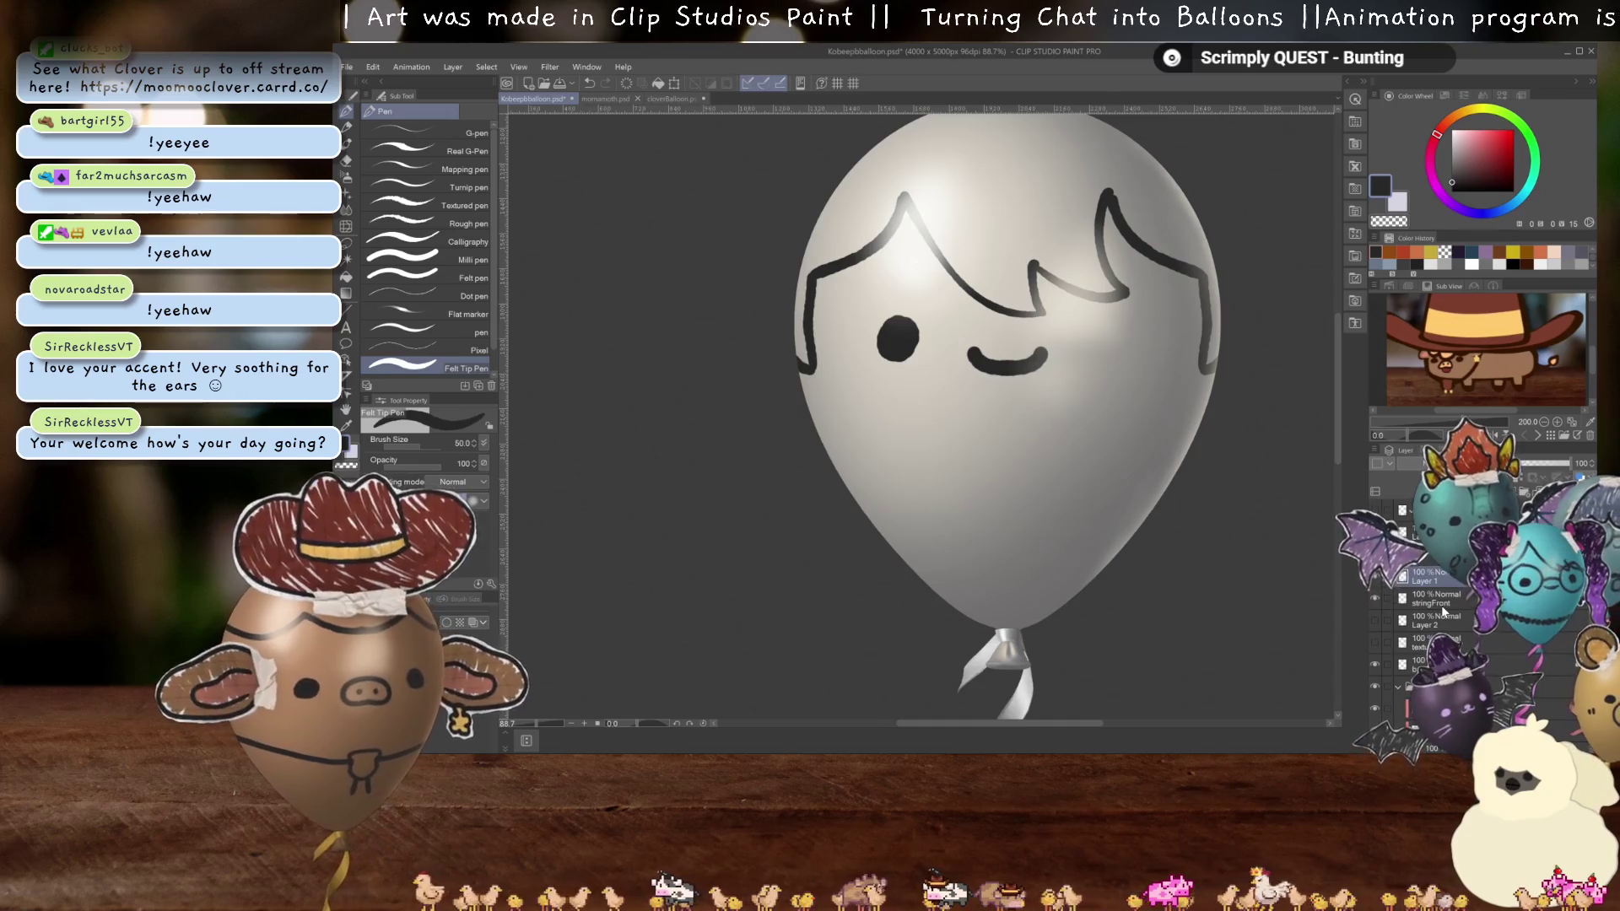
click(671, 101)
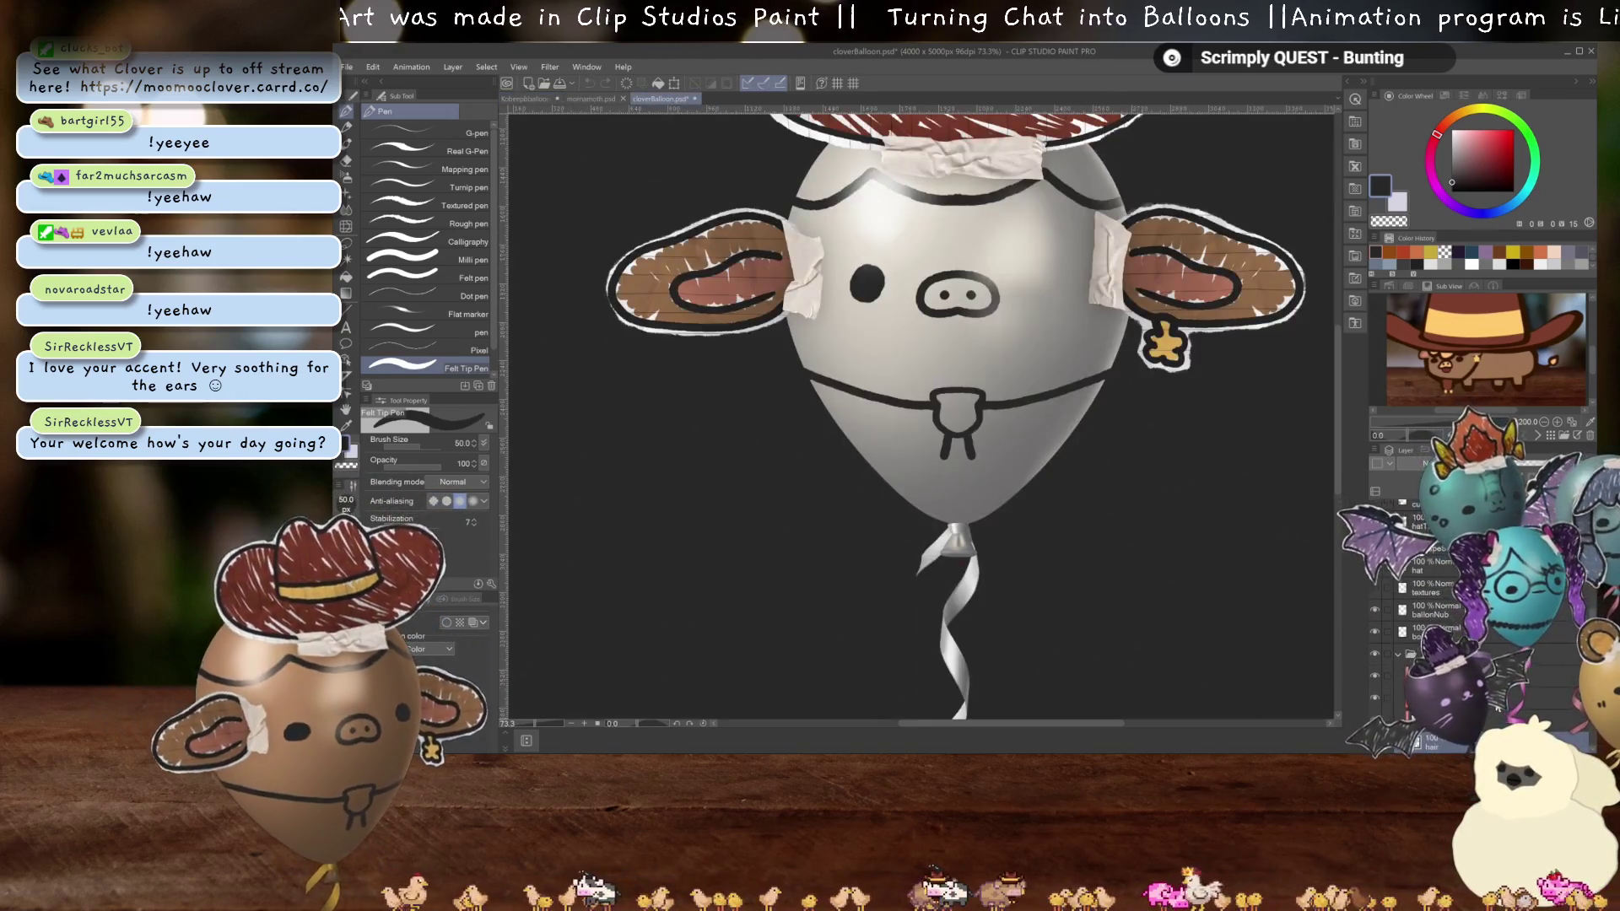
- Return to Kobeepbballoon.psd and tint the neck-and-bolo sketch layer blue
scroll(1440, 614, down, 1)
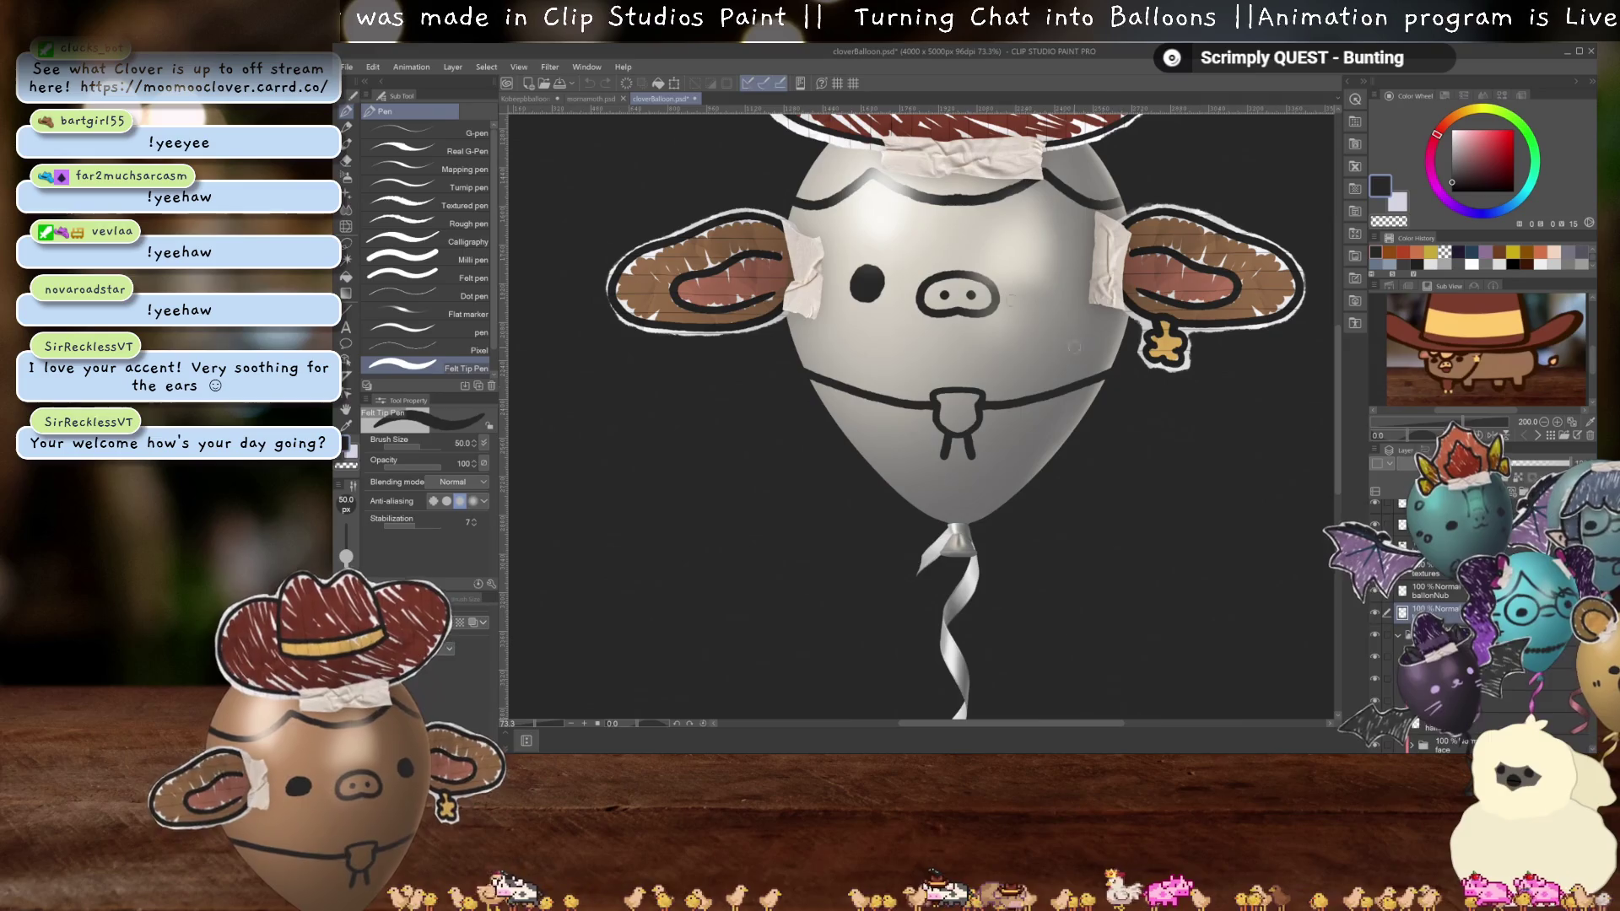
click(516, 98)
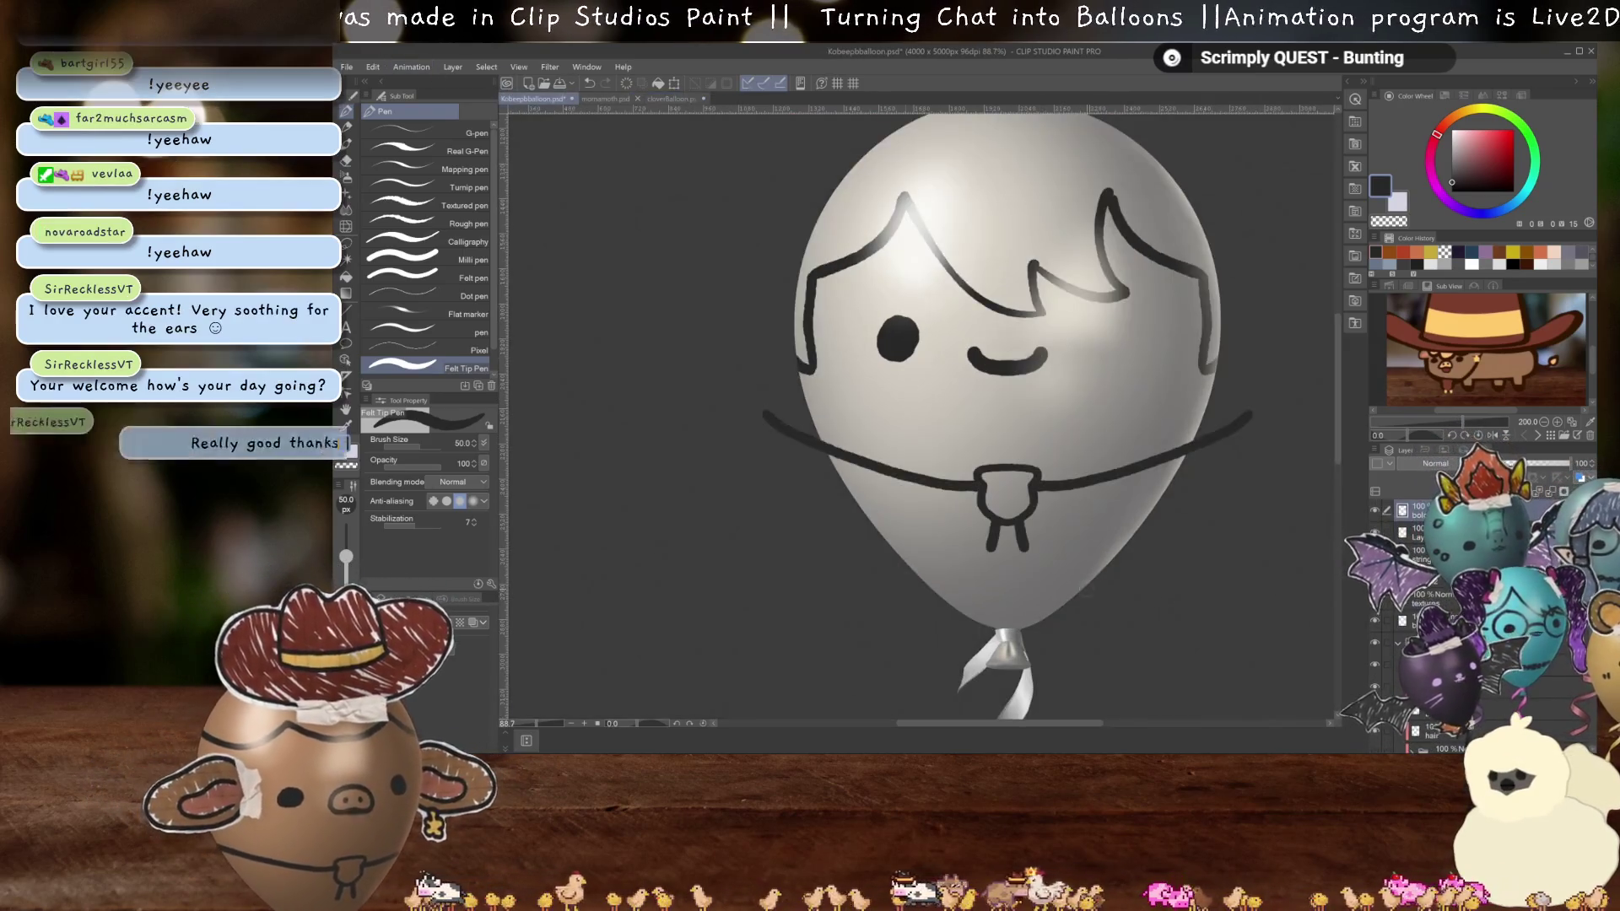
click(474, 622)
scroll(1440, 591, up, 2)
click(1435, 545)
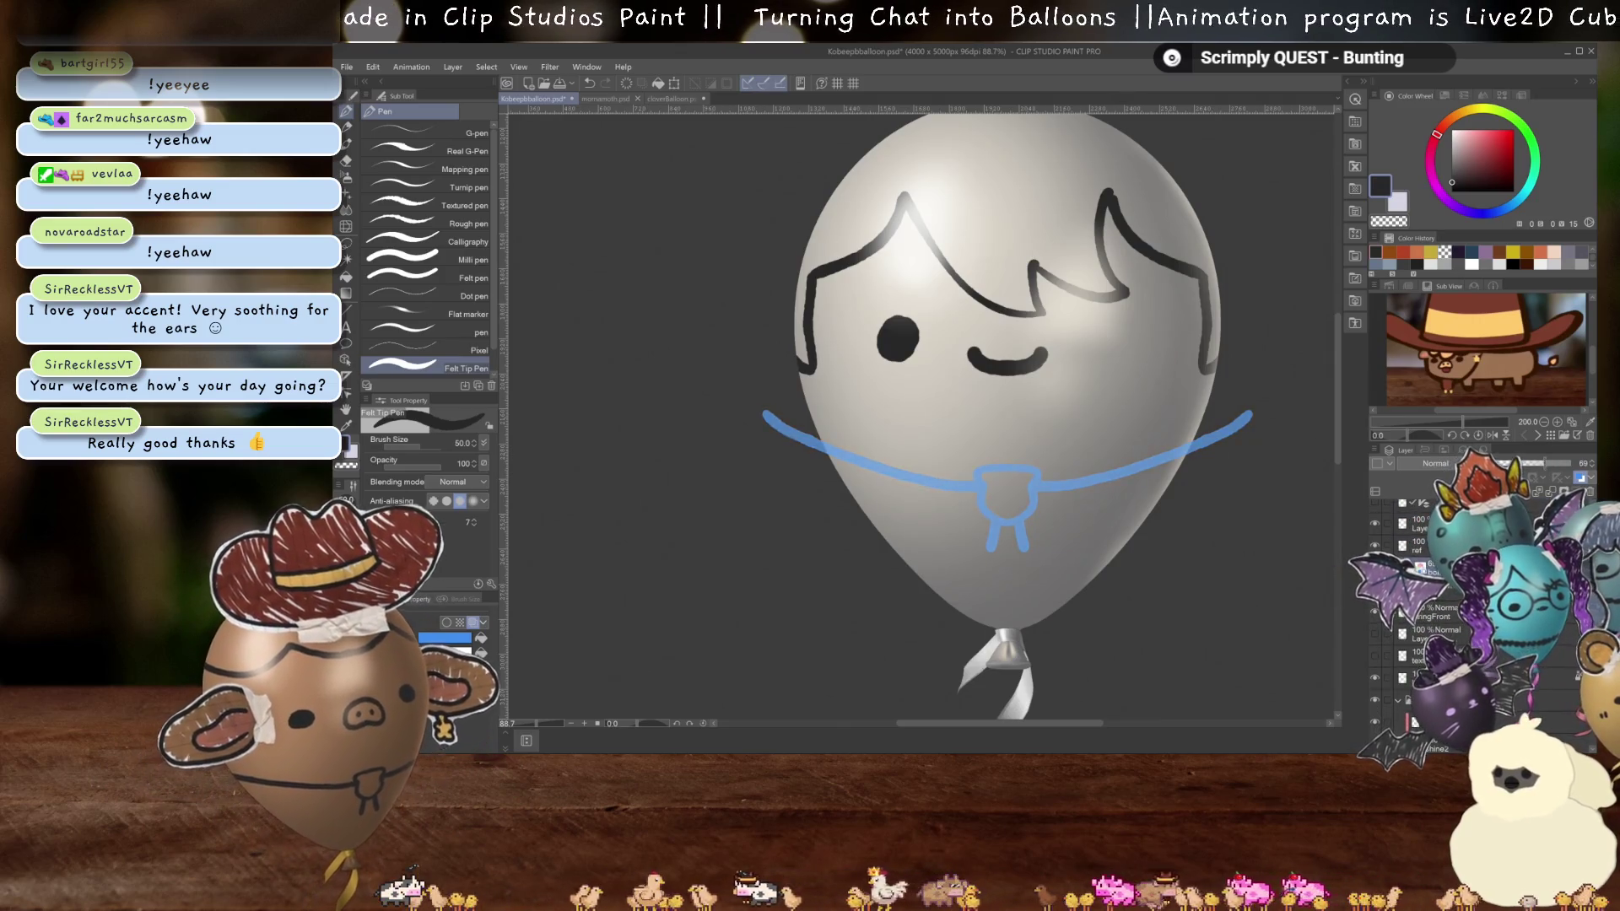
- Centre the view on the neck and add a vertical symmetry ruler through the balloon
scroll(882, 452, up, 2)
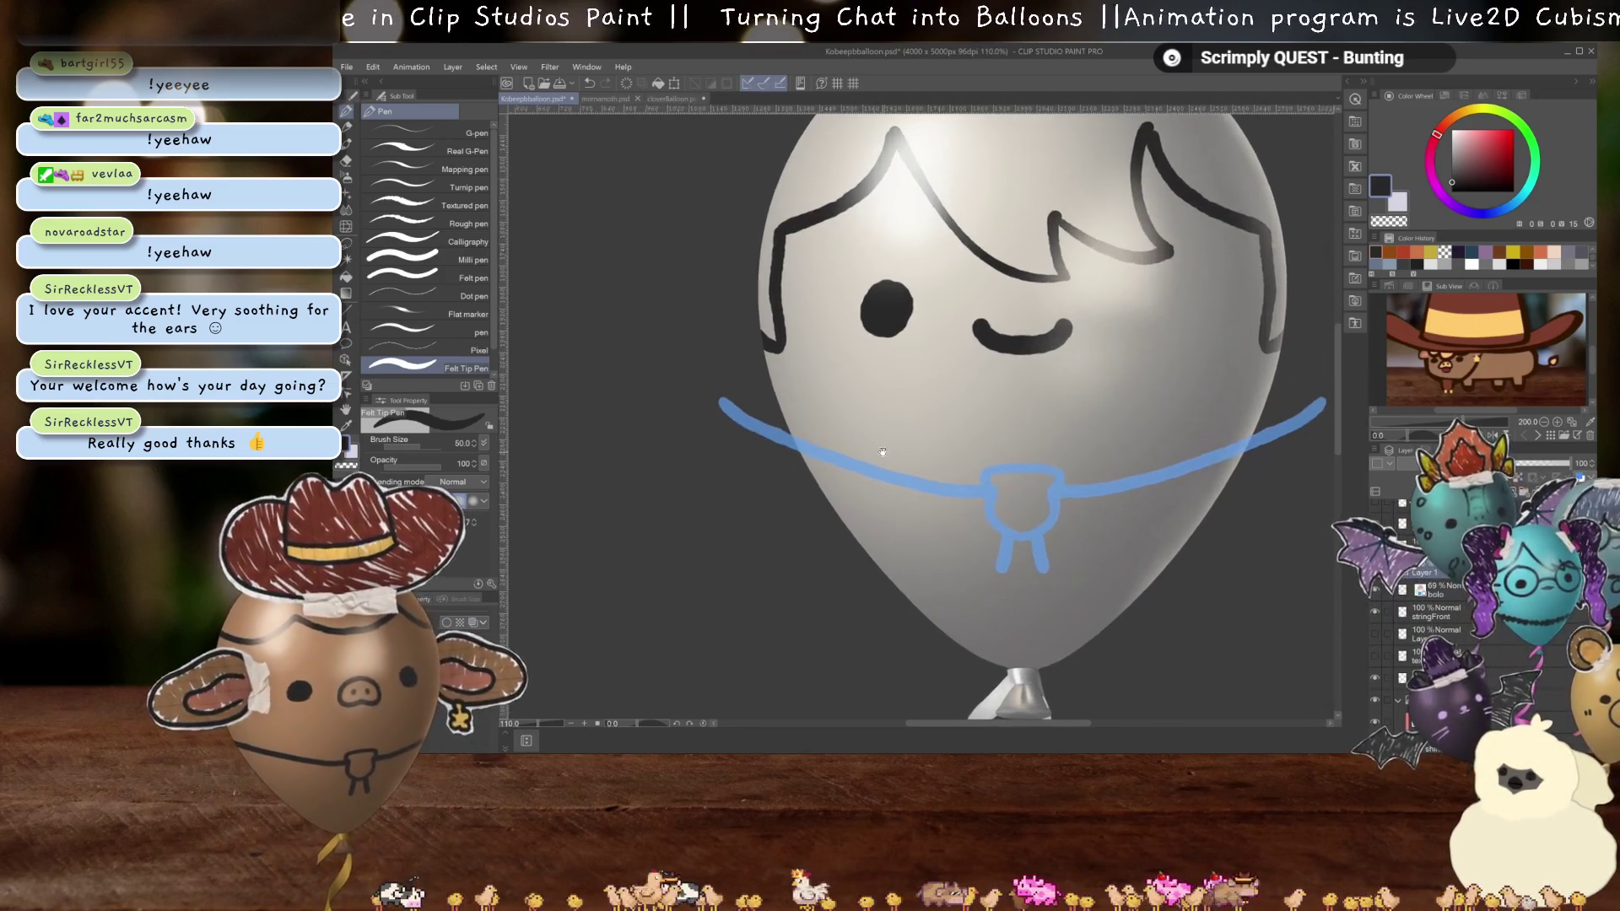
drag(882, 453, 812, 437)
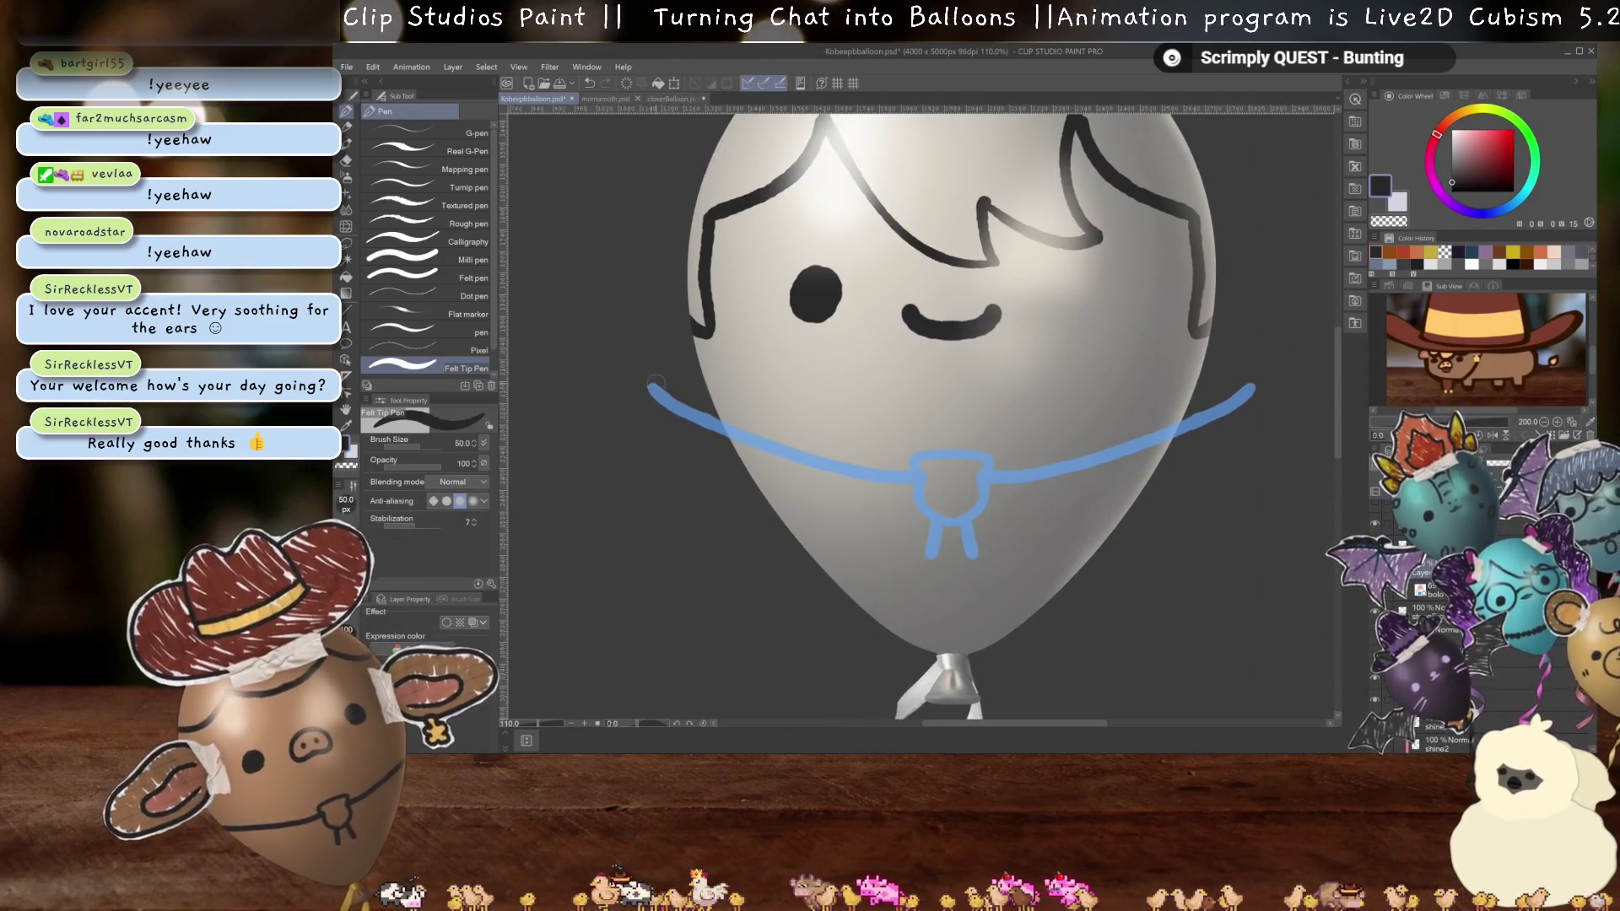
drag(657, 384, 854, 453)
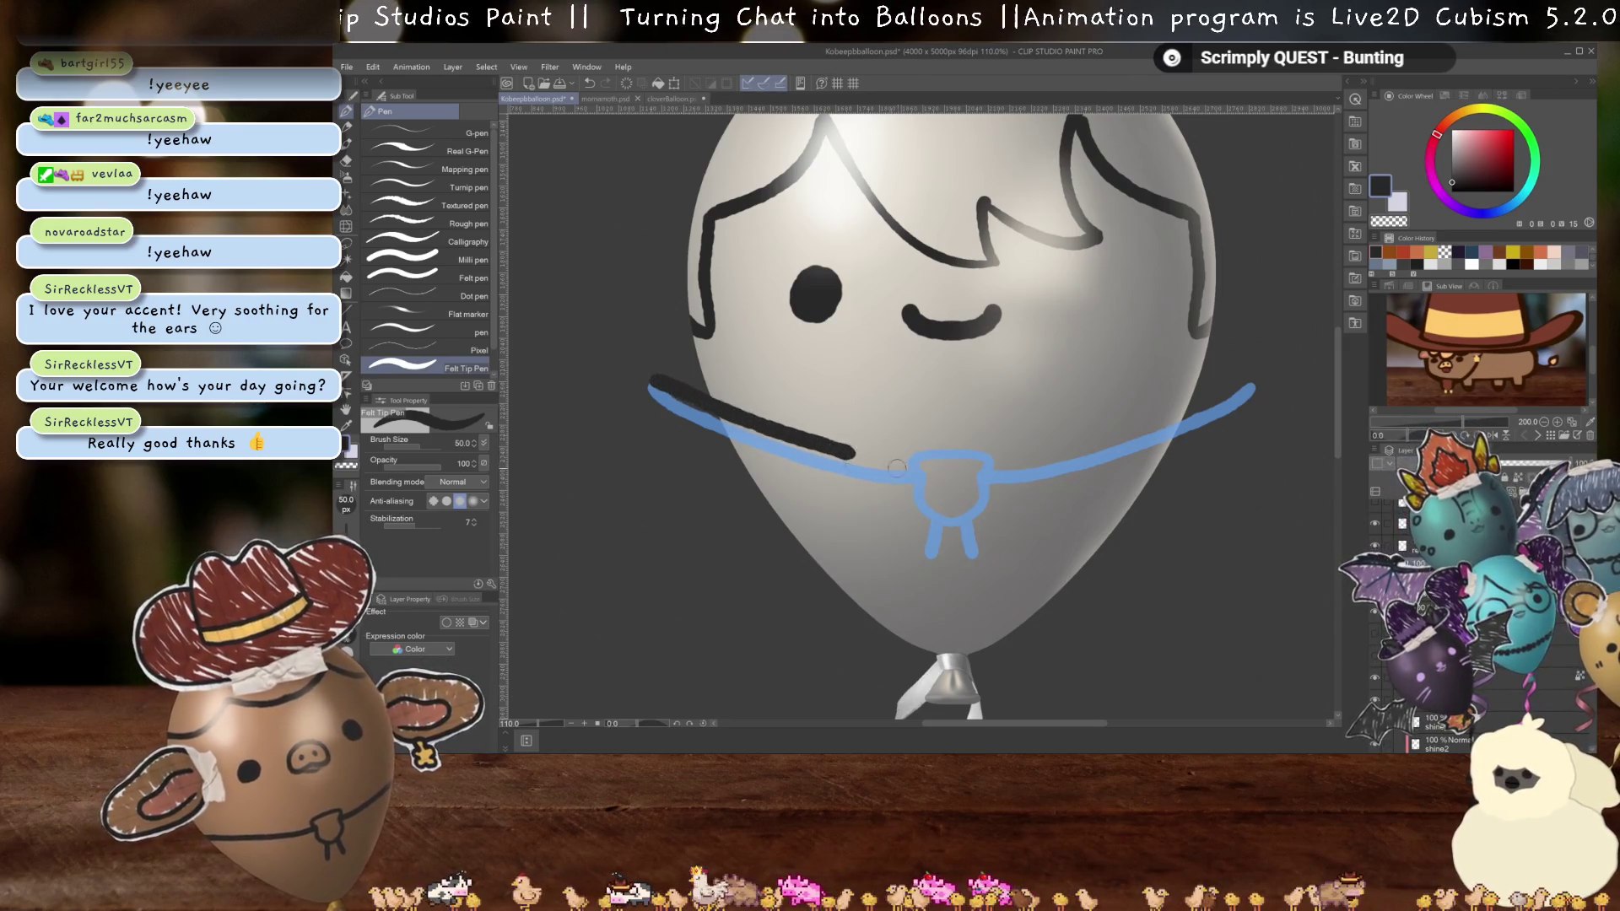
key(ctrl+z)
click(1381, 492)
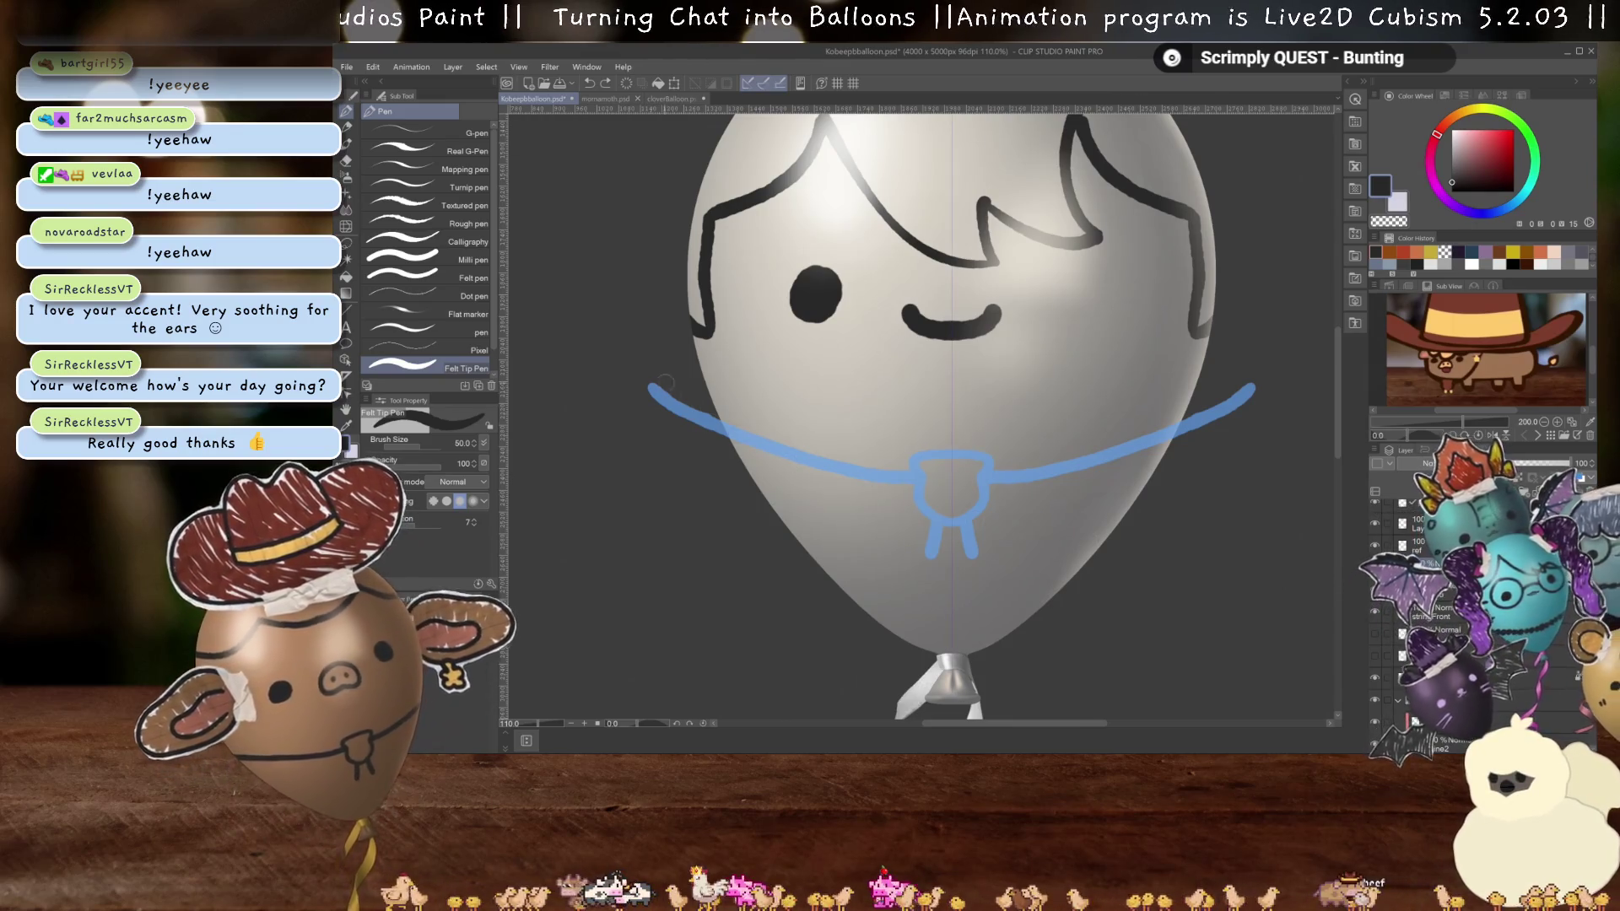
- Ink the top black collar band along the blue neck guide
mouse_move(666, 377)
mouse_down()
mouse_move(785, 432)
mouse_move(952, 449)
mouse_move(1173, 410)
mouse_move(1246, 374)
mouse_up()
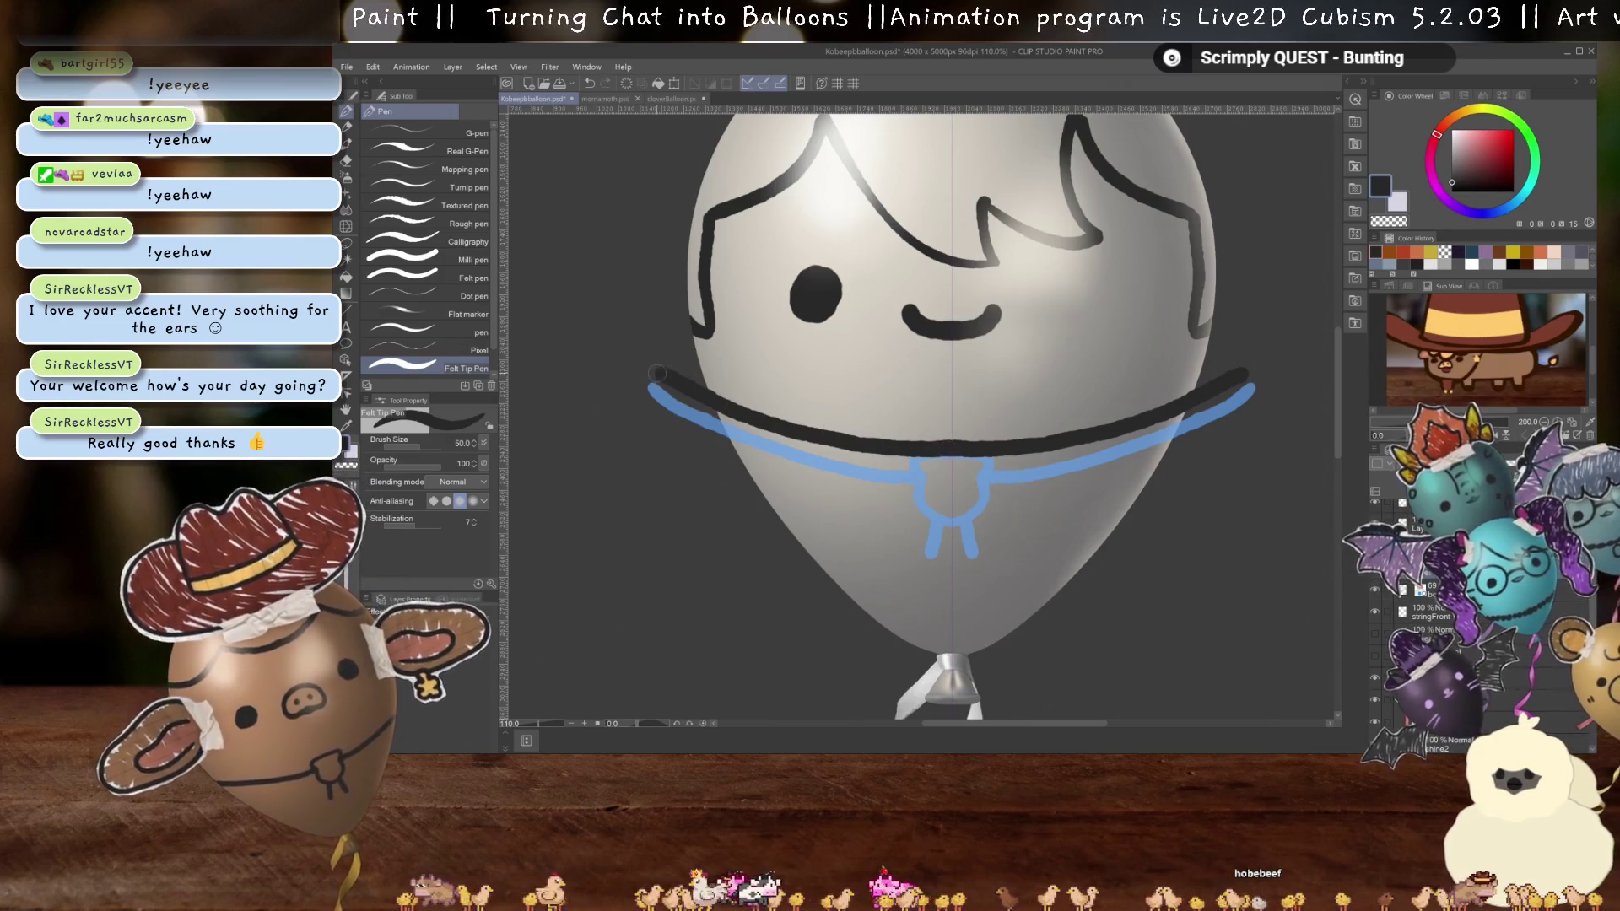
drag(1240, 464, 1064, 519)
drag(662, 464, 836, 519)
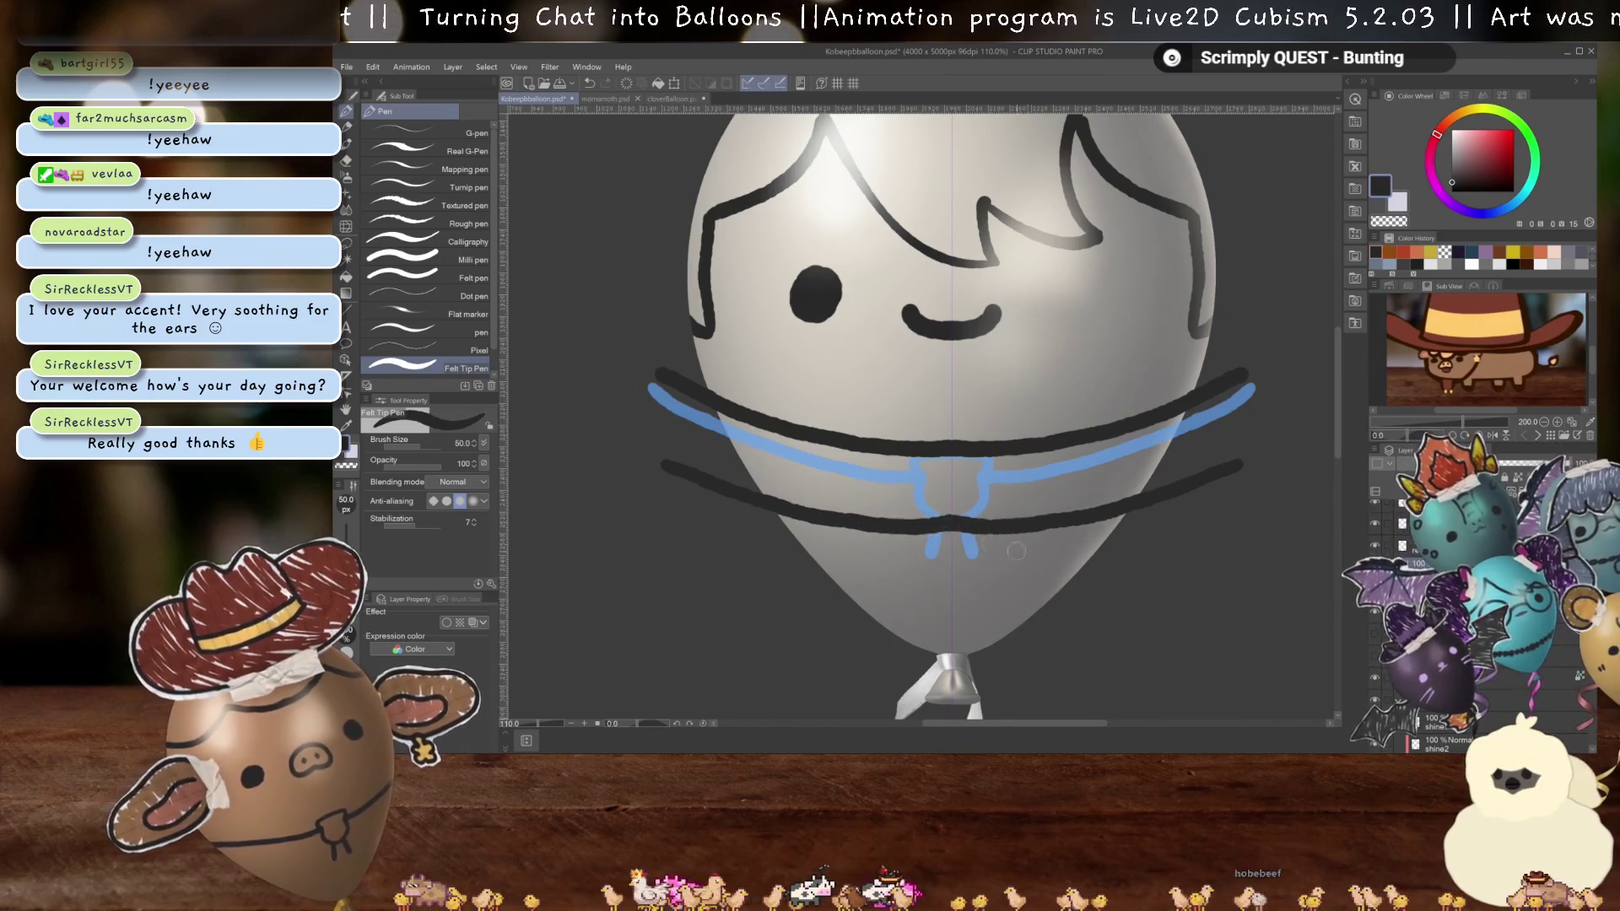
key(ctrl+z)
key(ctrl+z)
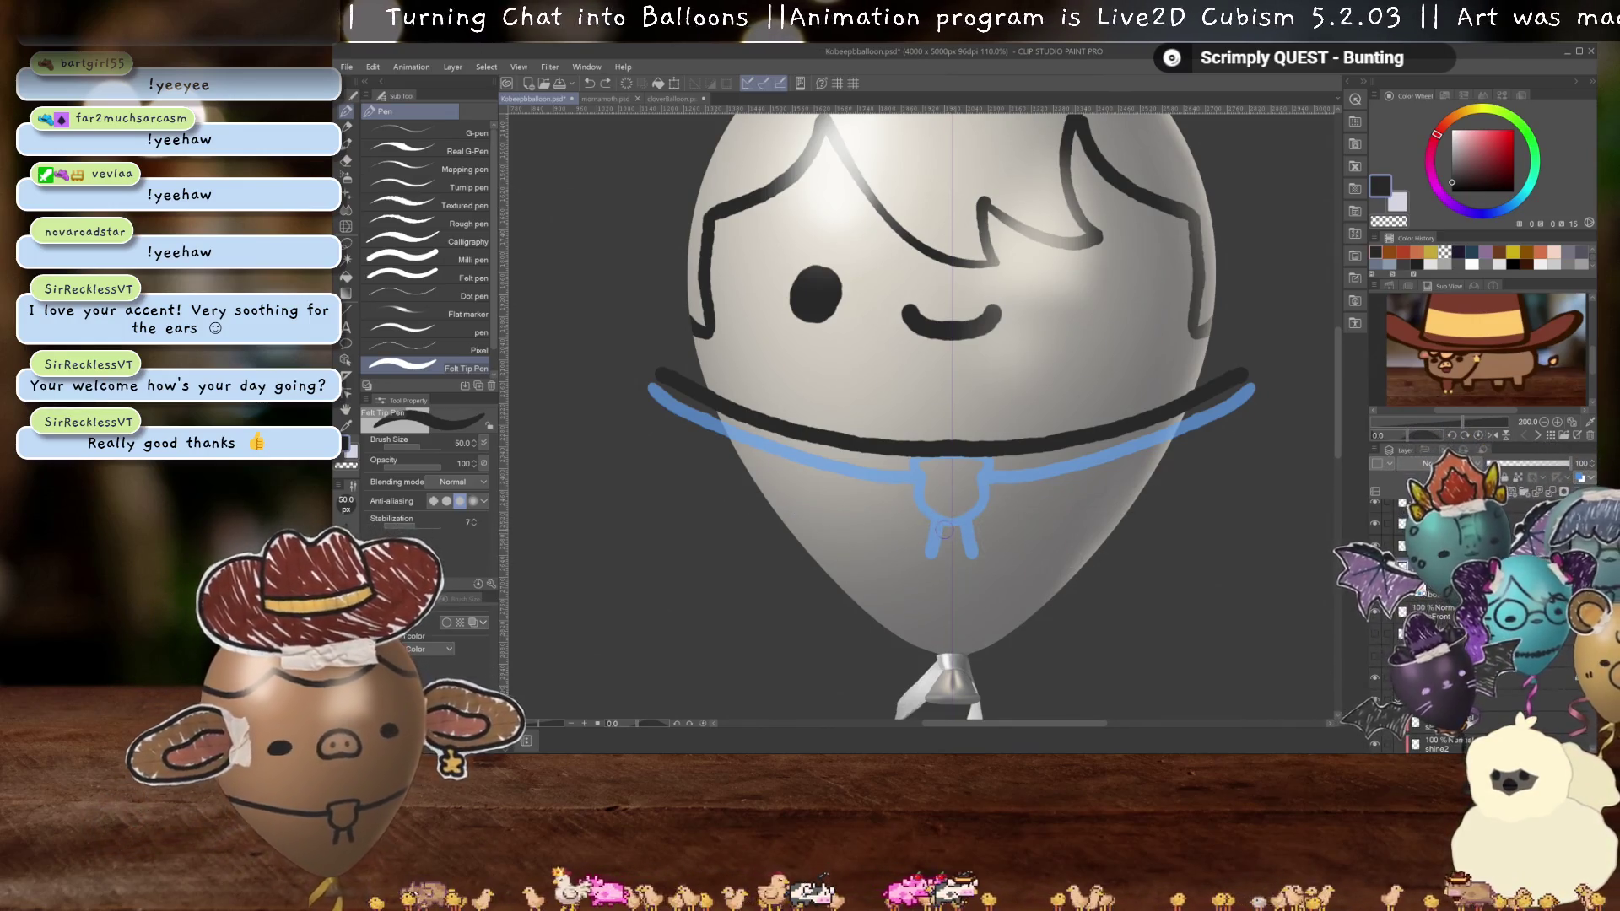
- Duplicate the collar line as a second band below, delete the bolo sketch, and curl the band ends
key(ctrl+c)
key(ctrl+v)
key(ctrl+t)
drag(1030, 429, 1031, 503)
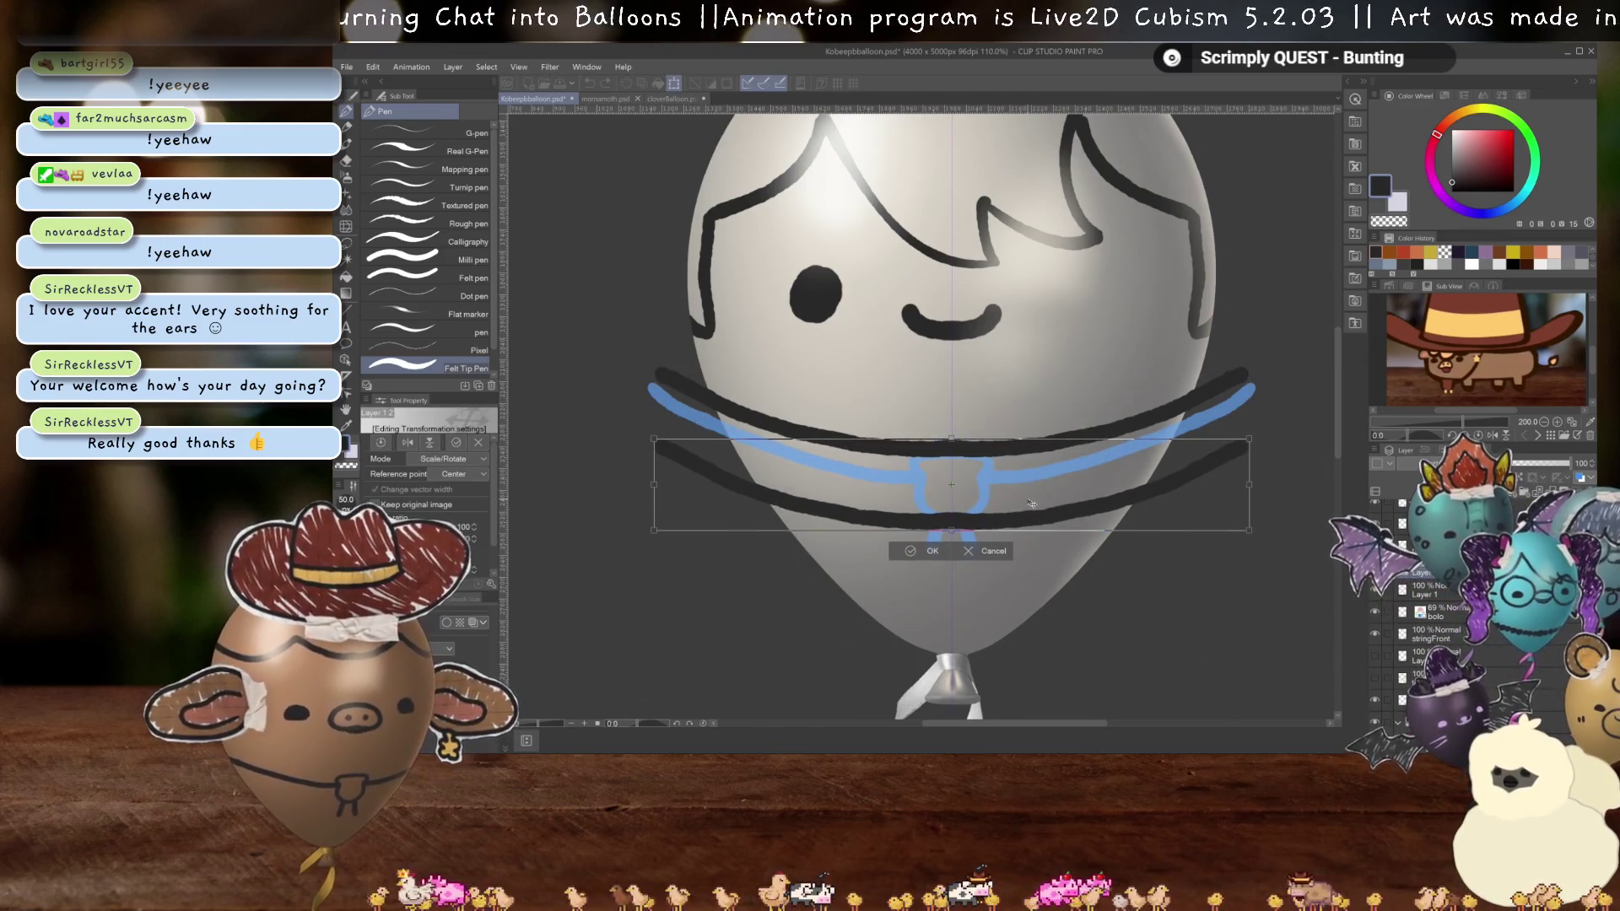
key(Return)
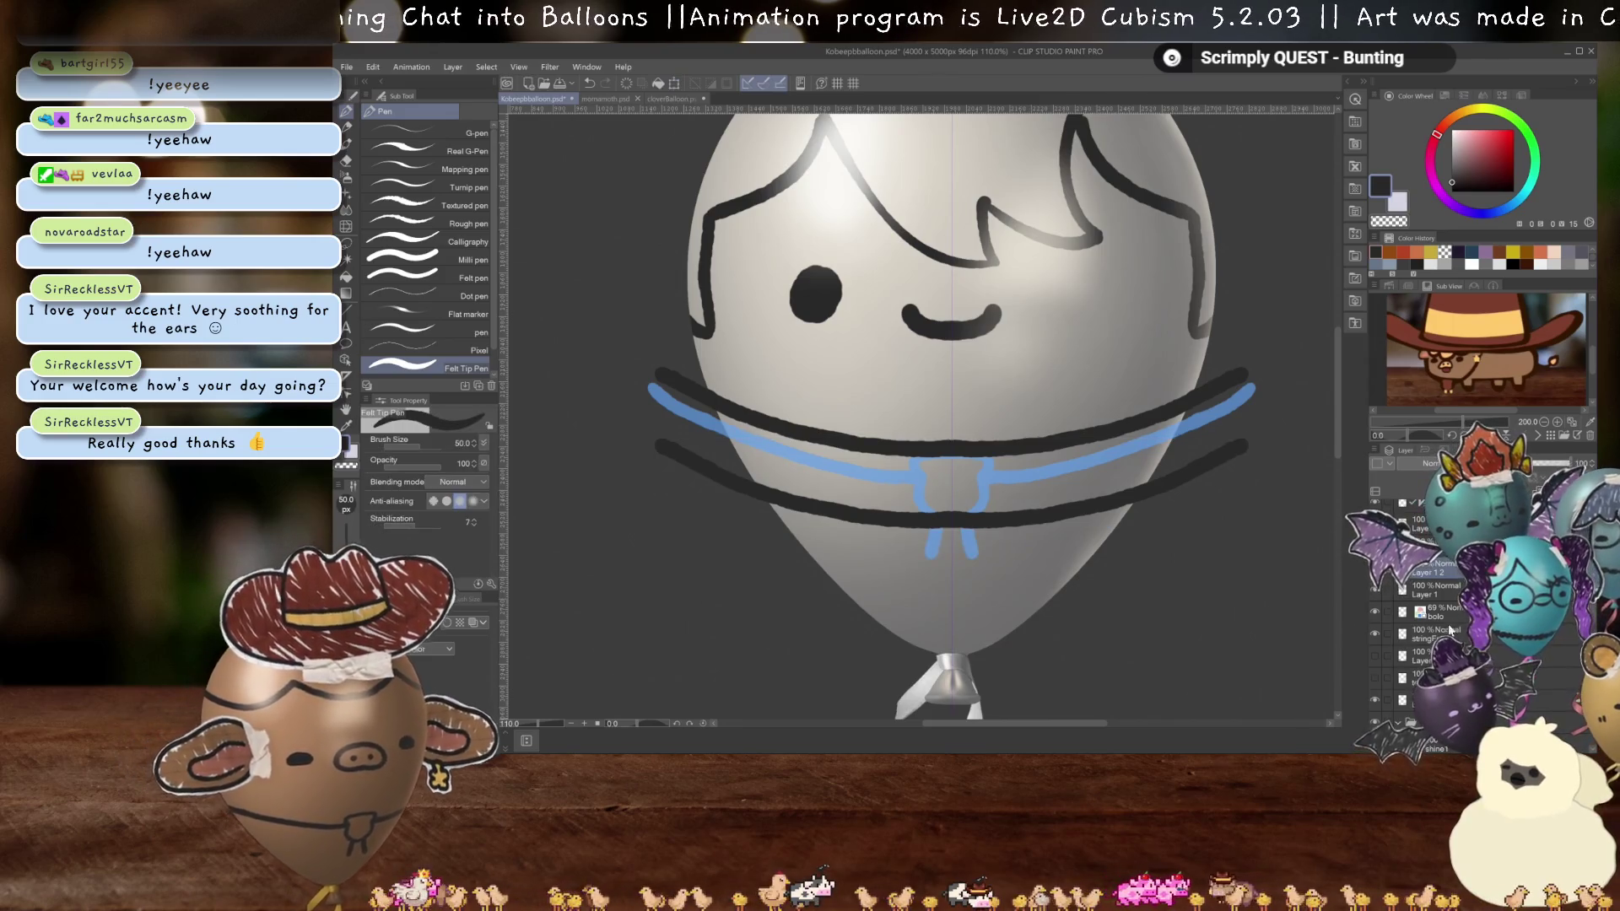
key(Delete)
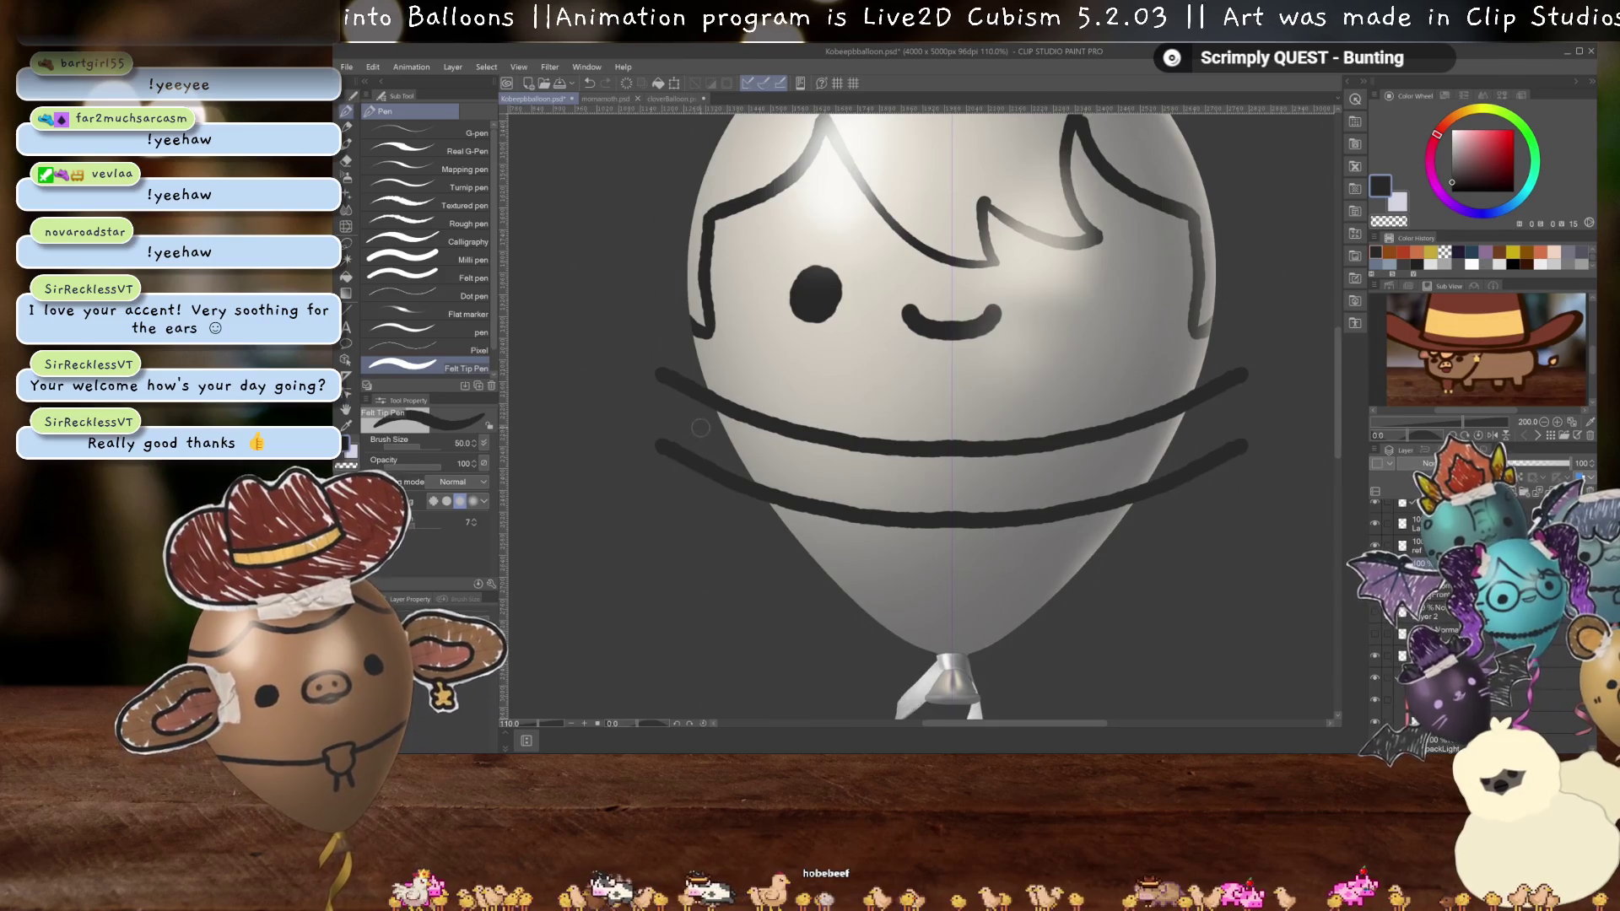
drag(702, 449, 790, 460)
- Draw small ring-shaped studs between the two collar bands
drag(888, 474, 882, 477)
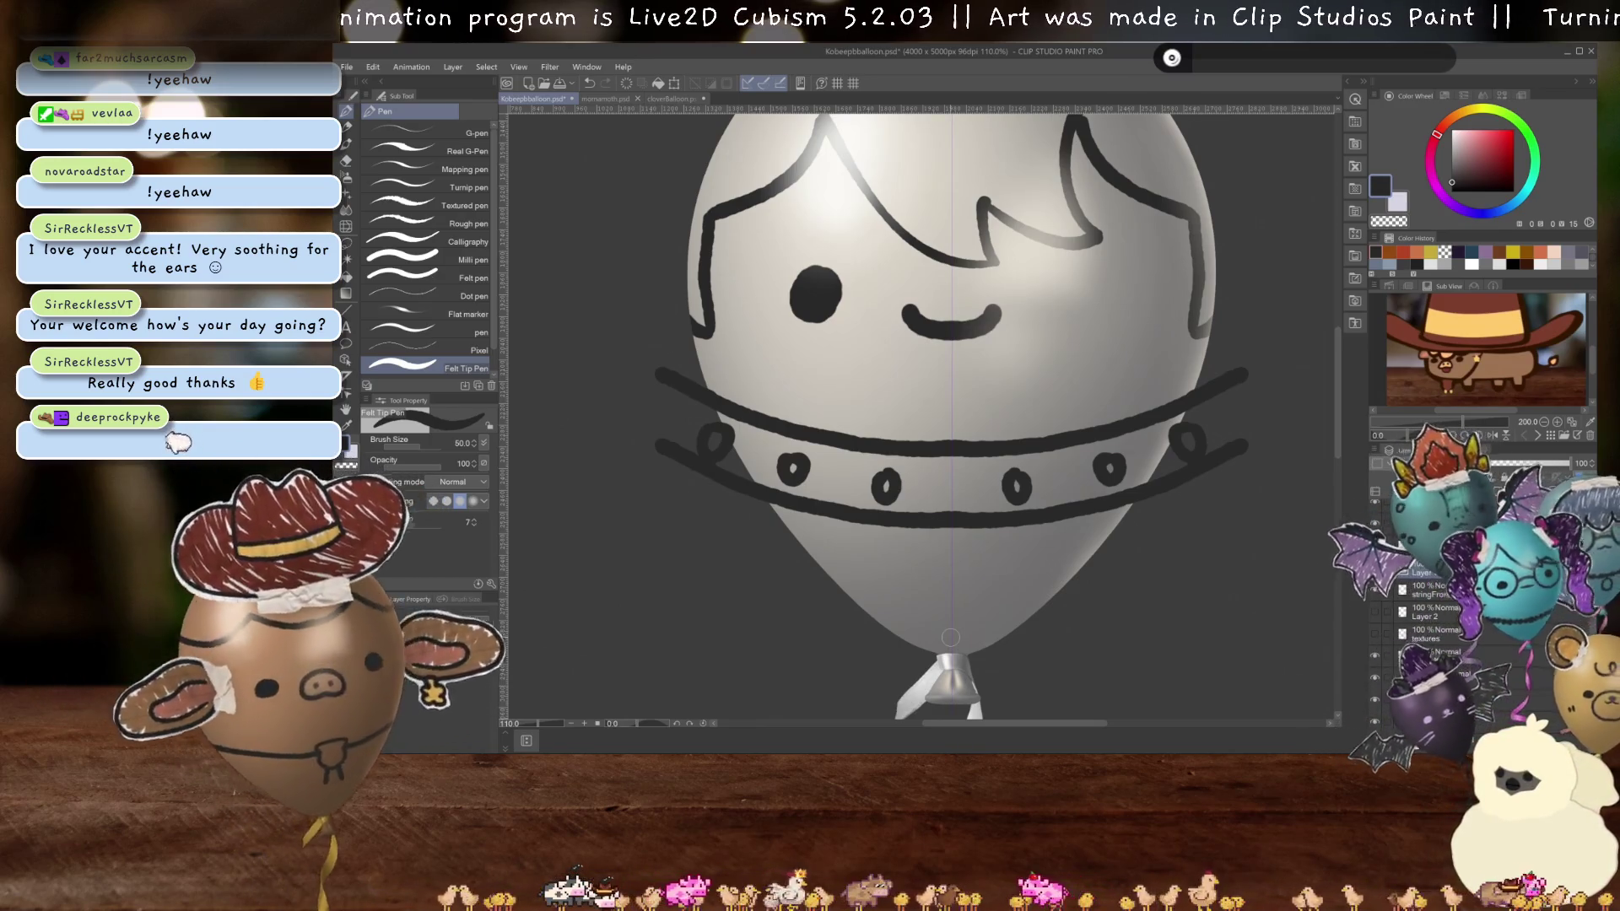
scroll(950, 637, down, 3)
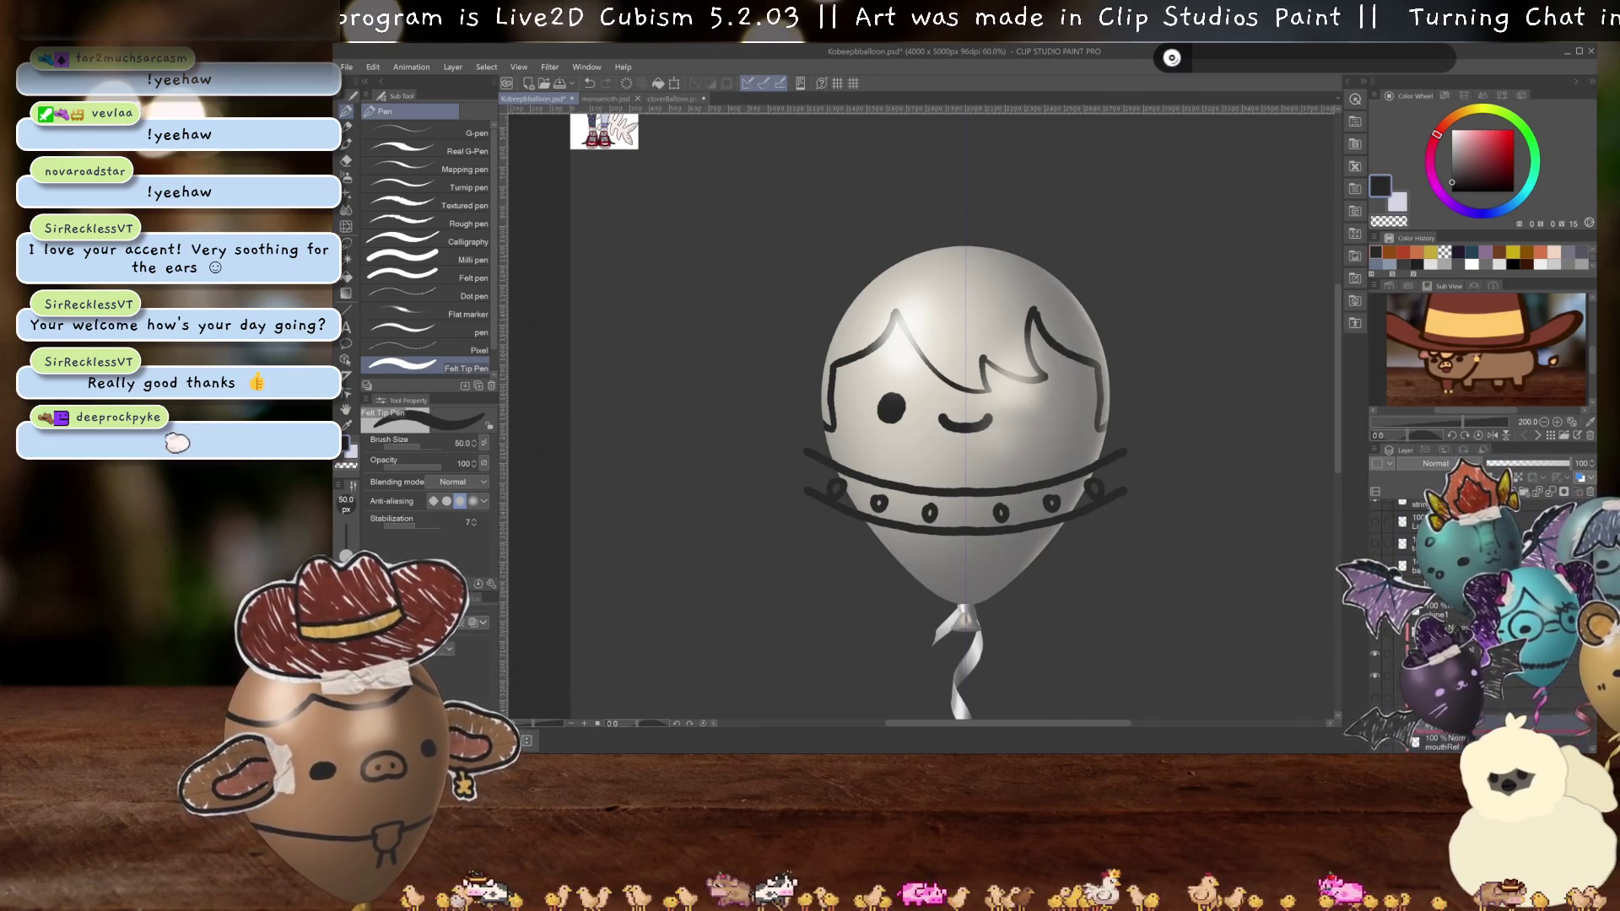
- Toggle the hair/shine layer off and on, then make the paper-and-tape texture layer visible
click(1375, 544)
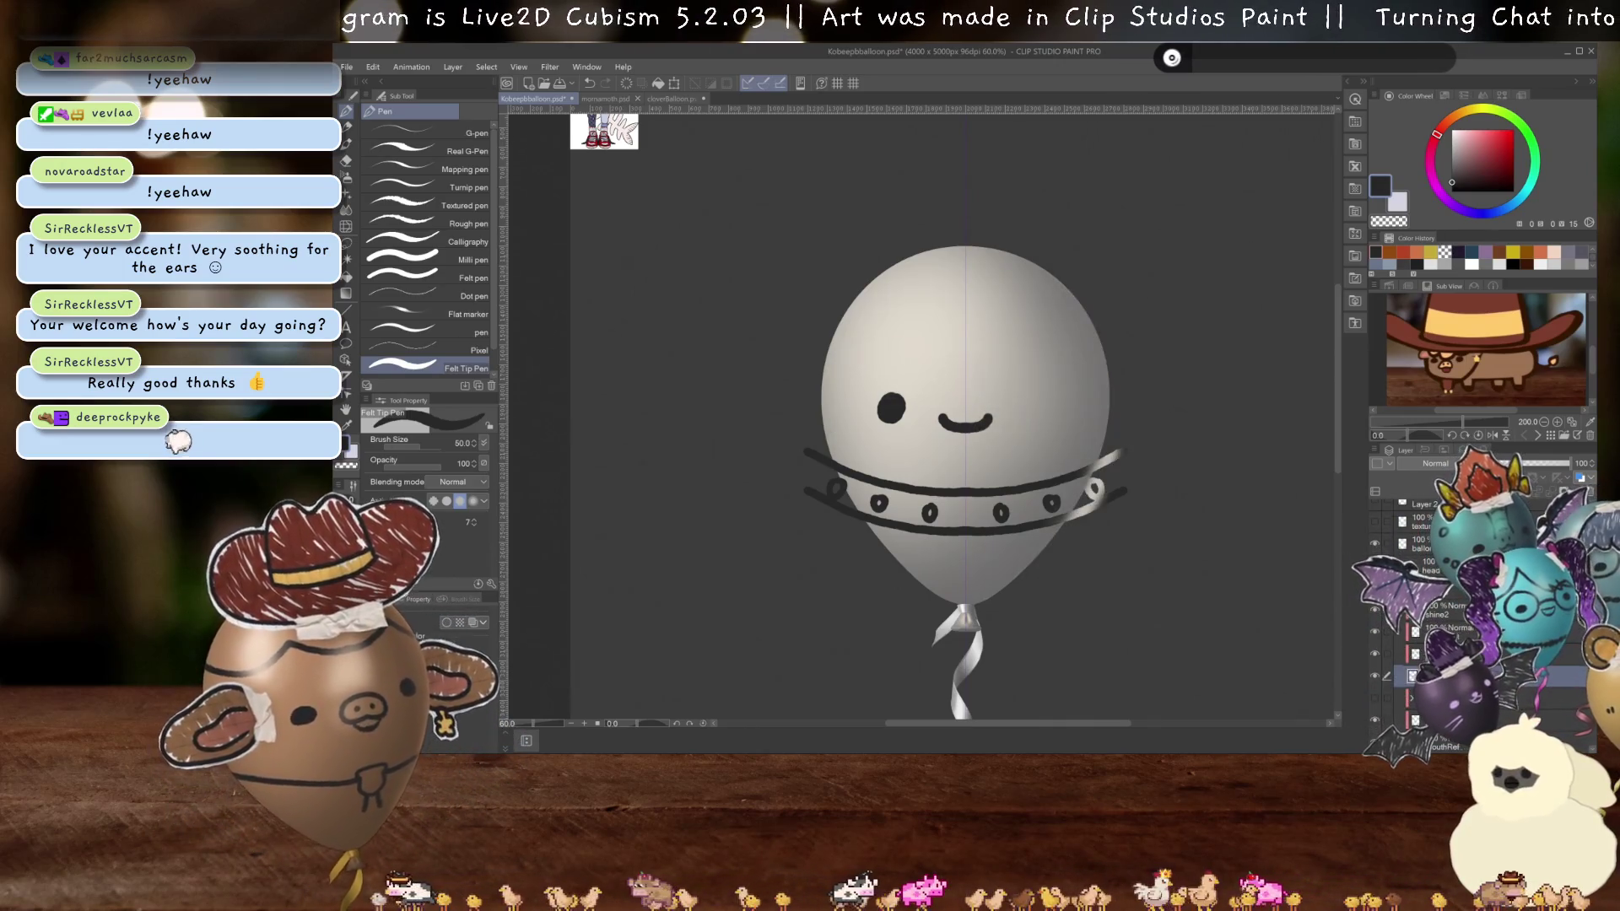
click(1375, 544)
scroll(1010, 502, up, 2)
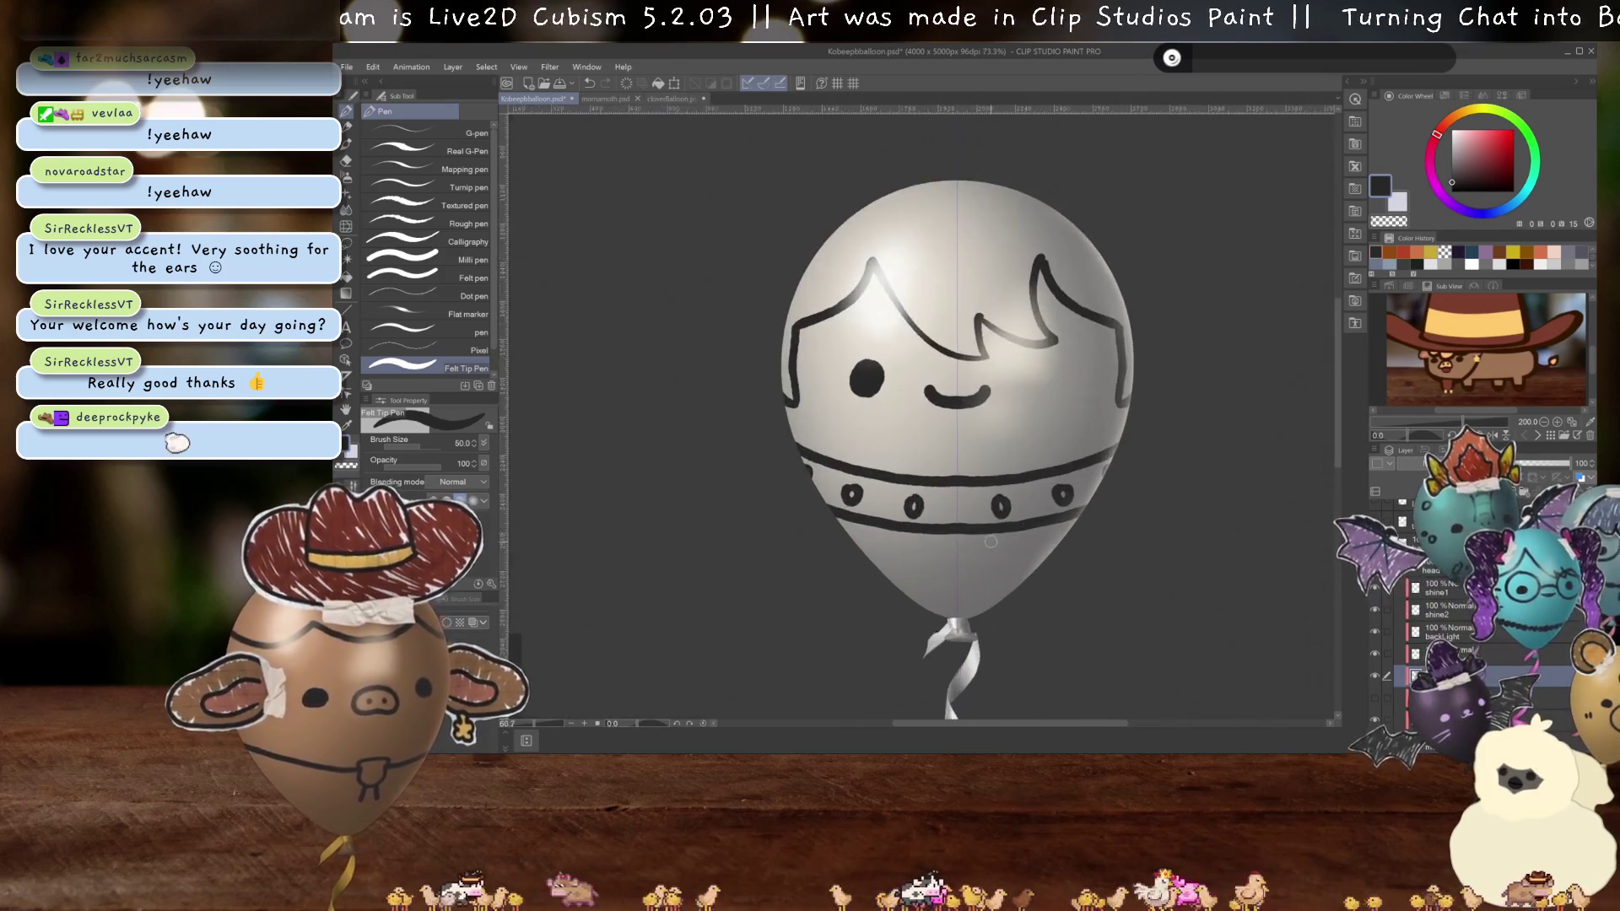
scroll(1009, 502, up, 2)
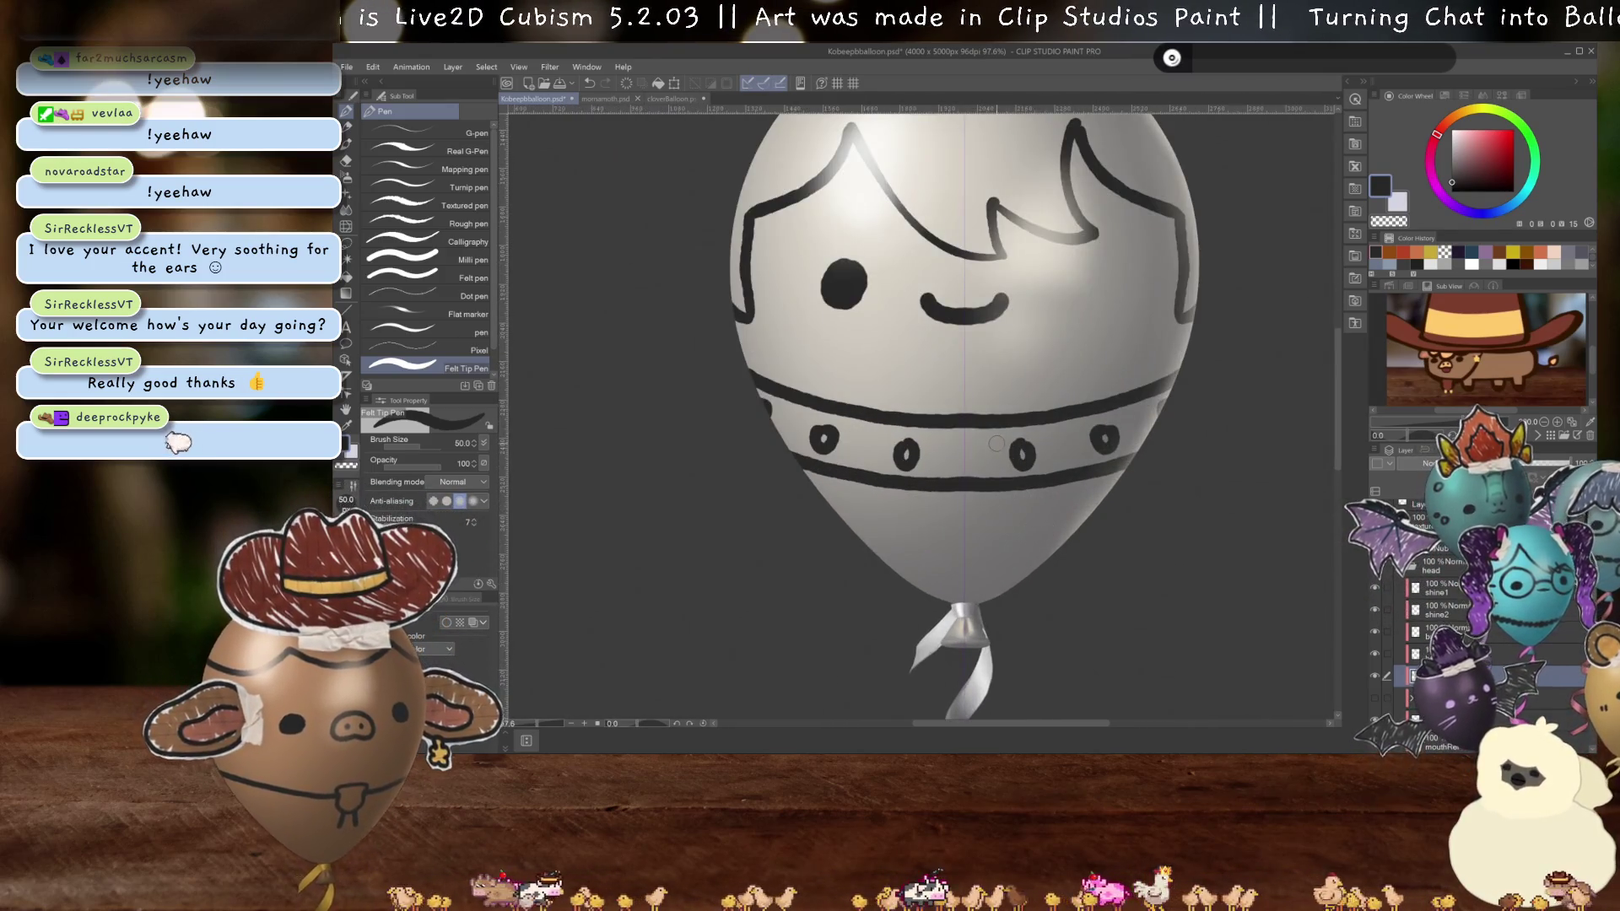
scroll(996, 443, down, 2)
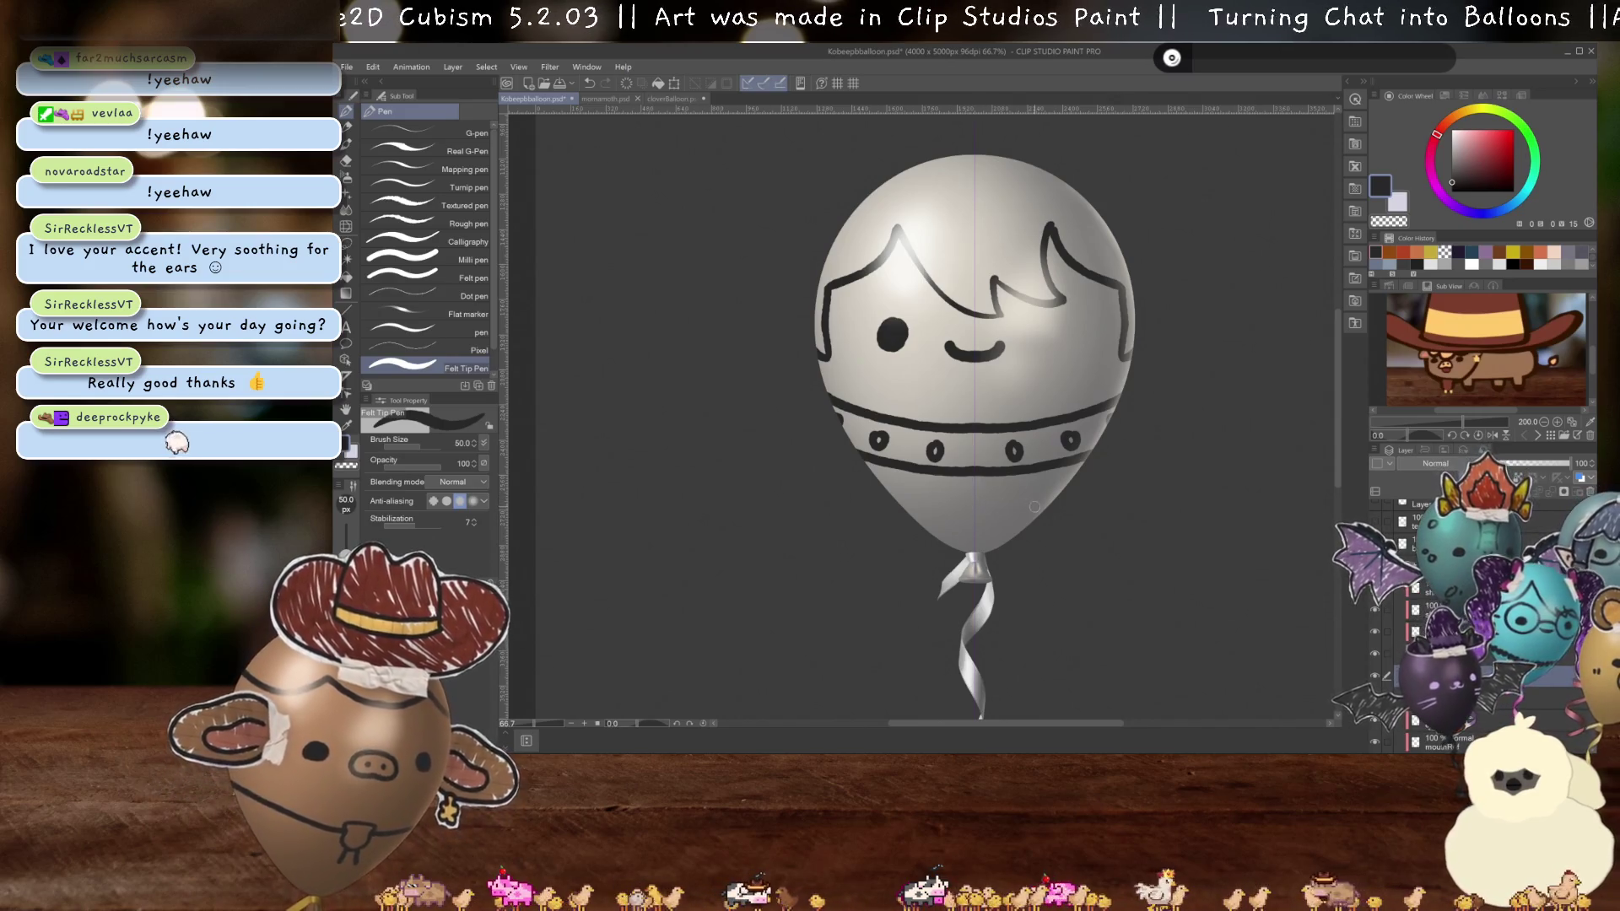
scroll(995, 390, down, 1)
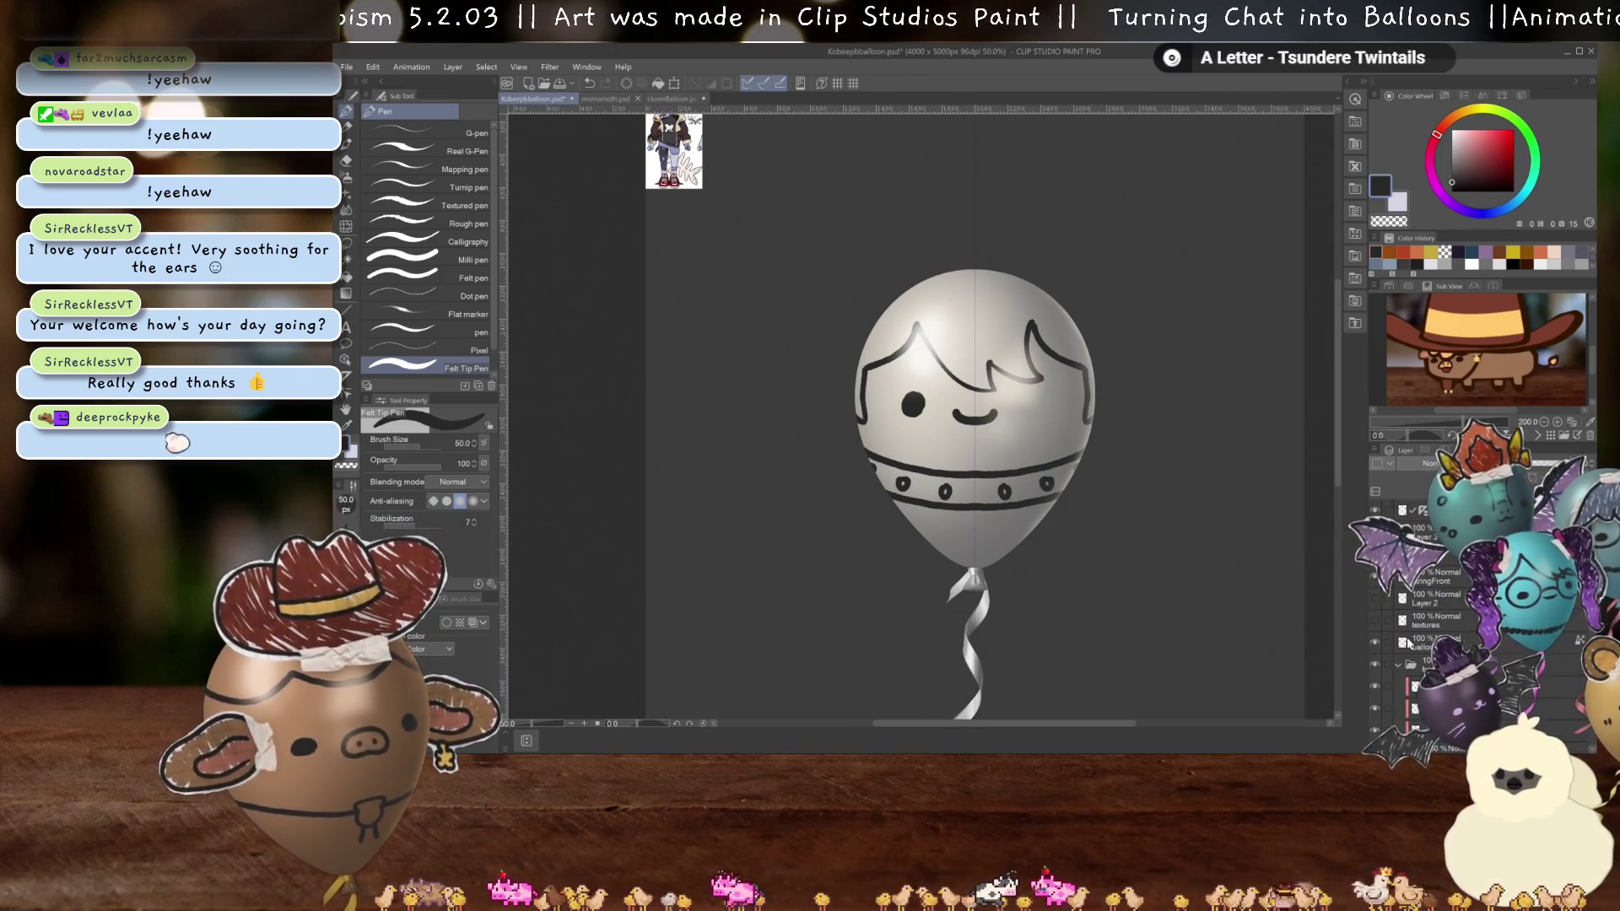
click(1378, 627)
scroll(1057, 411, up, 1)
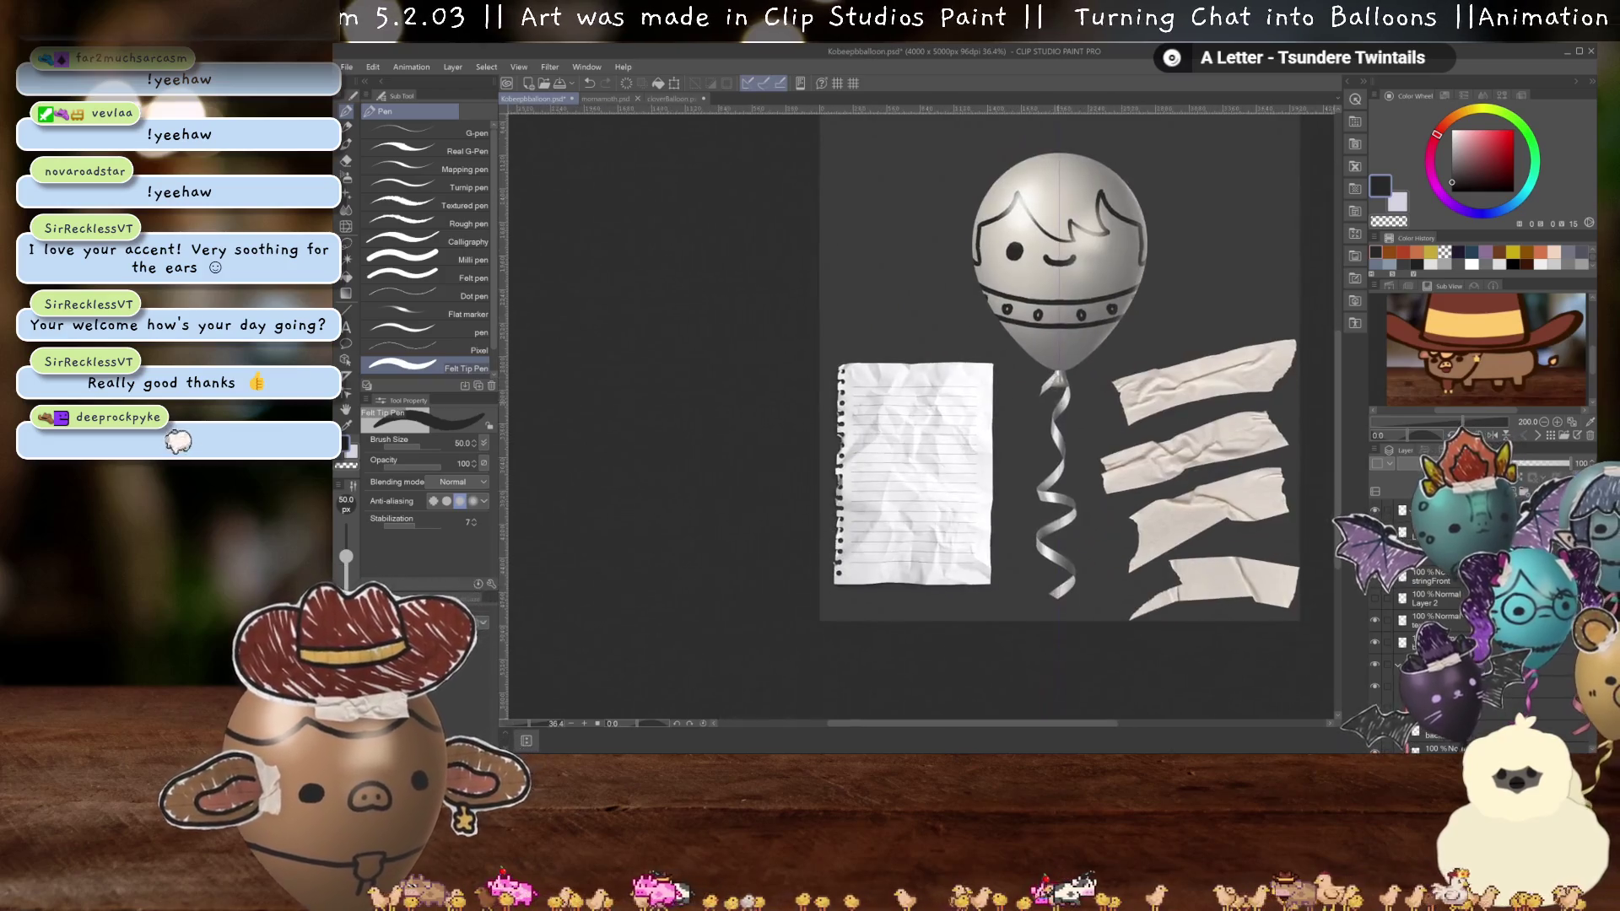
- Sketch a small loop and tag at the collar's centre and tint that sketch layer blue
scroll(1057, 411, up, 2)
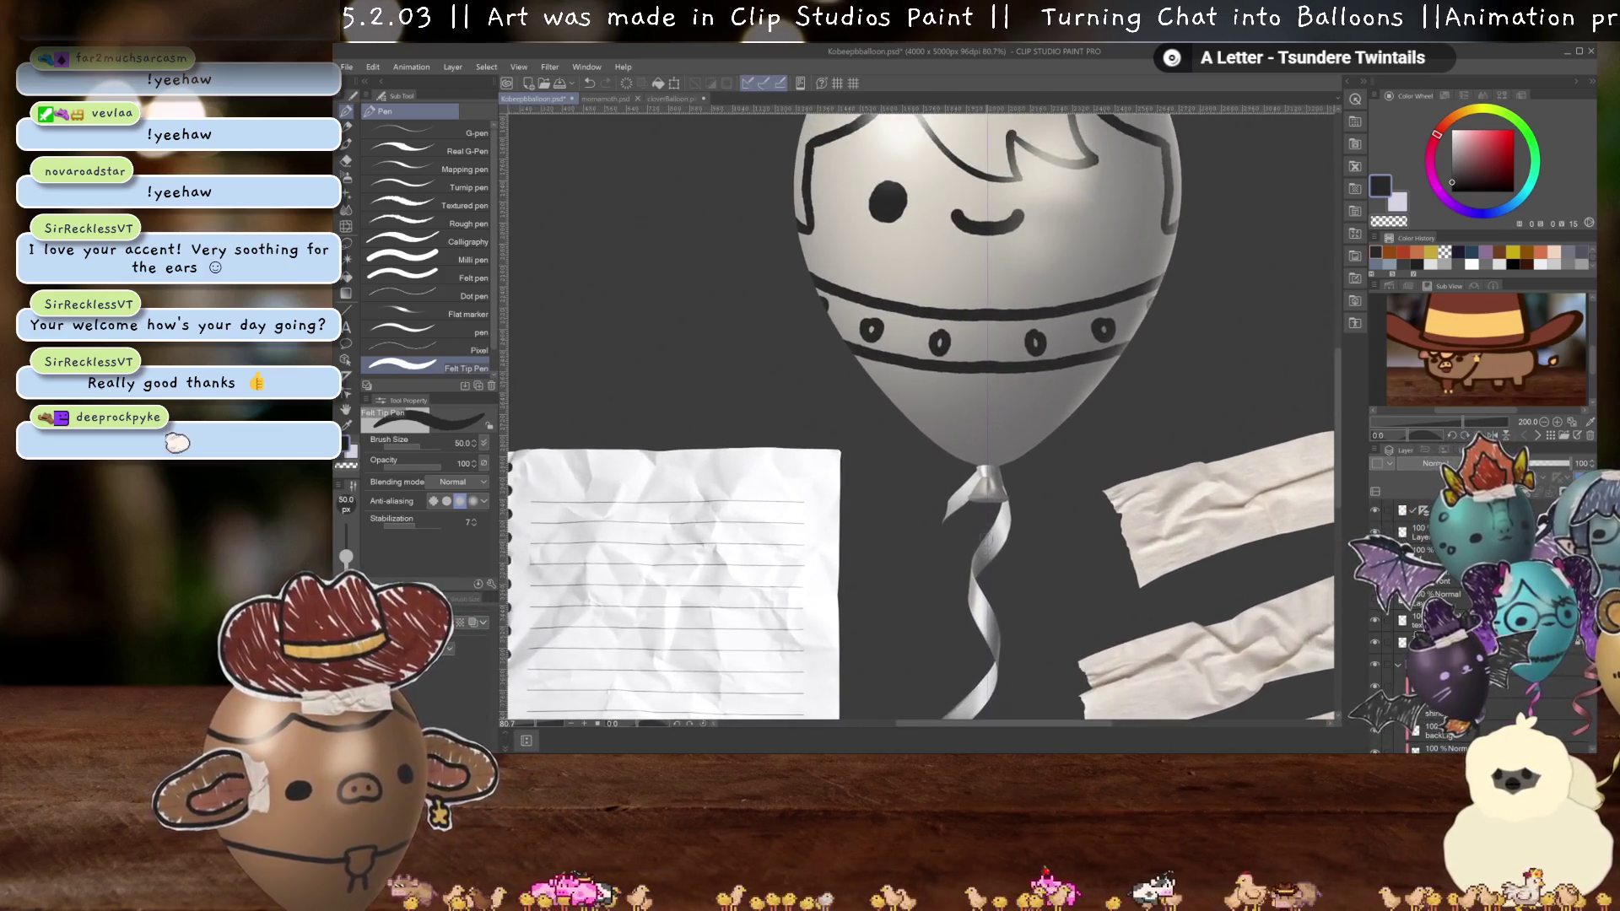
scroll(942, 579, up, 2)
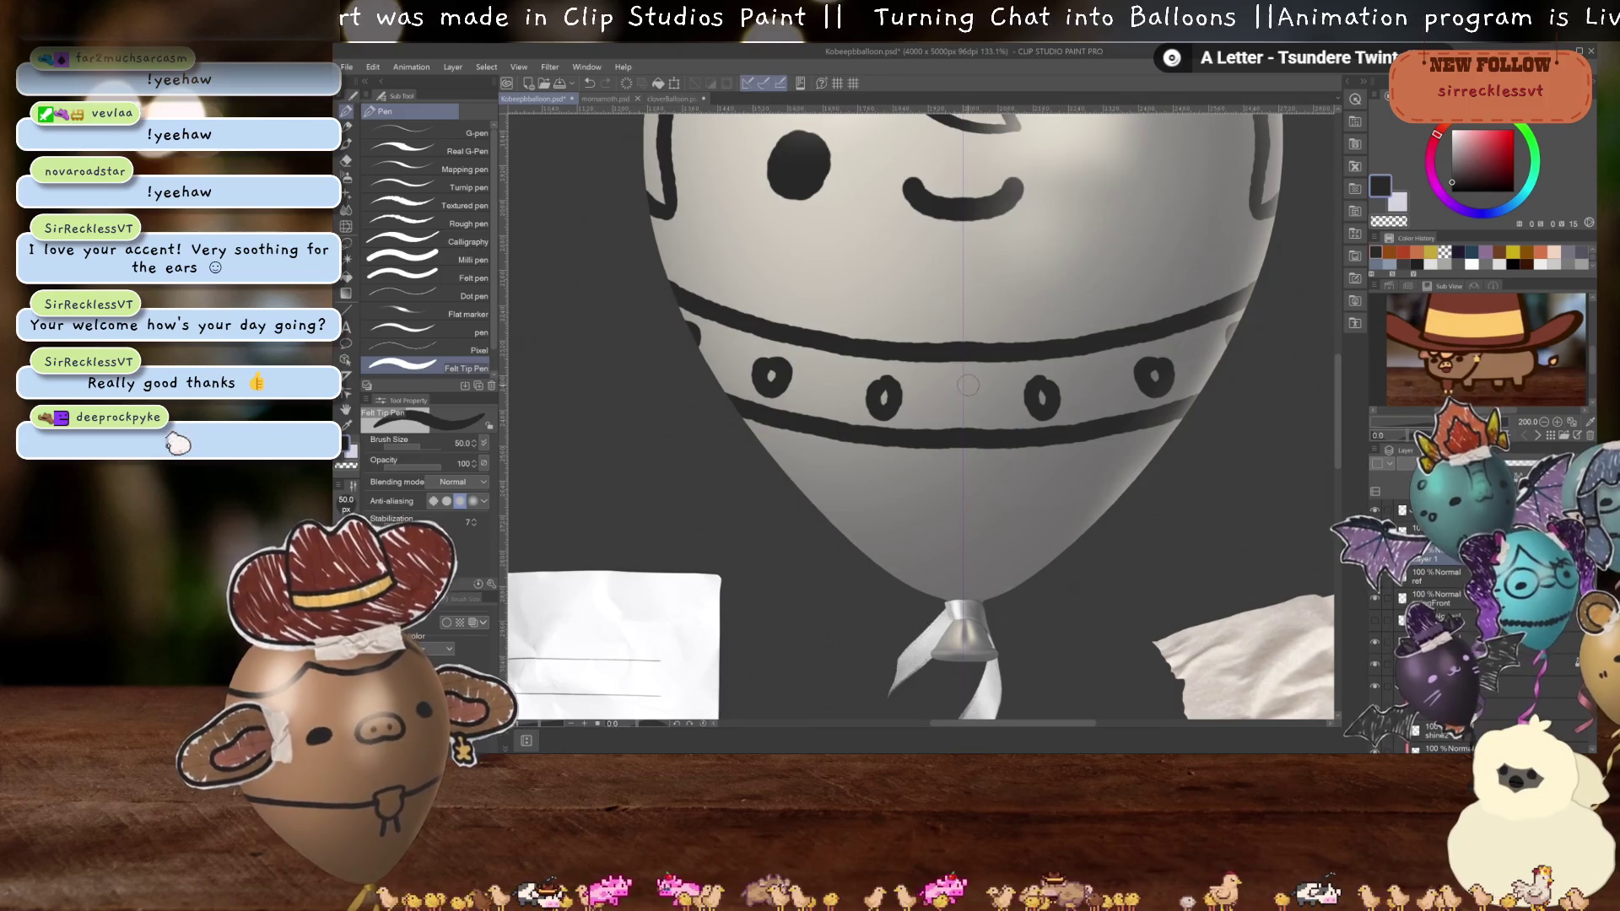
drag(963, 374, 941, 433)
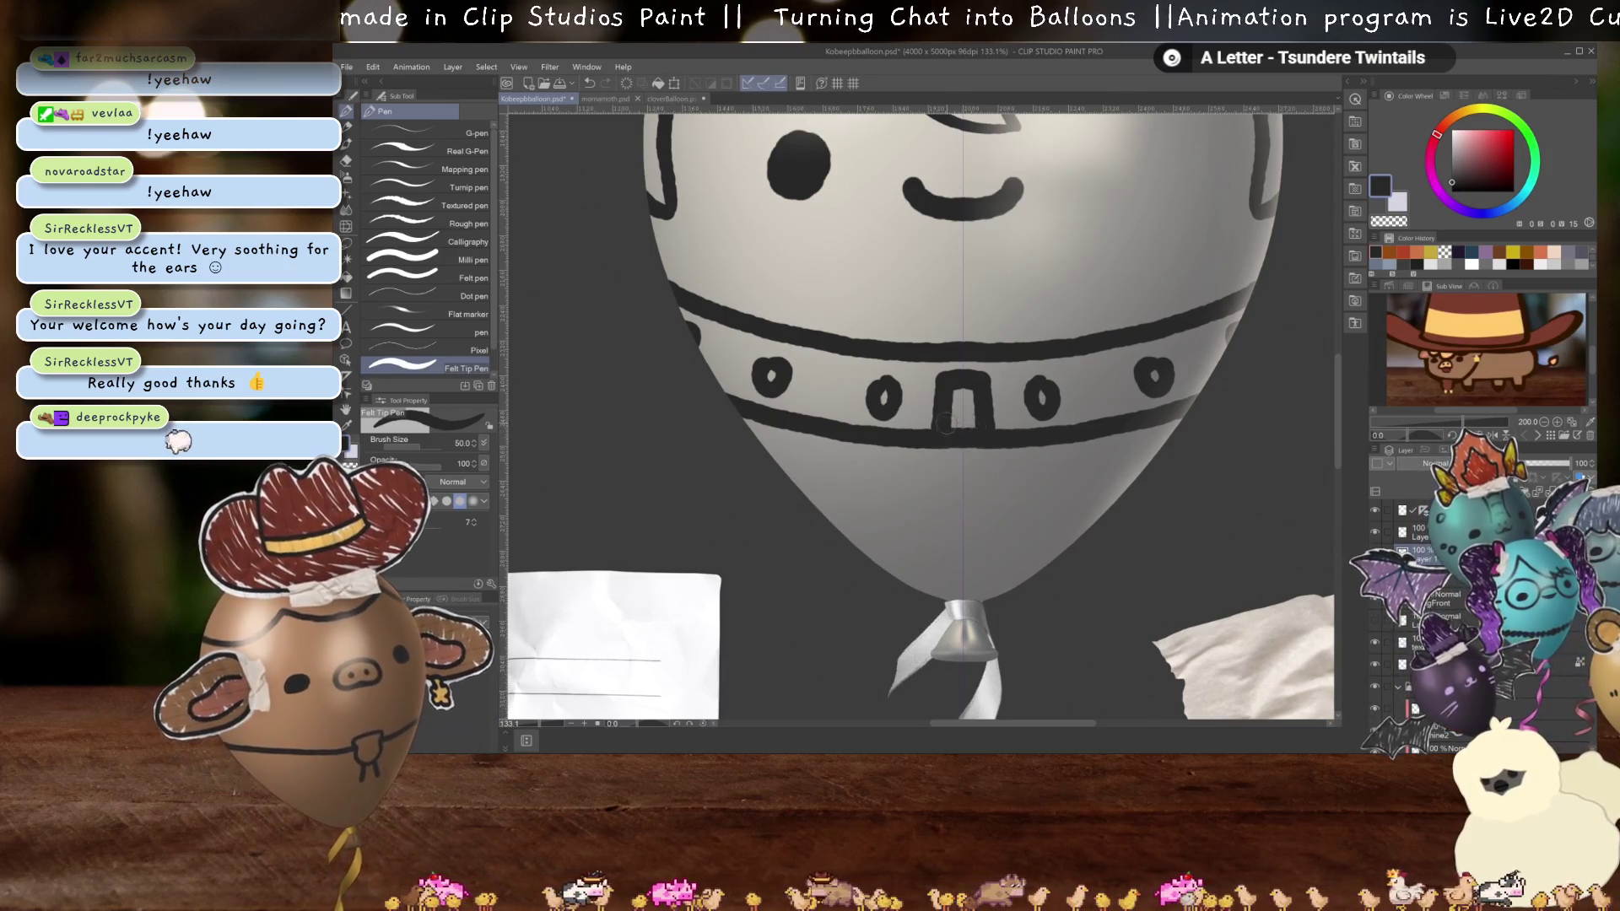
key(ctrl+z)
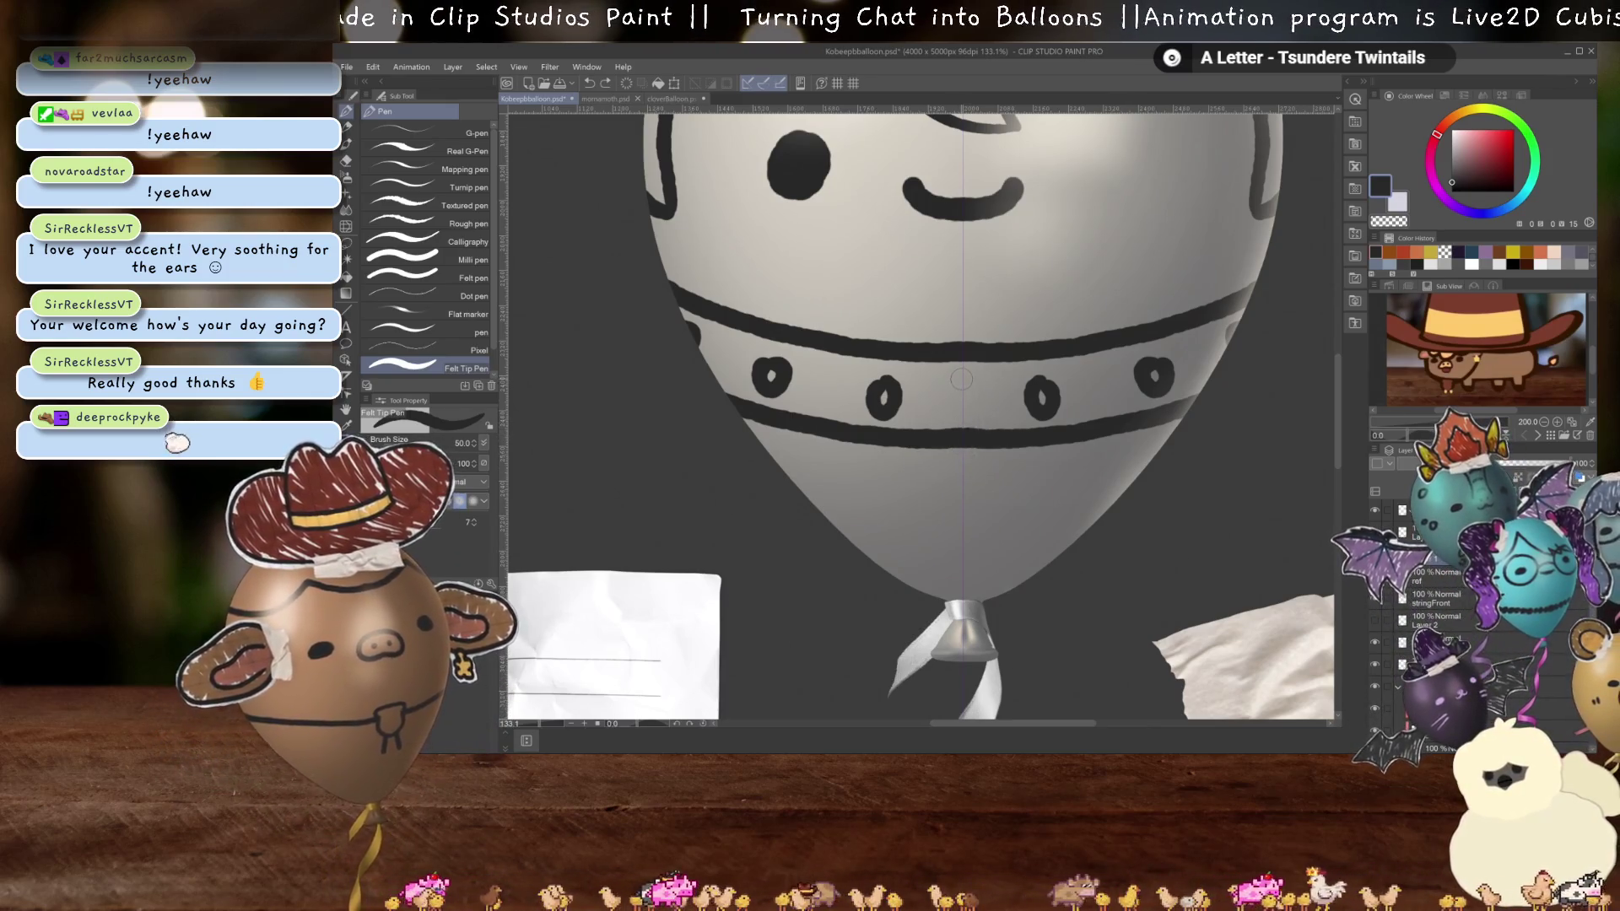
mouse_move(963, 382)
mouse_down()
mouse_move(950, 432)
mouse_move(910, 418)
mouse_move(897, 530)
mouse_move(963, 531)
mouse_up()
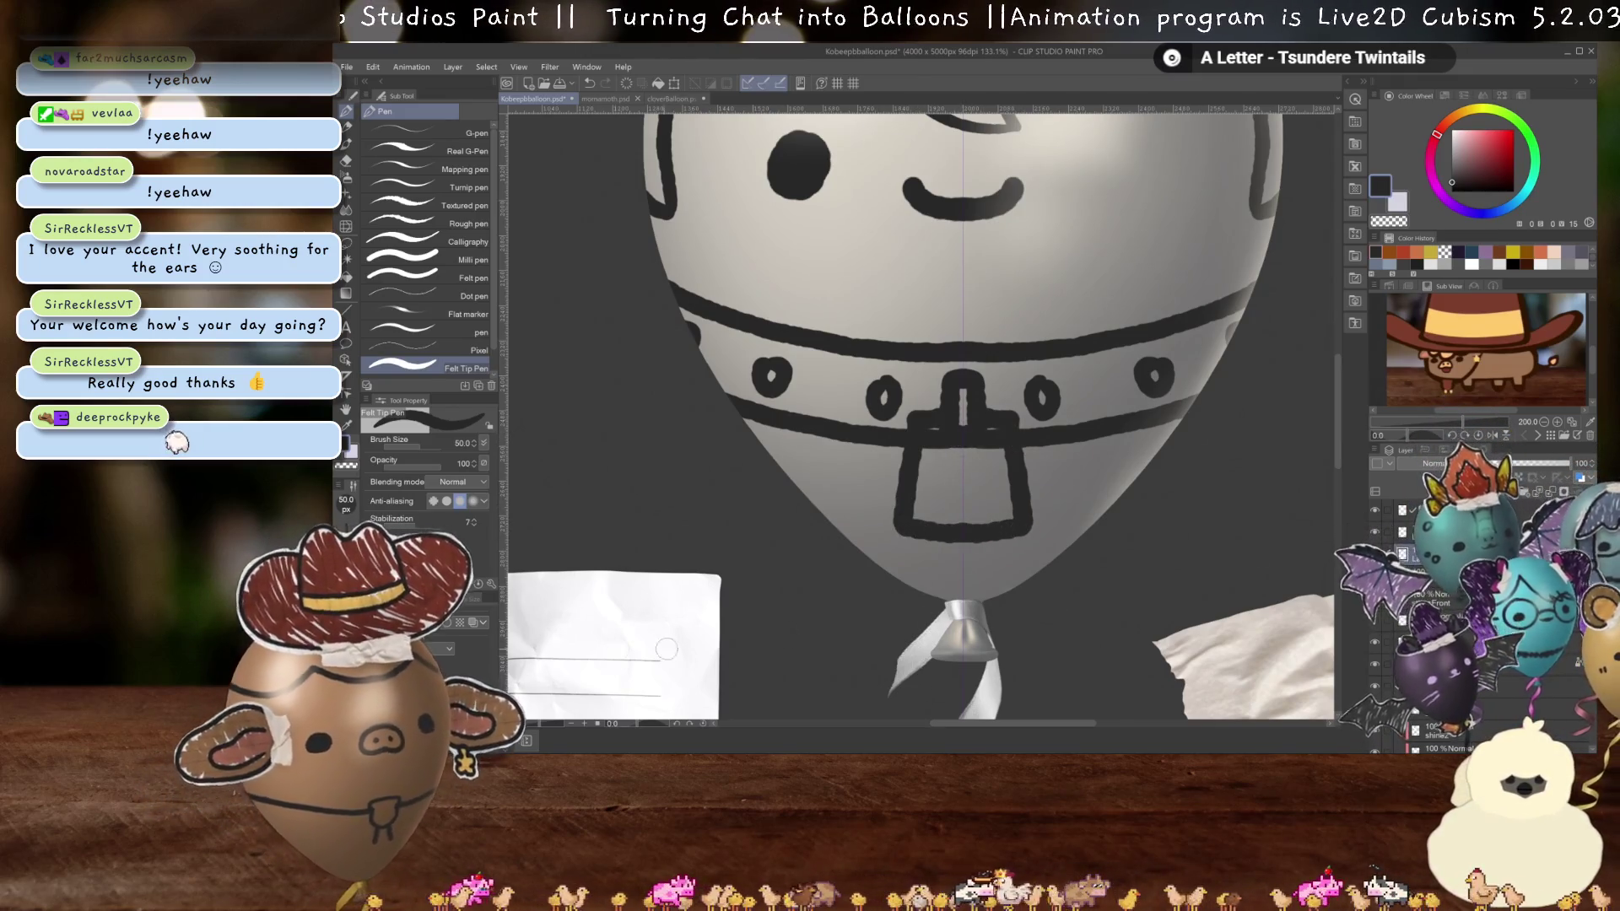
click(474, 623)
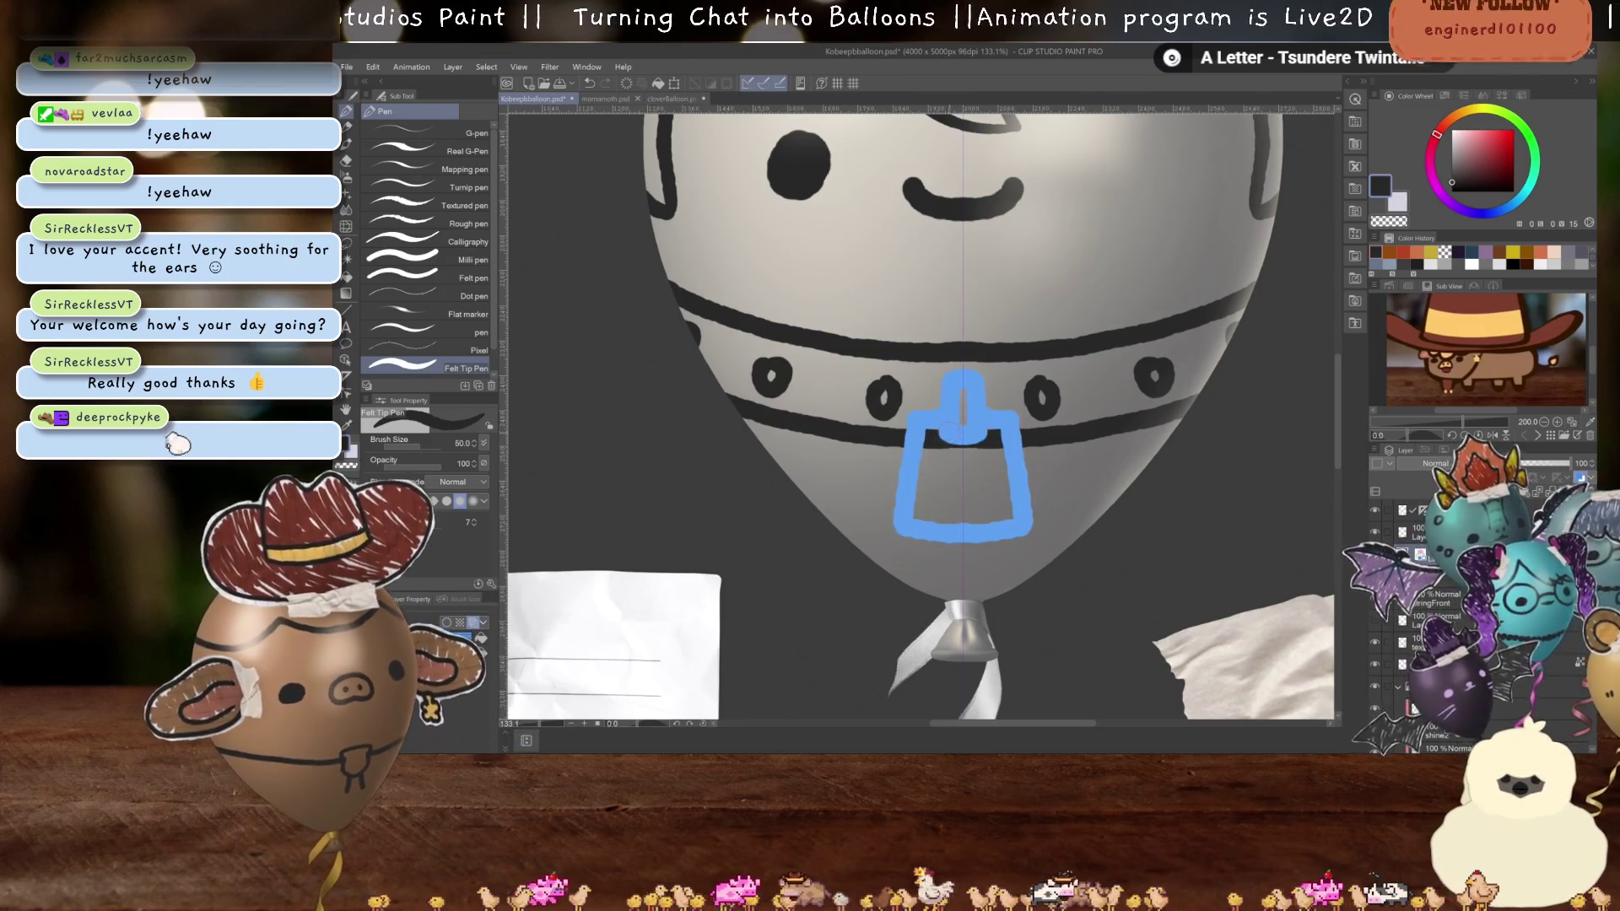
- Ink a closed black loop inside the blue tag sketch
mouse_move(942, 432)
mouse_down()
mouse_move(939, 507)
mouse_move(962, 508)
mouse_up()
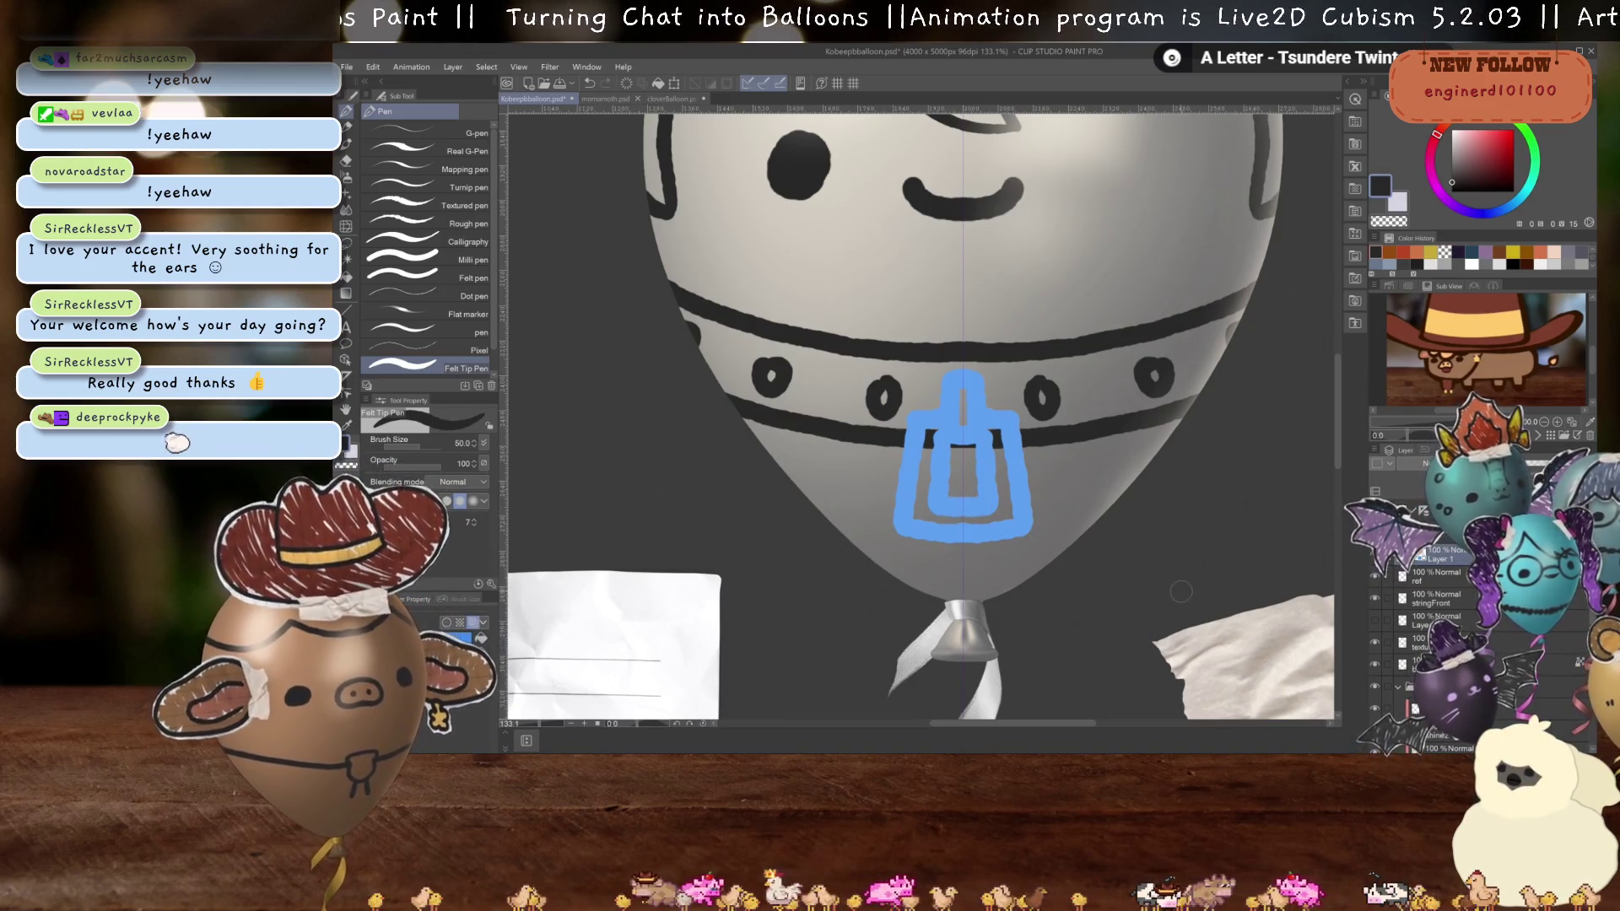
scroll(1176, 598, down, 3)
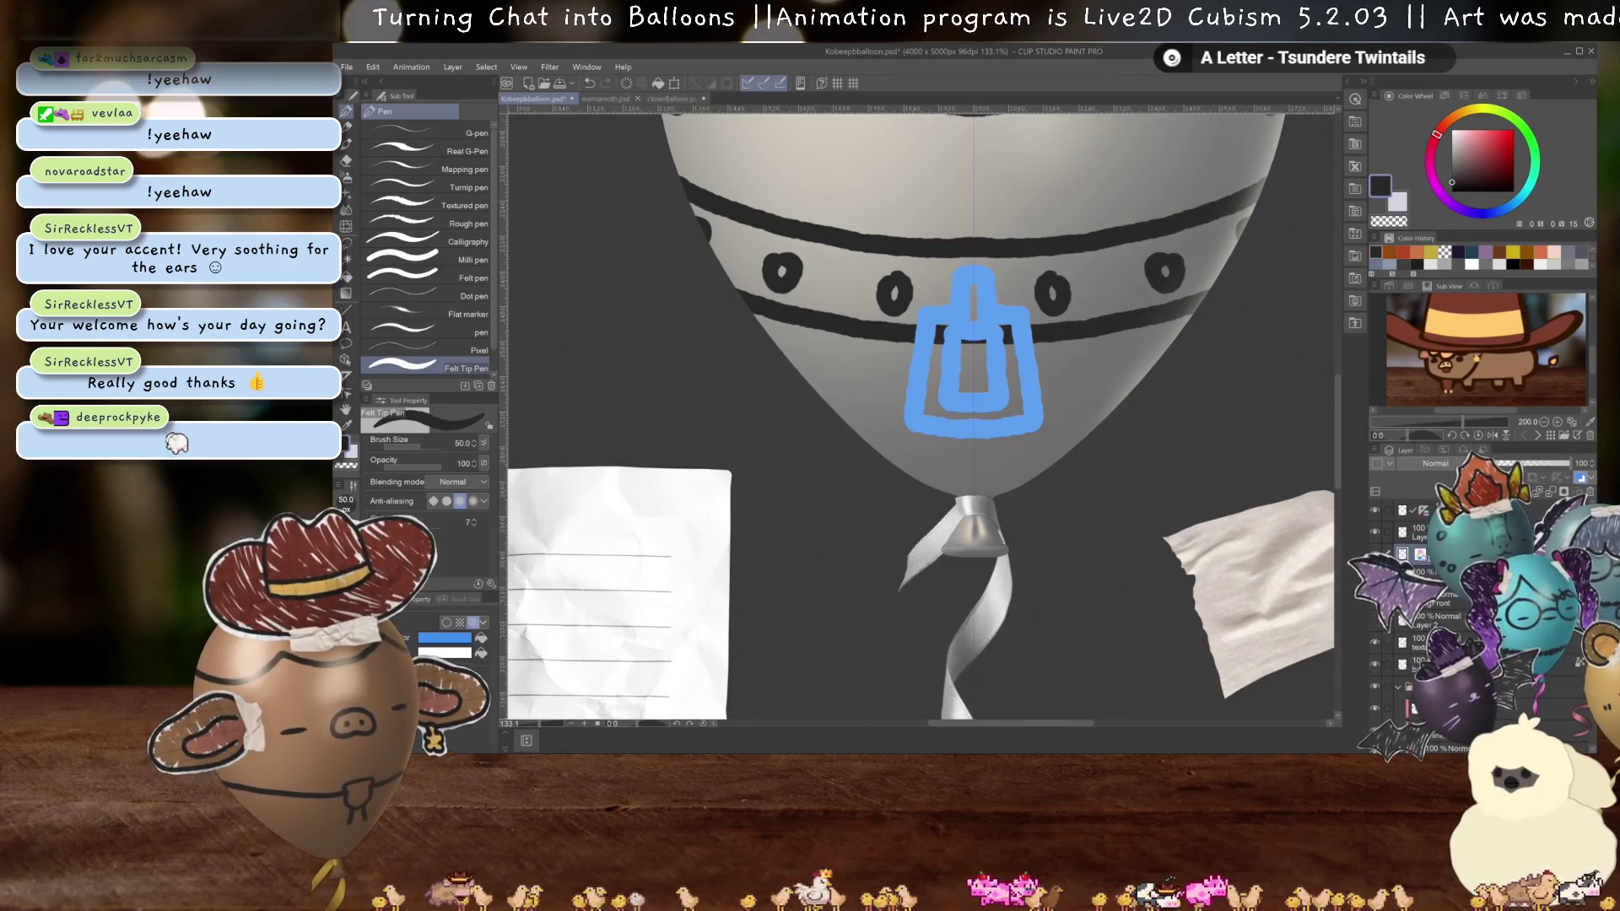
mouse_move(960, 439)
mouse_down()
mouse_move(988, 392)
mouse_move(995, 440)
mouse_up()
key(ctrl+z)
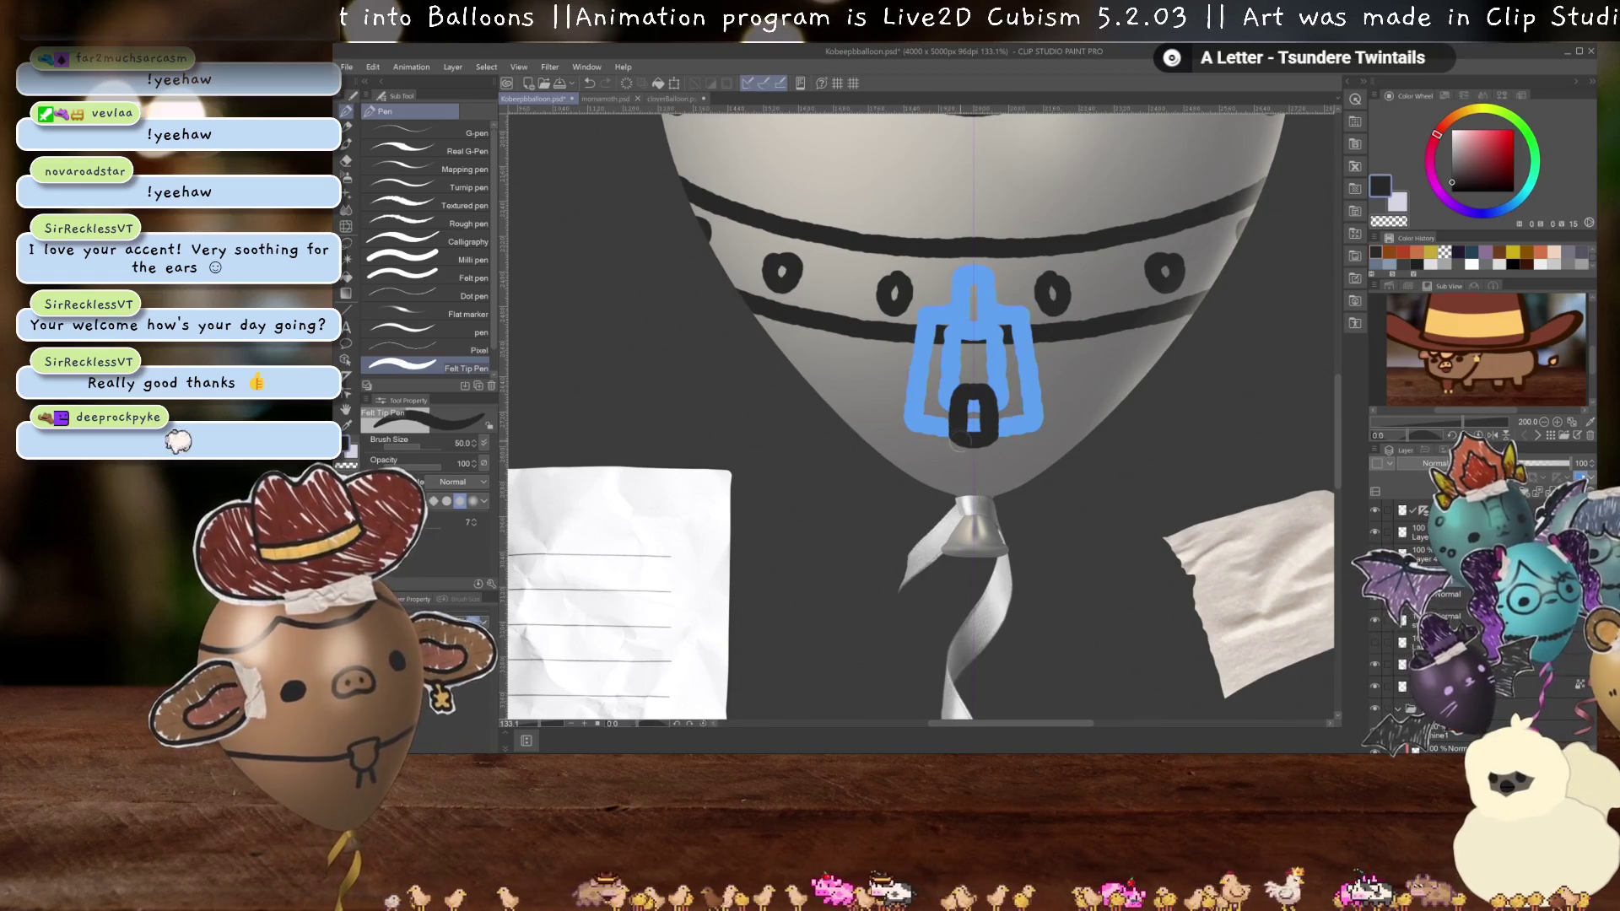
- Stretch the black loop taller with Ctrl+T and confirm the new size
key(ctrl+t)
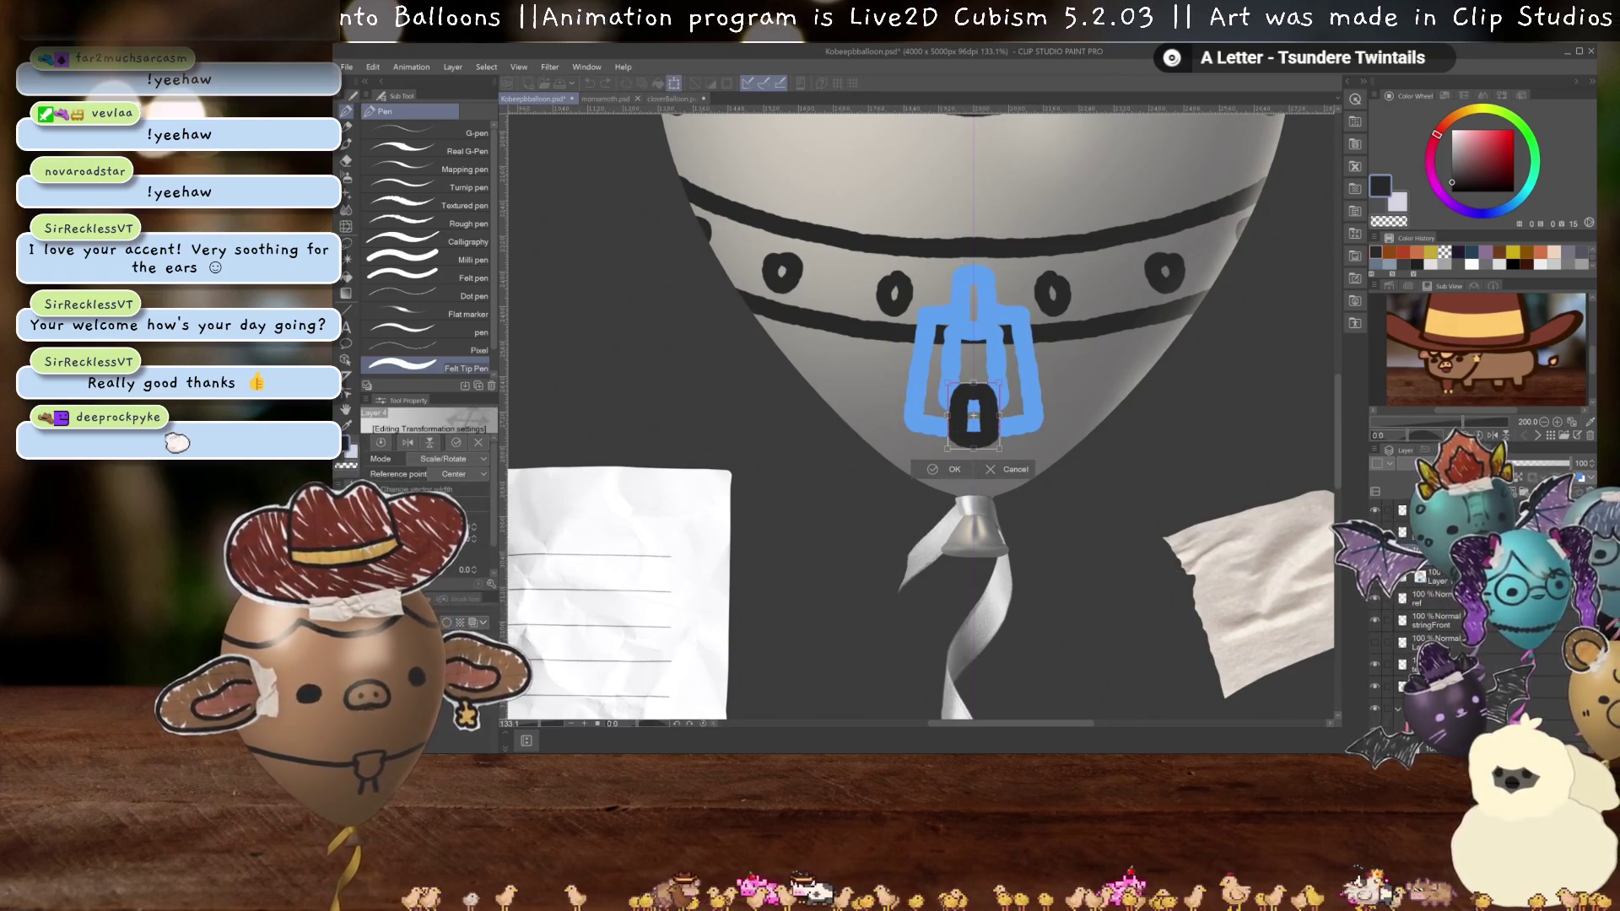
drag(973, 448, 970, 463)
key(Escape)
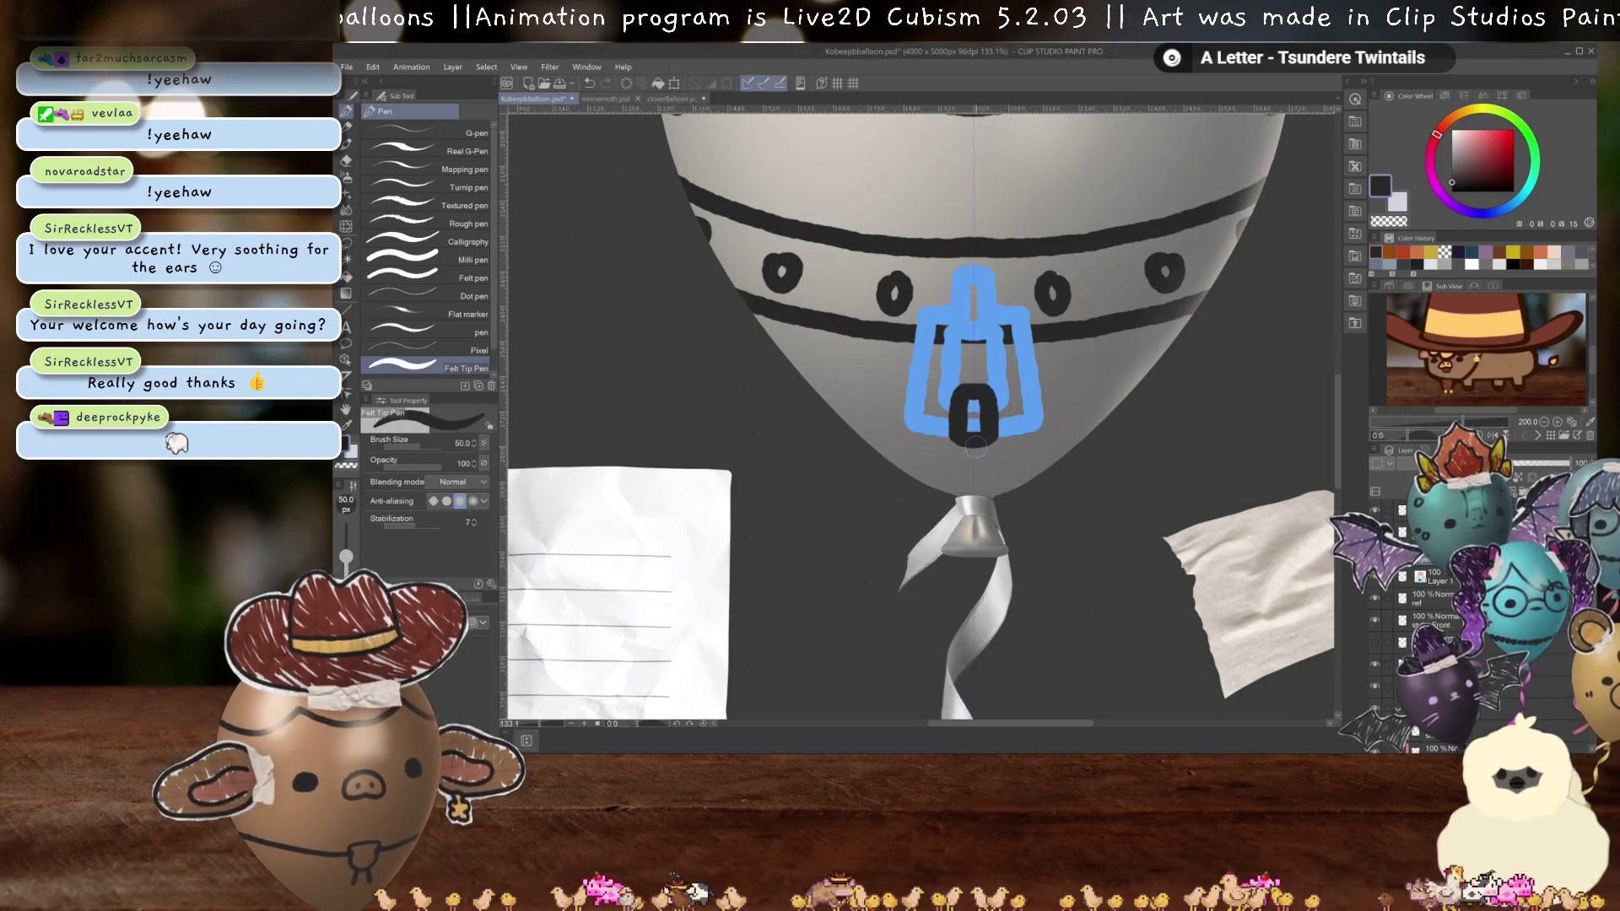
key(ctrl+t)
drag(976, 447, 976, 457)
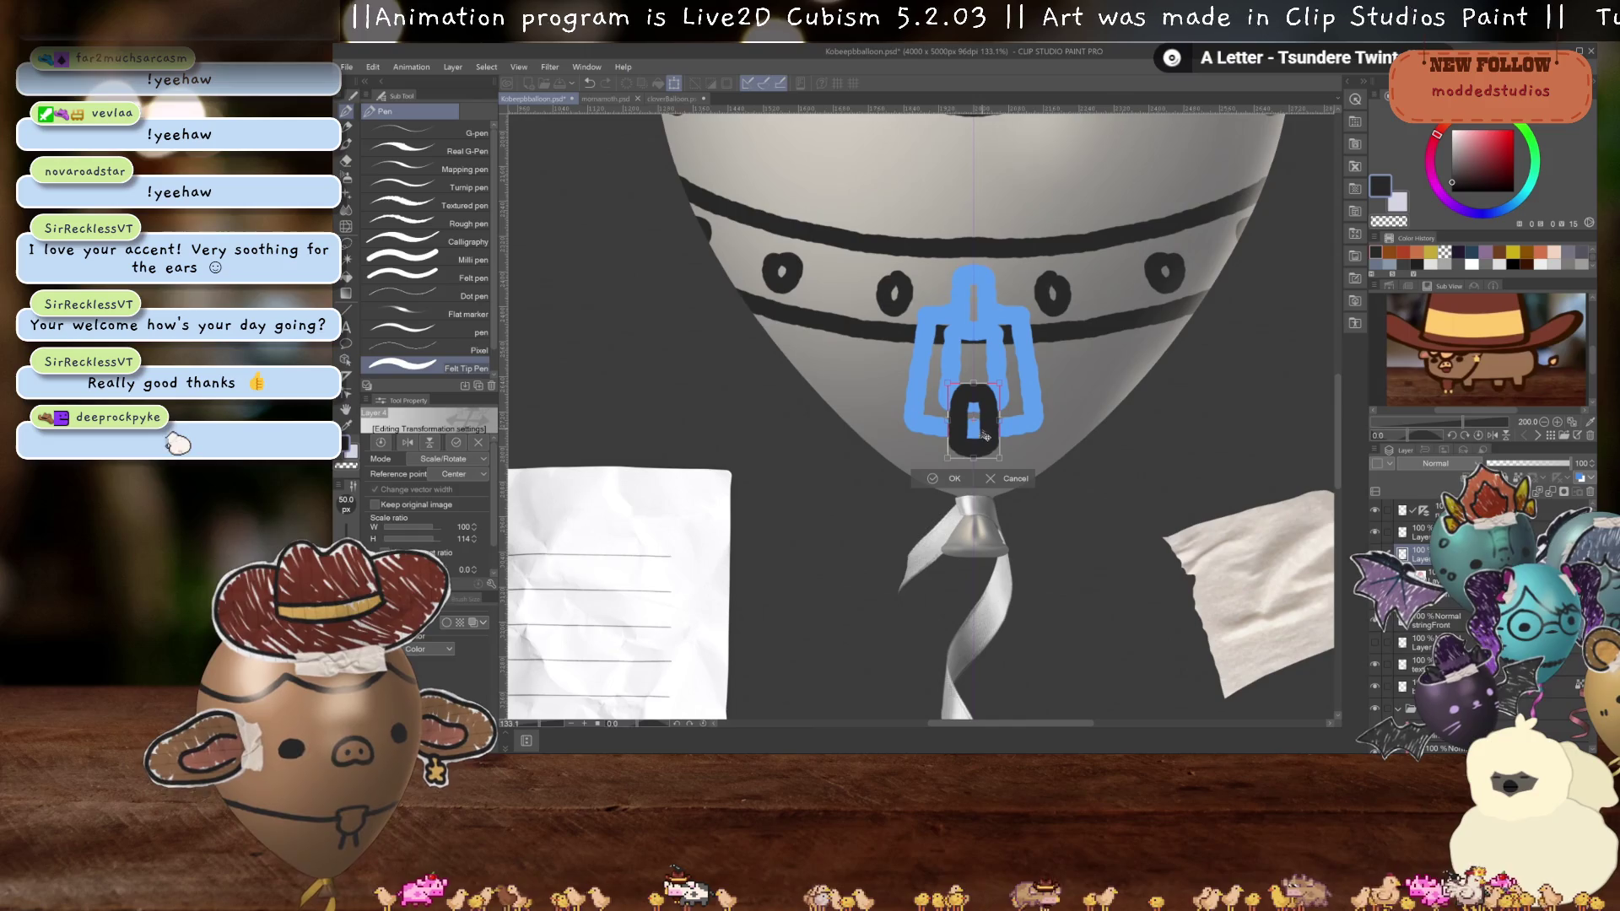
drag(974, 458, 973, 473)
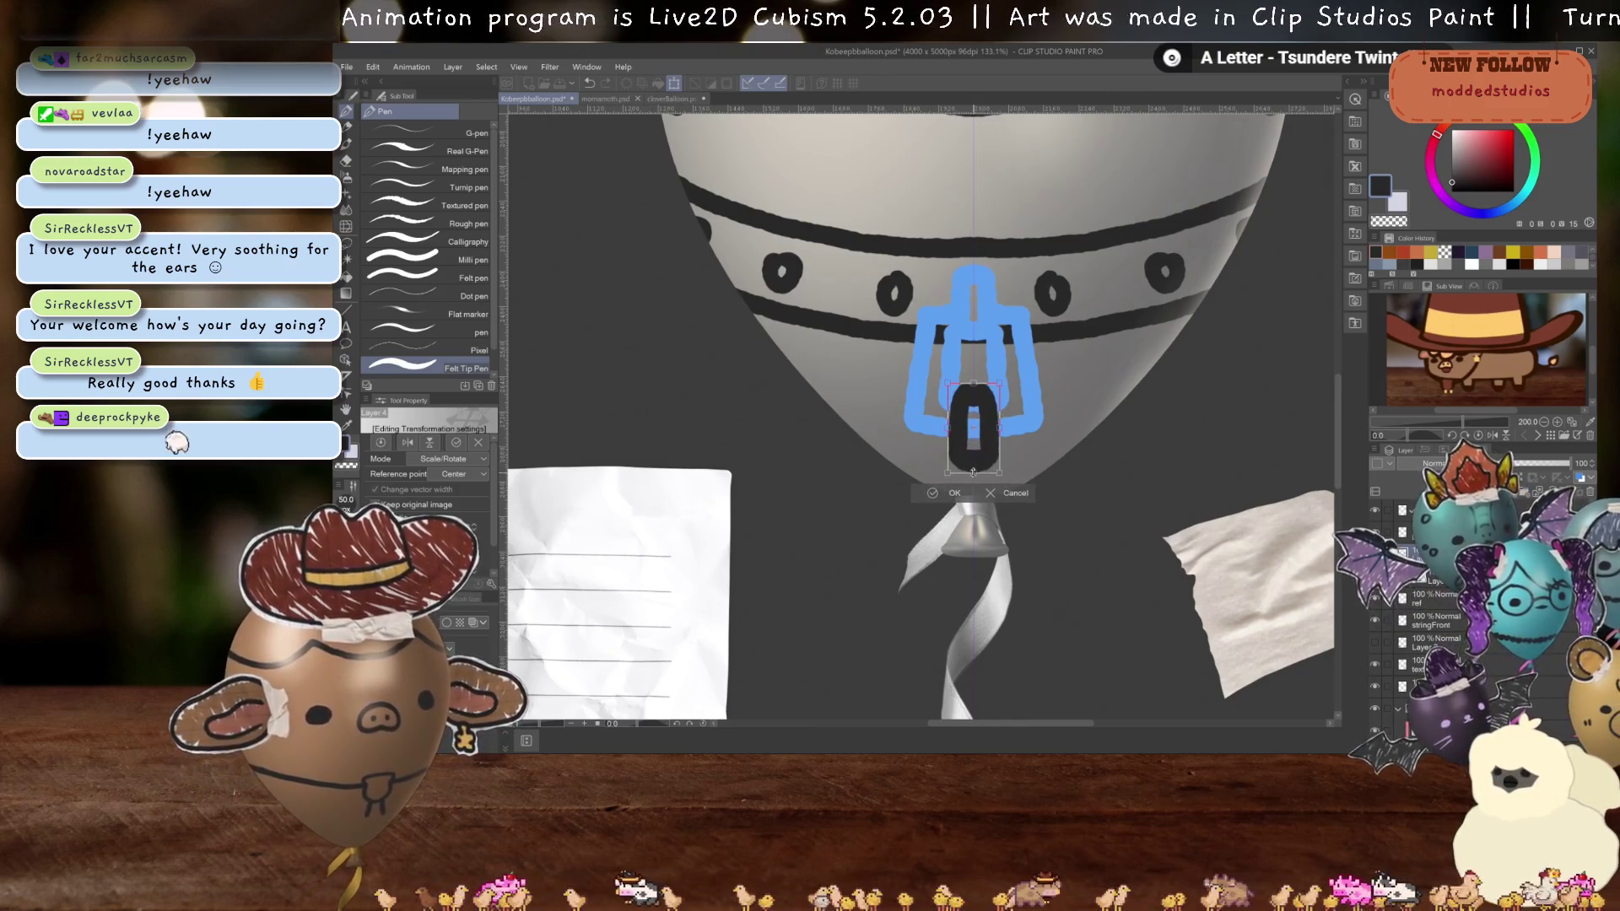
key(Return)
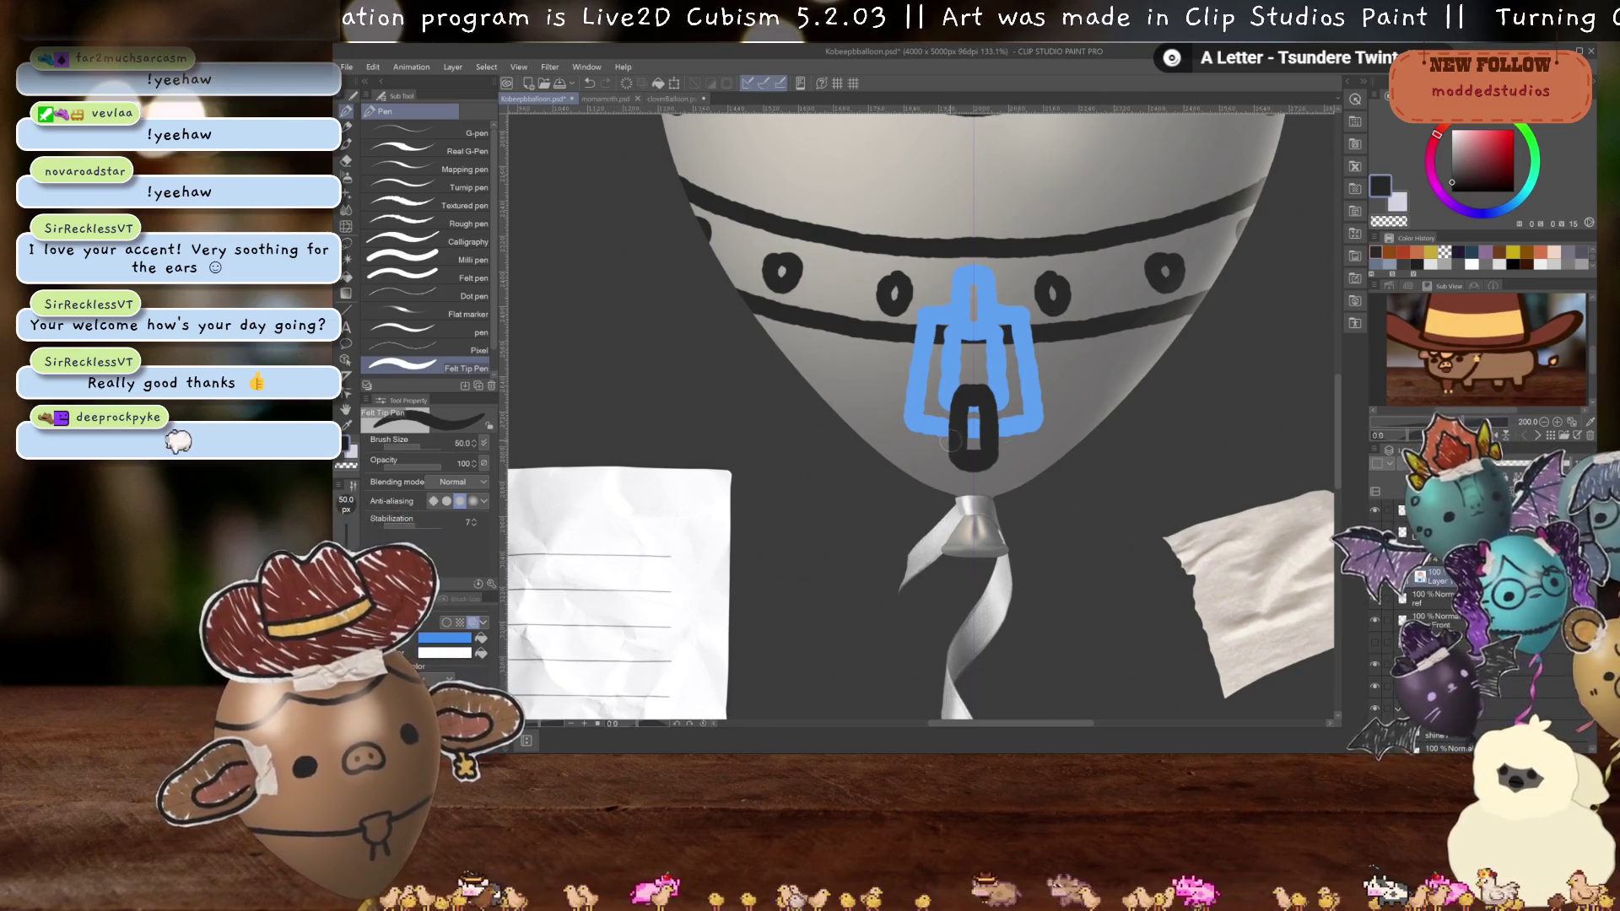
- Sketch blue strands hanging down from the loop's sides toward the knot
mouse_move(952, 446)
mouse_down()
mouse_move(911, 451)
mouse_move(905, 544)
mouse_move(972, 551)
mouse_up()
key(ctrl+z)
mouse_move(952, 444)
mouse_down()
mouse_move(911, 469)
mouse_move(905, 540)
mouse_move(926, 542)
mouse_up()
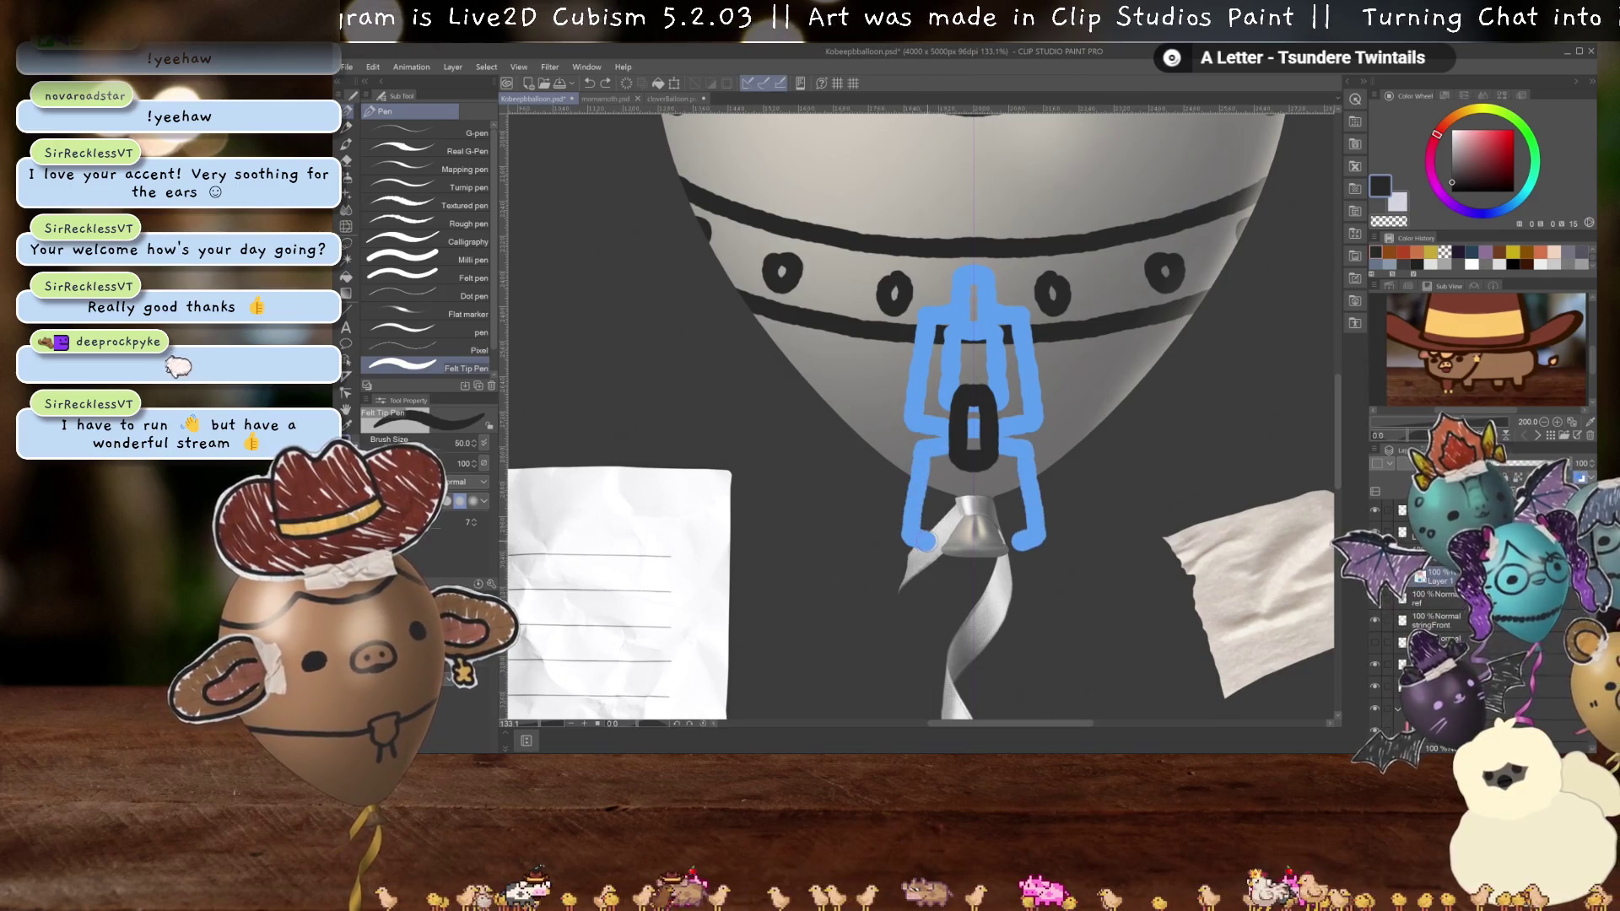
- Redraw the hanging chain strands and ink the chain's lower right part
key(ctrl+z)
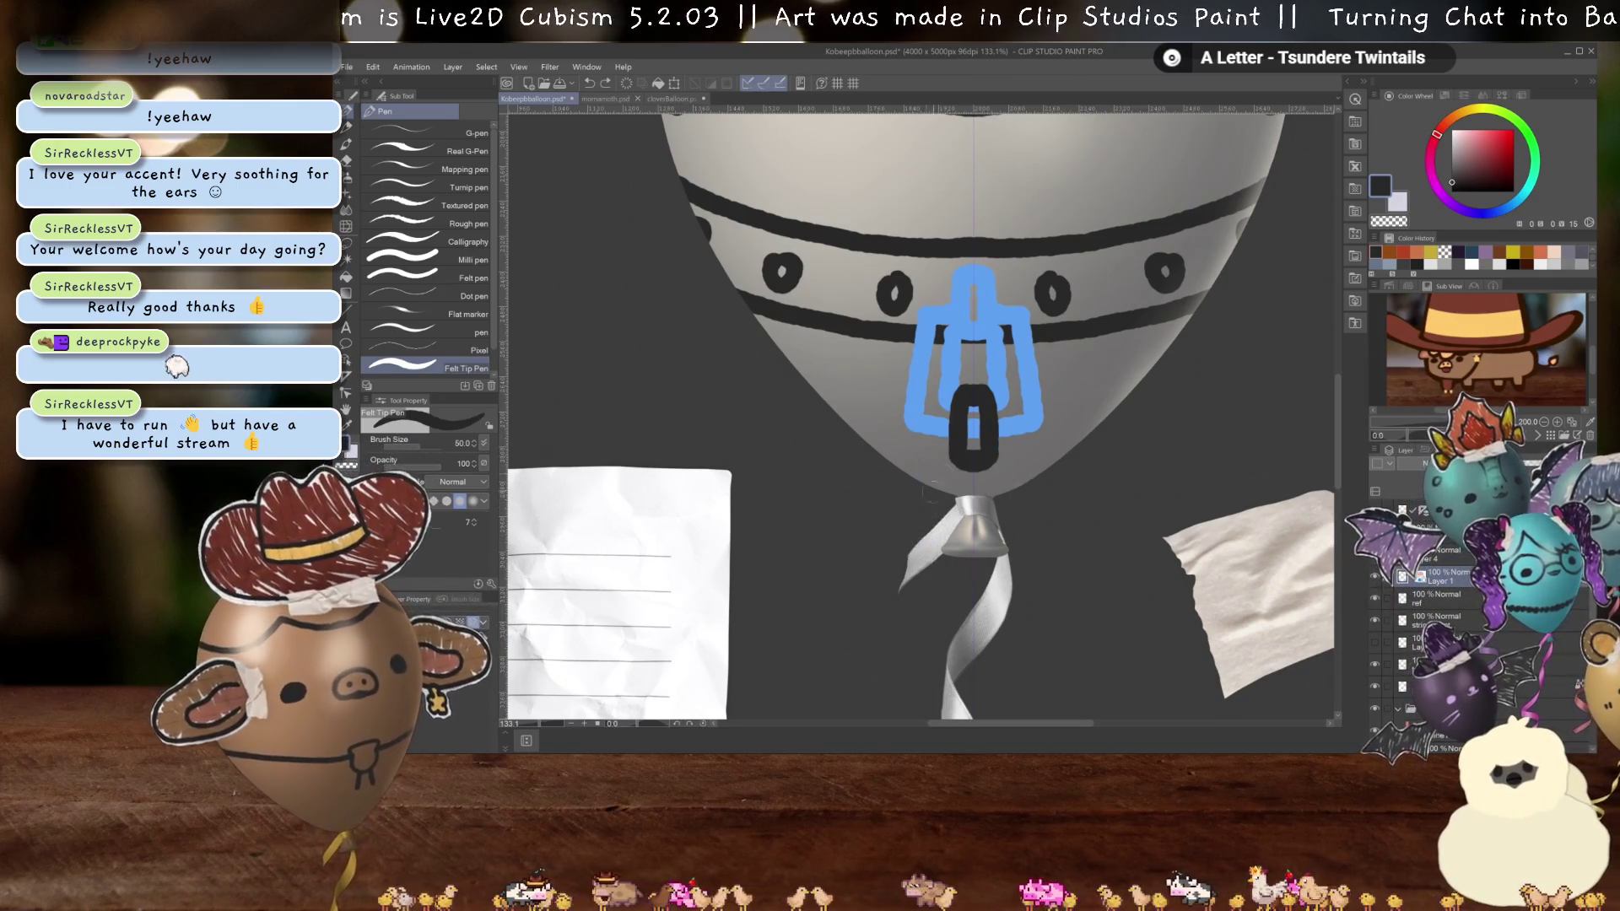
mouse_move(952, 445)
mouse_down()
mouse_move(913, 468)
mouse_move(905, 545)
mouse_move(937, 544)
mouse_move(966, 469)
mouse_move(941, 456)
mouse_move(907, 510)
mouse_move(920, 540)
mouse_move(940, 534)
mouse_up()
key(ctrl+z)
key(ctrl+z)
drag(956, 464, 941, 533)
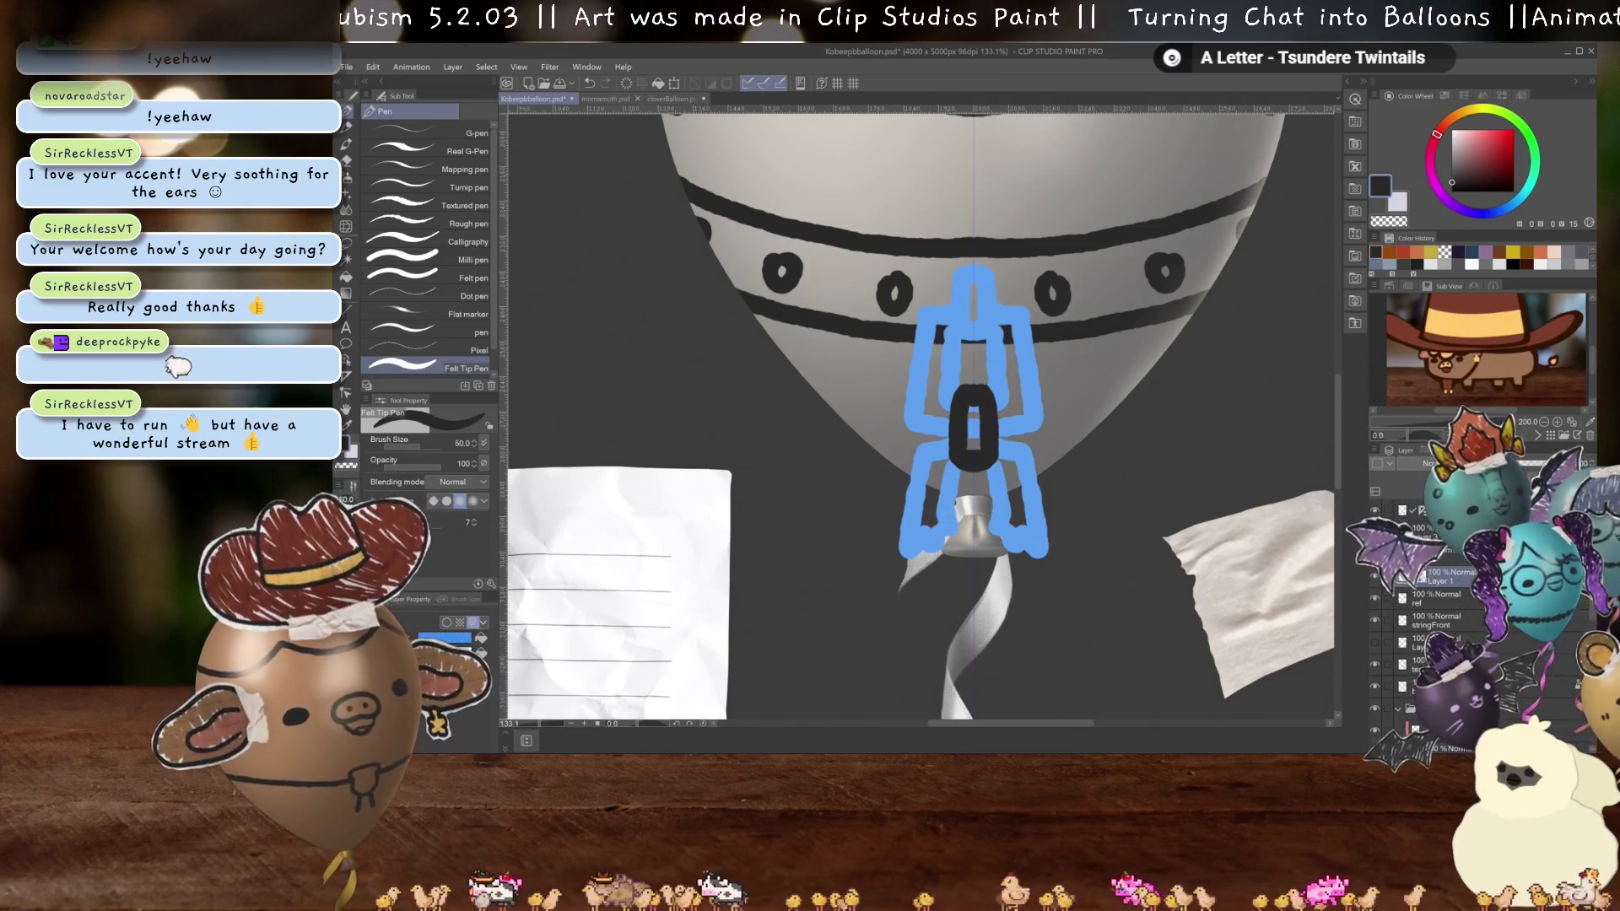
mouse_move(999, 542)
mouse_down()
mouse_move(1039, 545)
mouse_move(997, 523)
mouse_move(1056, 538)
mouse_up()
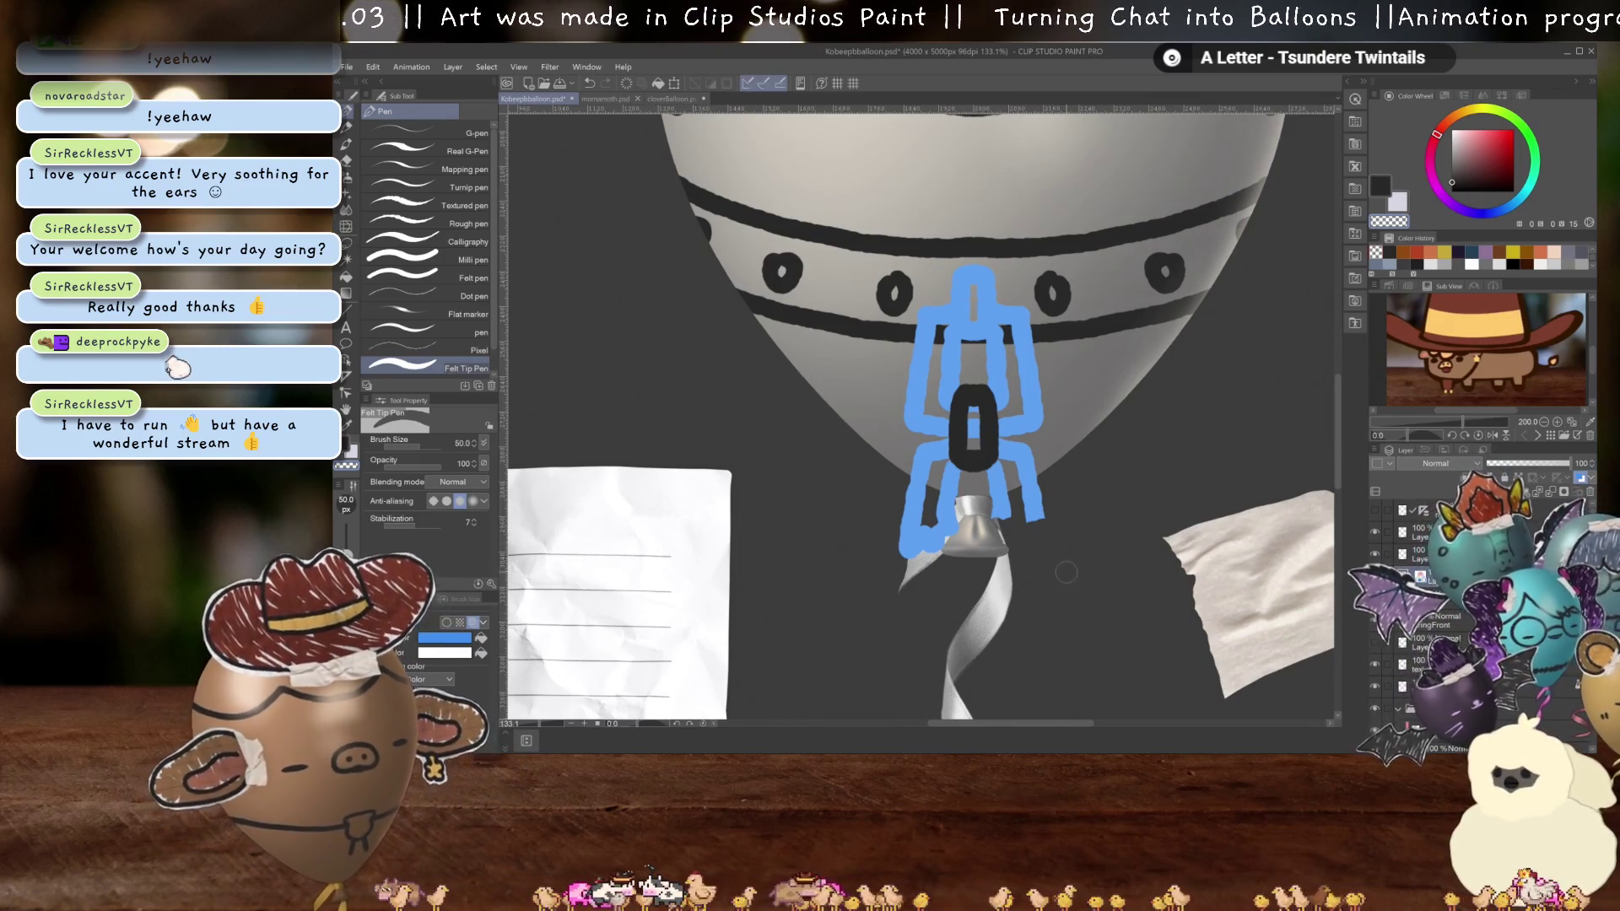
- Extend the chain's right leg, clean the loop's inside, and turn the blue chain lines black
key(c)
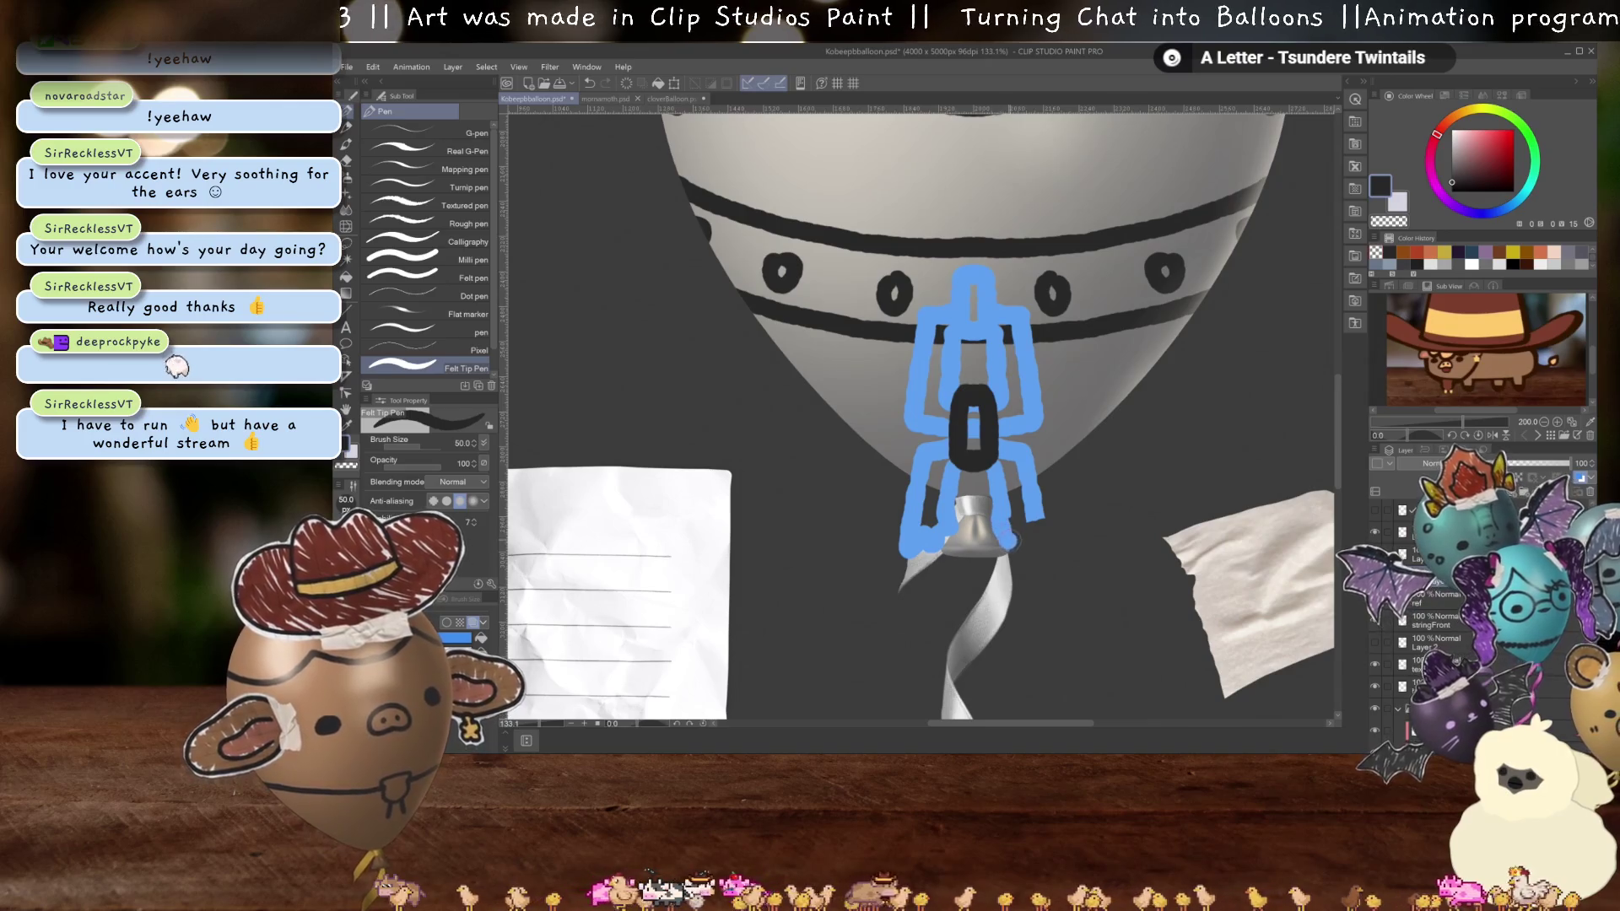
mouse_move(998, 527)
mouse_down()
mouse_move(1023, 545)
mouse_move(1036, 524)
mouse_up()
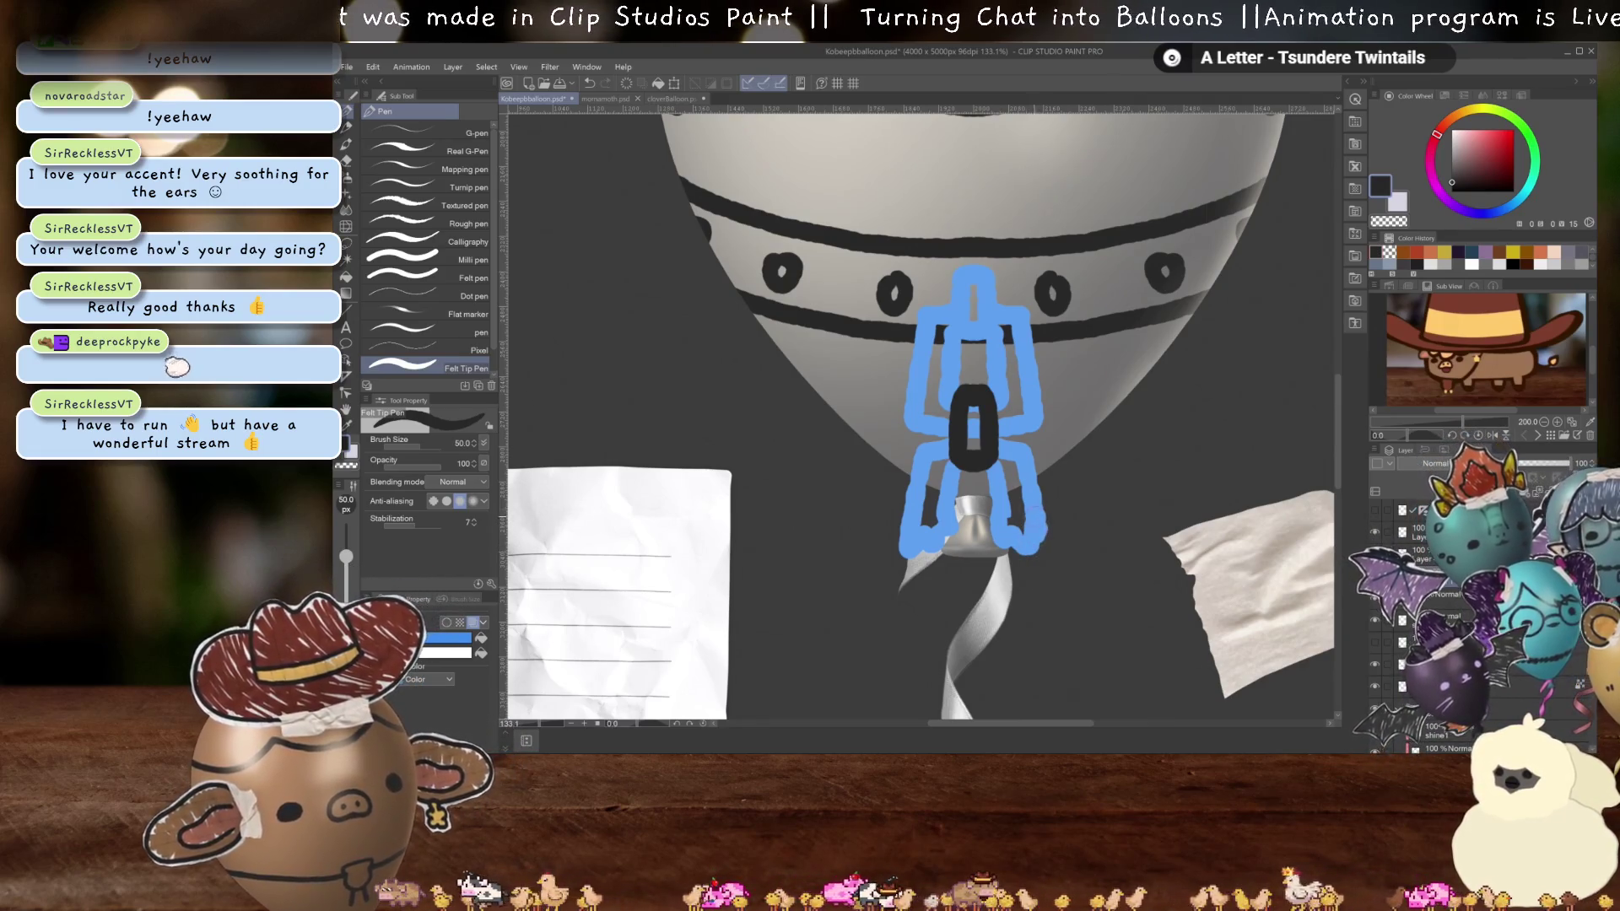
key(c)
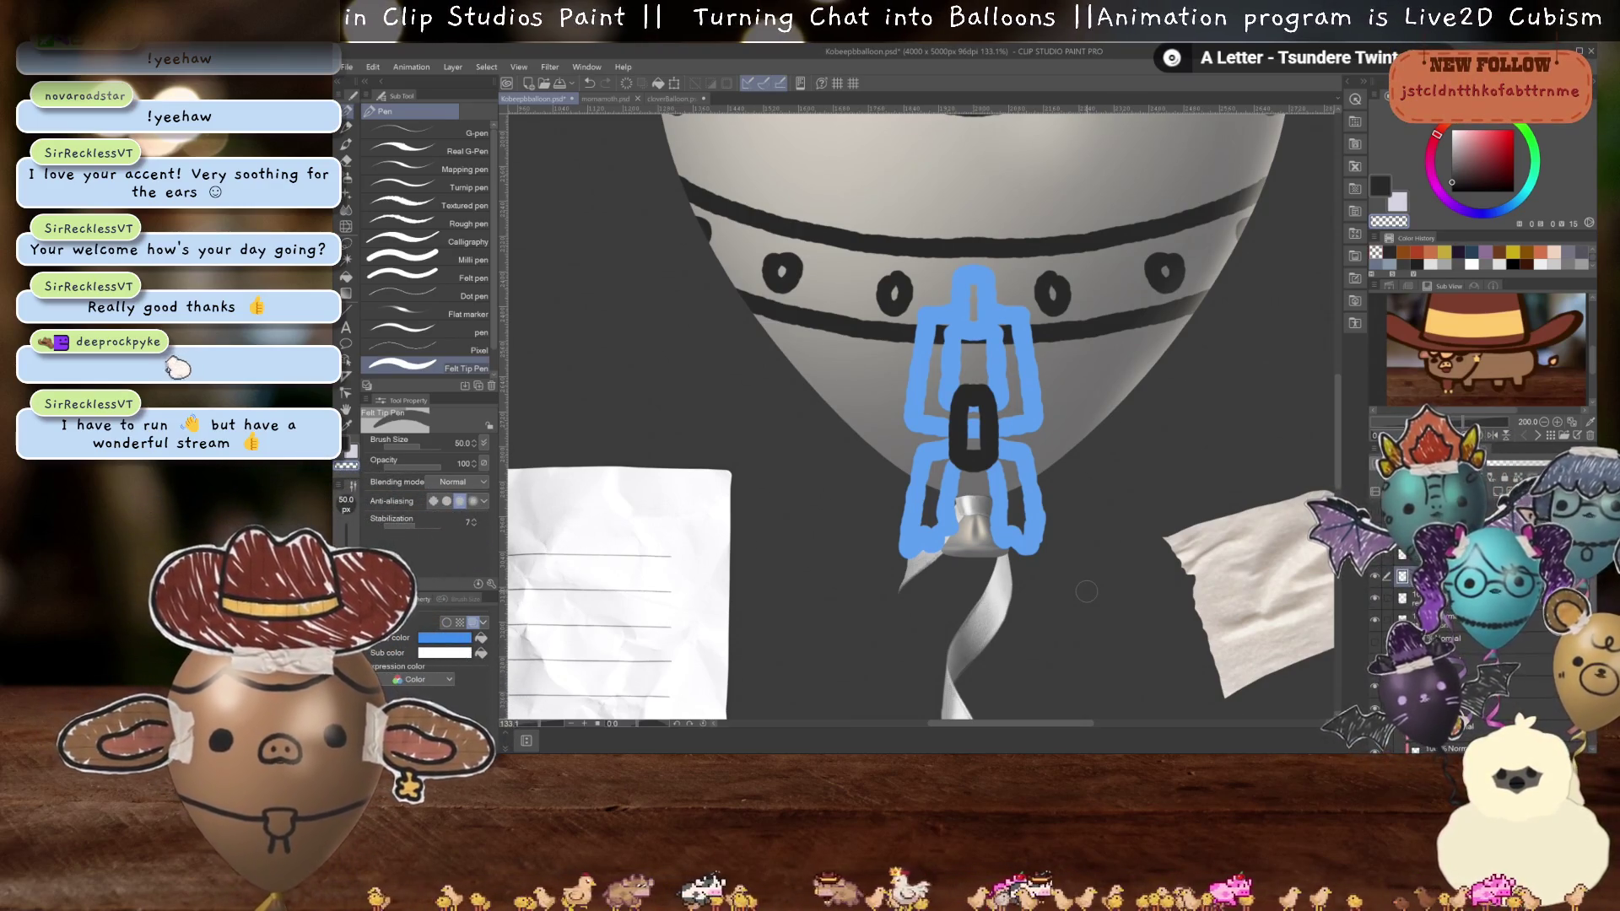
click(973, 426)
click(971, 414)
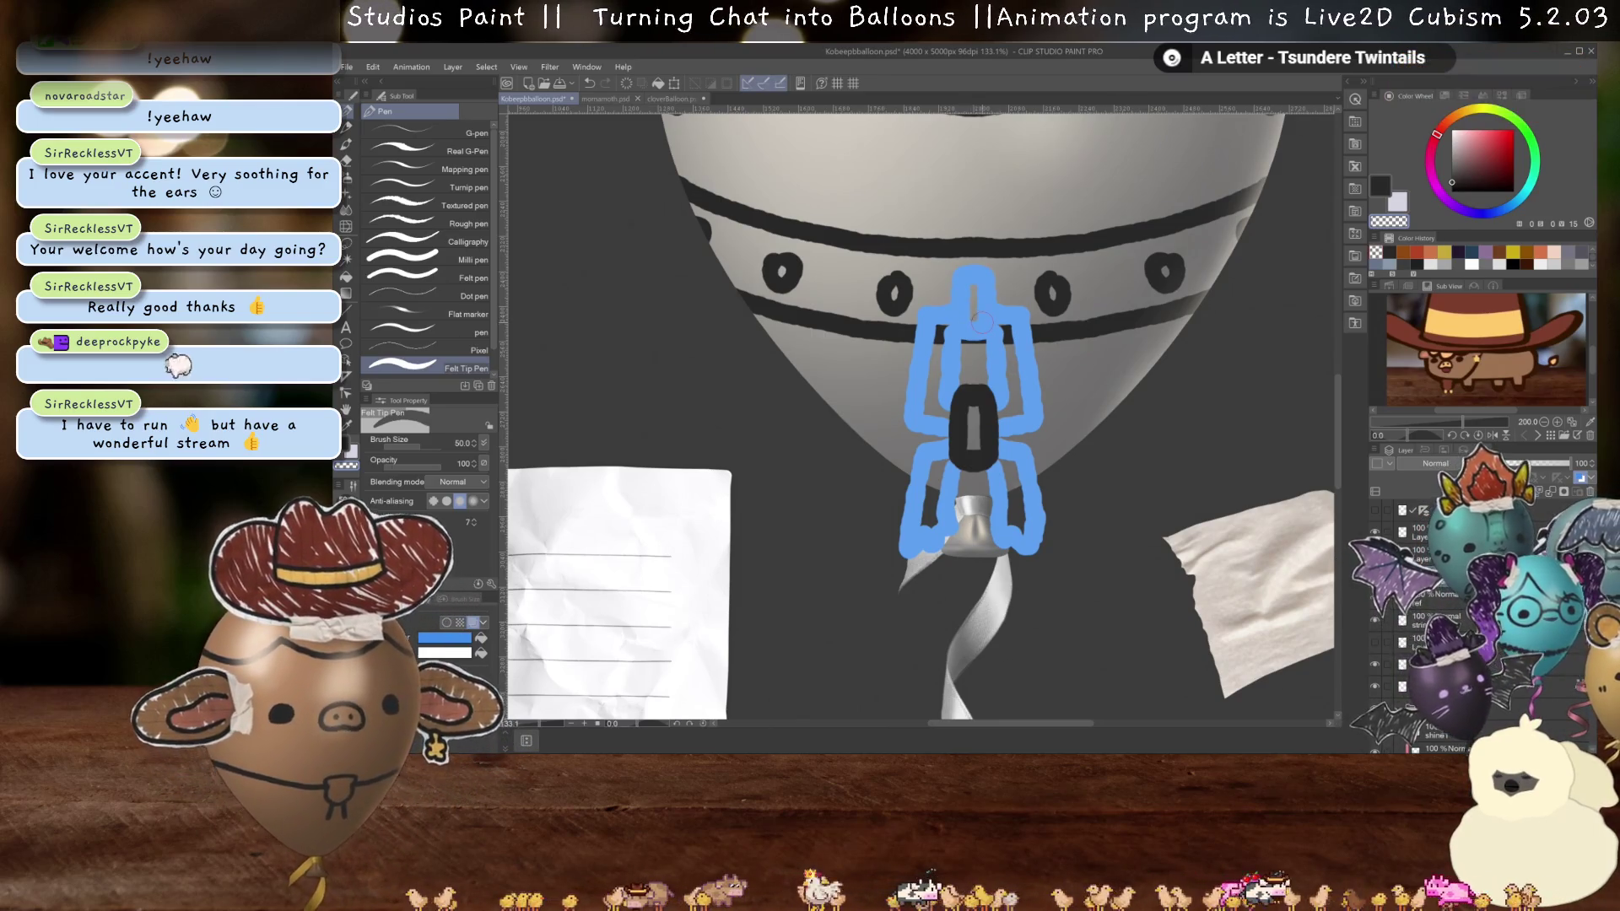
click(1438, 480)
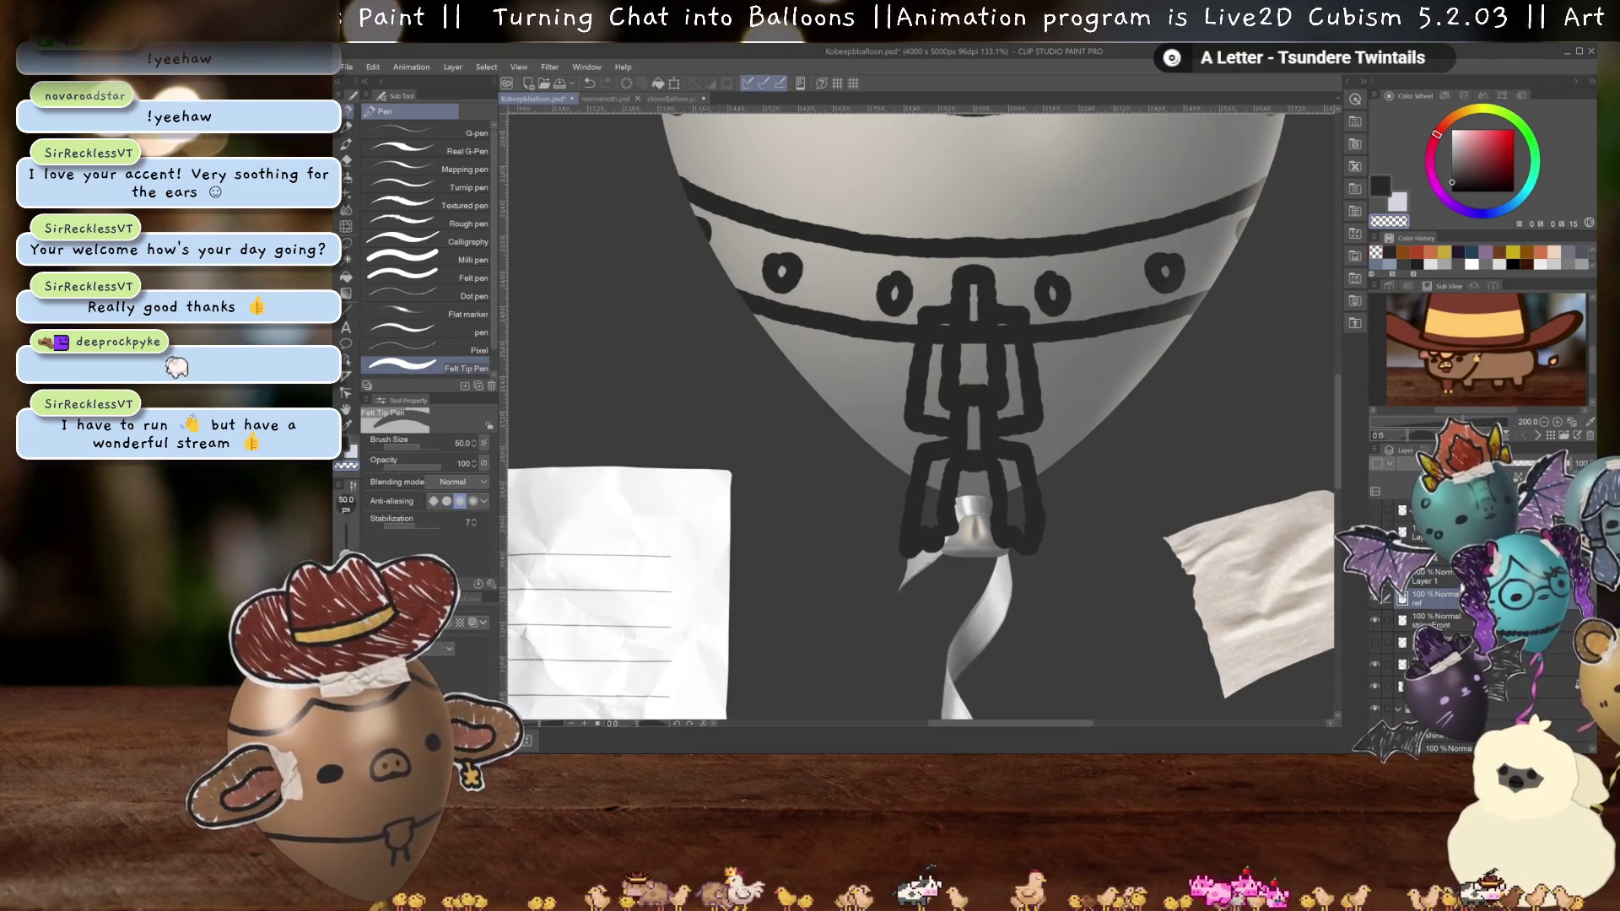
- Sample the light skin tone from the reference sheet with the Eyedropper
scroll(929, 413, down, 5)
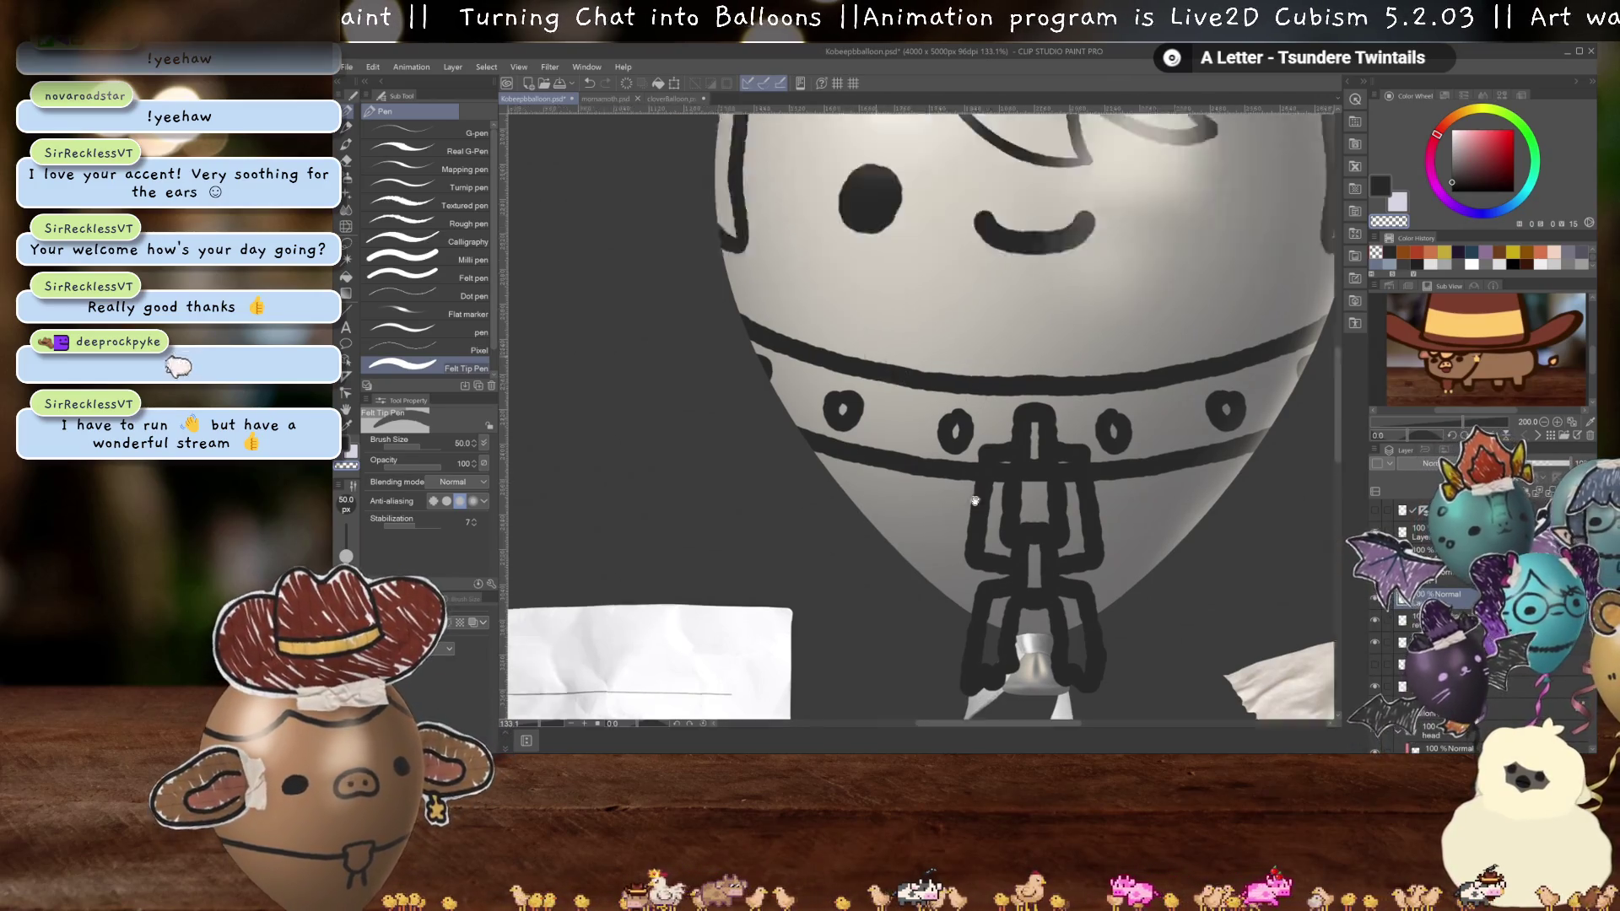
scroll(869, 507, up, 5)
scroll(801, 390, up, 4)
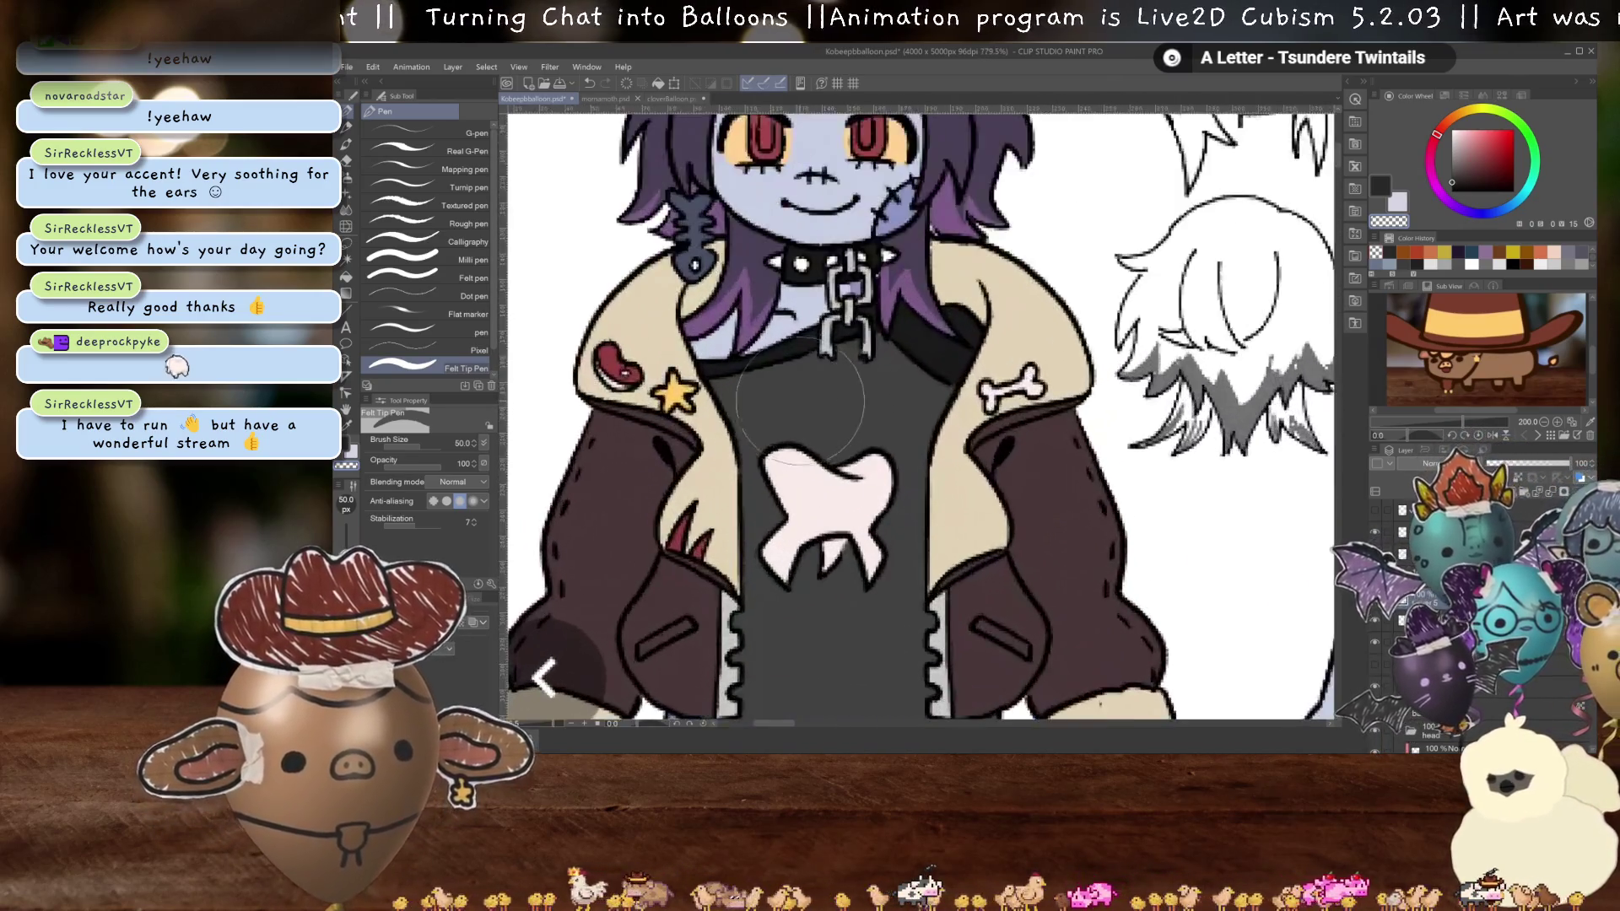
key(i)
click(858, 391)
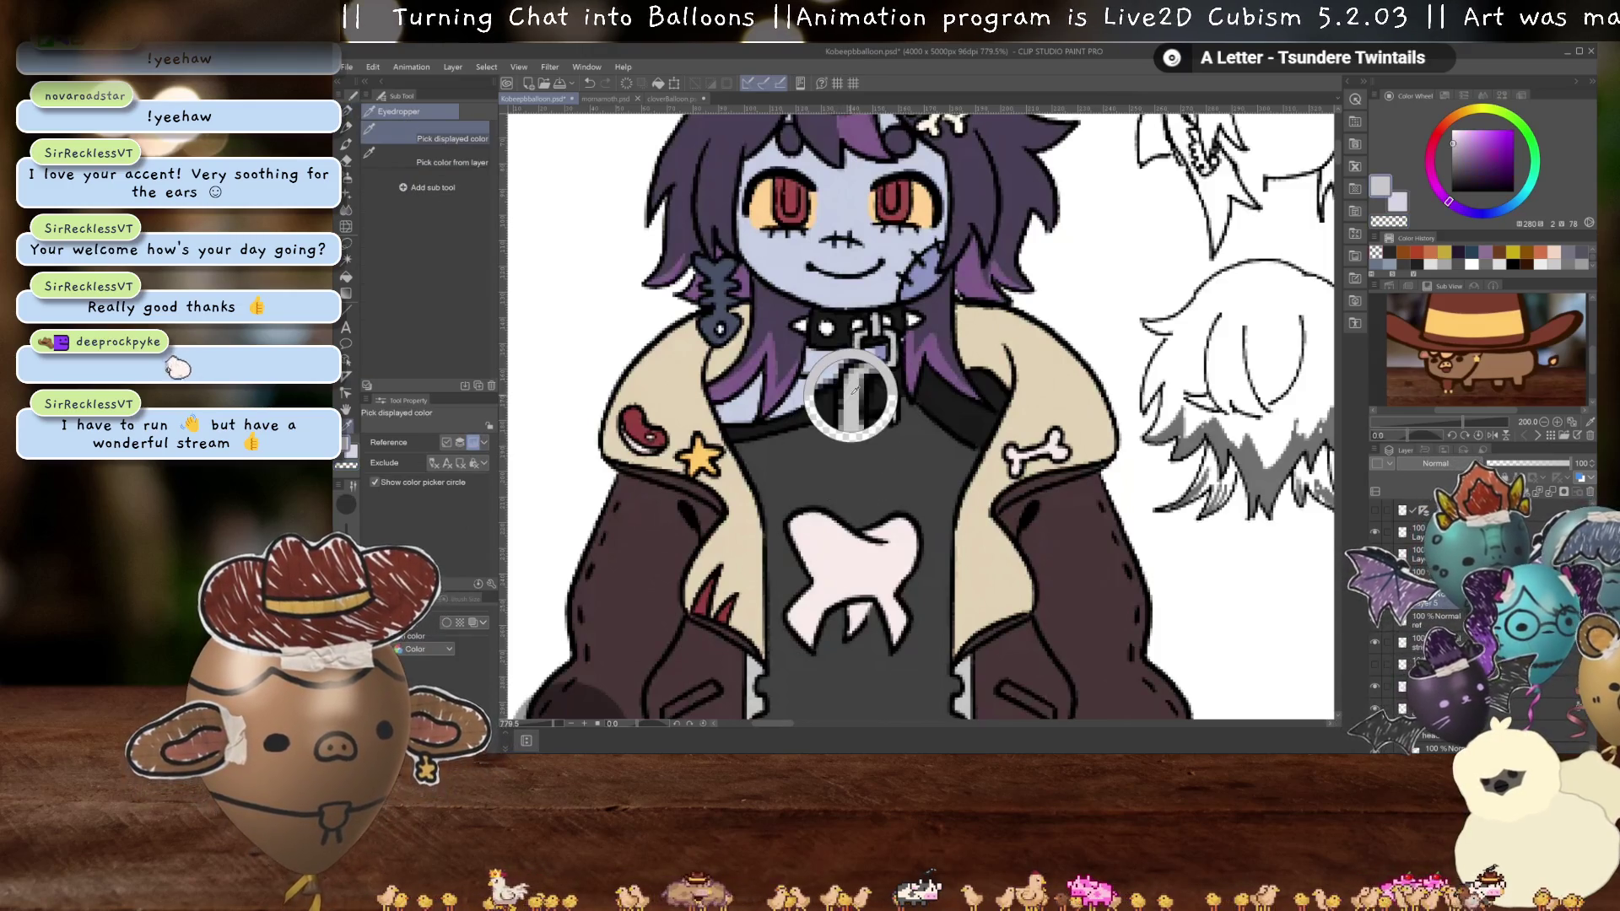
key(p)
- Paint light highlight strokes inside the lower, middle, and upper chain links with the pen
scroll(886, 355, down, 7)
scroll(917, 302, down, 4)
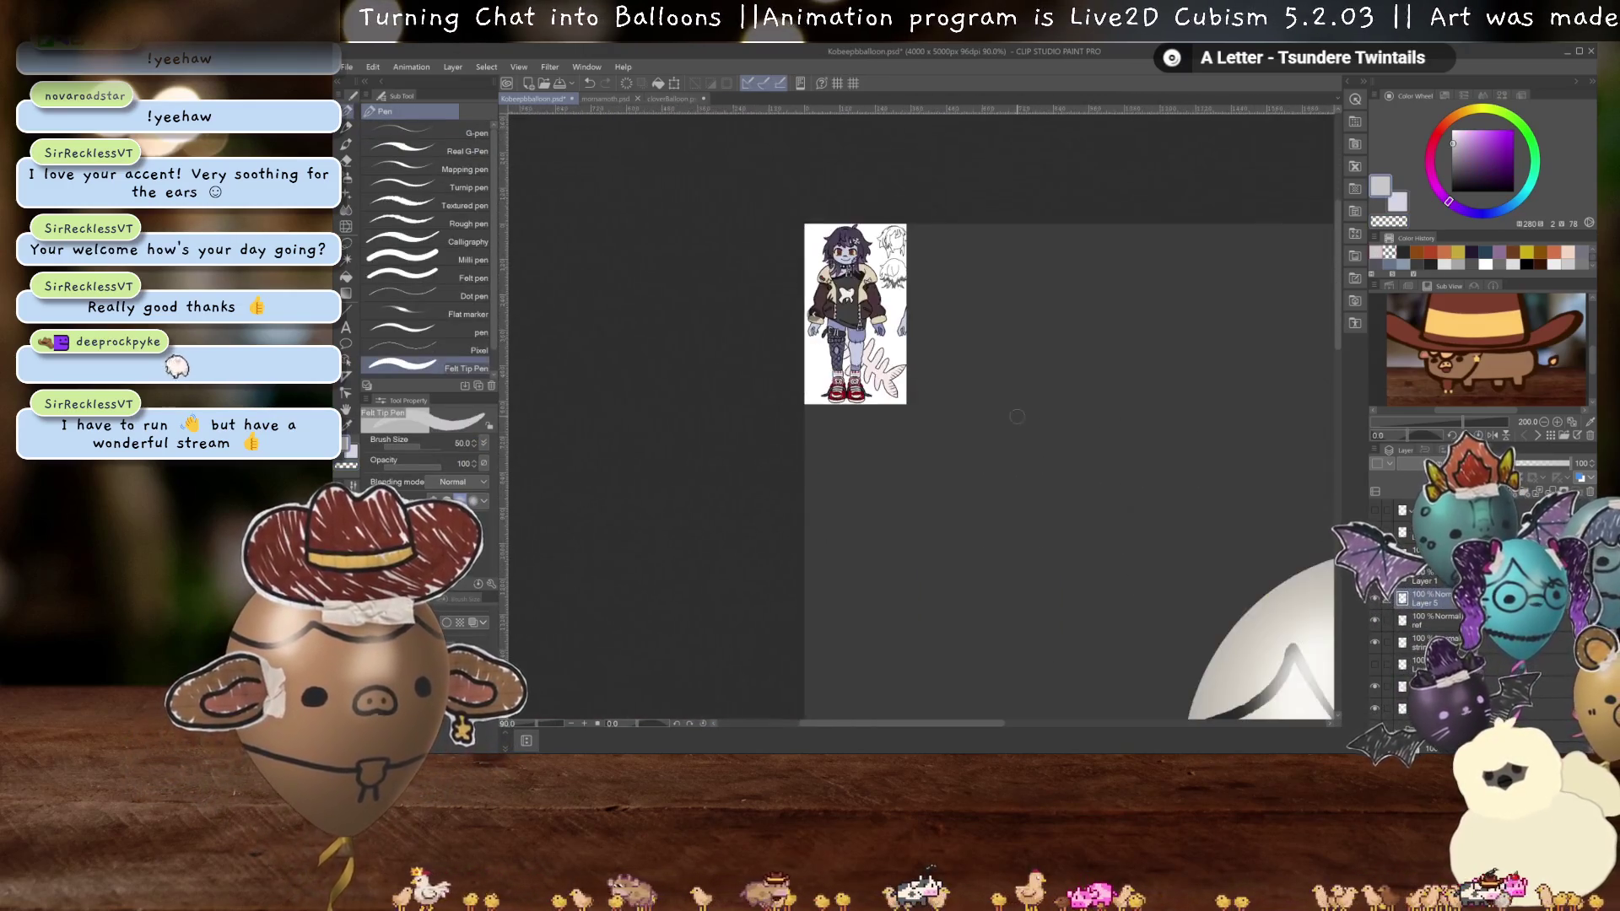
scroll(944, 595, up, 2)
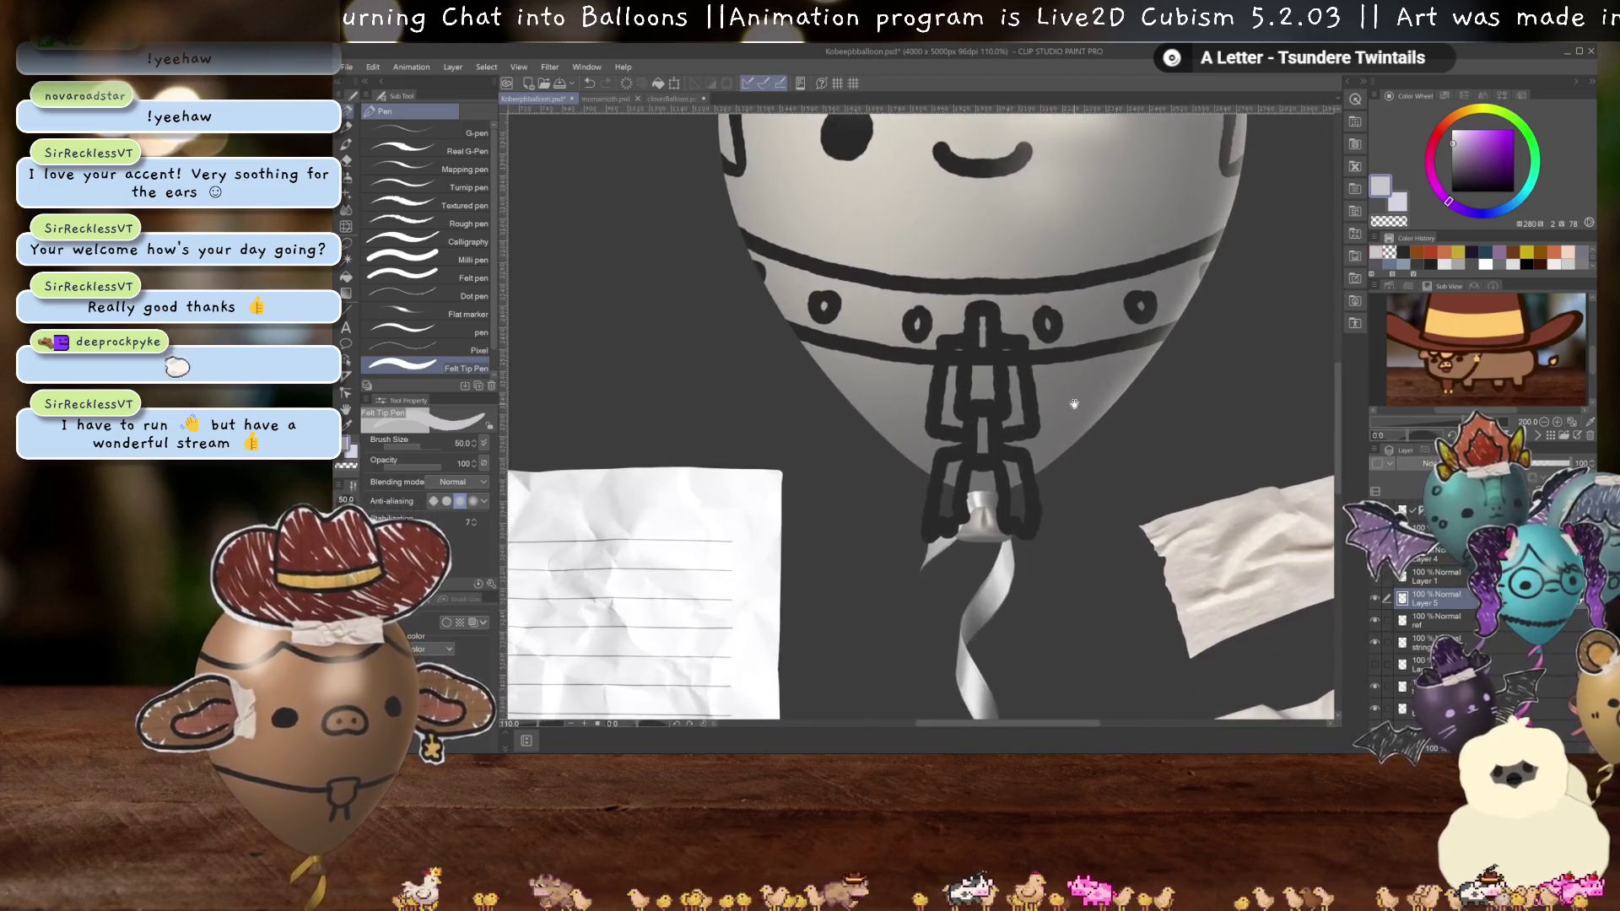
drag(938, 517, 983, 416)
mouse_move(1018, 519)
mouse_down()
mouse_move(1013, 464)
mouse_move(1024, 493)
mouse_up()
mouse_move(1005, 424)
mouse_down()
mouse_move(1015, 376)
mouse_move(1013, 390)
mouse_move(982, 315)
mouse_up()
drag(949, 426, 954, 353)
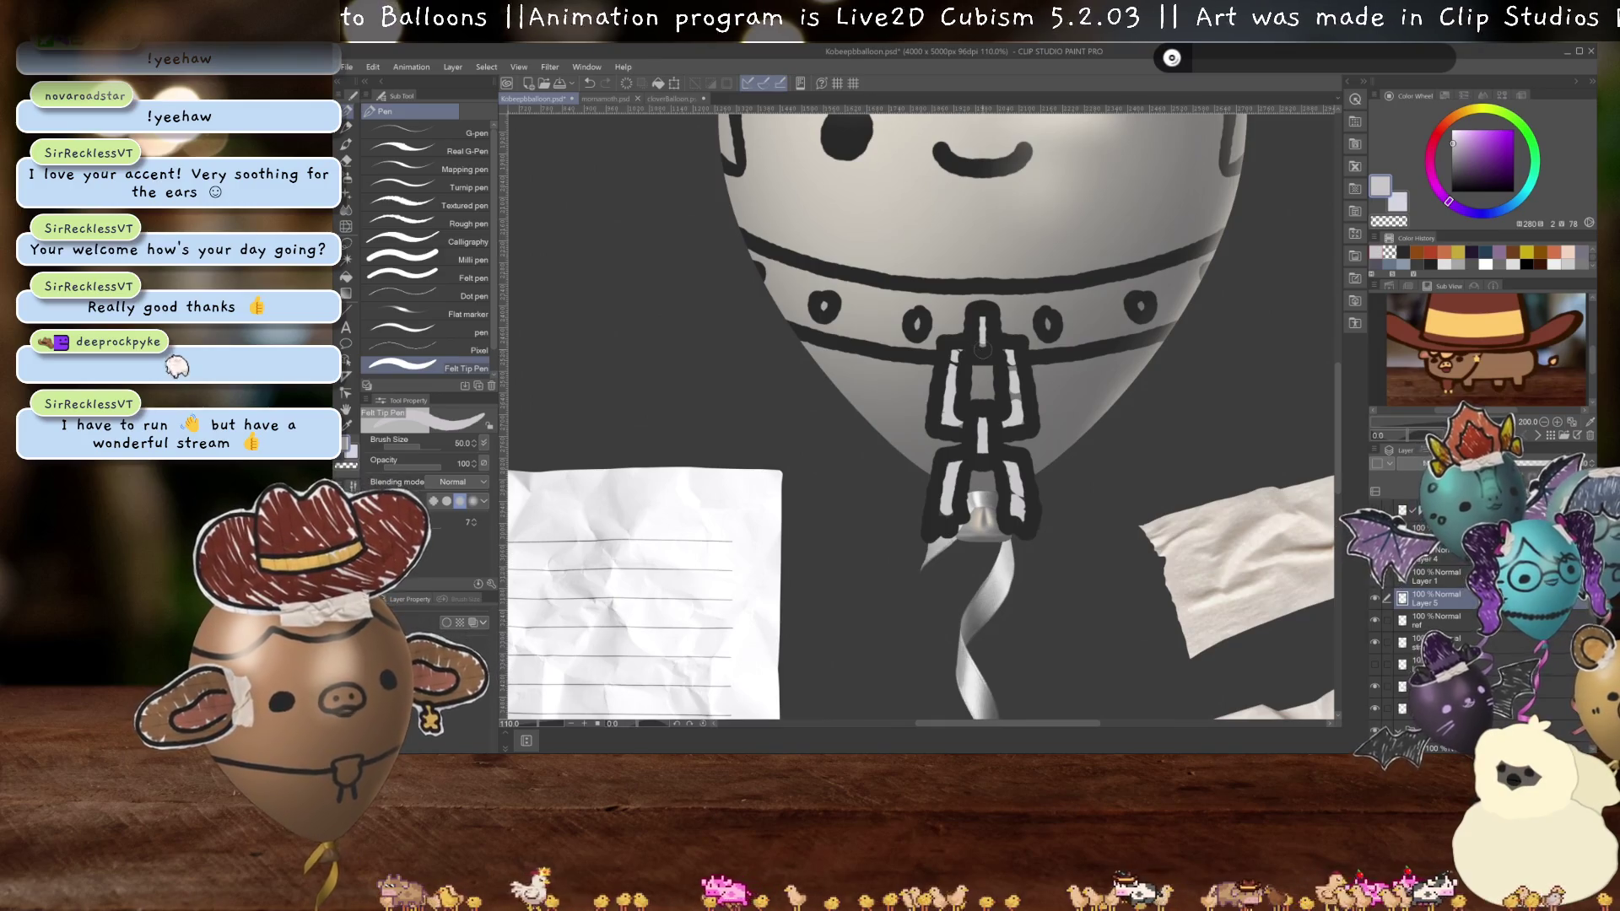
scroll(1038, 388, down, 3)
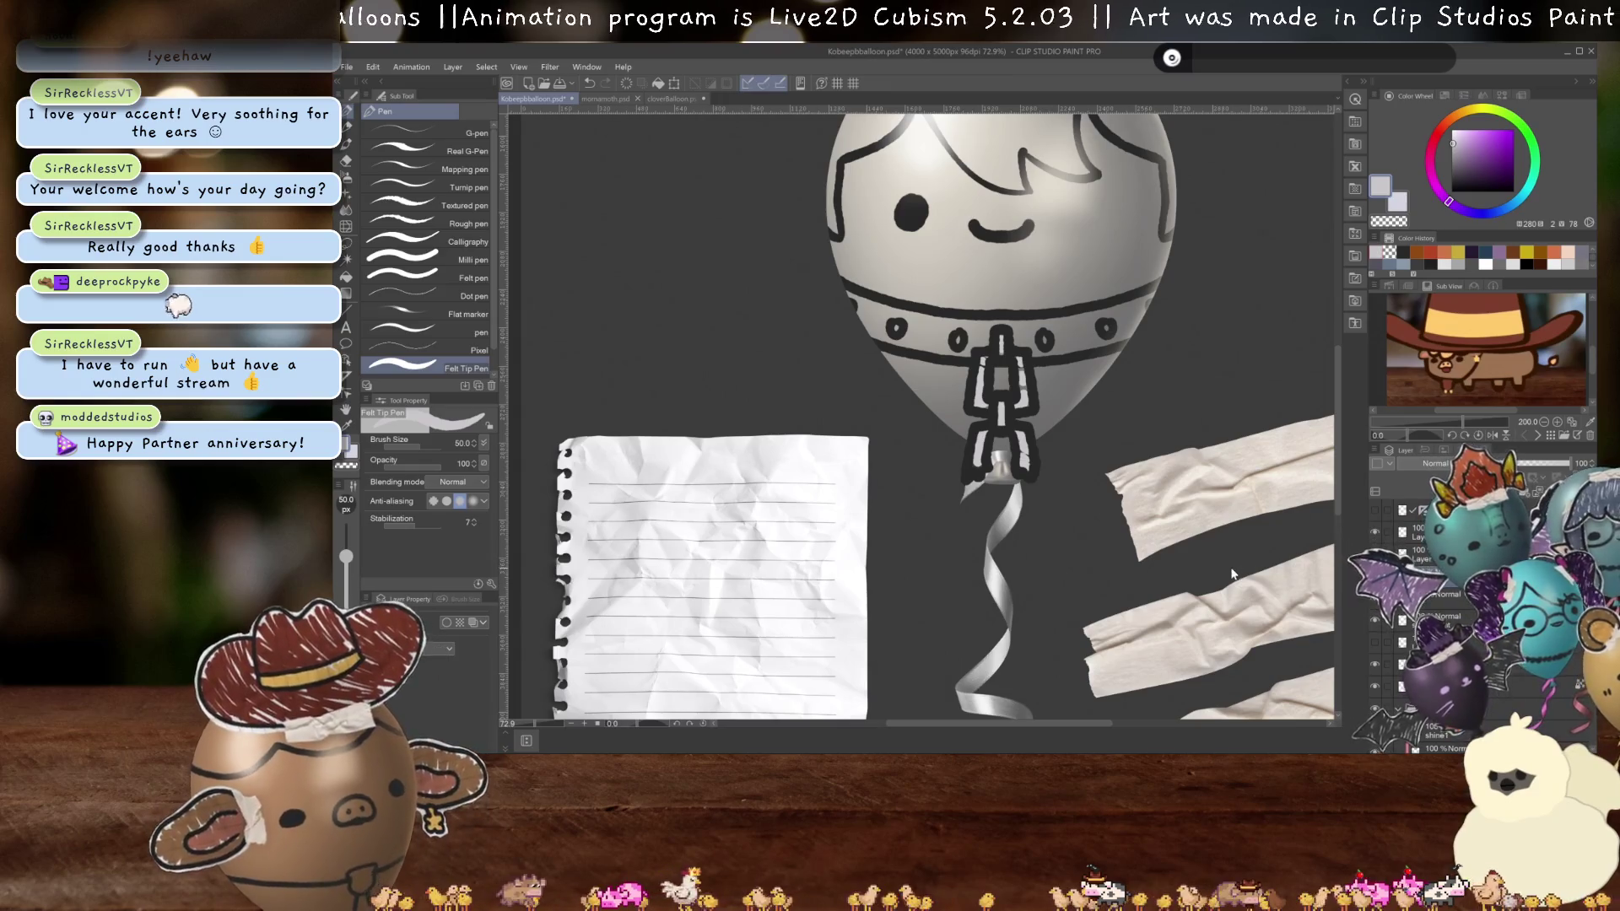
- Move the chain off the balloon onto the lined paper, nudging it slightly right
key(ctrl+t)
mouse_move(1025, 415)
mouse_down()
mouse_move(694, 581)
mouse_move(742, 610)
mouse_up()
key(Return)
scroll(784, 506, up, 4)
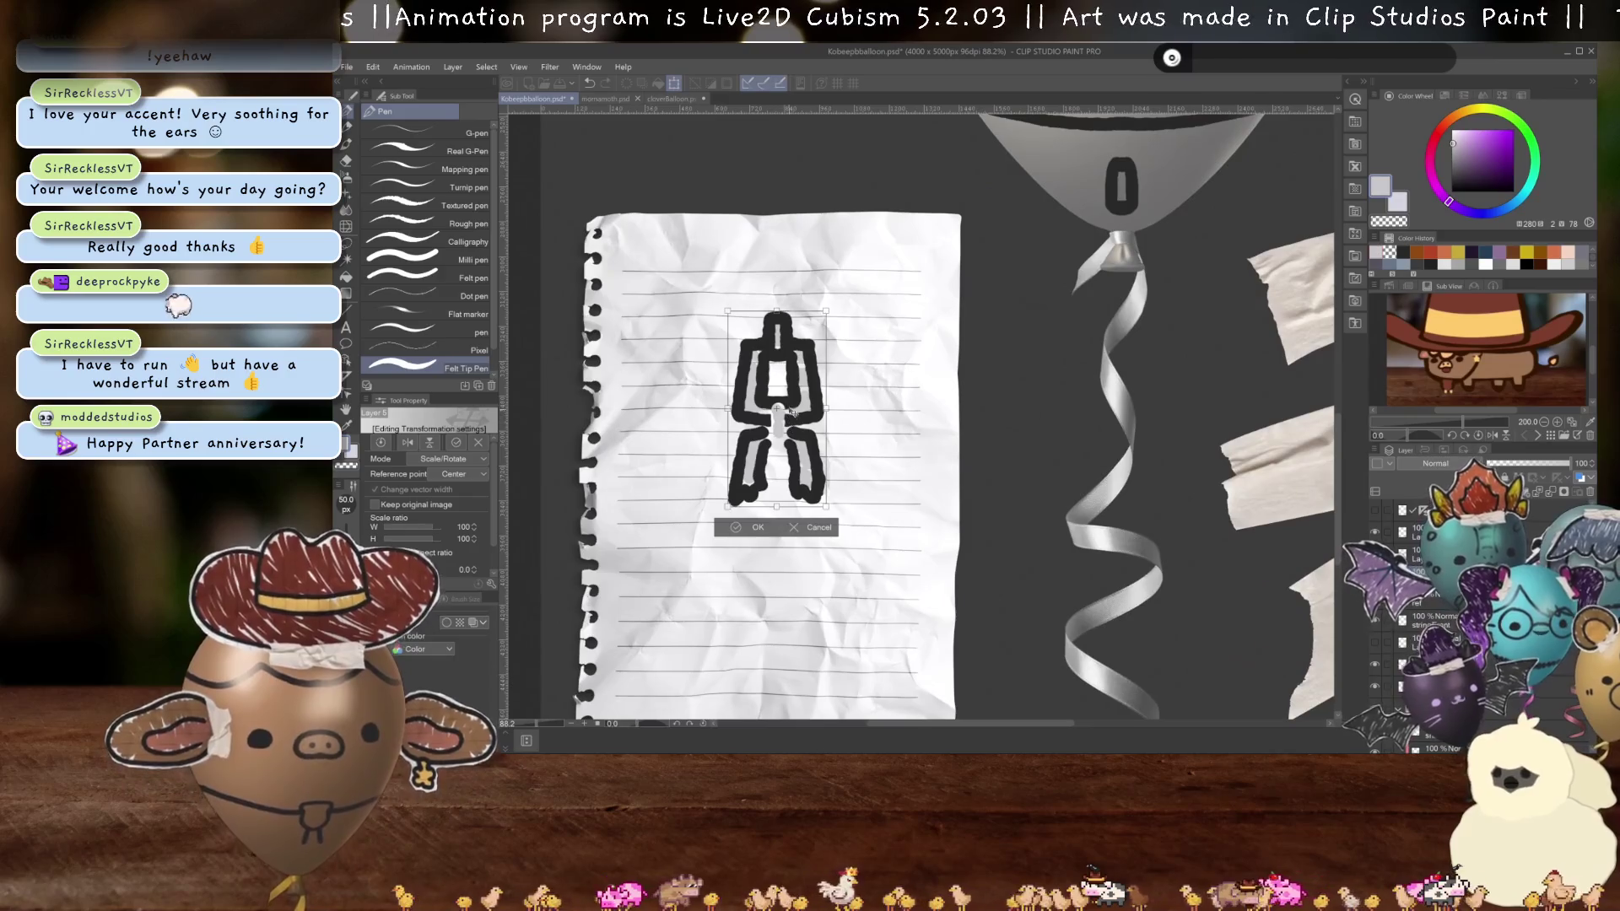
key(ctrl+t)
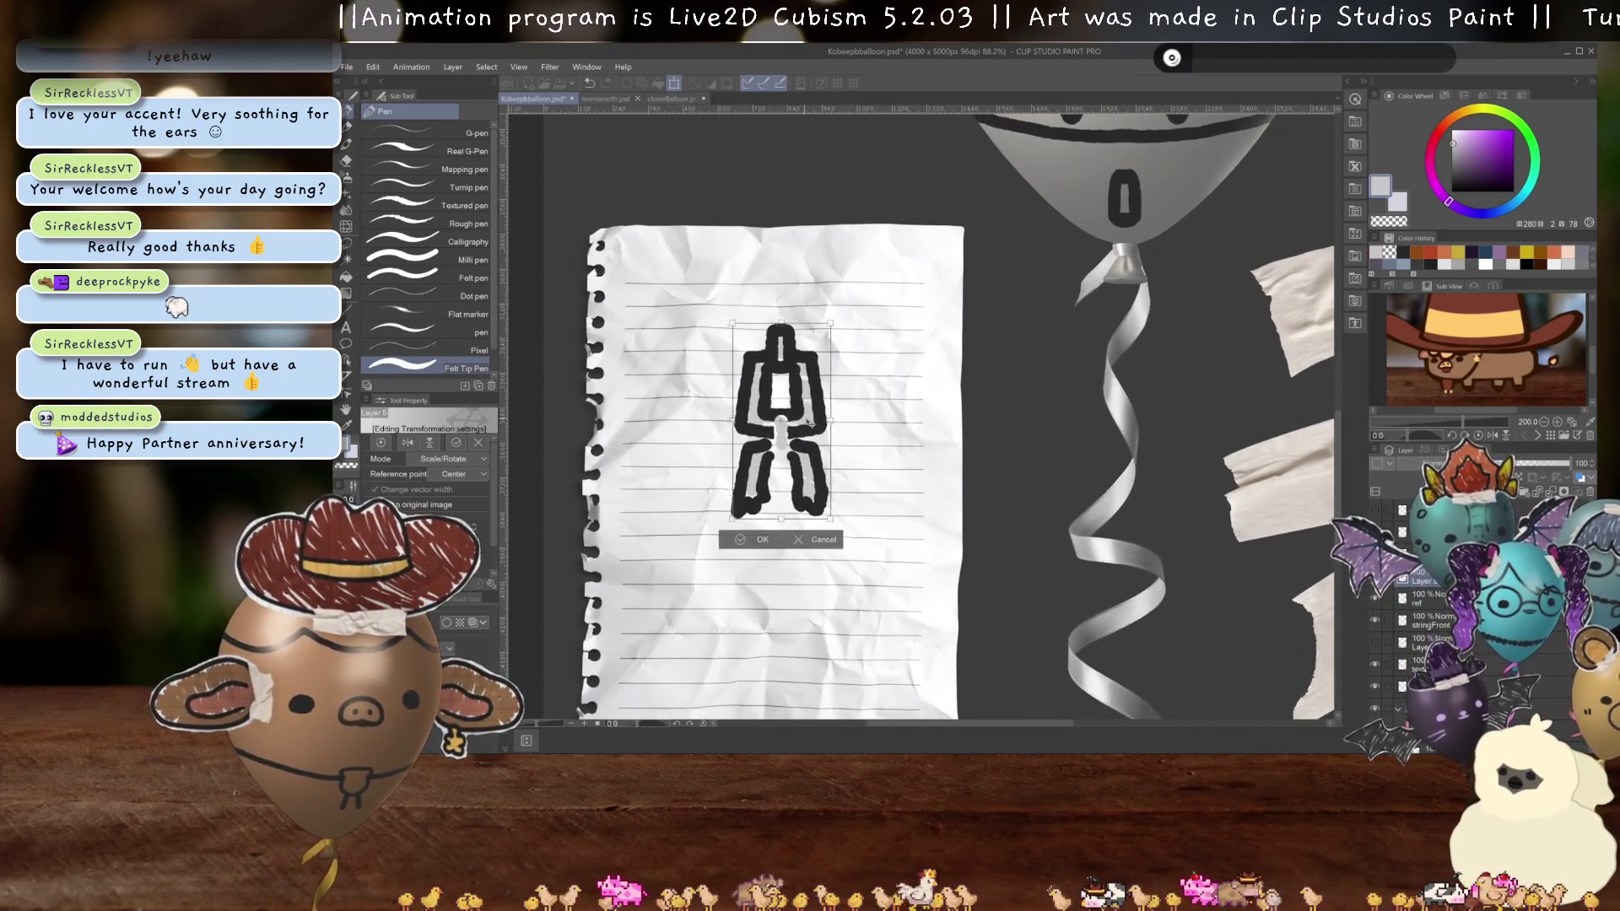
drag(806, 422, 818, 423)
key(Return)
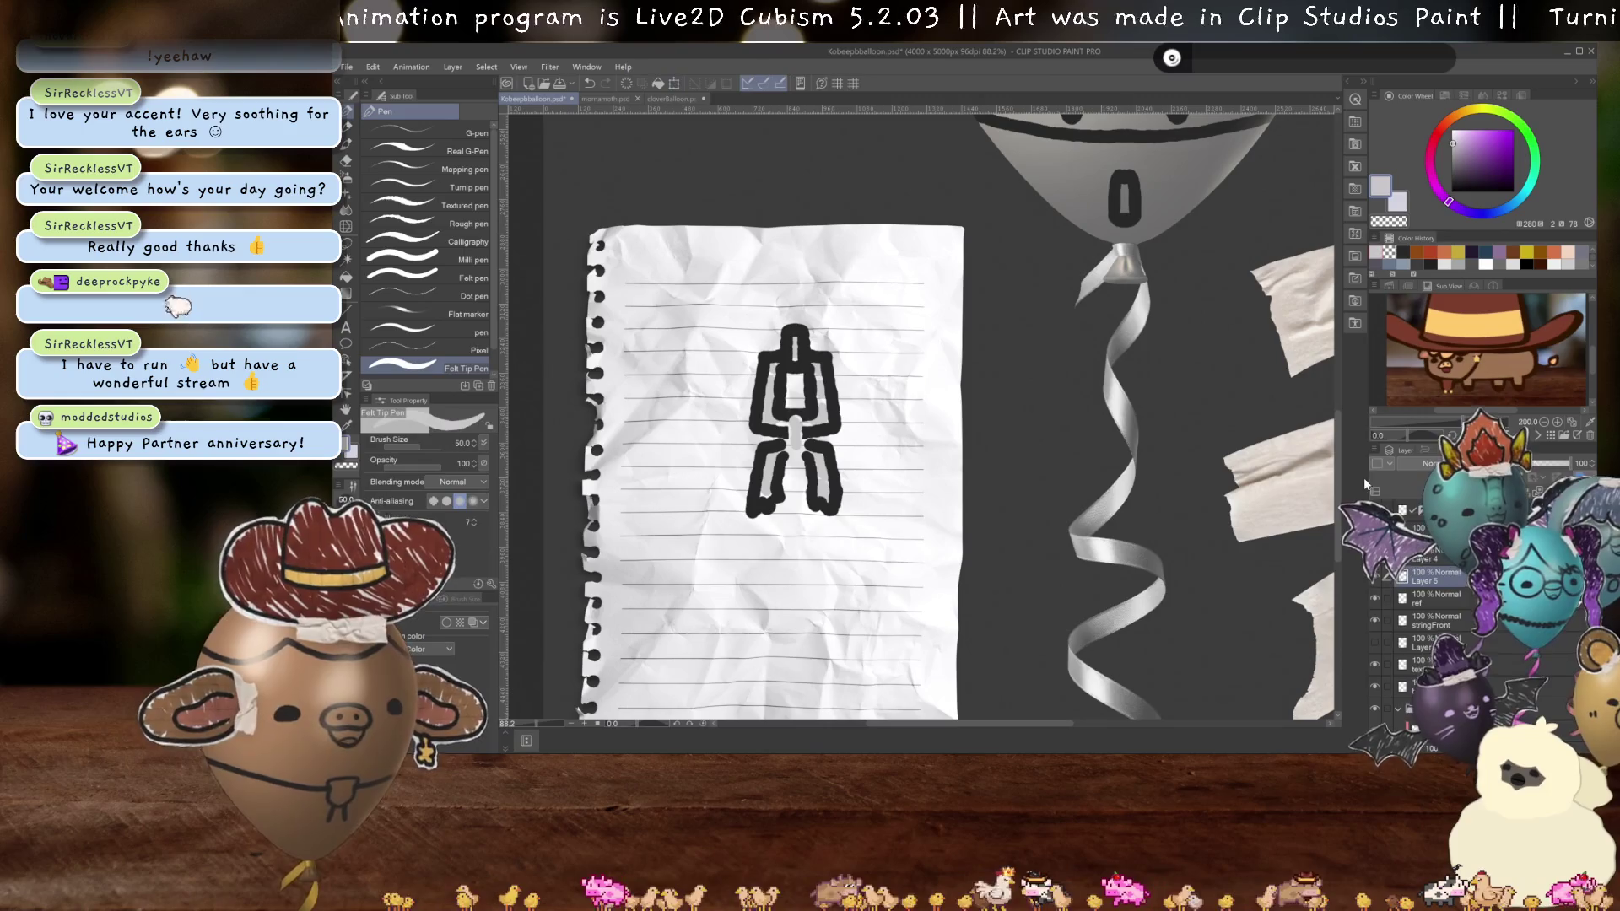
- Set the chain layer's blending mode to Multiply
click(1430, 463)
click(1439, 117)
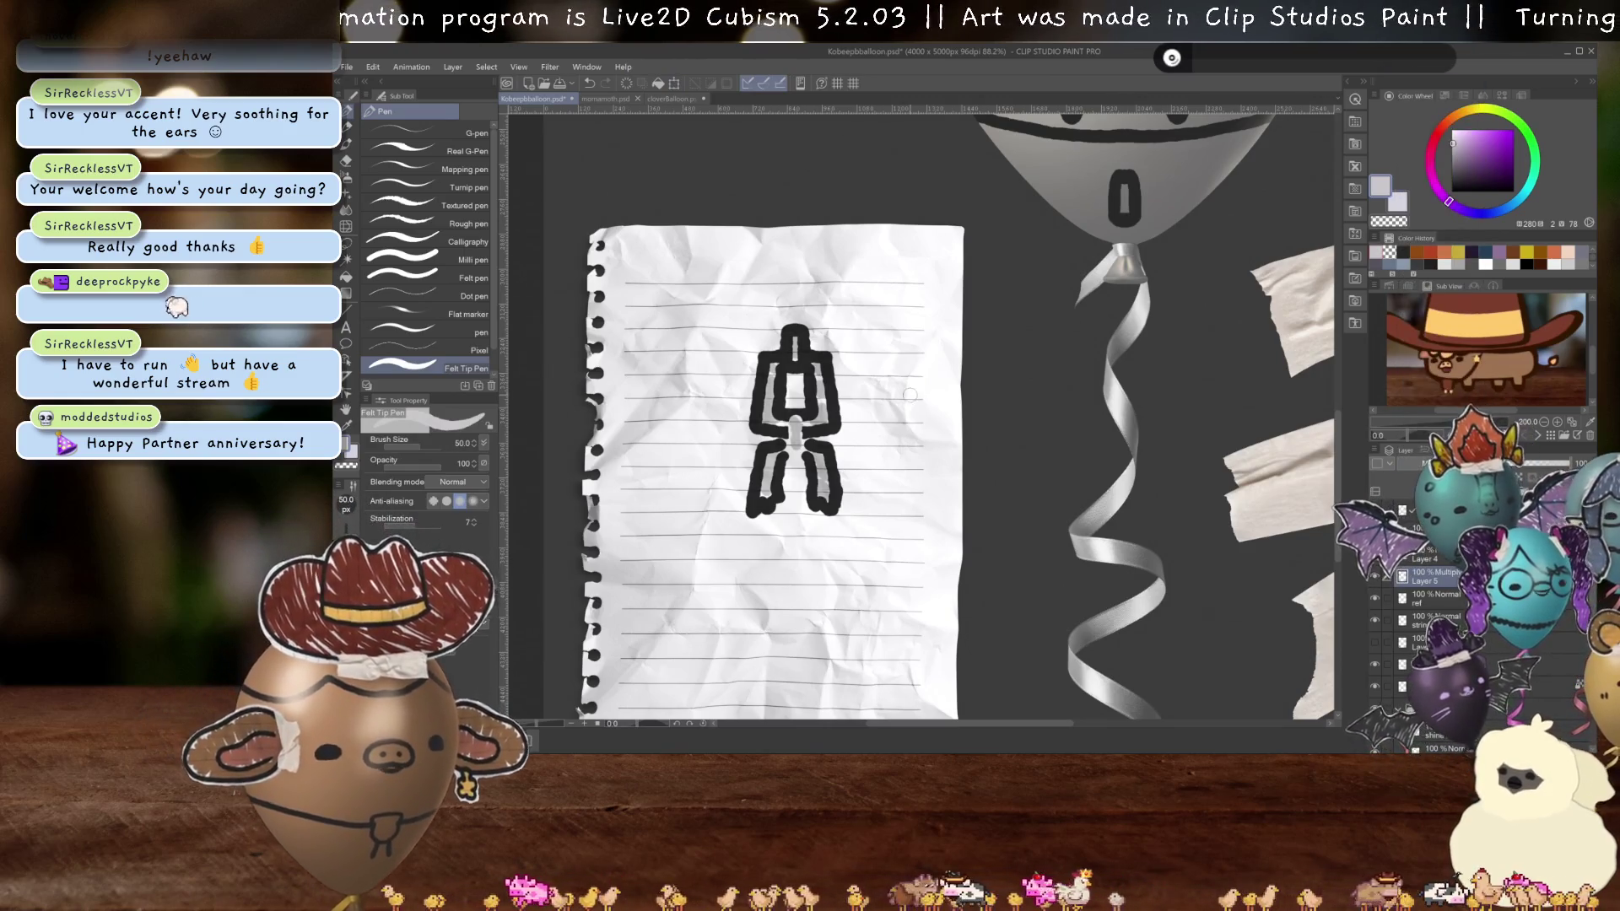
scroll(744, 434, up, 2)
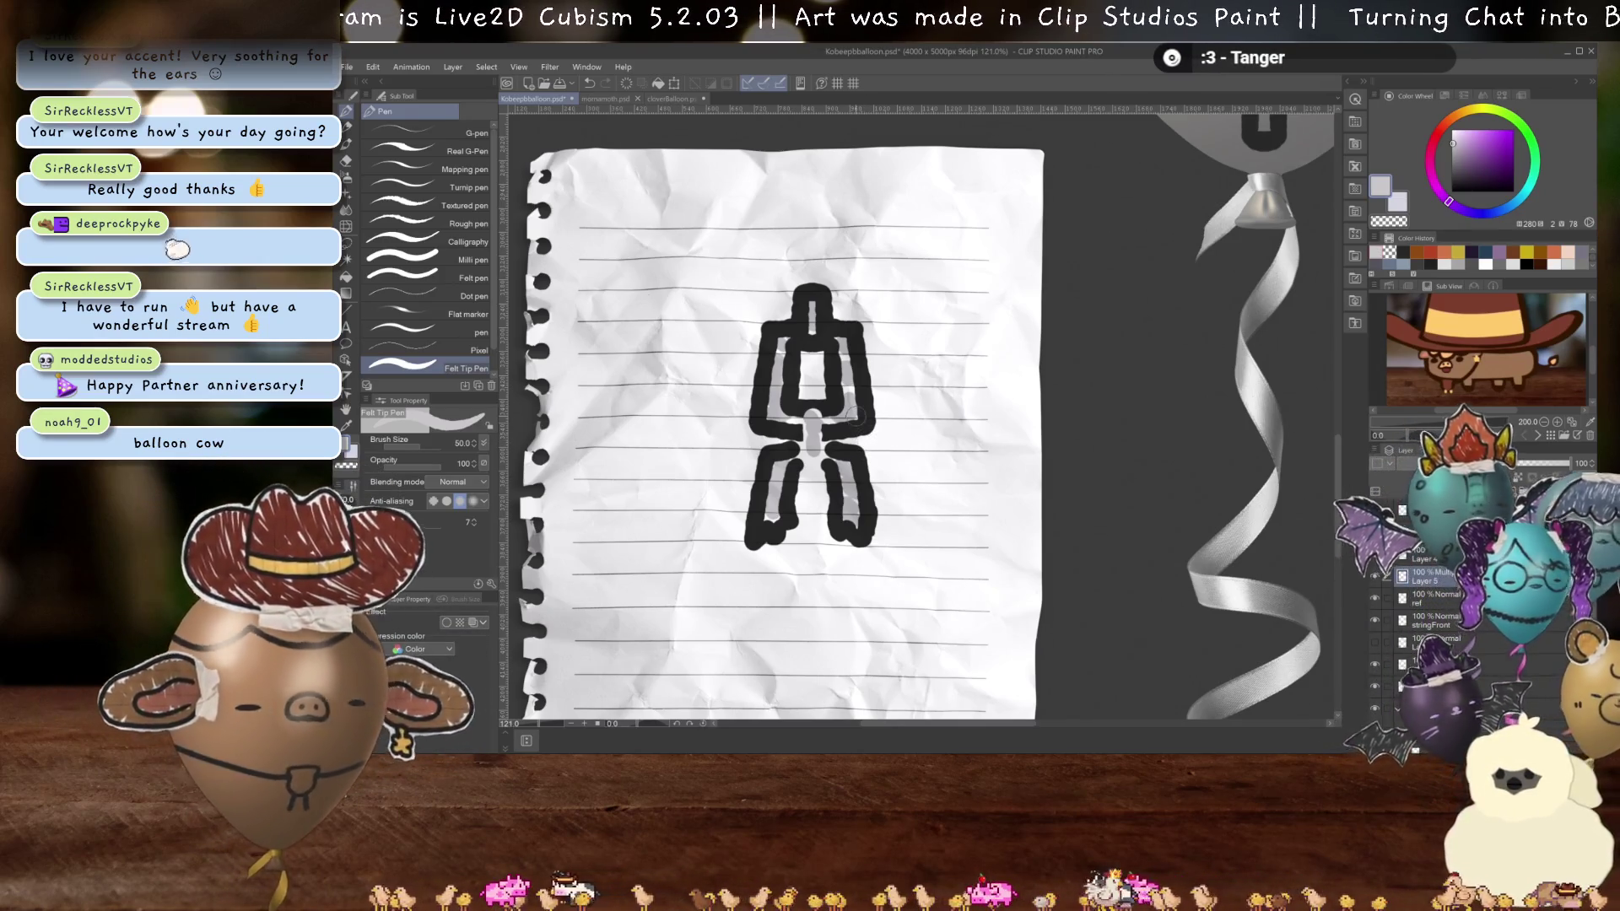
scroll(855, 416, down, 1)
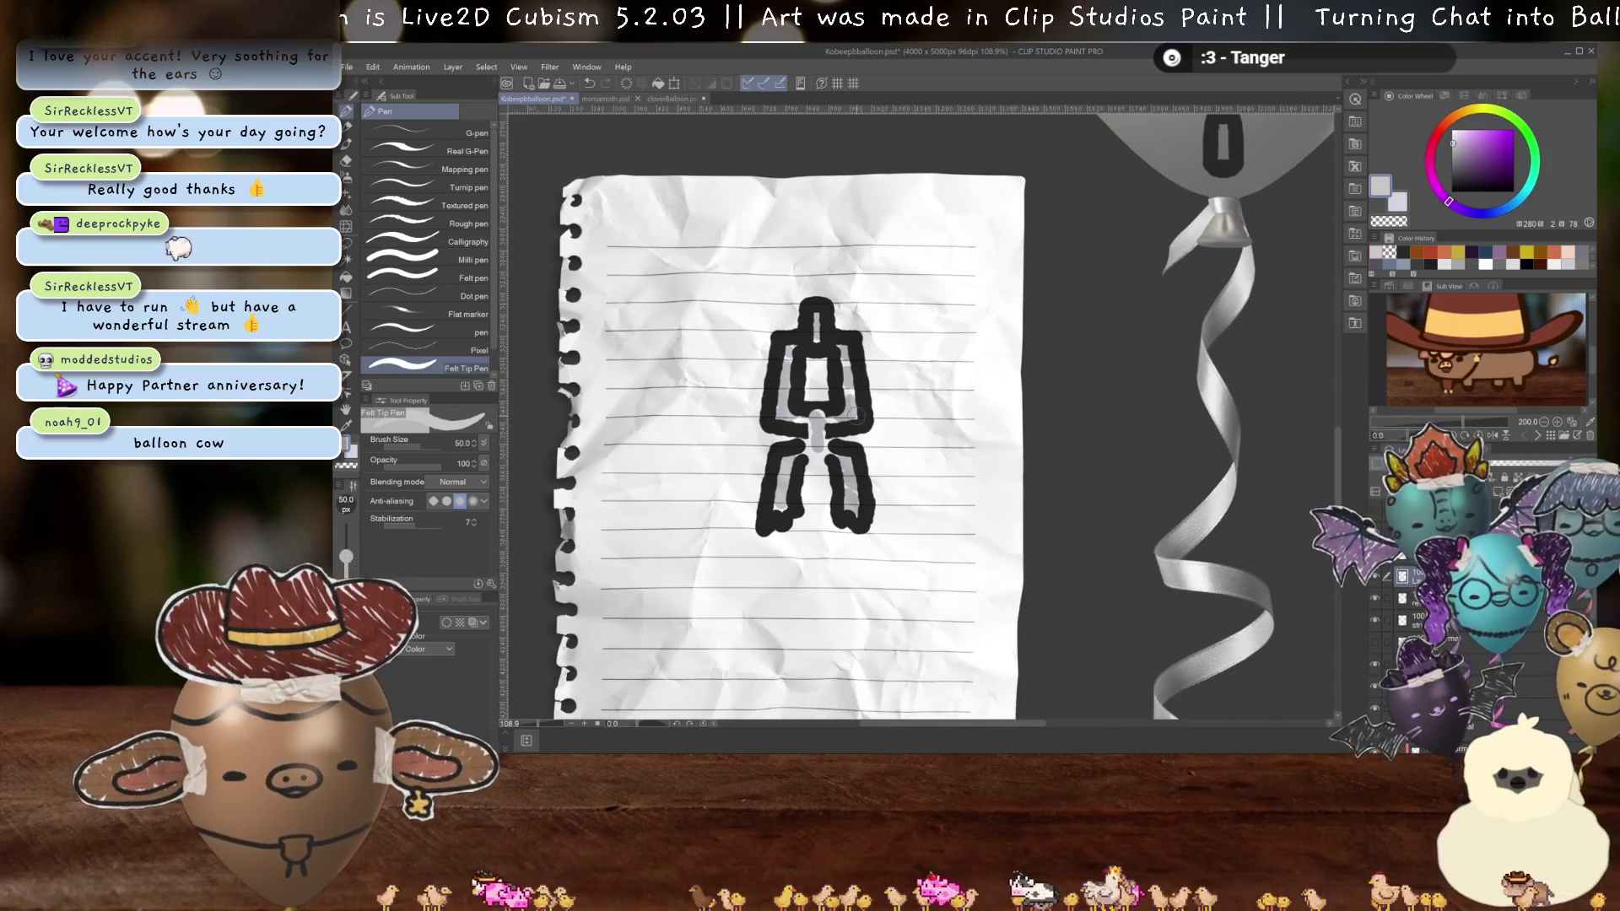
scroll(855, 416, up, 2)
scroll(947, 462, down, 1)
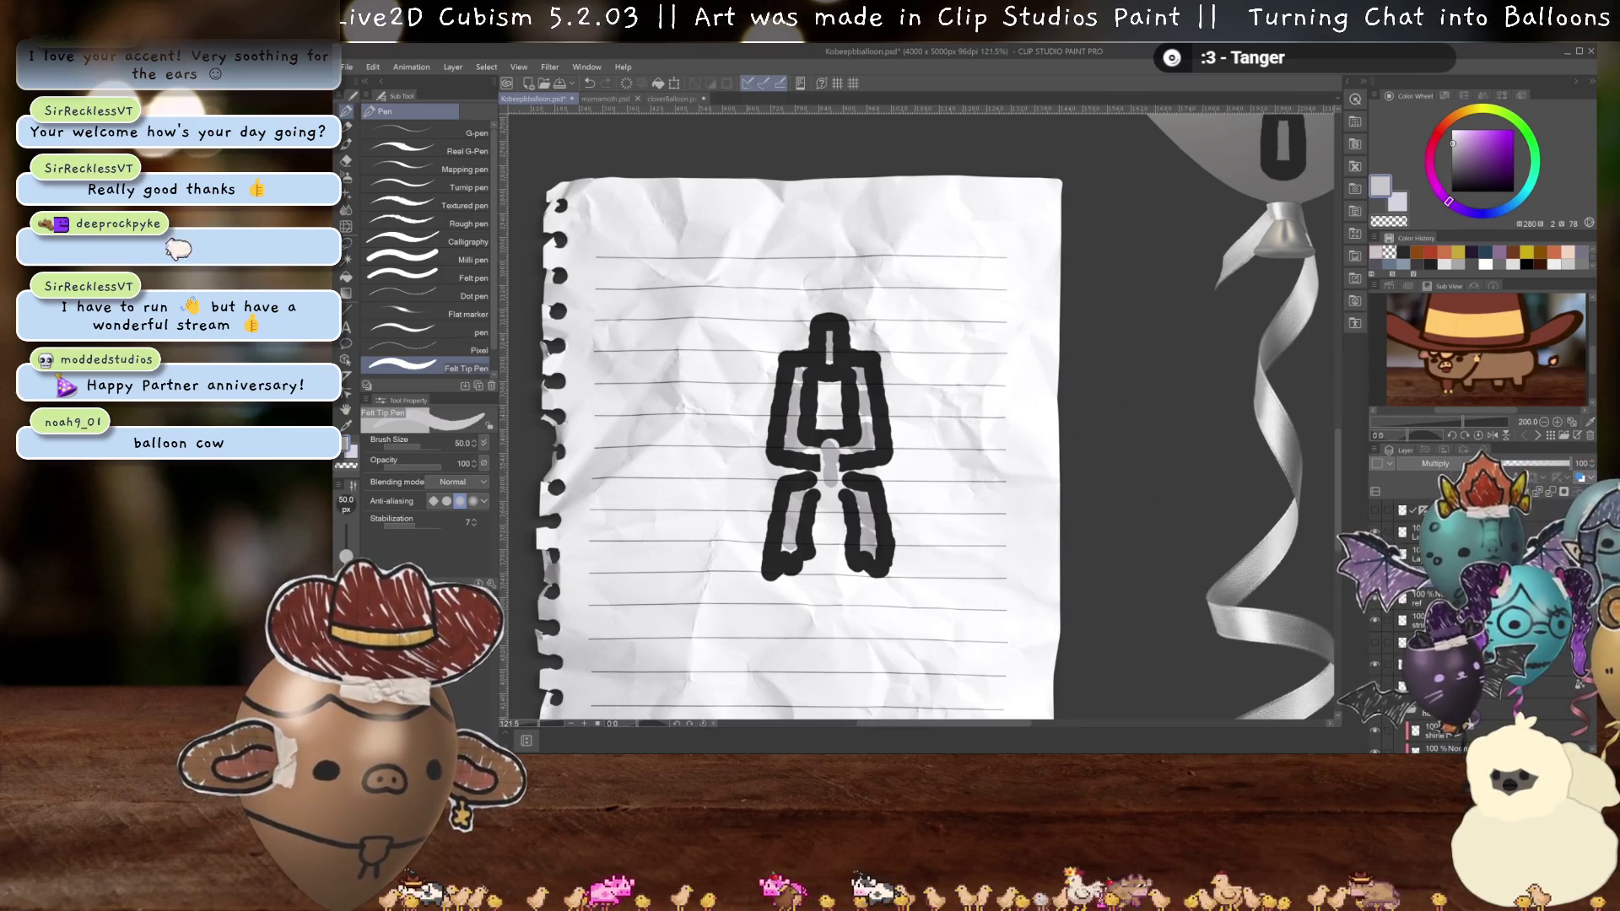
scroll(1156, 428, down, 4)
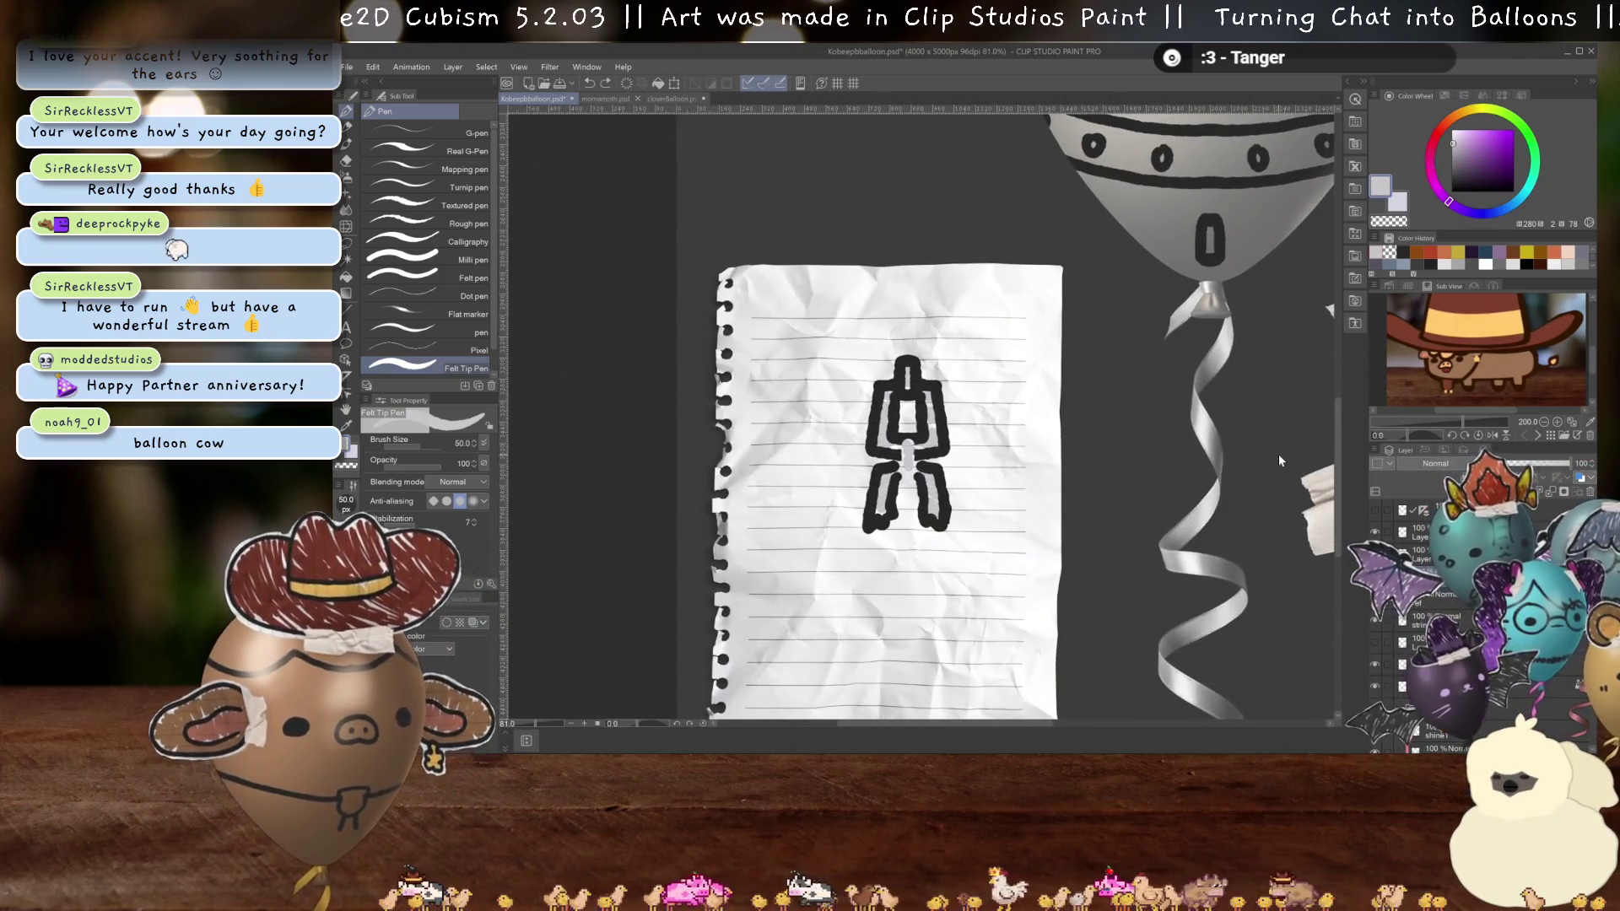
- Undo back, re-place the chain on the paper, and set the shading layer to Multiply
key(ctrl+z)
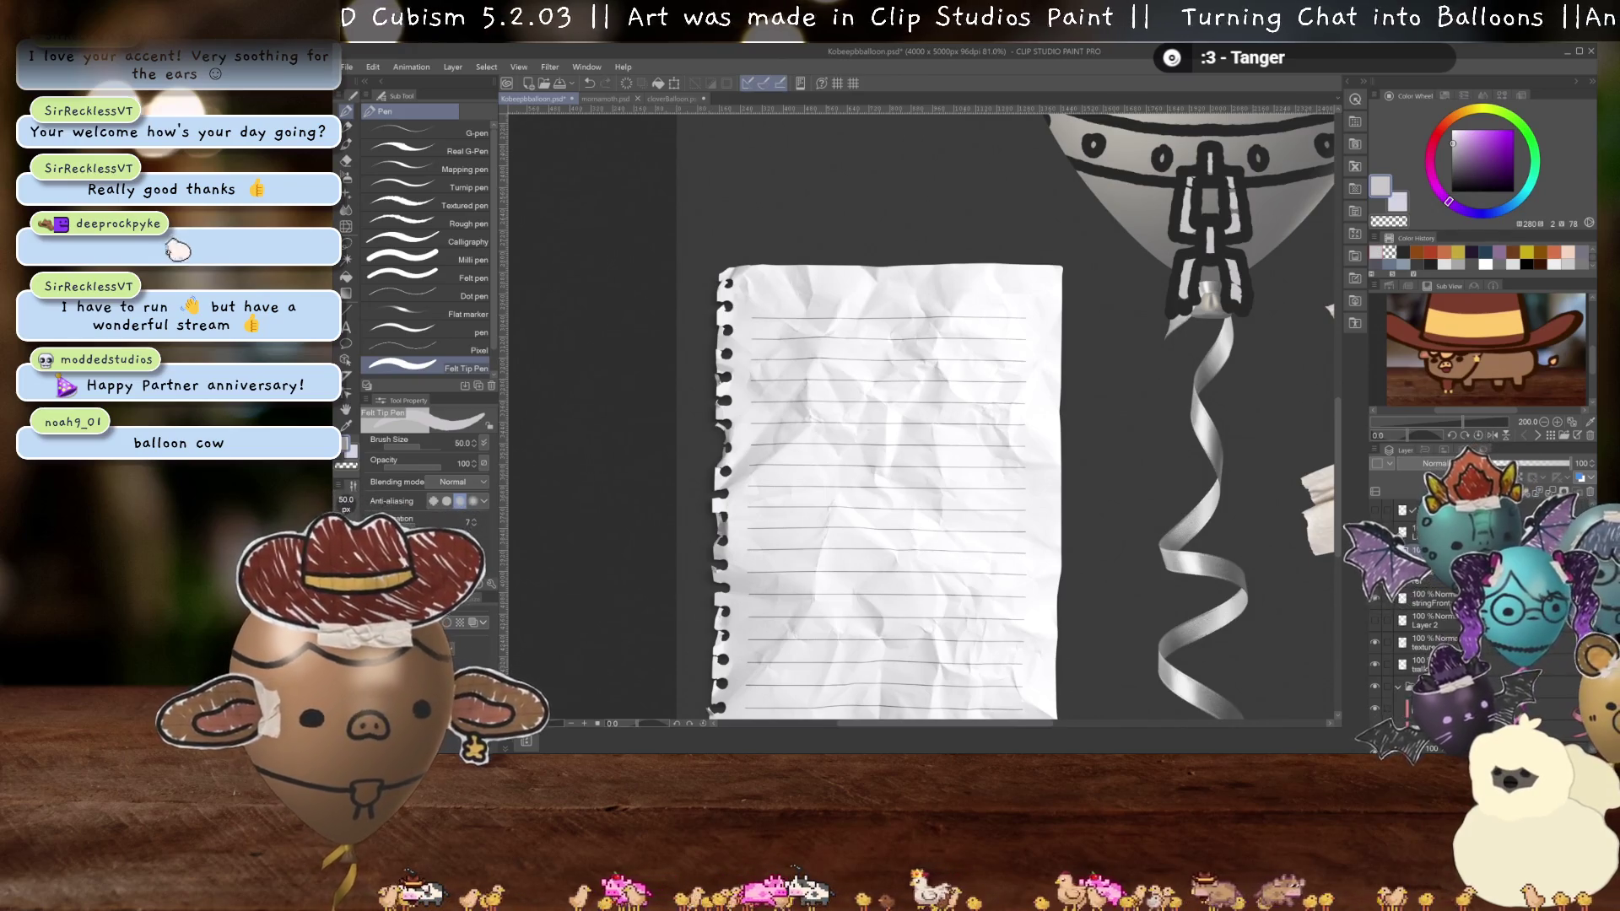
key(ctrl+t)
mouse_move(1223, 261)
mouse_down()
mouse_move(765, 608)
mouse_move(908, 515)
mouse_up()
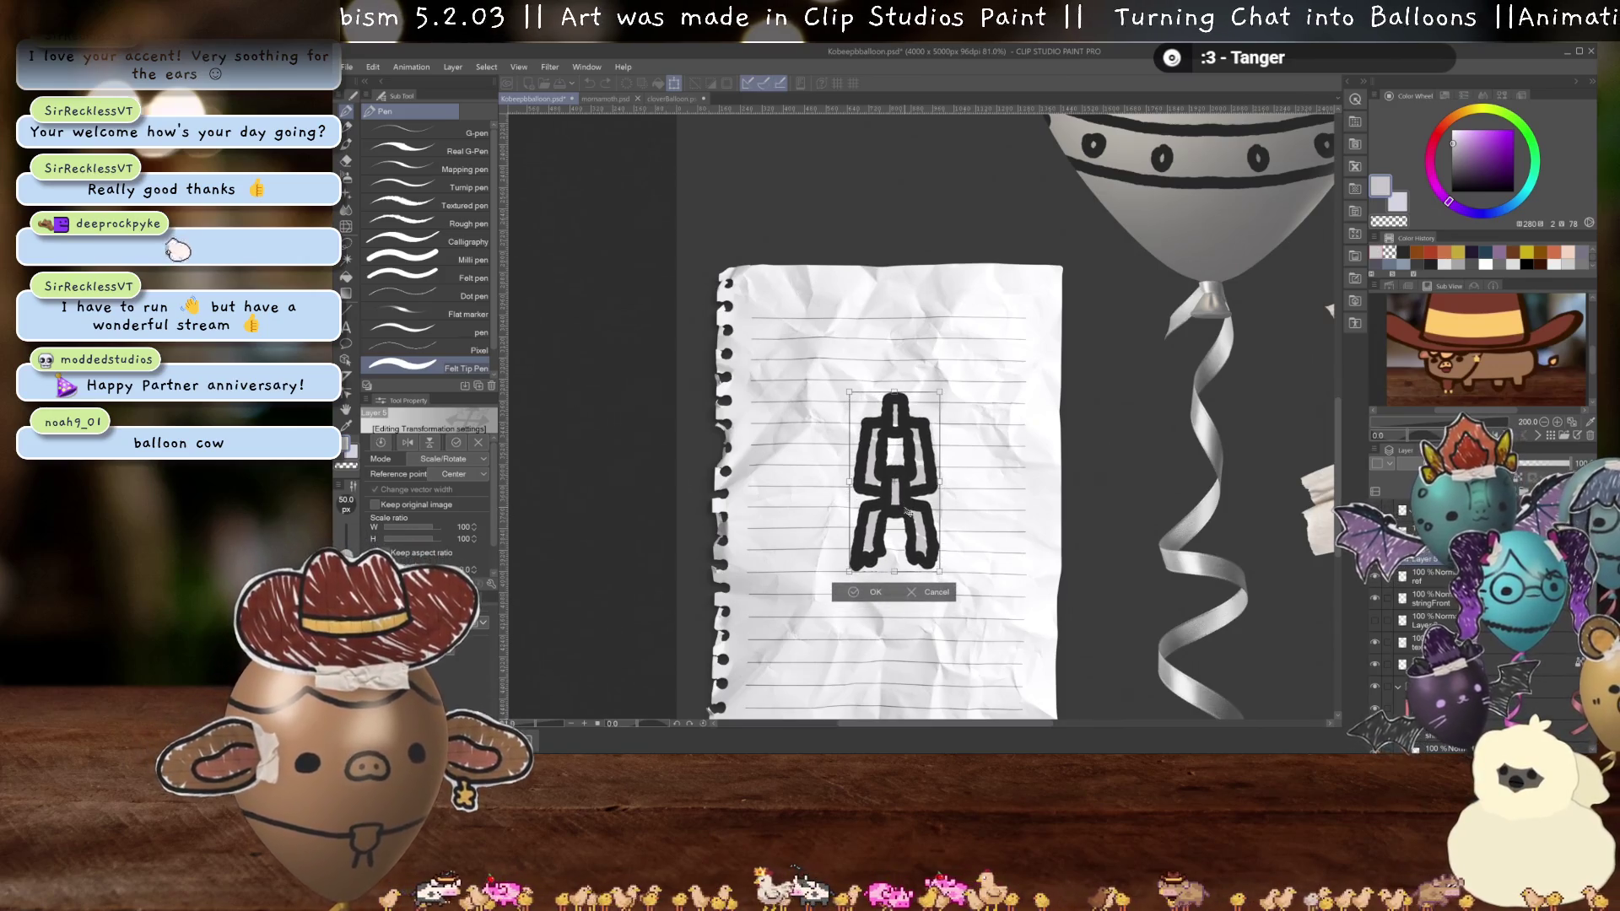
key(Return)
click(1432, 464)
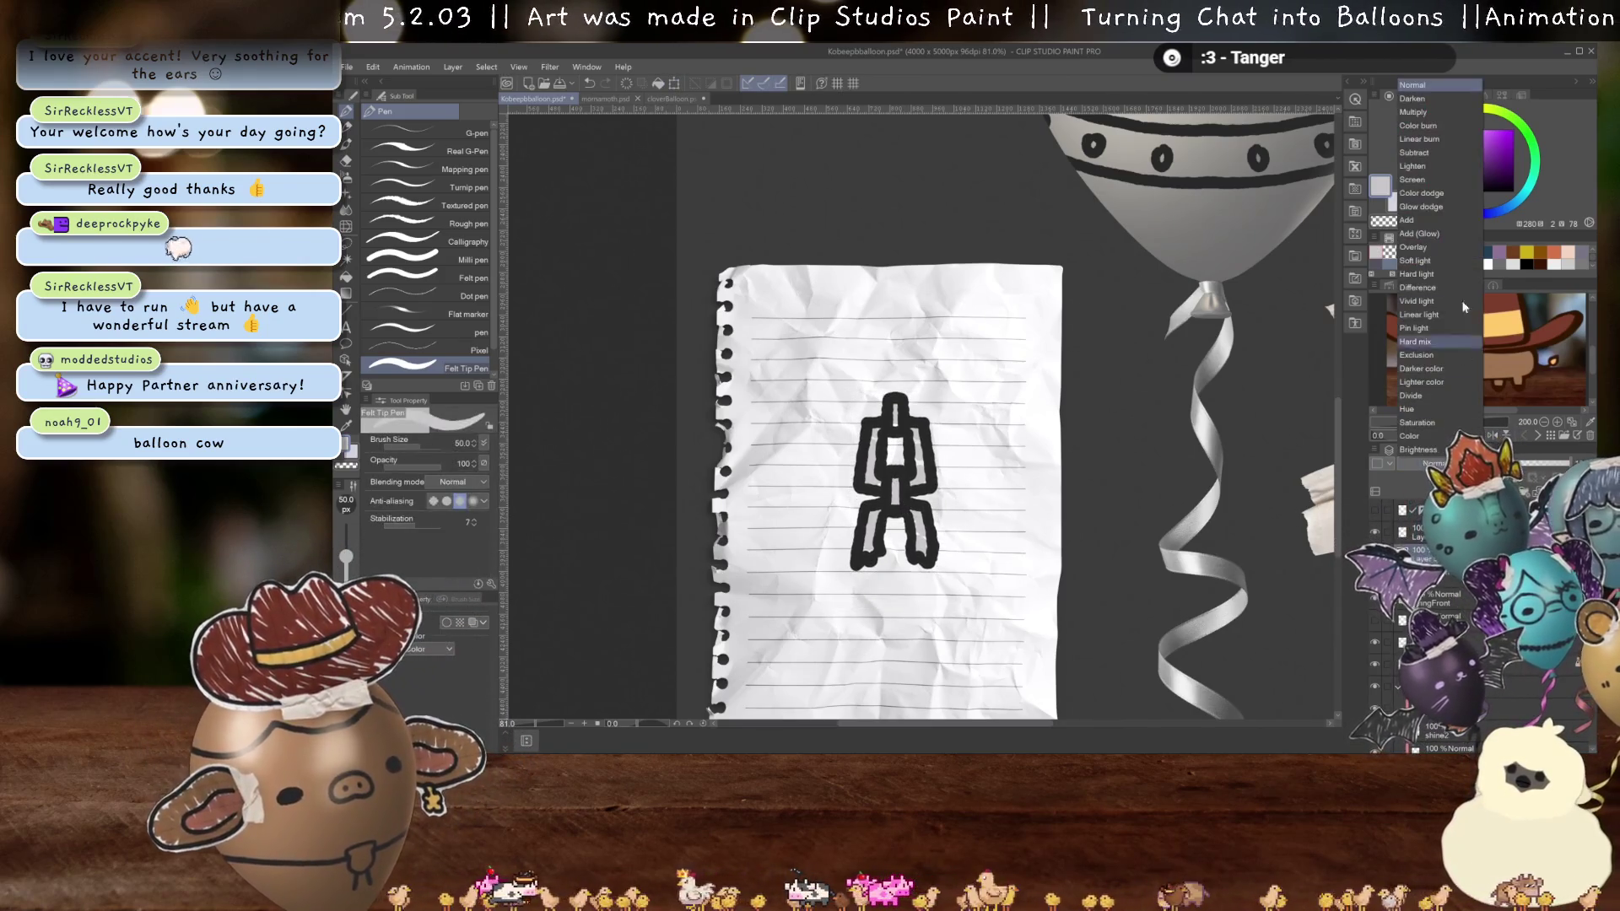
click(1425, 118)
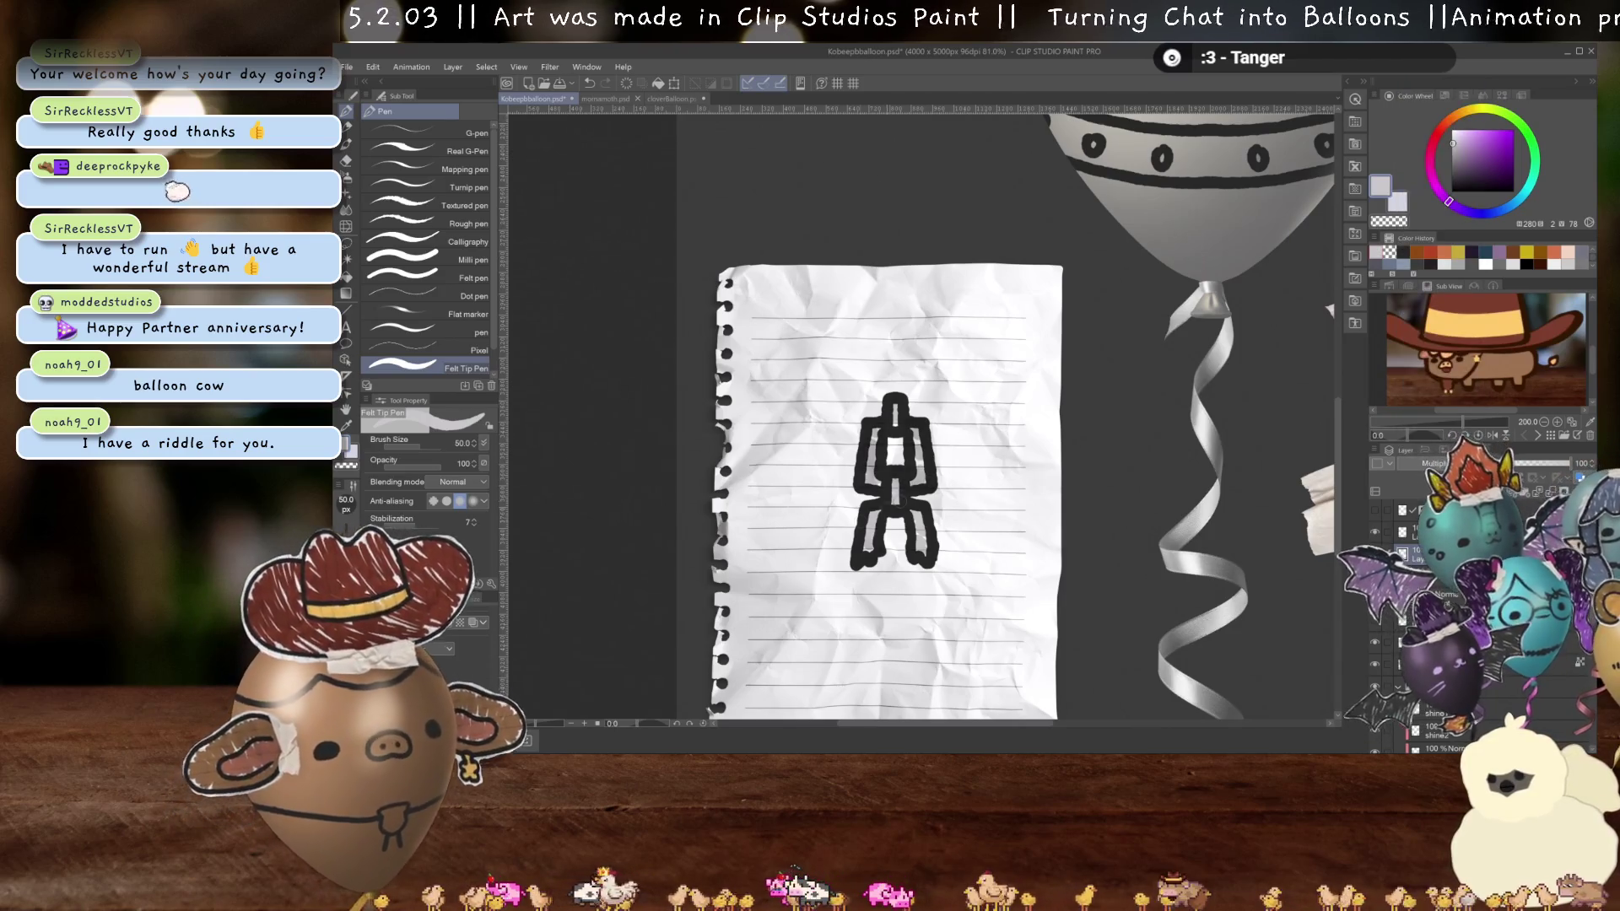
scroll(843, 540, up, 1)
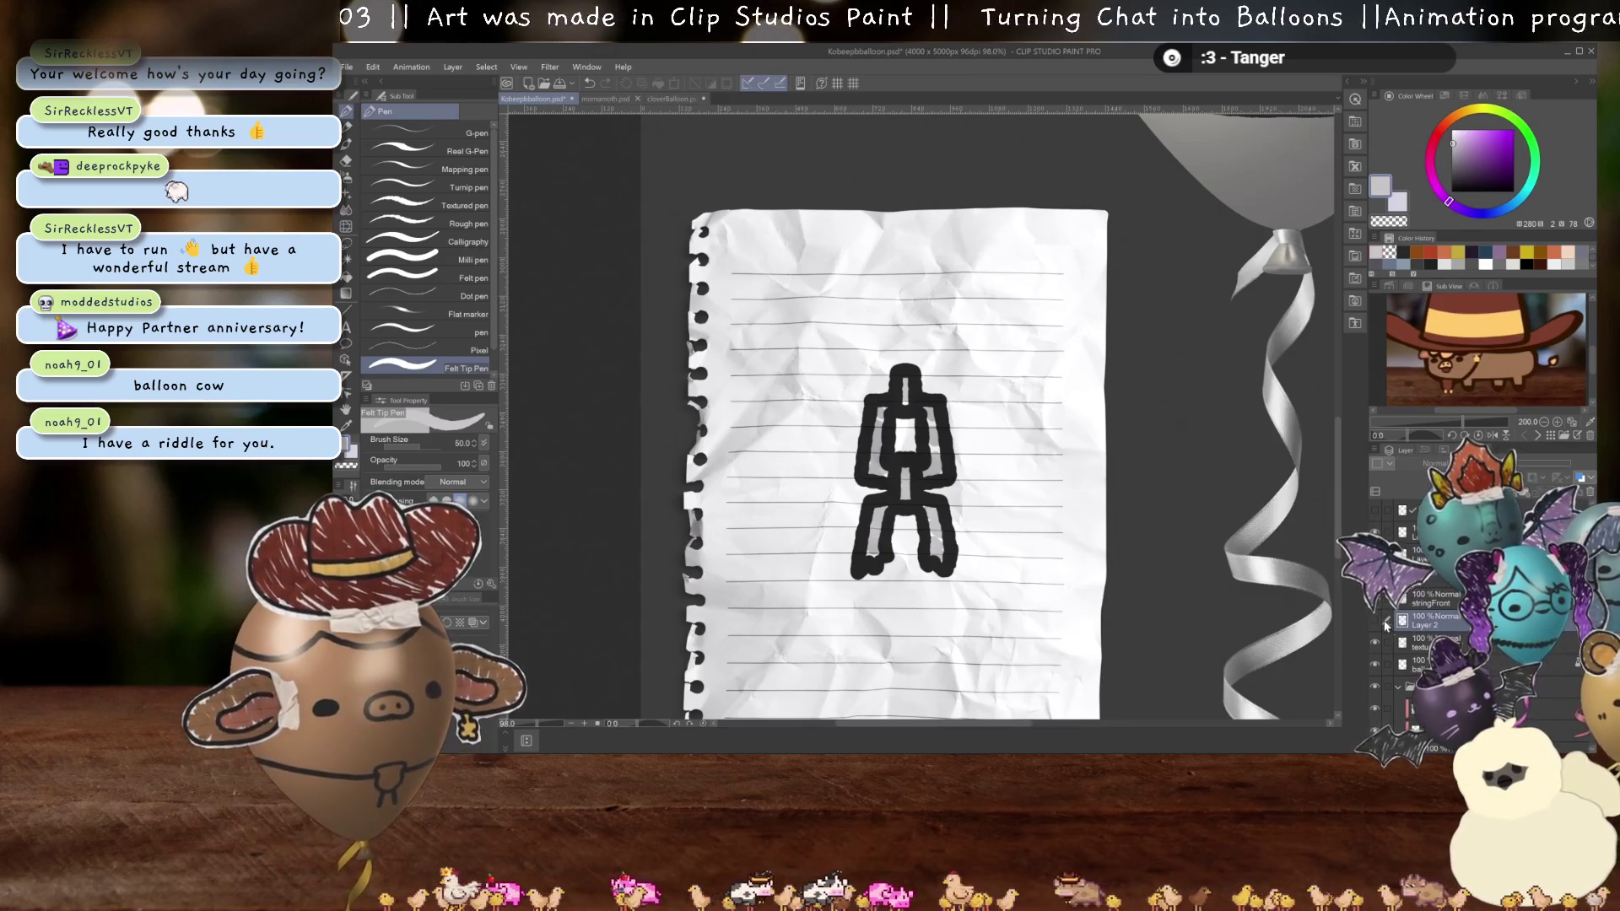
- Select Layer 2, undo the stray brown blob, and pick brown on the colour wheel
click(1434, 623)
key(ctrl+z)
click(1428, 251)
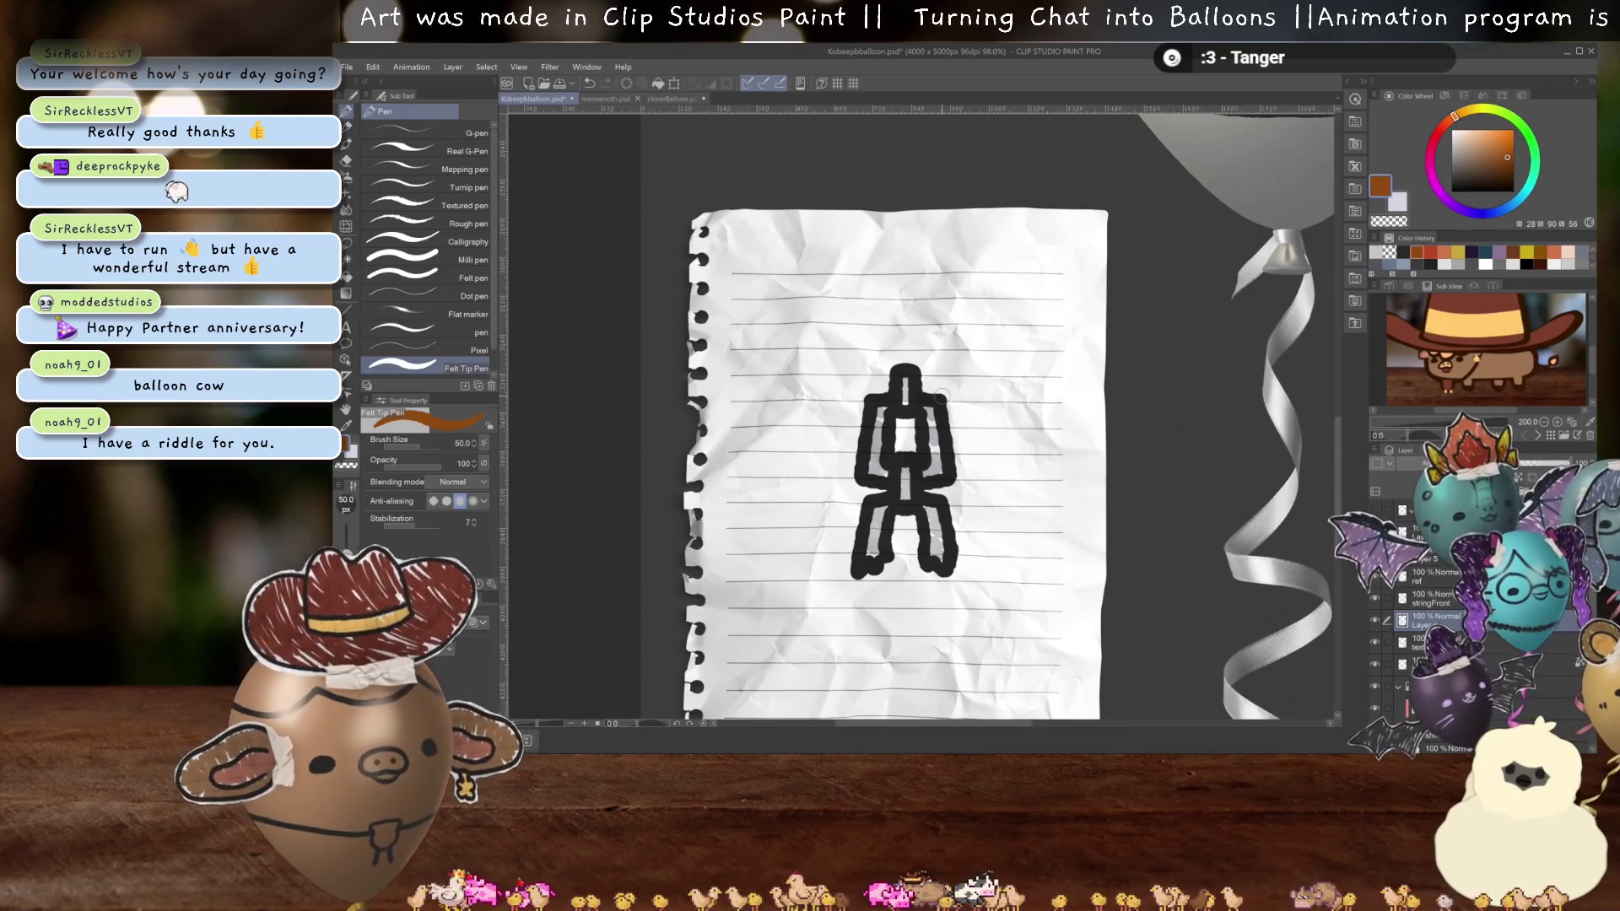
- Outline the chain in brown with the Felt Tip pen and fill the outlined area
mouse_move(893, 384)
mouse_down()
mouse_move(867, 390)
mouse_move(853, 426)
mouse_move(848, 483)
mouse_move(869, 492)
mouse_up()
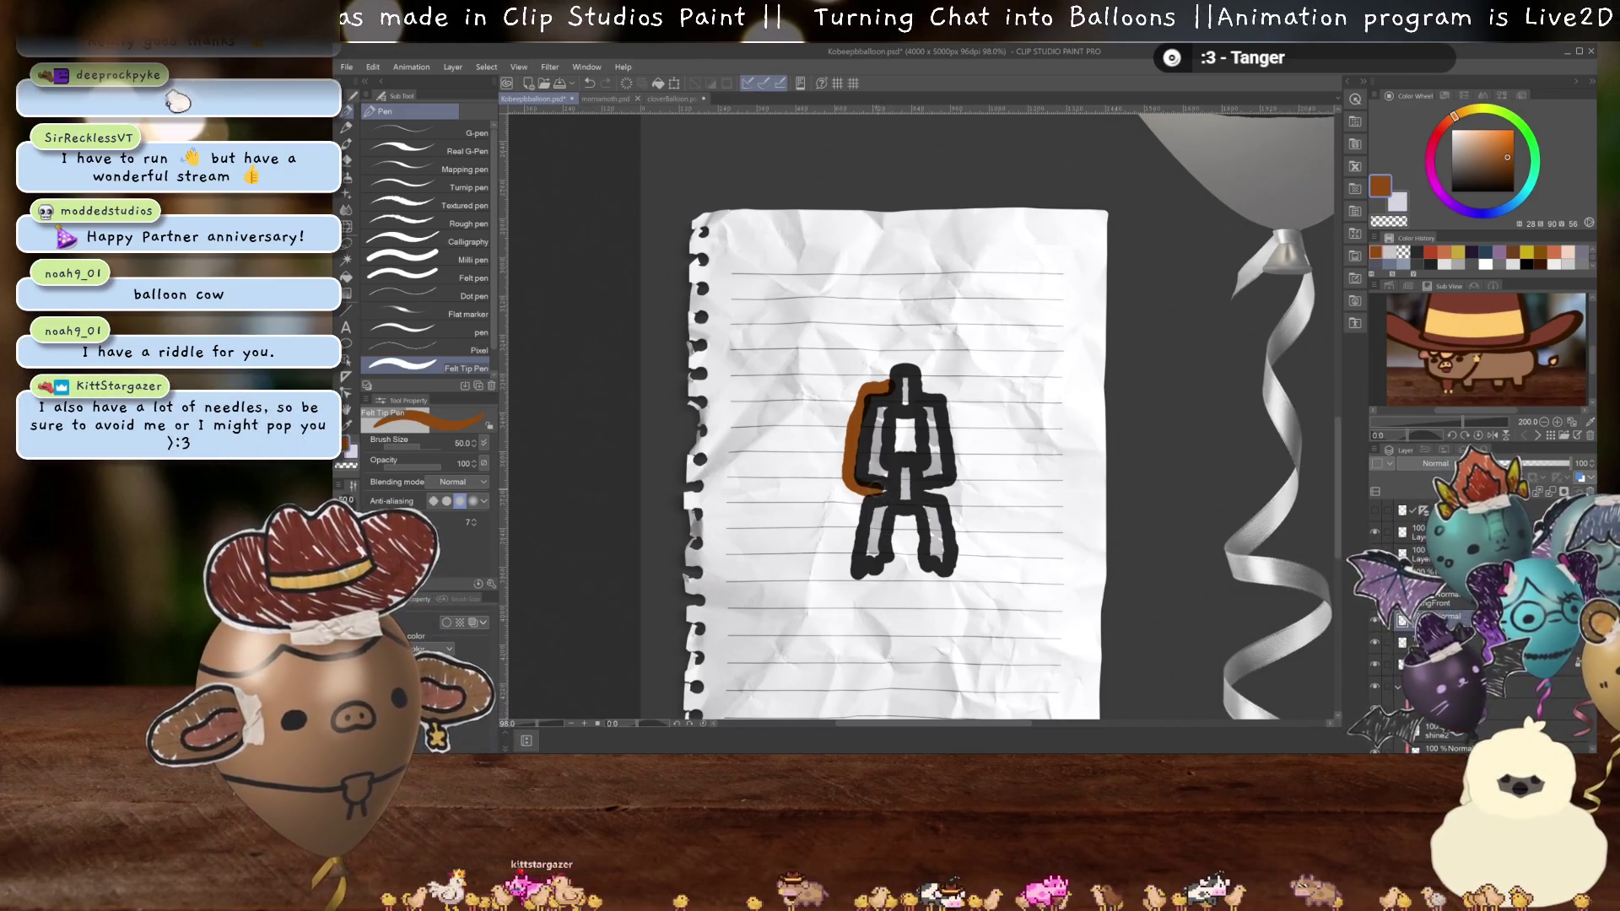
mouse_move(874, 490)
mouse_down()
mouse_move(851, 528)
mouse_move(853, 589)
mouse_move(885, 575)
mouse_move(908, 516)
mouse_move(913, 574)
mouse_move(918, 561)
mouse_move(945, 578)
mouse_move(967, 549)
mouse_move(935, 492)
mouse_move(958, 476)
mouse_move(959, 443)
mouse_move(924, 367)
mouse_move(895, 354)
mouse_move(882, 387)
mouse_up()
key(g)
click(935, 460)
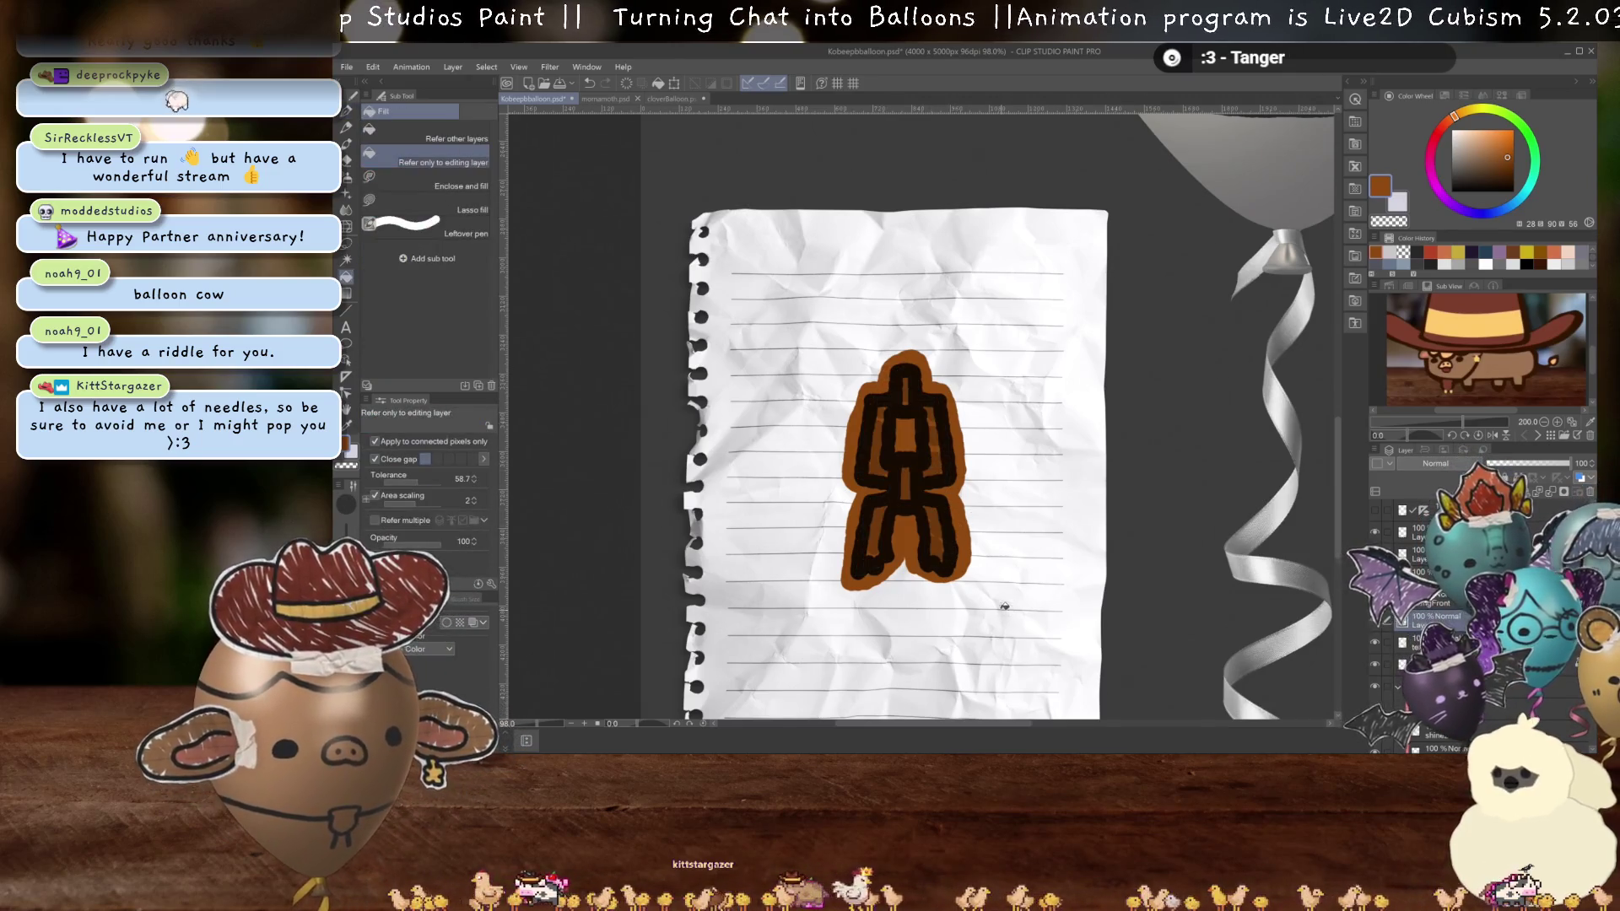
- Auto-select the brown area, then hide the brown helper layer and the crumpled paper sheet
key(w)
click(954, 477)
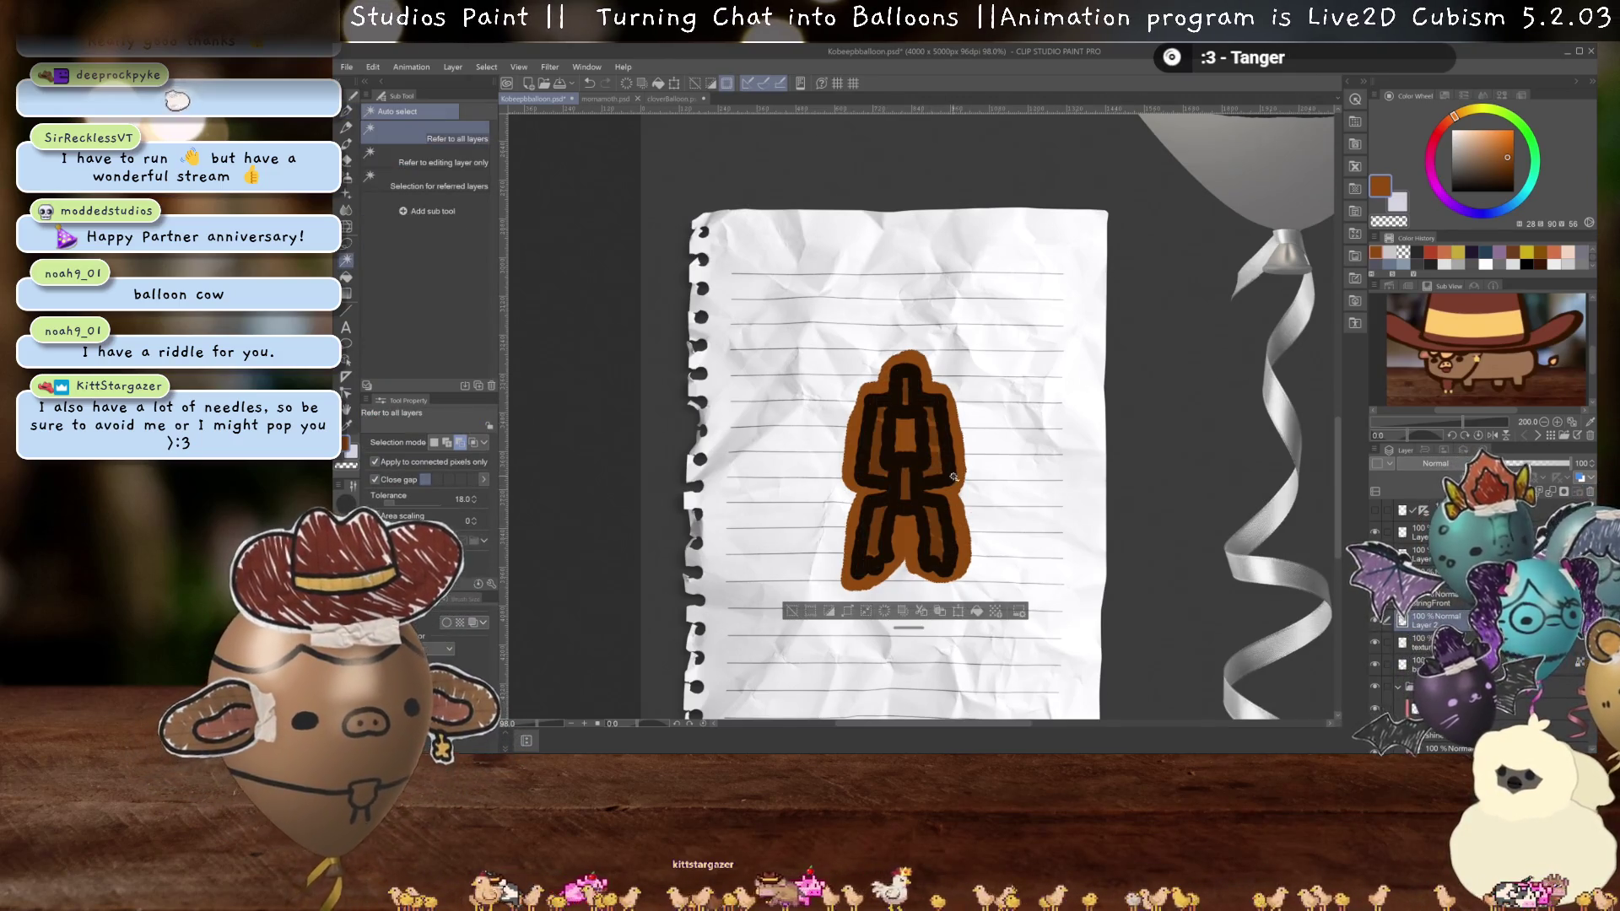
click(1373, 623)
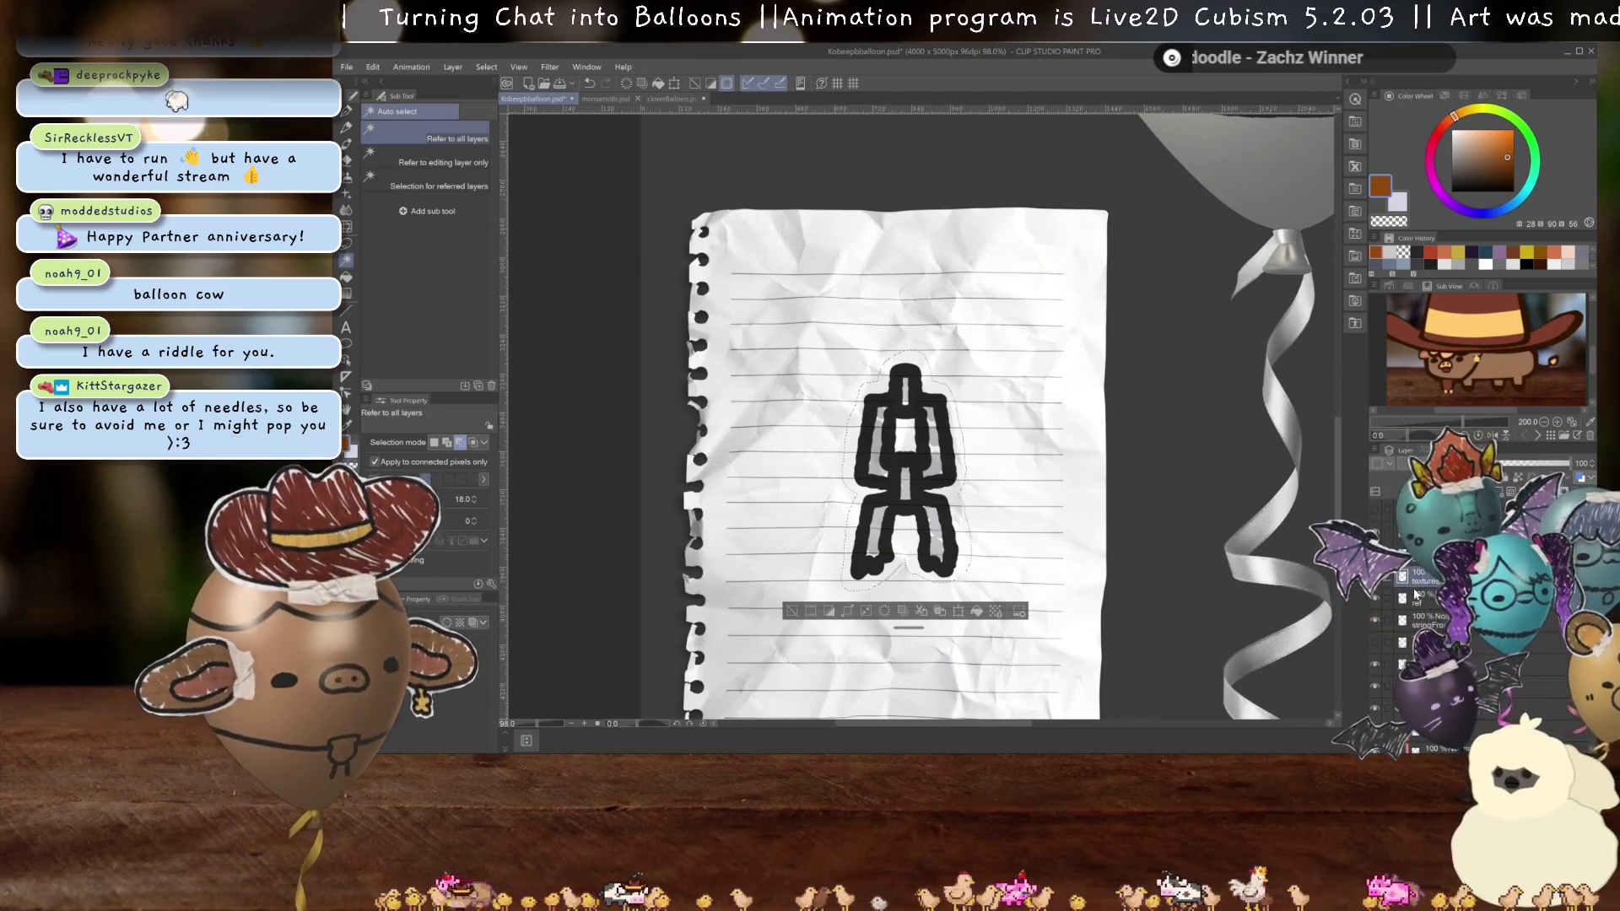
click(1376, 671)
- Deselect, then erase the bottom and left edges of the paper border into a ragged cutout
scroll(972, 546, up, 3)
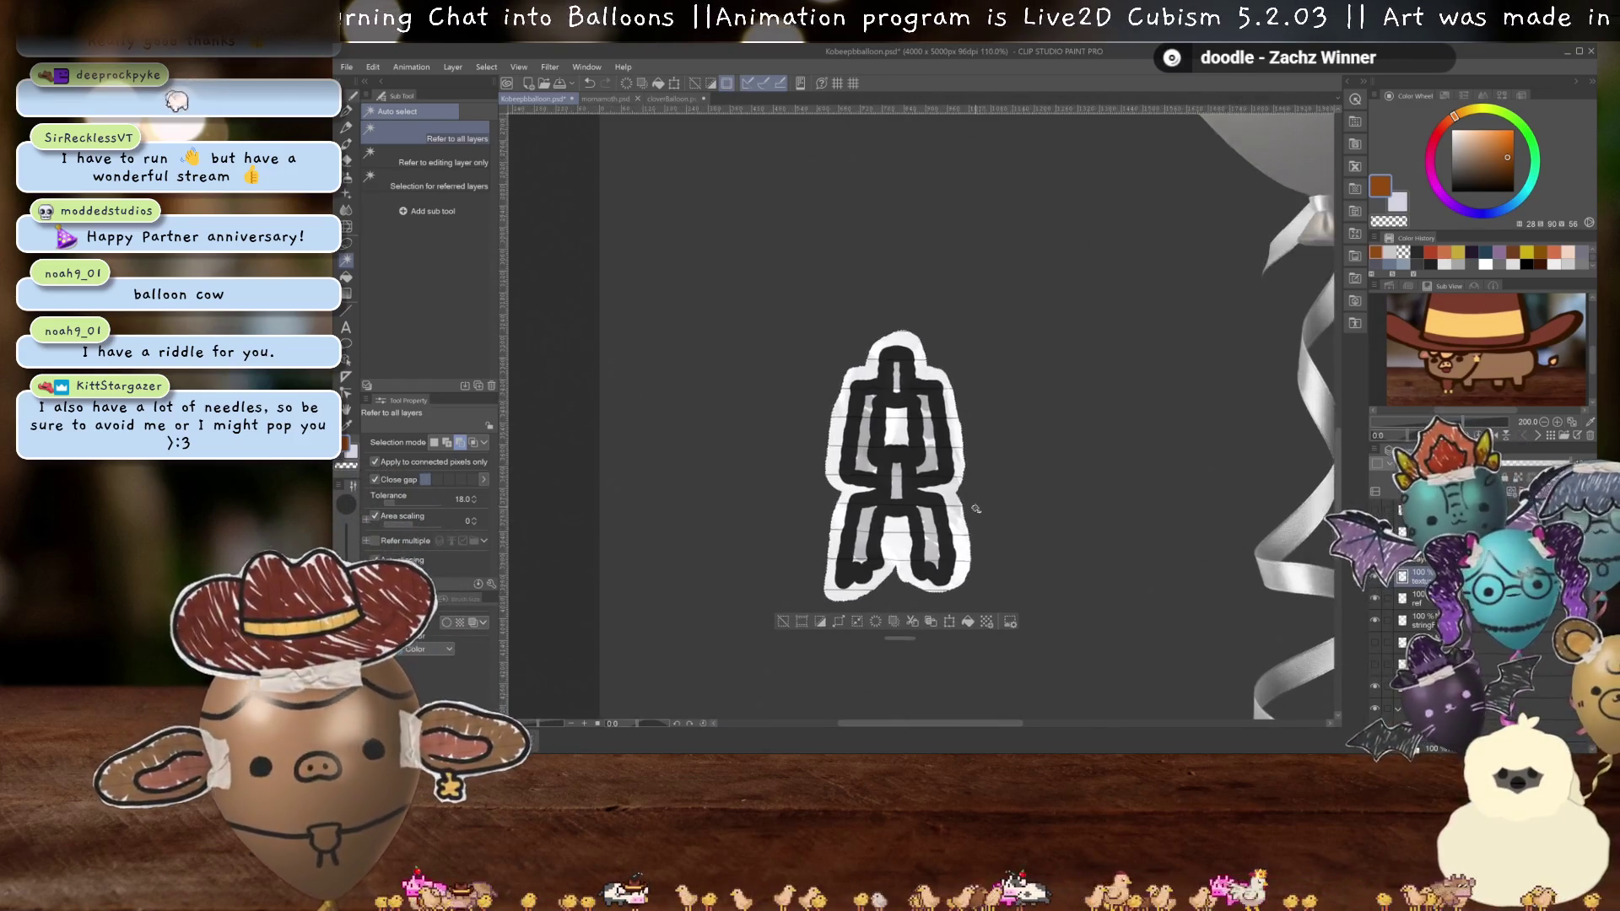
drag(972, 547, 1091, 533)
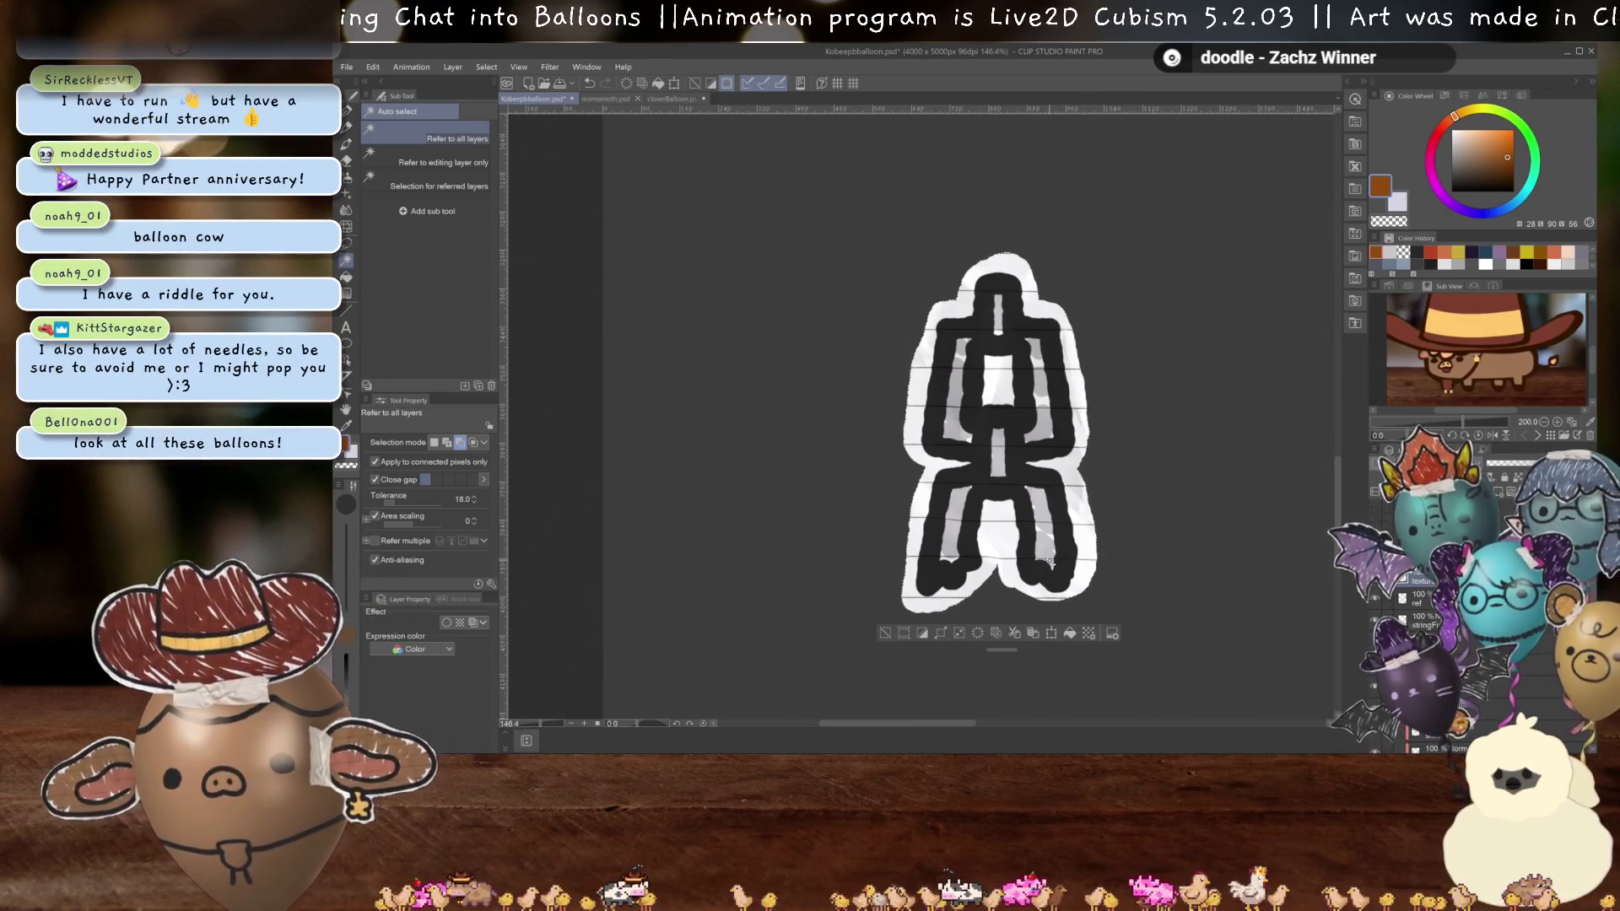
scroll(1051, 562, up, 1)
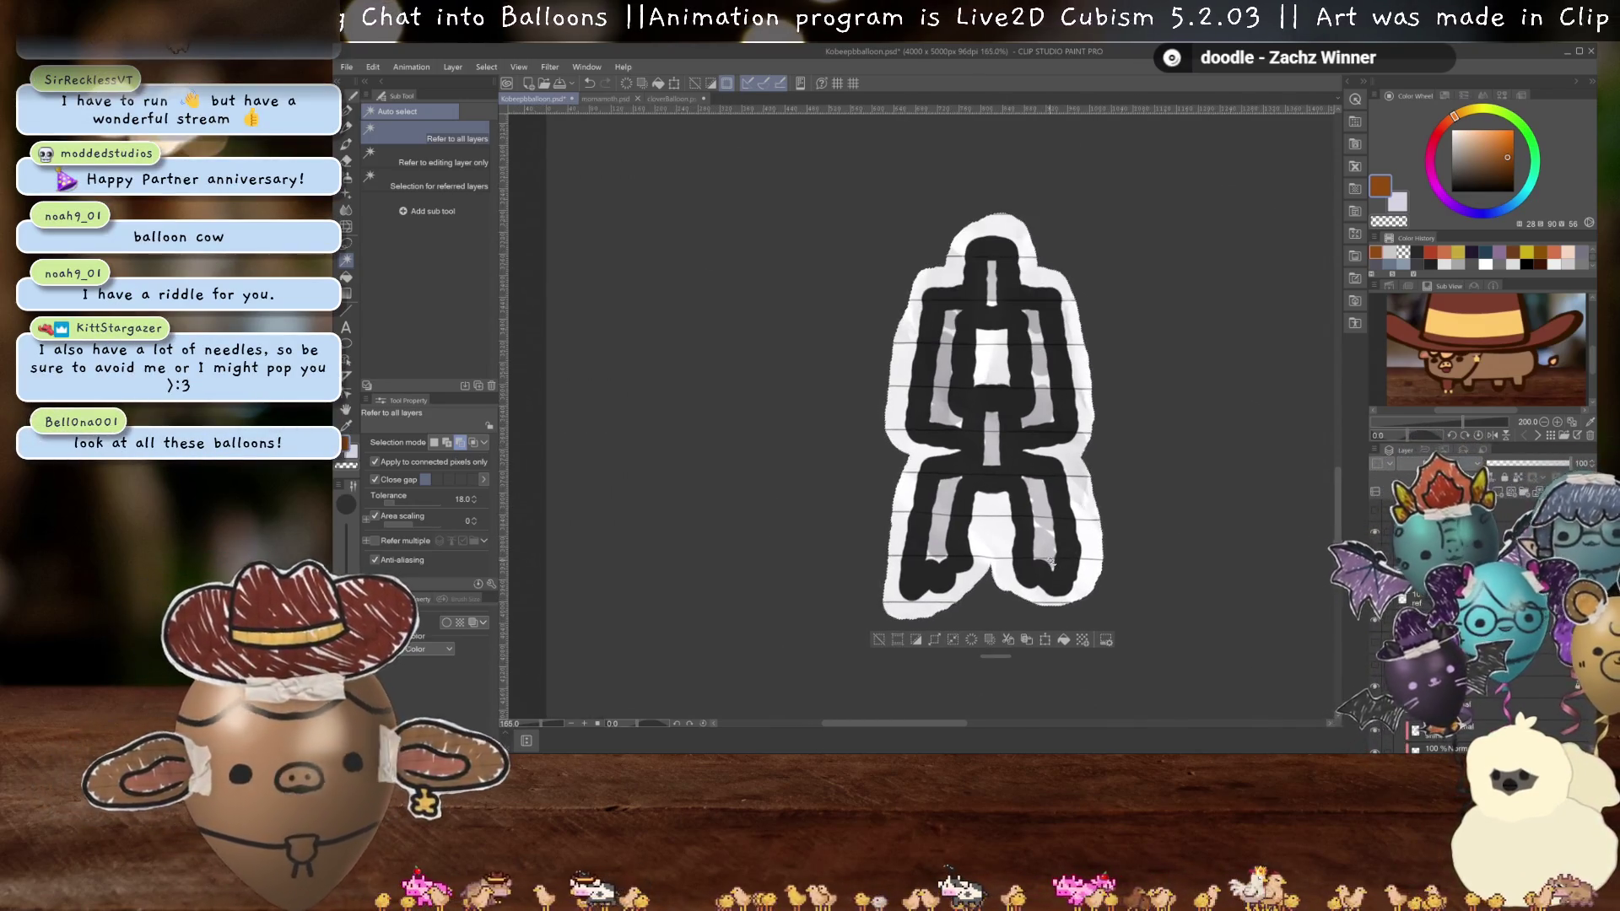
key(ctrl+d)
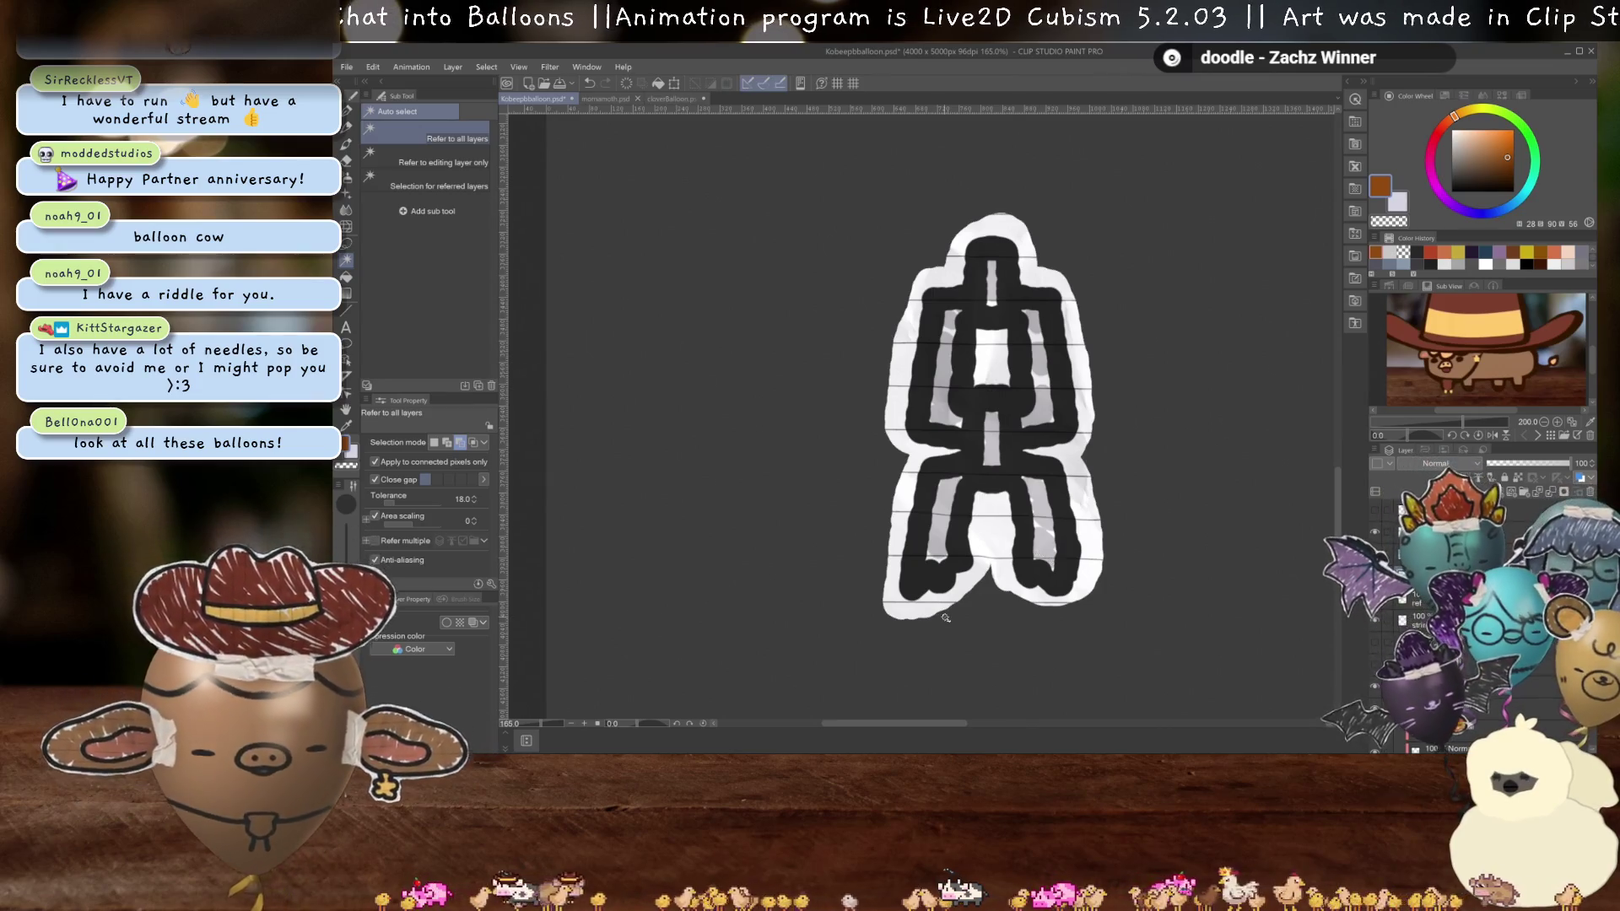
scroll(1005, 512, up, 1)
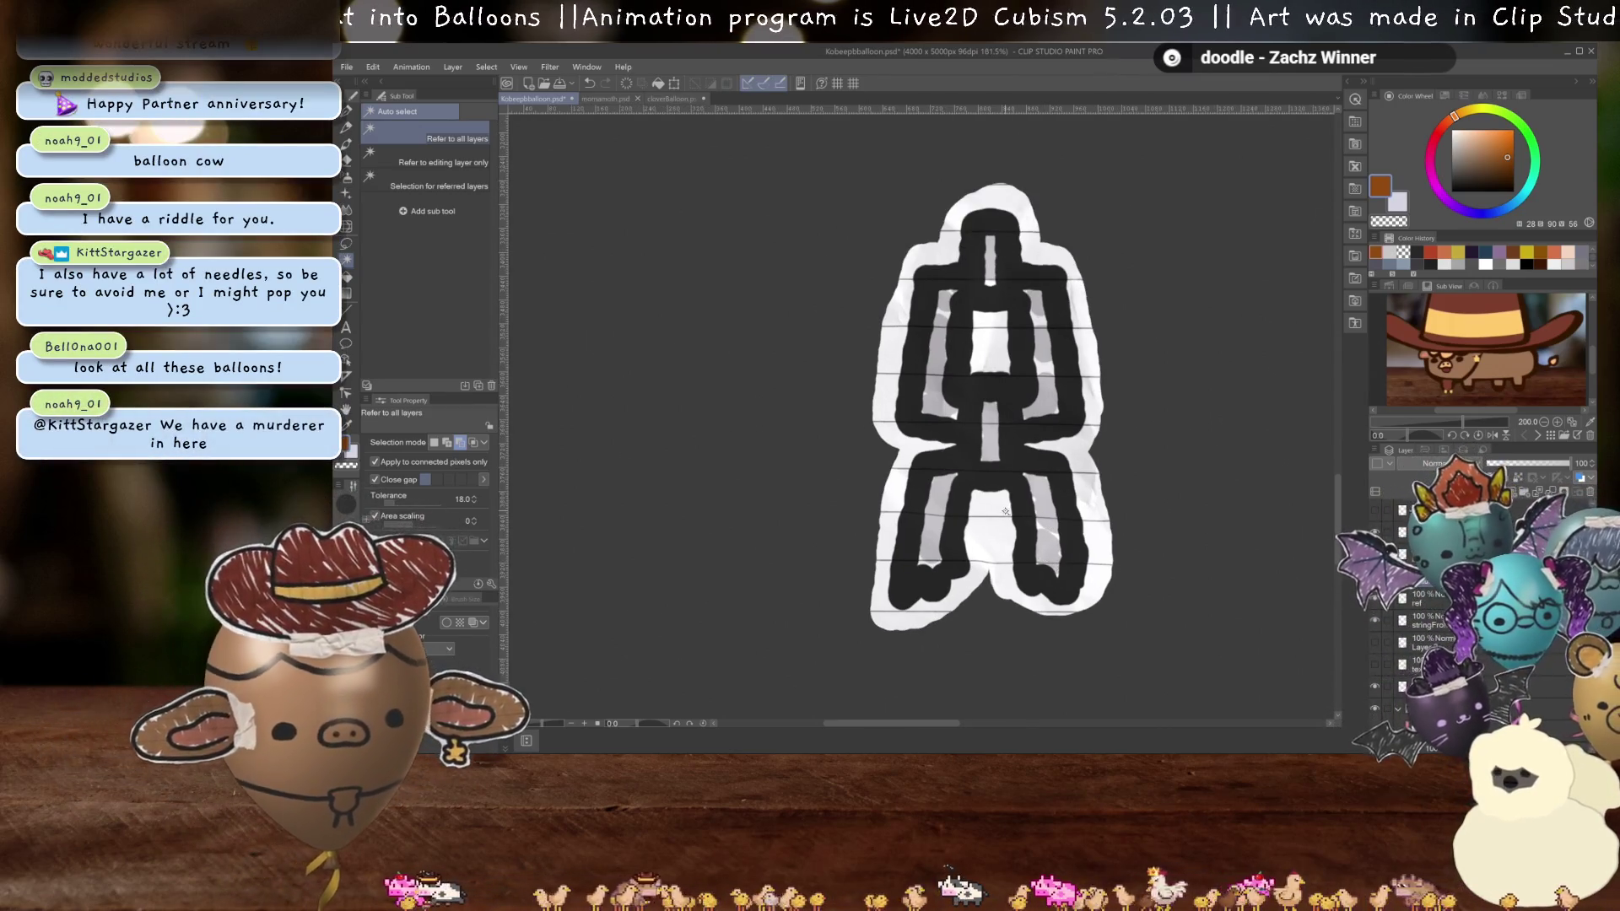
key(e)
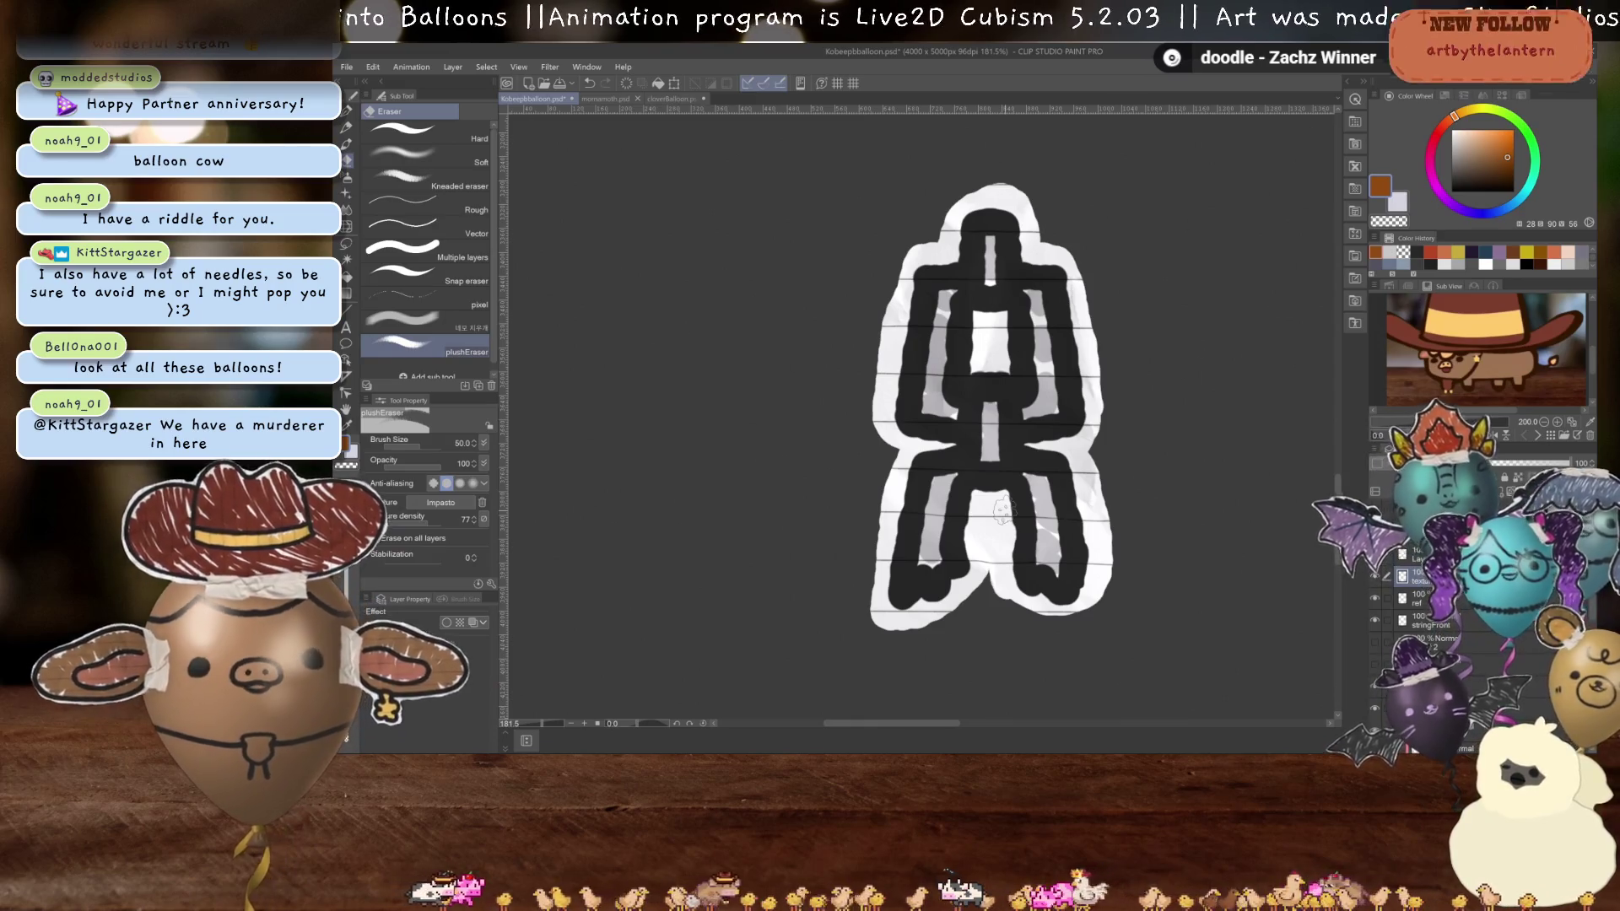
mouse_move(981, 611)
mouse_down()
mouse_move(899, 631)
mouse_move(865, 601)
mouse_up()
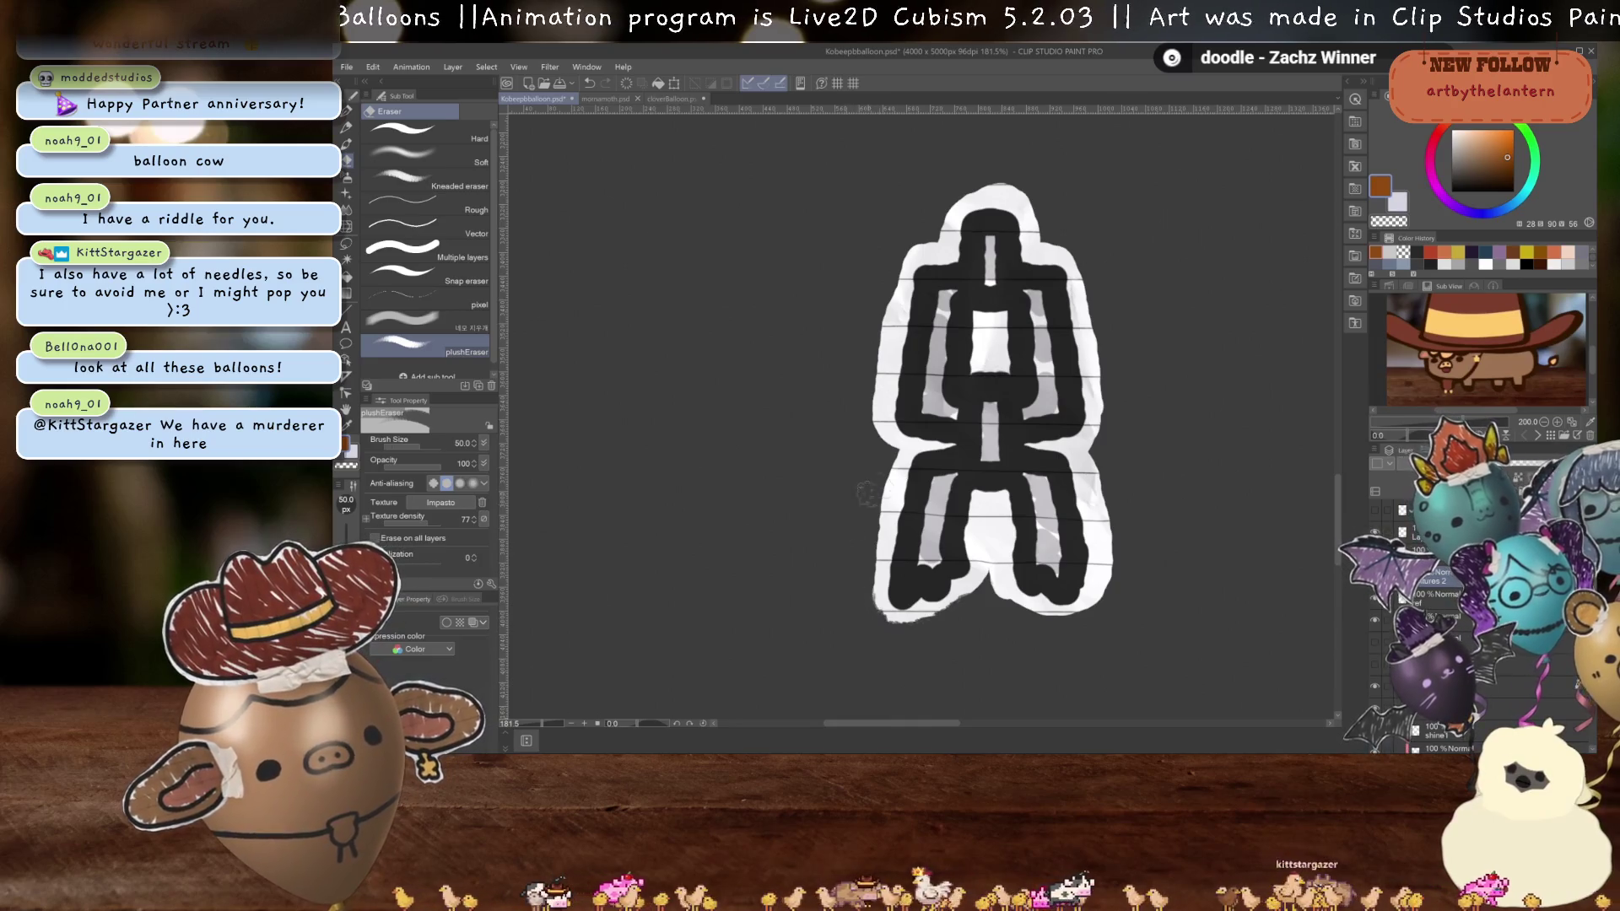
drag(1030, 651, 1074, 692)
mouse_move(963, 667)
mouse_down()
mouse_move(1001, 542)
mouse_move(979, 529)
mouse_move(975, 443)
mouse_move(994, 324)
mouse_move(1044, 308)
mouse_move(1066, 248)
mouse_move(1097, 244)
mouse_move(1127, 253)
mouse_move(1194, 338)
mouse_move(1224, 494)
mouse_move(1230, 671)
mouse_move(1203, 691)
mouse_move(1116, 694)
mouse_move(1095, 657)
mouse_move(1086, 703)
mouse_move(1076, 680)
mouse_move(1127, 682)
mouse_up()
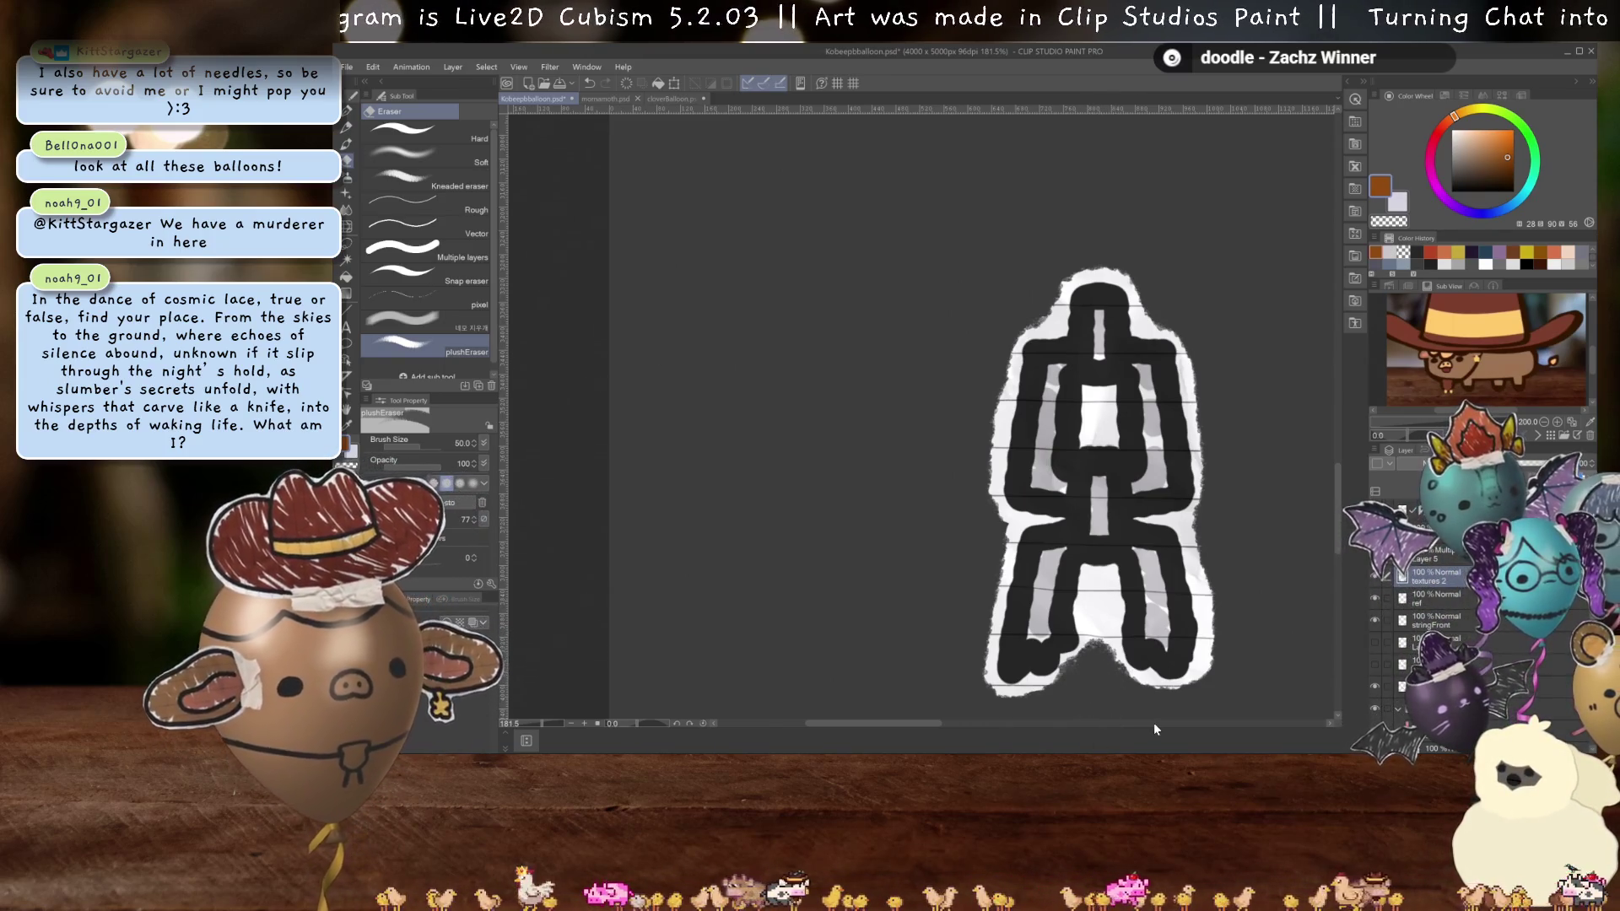
scroll(1097, 590, down, 6)
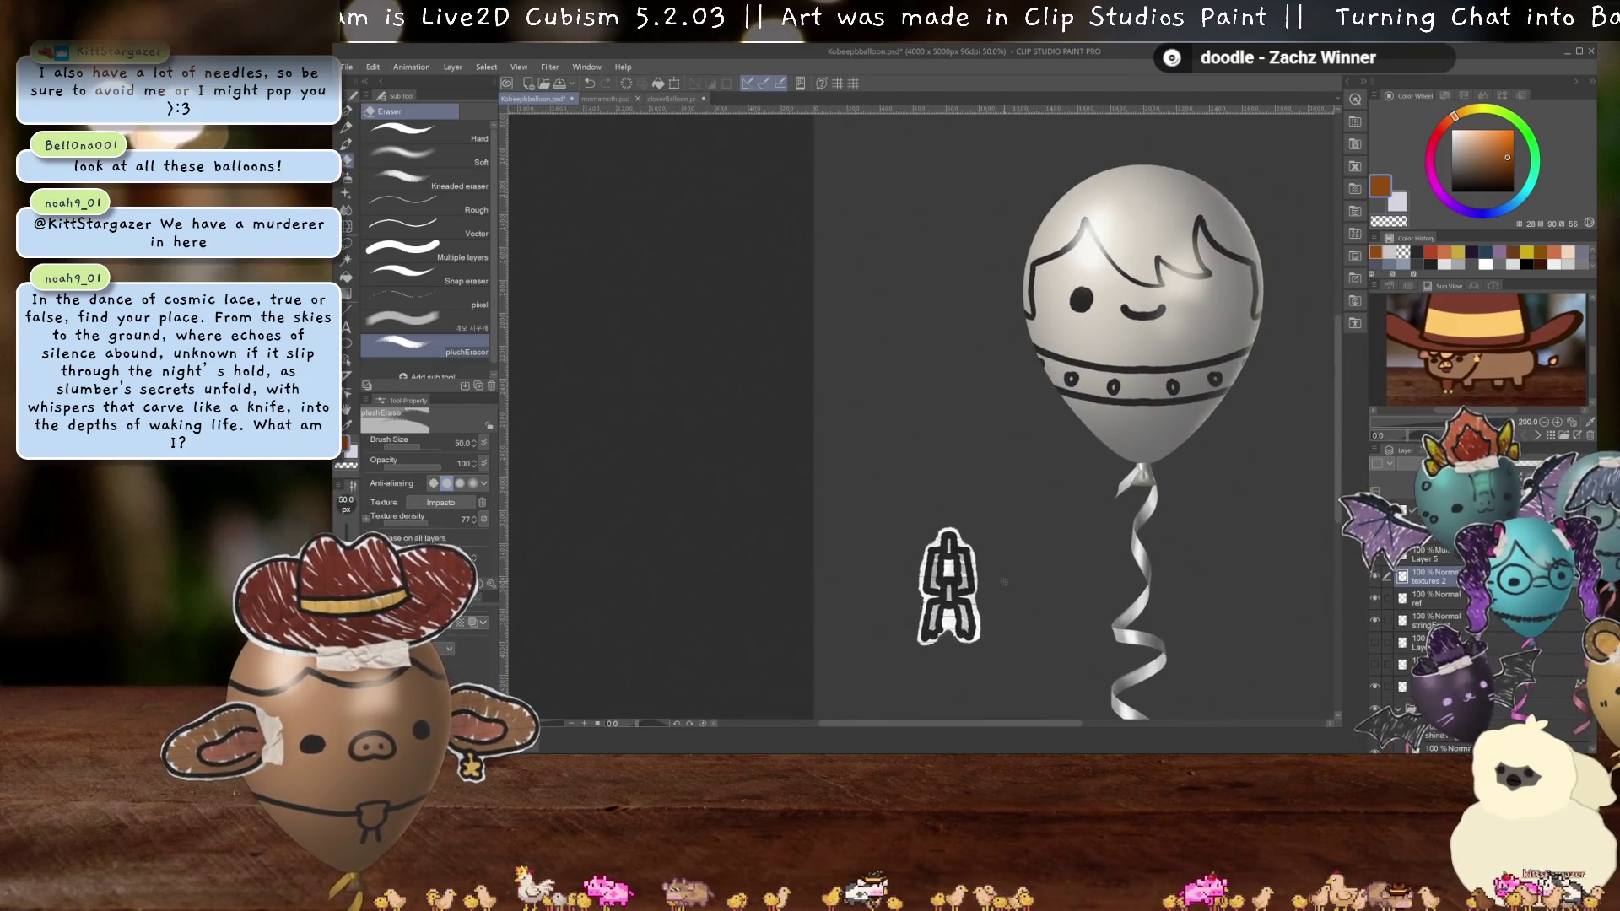
- Move the whole paper-cutout chain to just below the balloon's studded collar
key(ctrl+t)
drag(962, 626, 1155, 483)
key(ctrl+z)
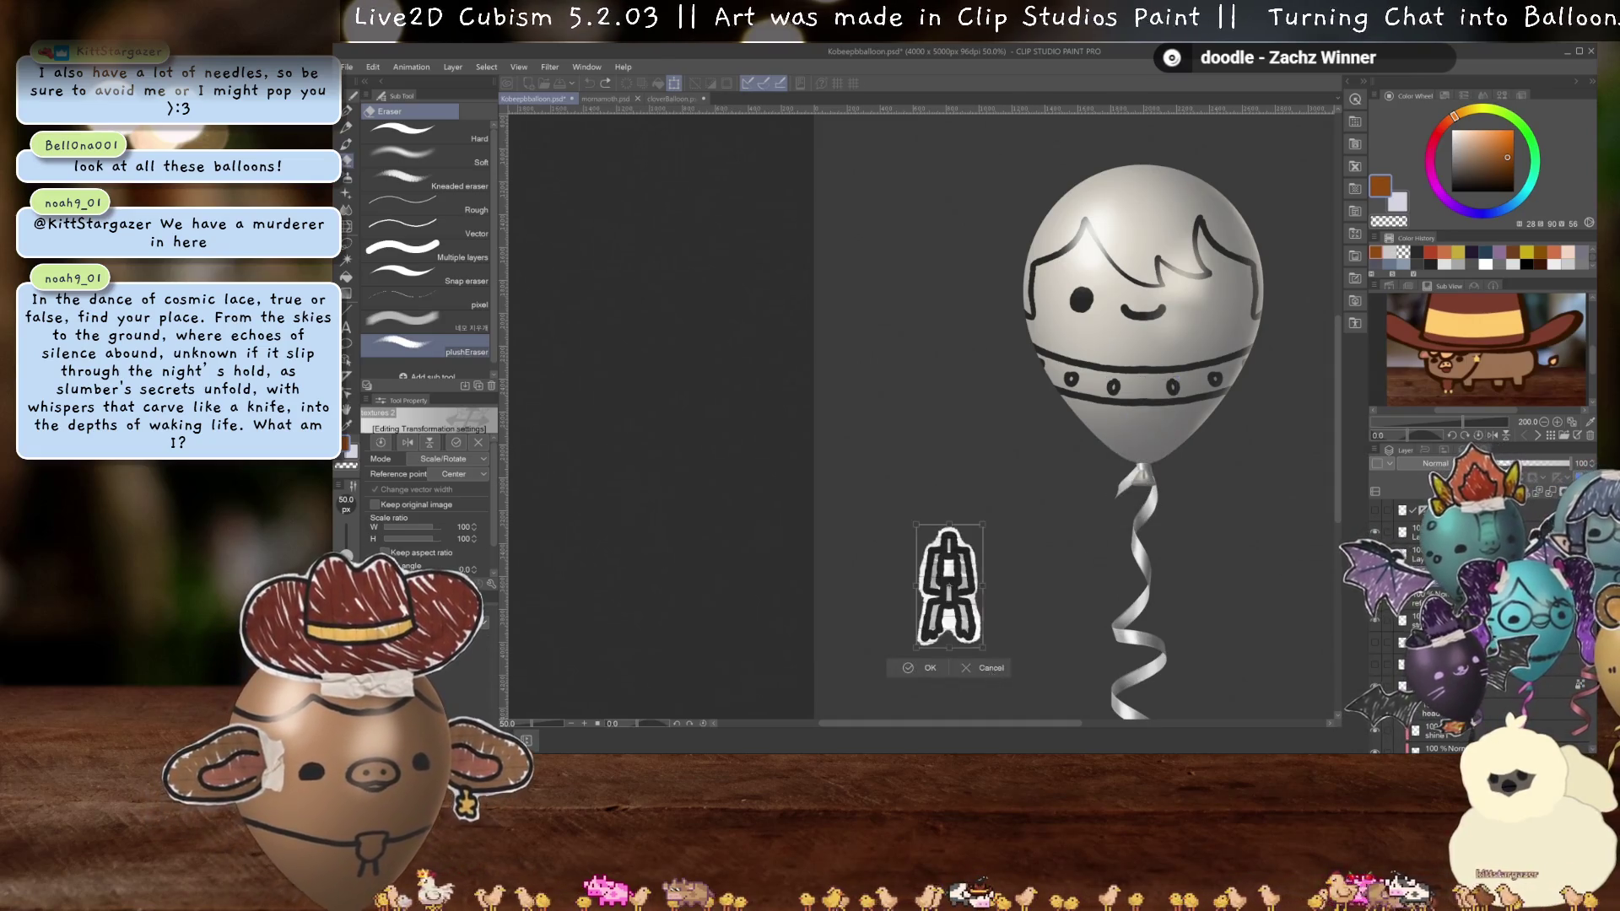
key(Escape)
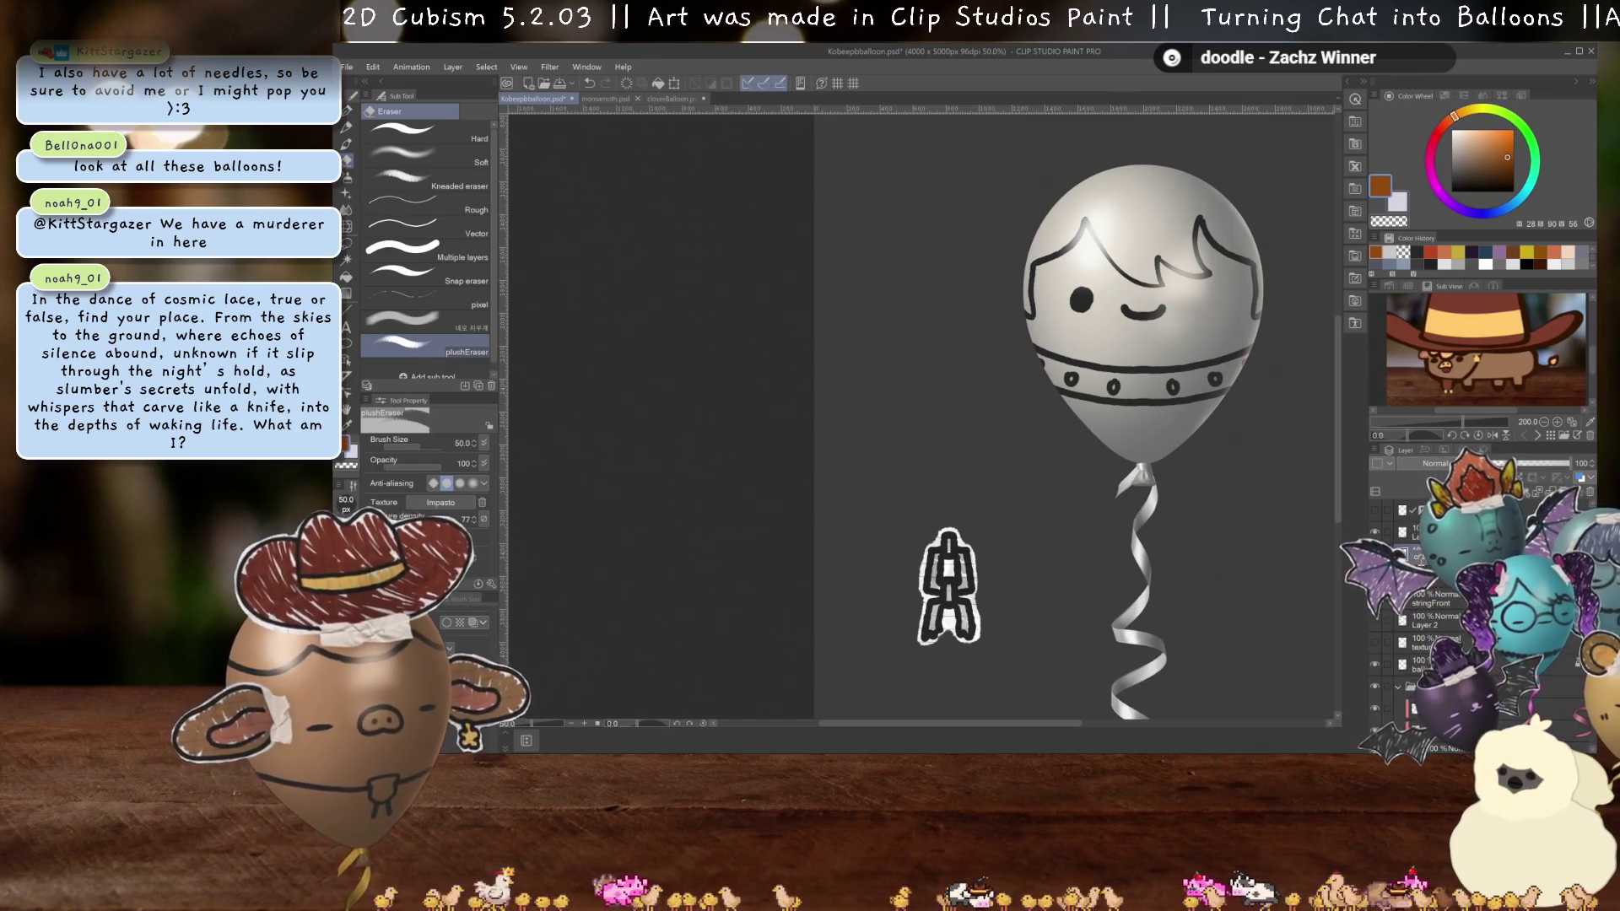
key(ctrl+t)
drag(965, 631, 1161, 487)
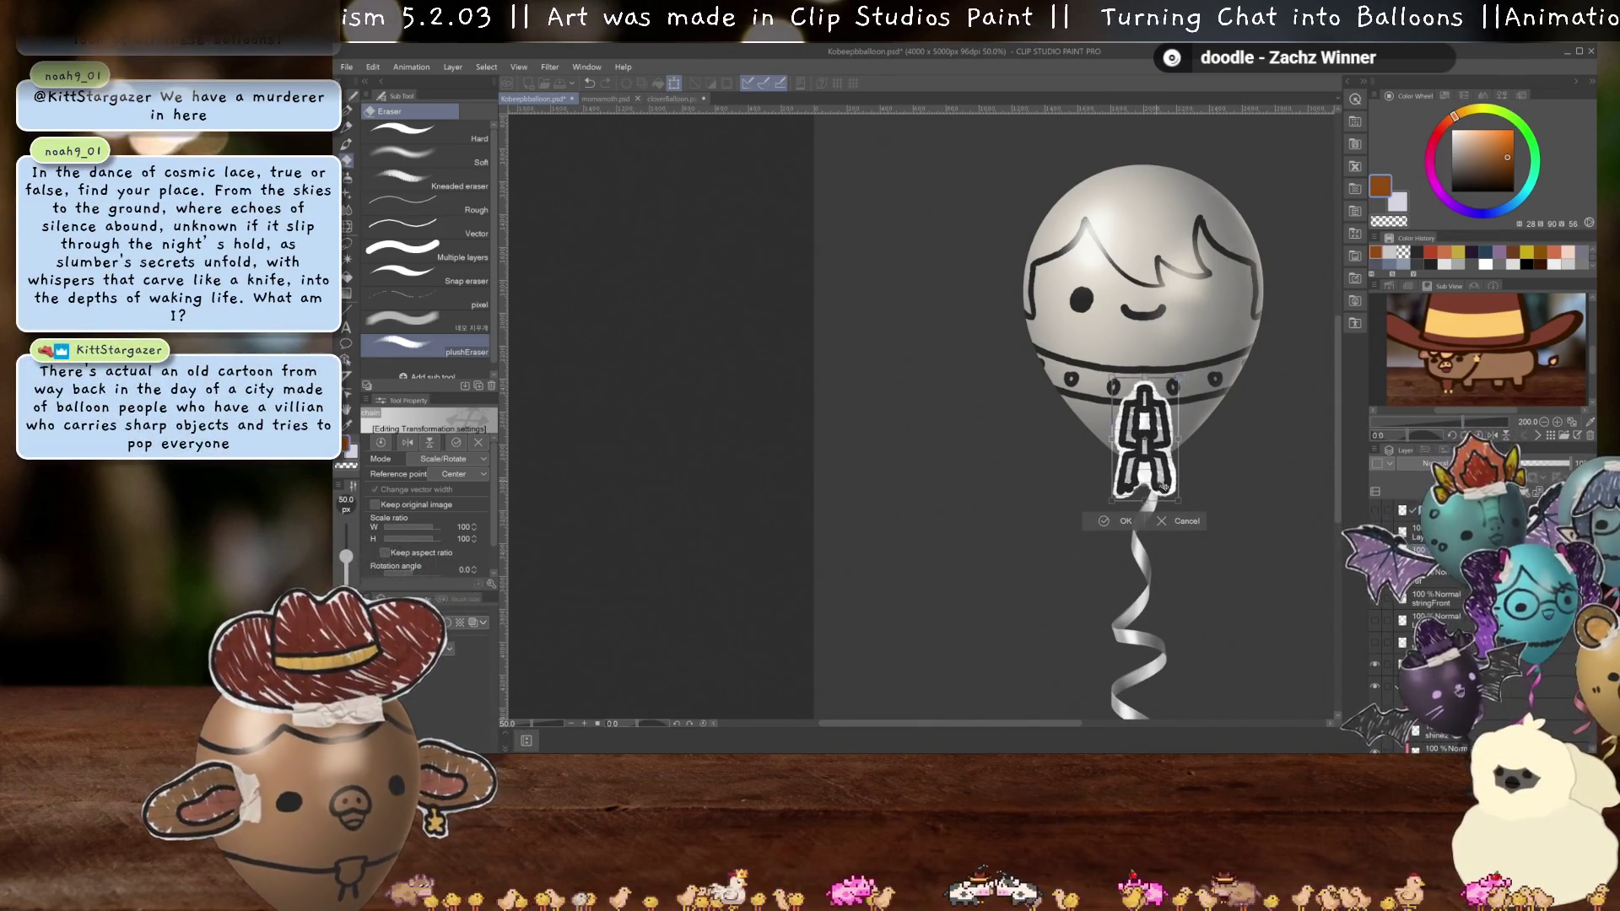
key(Return)
scroll(1225, 519, down, 2)
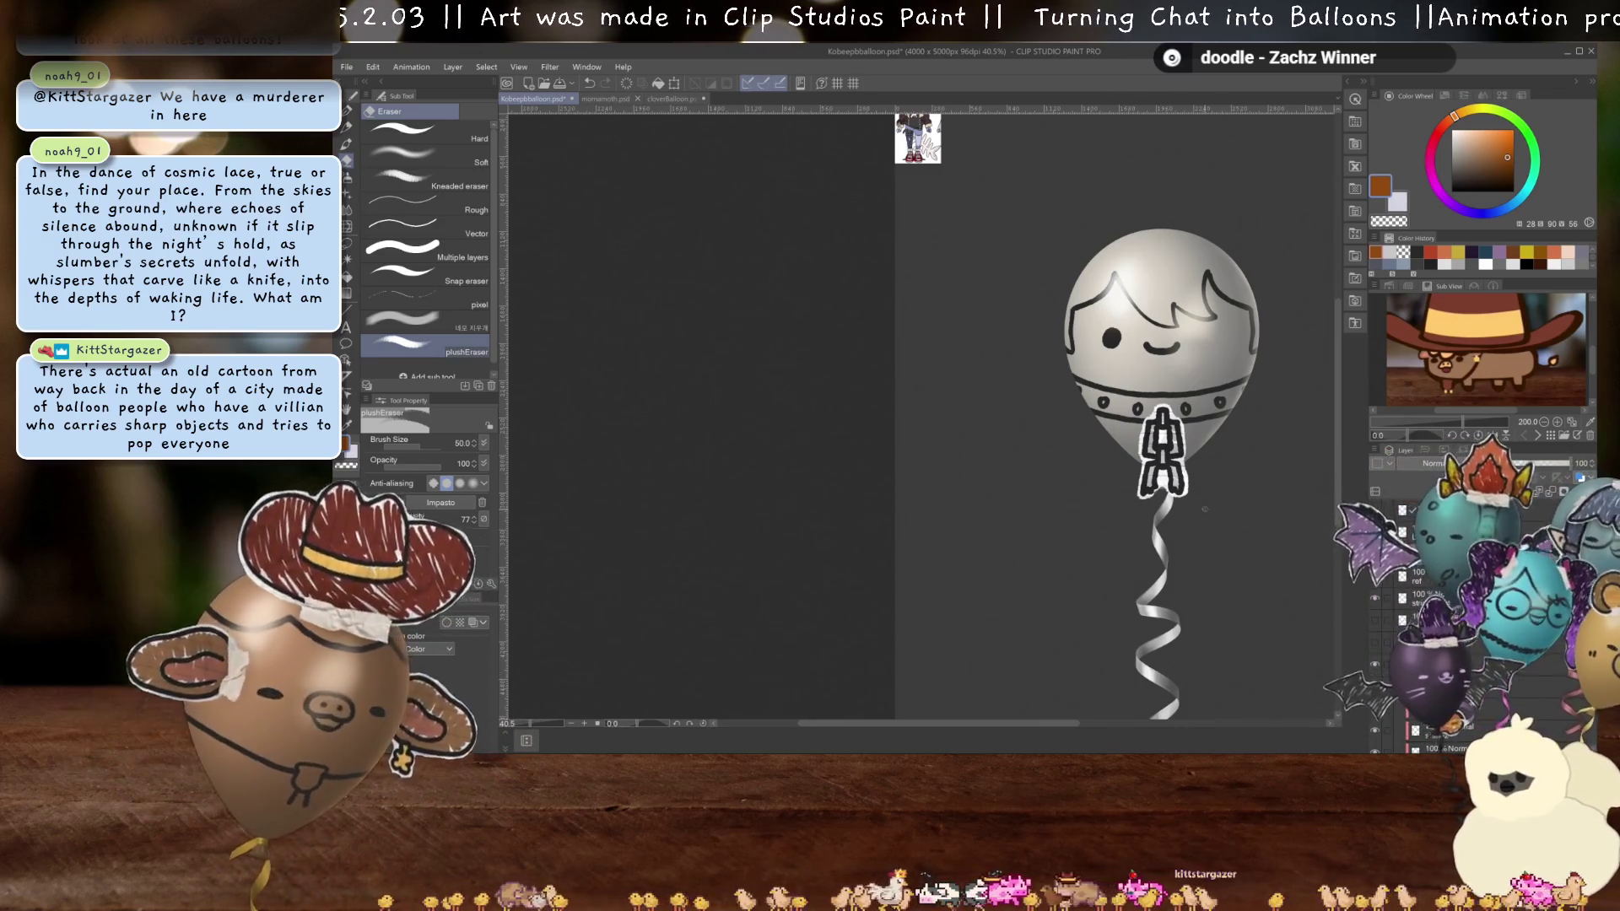
scroll(1220, 454, up, 2)
drag(1220, 454, 1193, 440)
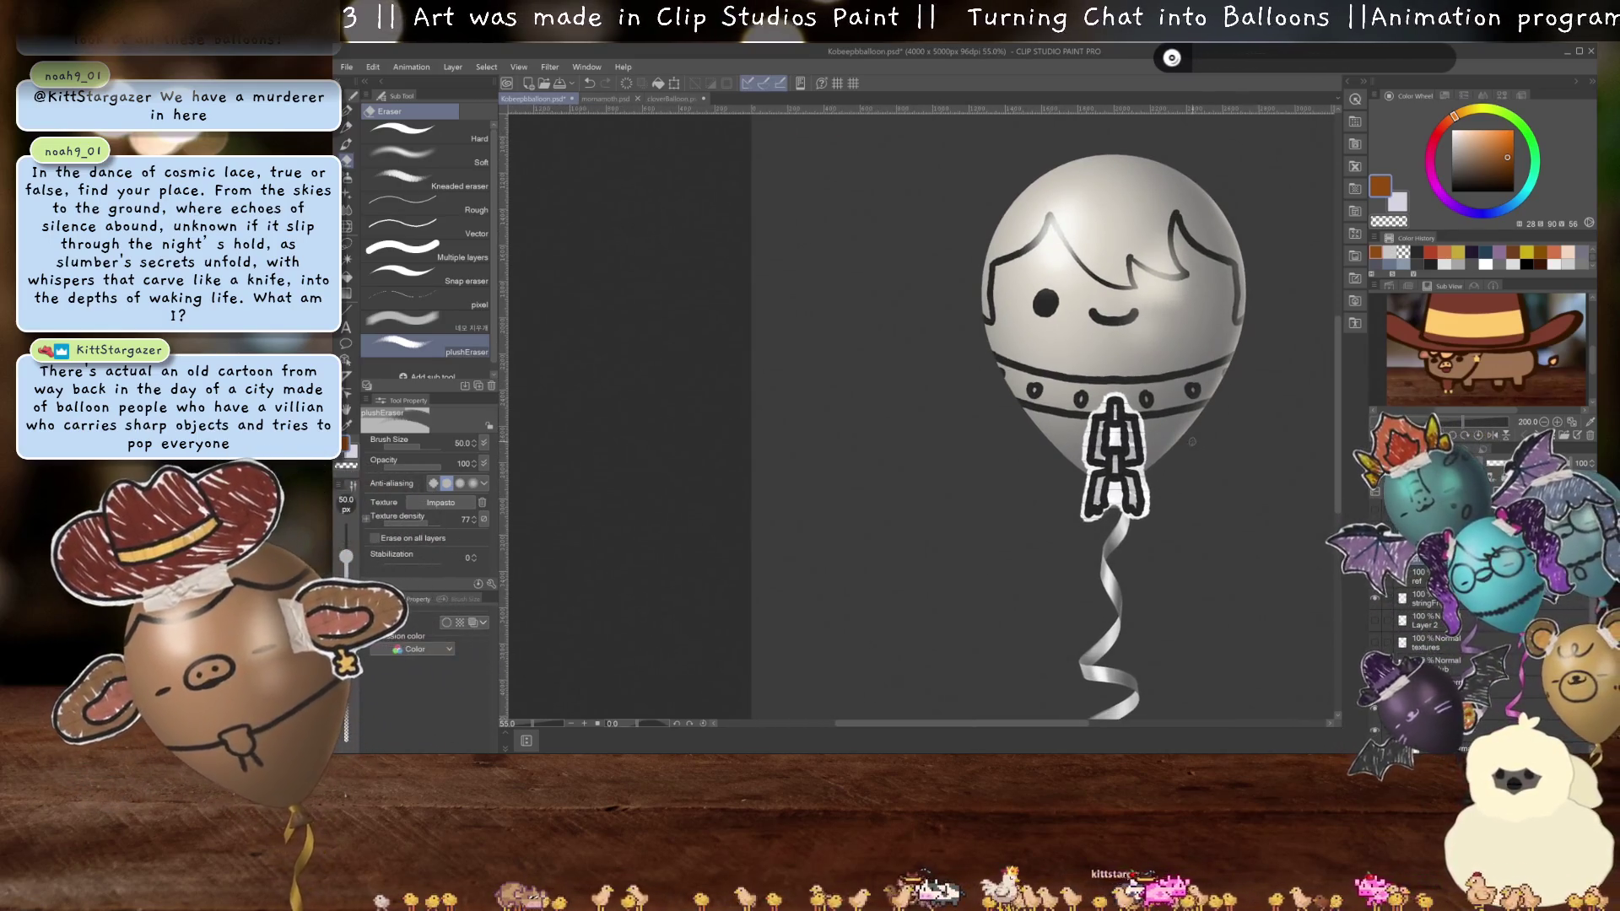
scroll(1191, 441, up, 2)
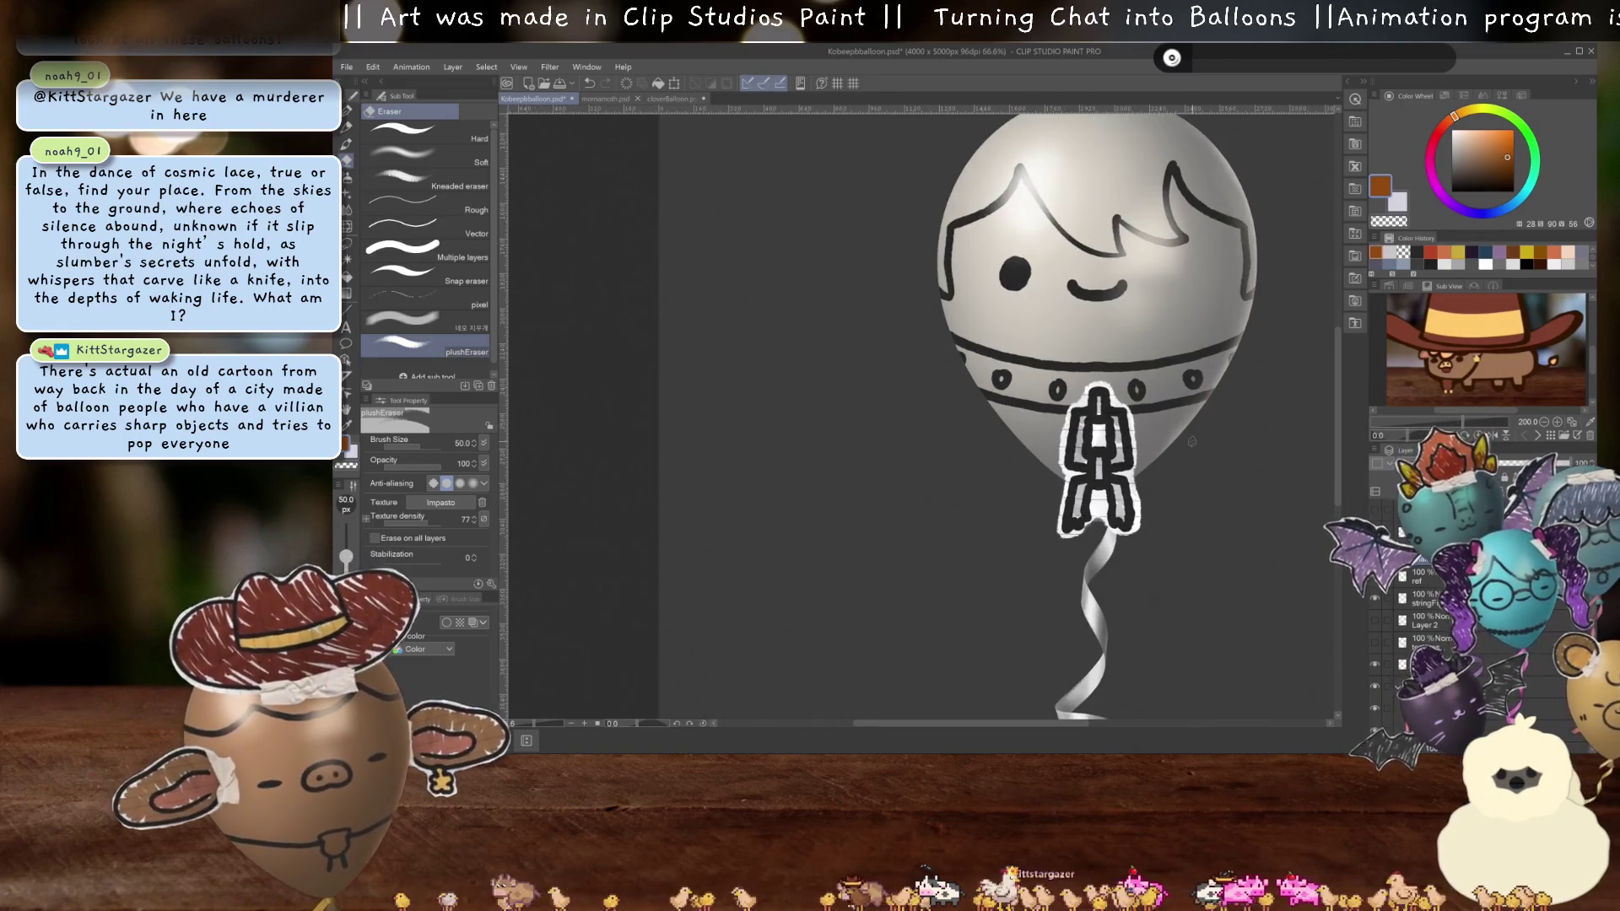